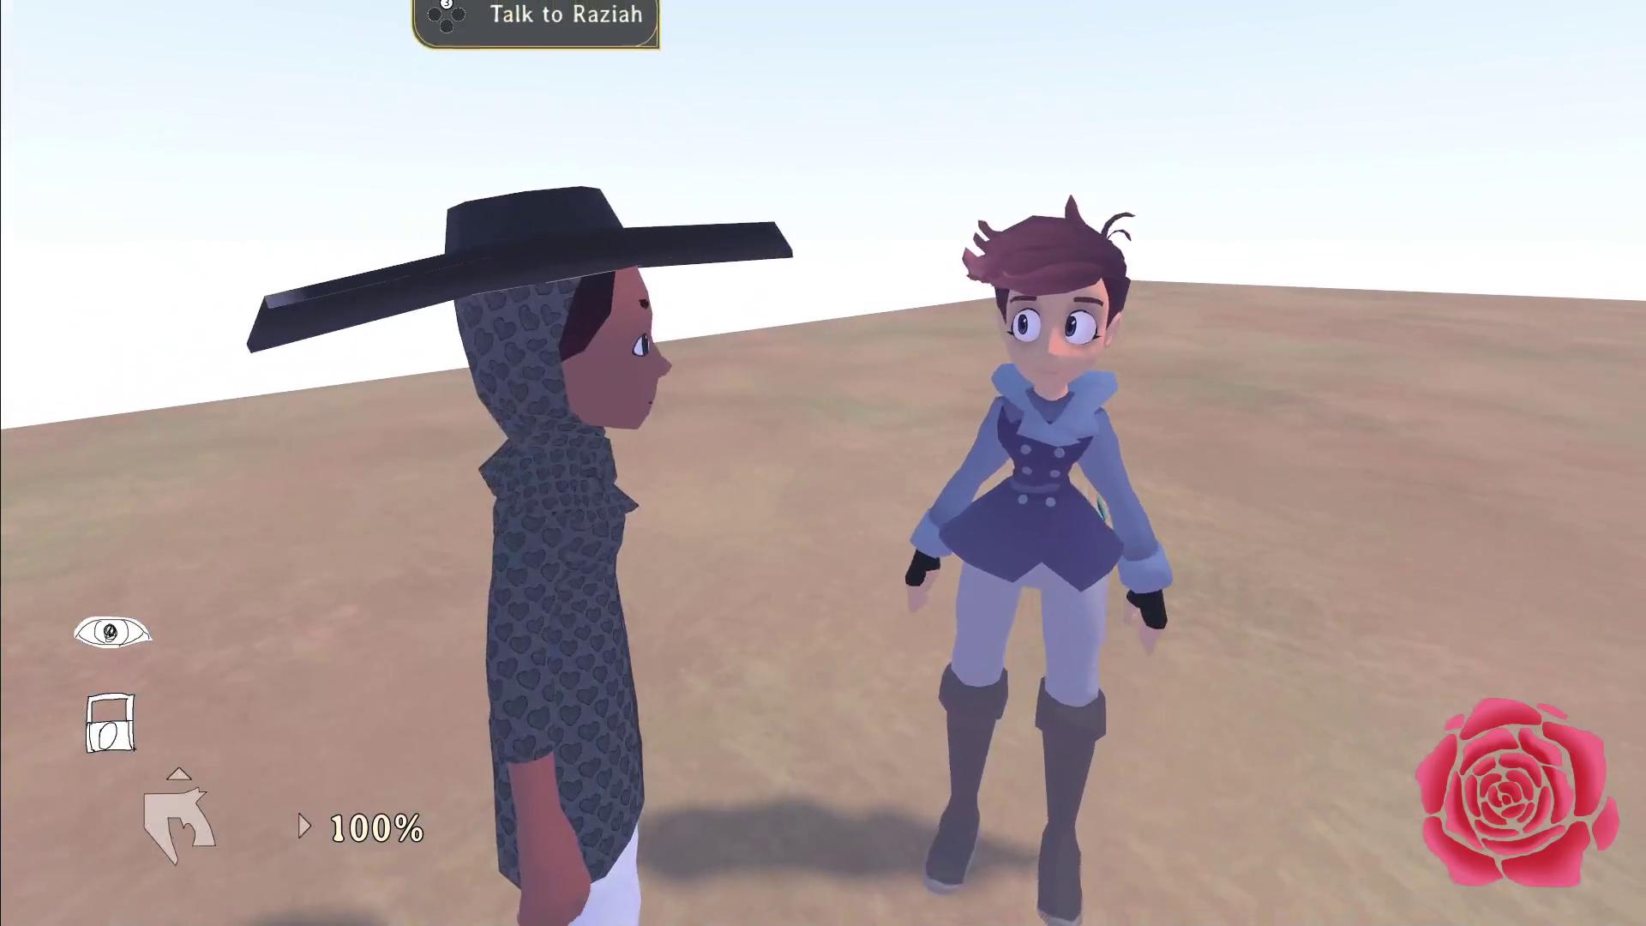
Step: Talk to Raziah, replying 'It was.' and then 'Take care.' to end the conversation
key("e")
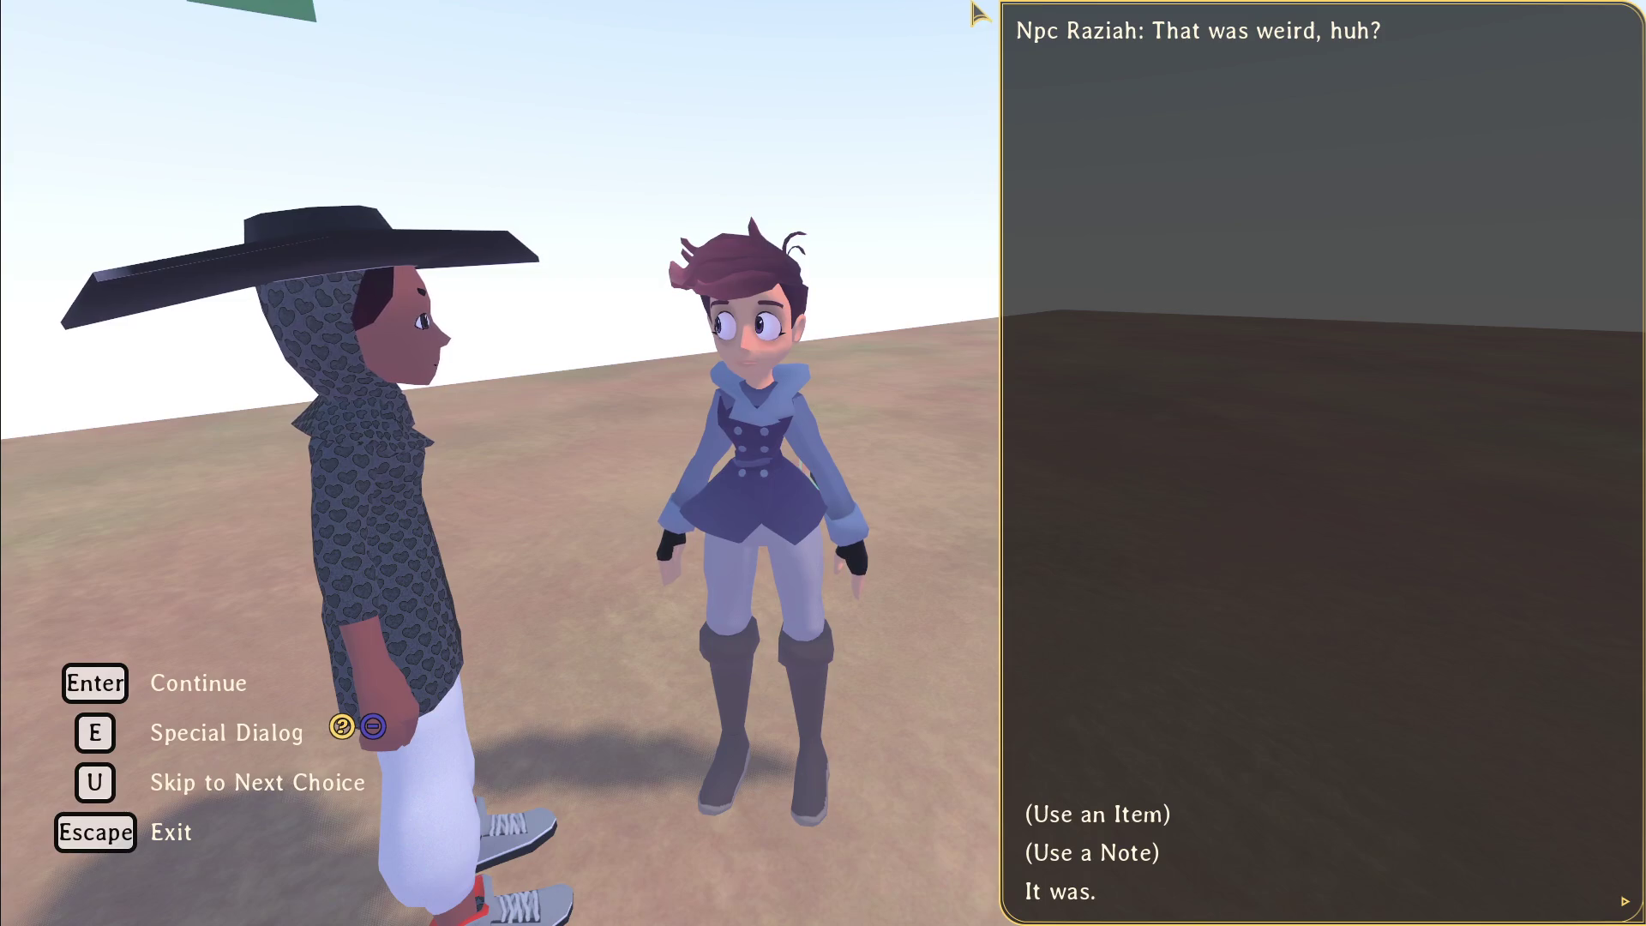
left_click(1053, 895)
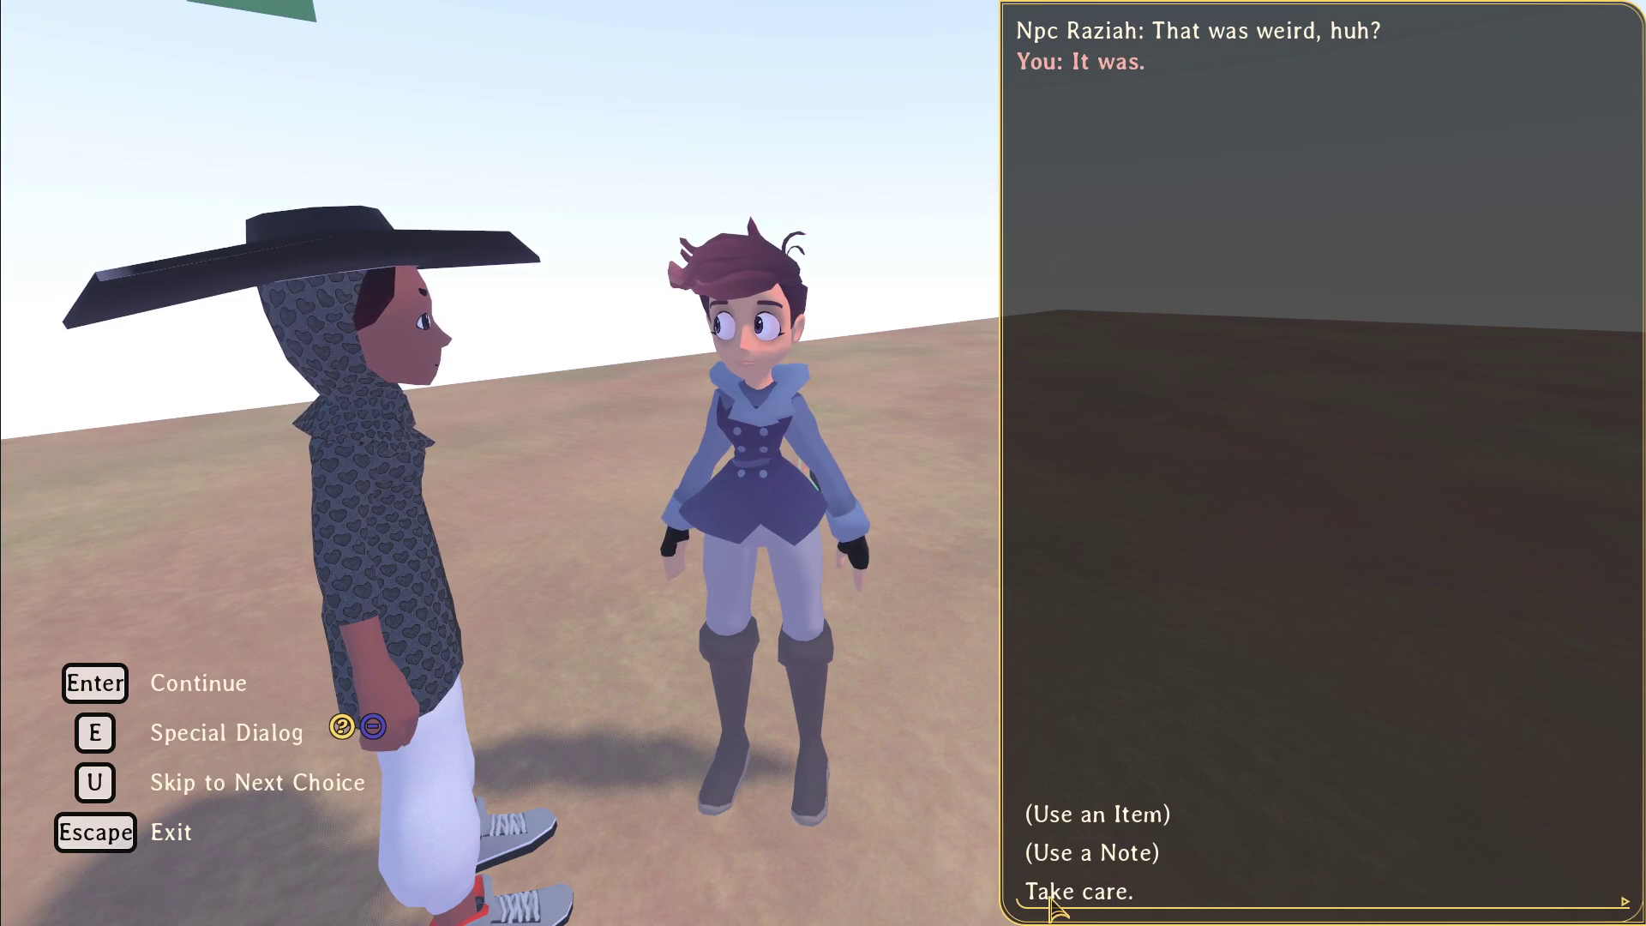
left_click(1053, 896)
Step: Run across the field, then stop the game from the pause menu
key("w")
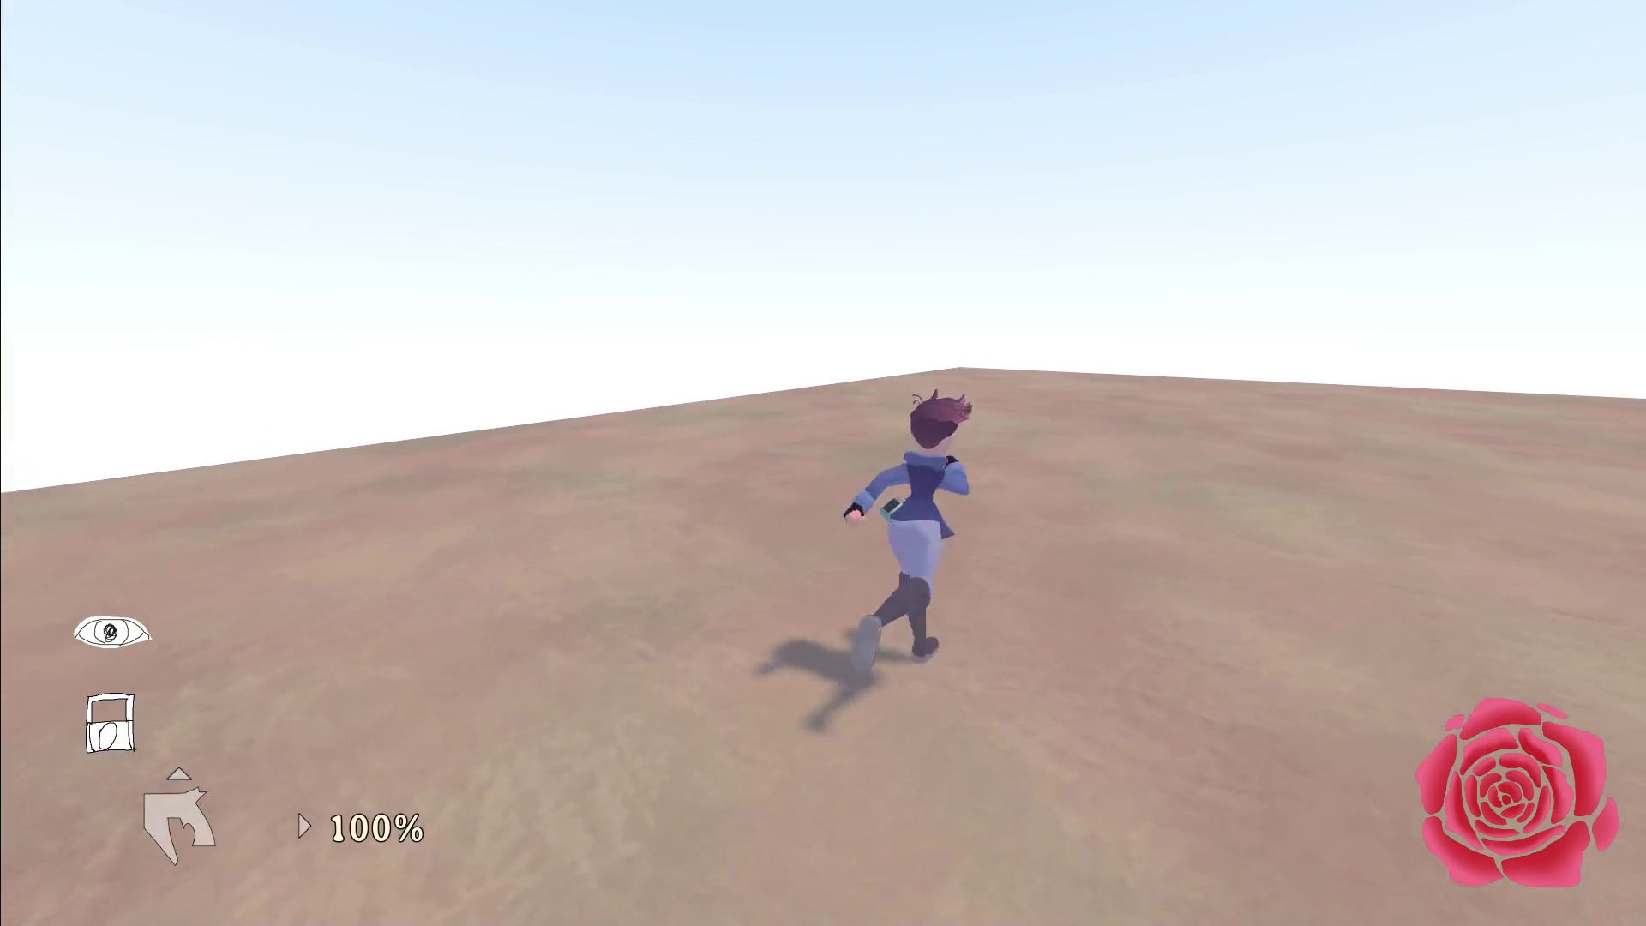
key("s")
key("Escape")
key("Return")
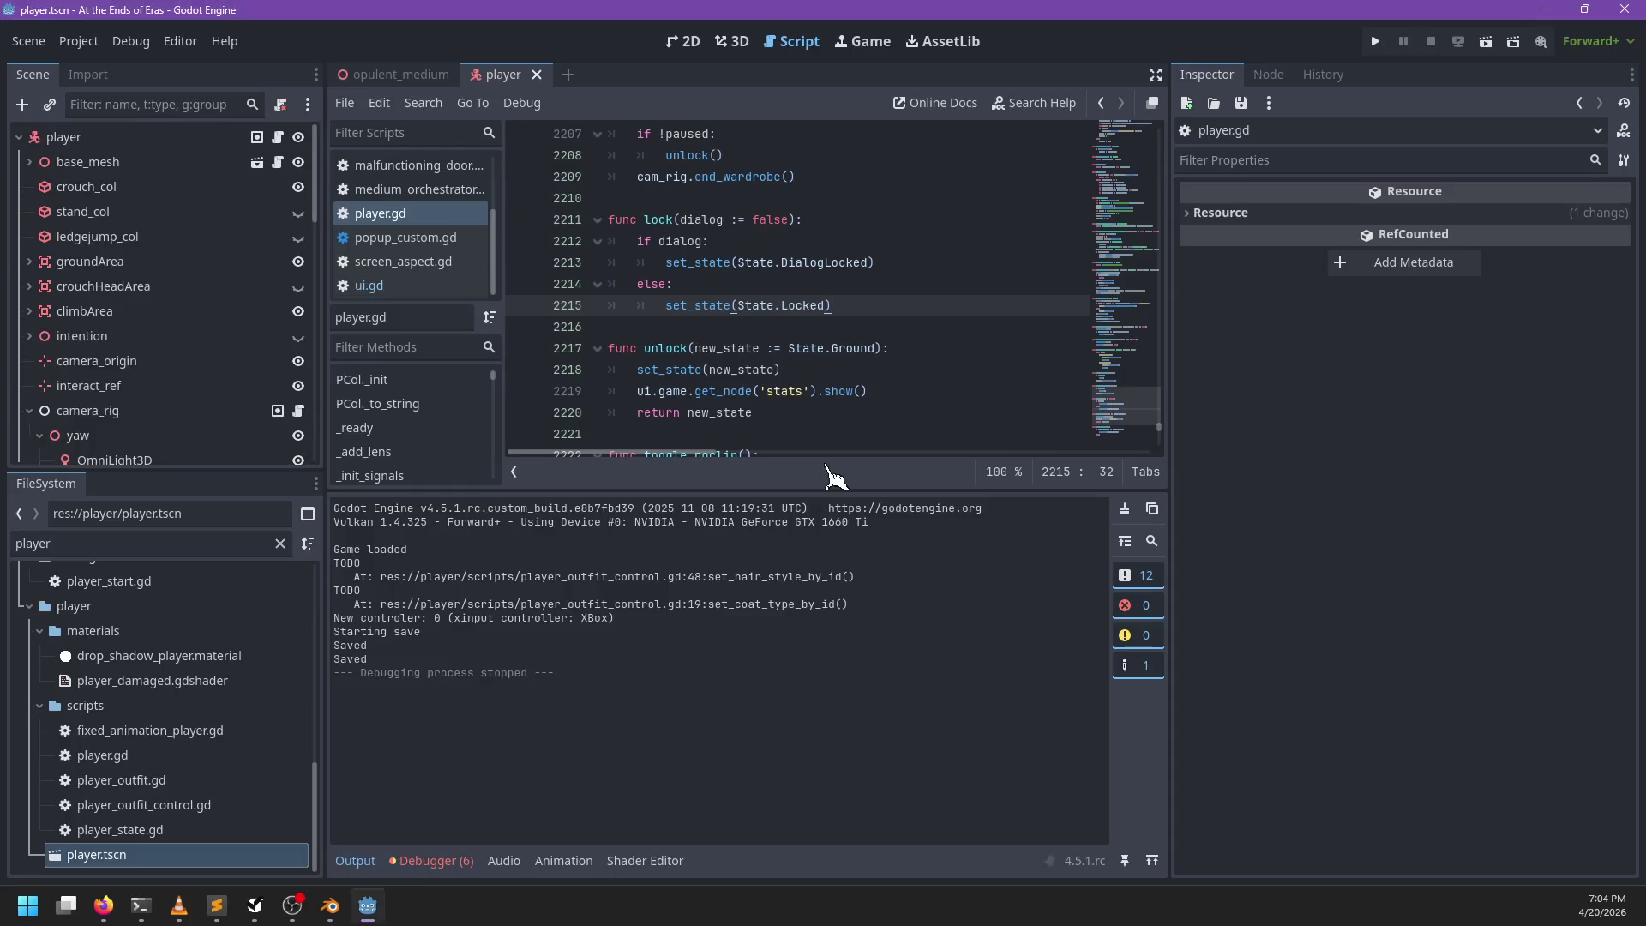
Step: Delete the "game 'log' node was deleted?" bug from the NP-ToDo list
left_click(294, 906)
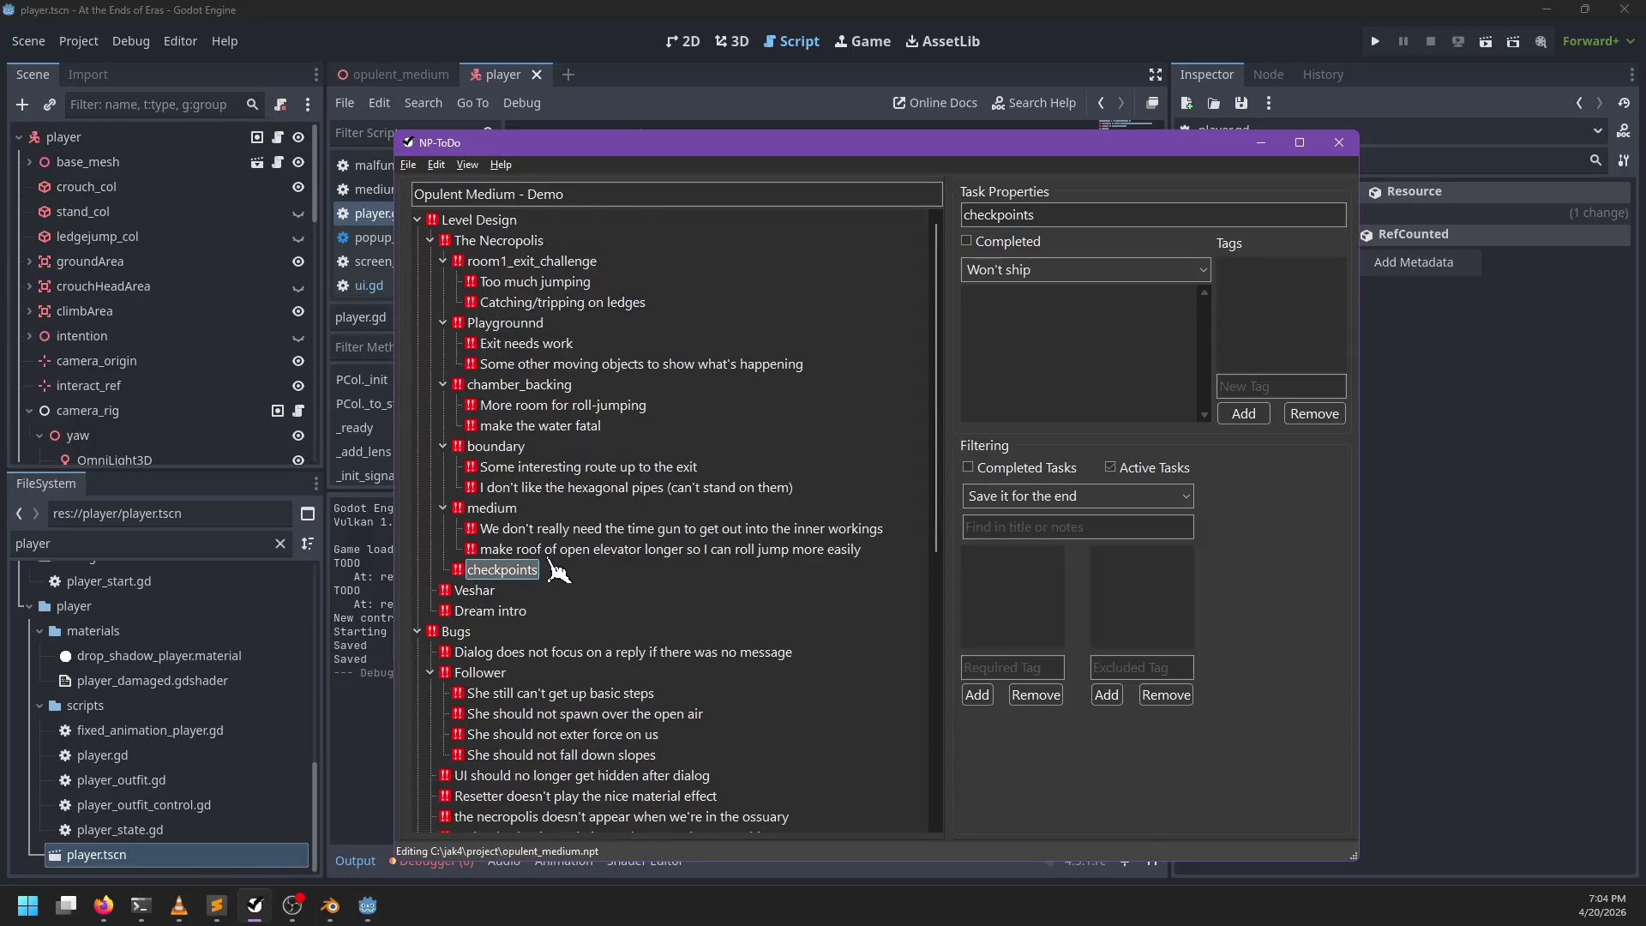
scroll(553, 566, "down", 8)
scroll(686, 553, "up", 7)
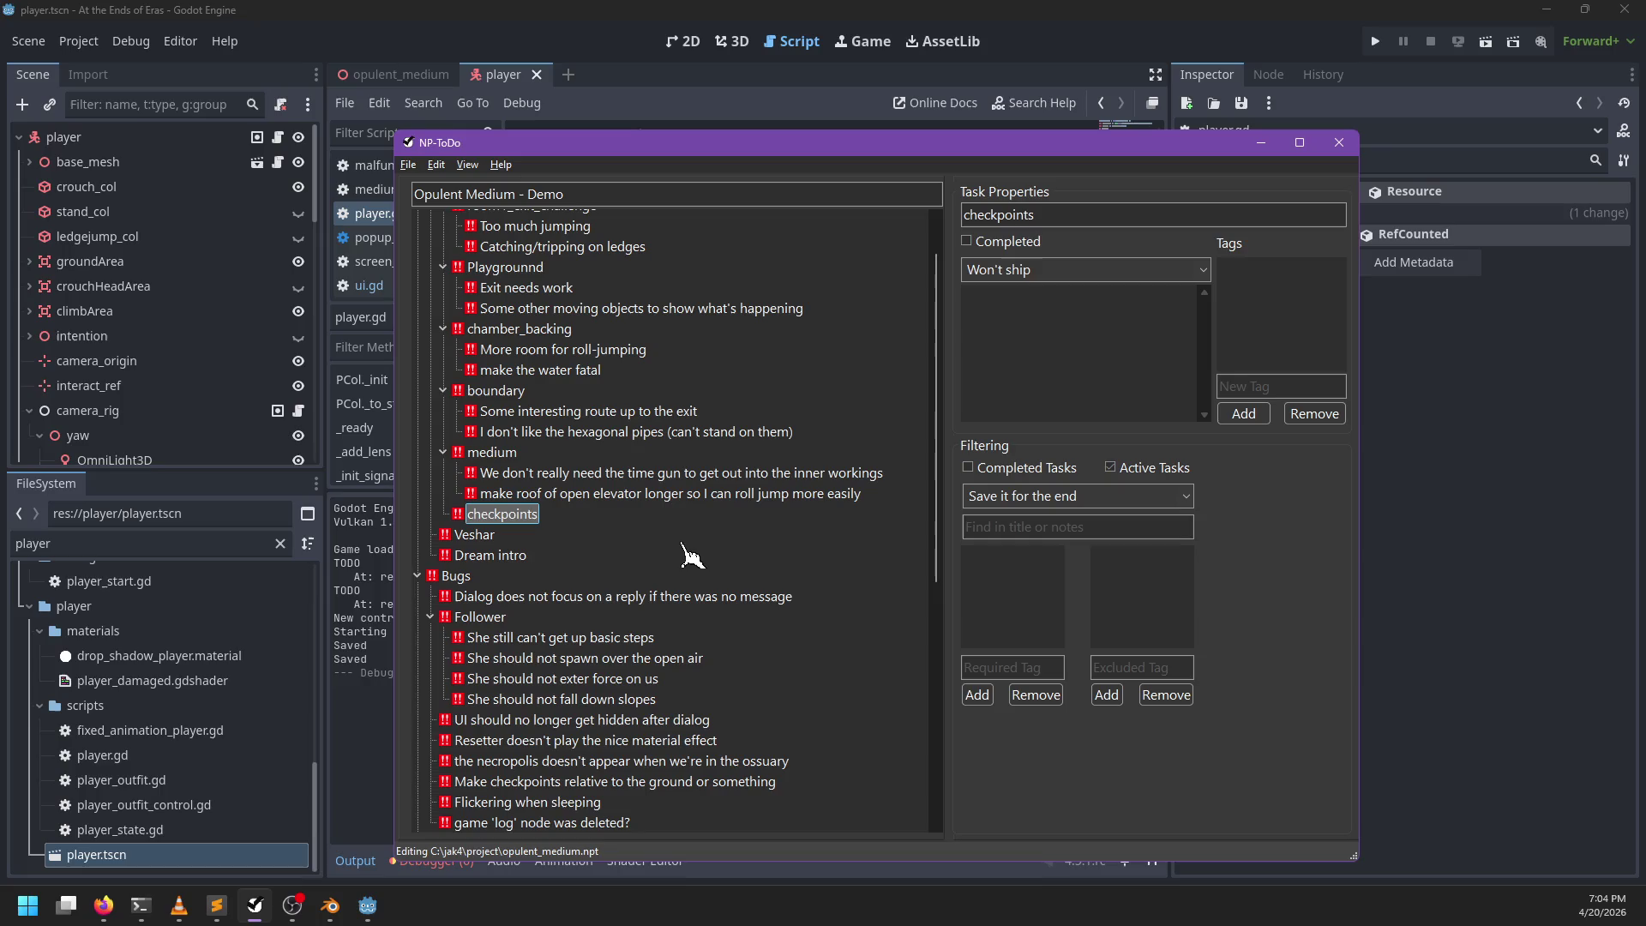
scroll(686, 553, "down", 2)
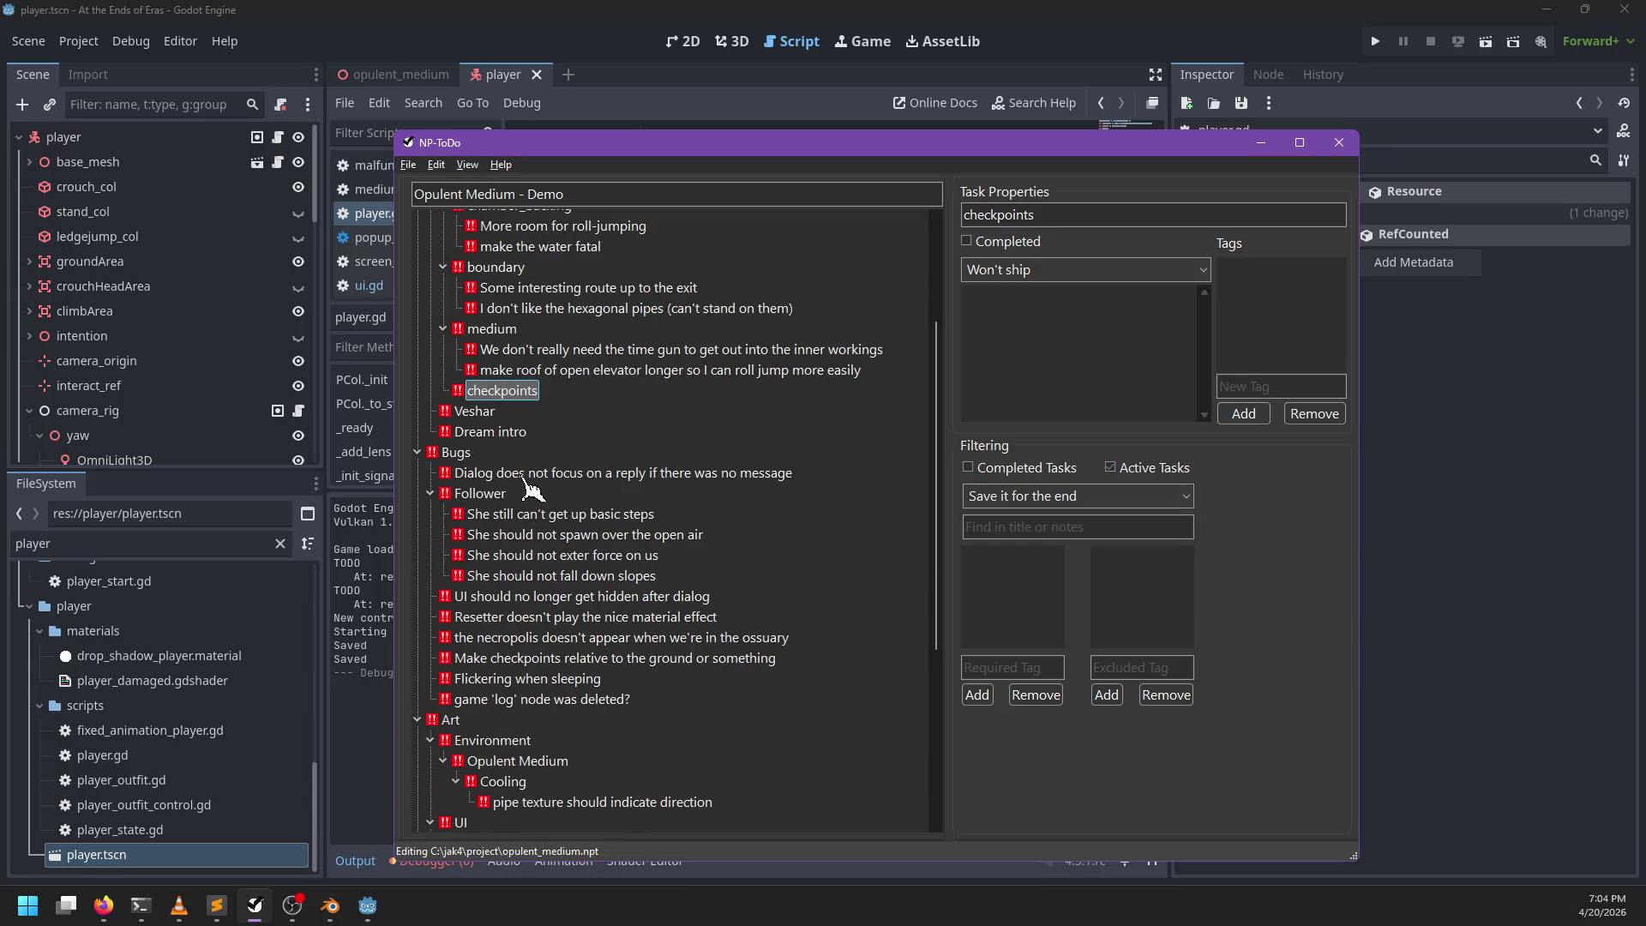
left_click(497, 699)
left_click(497, 683)
left_click(499, 701)
right_click(499, 701)
left_click(535, 720)
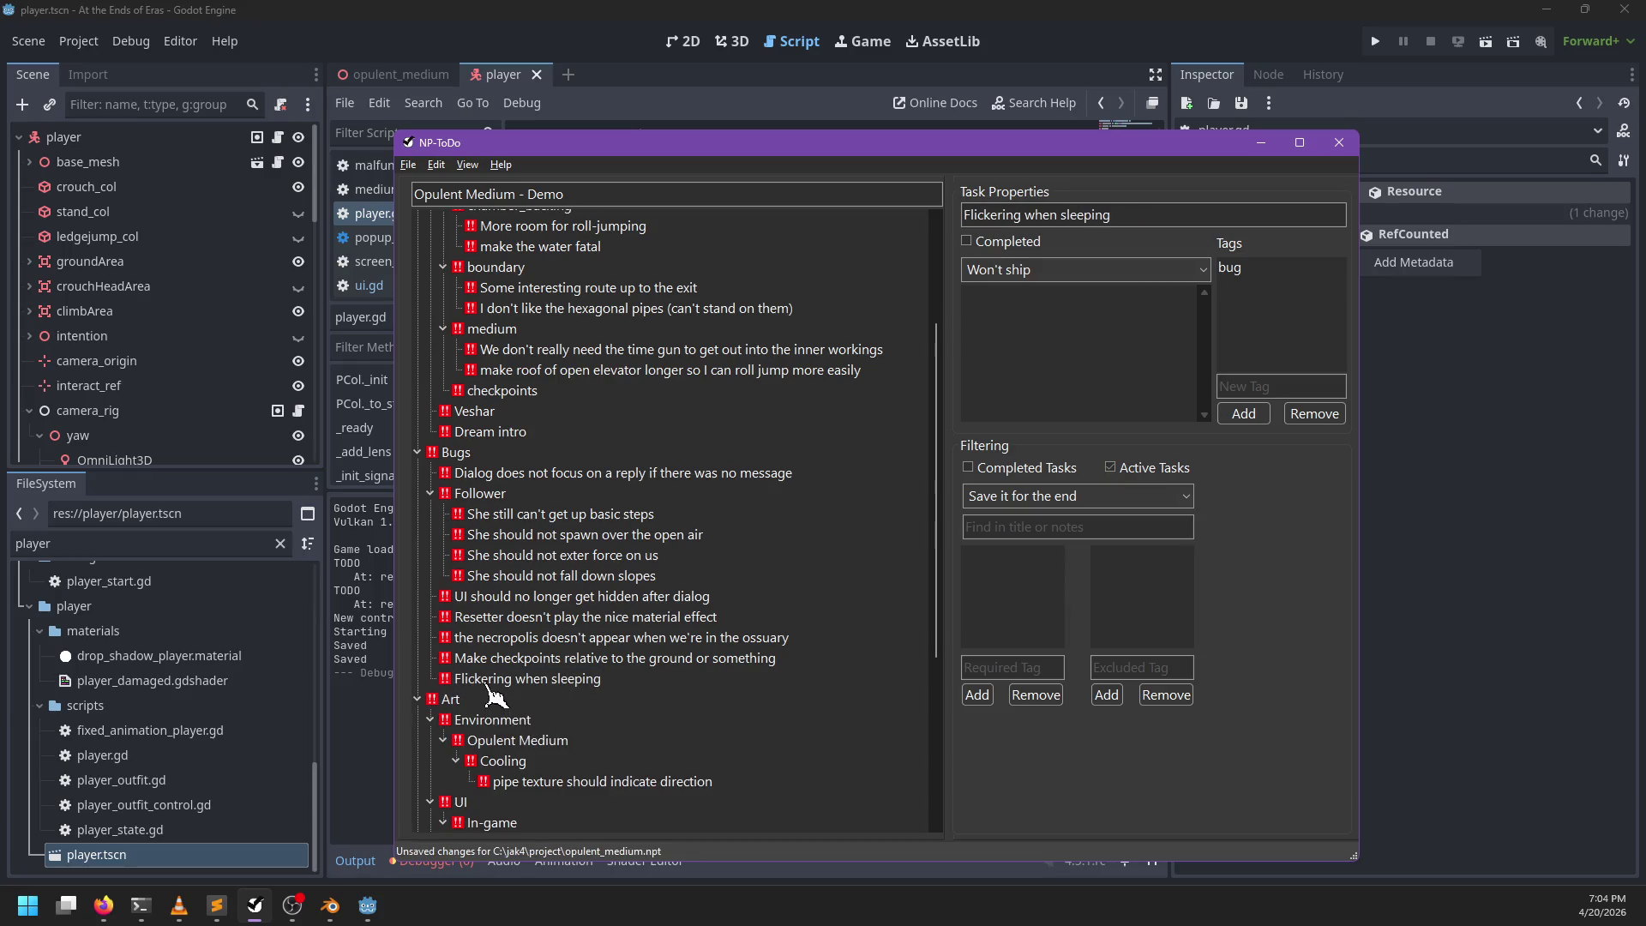
left_click(494, 683)
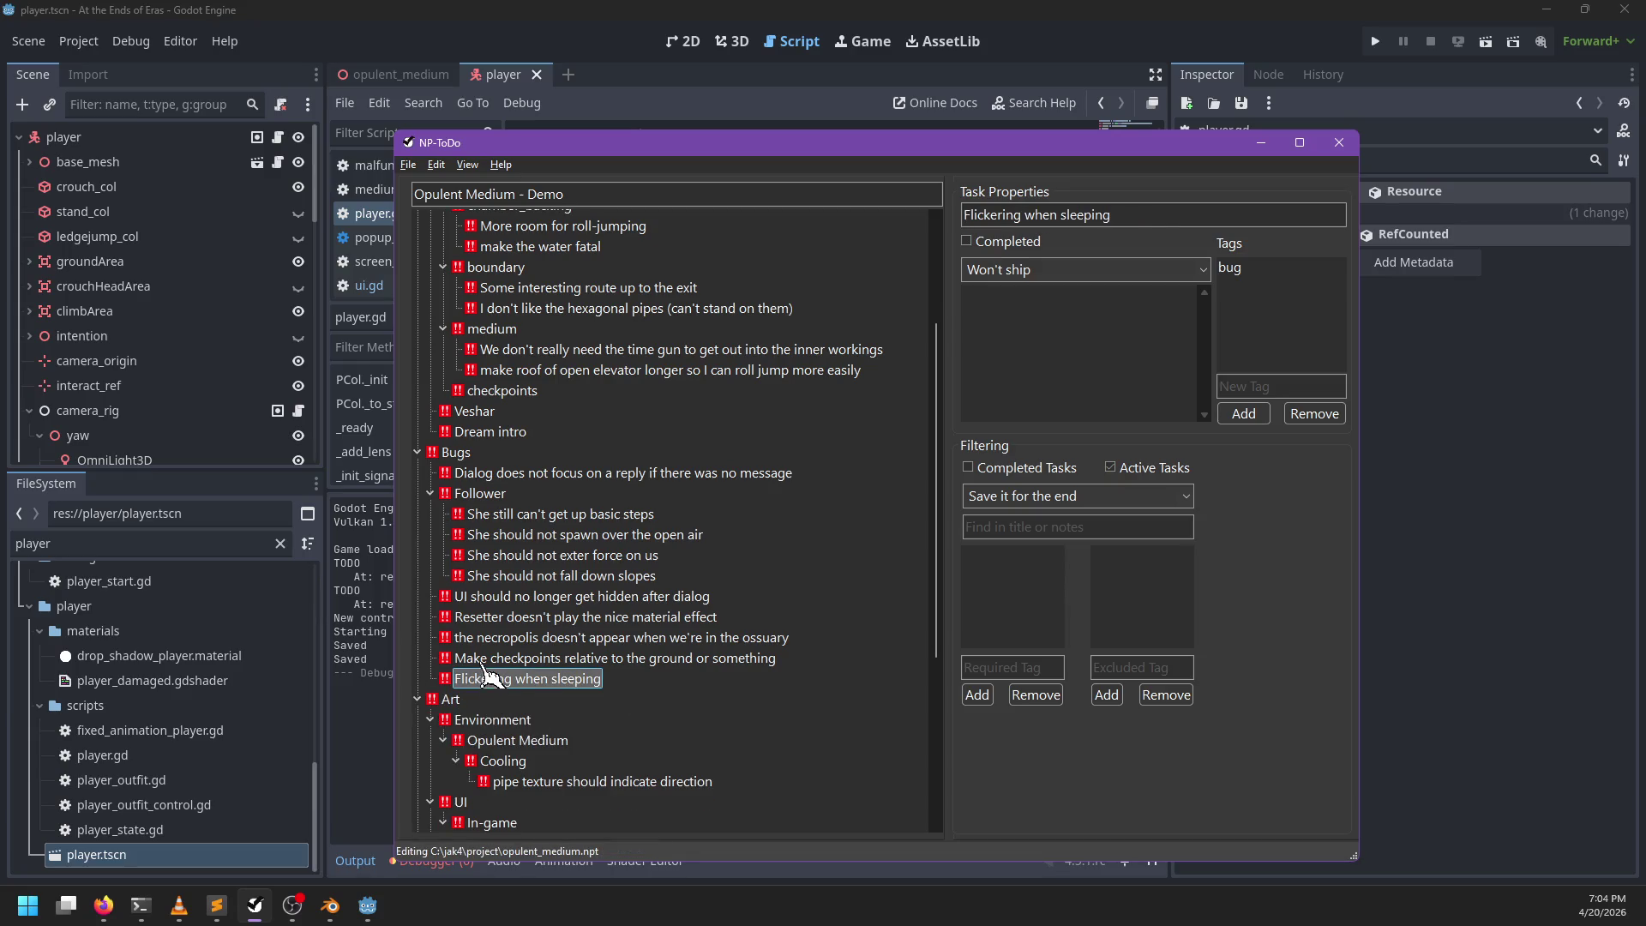
Step: Mark the "UI should no longer get hidden after dialog" task as completed
left_click(483, 665)
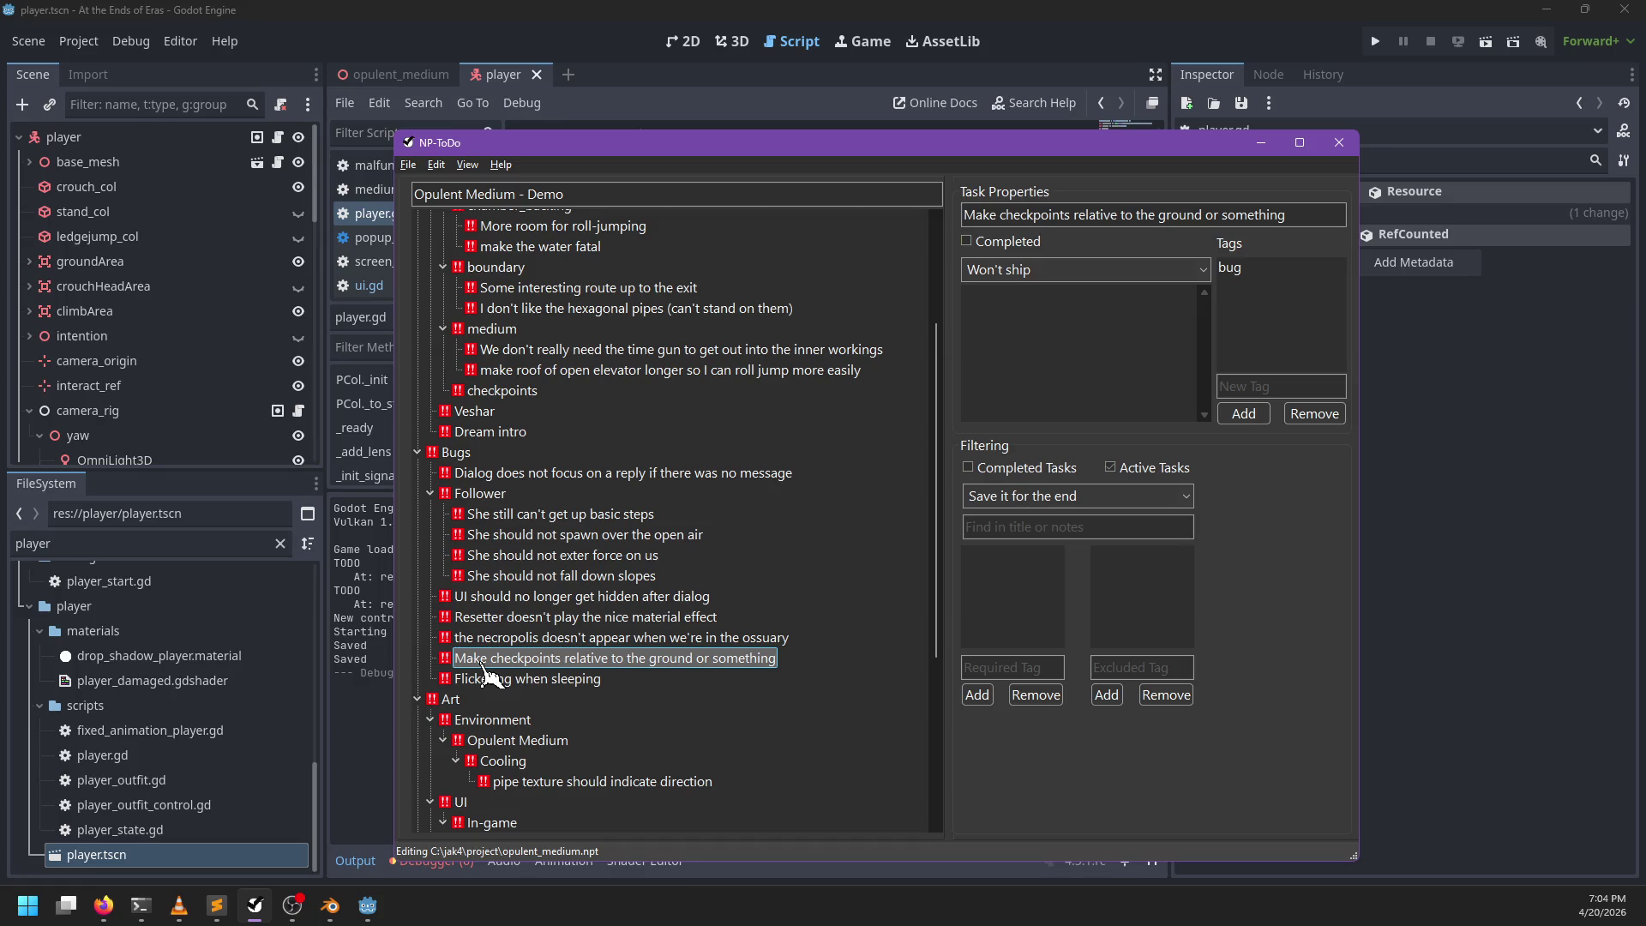
left_click(484, 639)
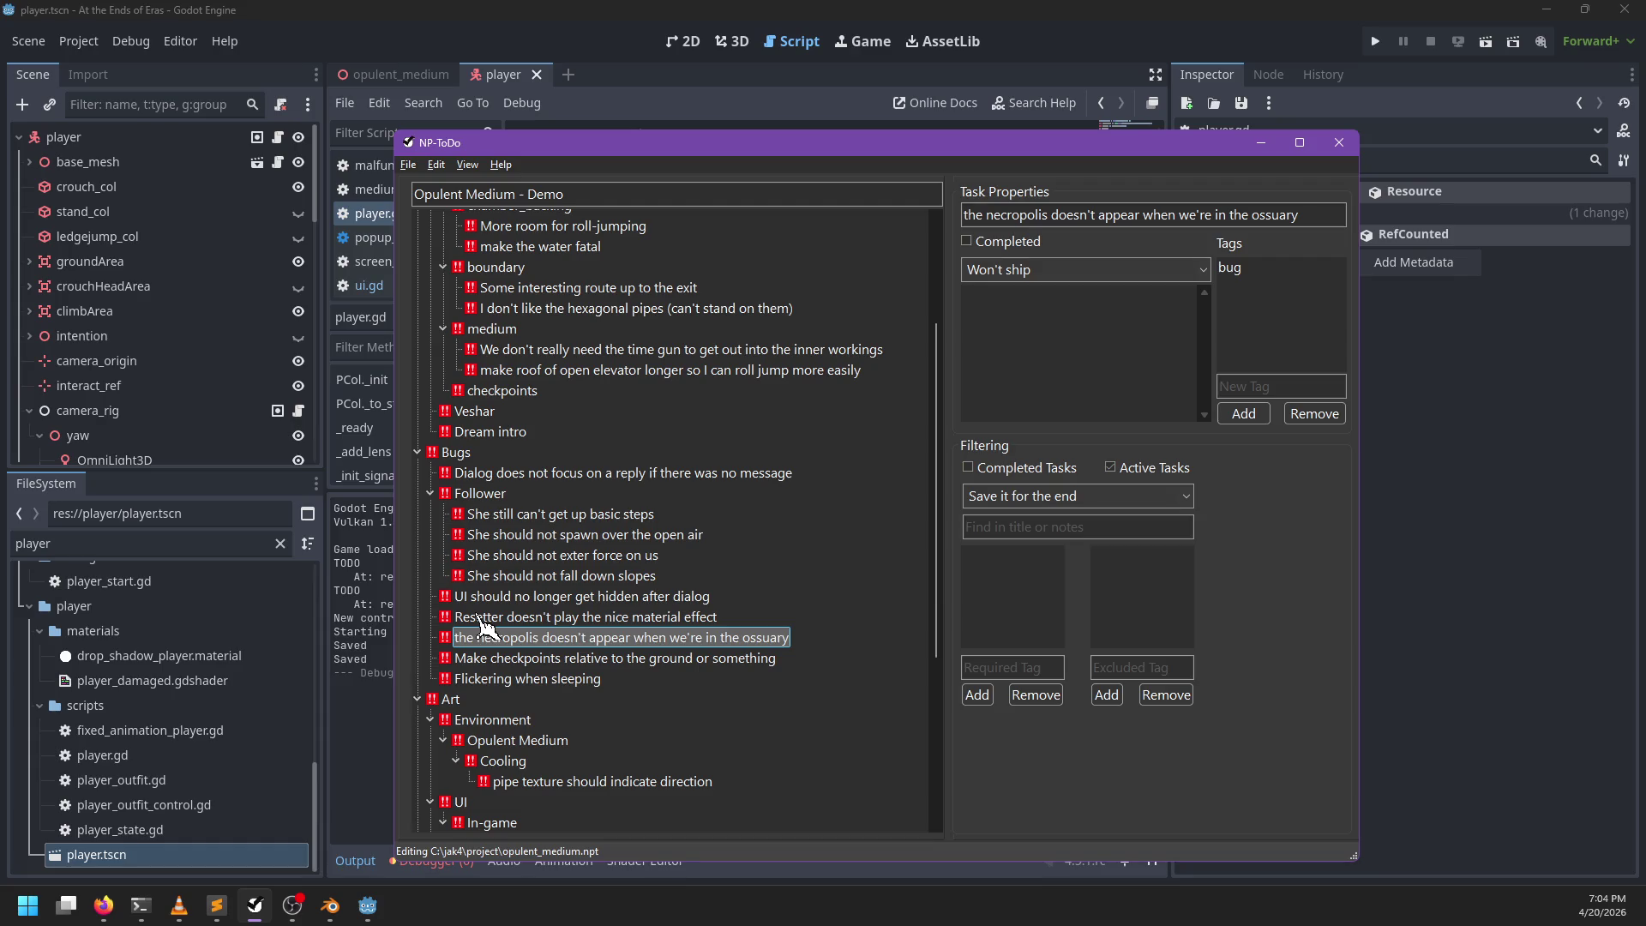
left_click(482, 597)
right_click(483, 600)
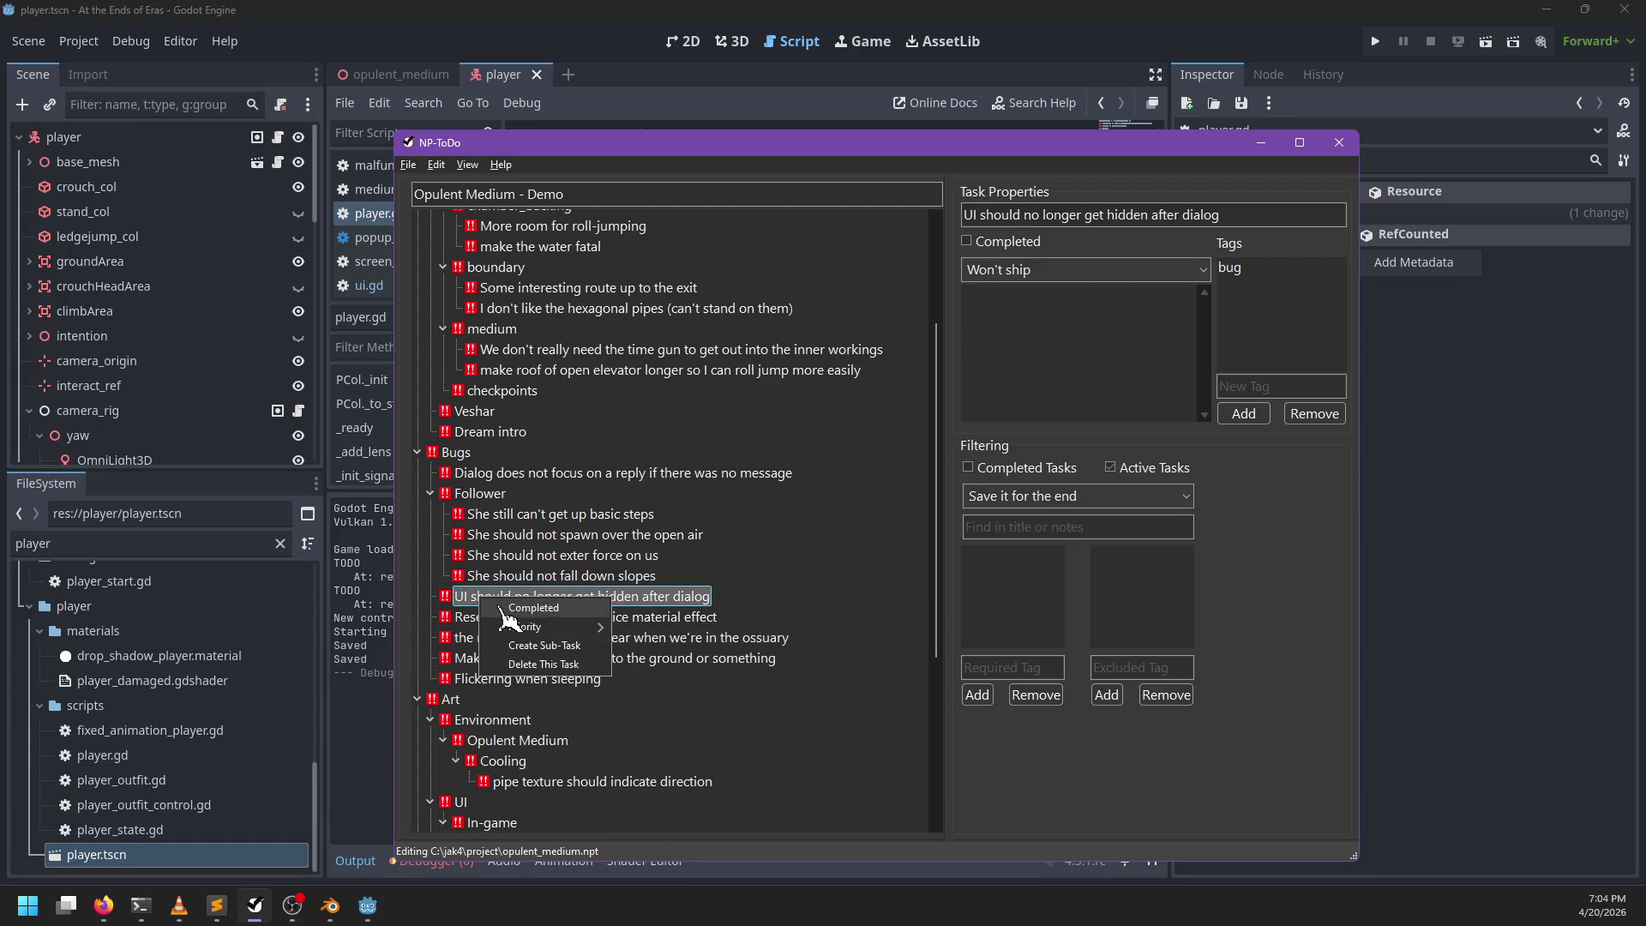
left_click(501, 608)
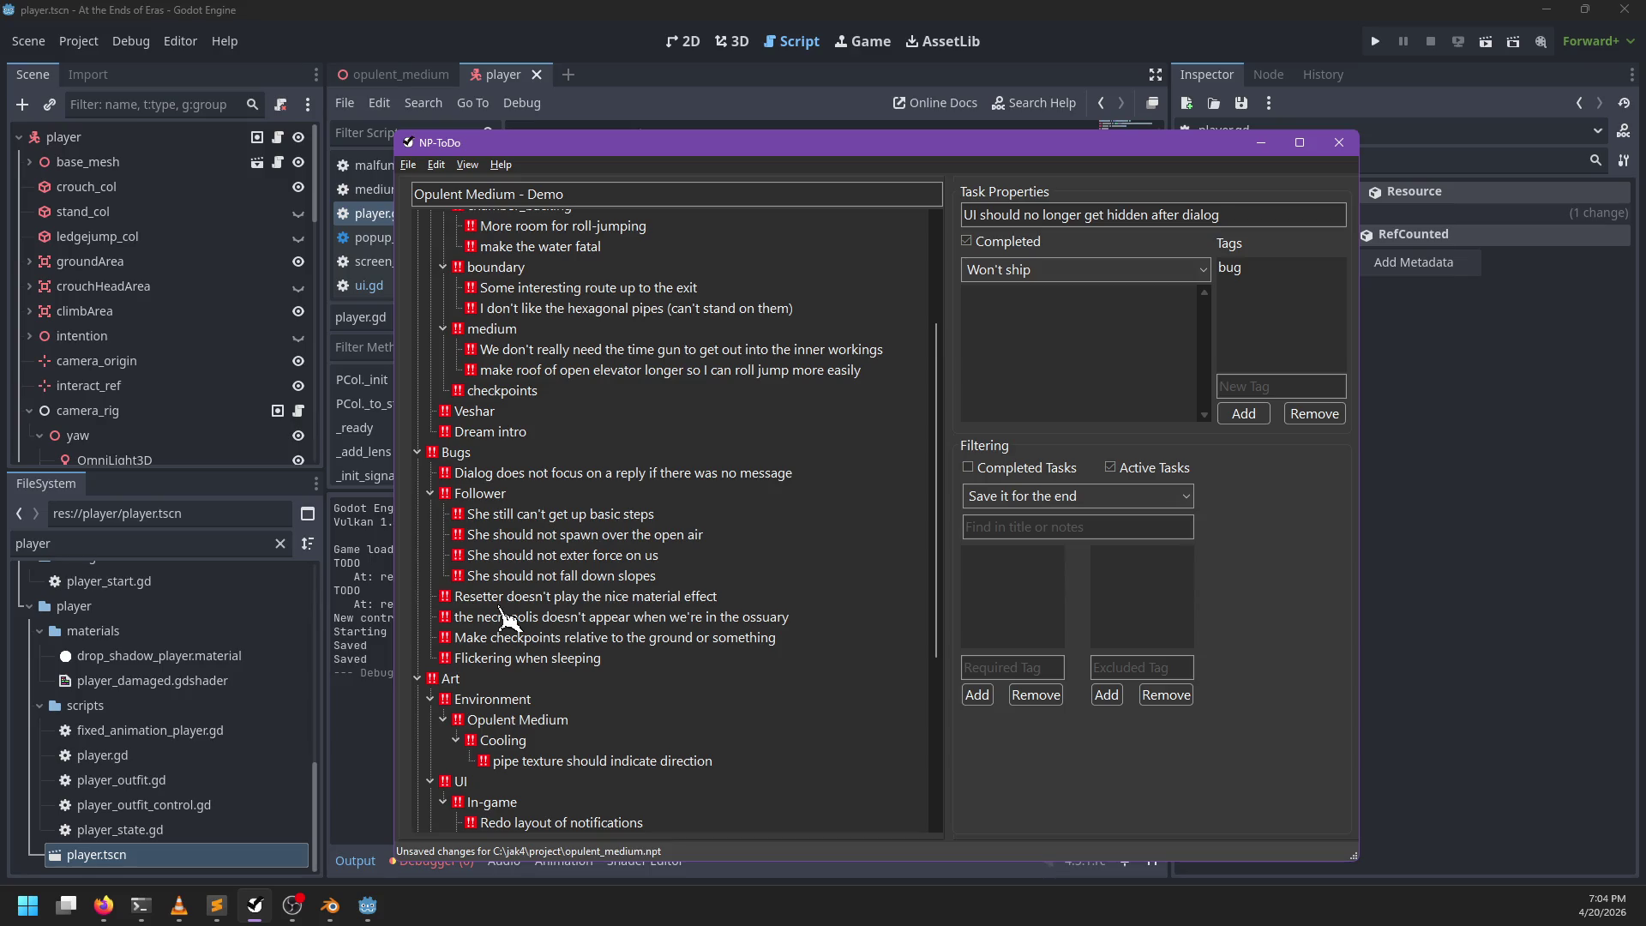
left_click(789, 18)
left_click(742, 347)
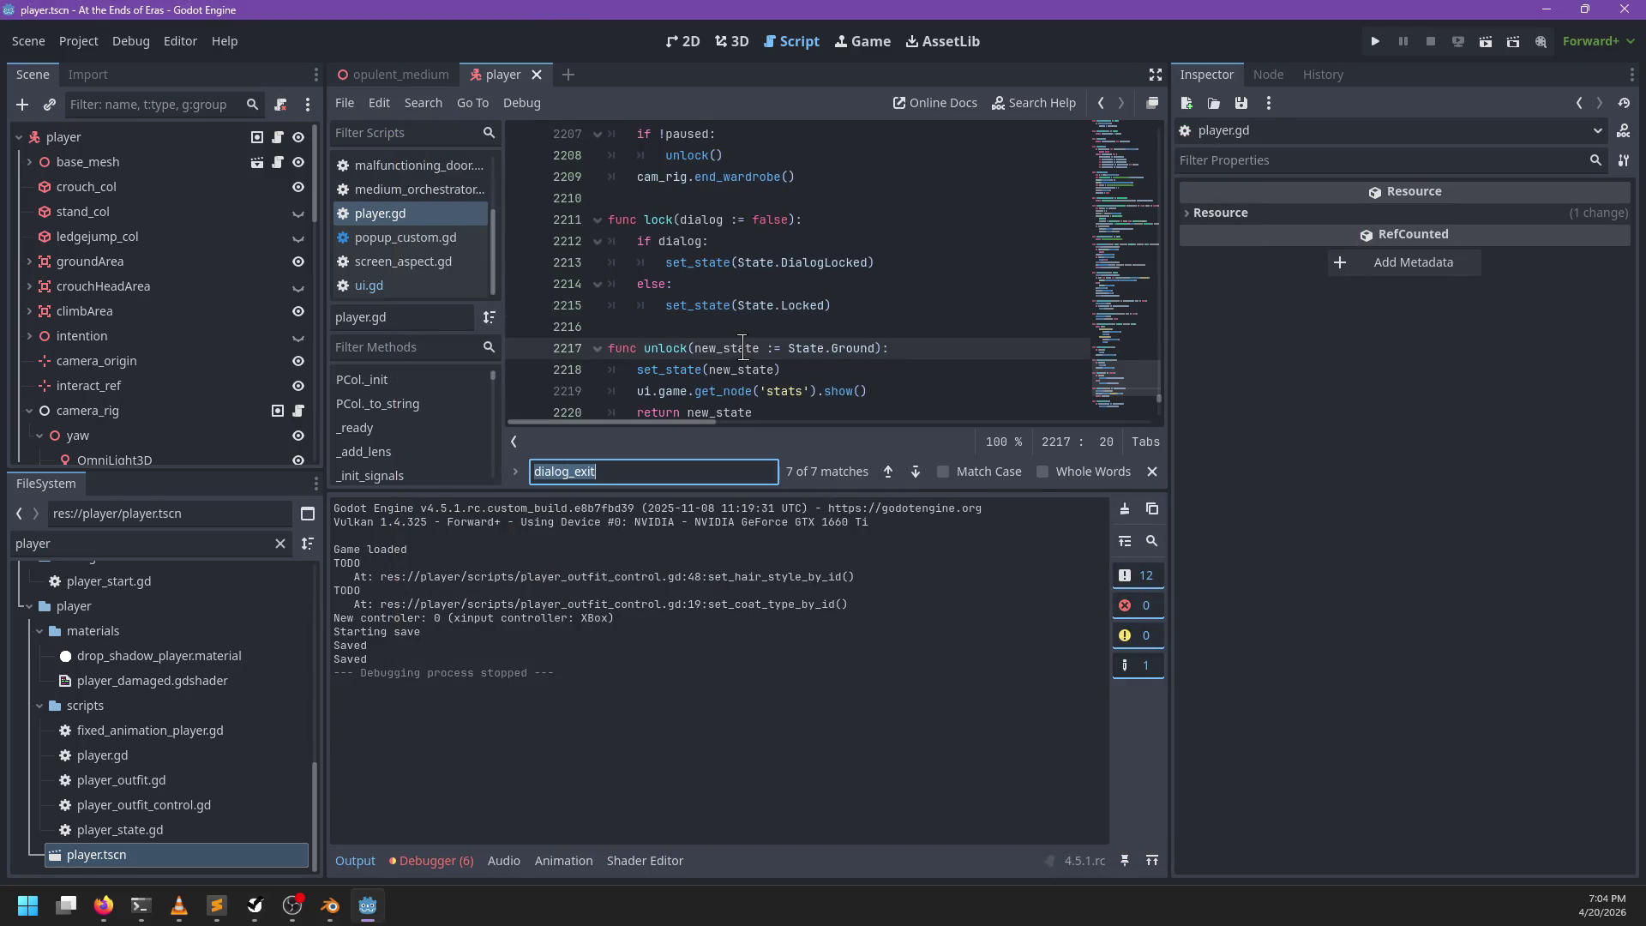
Step: Remove every assert(ui.equipment.visible) line from player.gd and save the script
type("assert")
key("Return")
key("Return")
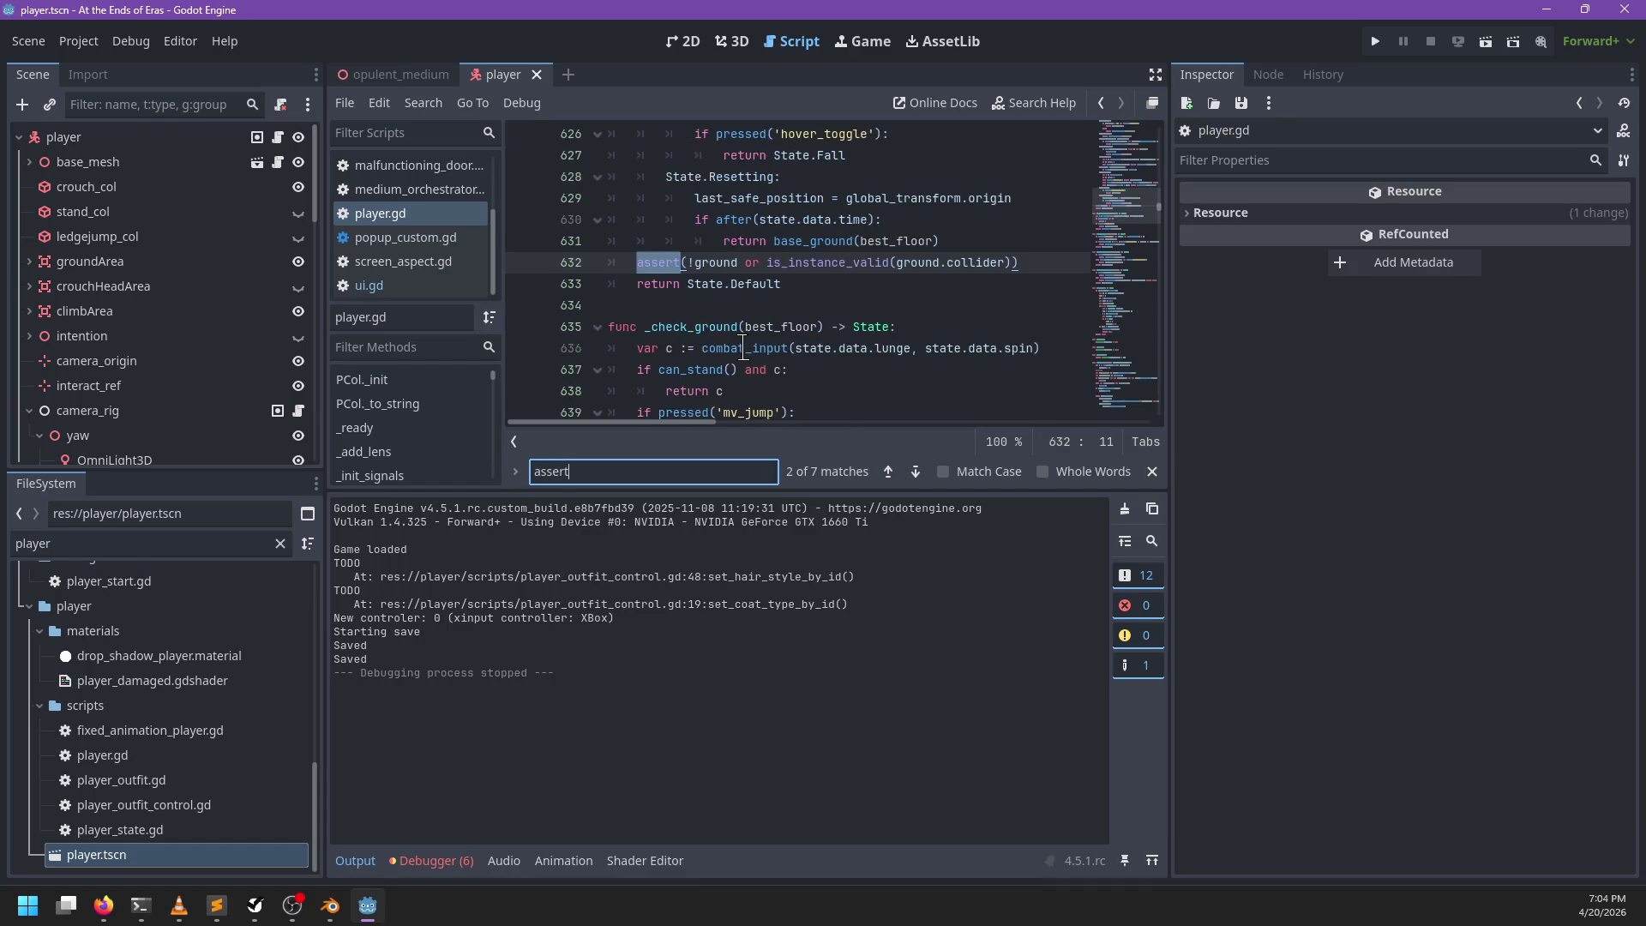
key("Escape")
left_click_drag(636, 262, 873, 262)
scroll(878, 262, "down", 1)
scroll(878, 263, "down", 3)
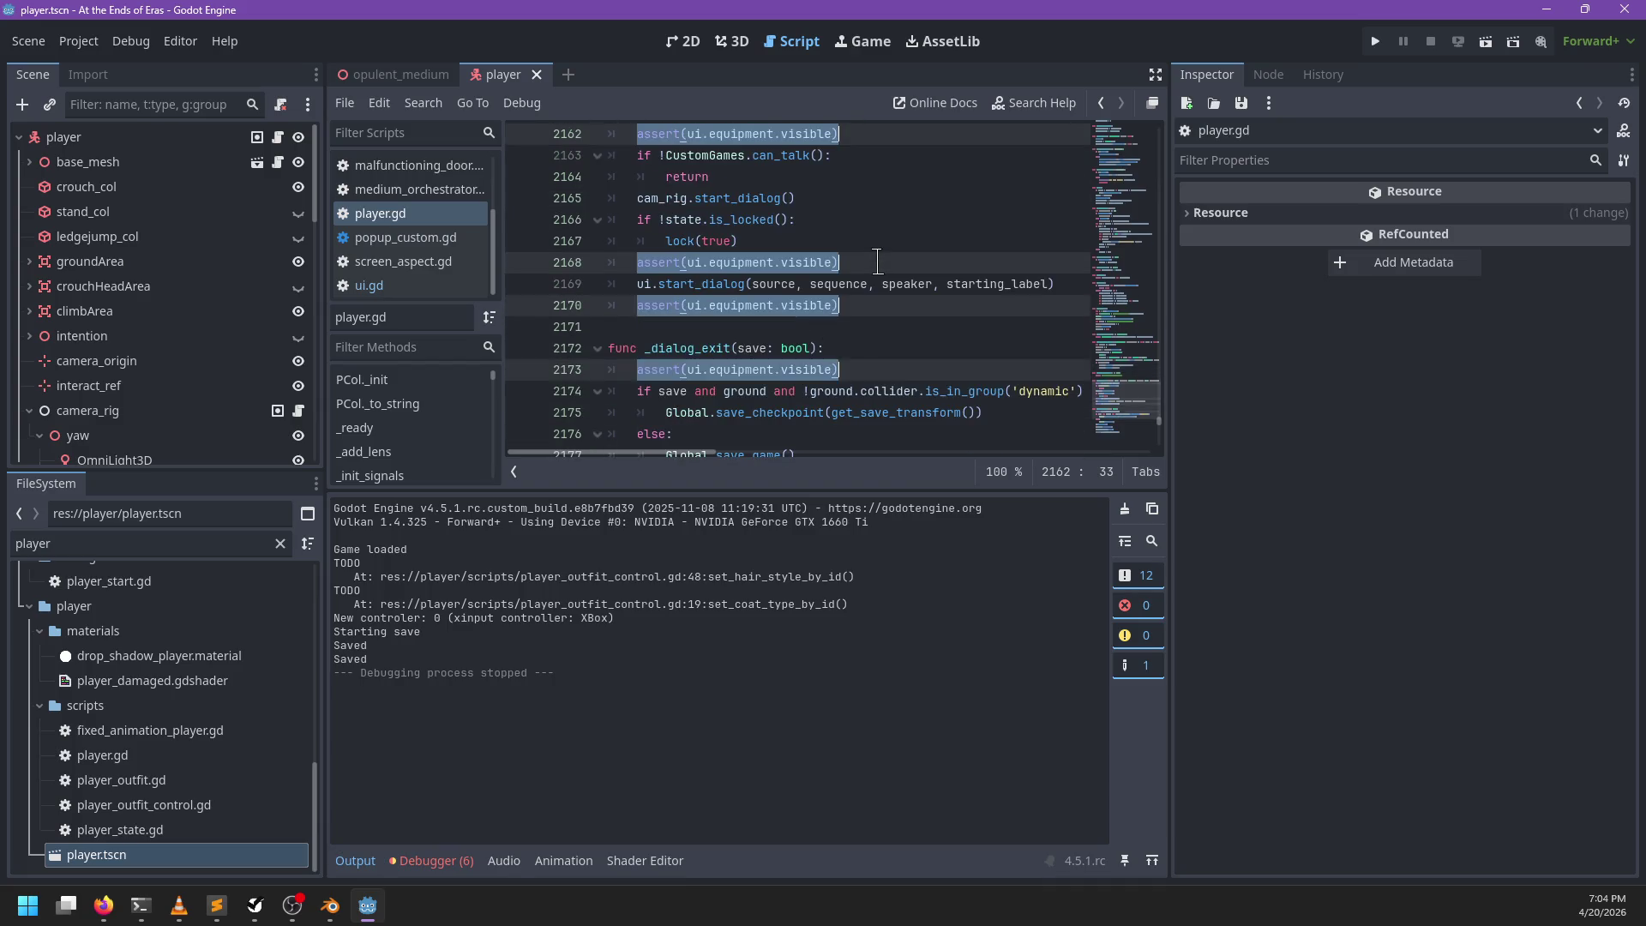
key("BackSpace")
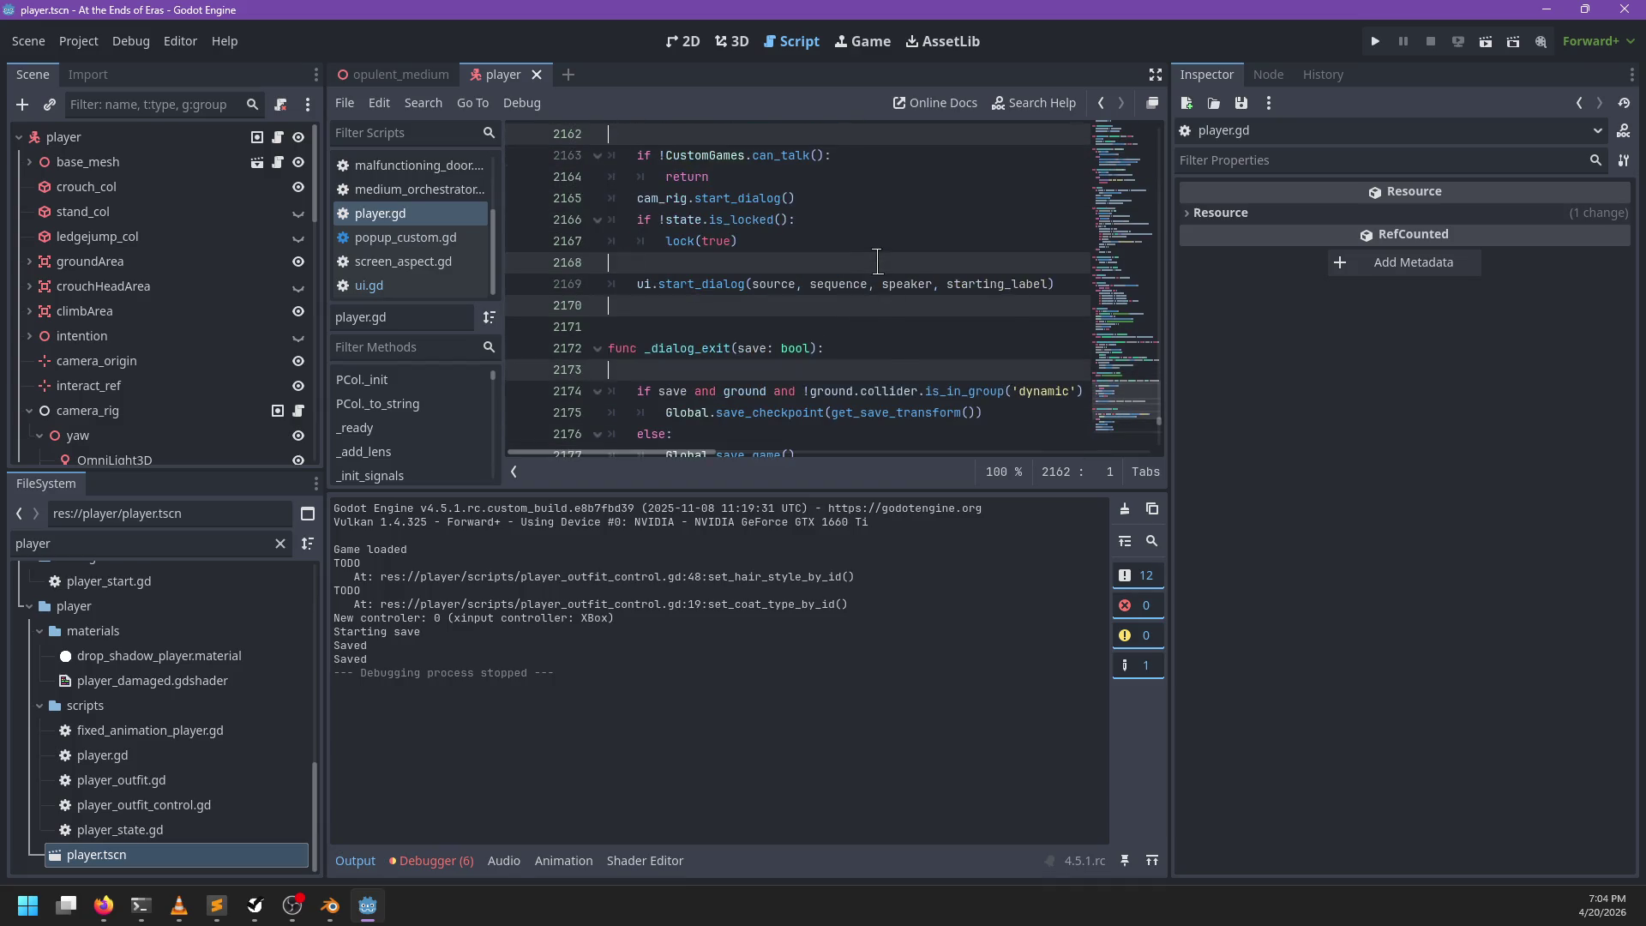
key("BackSpace")
key("Escape")
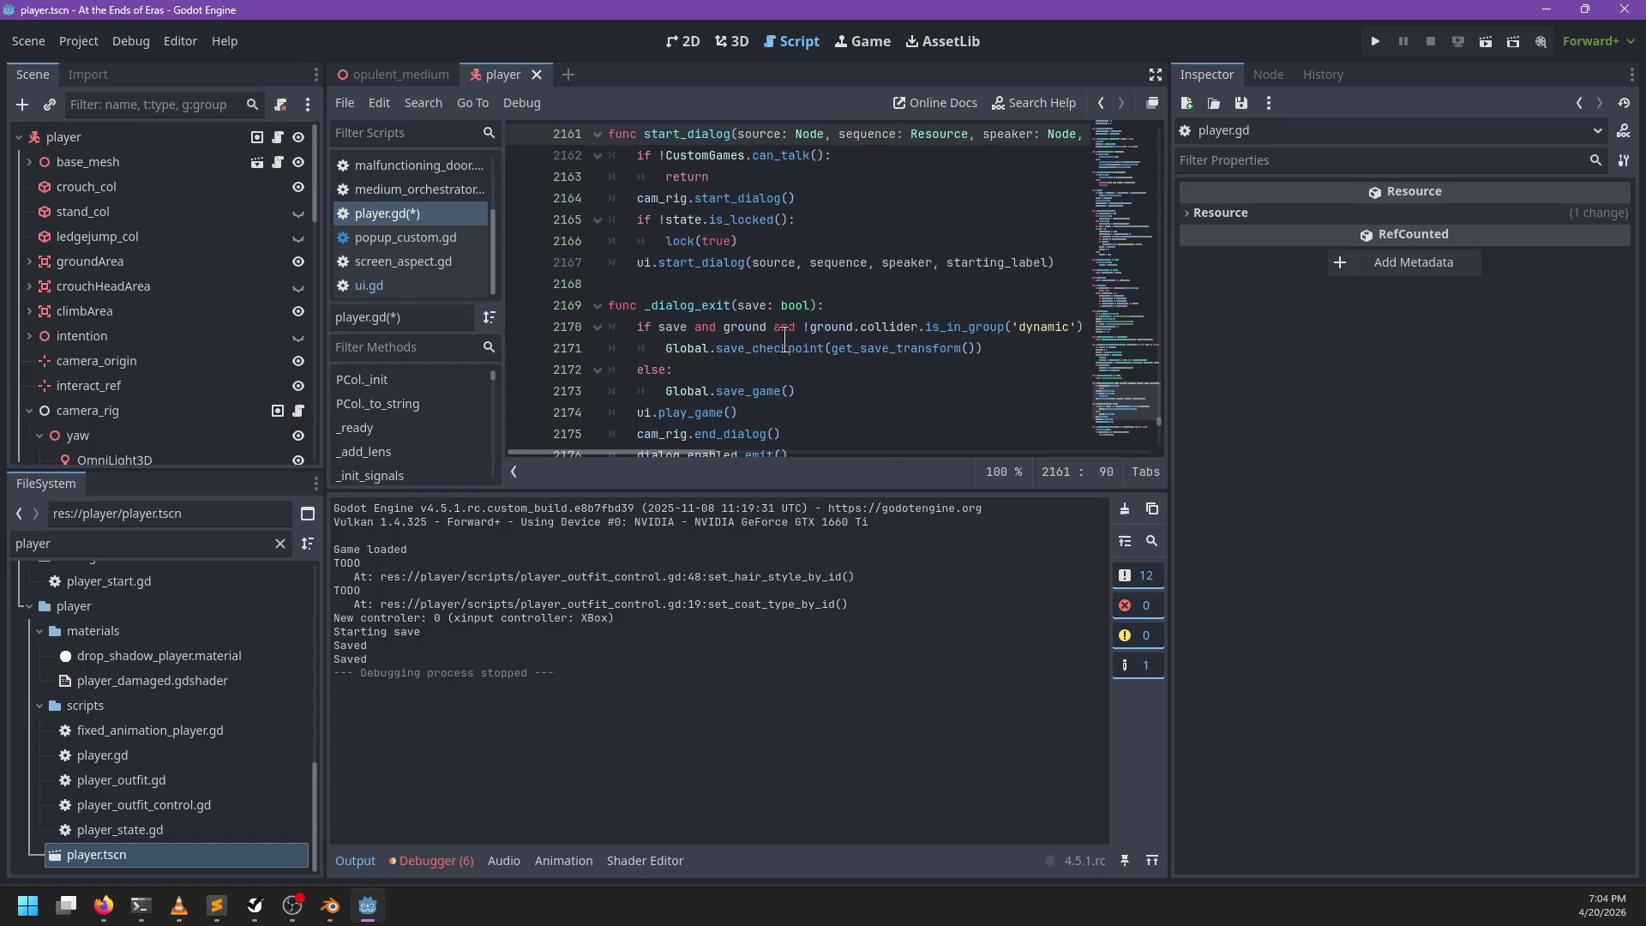
scroll(784, 339, "up", 8)
key("ctrl+s")
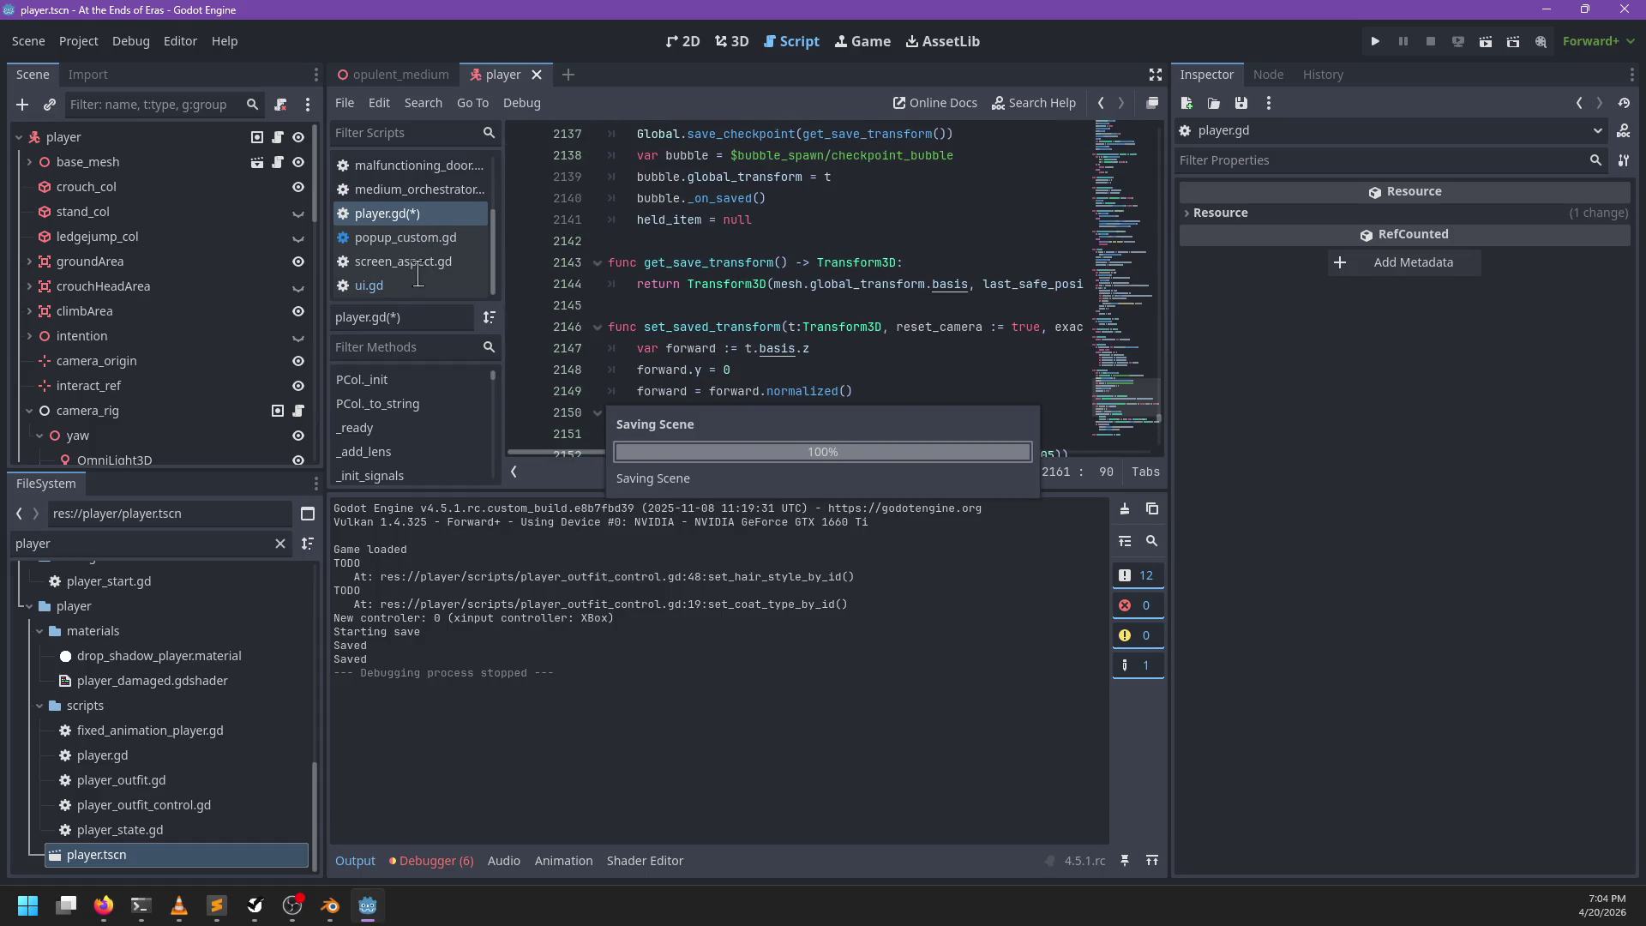
Step: Delete the assert(equipment.visible) line from ui.gd and save it
left_click(417, 285)
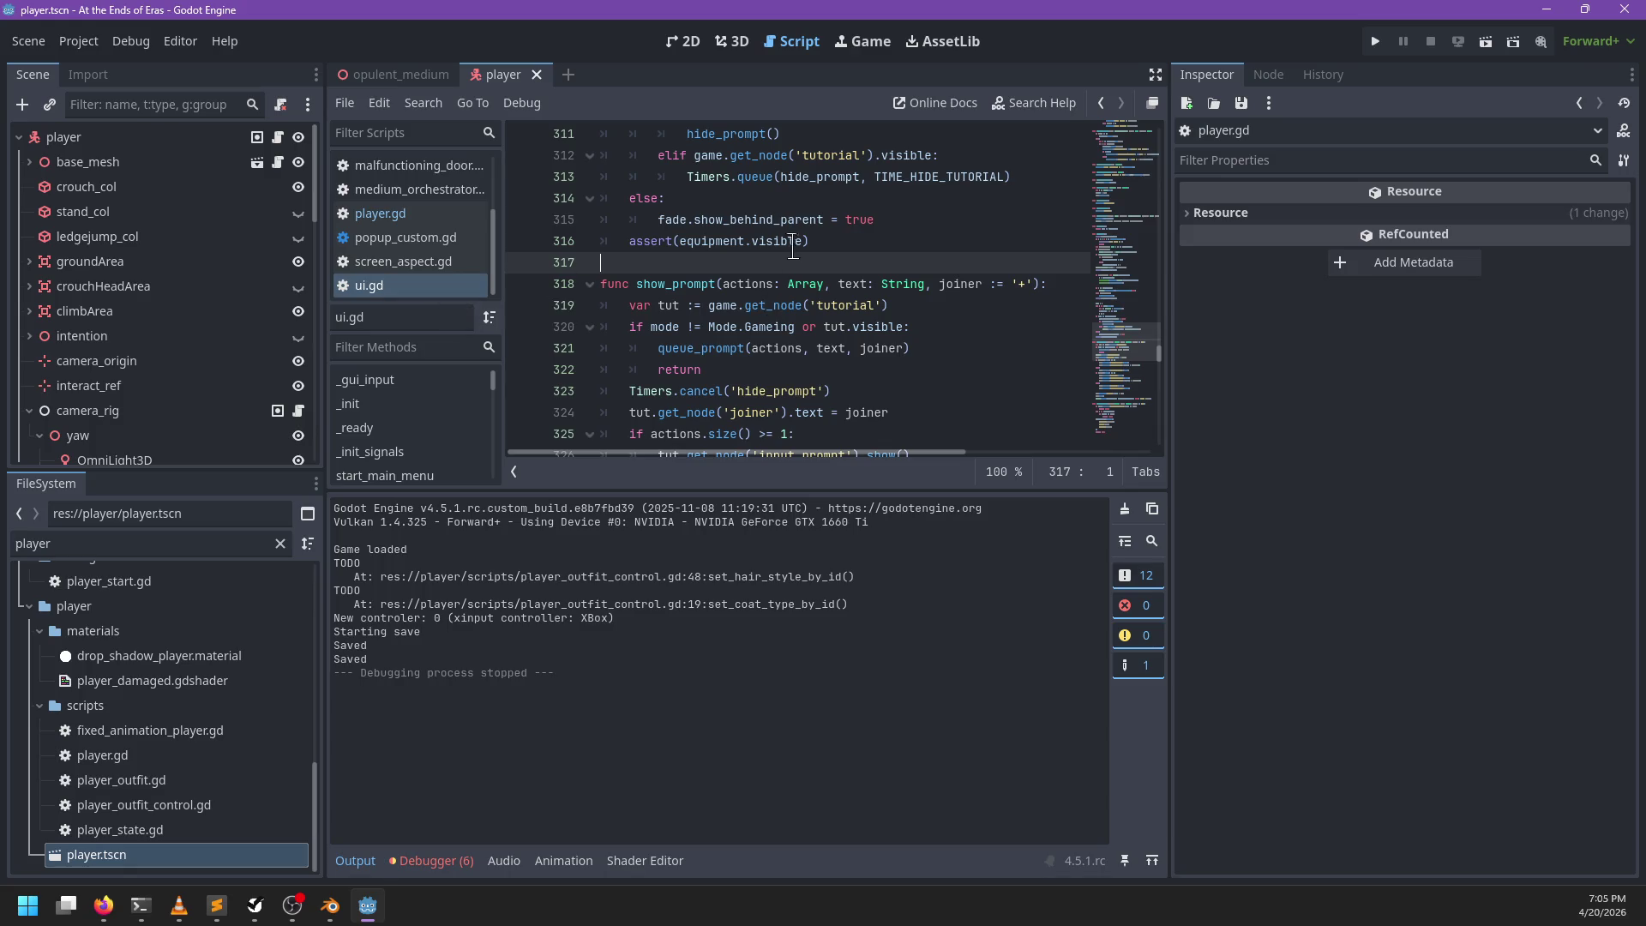
left_click_drag(811, 241, 630, 241)
scroll(777, 273, "up", 8)
key("BackSpace")
key("BackSpace")
key("BackSpace")
scroll(776, 272, "up", 5)
key("ctrl+s")
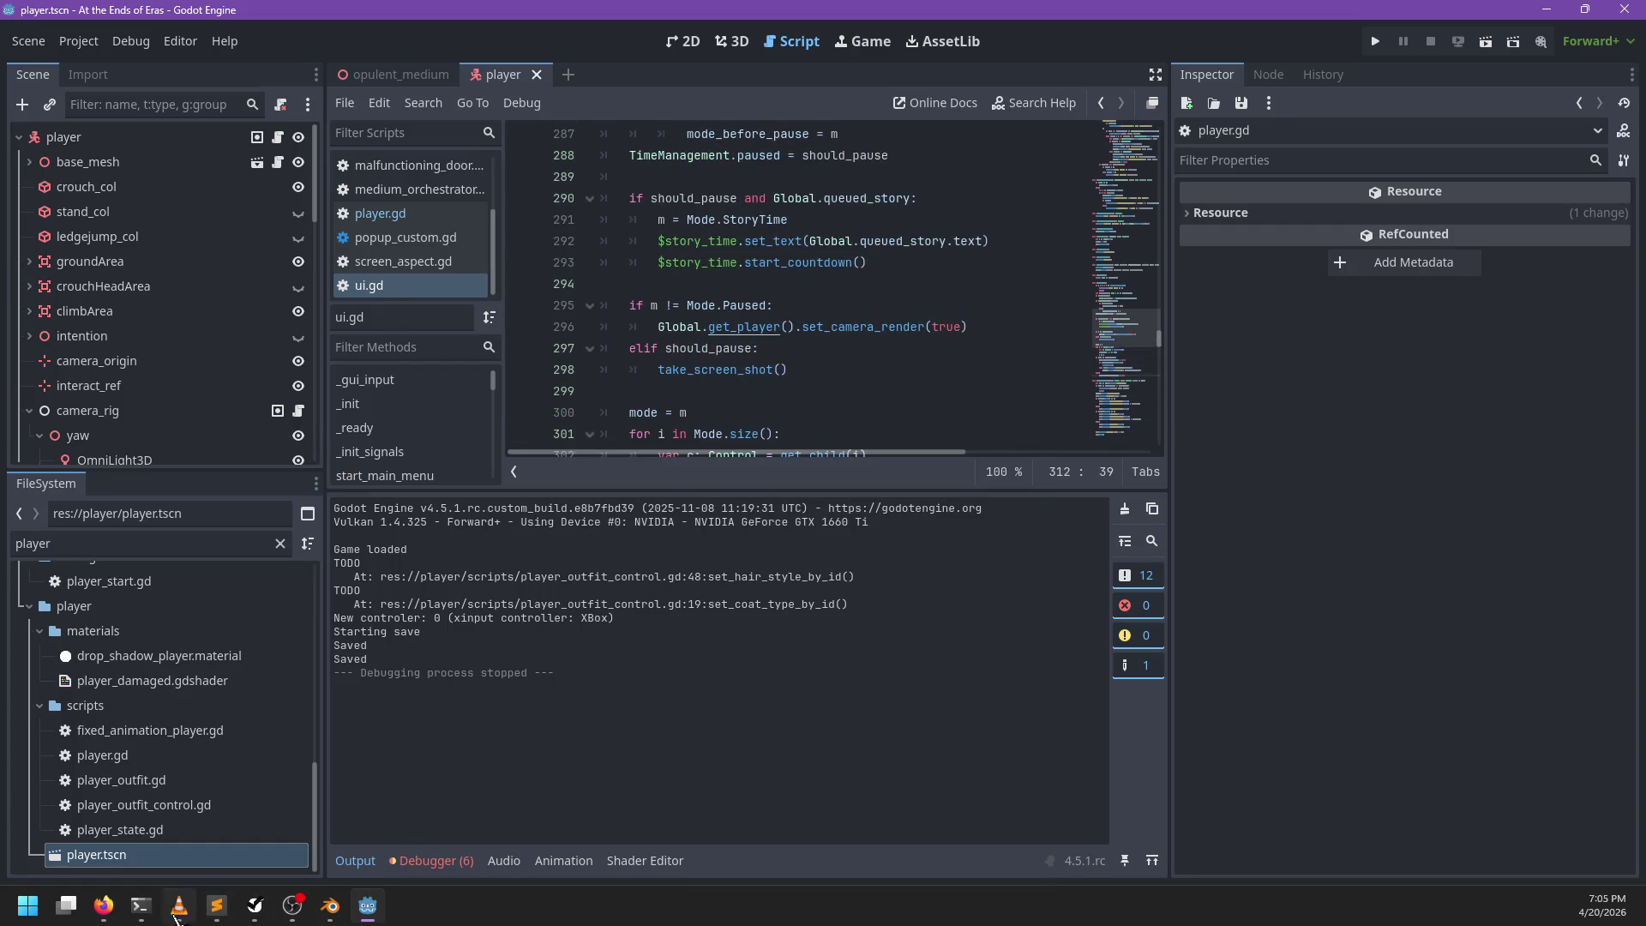
left_click(148, 915)
Step: Review the working tree with git status and git diff
type("git status")
key("Return")
type("git diff")
key("Return")
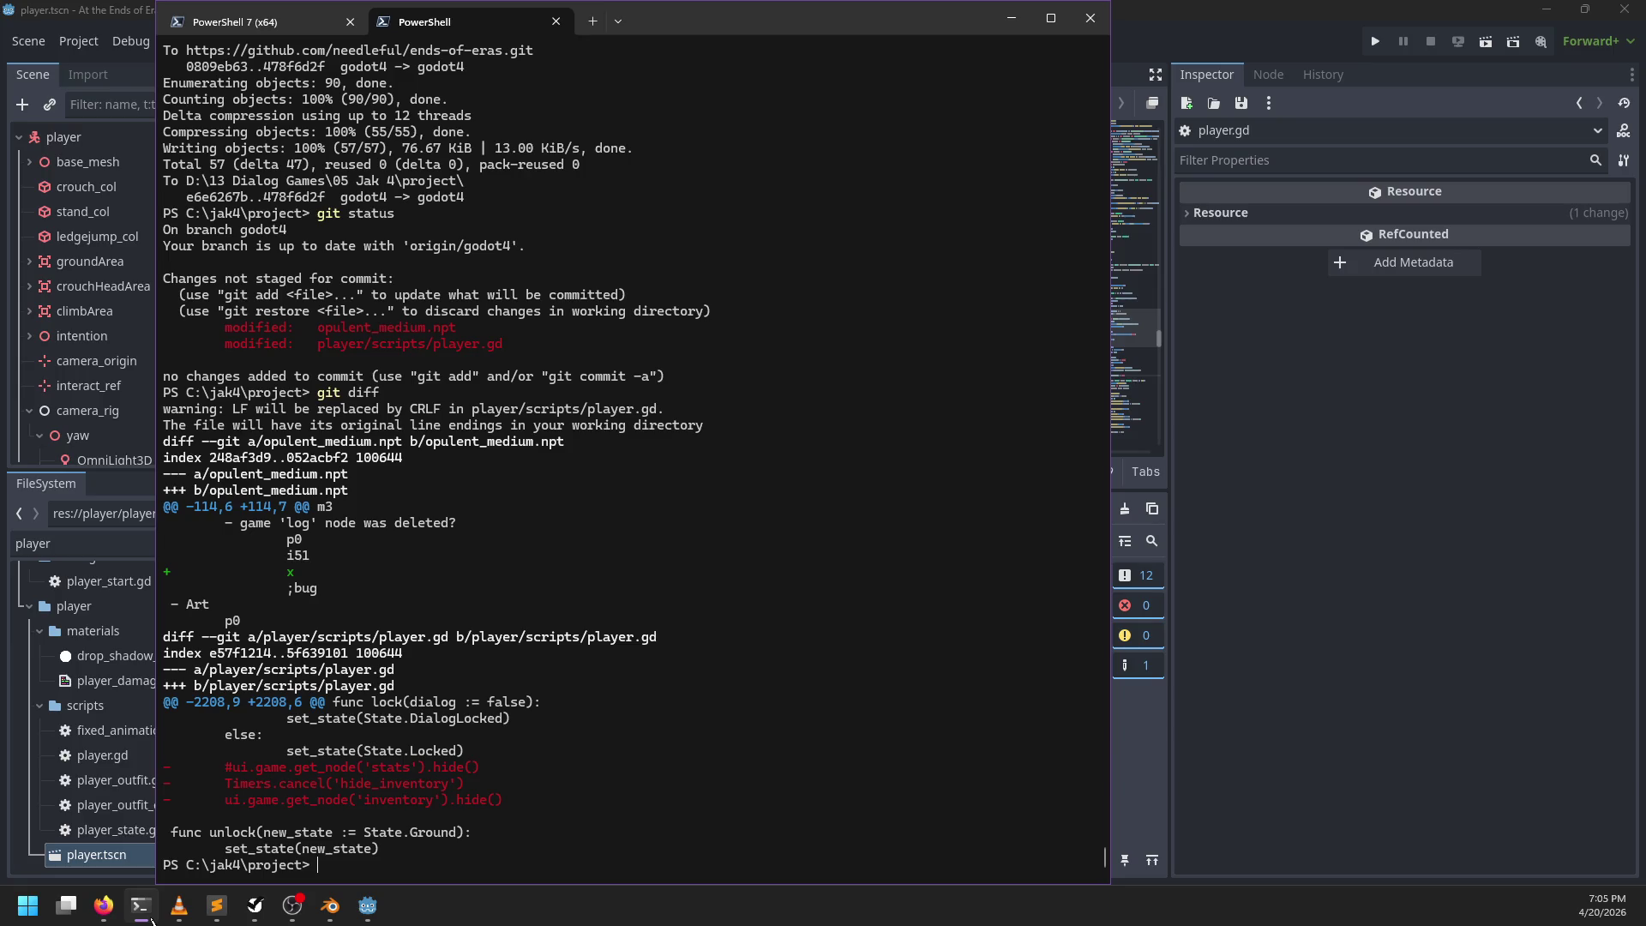
Step: Commit all changes with git commit -am "Bugfix: hiding inventory after dialog"
type("git commit ")
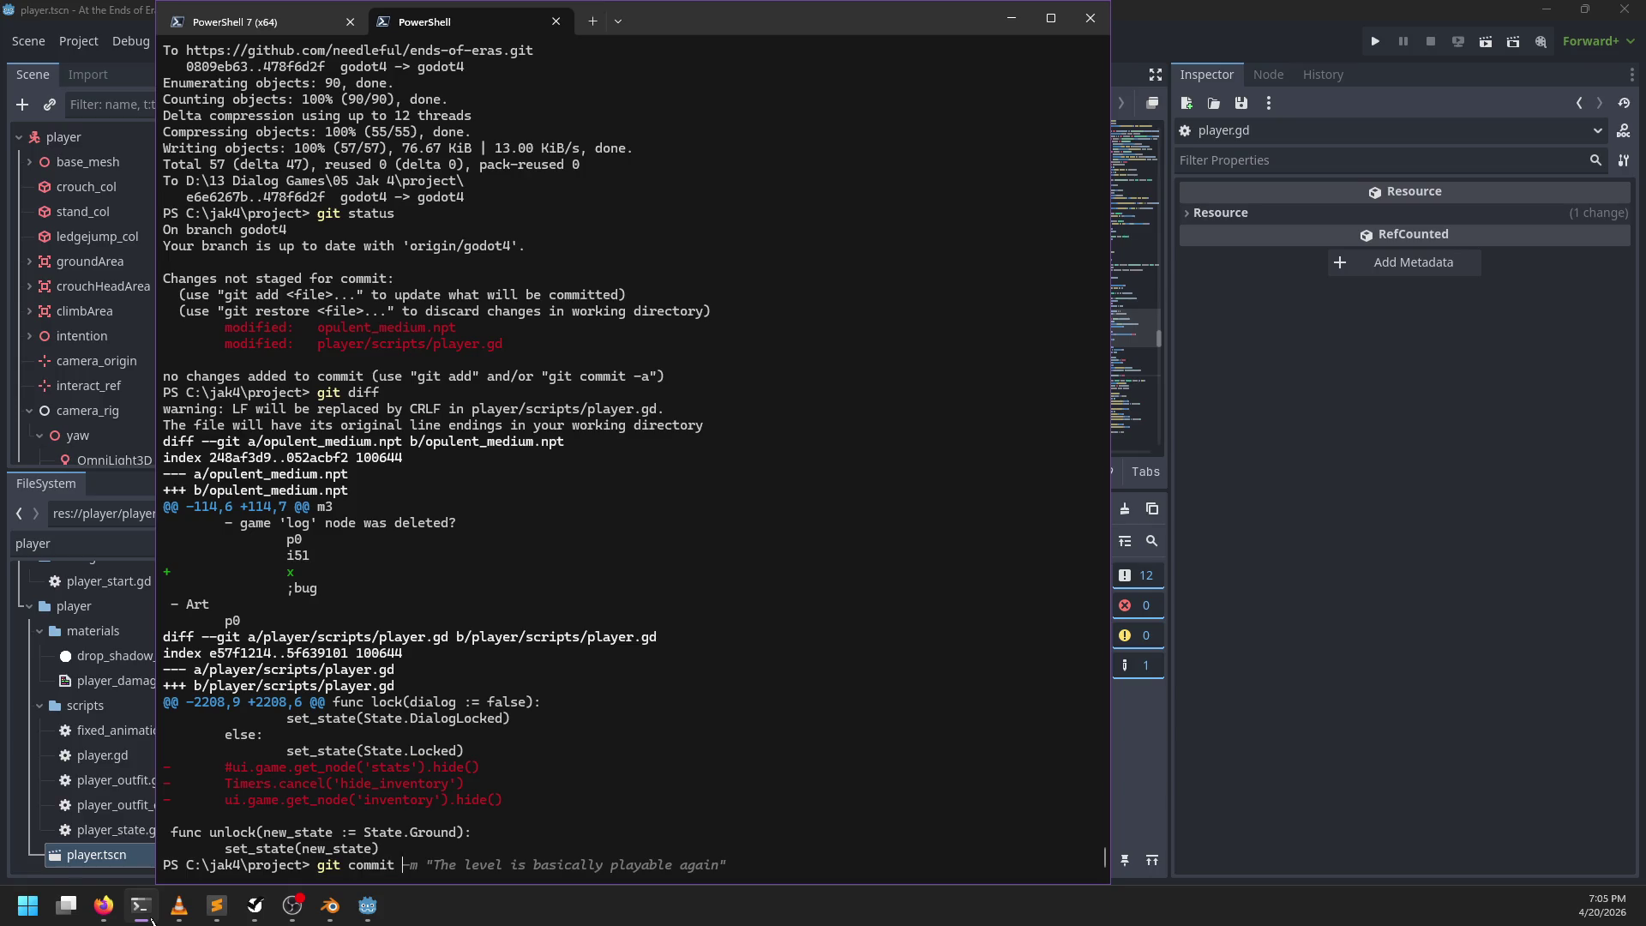
type("-m \"Fix bug")
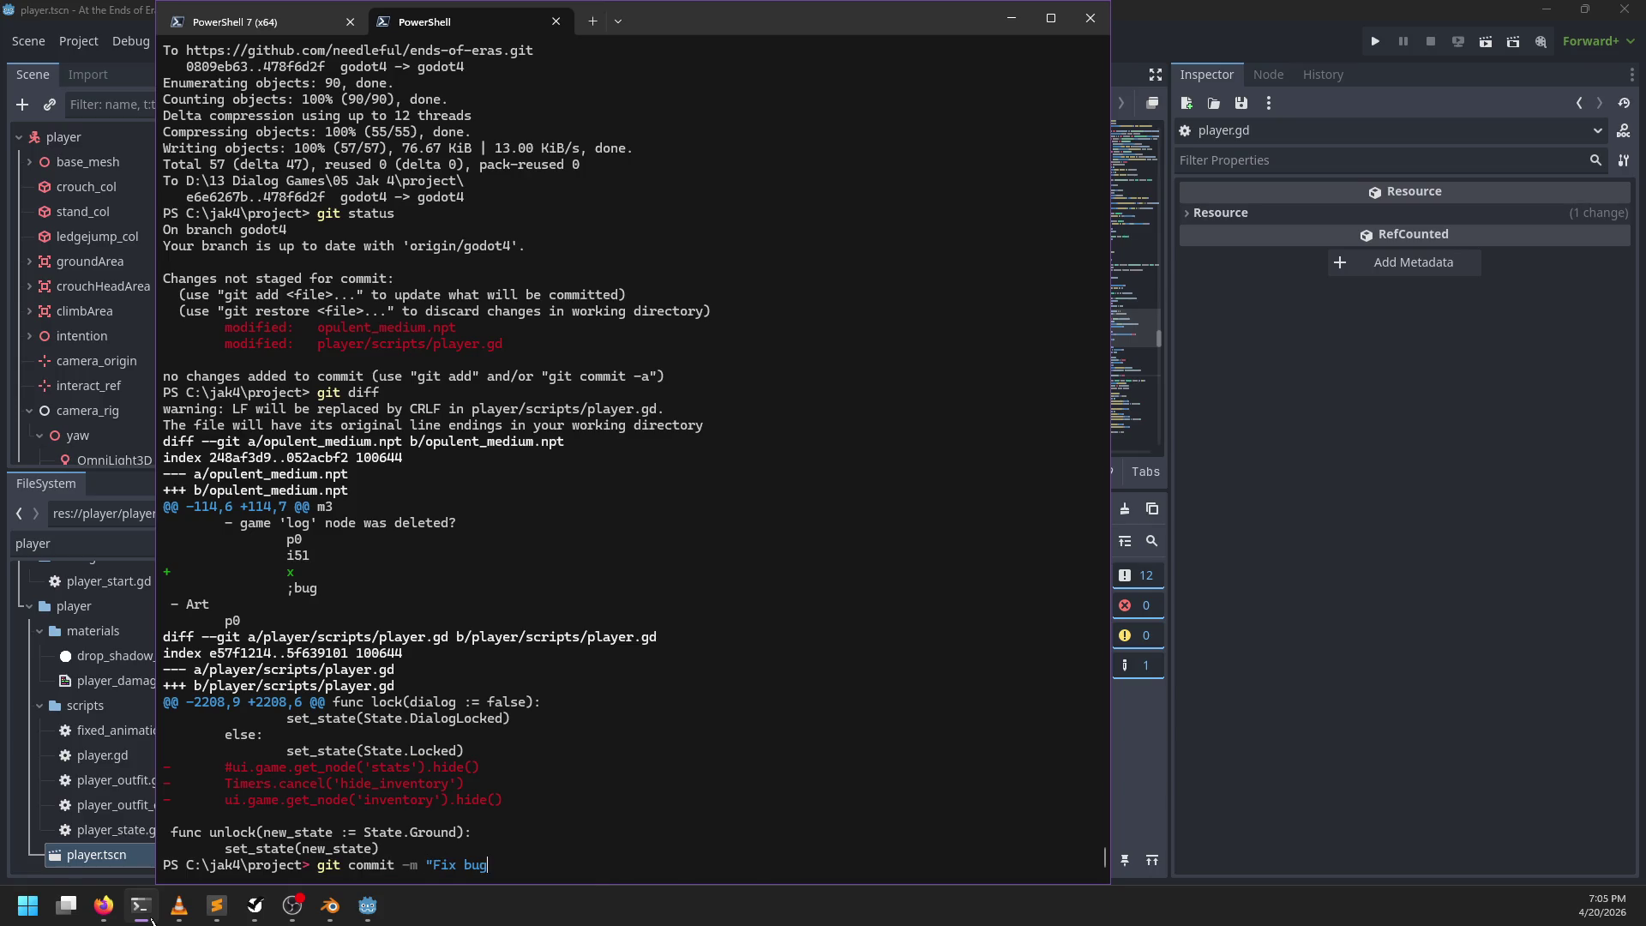
key("BackSpace")
key("BackSpace")
key("BackSpace")
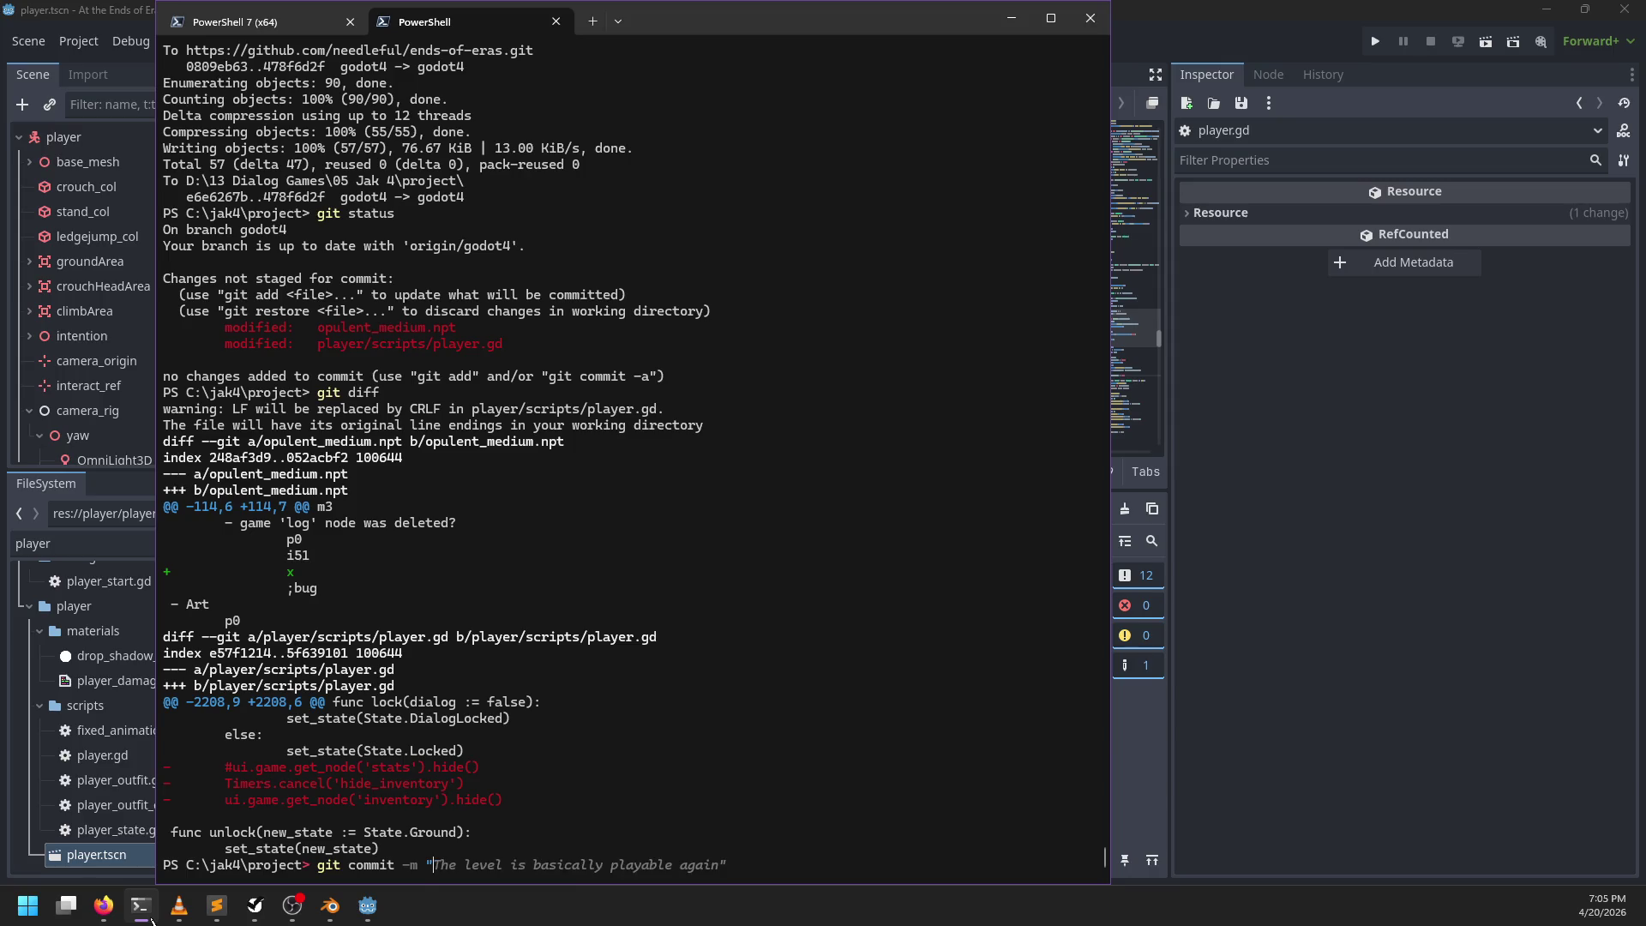
type("Bugfix: hiding dialog a")
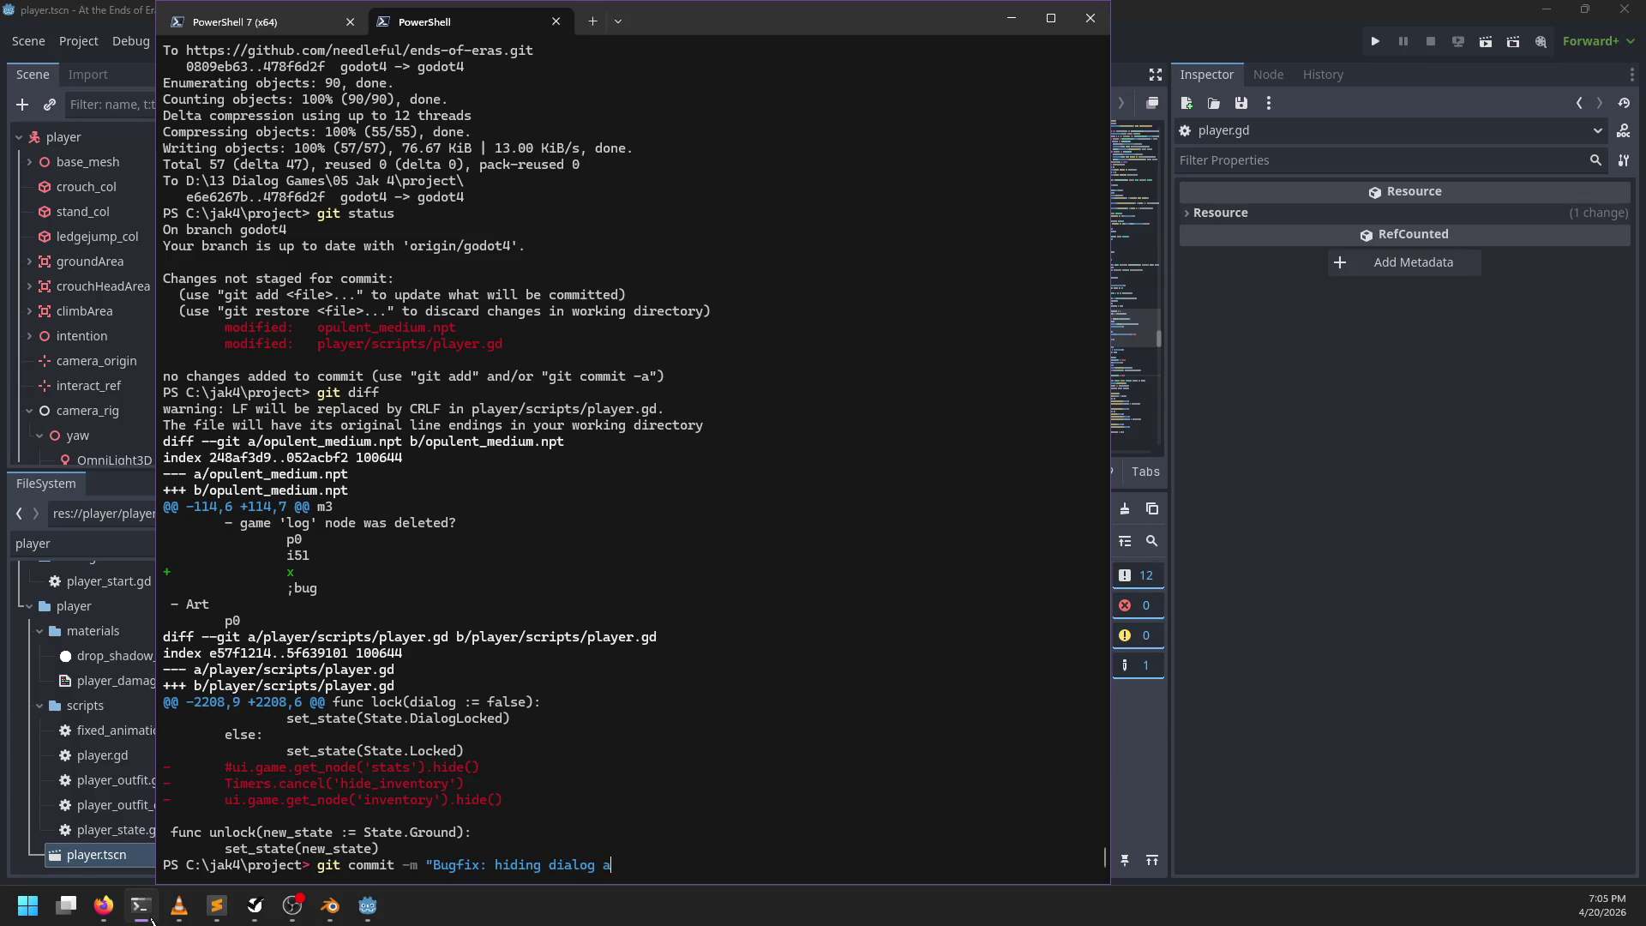
key("ctrl+BackSpace")
type("og\"")
key("Return")
key("Up")
type("a")
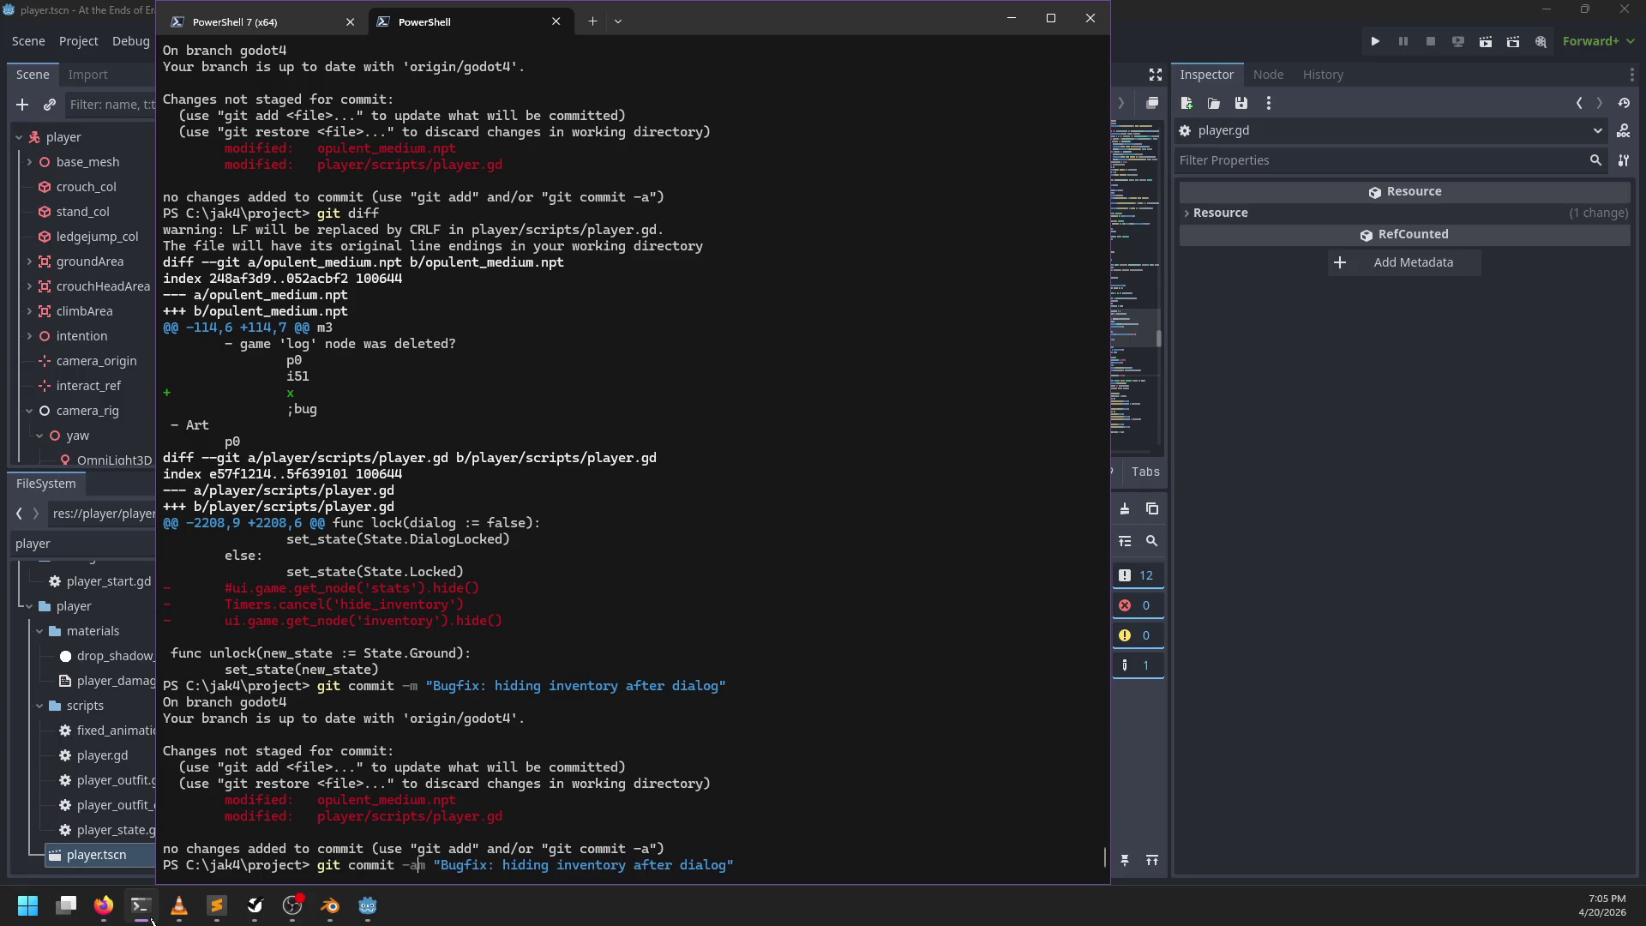
key("Return")
mouse_move(172, 916)
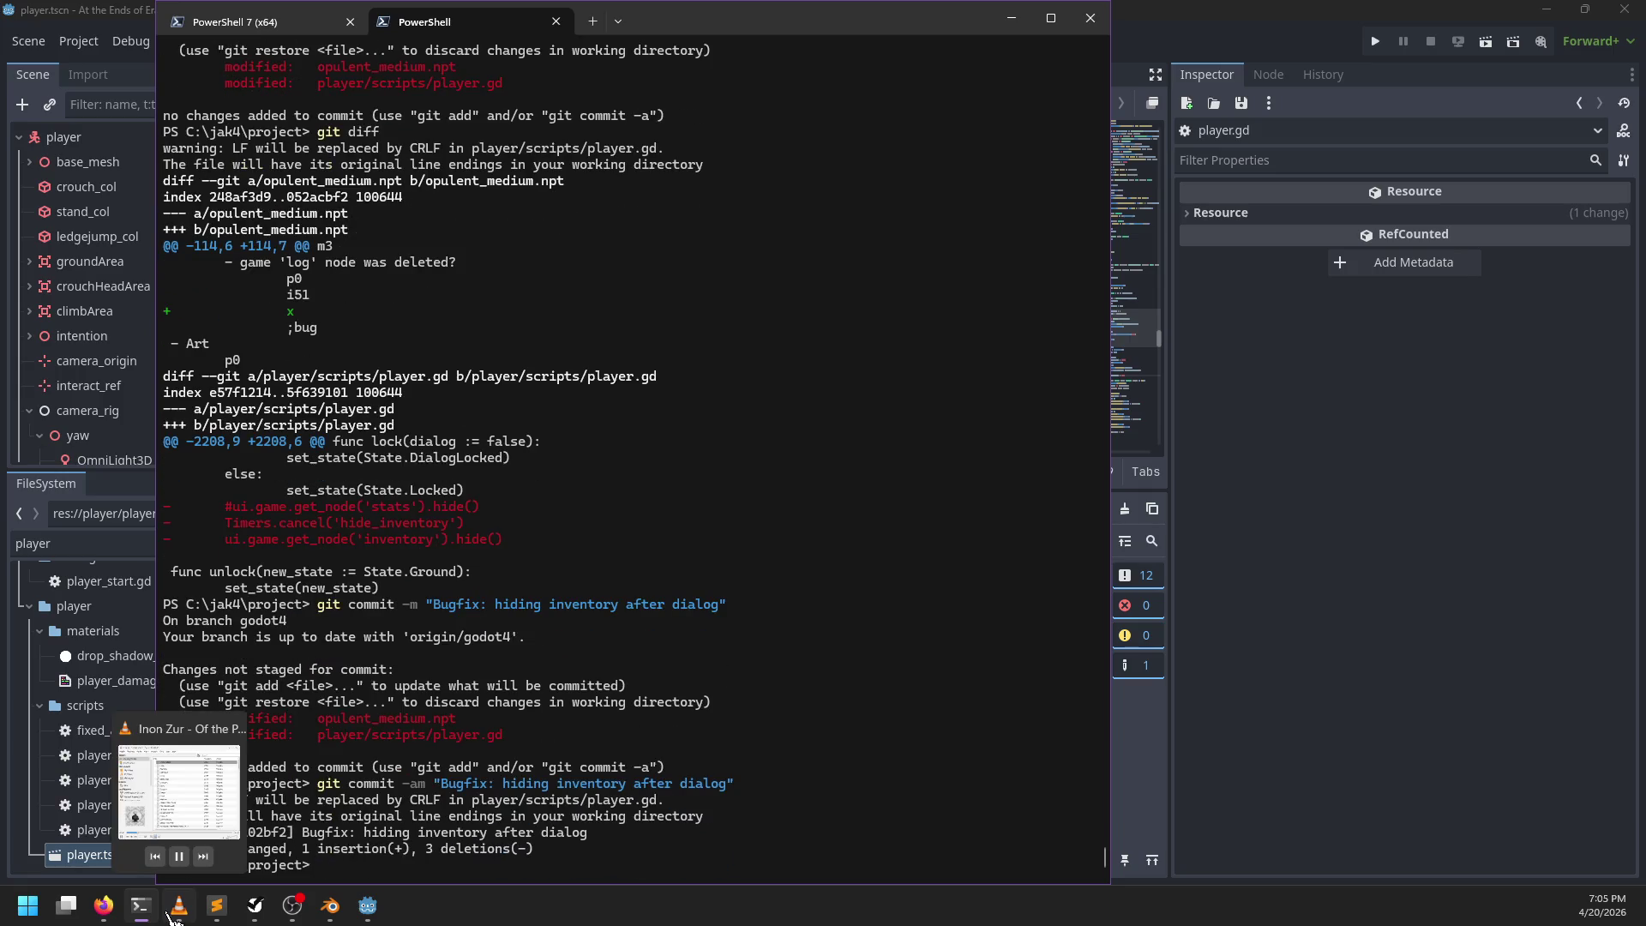
left_click(1303, 7)
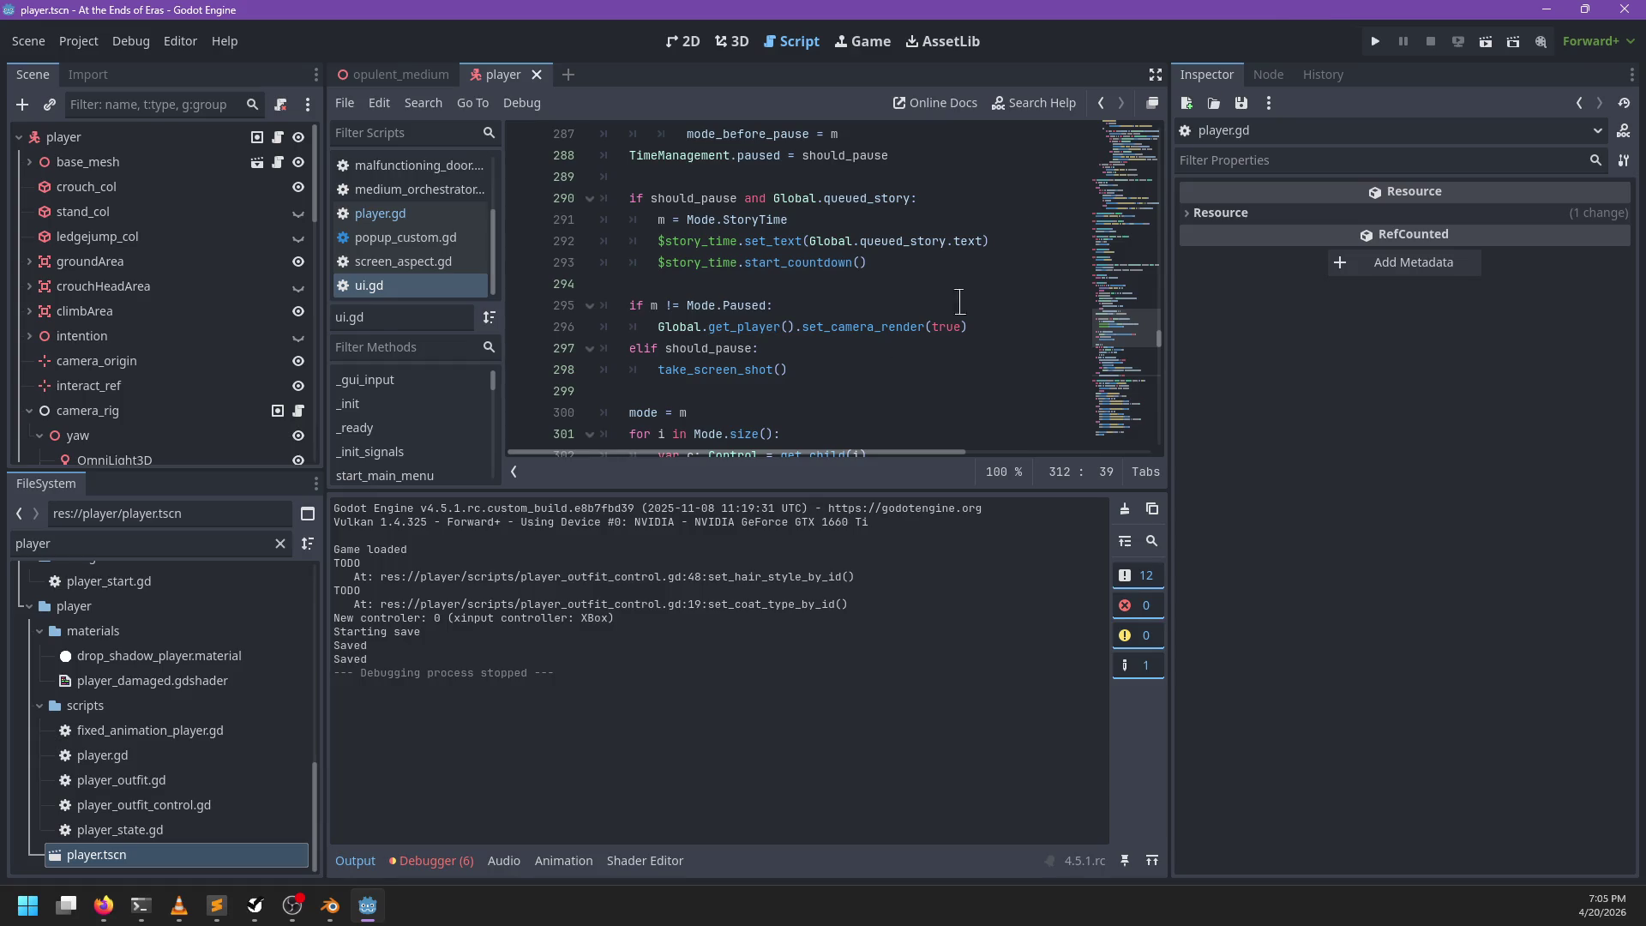
Step: Filter files by 'dialog_v' and open the dialog_viewer_box and dialog_viewer_vertical scenes
scroll(155, 631, "up", 10)
scroll(206, 635, "down", 1)
double_click(151, 542)
type("dialog_view")
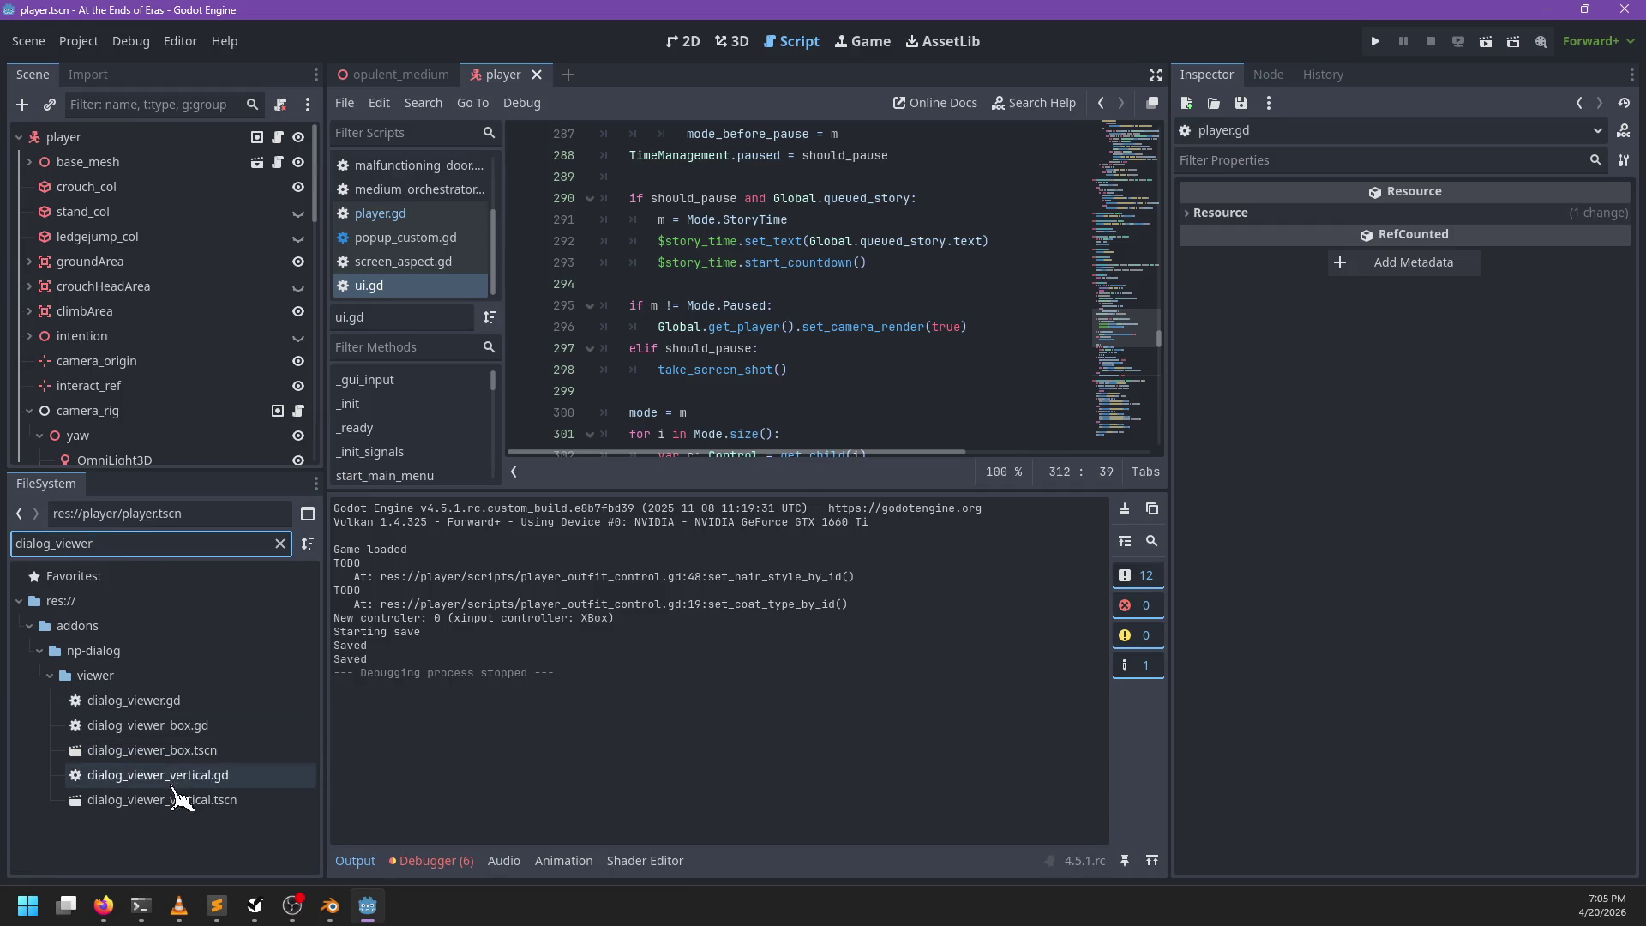
left_click(184, 755)
double_click(187, 762)
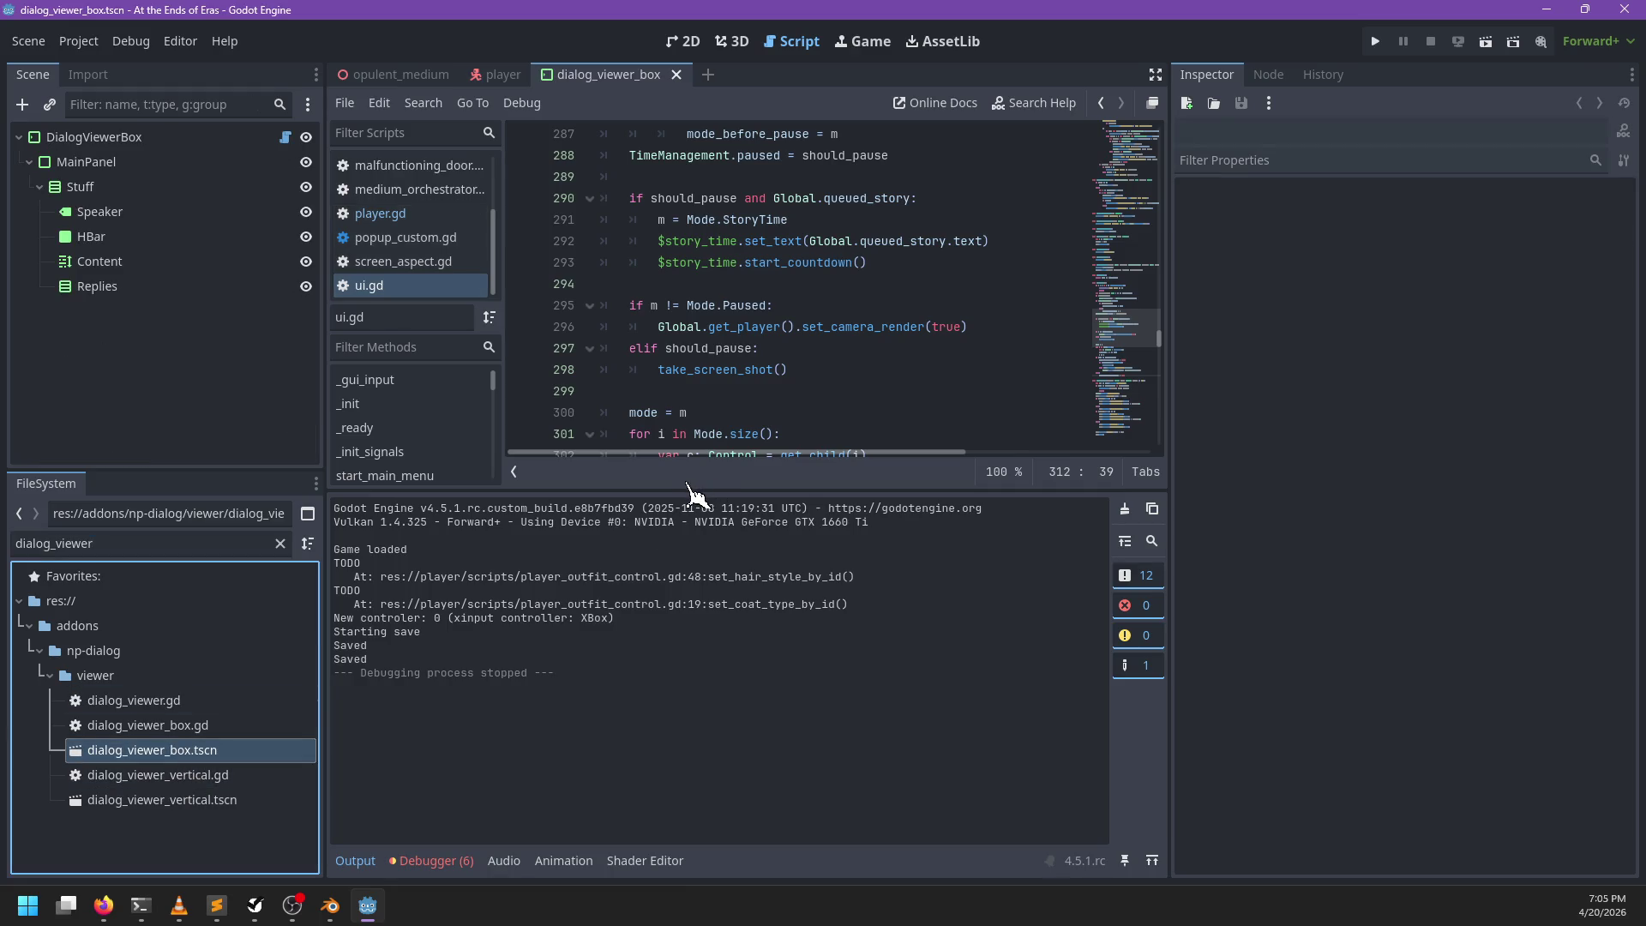
double_click(228, 800)
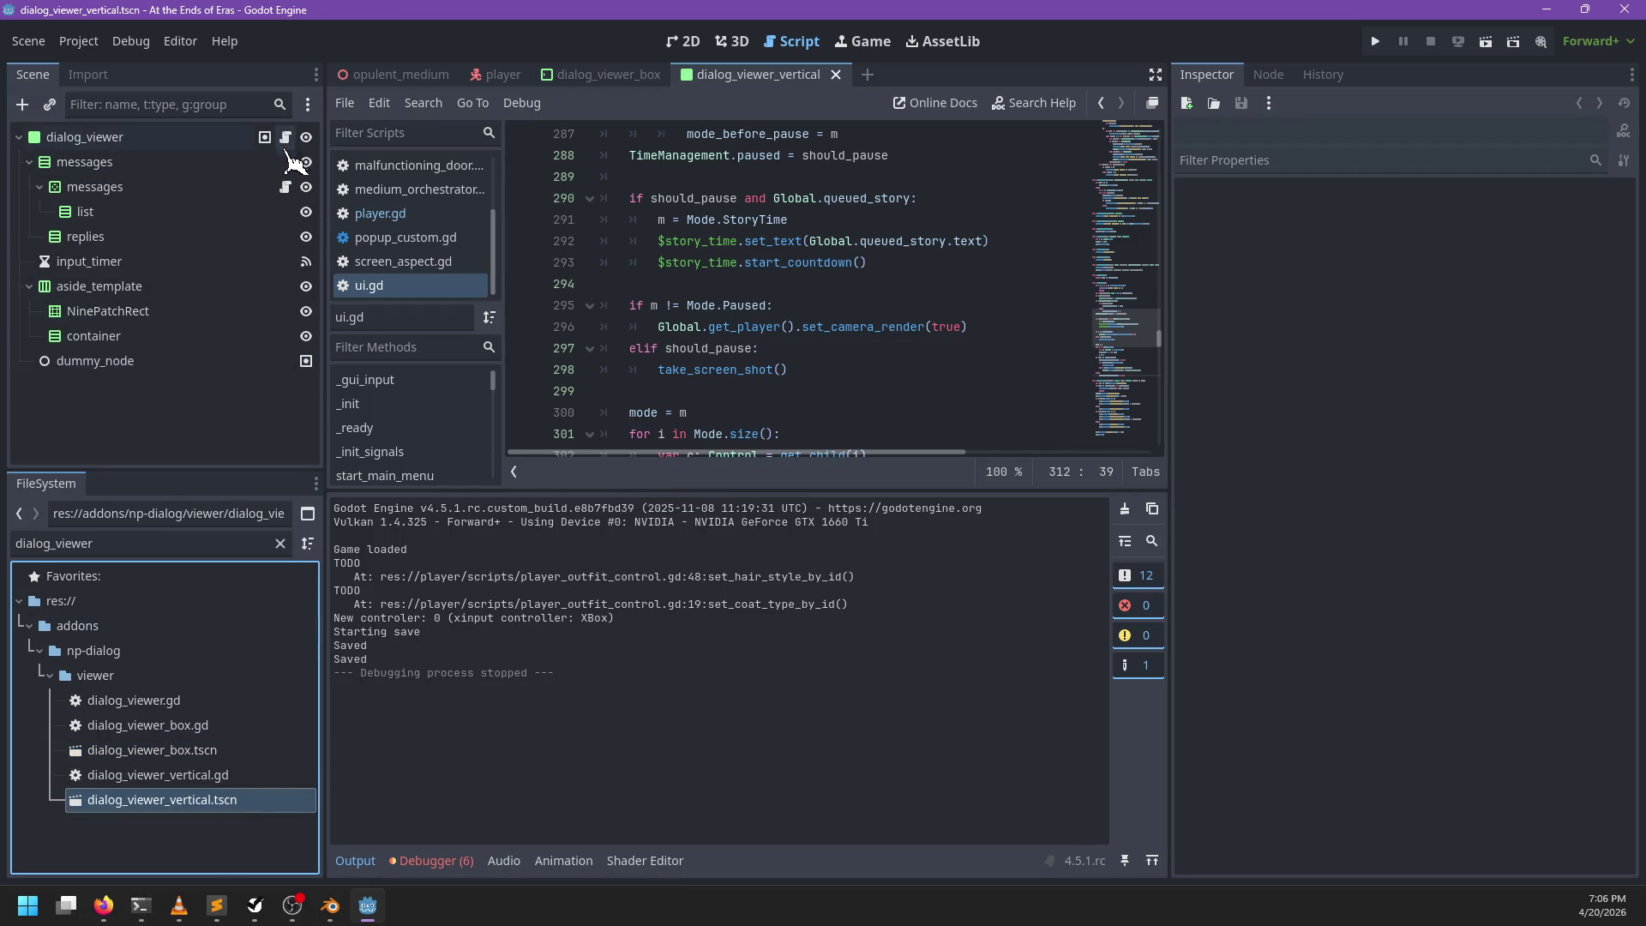
Step: Disconnect input_timer's timeout signal from _on_input_timer_timeout in the Node dock
left_click(228, 262)
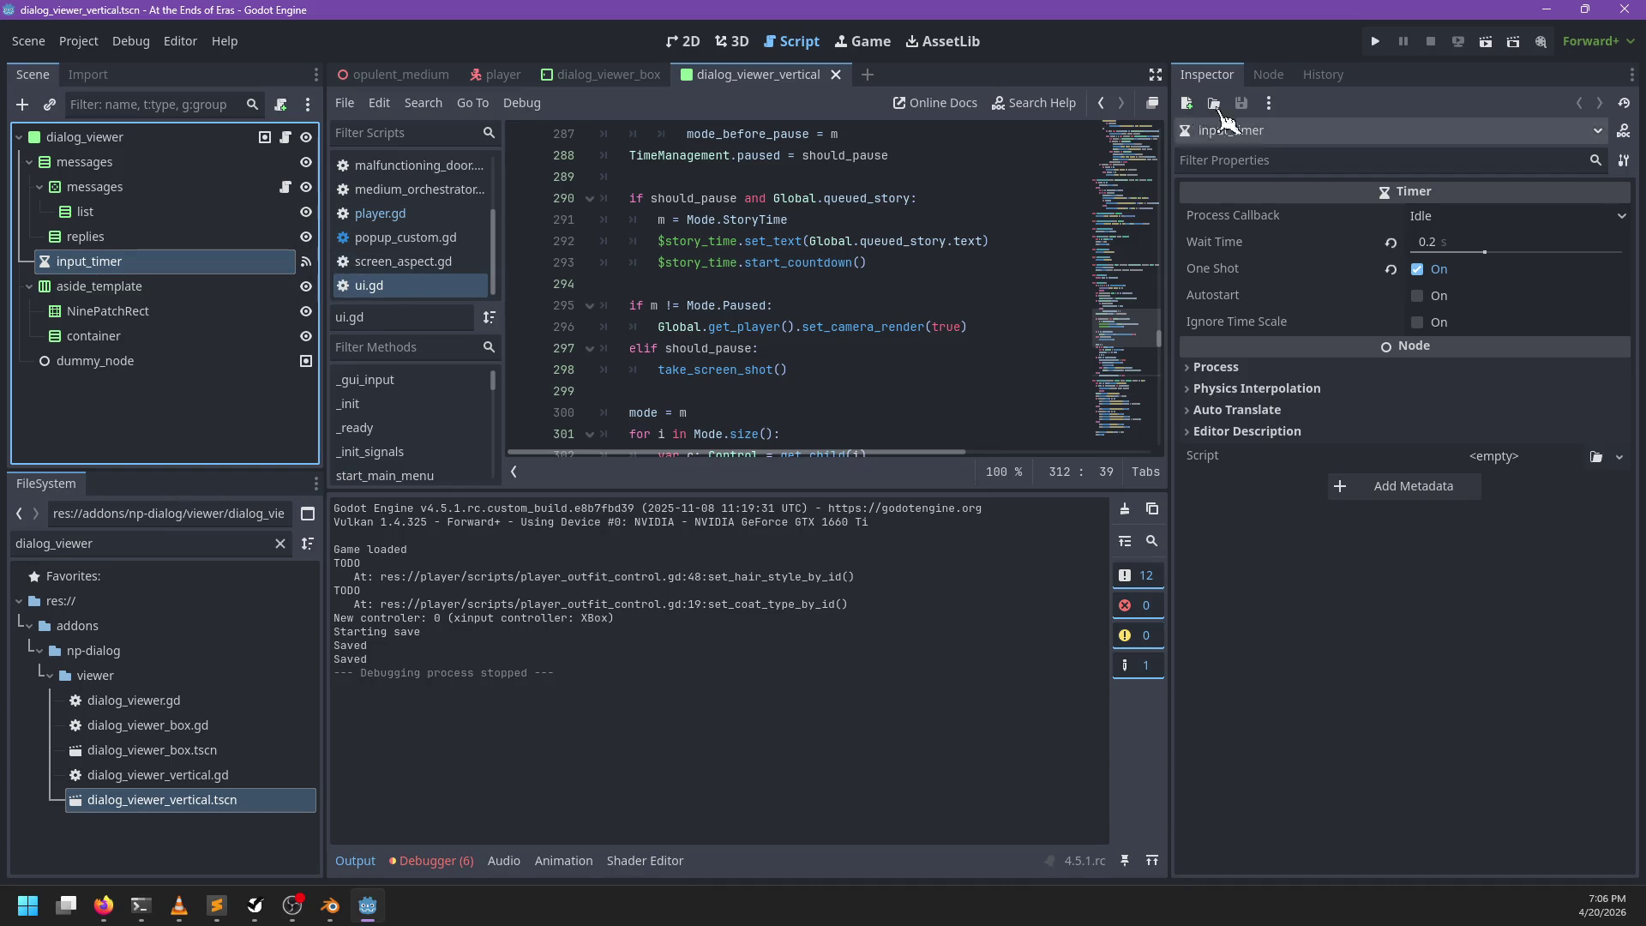
left_click(1268, 75)
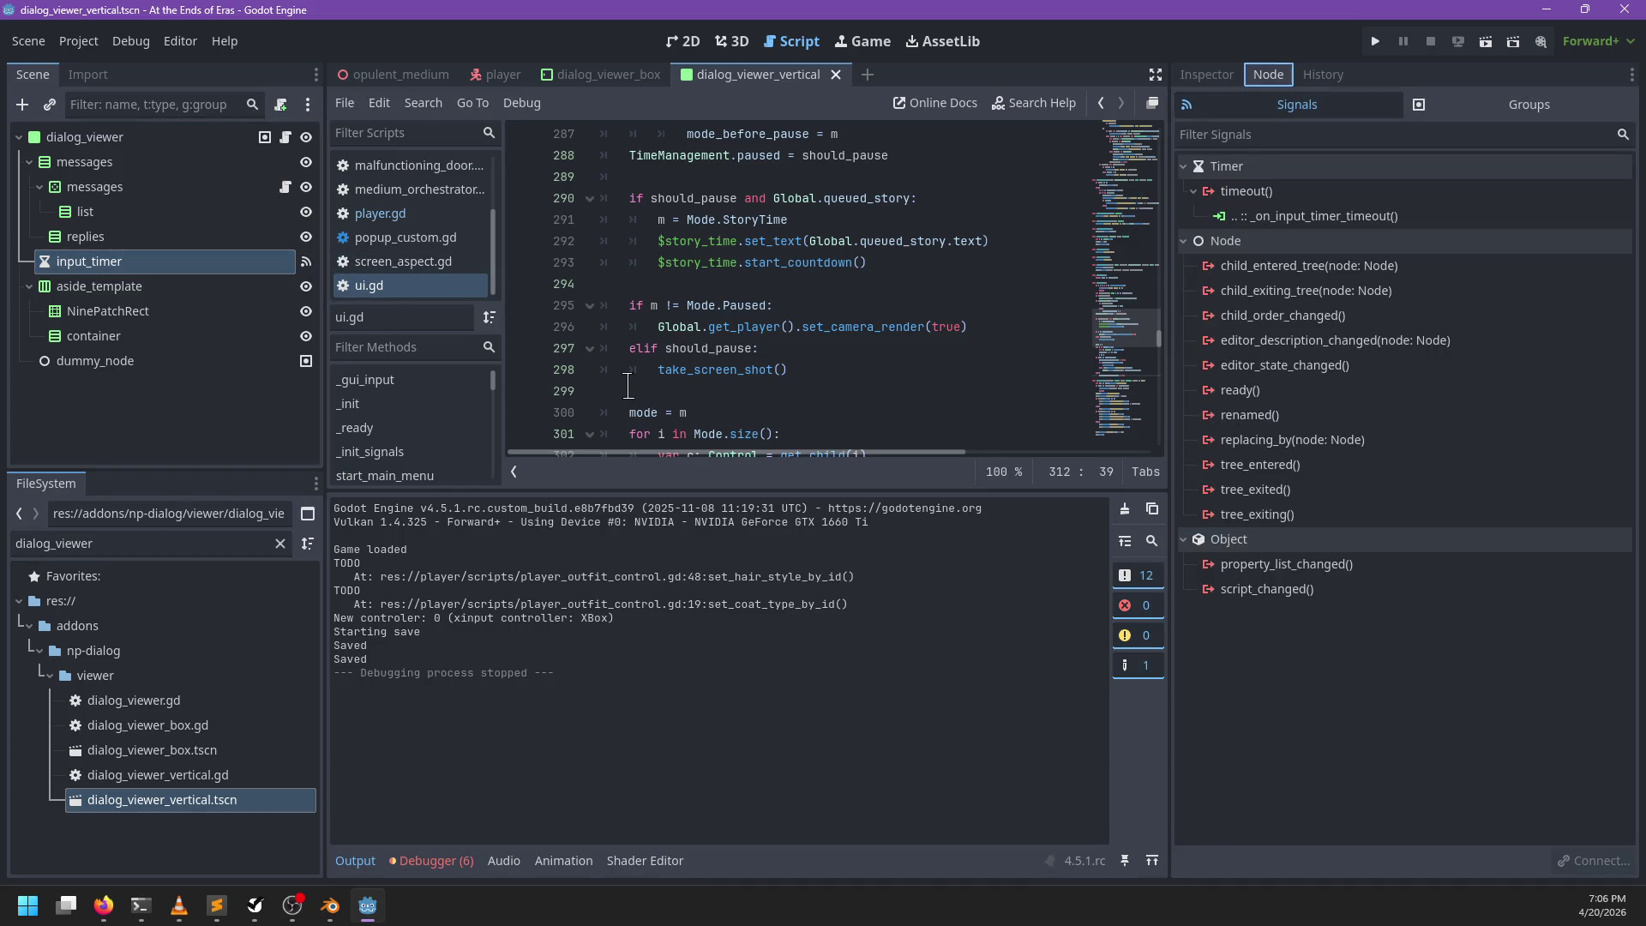
left_click(1312, 216)
right_click(1324, 218)
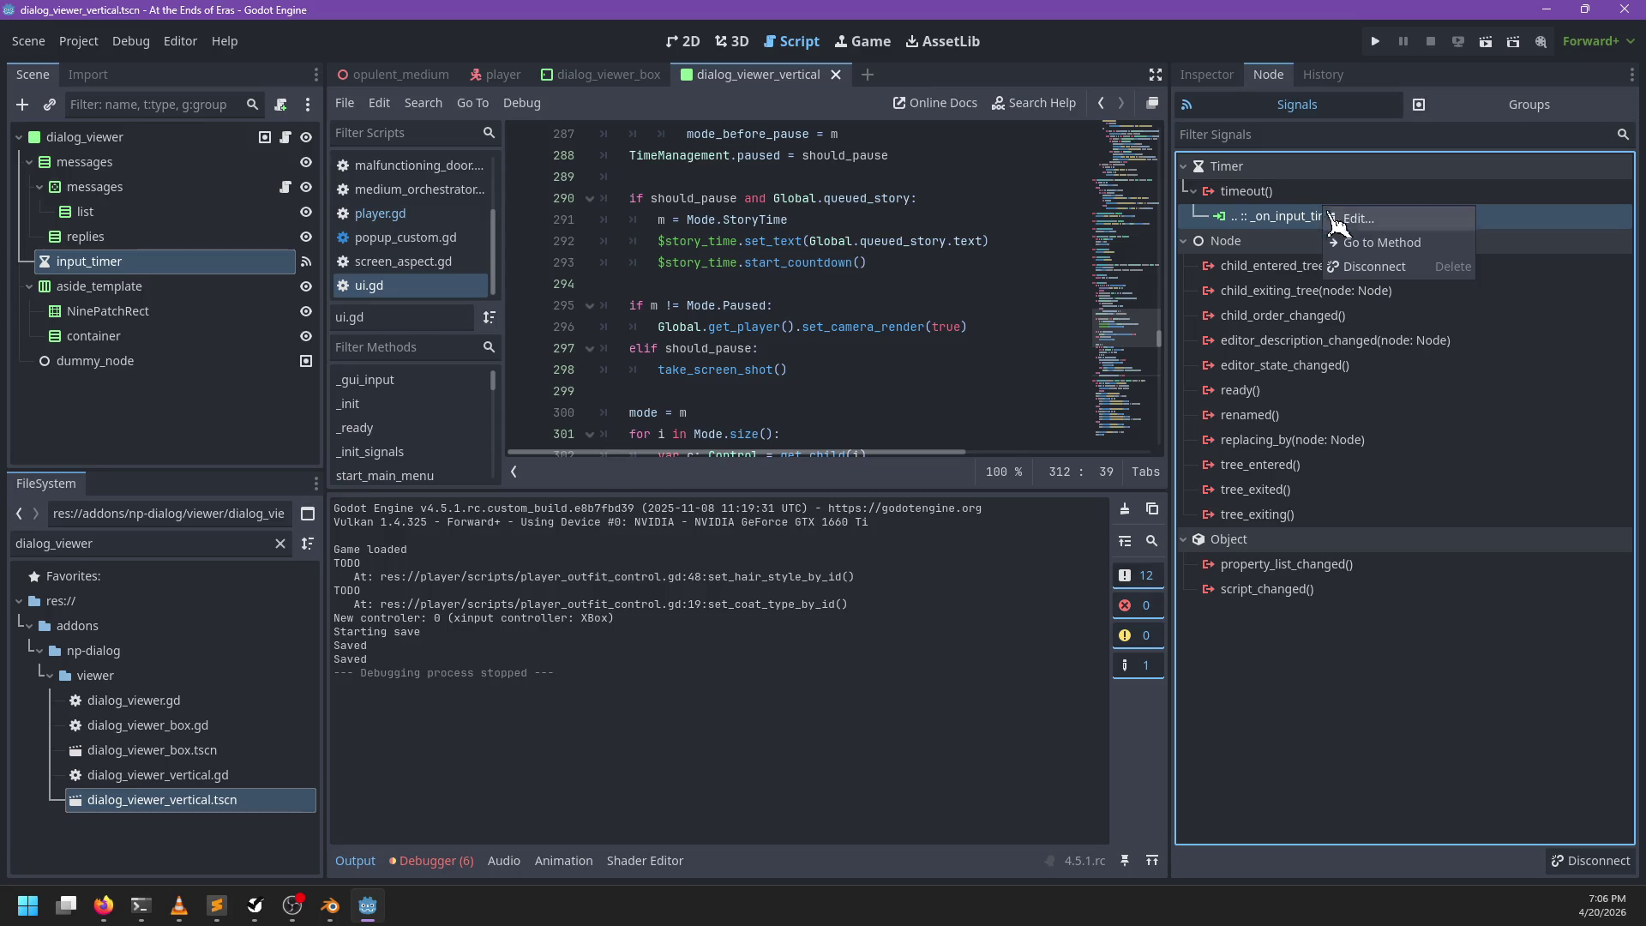
left_click(1385, 273)
left_click(285, 137)
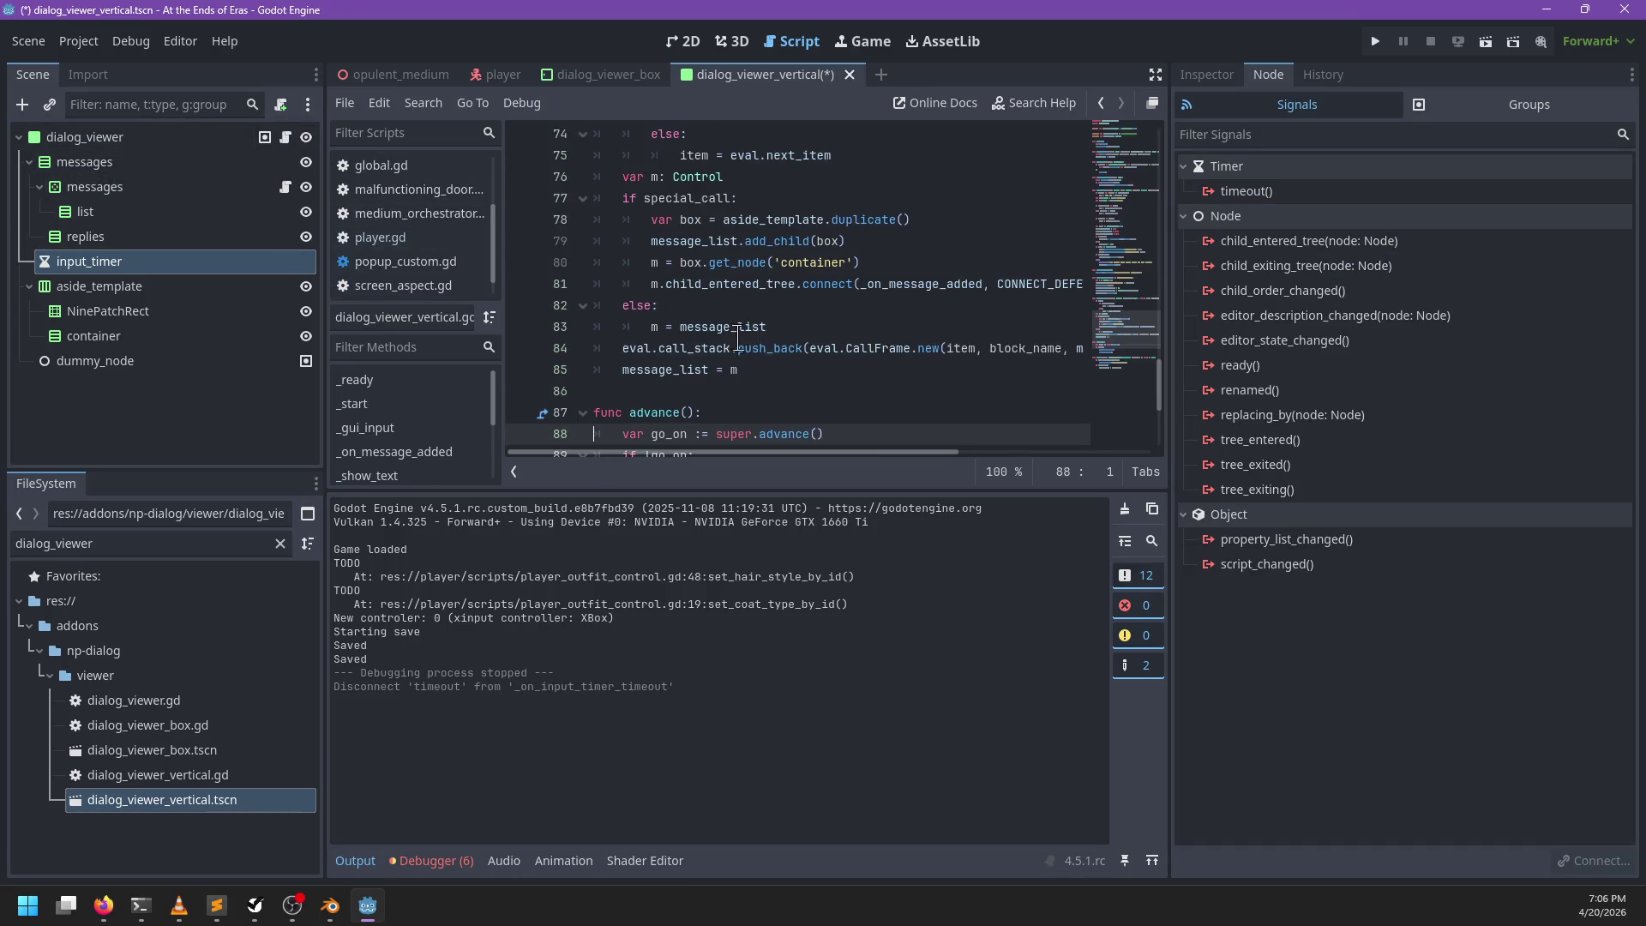
Step: Search dialog_viewer_vertical.gd for 'dialog', 'sign' and 'connect', hiding the output panel
left_click(830, 324)
key("ctrl+f")
type("dialog")
key("ctrl+BackSpace")
type("sign")
key("ctrl+BackSpace")
type("connect")
key("Escape")
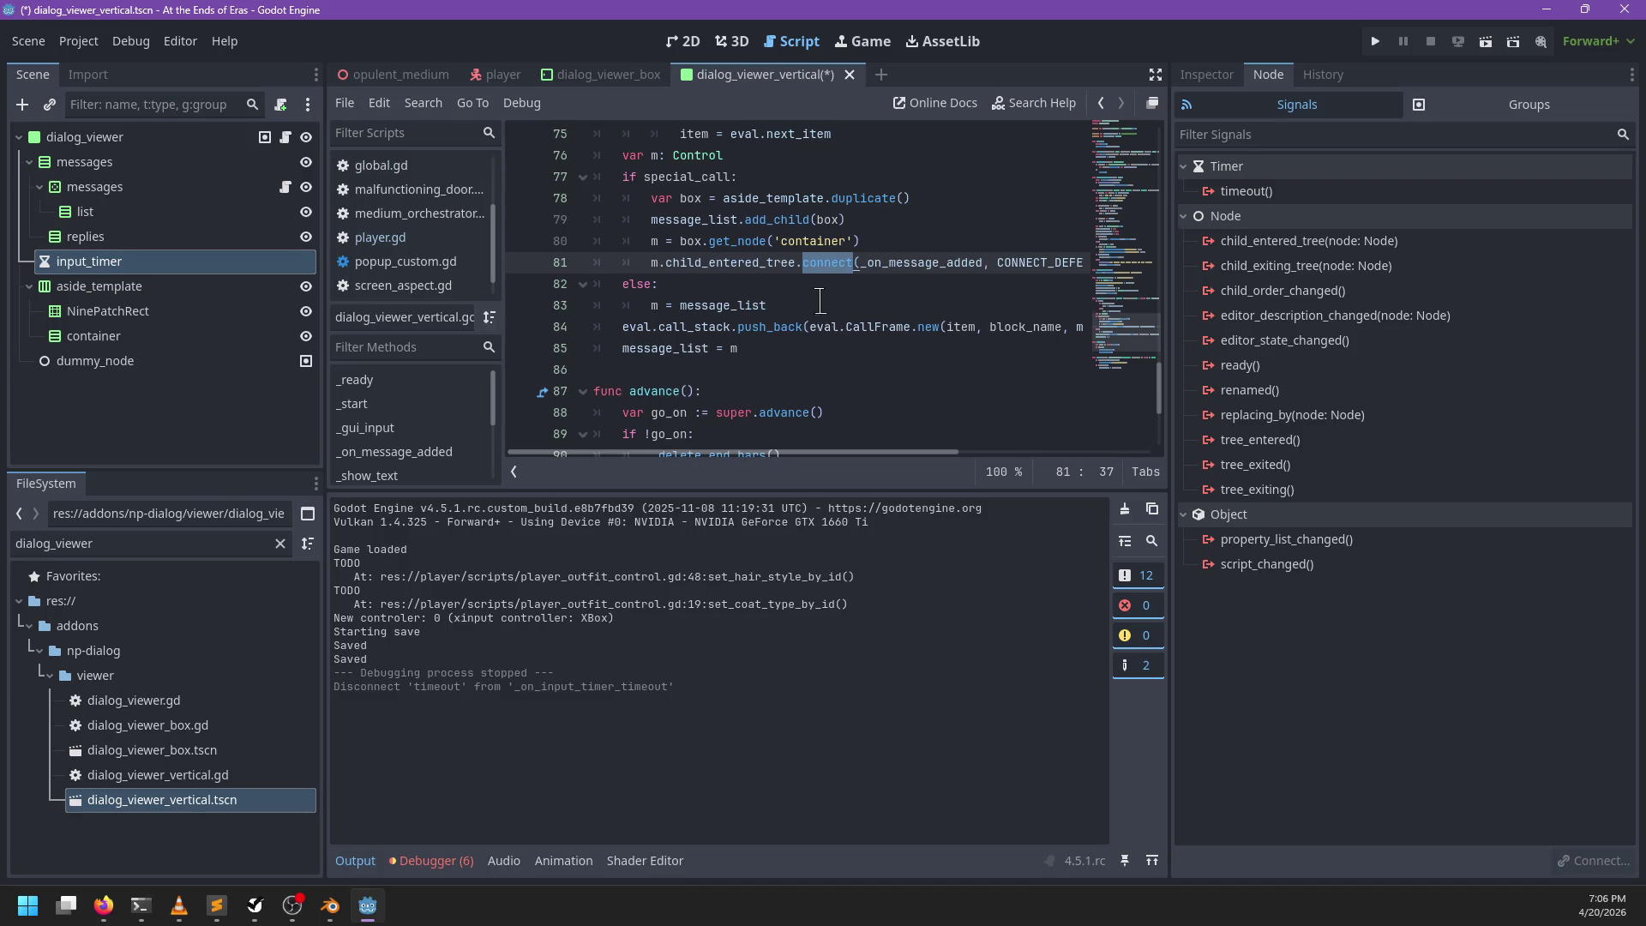
scroll(829, 315, "up", 5)
left_click(354, 861)
scroll(725, 498, "up", 20)
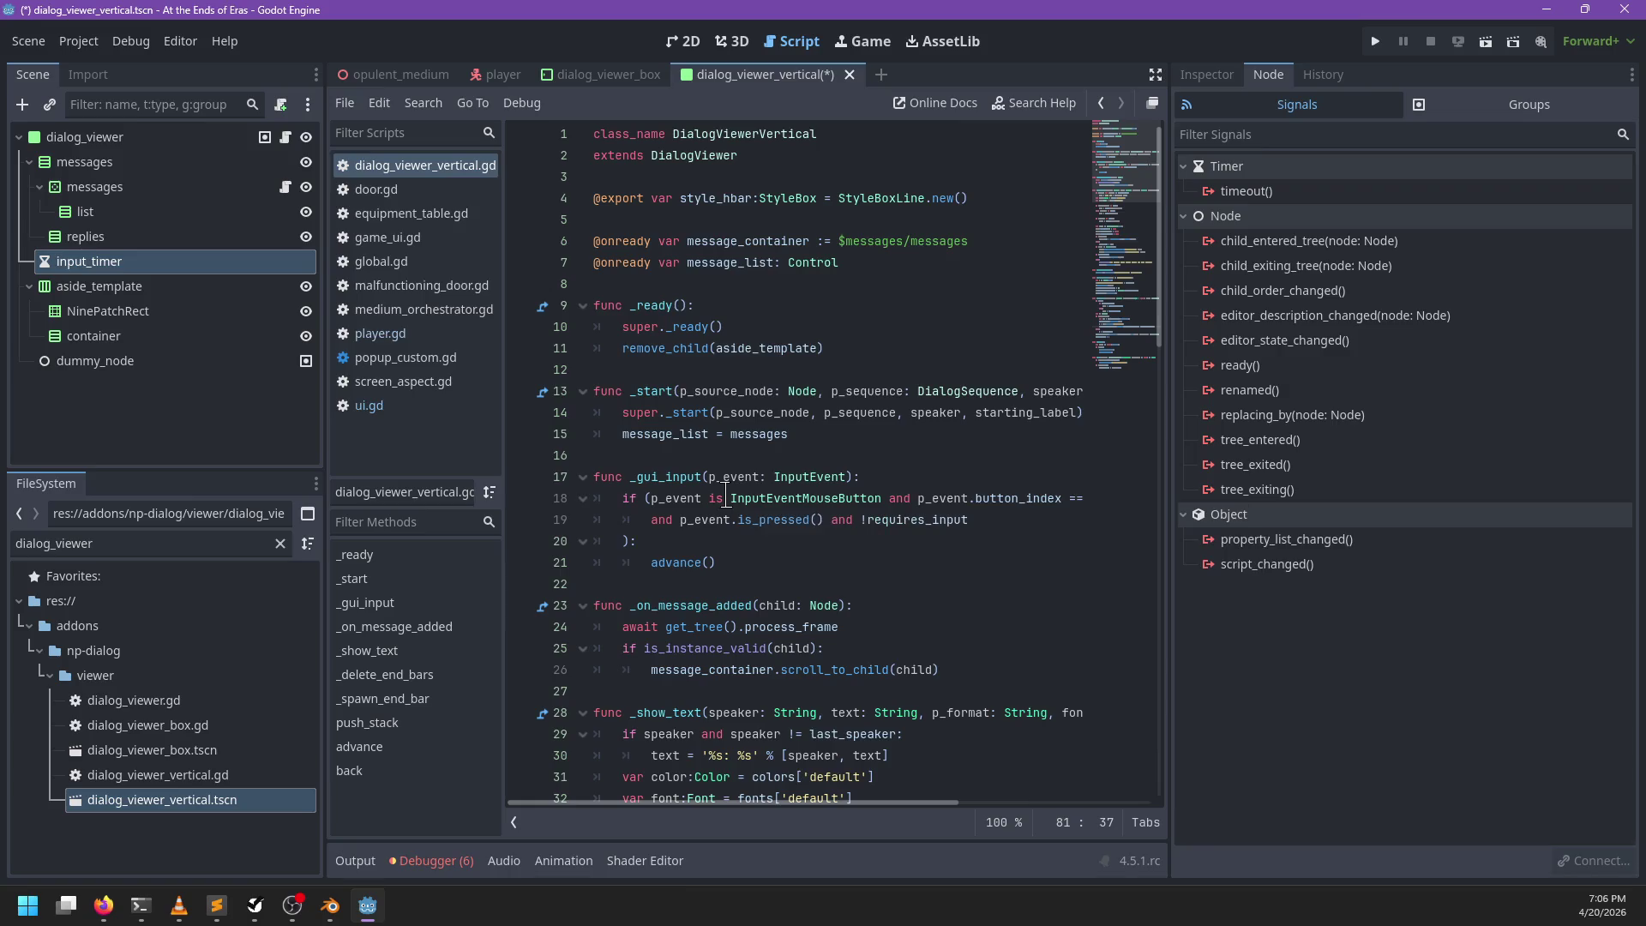
Step: Open and close the dialog_viewer_box scene, returning to _ready in dialog_viewer_vertical.gd
left_click(851, 348)
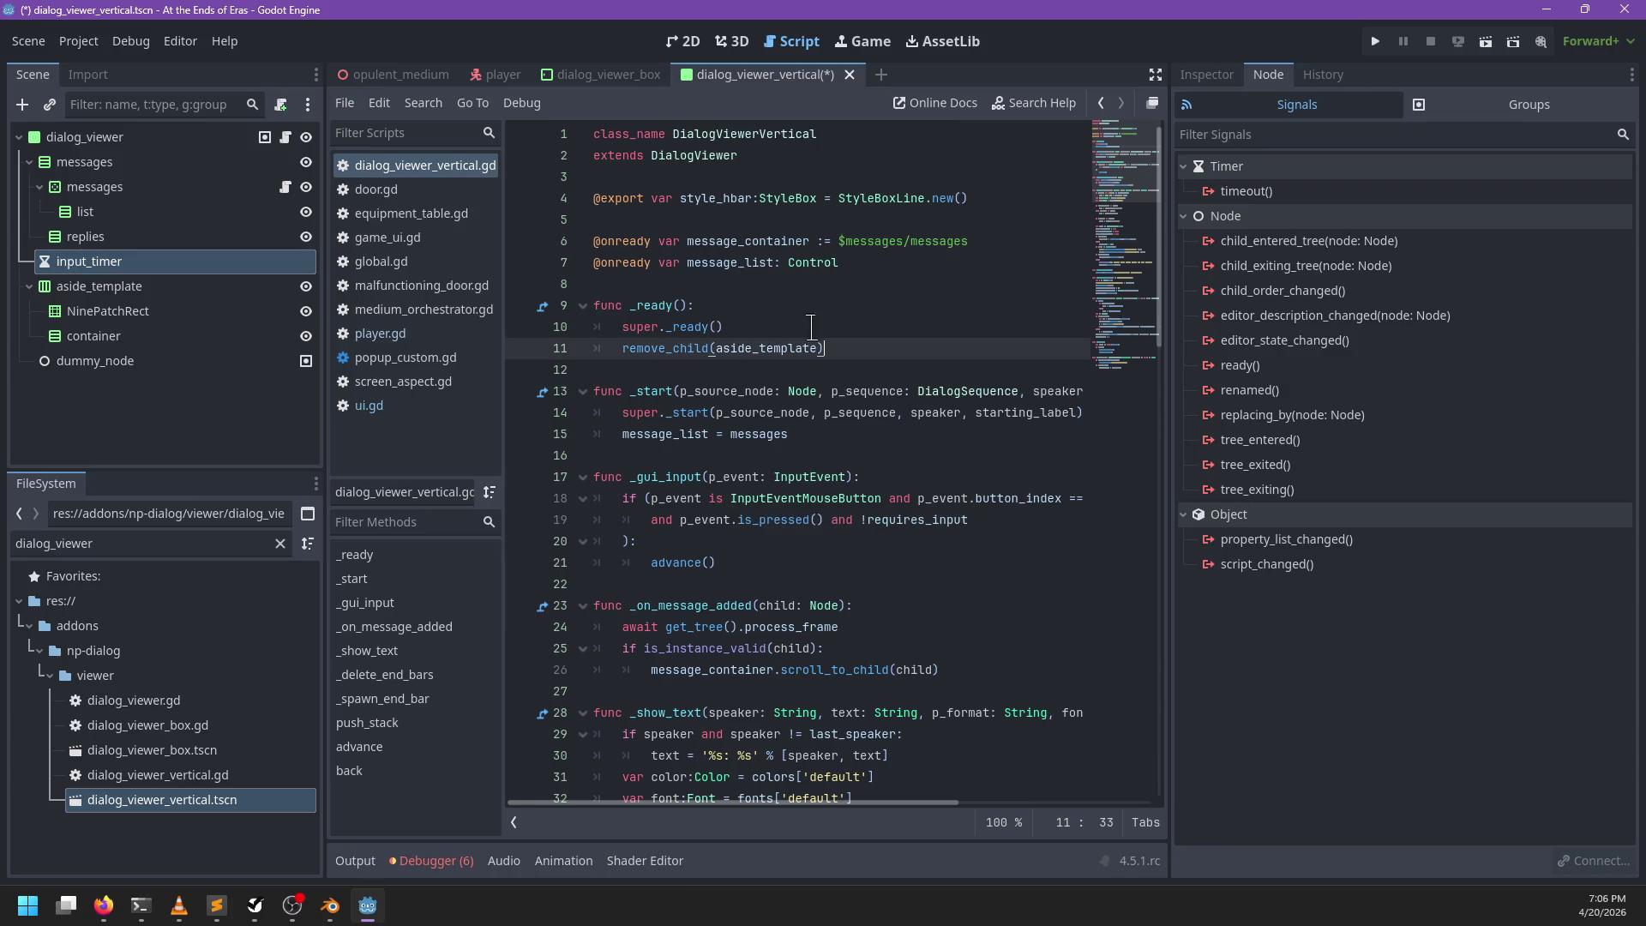
left_click(836, 326)
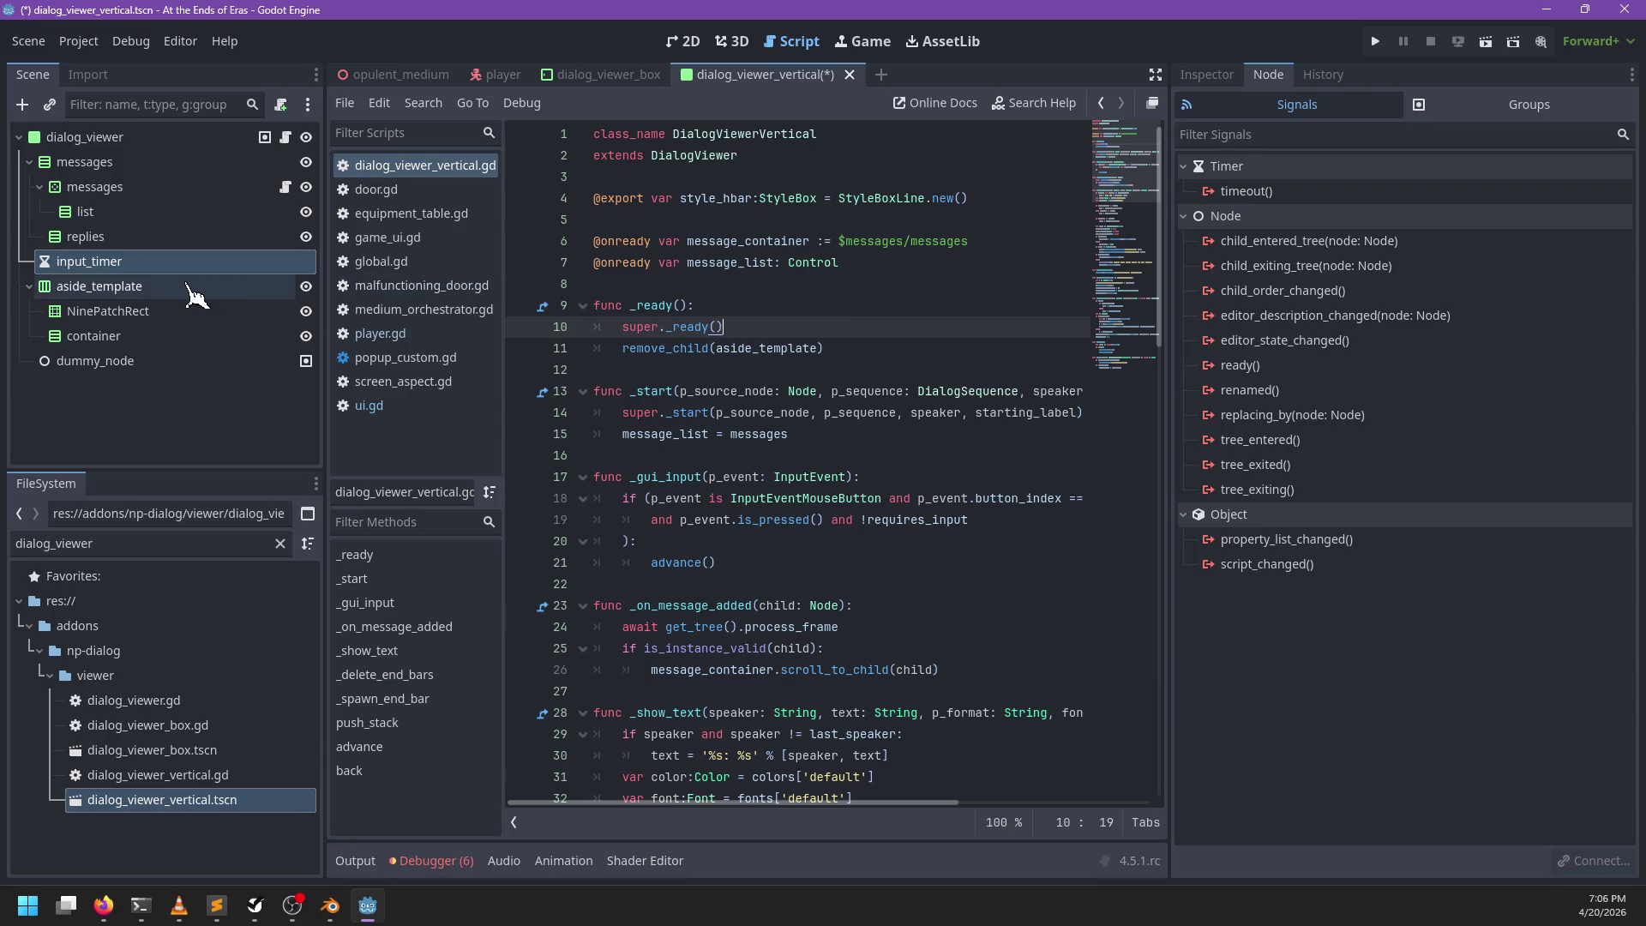
double_click(137, 751)
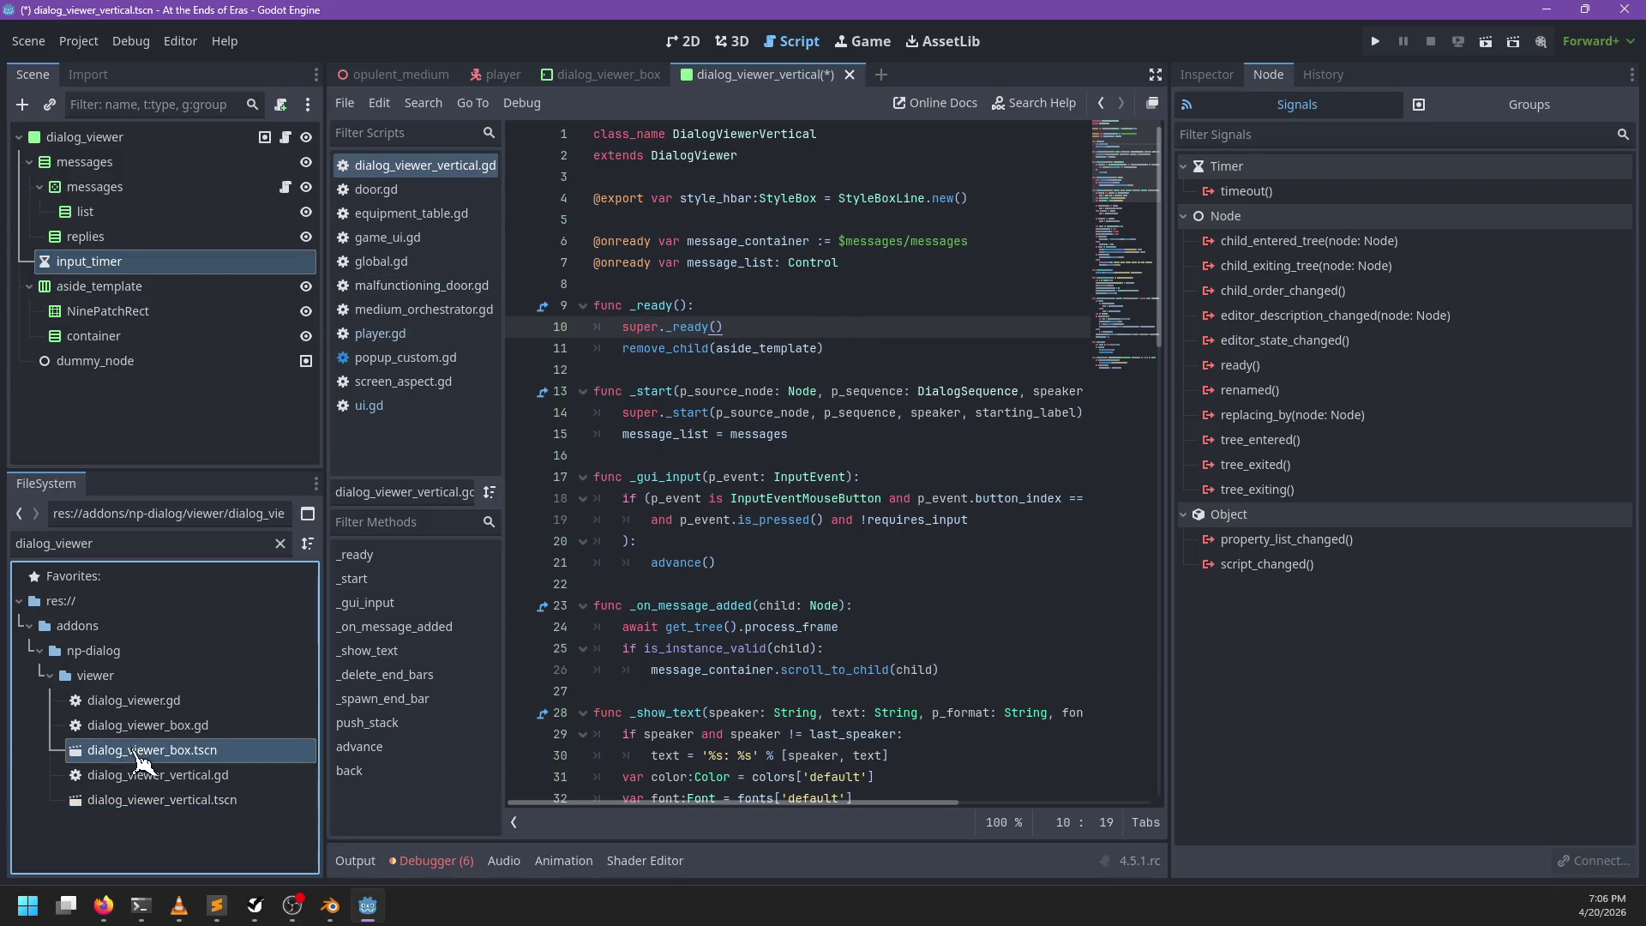
left_click(676, 74)
left_click(619, 74)
Step: Begin a new _ready line reading $input_timer.timeout.( using autocomplete
left_click(853, 341)
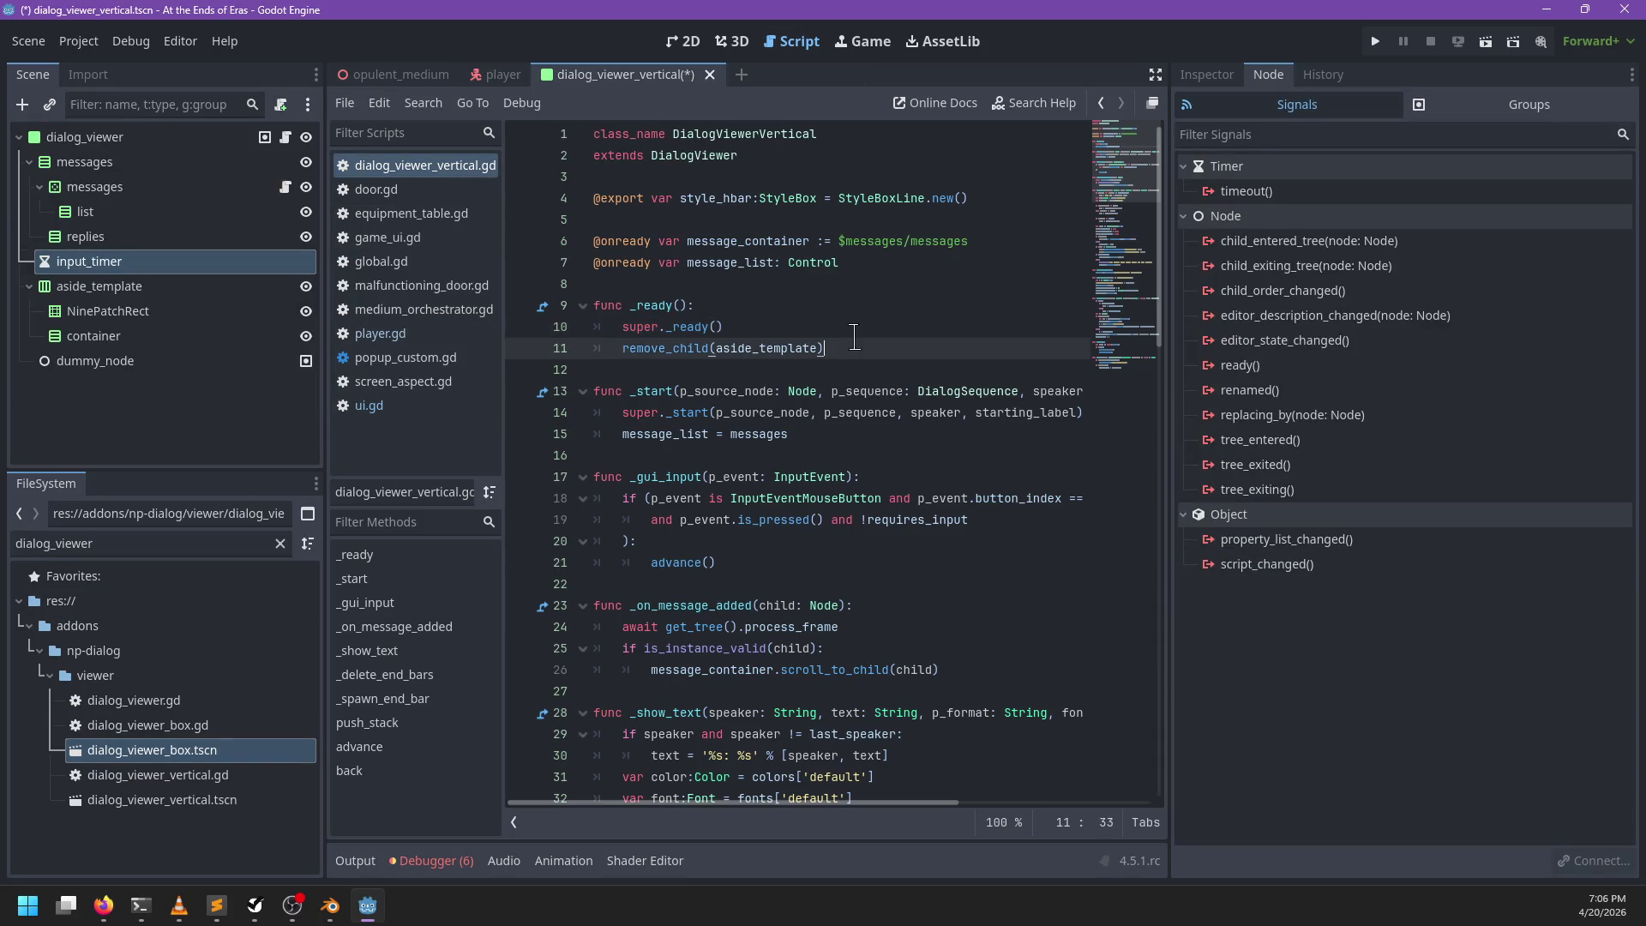
key("Return")
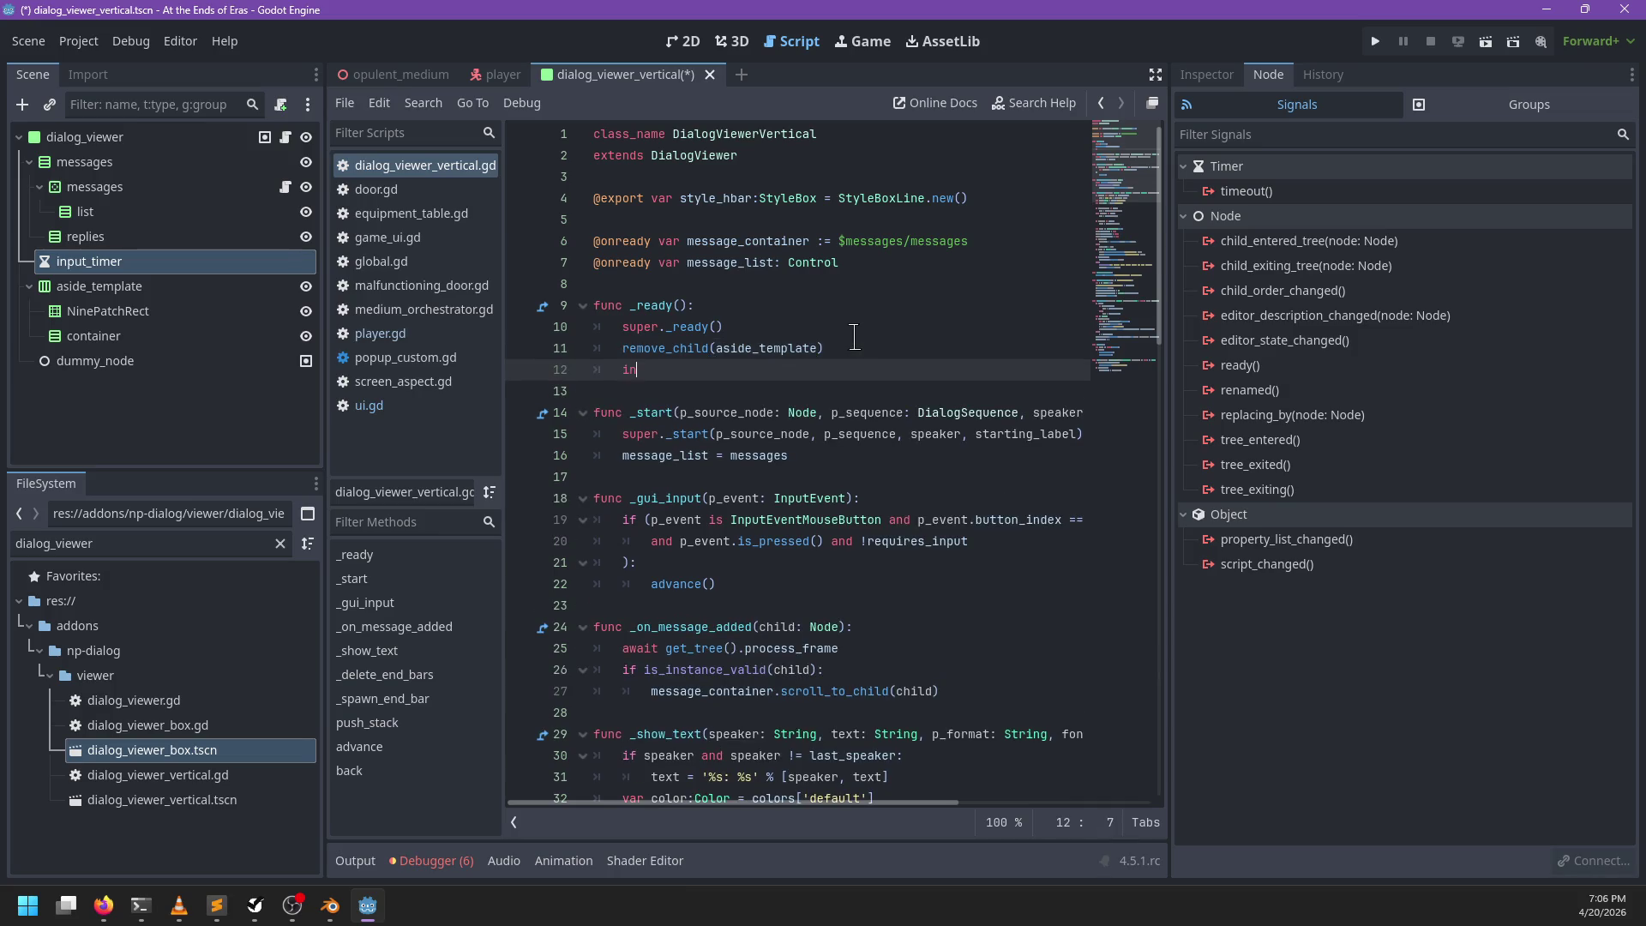
type("put_")
key("BackSpace")
key("BackSpace")
key("BackSpace")
type("$")
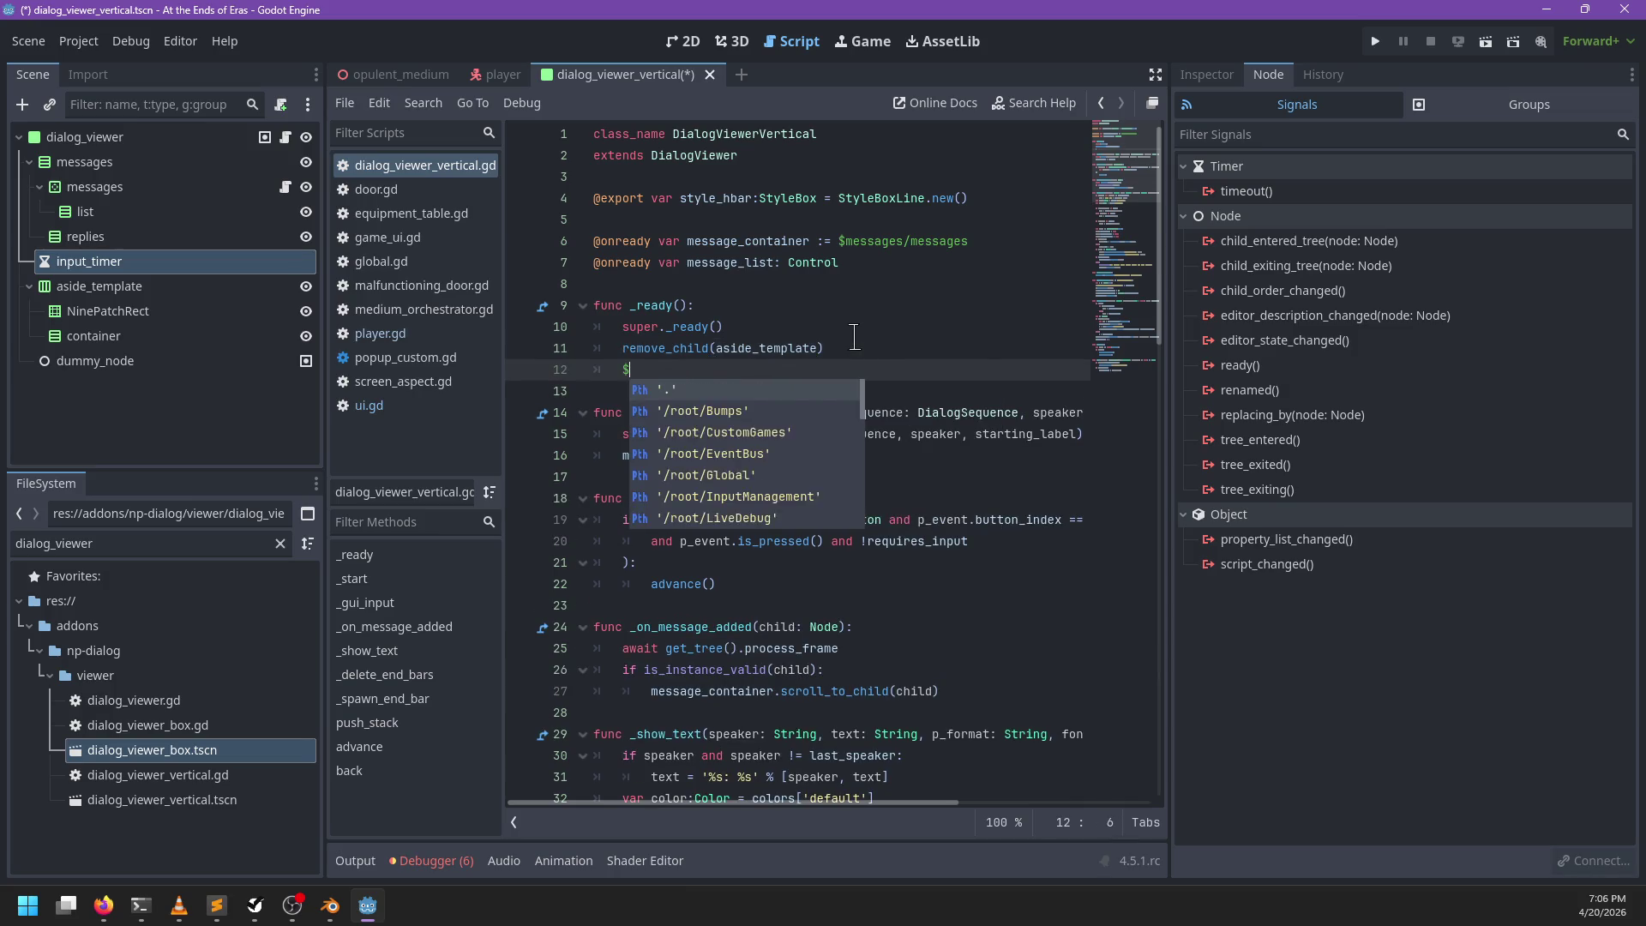
type("Timer")
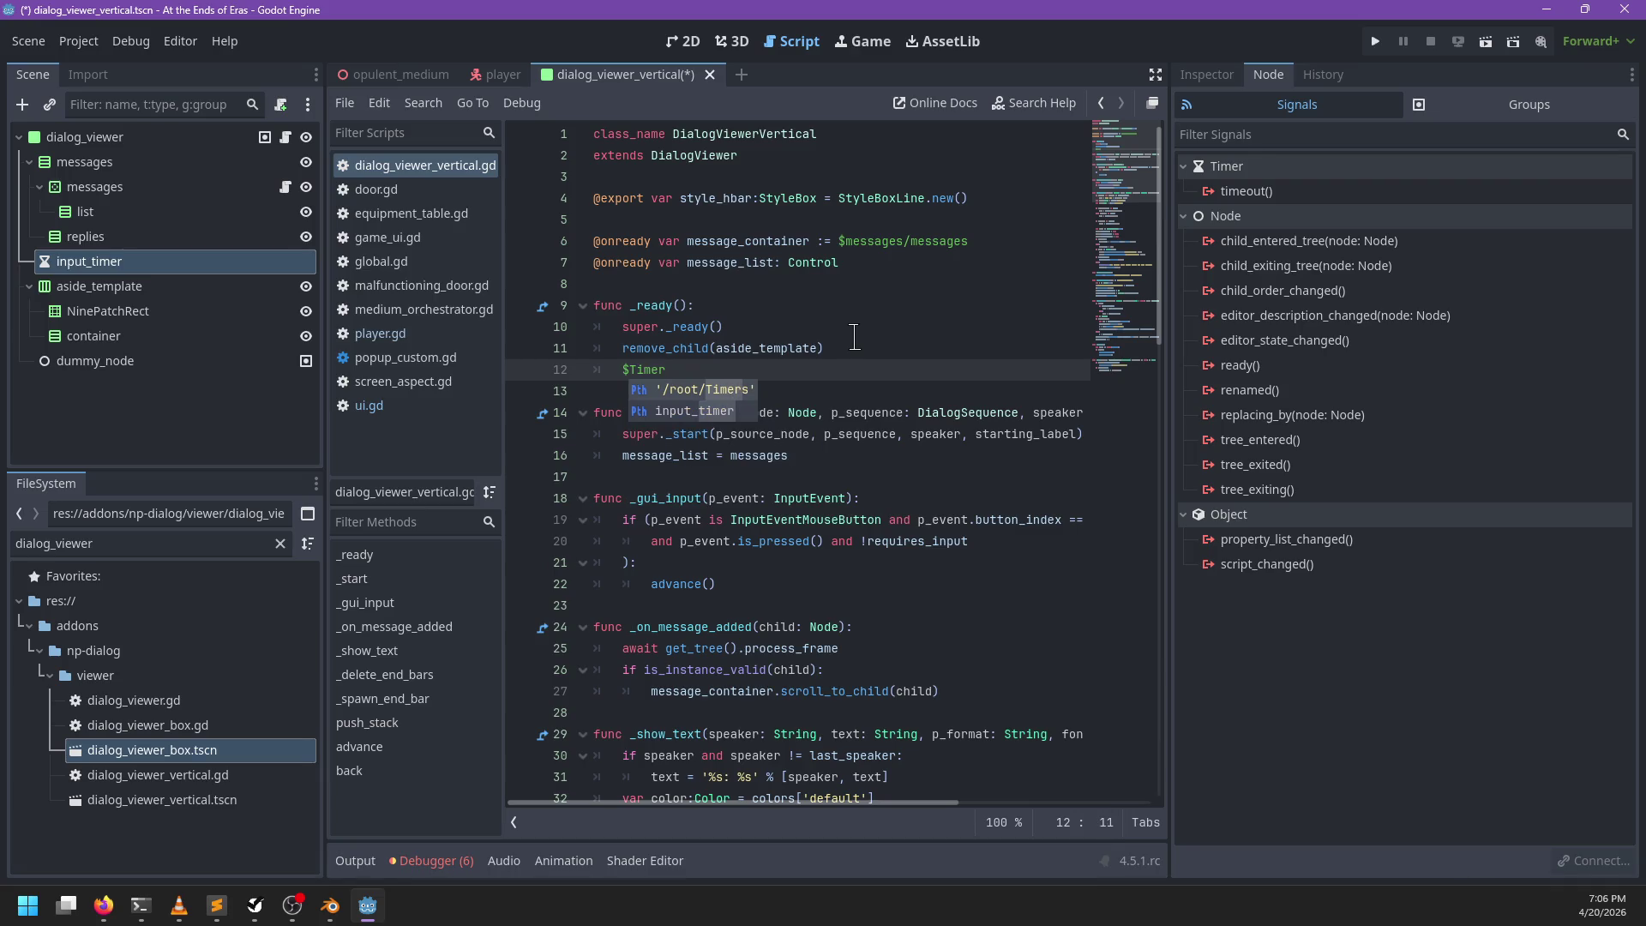
key("Return")
key("ctrl+z")
key("ctrl+BackSpace")
type("in")
key("Return")
type(".time")
key("Return")
type(".conn")
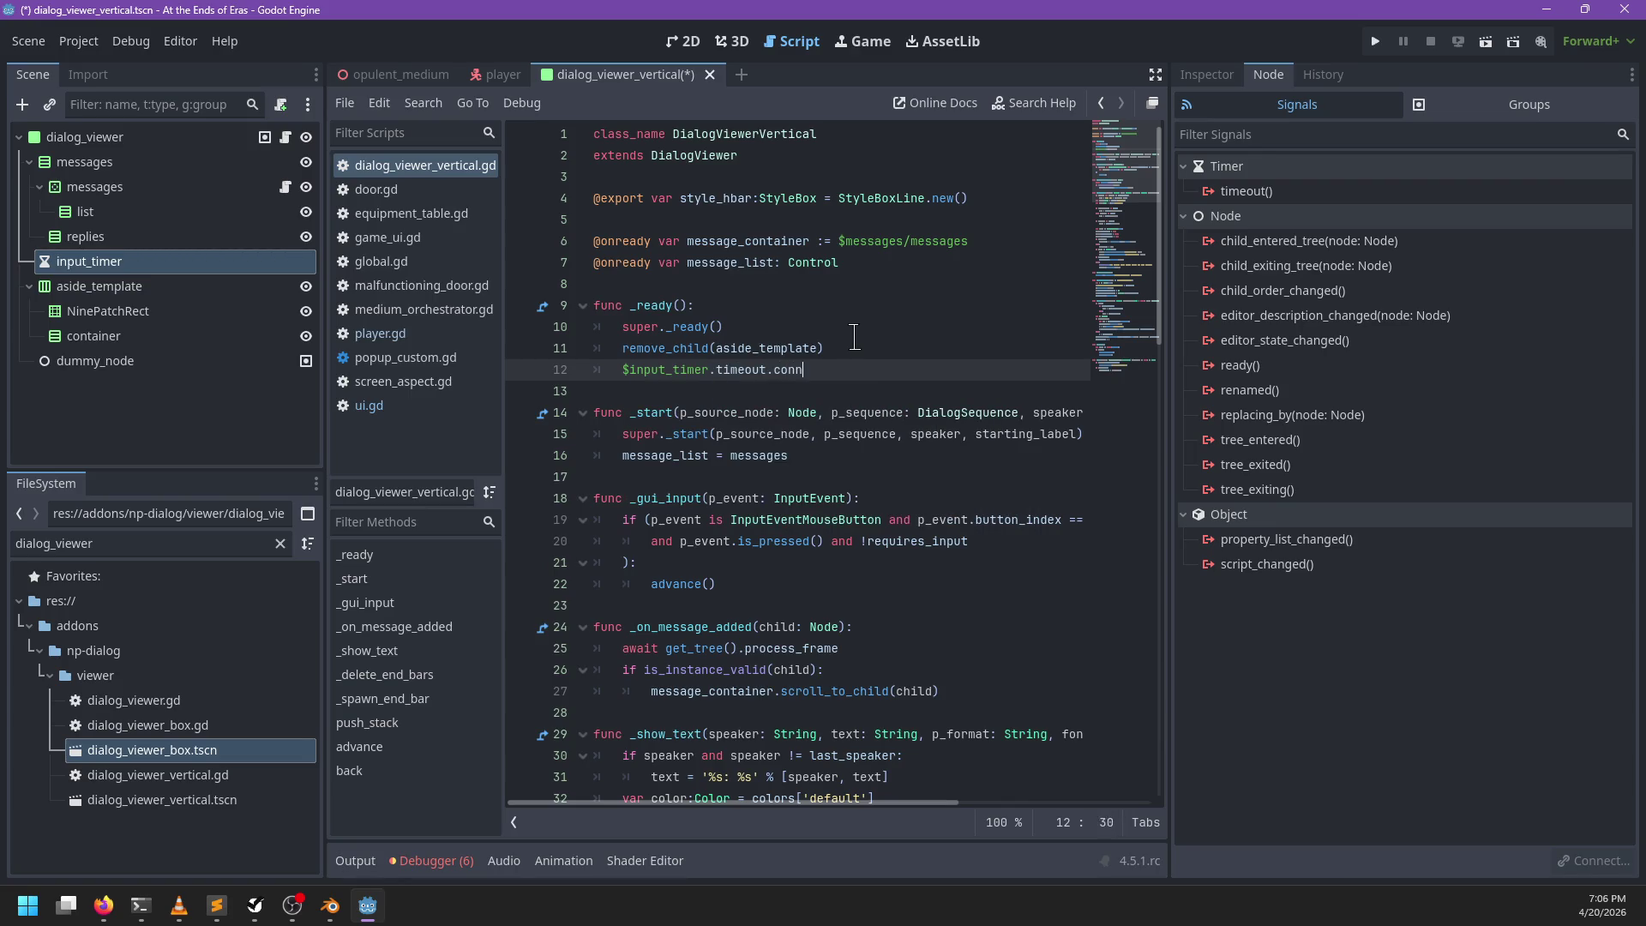
type("('")
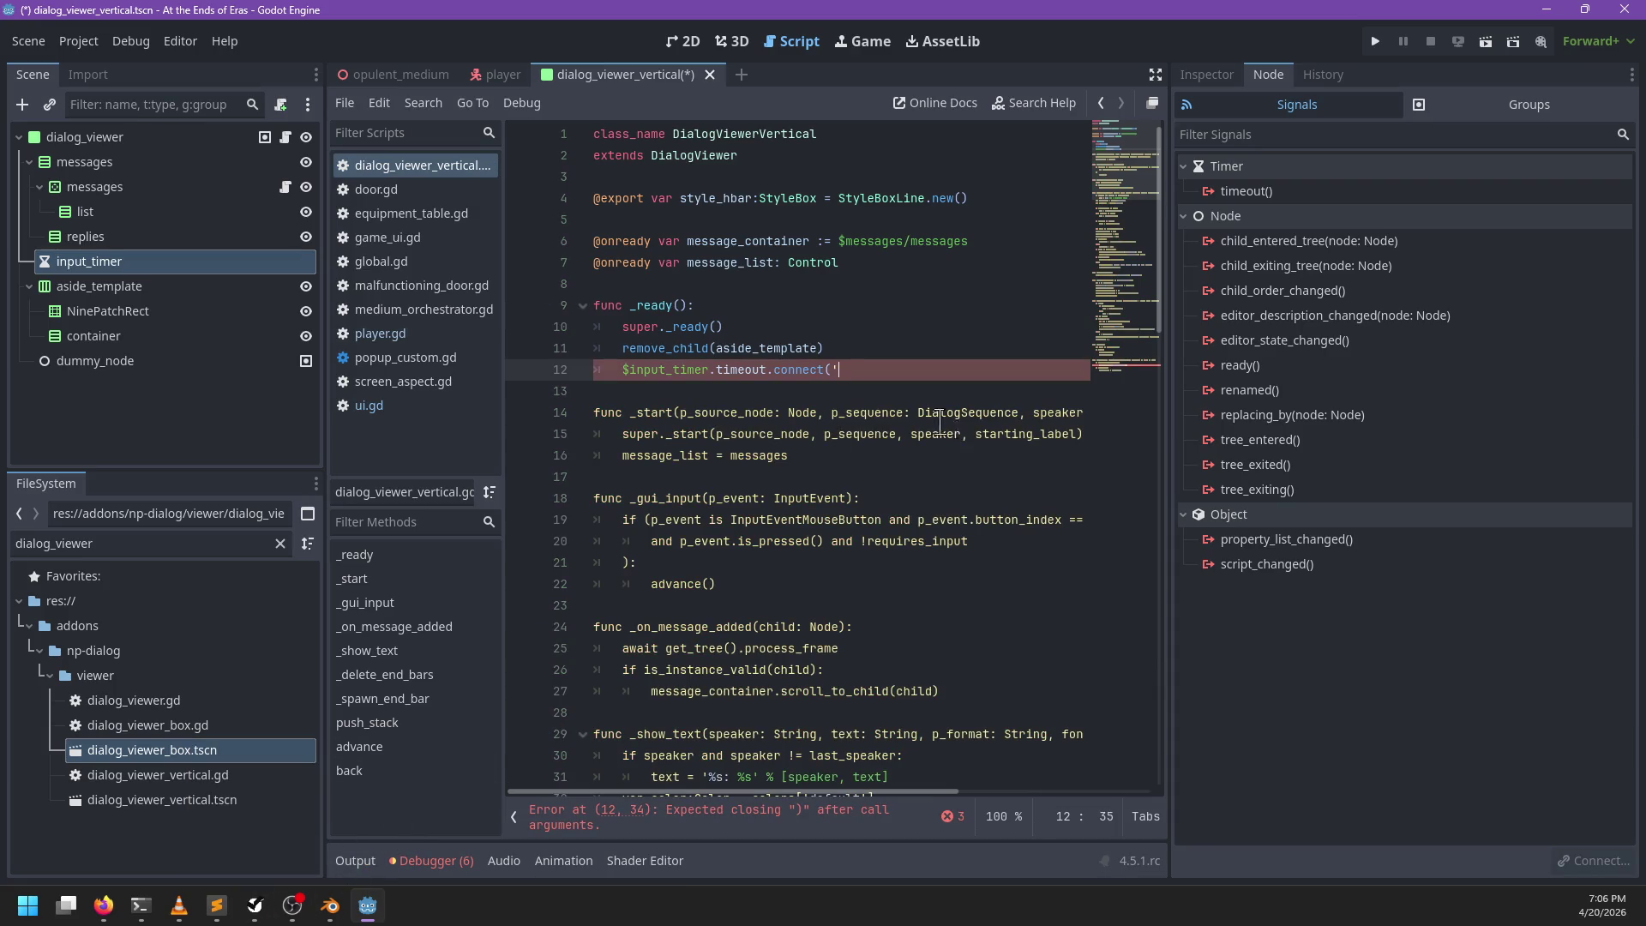
Step: Search for 'timeout' and 'input', then undo the unfinished connect line on line 12
scroll(943, 425, "down", 4)
scroll(947, 394, "up", 3)
left_click(909, 391)
key("ctrl+f")
type("timeout")
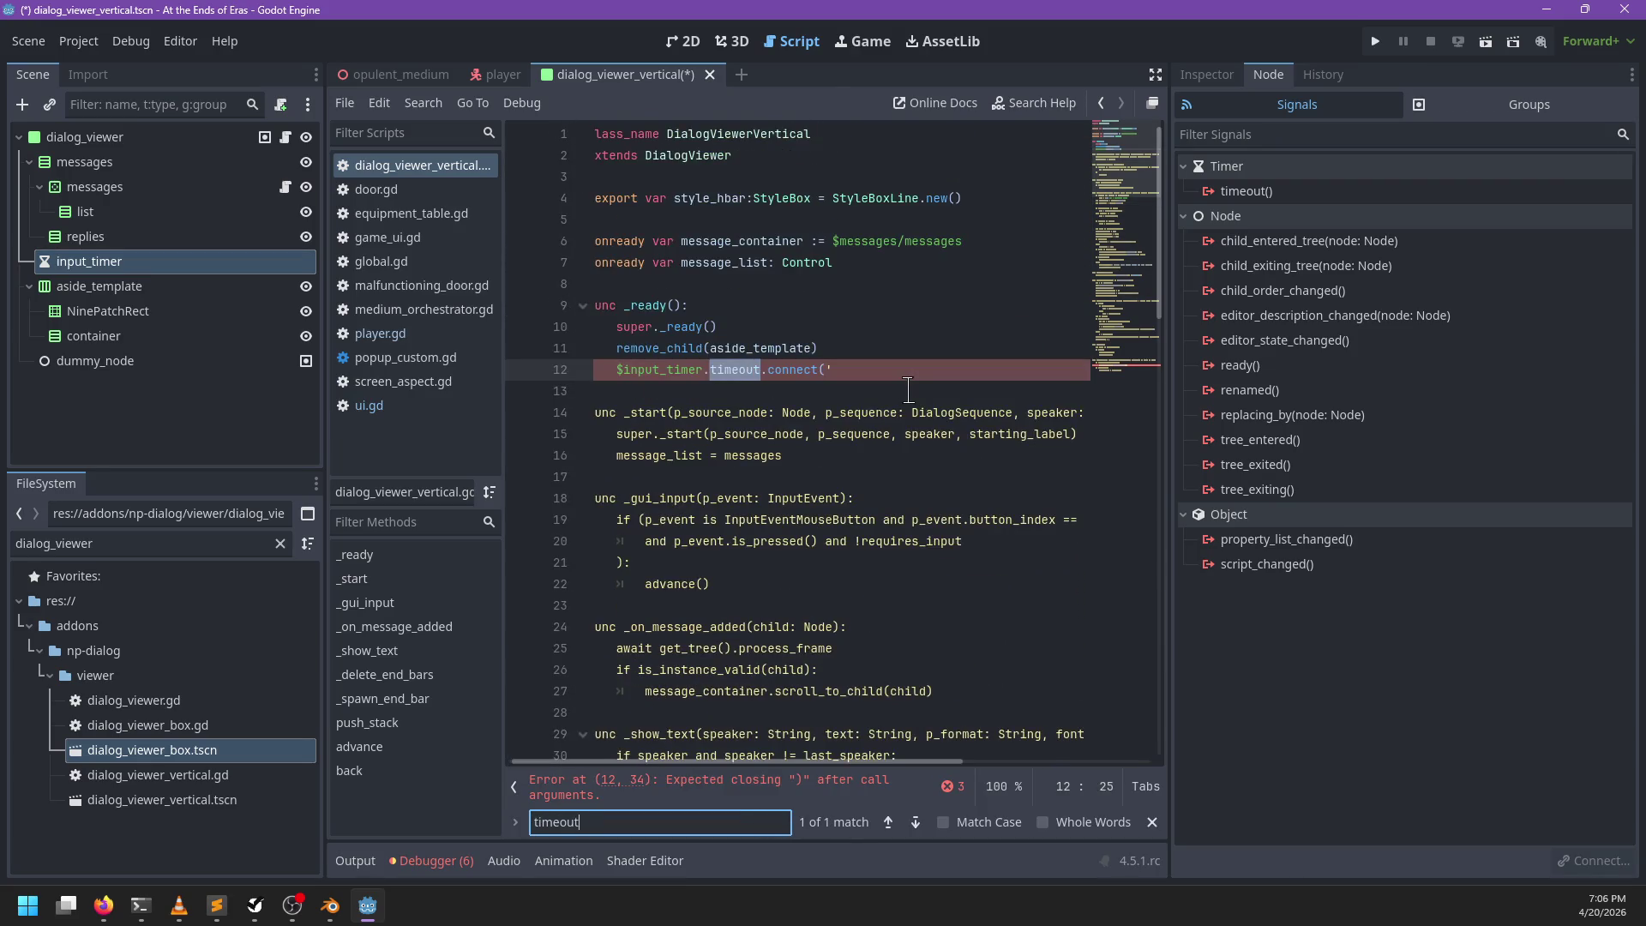
key("BackSpace")
key("BackSpace")
key("BackSpace")
type("input")
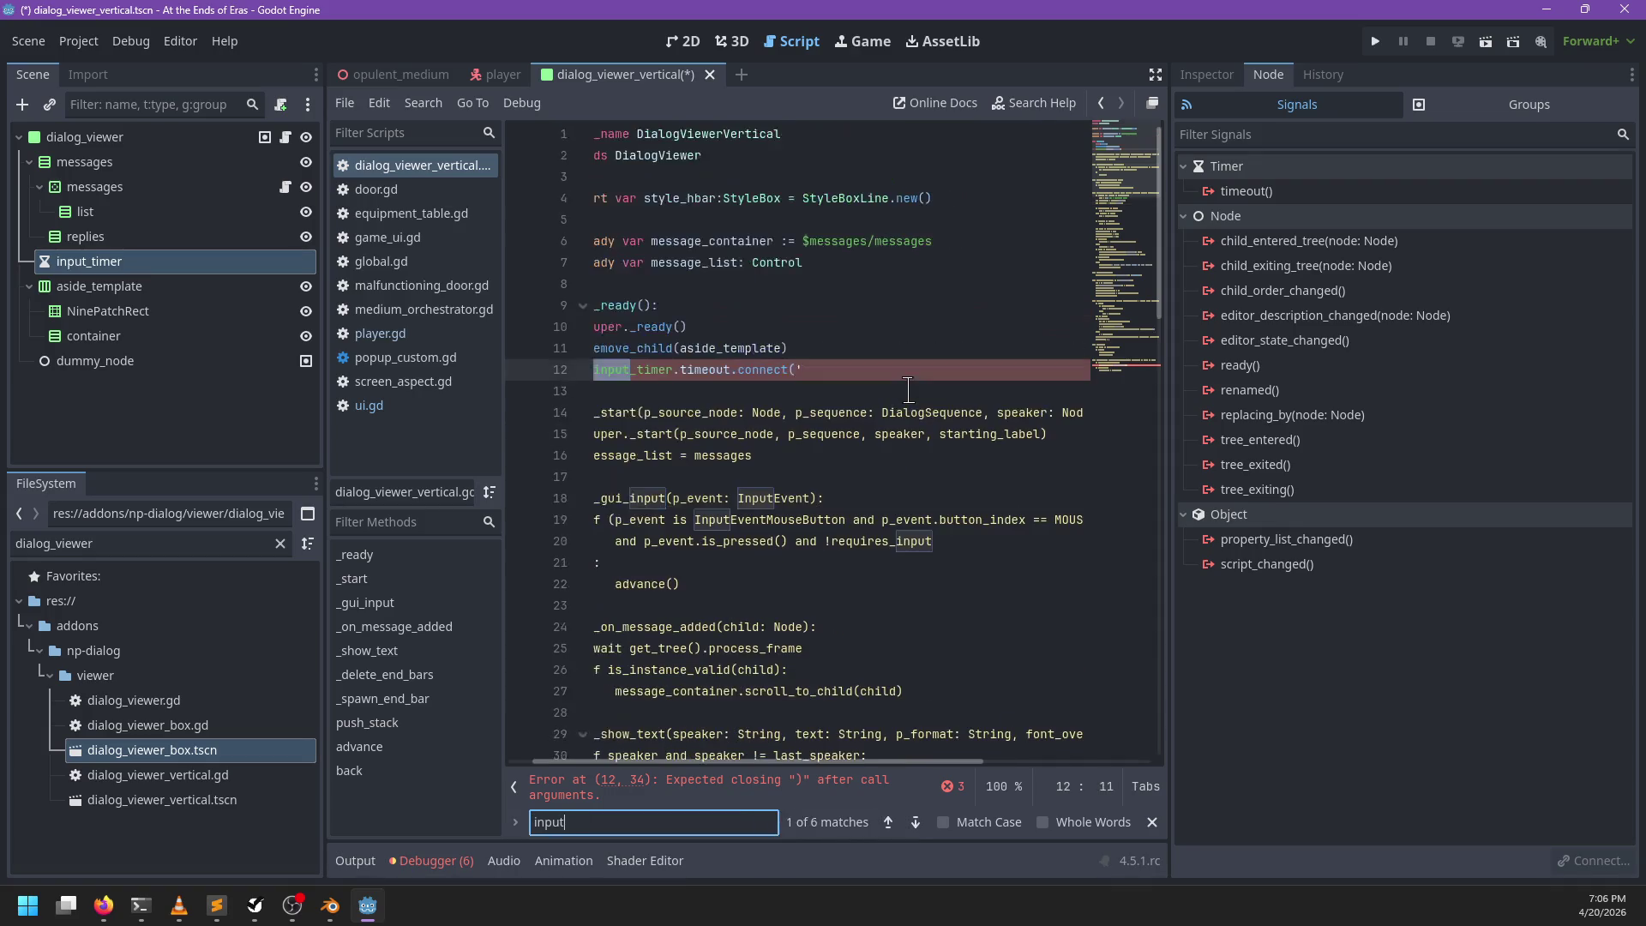
key("Return")
key("Return")
key("Escape")
key("ctrl+z")
key("BackSpace")
key("BackSpace")
key("BackSpace")
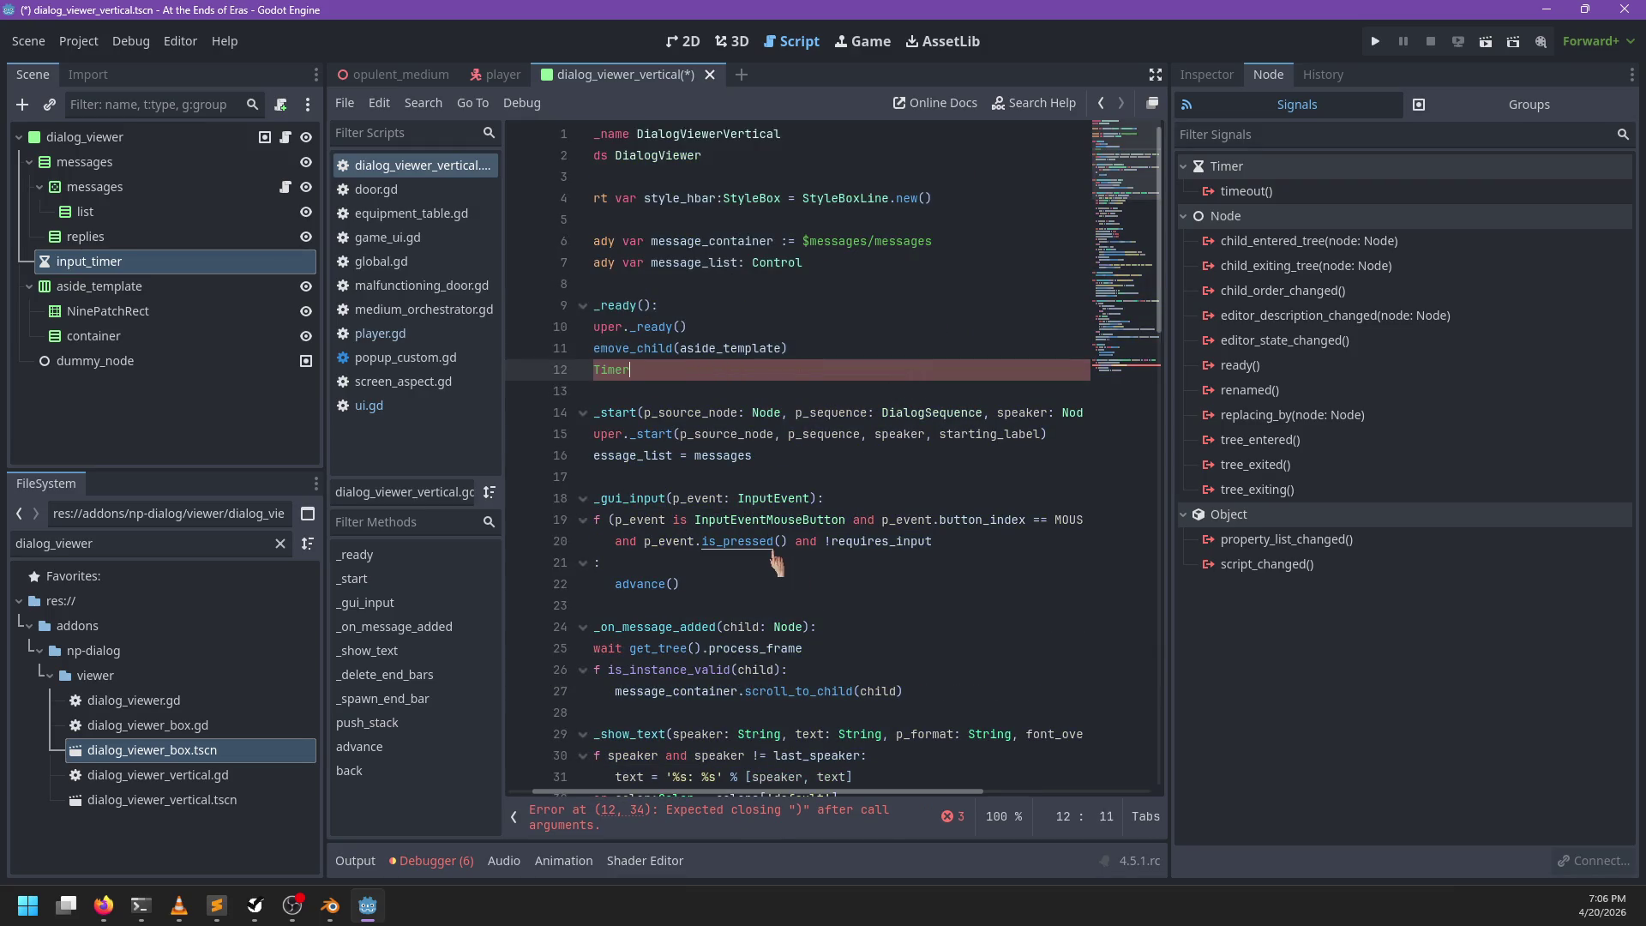
key("ctrl+z")
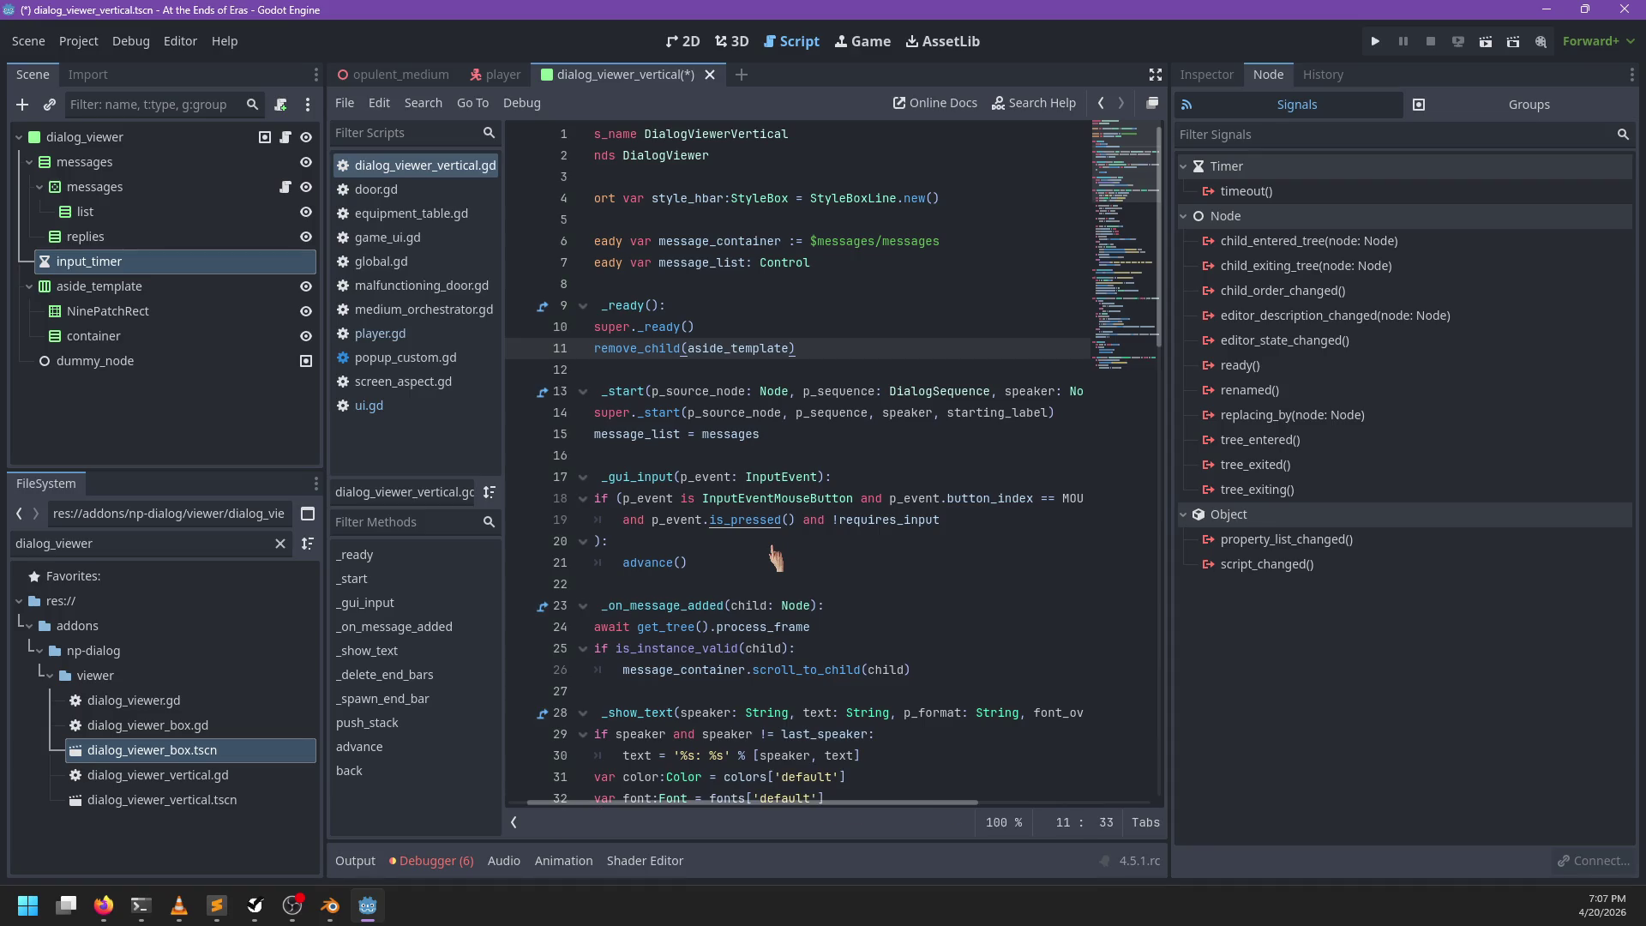
left_click(731, 41)
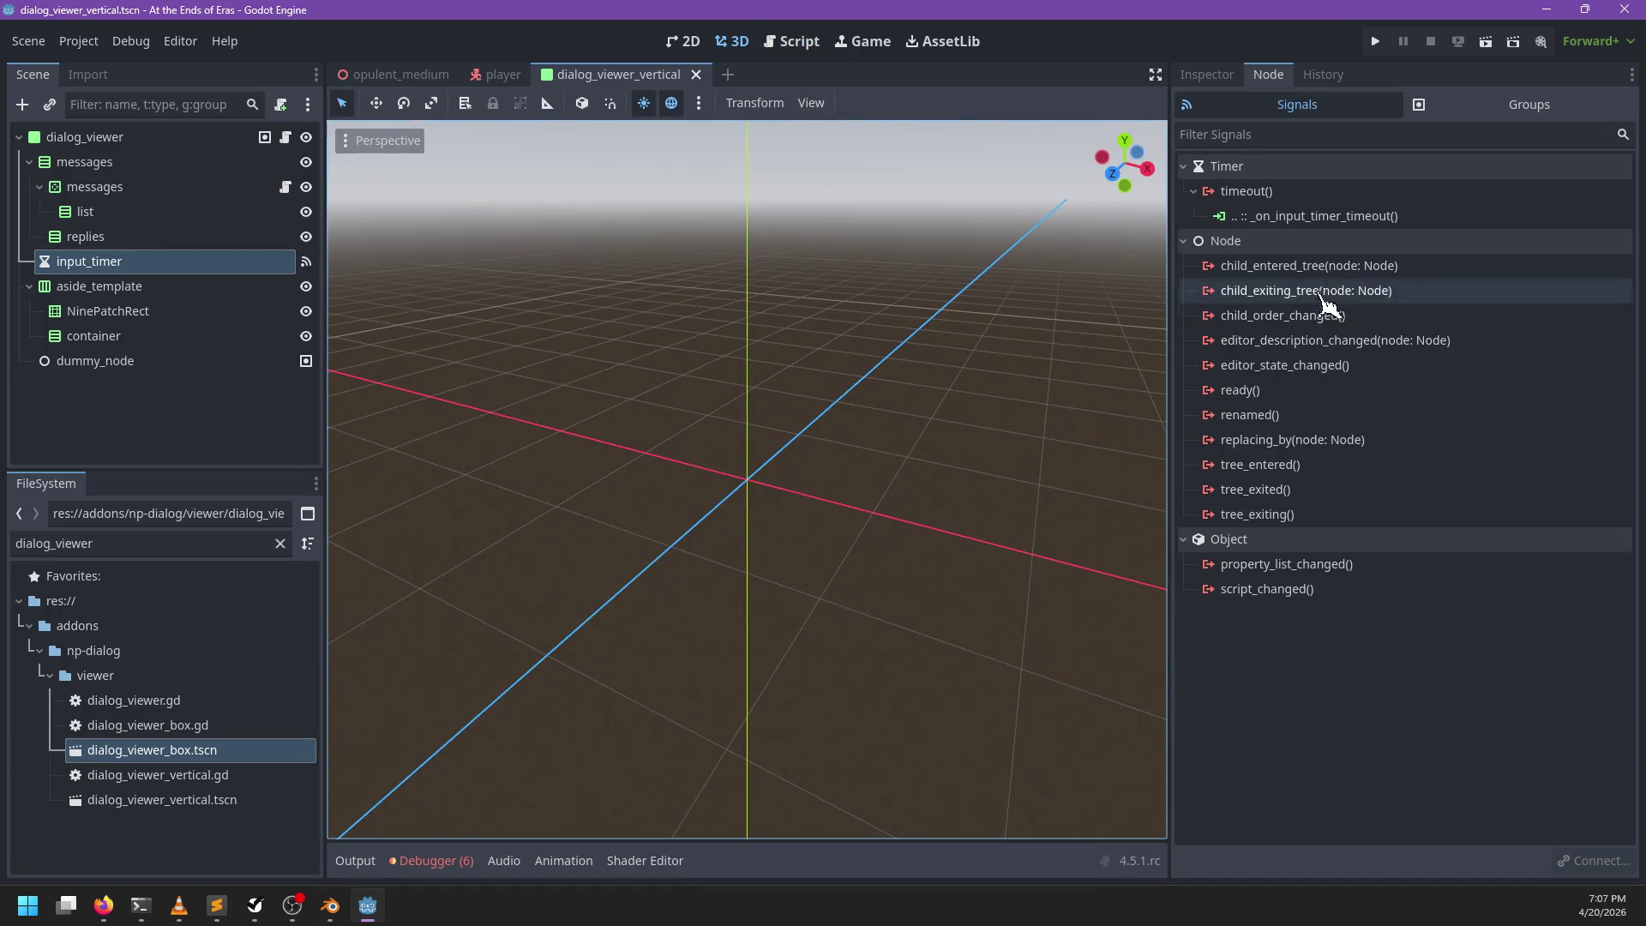
Step: Write $input_timer.timeout.connect(_on_input_timer_timeout) on a new line in _ready
left_click(802, 45)
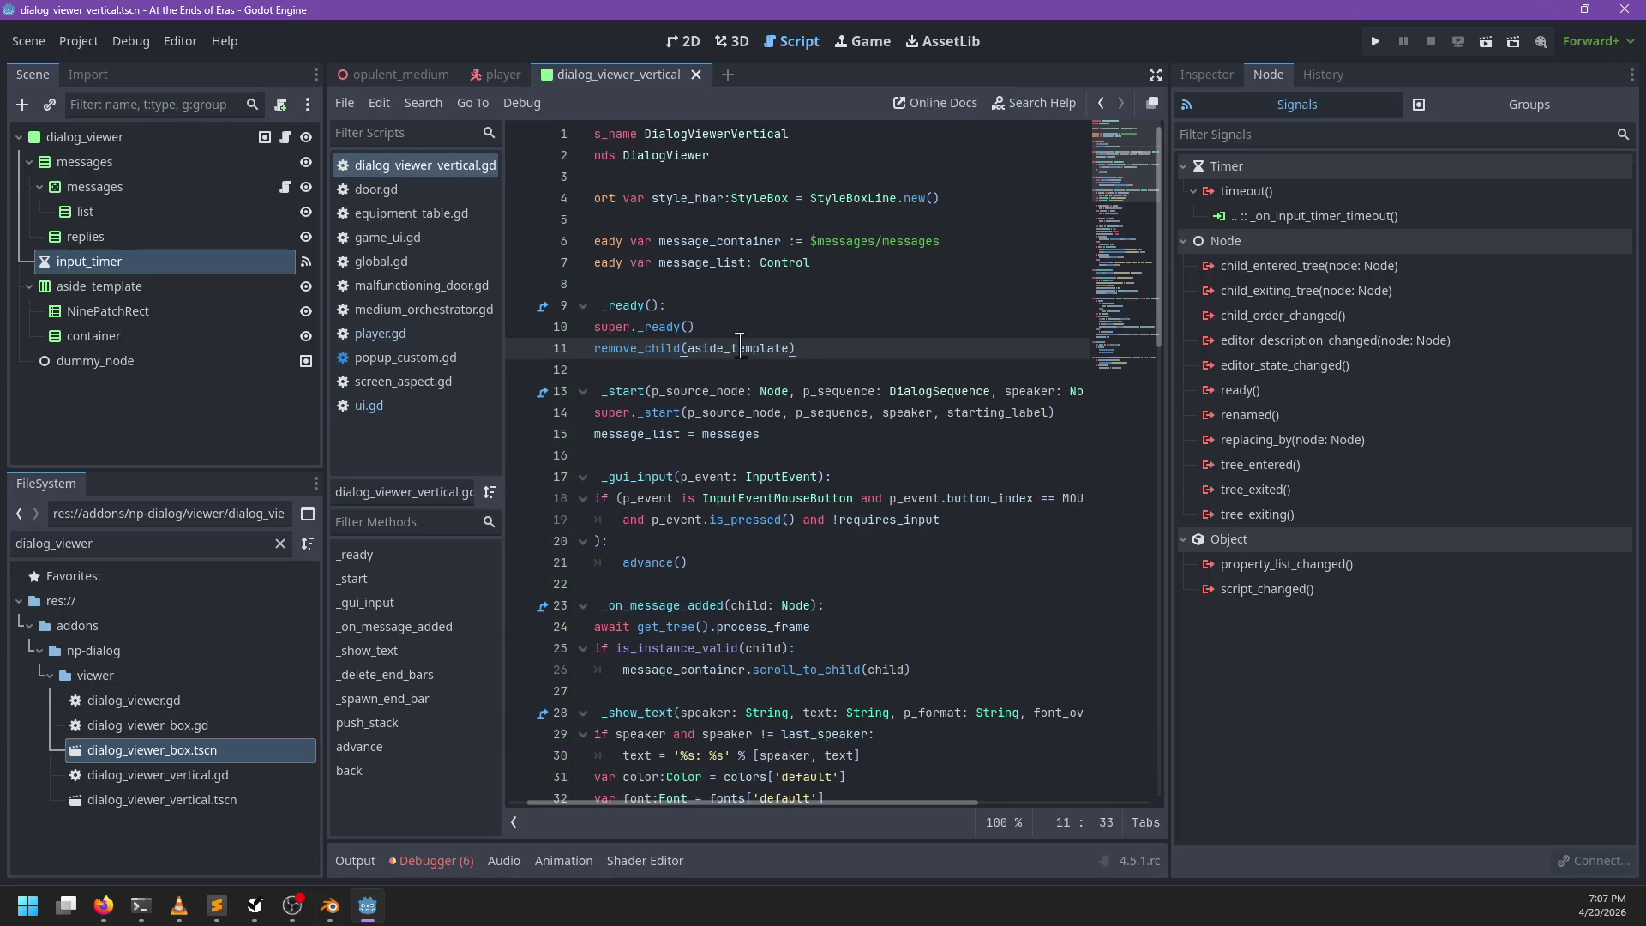
key("Return")
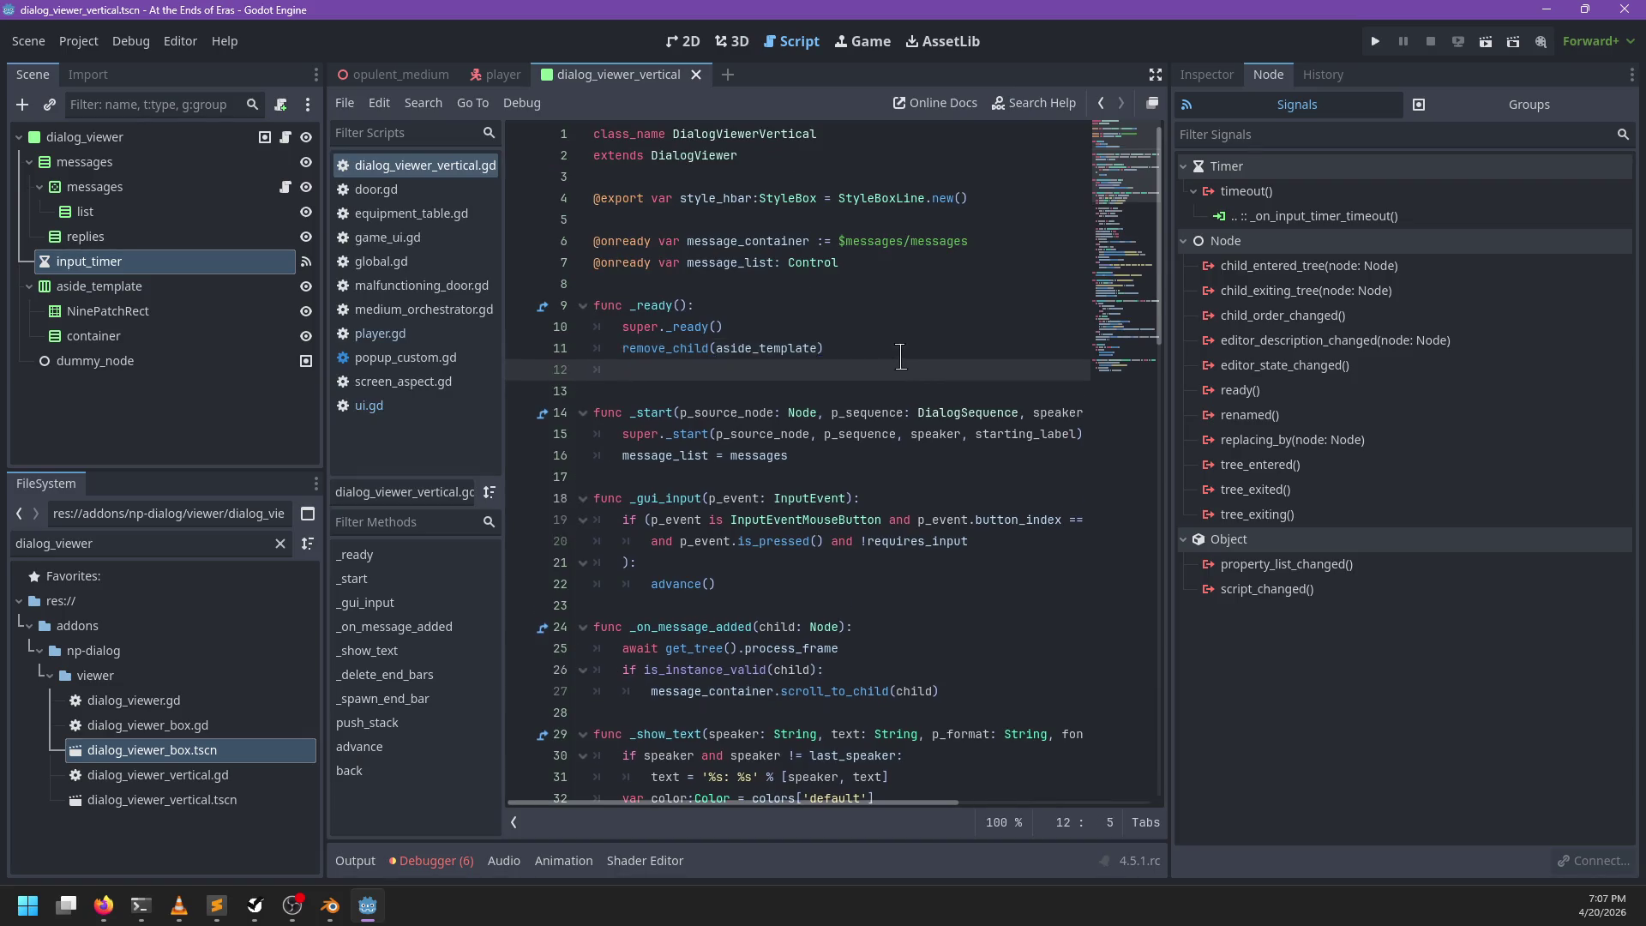
type("$to")
key("BackSpace")
key("BackSpace")
type("input_timer.connec")
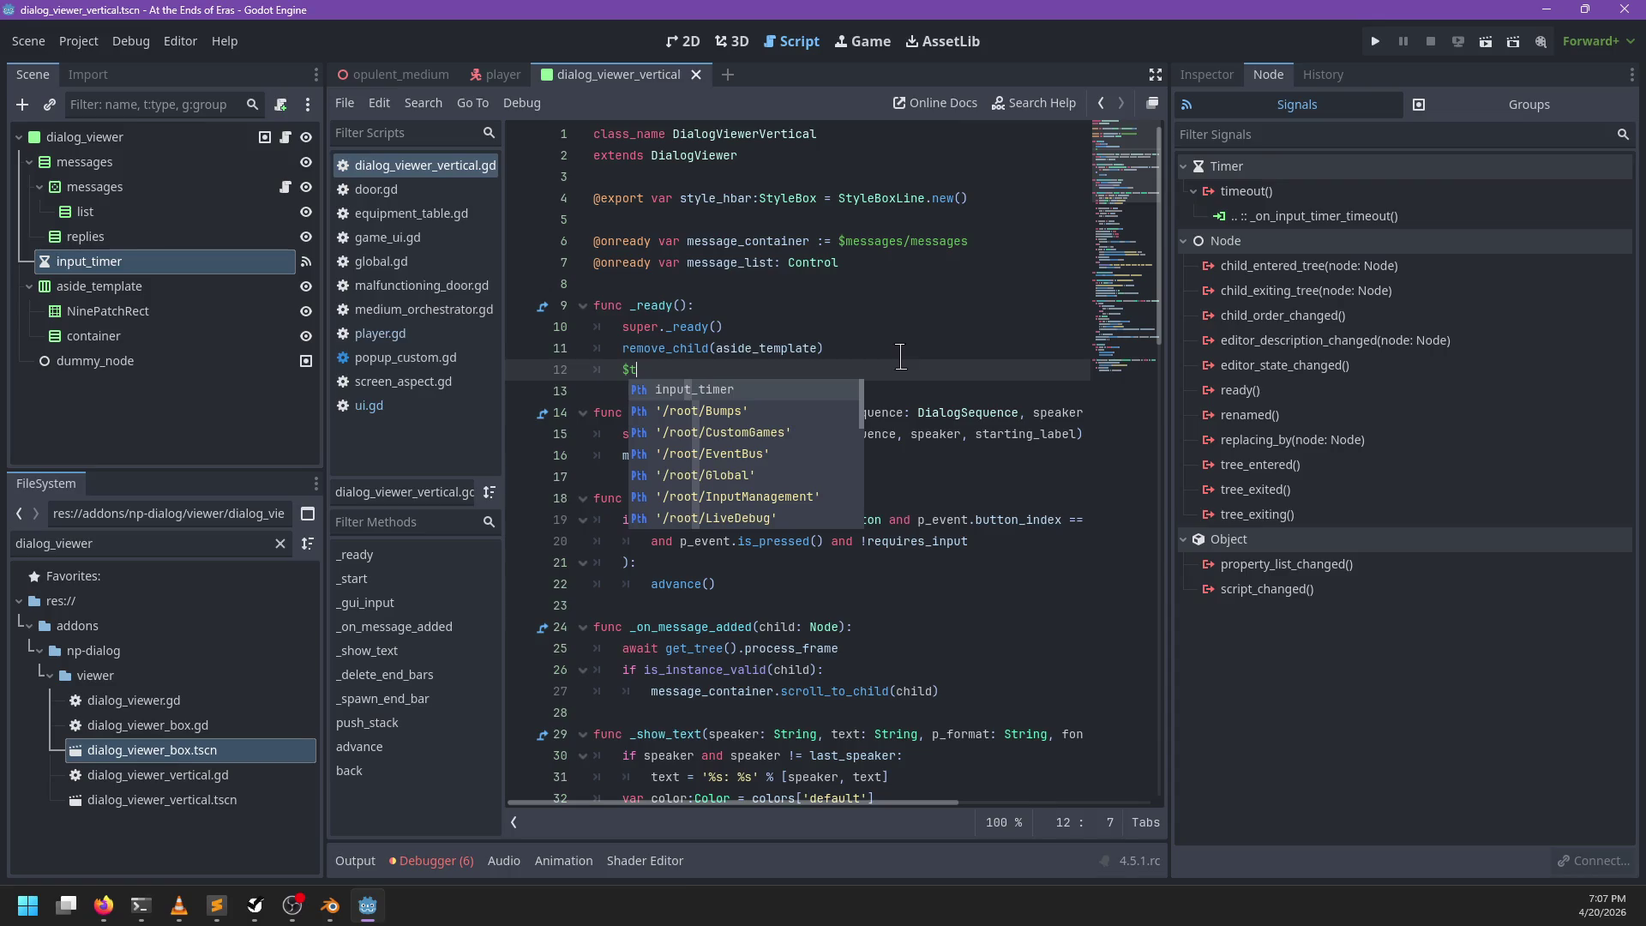
type("t")
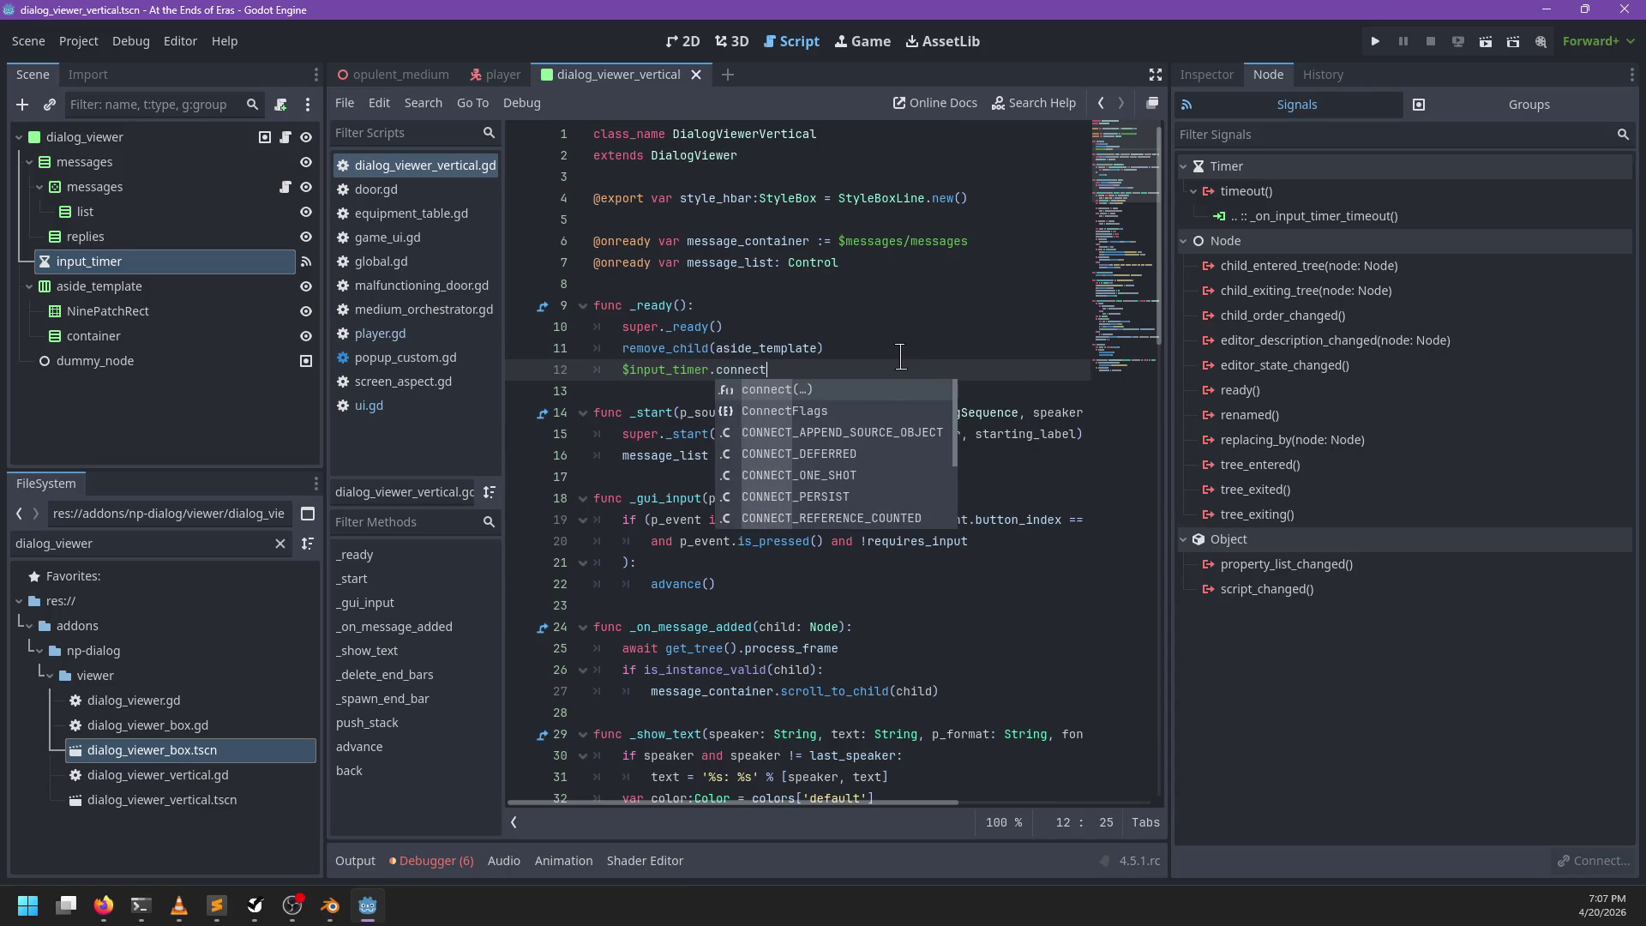
key("BackSpace")
key("BackSpace")
key("BackSpace")
key("BackSpace")
key("BackSpace")
key("BackSpace")
key("BackSpace")
type("timeou")
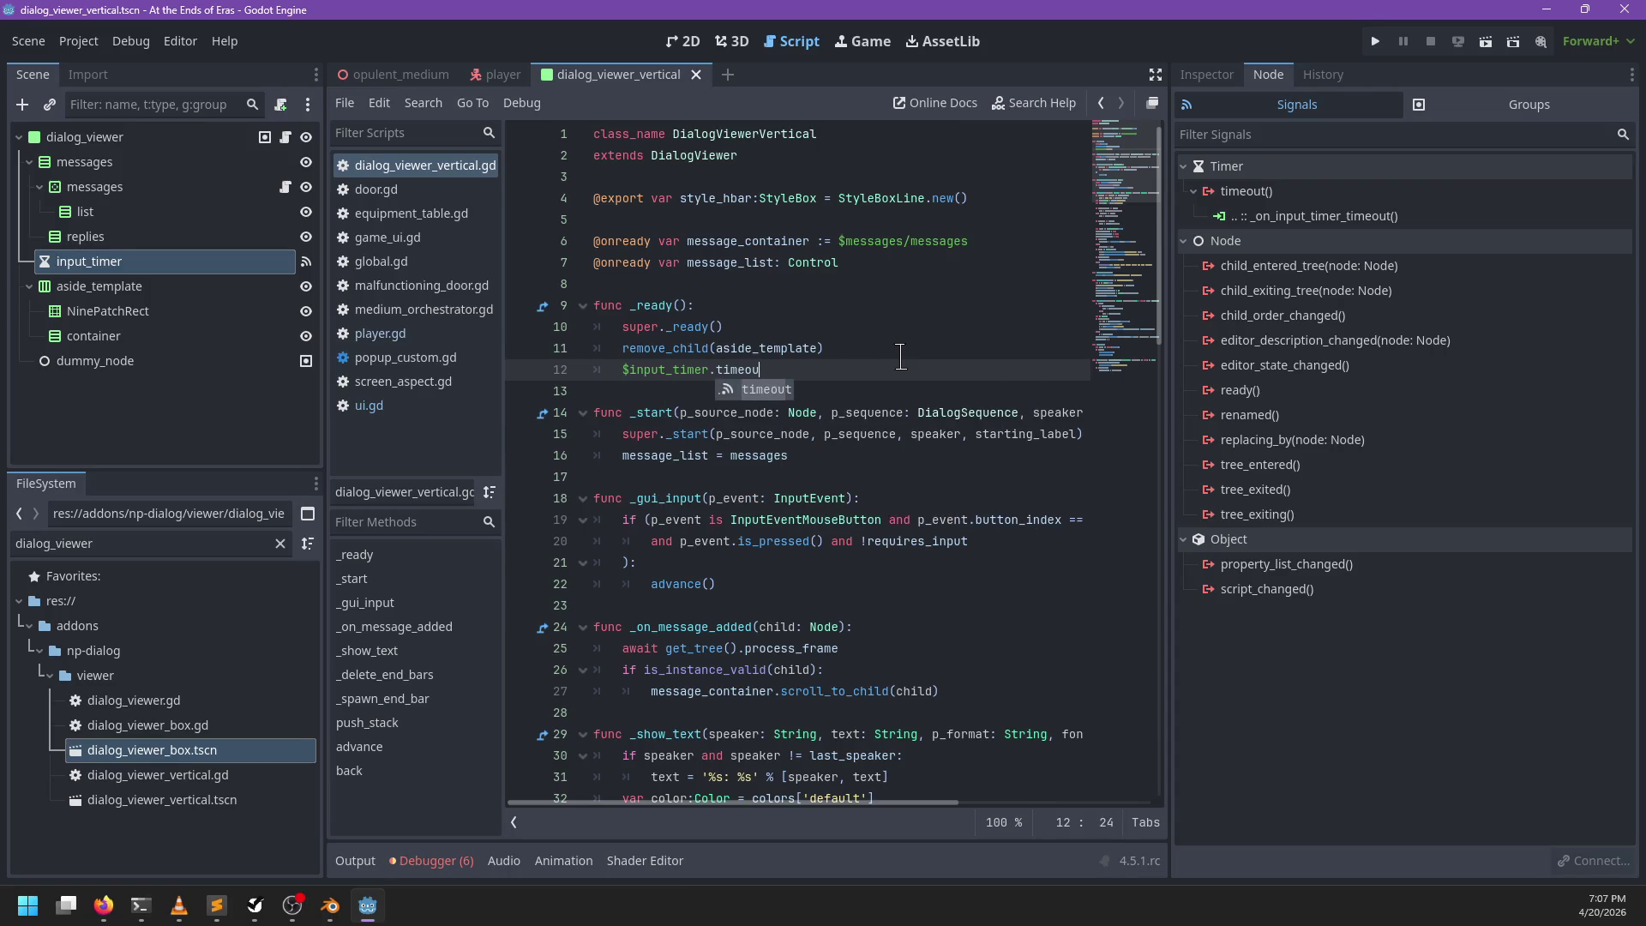
type("t.connect(_on_")
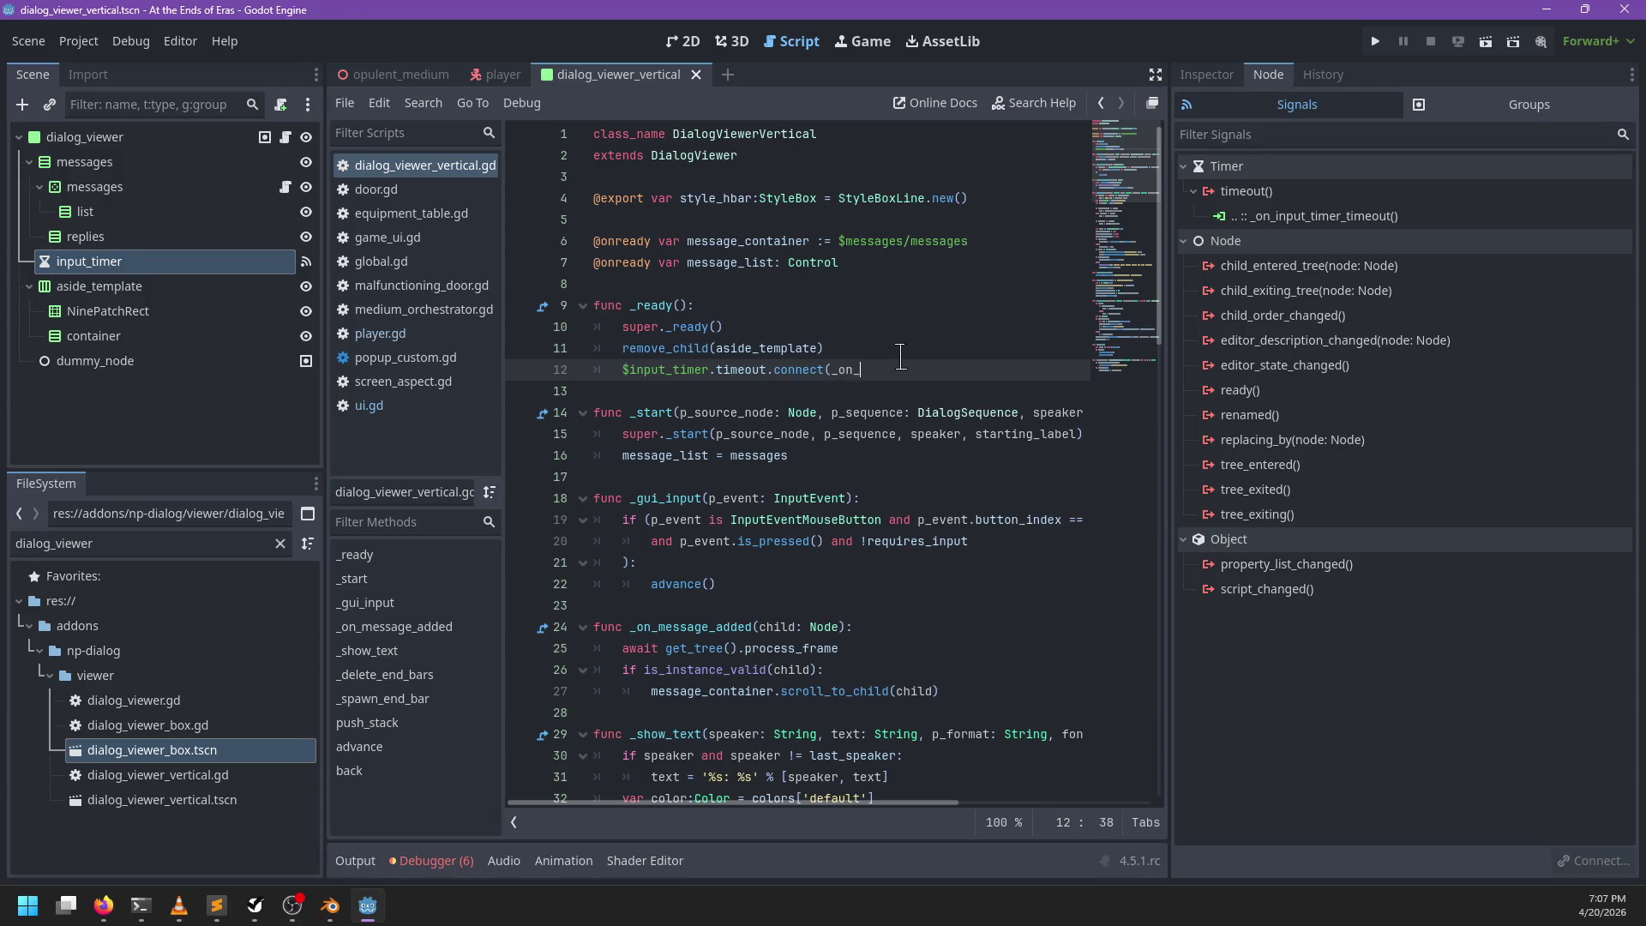
type("input_timer_timeout")
Step: Delete the connect line, collapse the messages branches, then restore it with undo and redo
key("shift+Up")
key("BackSpace")
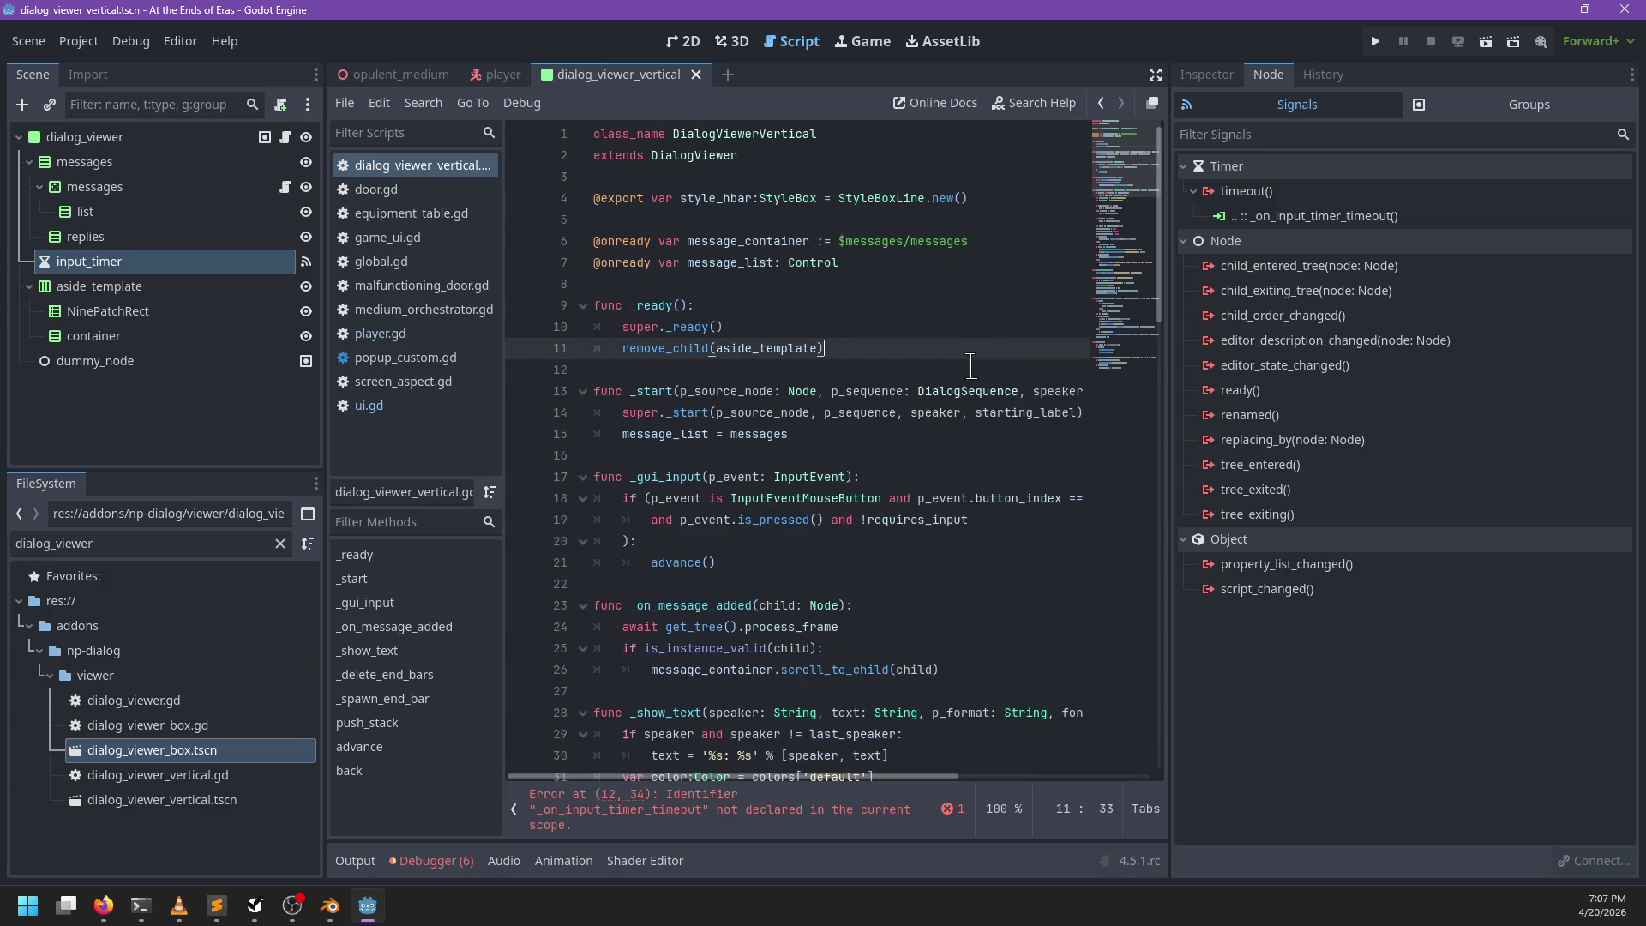
left_click(39, 187)
left_click(30, 162)
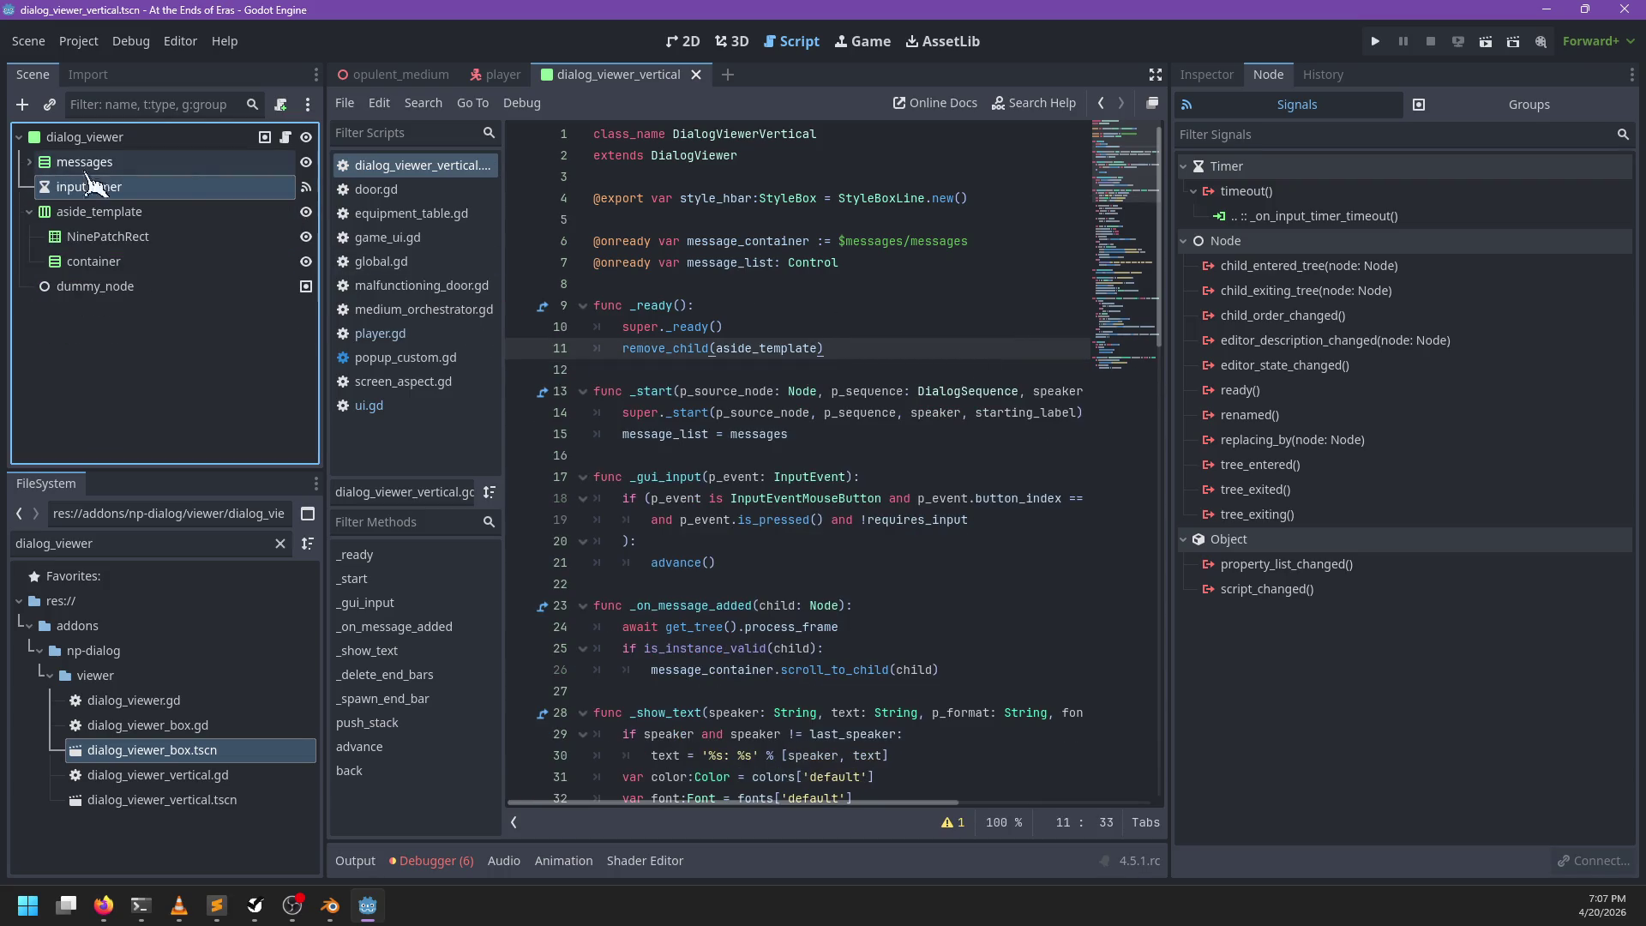
left_click(856, 352)
key("ctrl+z")
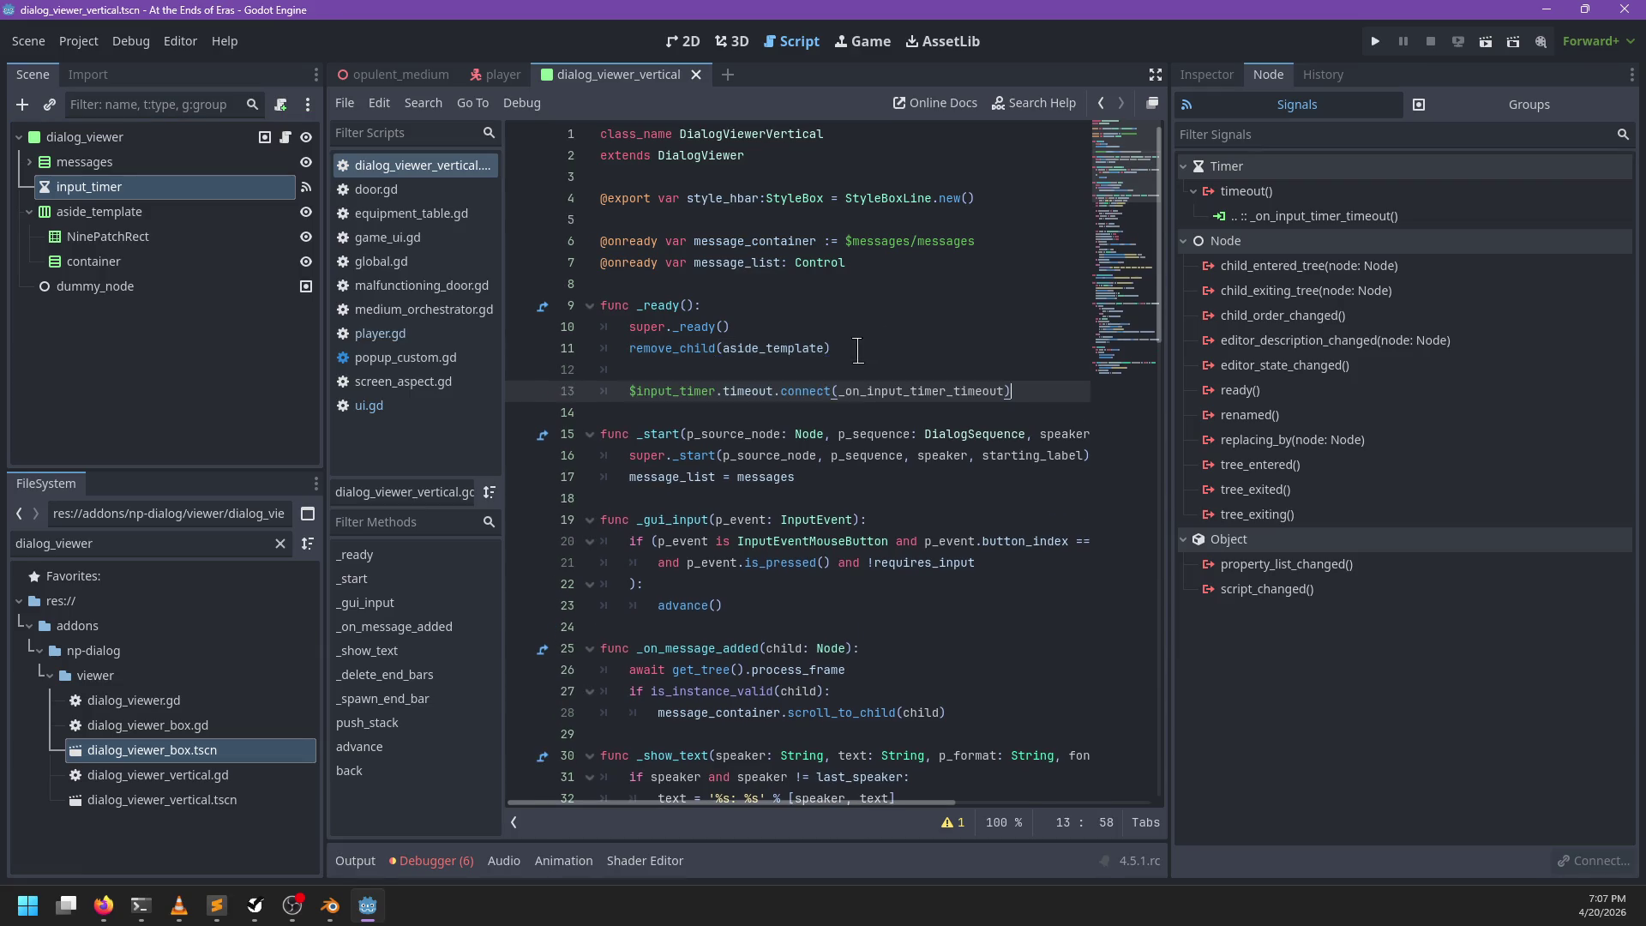
key("ctrl+y")
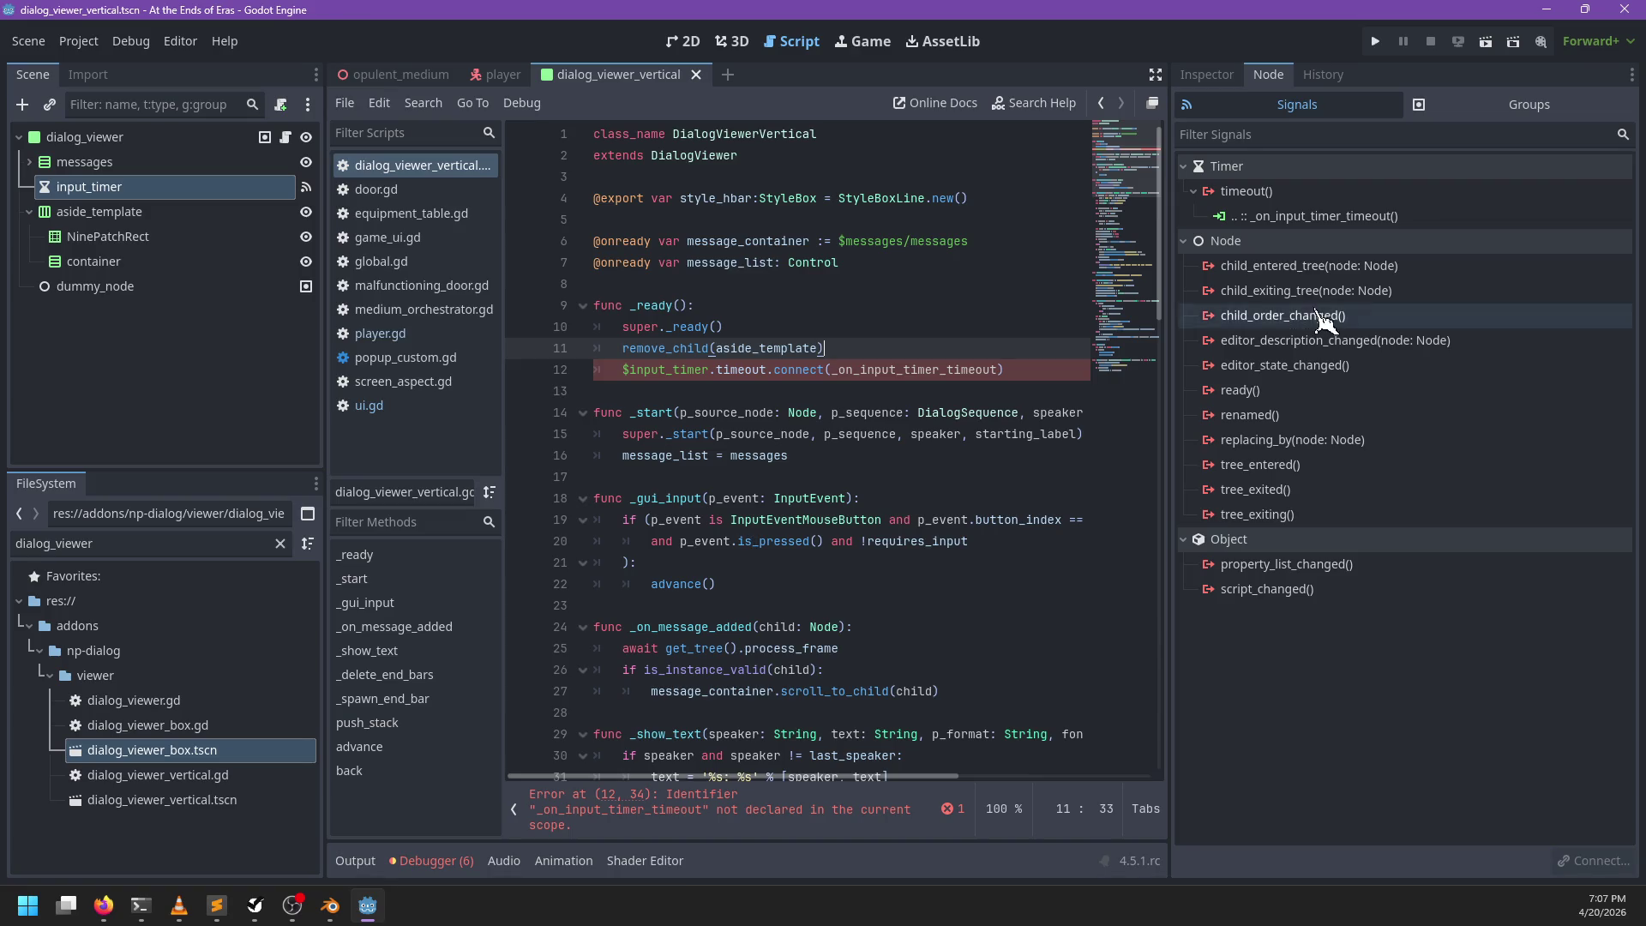
left_click(1278, 216)
Step: Cancel the timeout connection's edit dialog, then disconnect it from _on_input_timer_timeout
mouse_move(1268, 244)
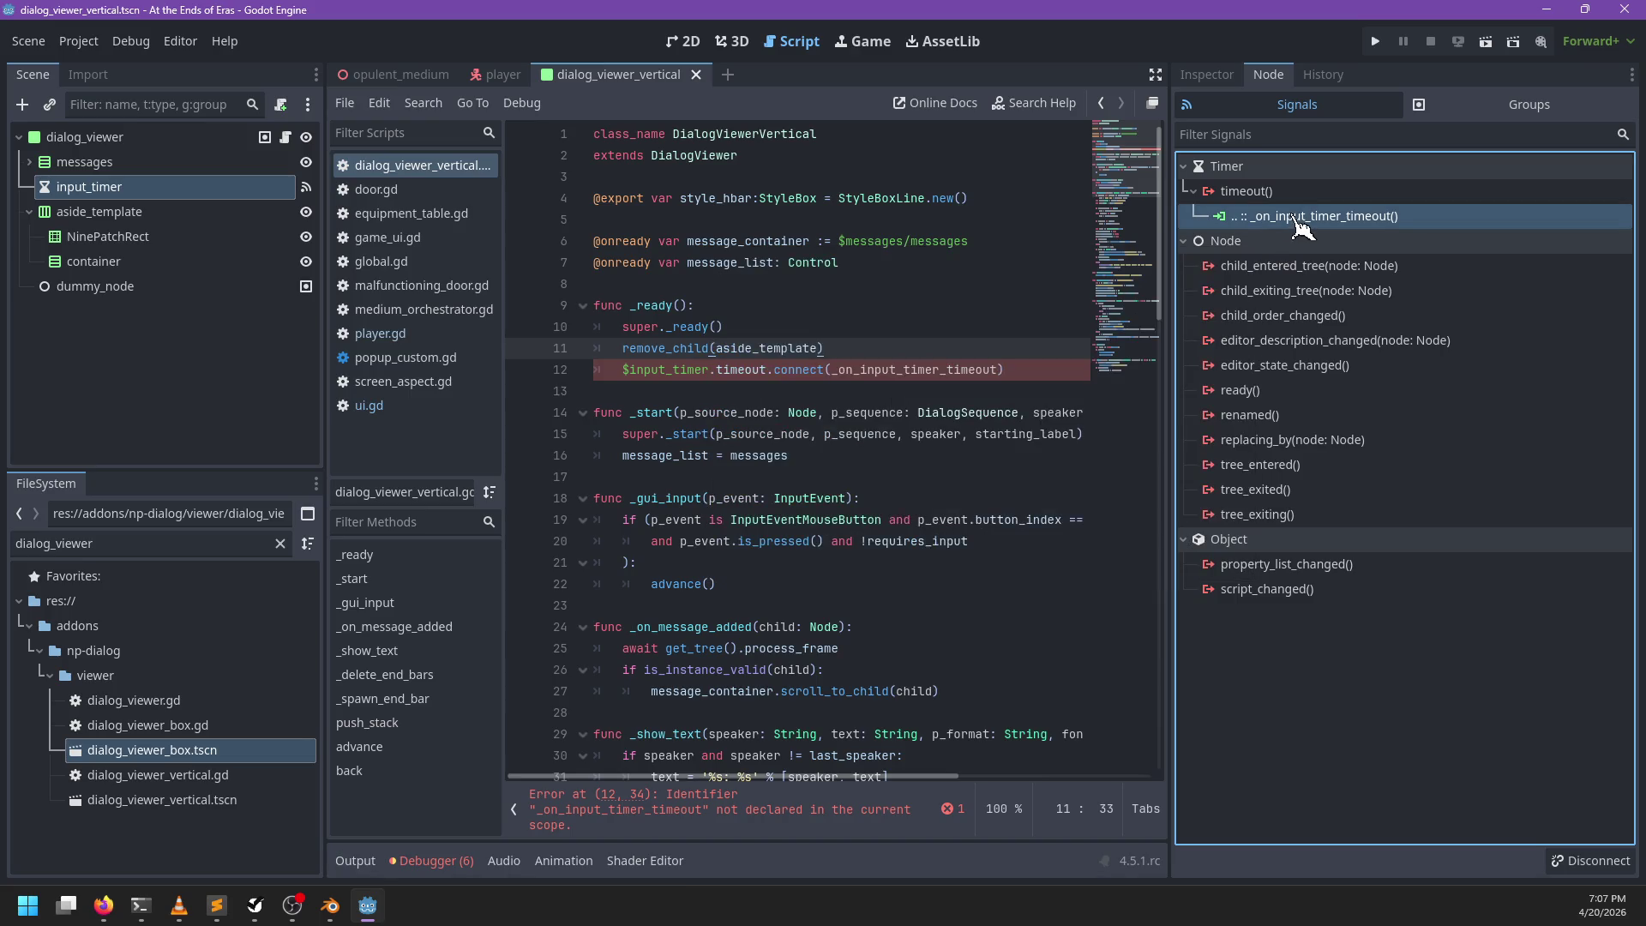
right_click(1291, 217)
left_click(1306, 230)
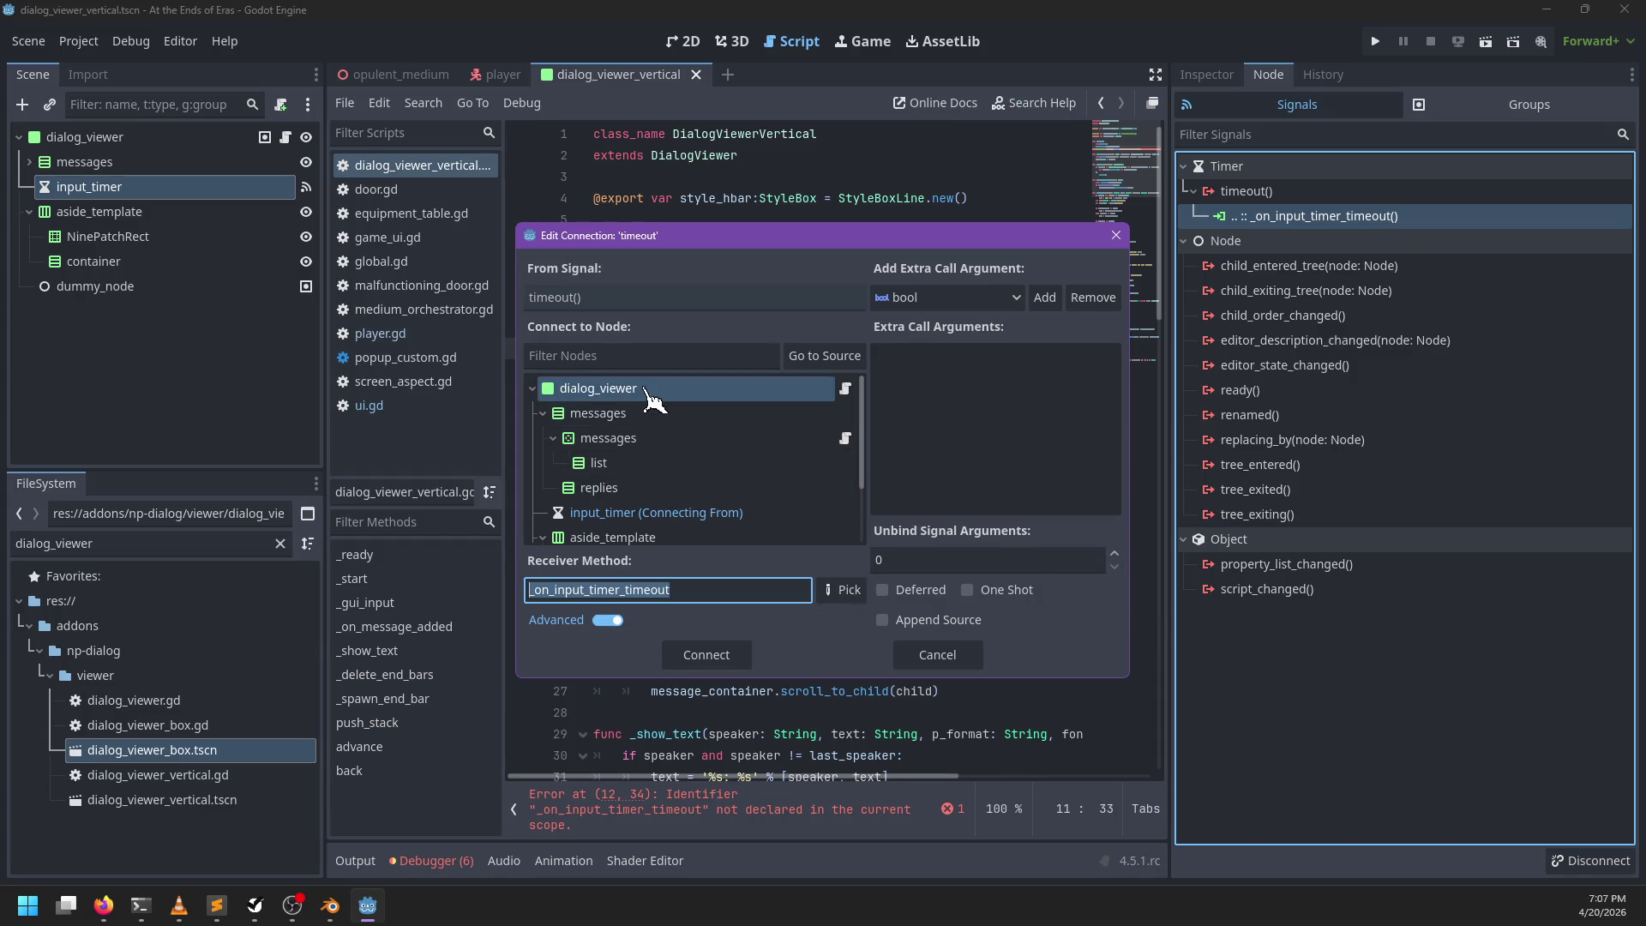
left_click(968, 655)
right_click(1249, 218)
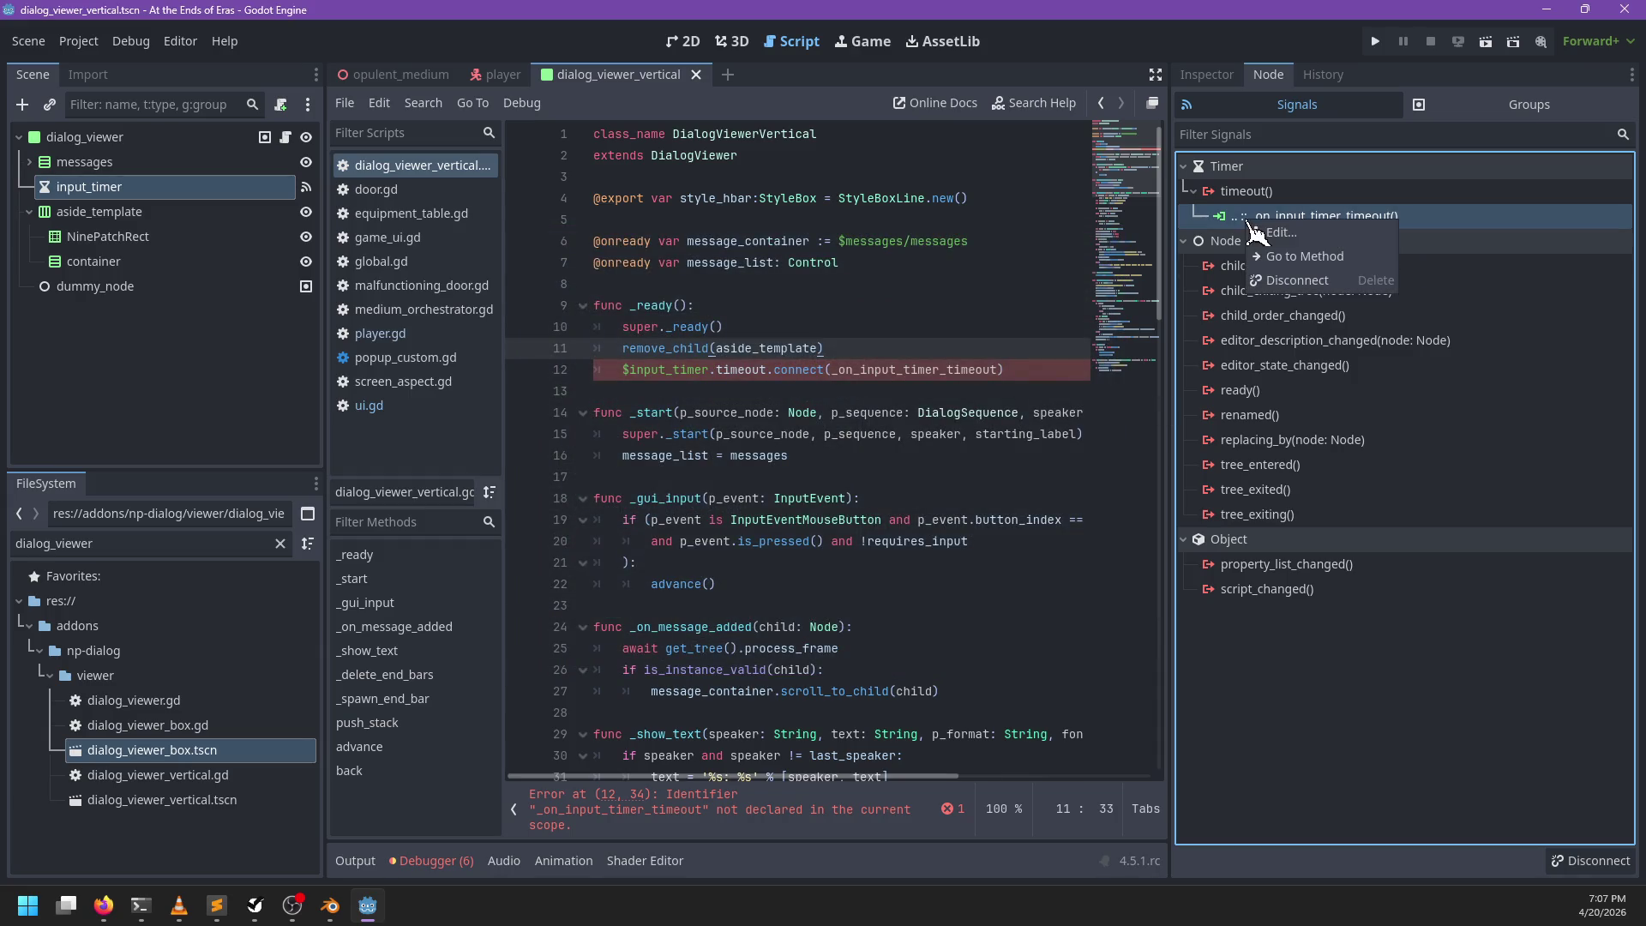
left_click(1296, 281)
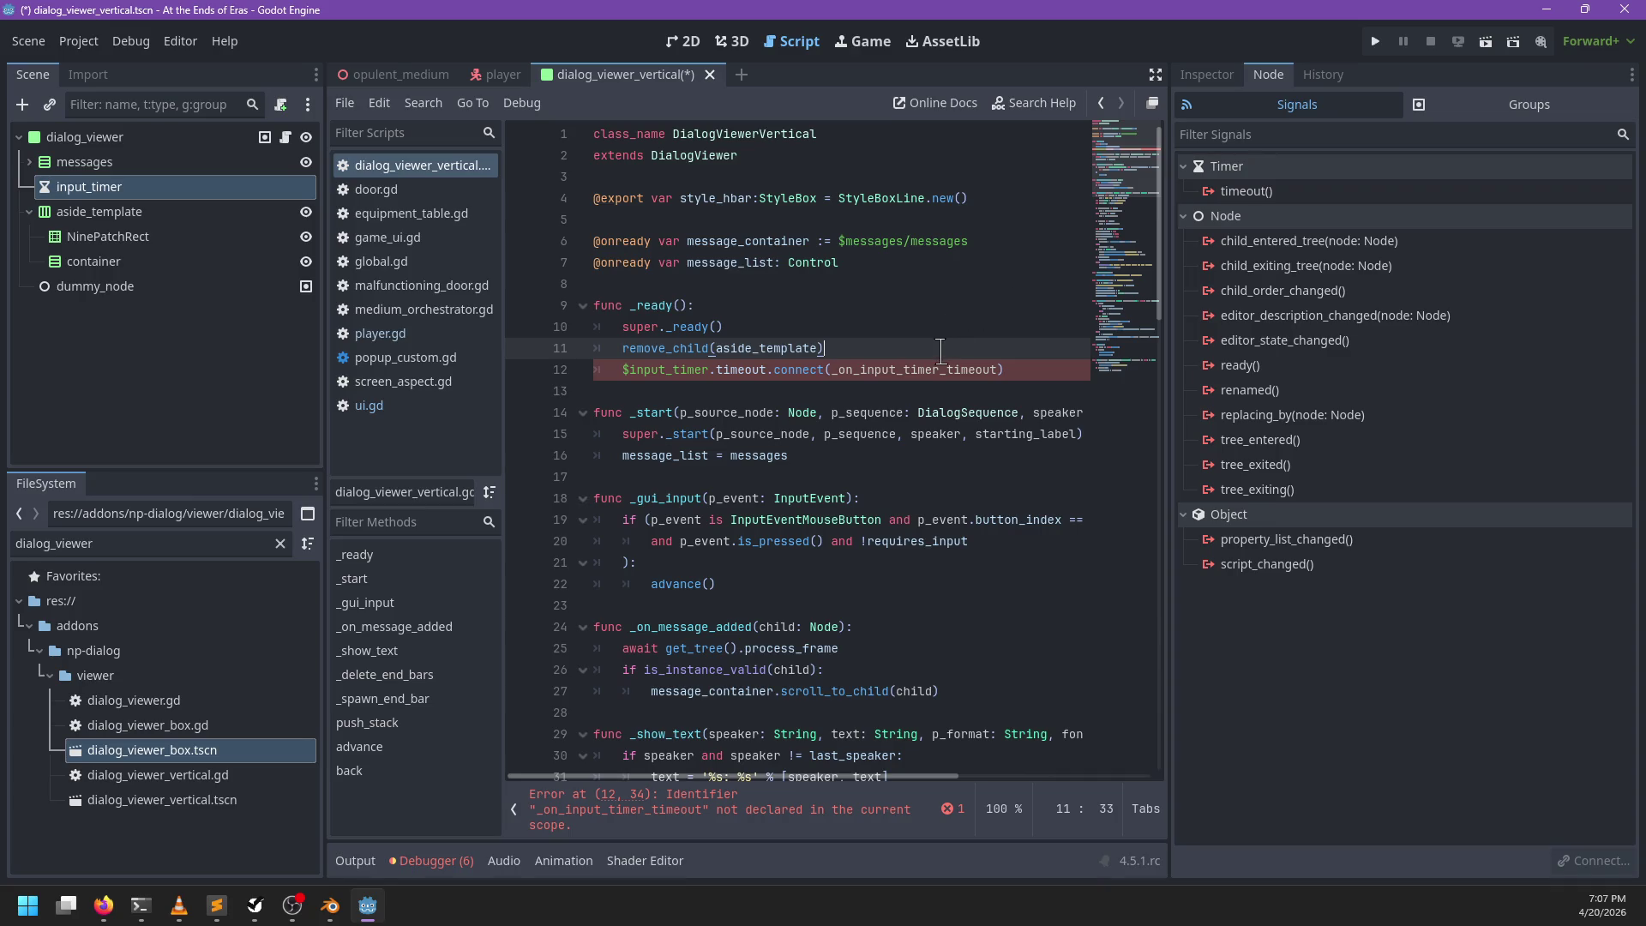
scroll(922, 379, "down", 15)
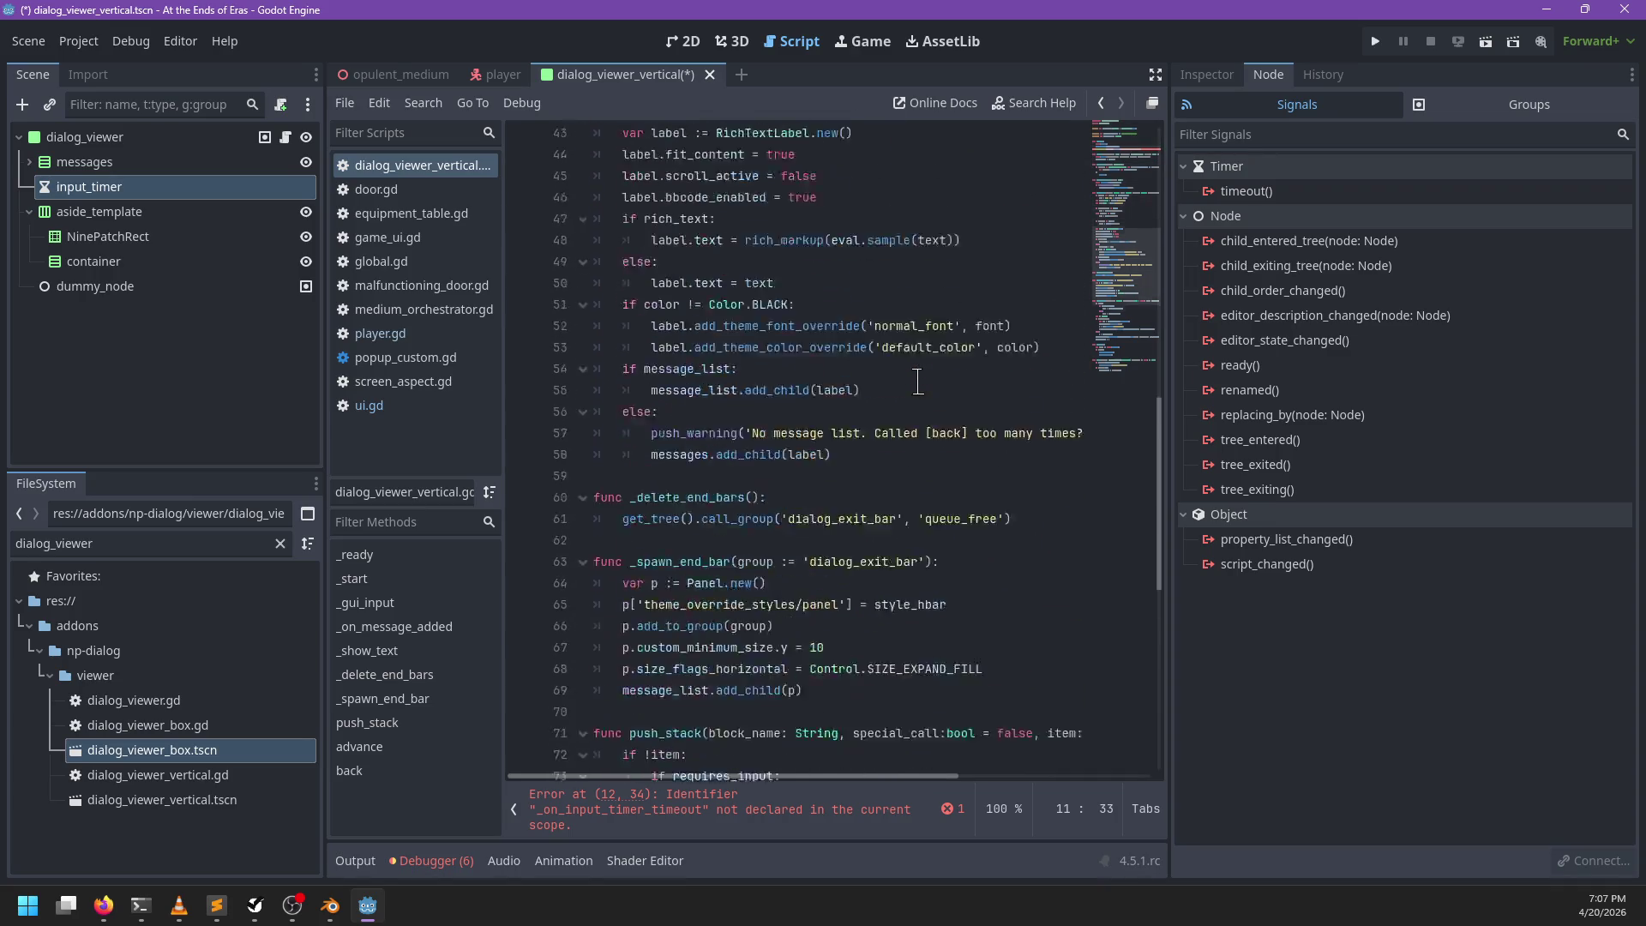
Step: Open the parent dialog_viewer.gd script and search it for input_timer_
scroll(917, 380, "down", 6)
scroll(917, 380, "down", 1)
scroll(918, 379, "up", 20)
scroll(917, 382, "up", 3)
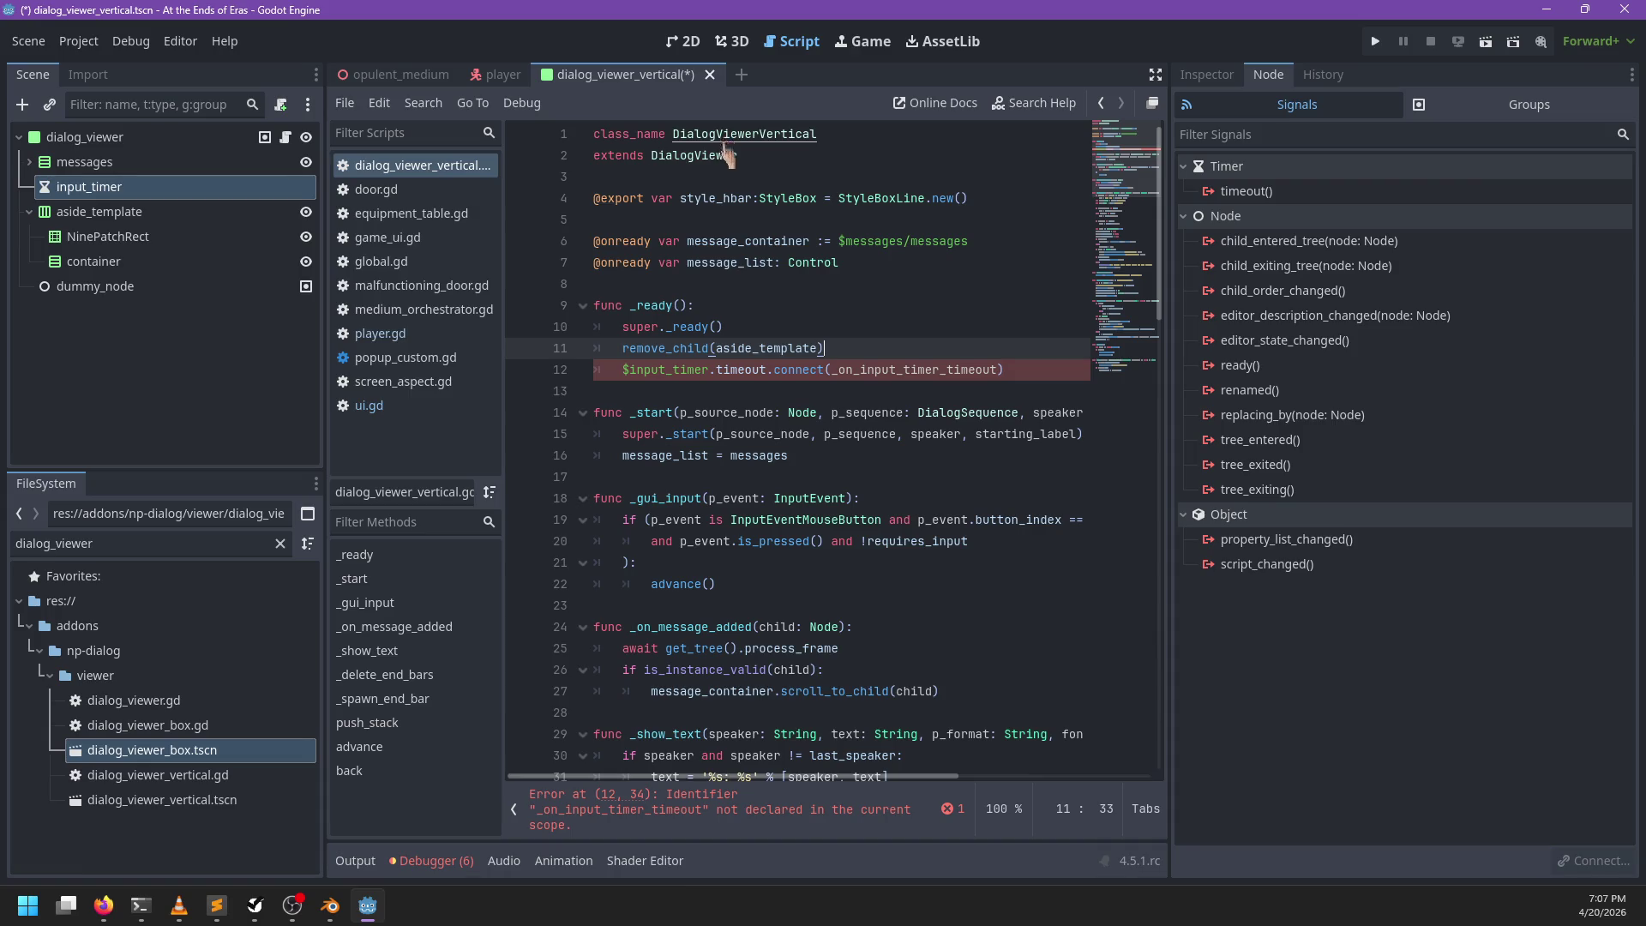
left_click(699, 156, "ctrl")
key("ctrl+f")
type("input")
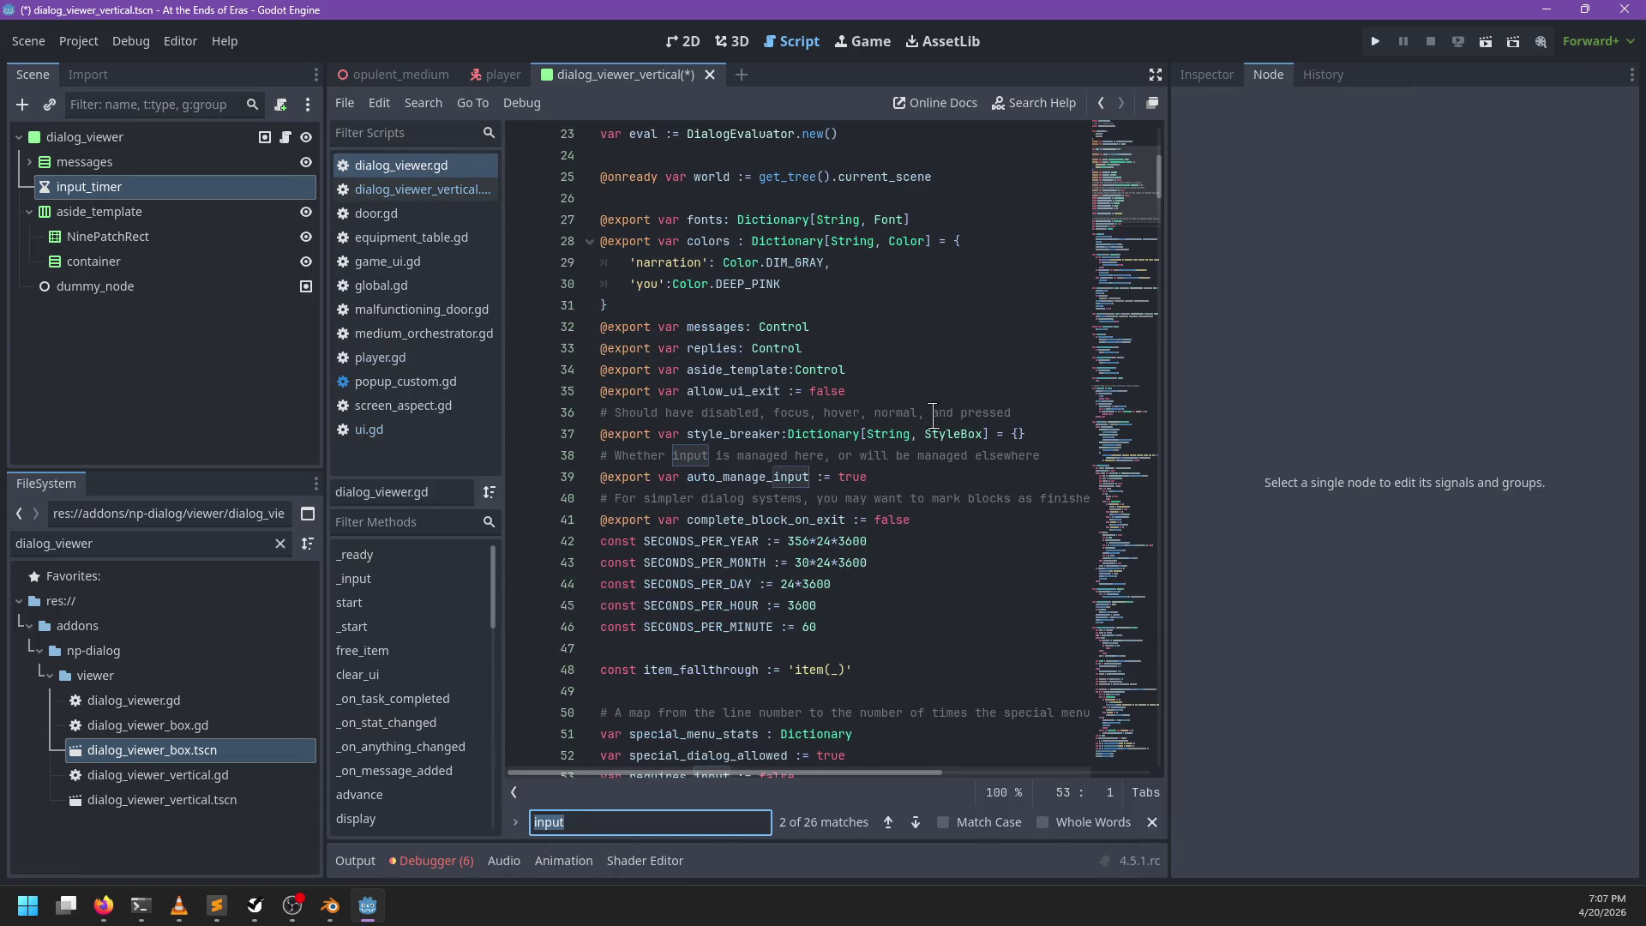
type("_timer_")
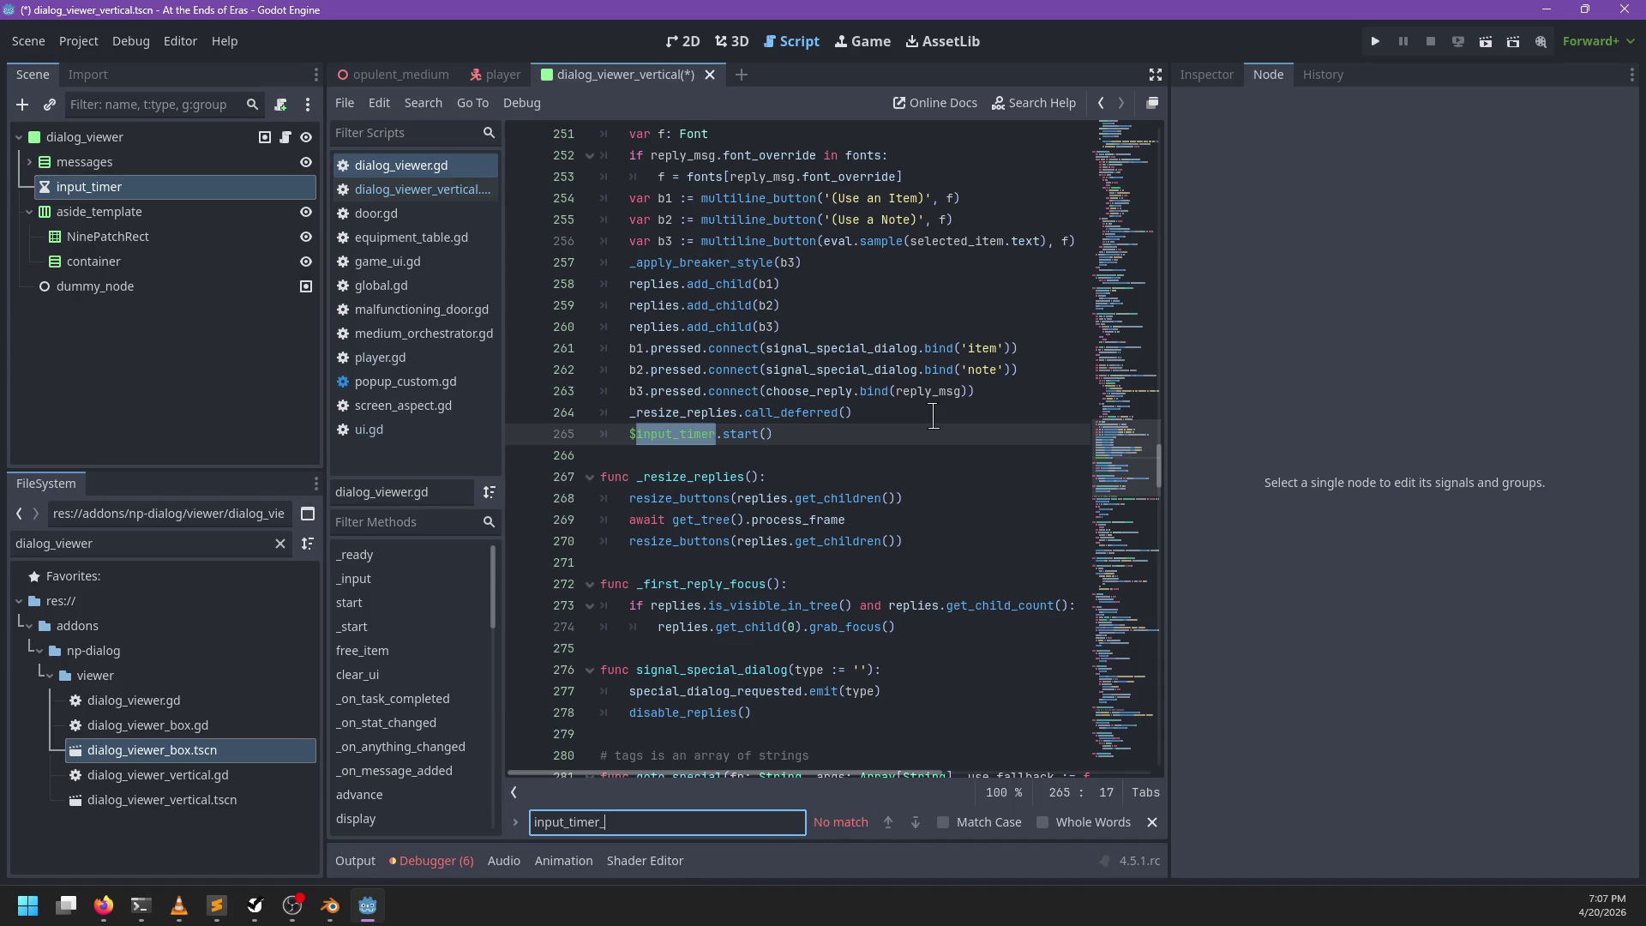
key("Escape")
Step: Locate the input_timer start call in dialog_viewer.gd
scroll(874, 433, "up", 3)
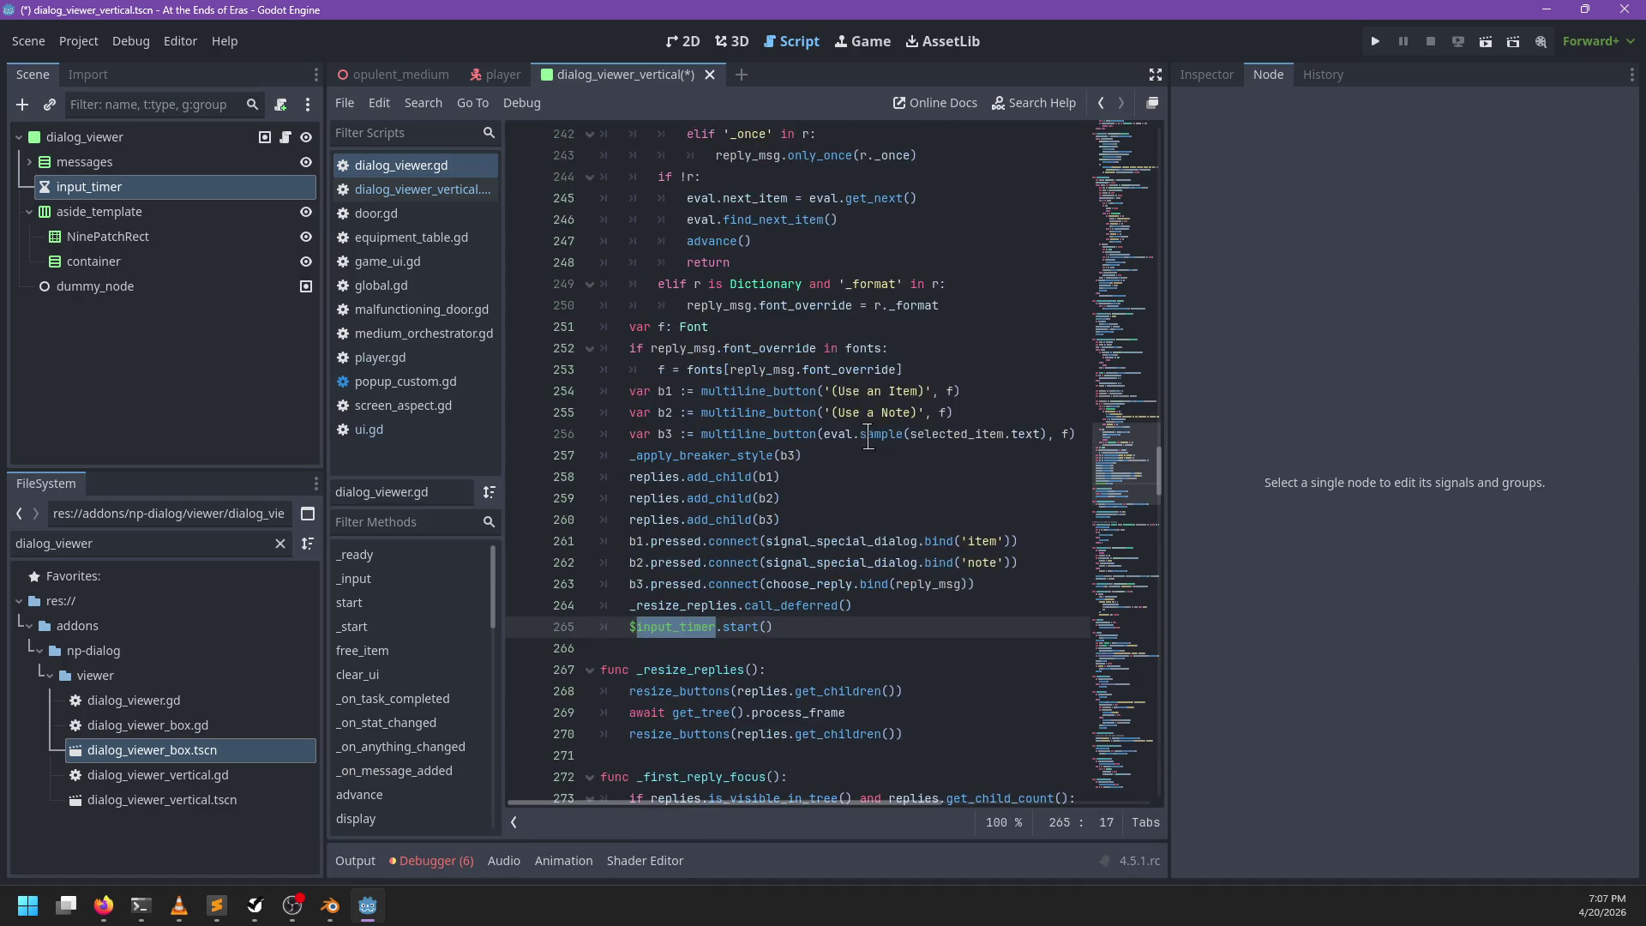
scroll(865, 435, "up", 16)
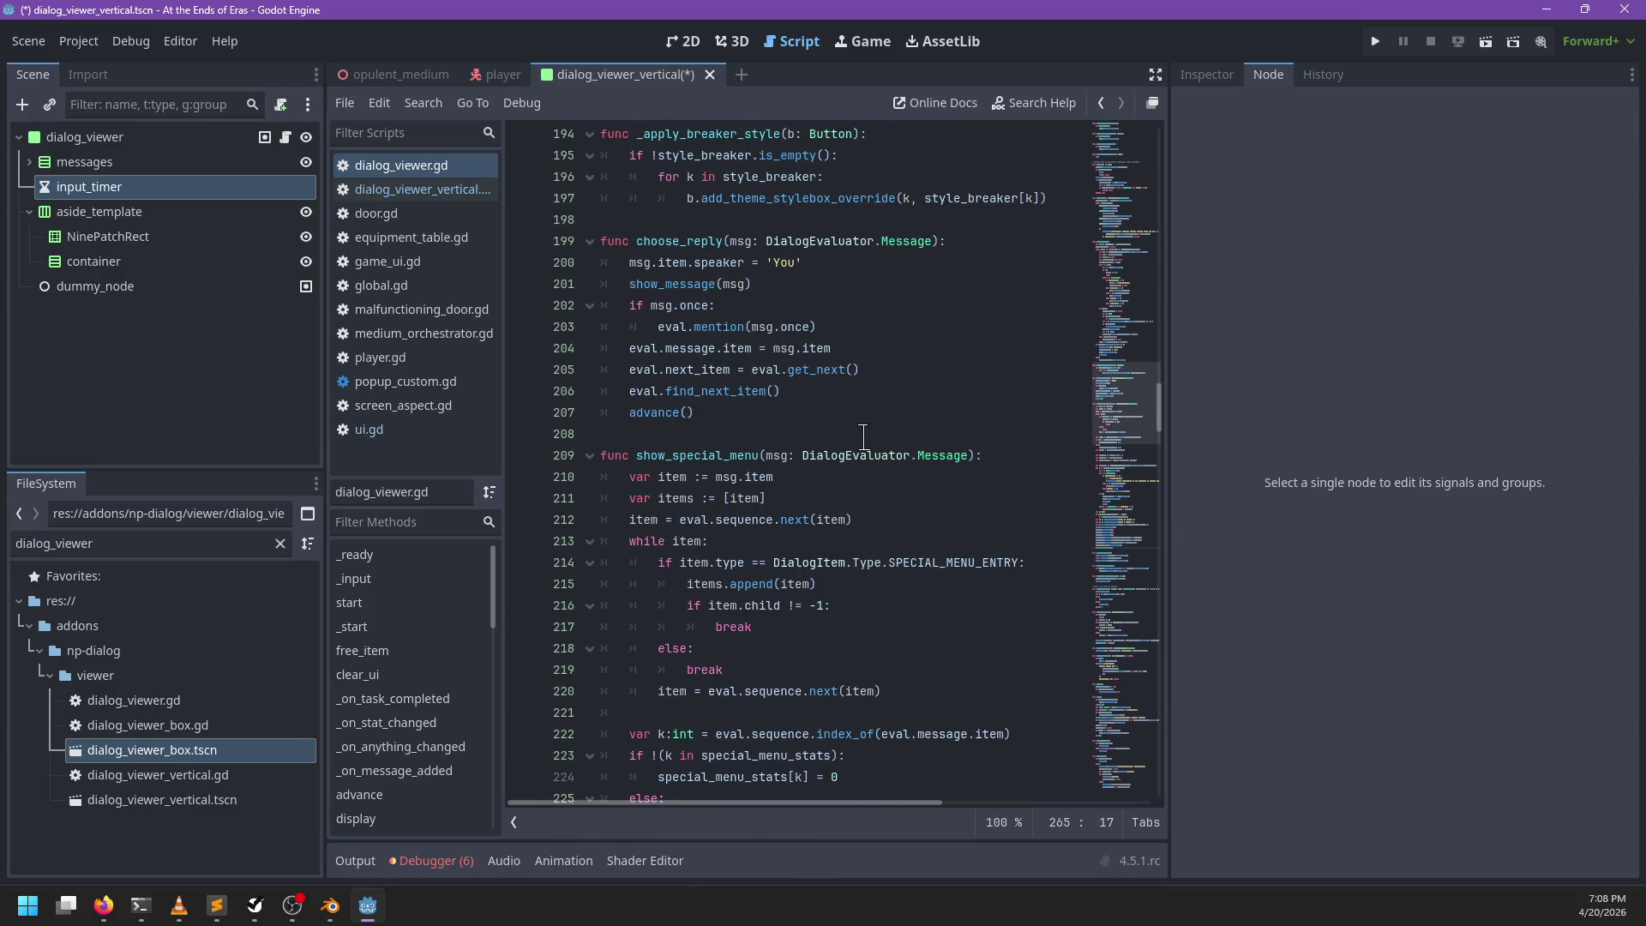
scroll(863, 437, "down", 18)
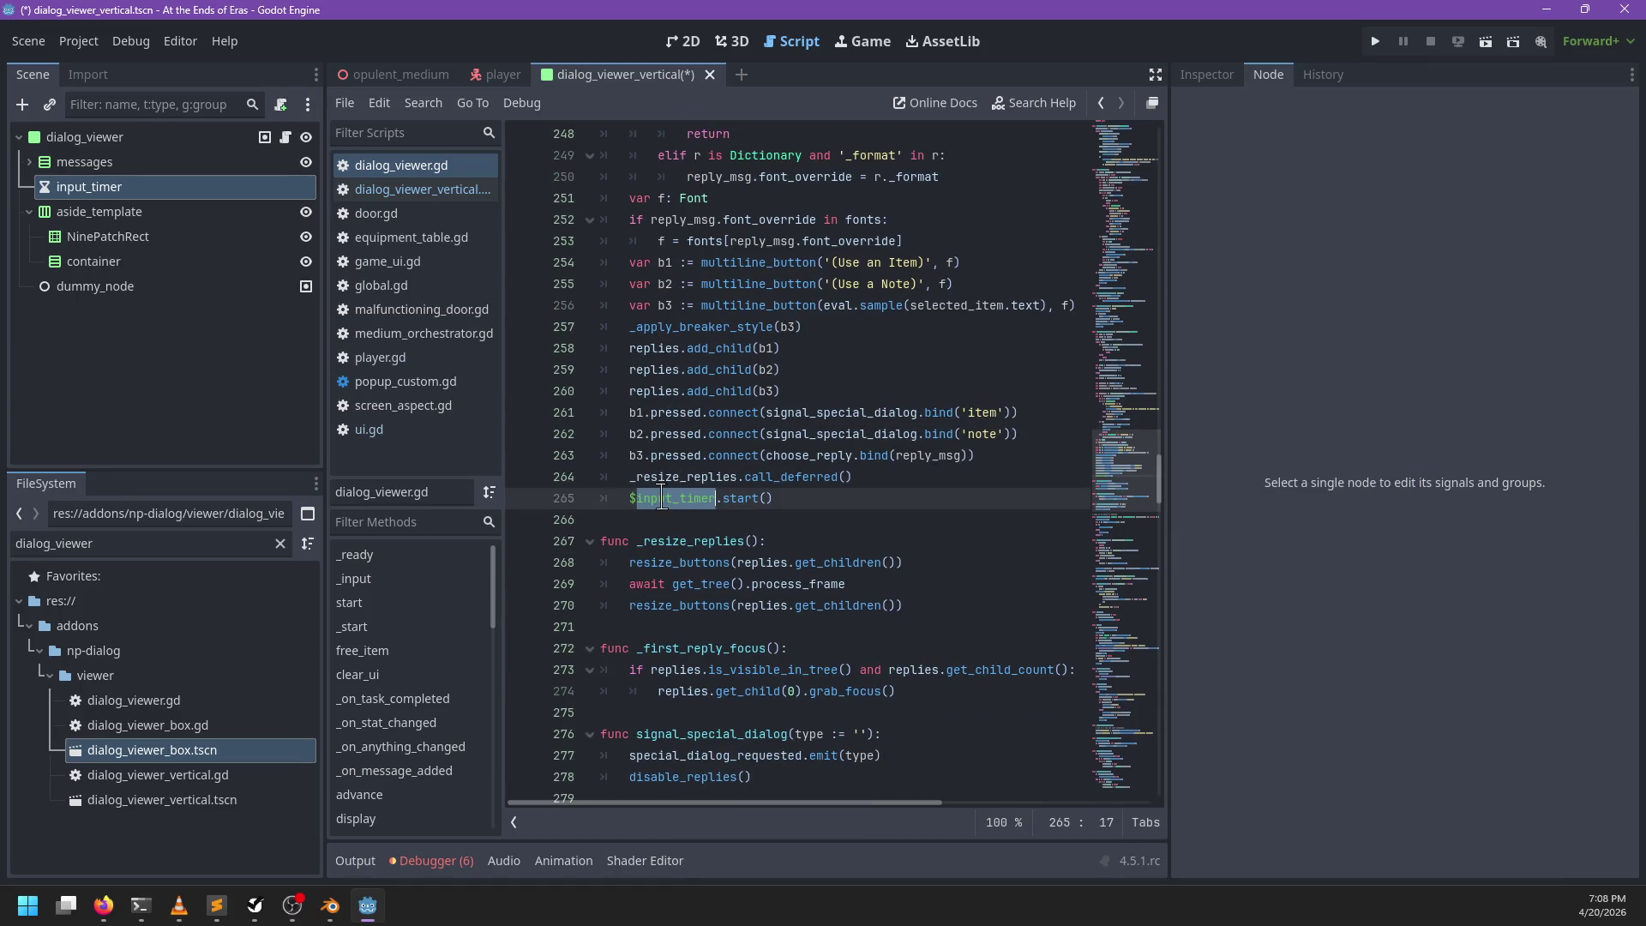
scroll(868, 449, "up", 13)
key("ctrl+f")
type("in")
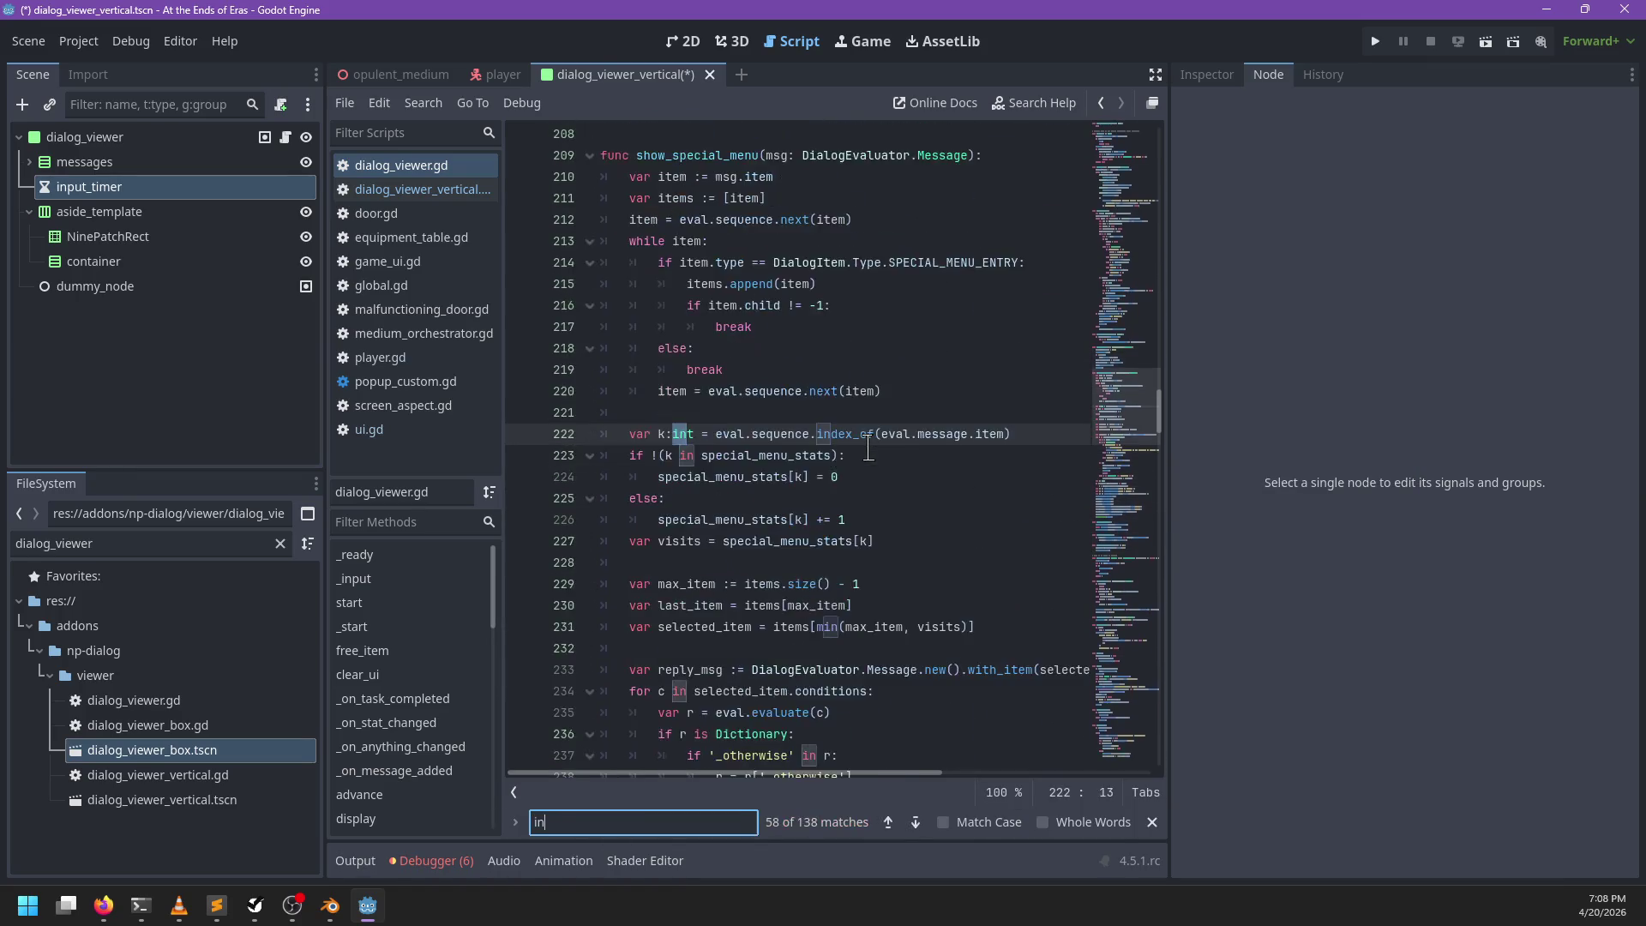
type("put_timer")
key("Escape")
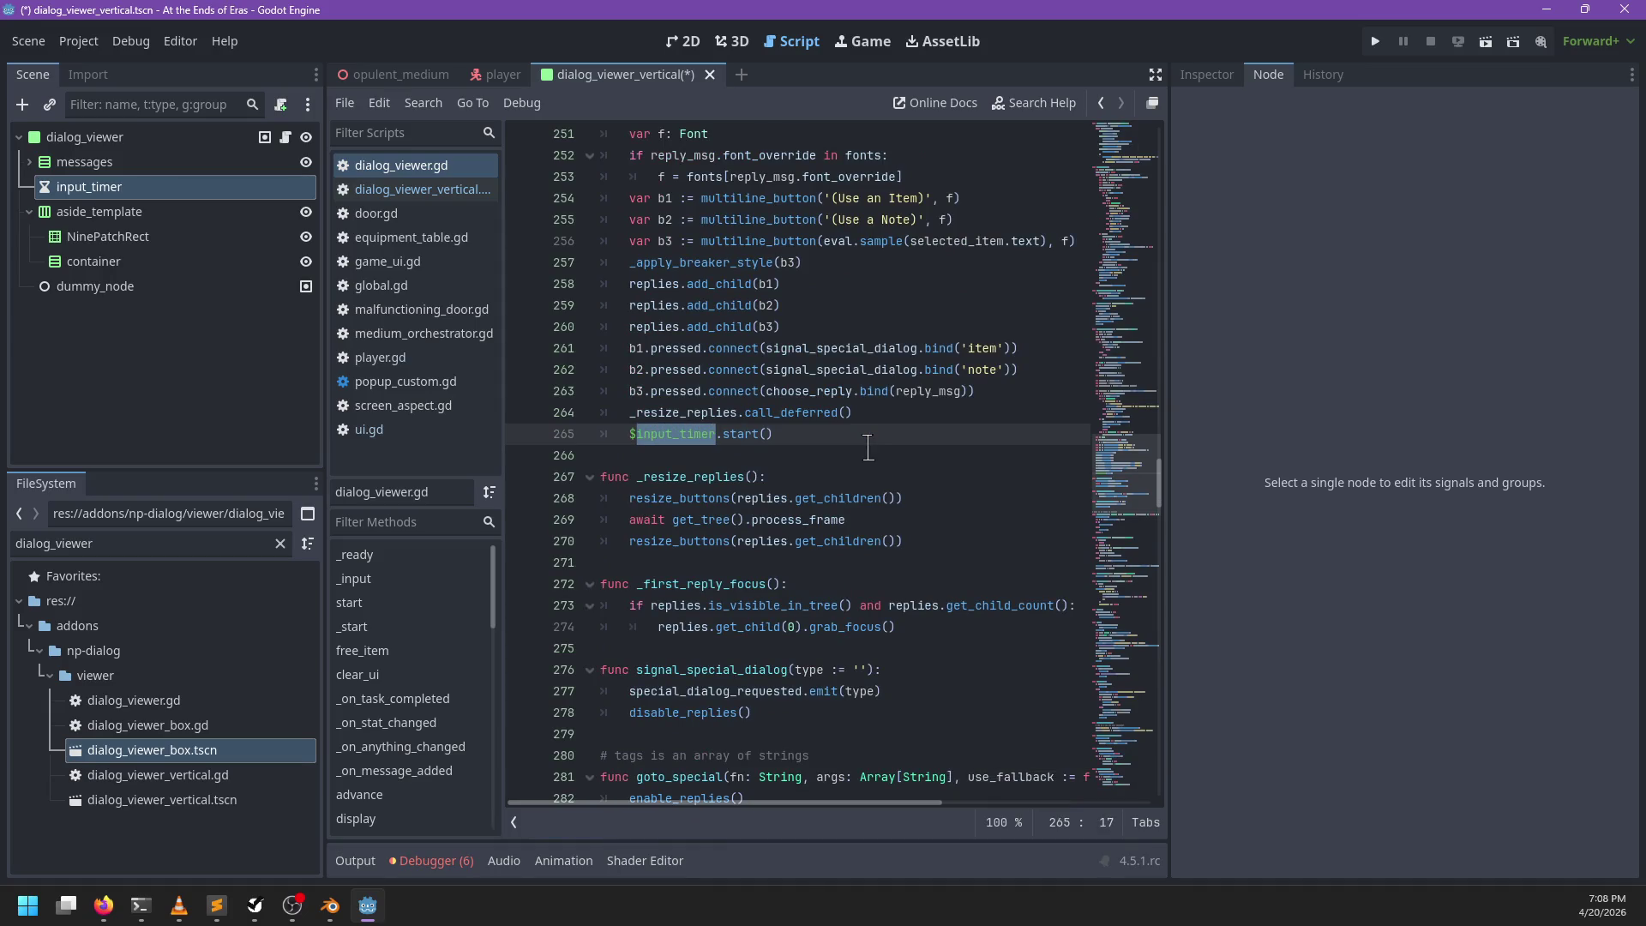
Step: Return to dialog_viewer_vertical.gd at line 12 and save the scene
left_click(411, 189)
left_click(1029, 370)
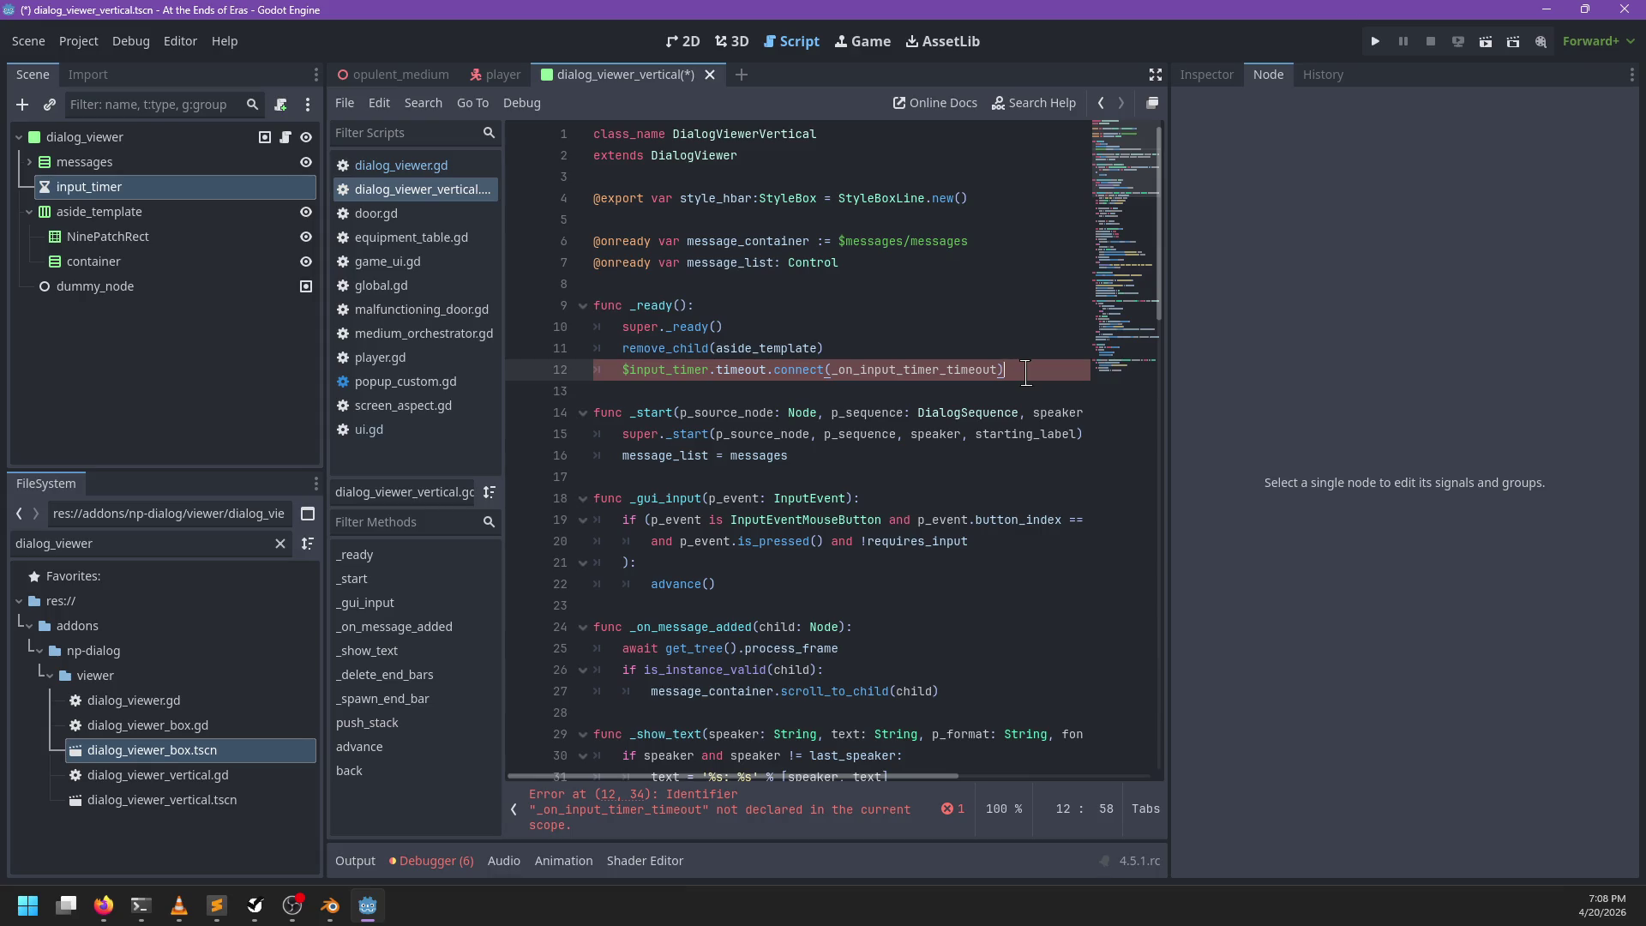
key("ctrl+s")
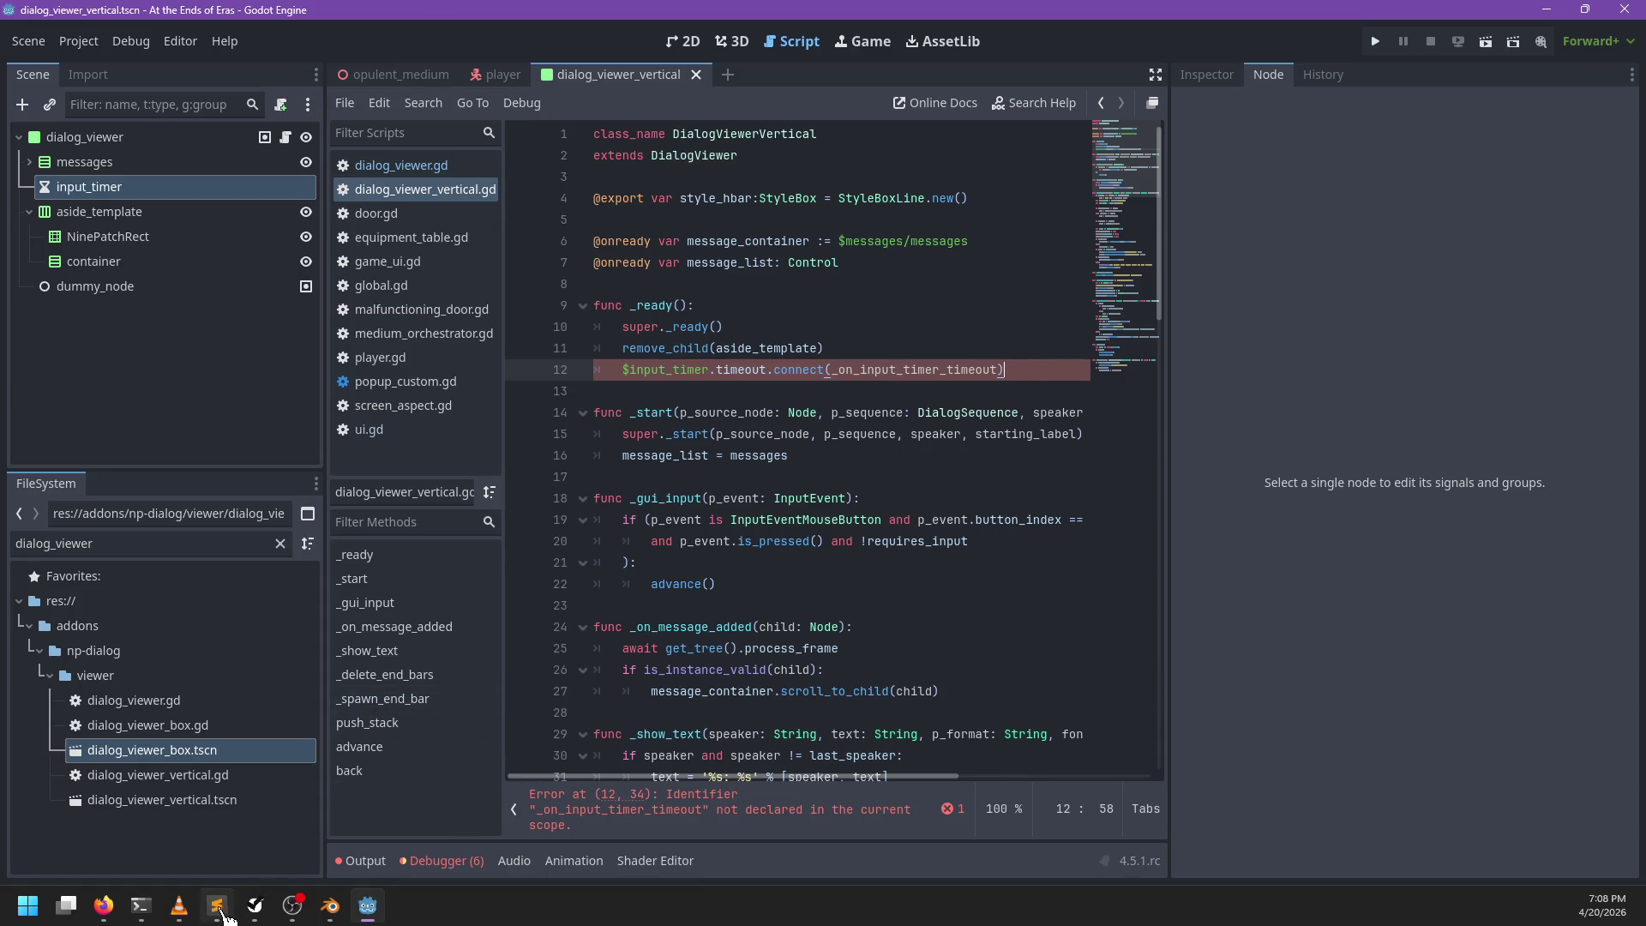
Step: Bring PowerShell to the front and change into the addons/np-dialog directory
left_click(216, 906)
left_click(217, 907)
left_click(141, 906)
type("cd a")
key("Right")
key("Return")
Step: Run git diff and review the added connect line and removed scene connection
type("git diff")
key("Return")
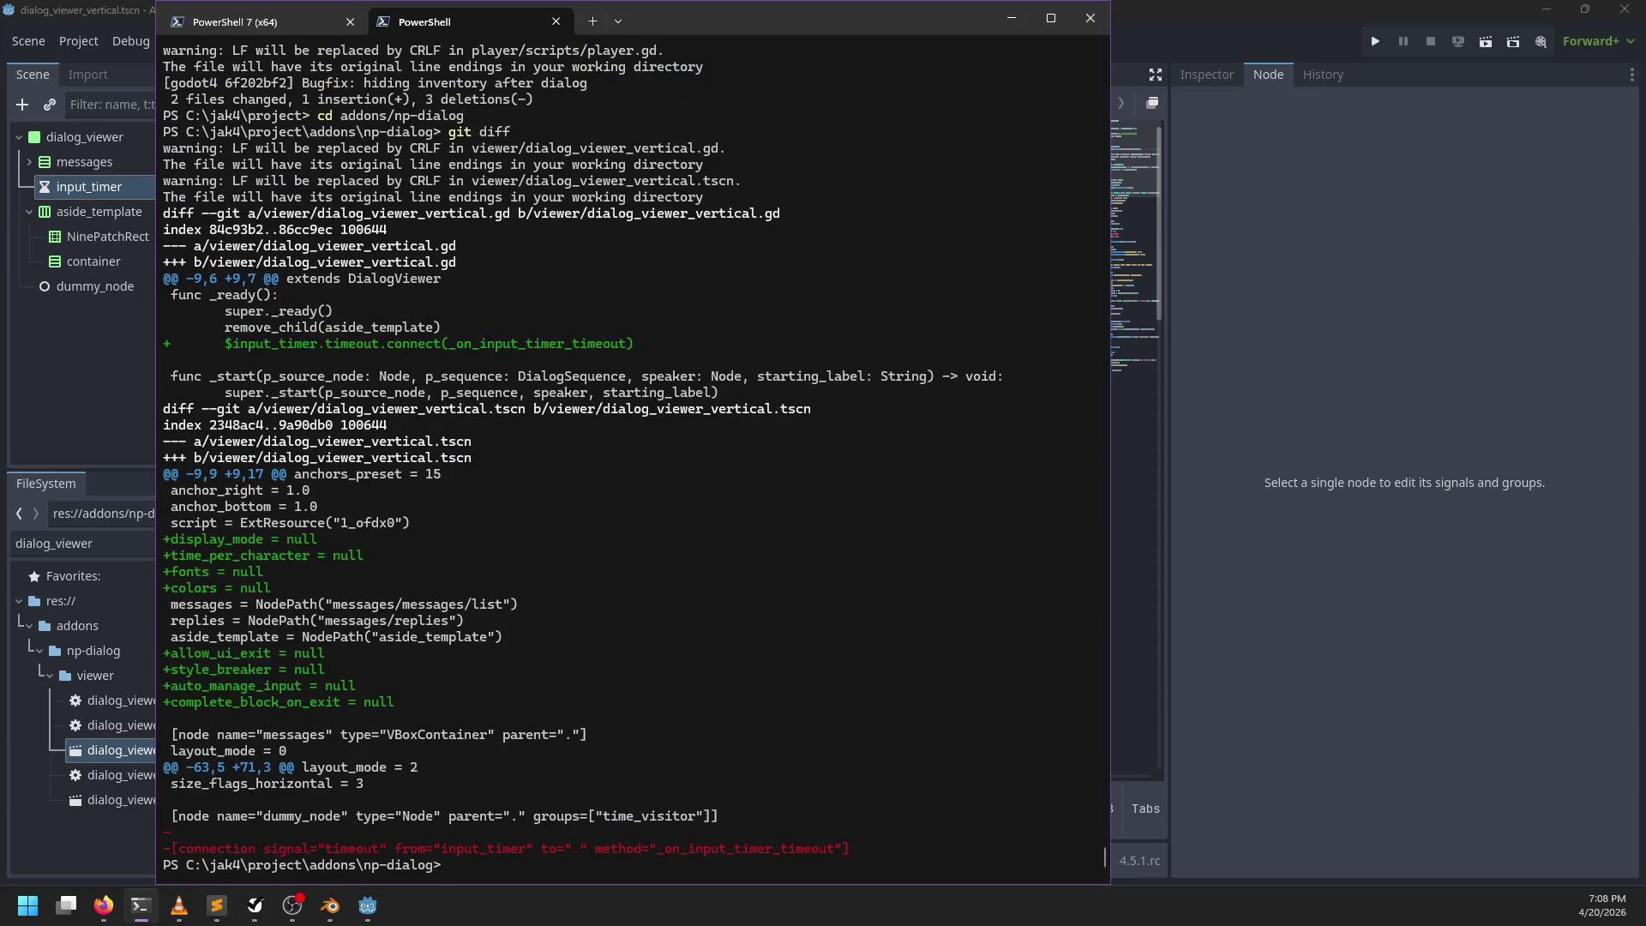
key("alt+Tab")
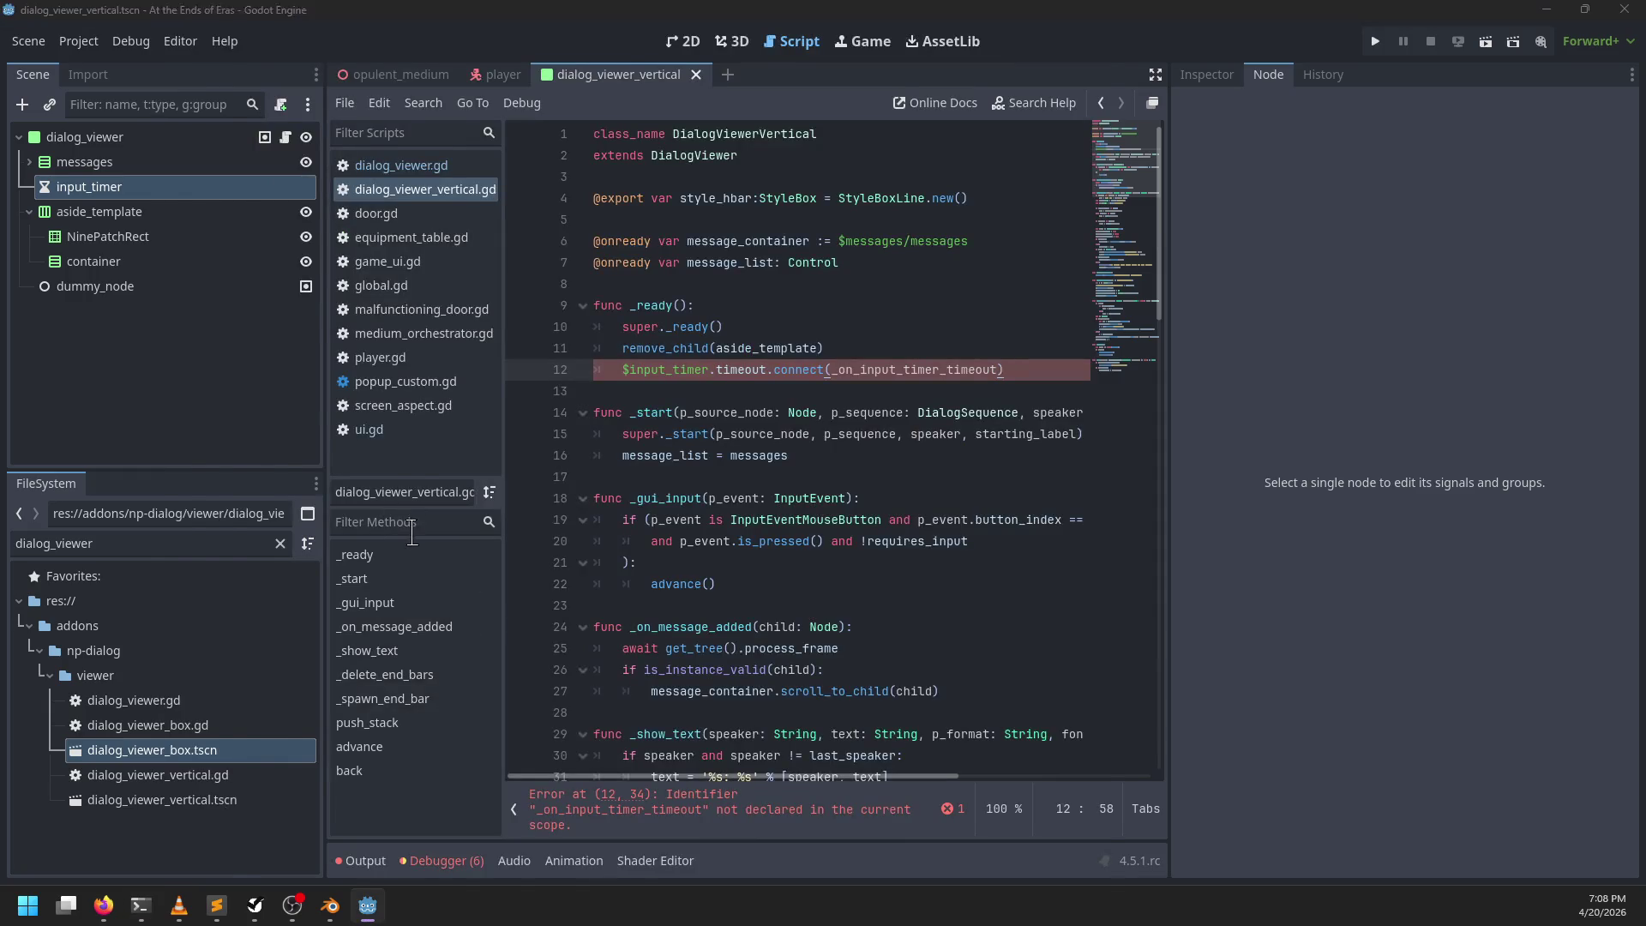
key("alt+Tab")
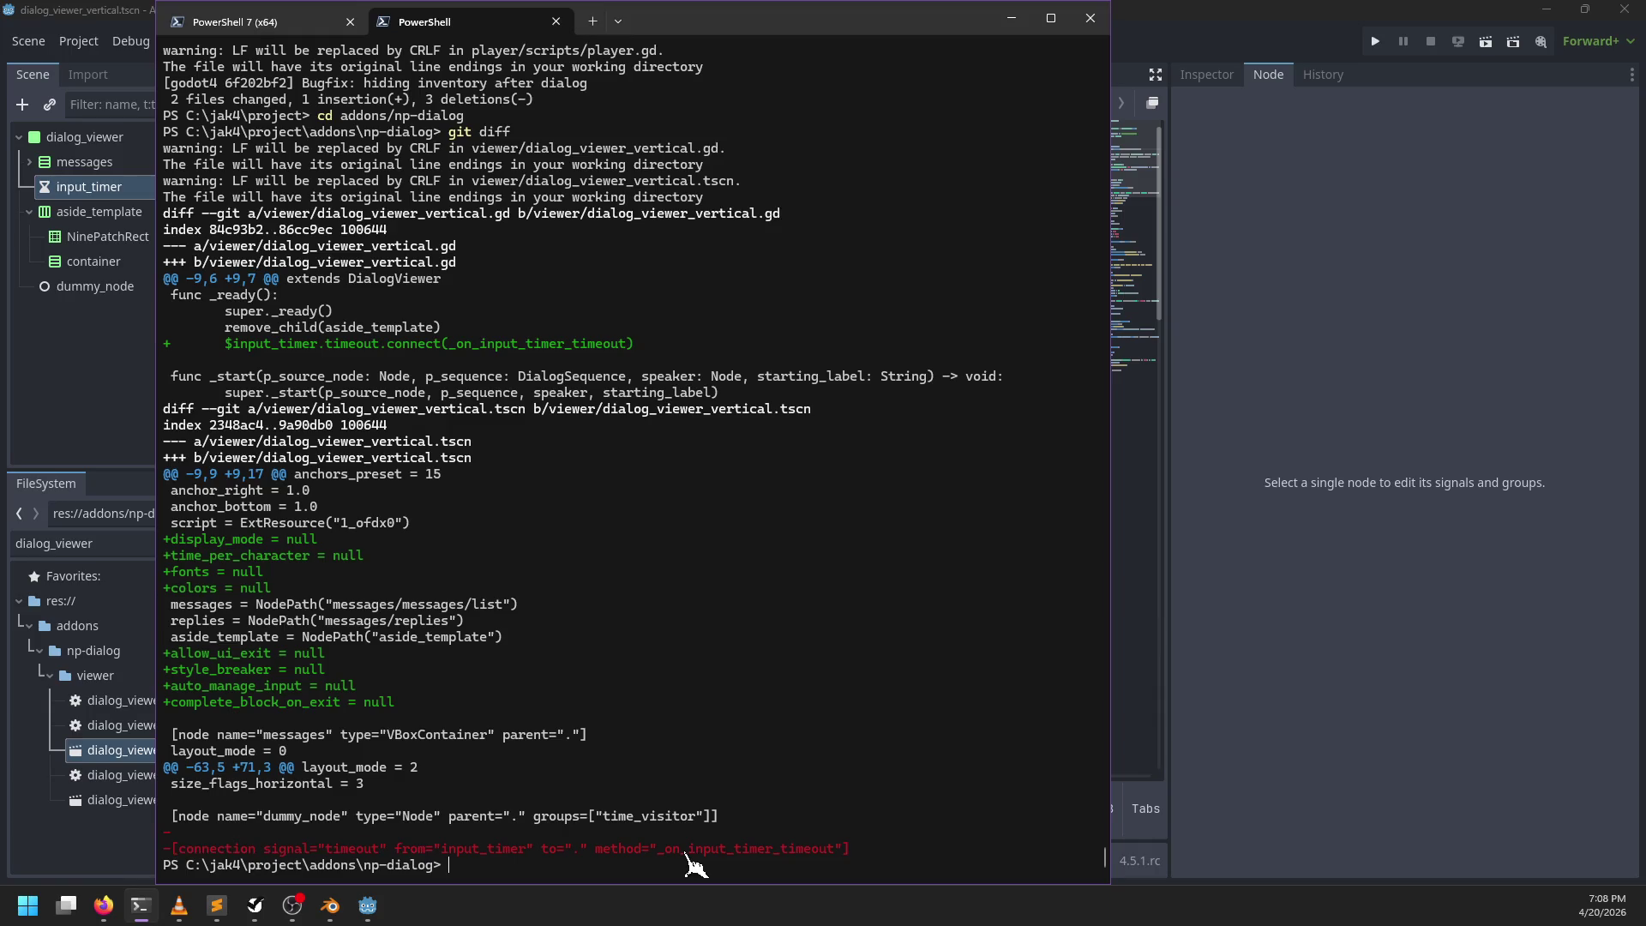
key("alt+Tab")
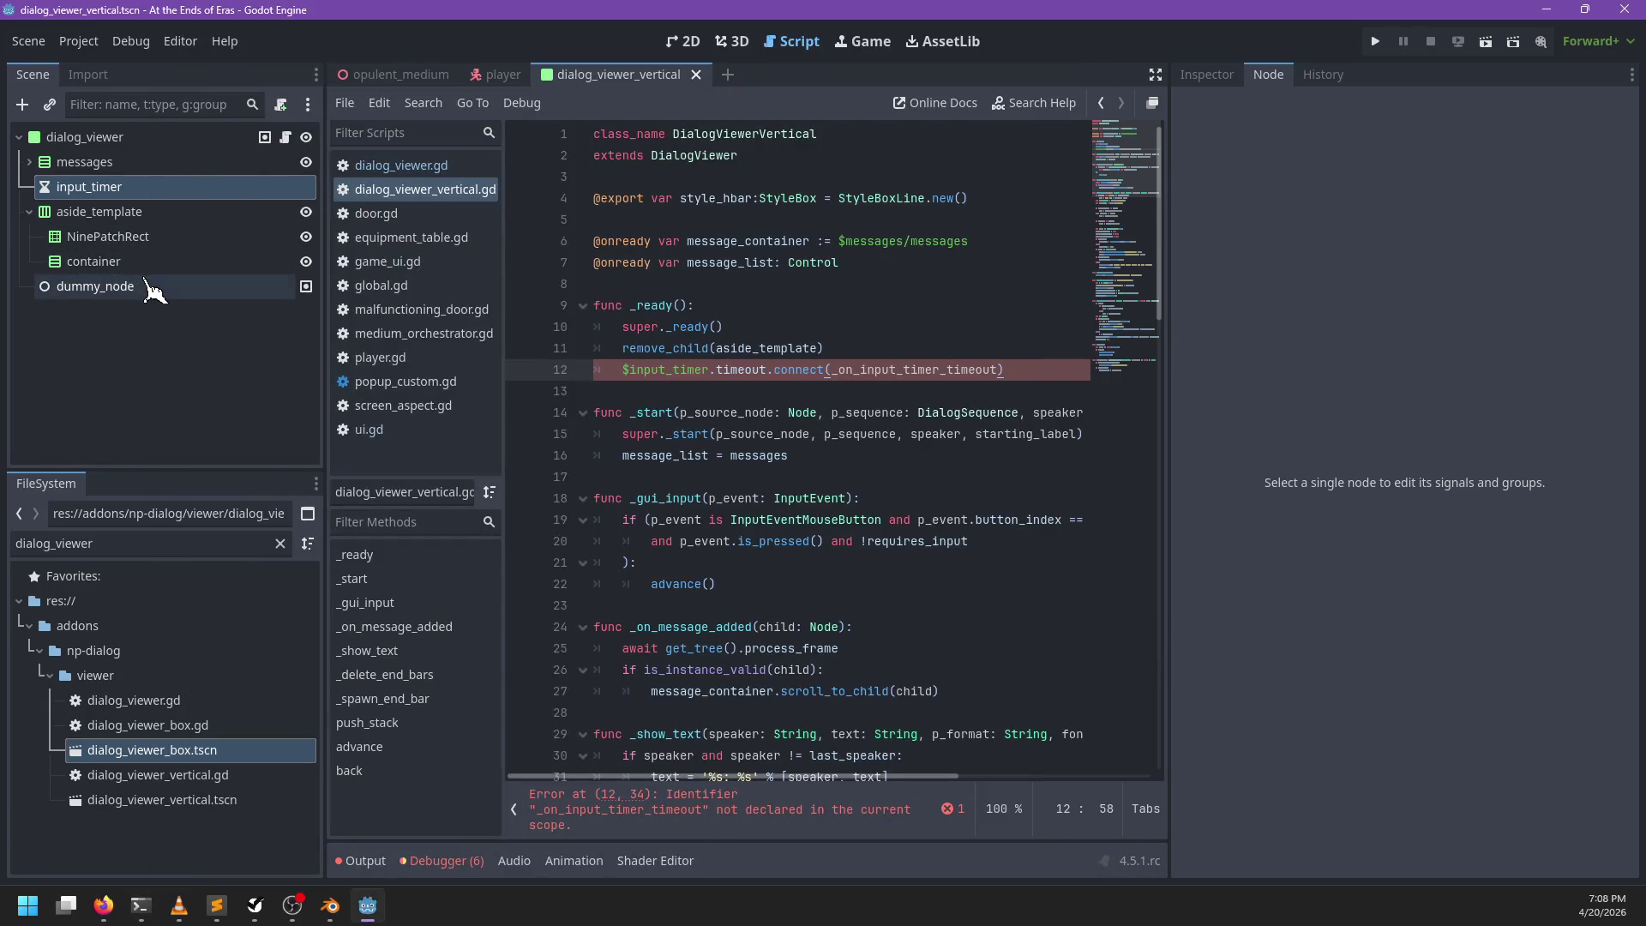
Step: Inspect dummy_node's properties, signals and groups, then delete it from the scene
left_click(147, 290)
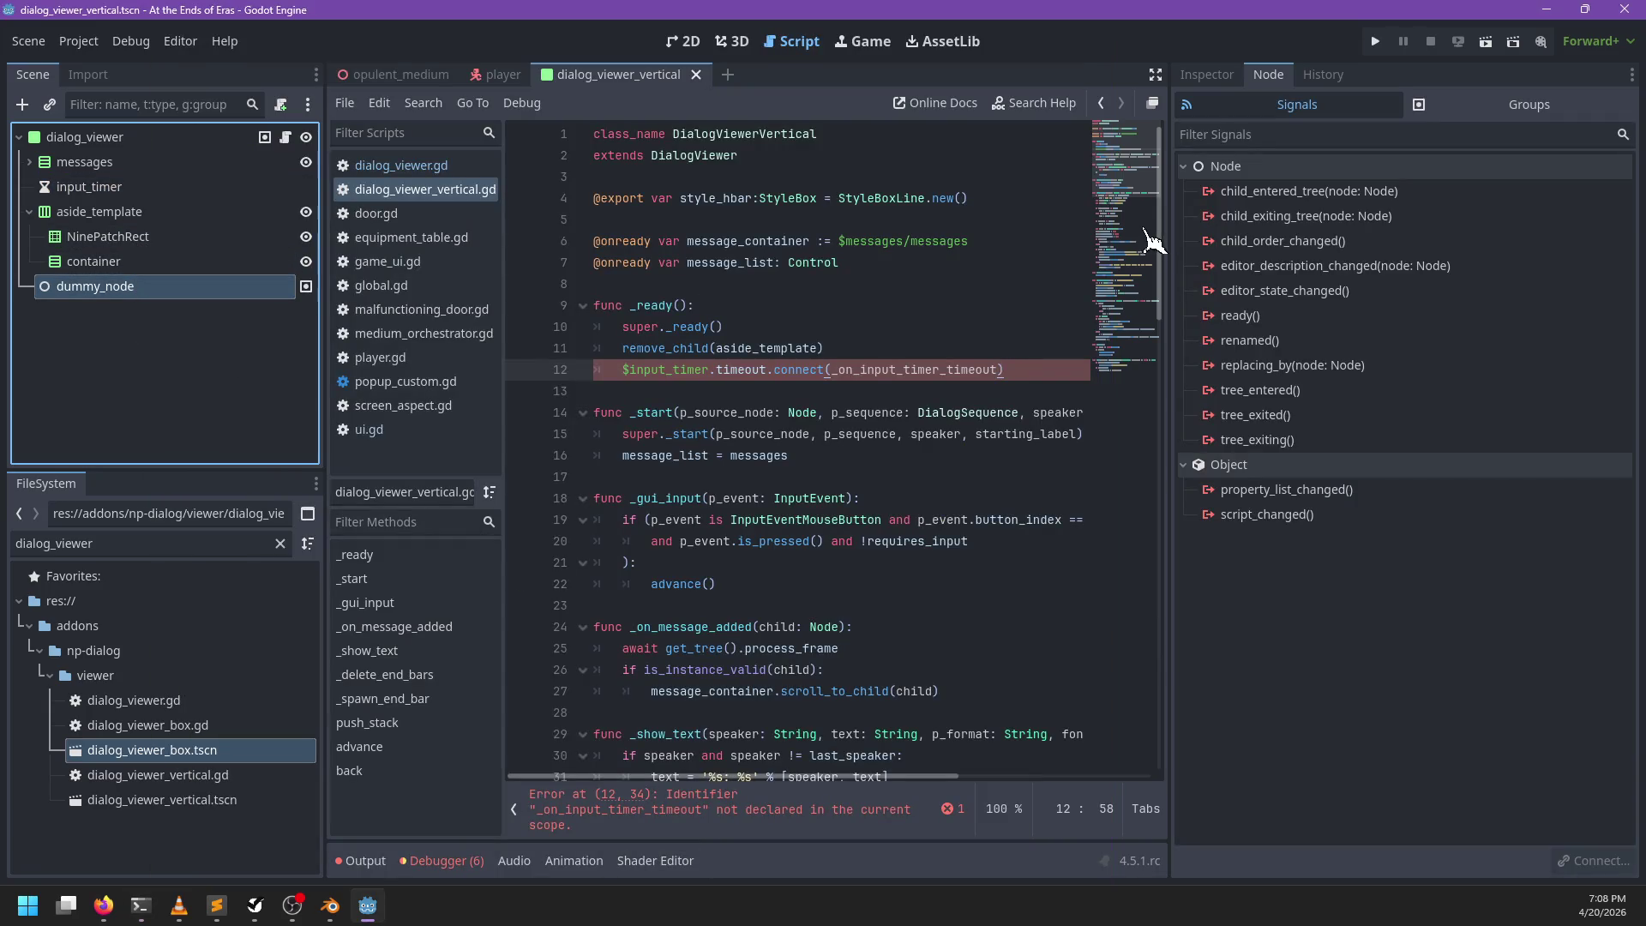
left_click(1206, 75)
left_click(1323, 76)
left_click(1269, 76)
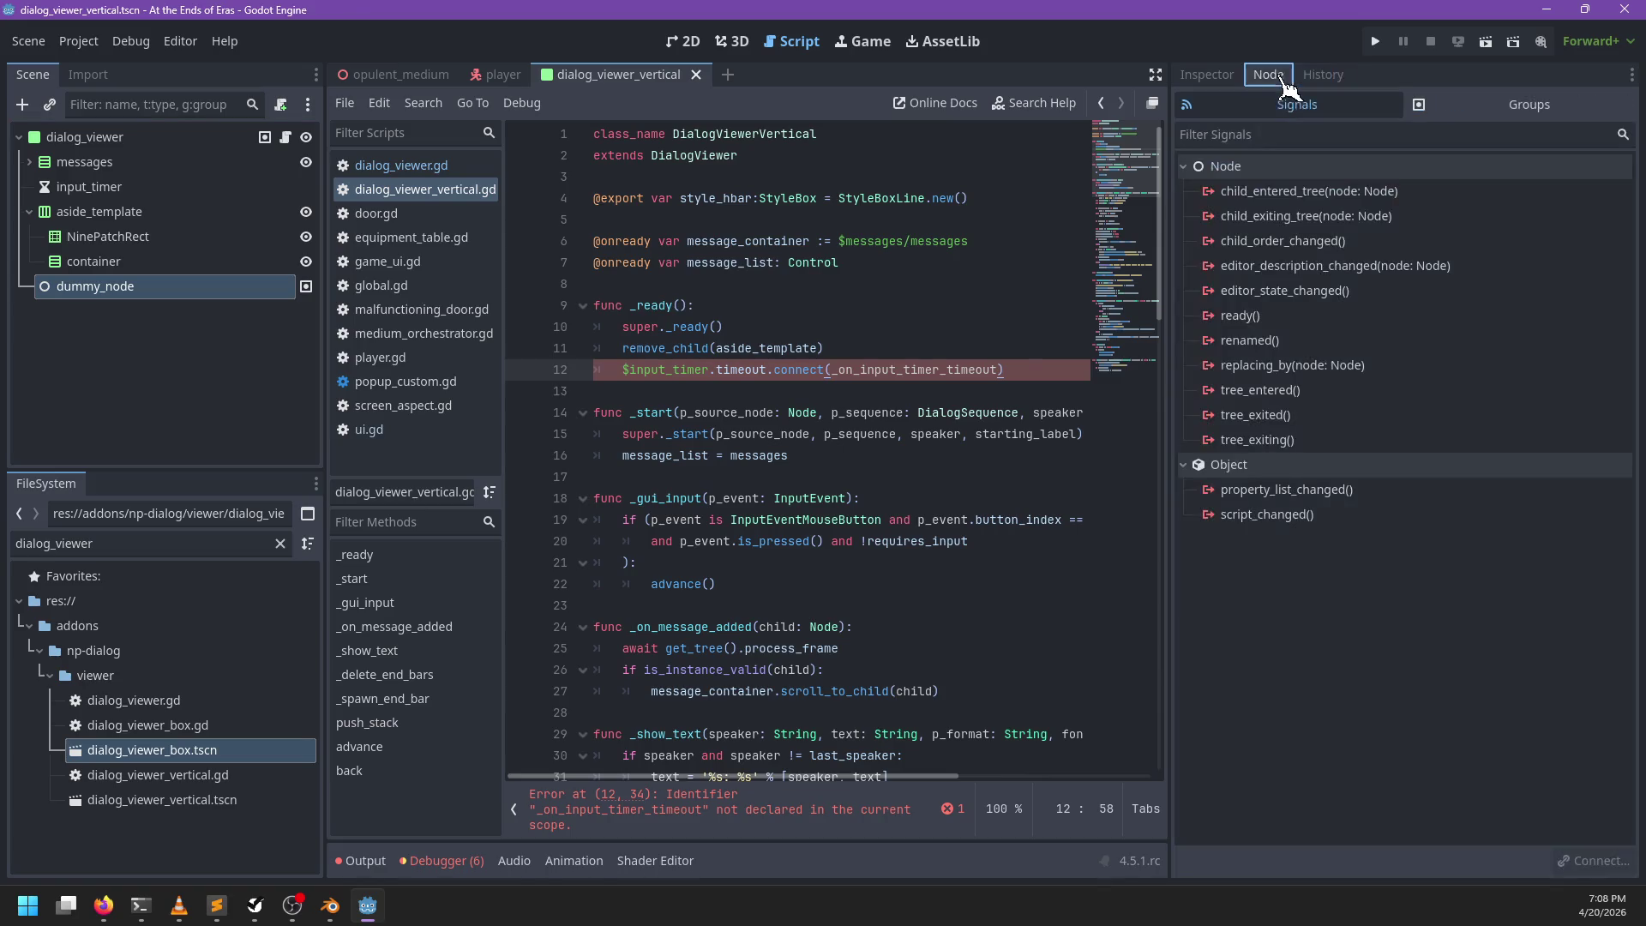
left_click(1487, 109)
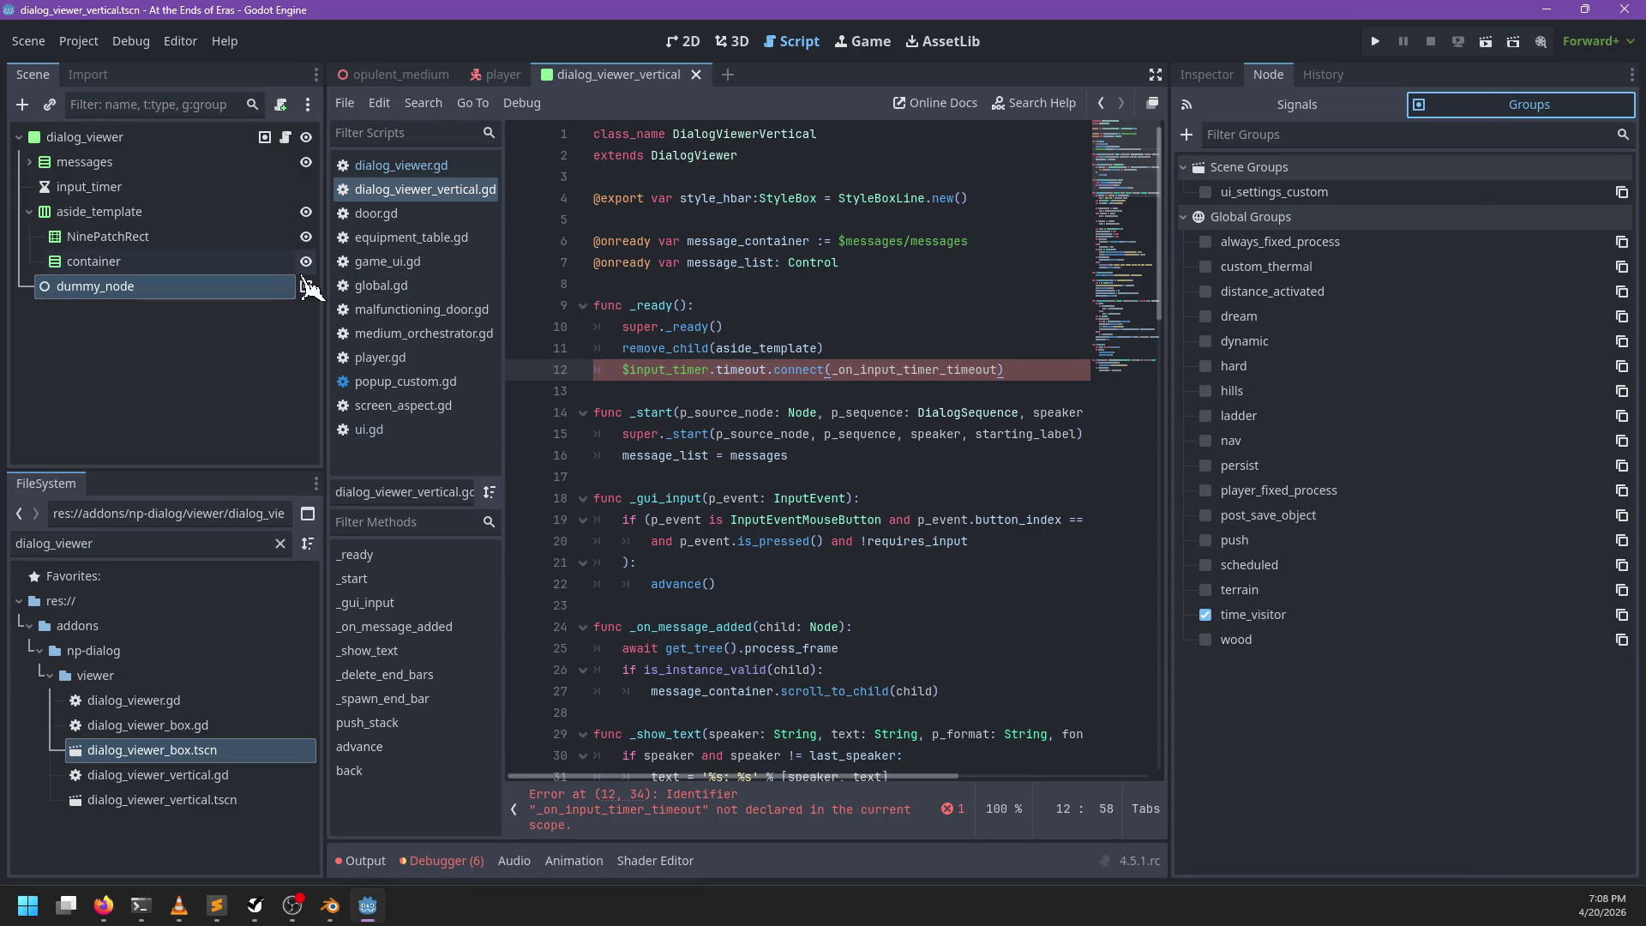
right_click(175, 290)
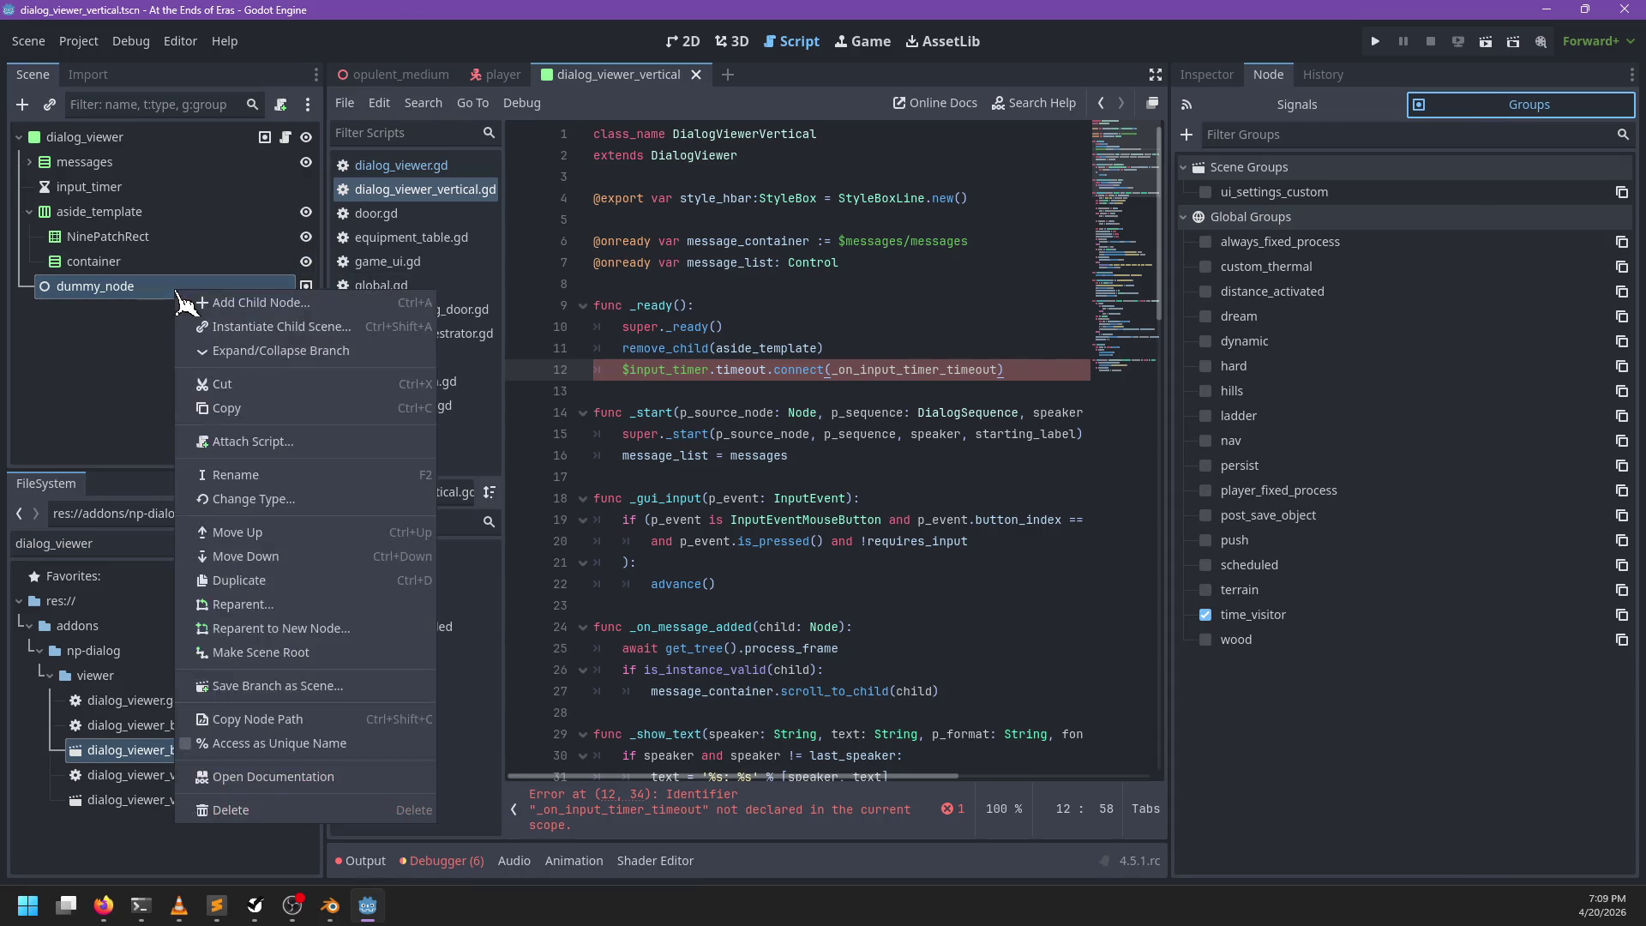
left_click(238, 811)
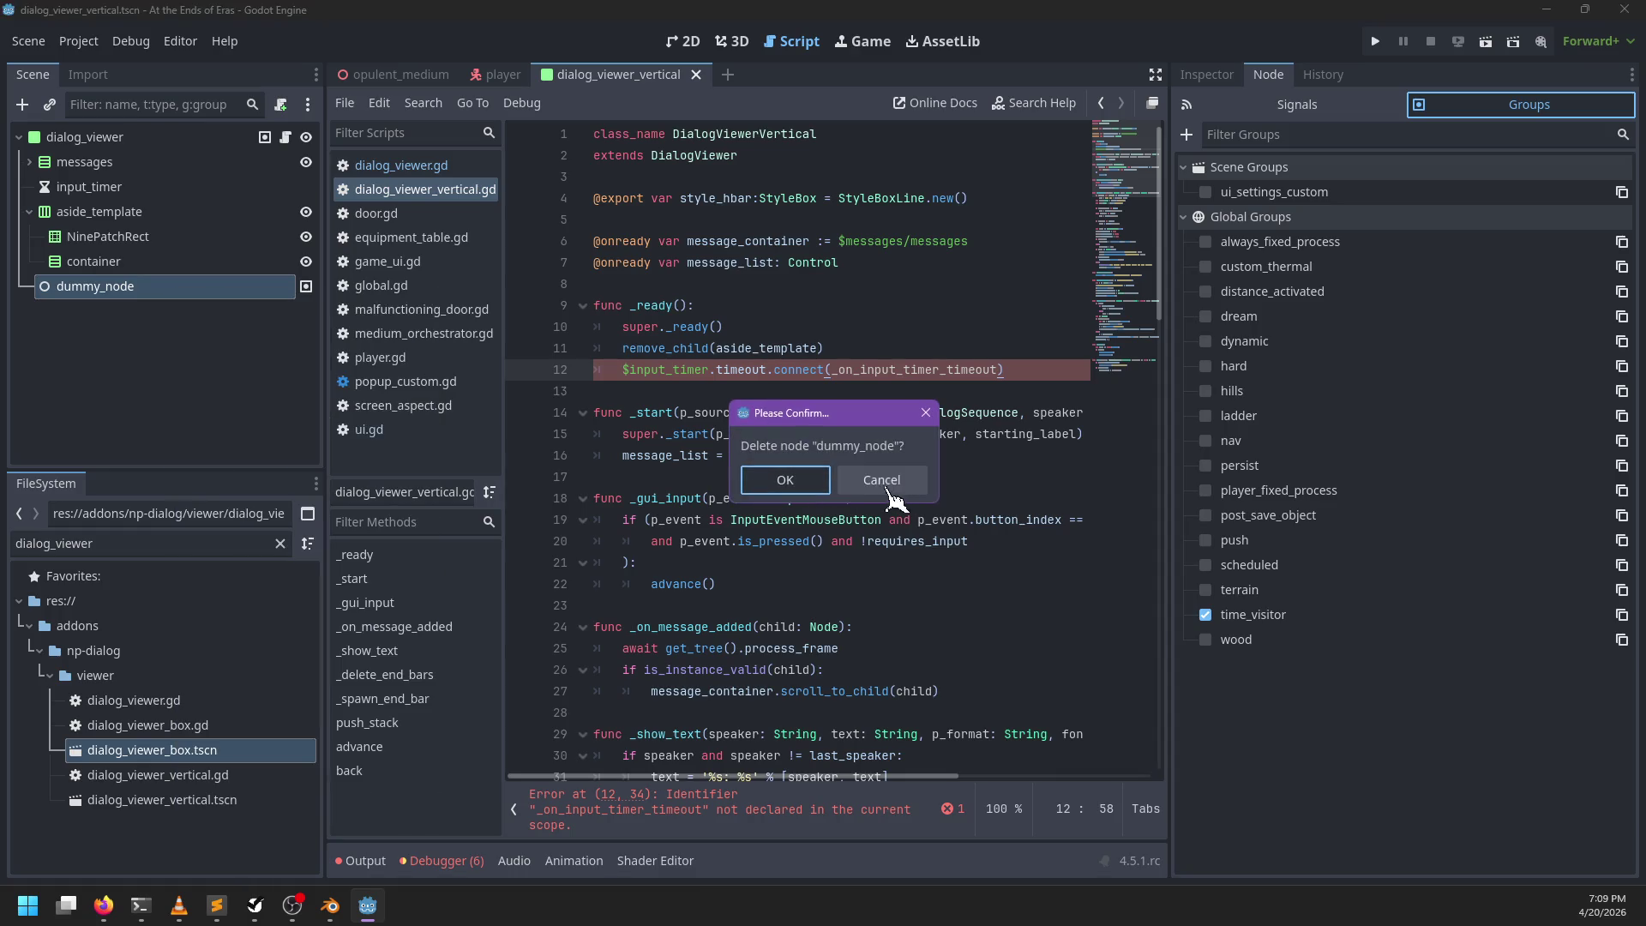
left_click(785, 480)
Step: Delete the timeout connect line 12 from dialog_viewer_vertical.gd and save
left_click(883, 351)
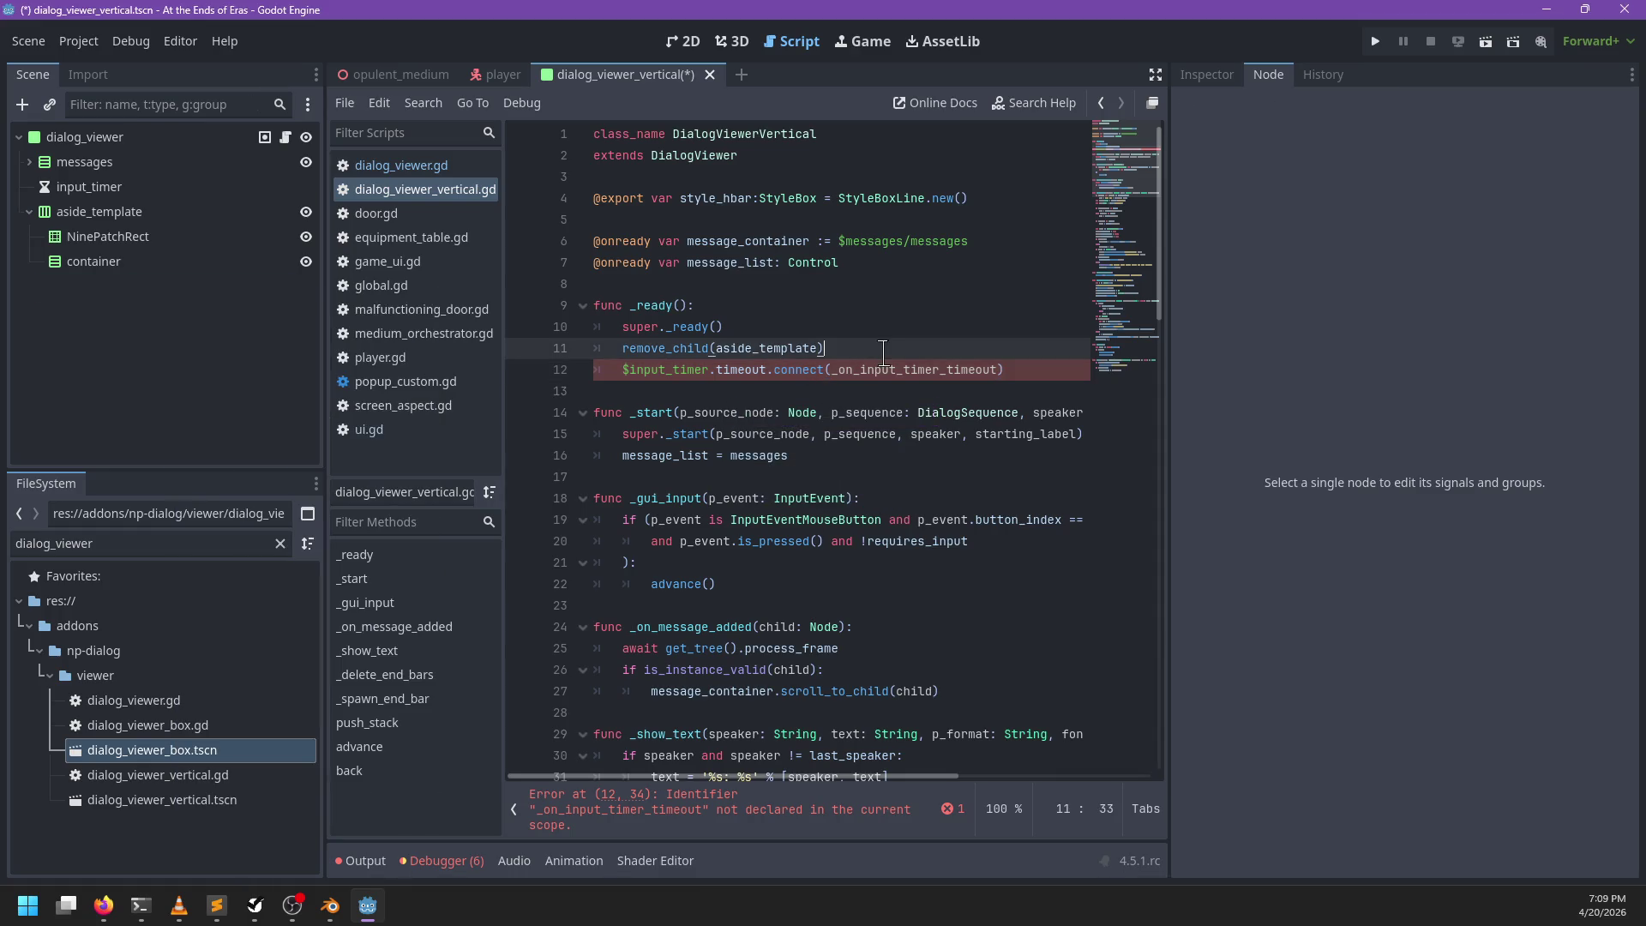
mouse_move(1010, 376)
left_mouse_down()
mouse_move(618, 416)
mouse_move(584, 371)
left_mouse_up()
key("BackSpace")
key("BackSpace")
key("ctrl+s")
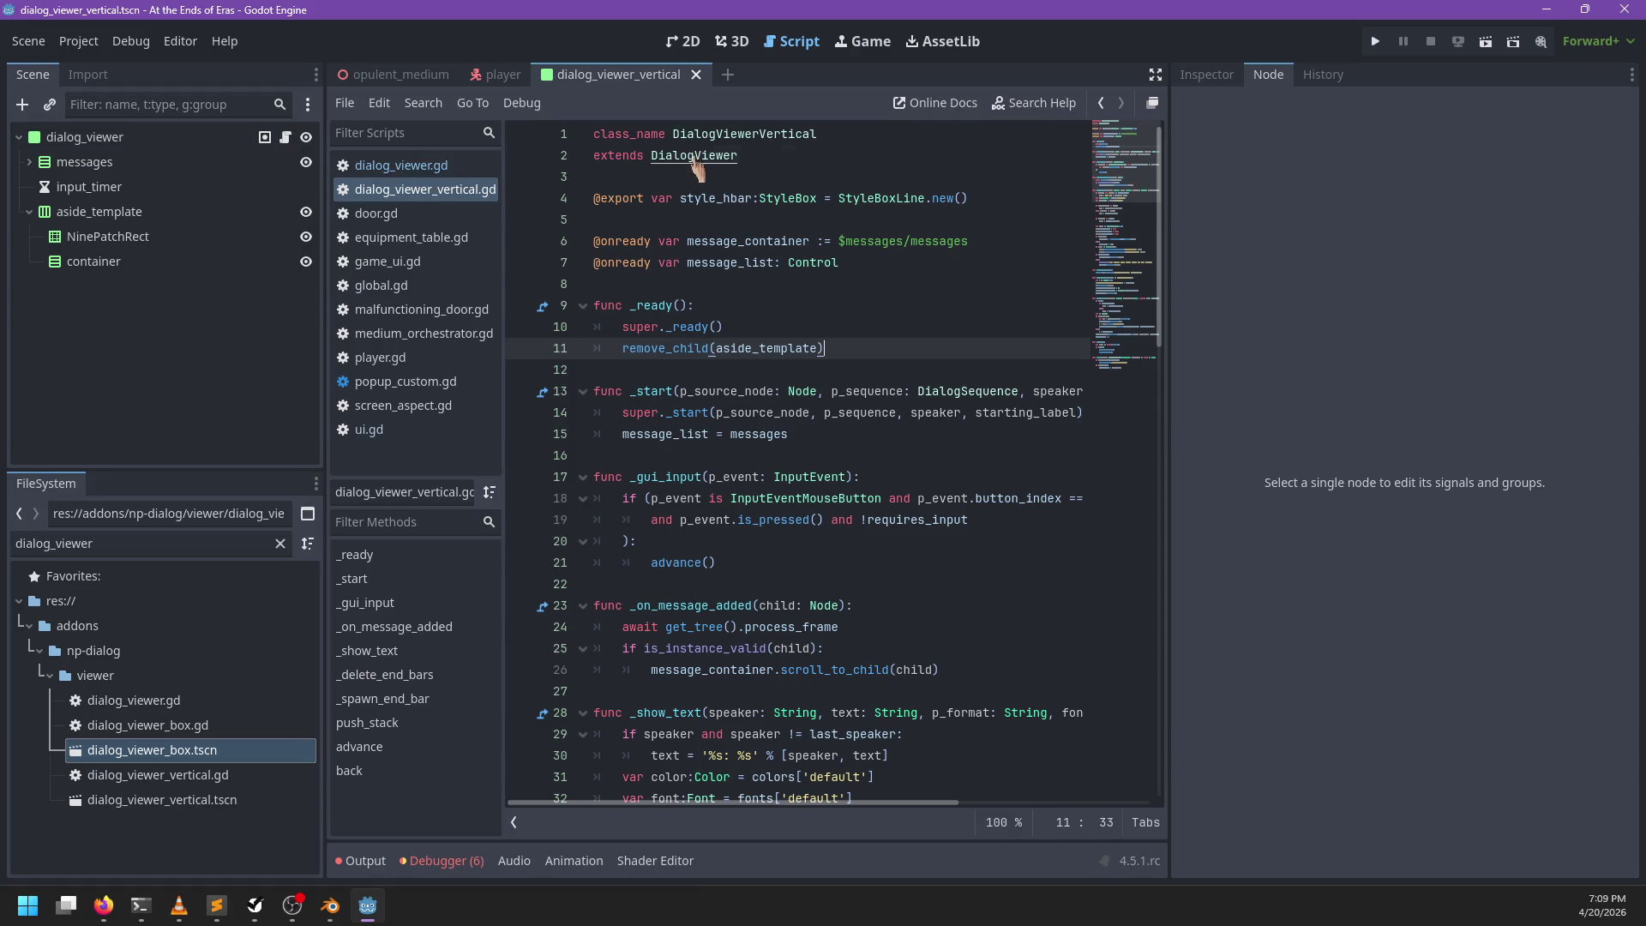
Step: Remove the $input_timer.start() call on line 265 of dialog_viewer.gd and save
left_click(699, 156, "ctrl")
left_click_drag(869, 436, 890, 407)
key("BackSpace")
key("ctrl+s")
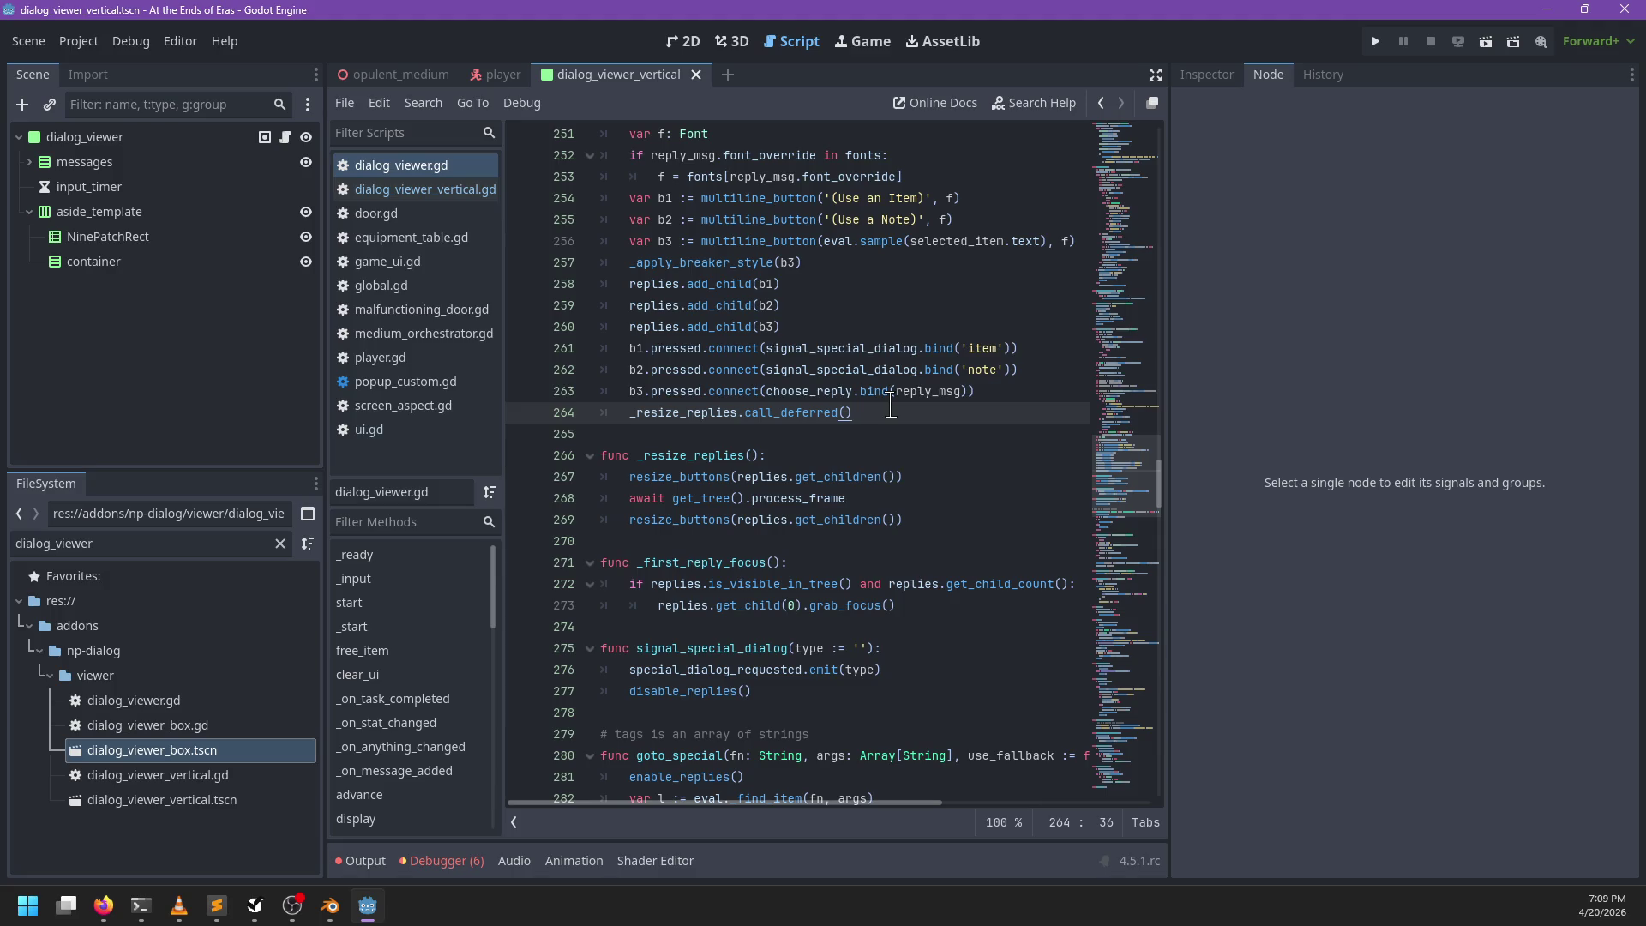
left_click(217, 906)
Step: Search all *.gd files for input_timer_timeout, confirming 0 matches across 443 files
key("ctrl+shift+f")
type("i")
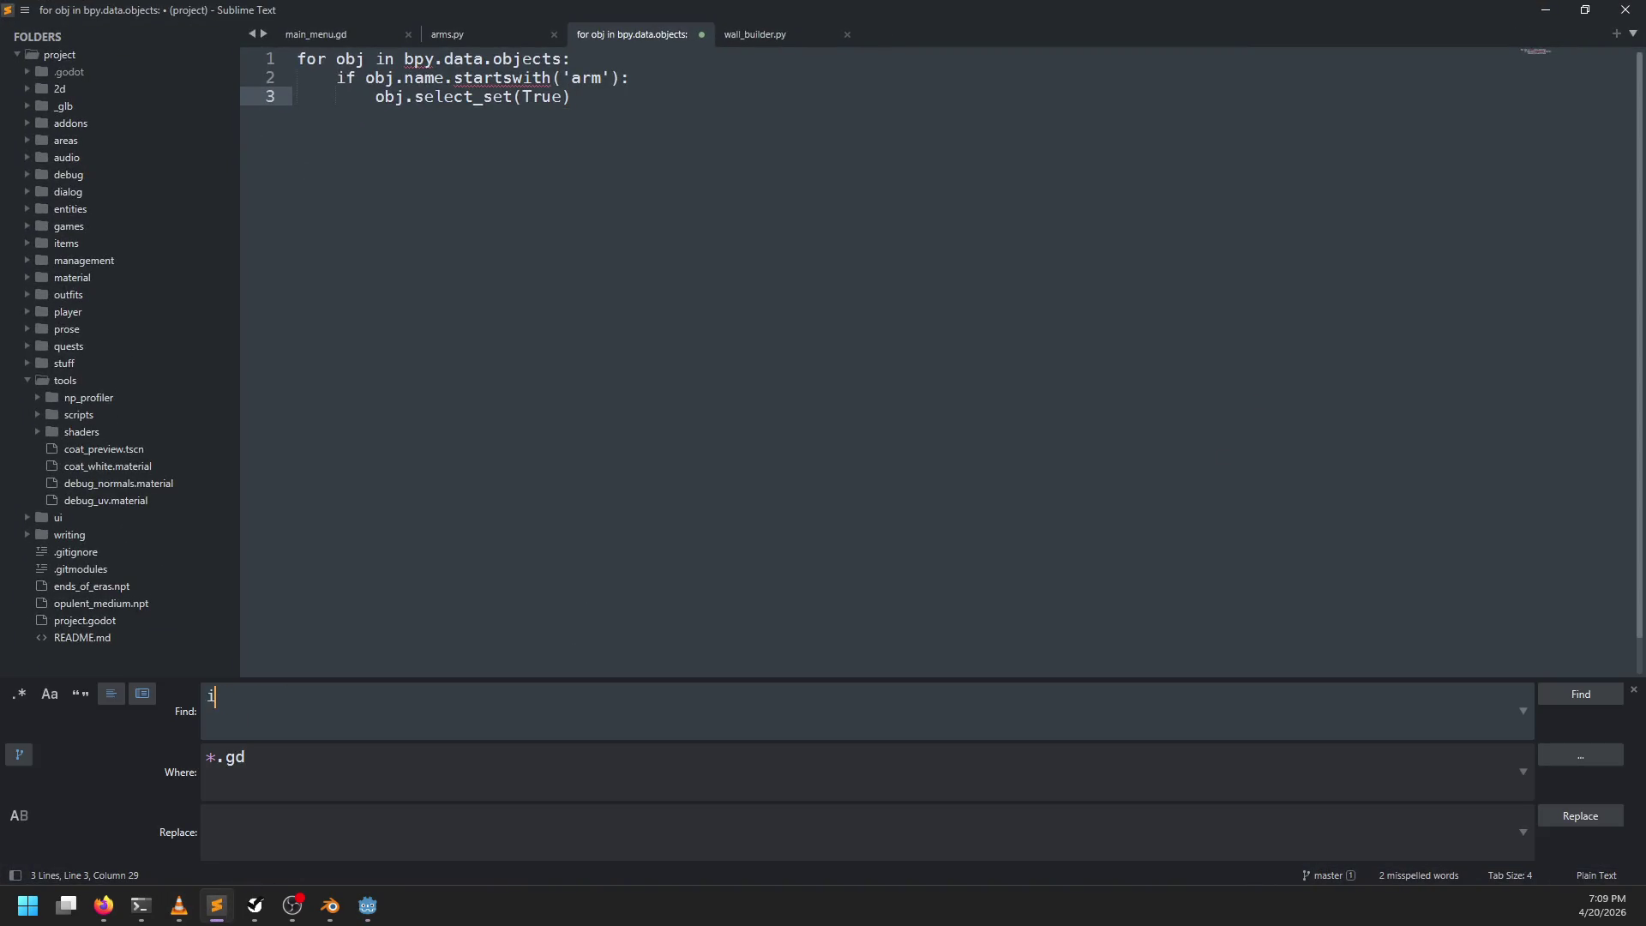
type("nput_timer_timeou")
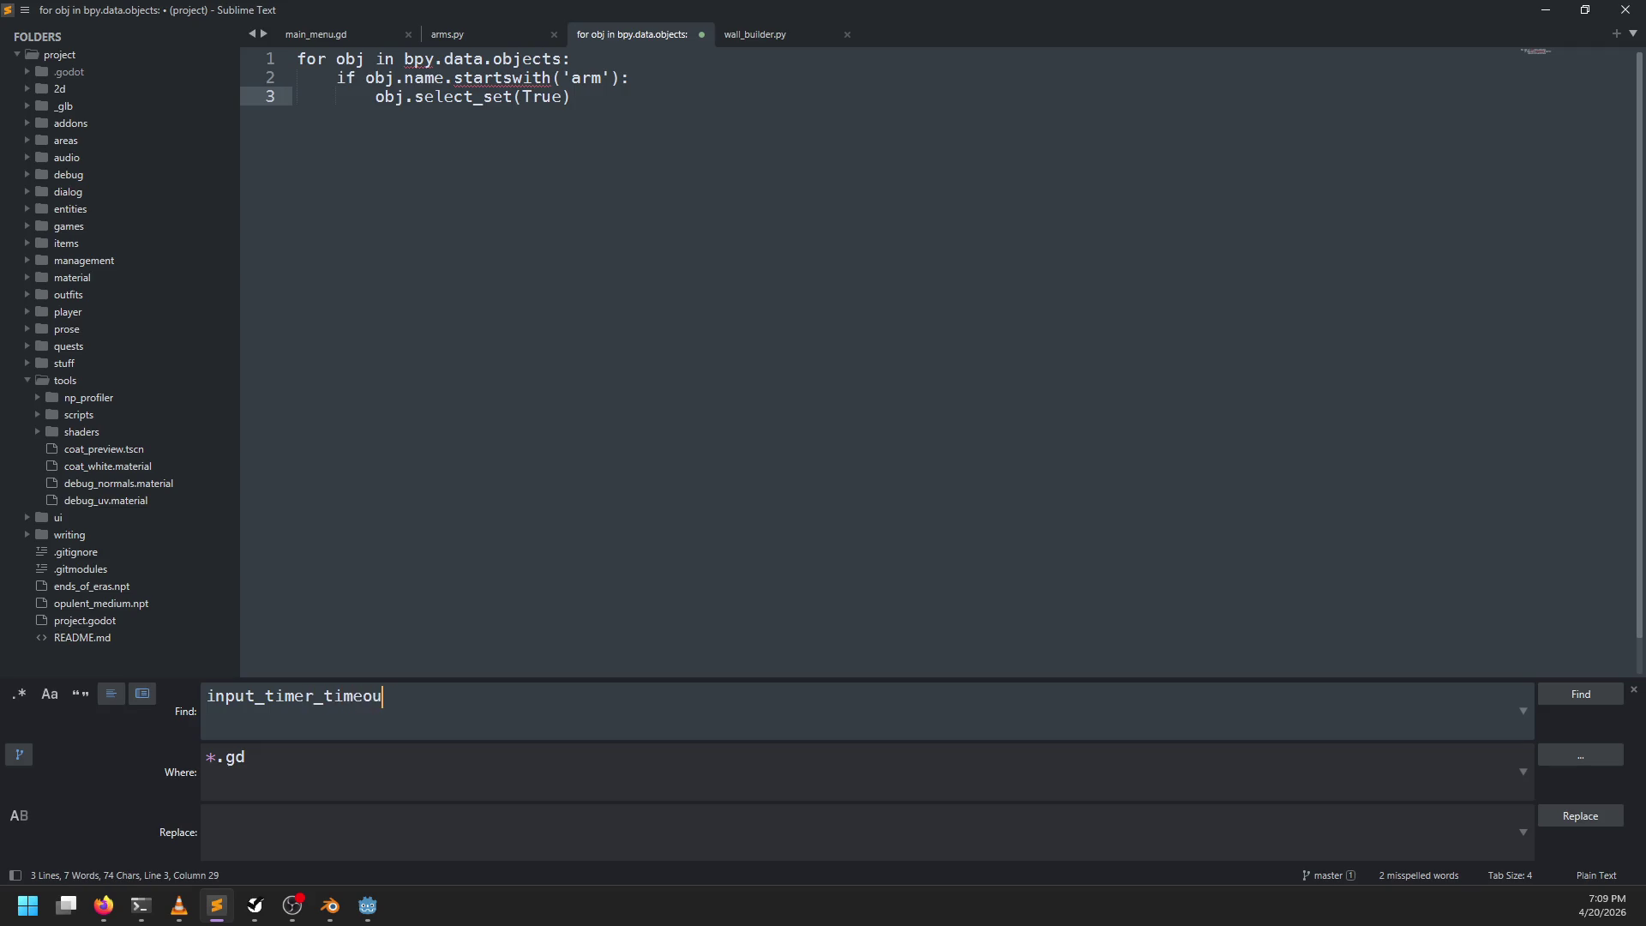
type("t")
key("Return")
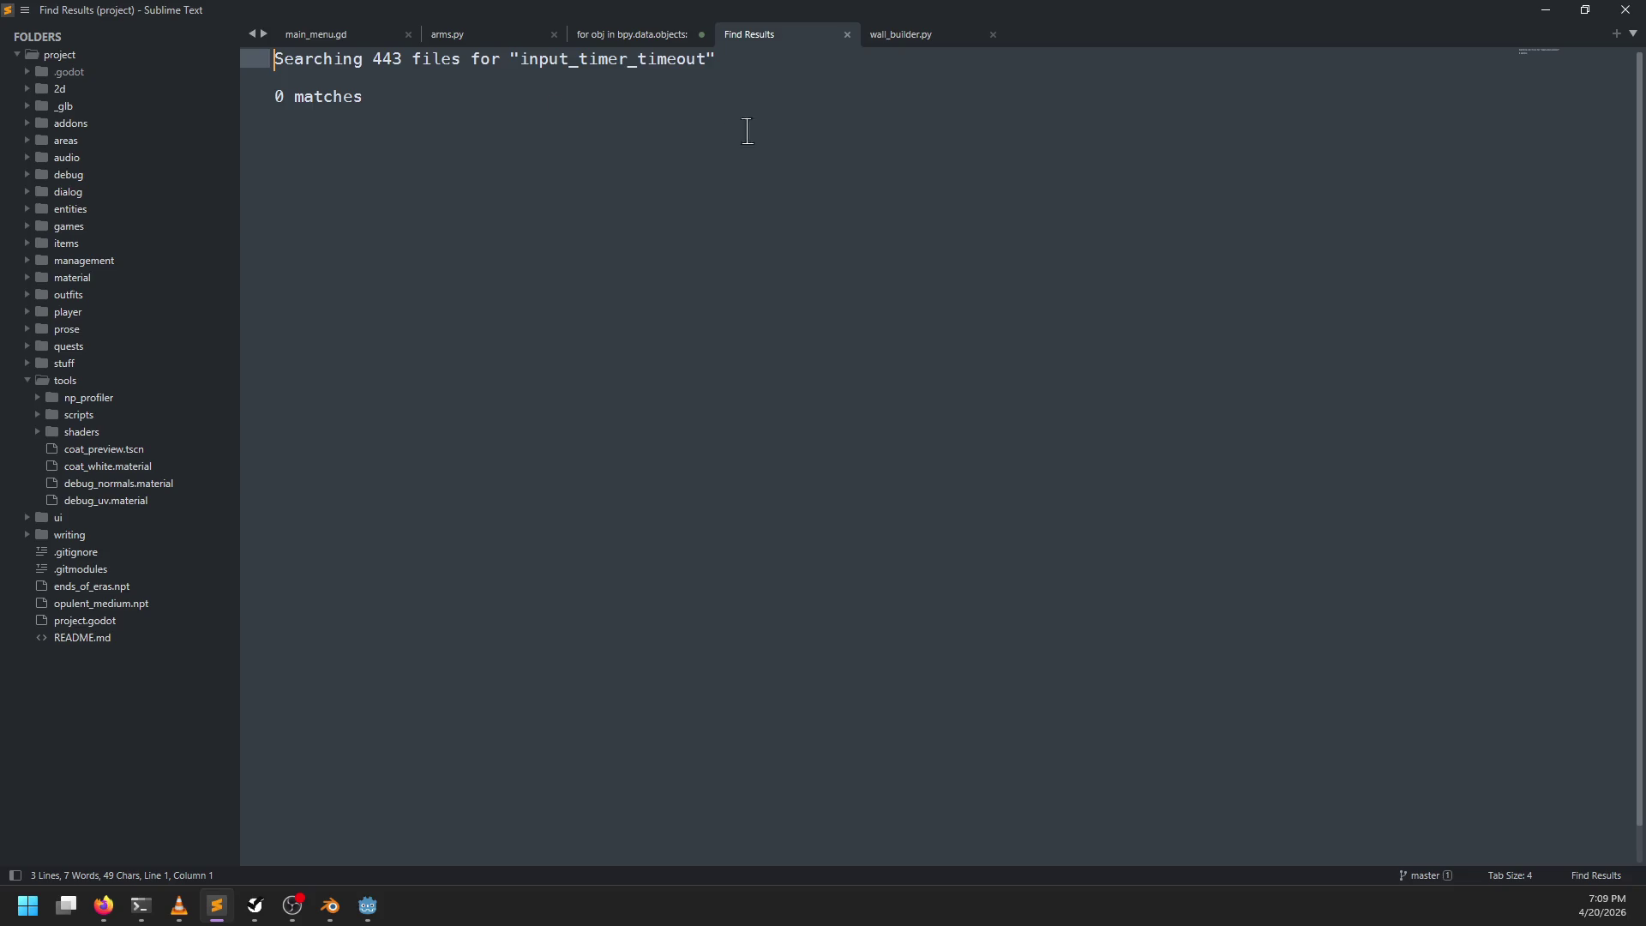
key("alt+Tab")
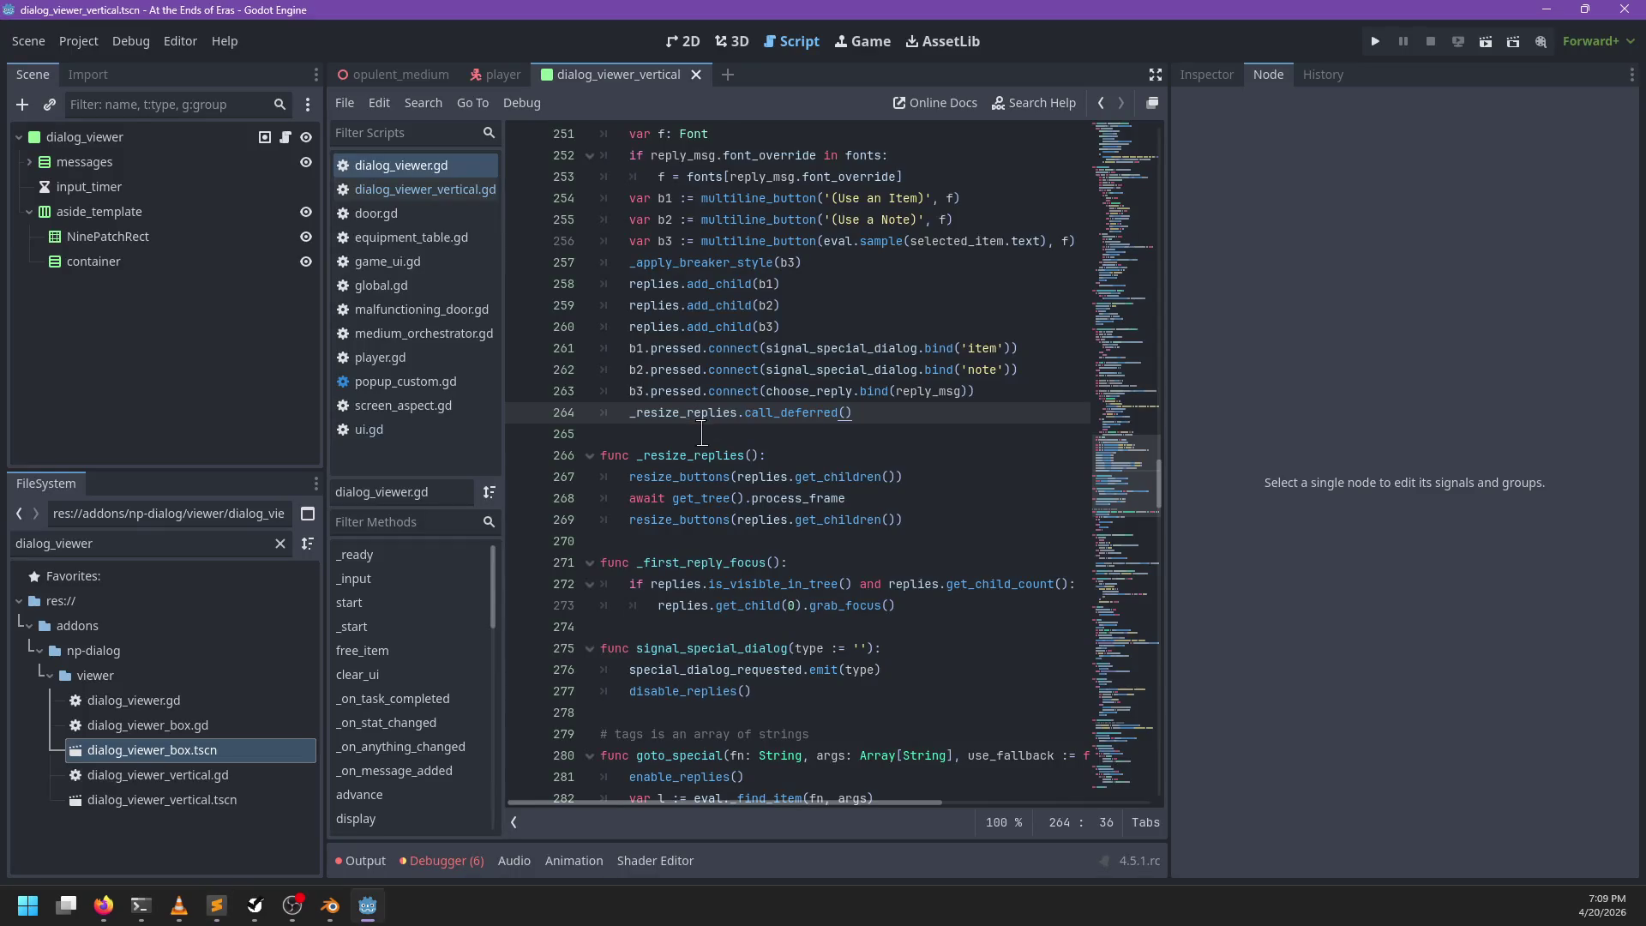
Step: Delete the input_timer node from the dialog_viewer scene and save it
scroll(896, 415, "up", 20)
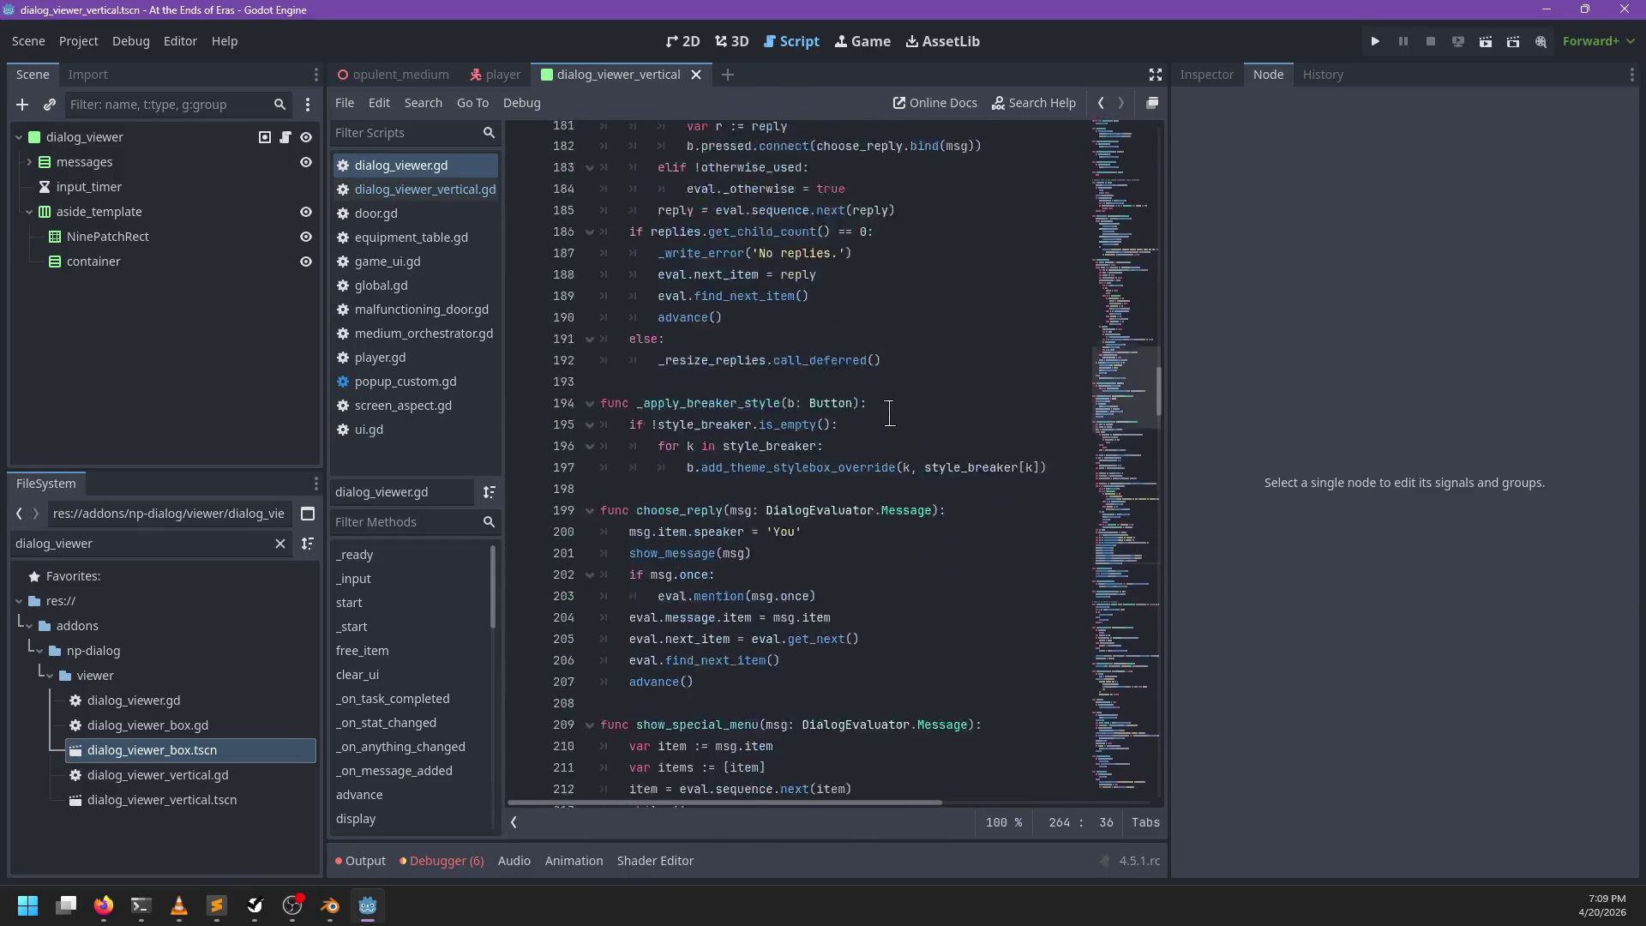
scroll(887, 414, "up", 10)
left_click(735, 43)
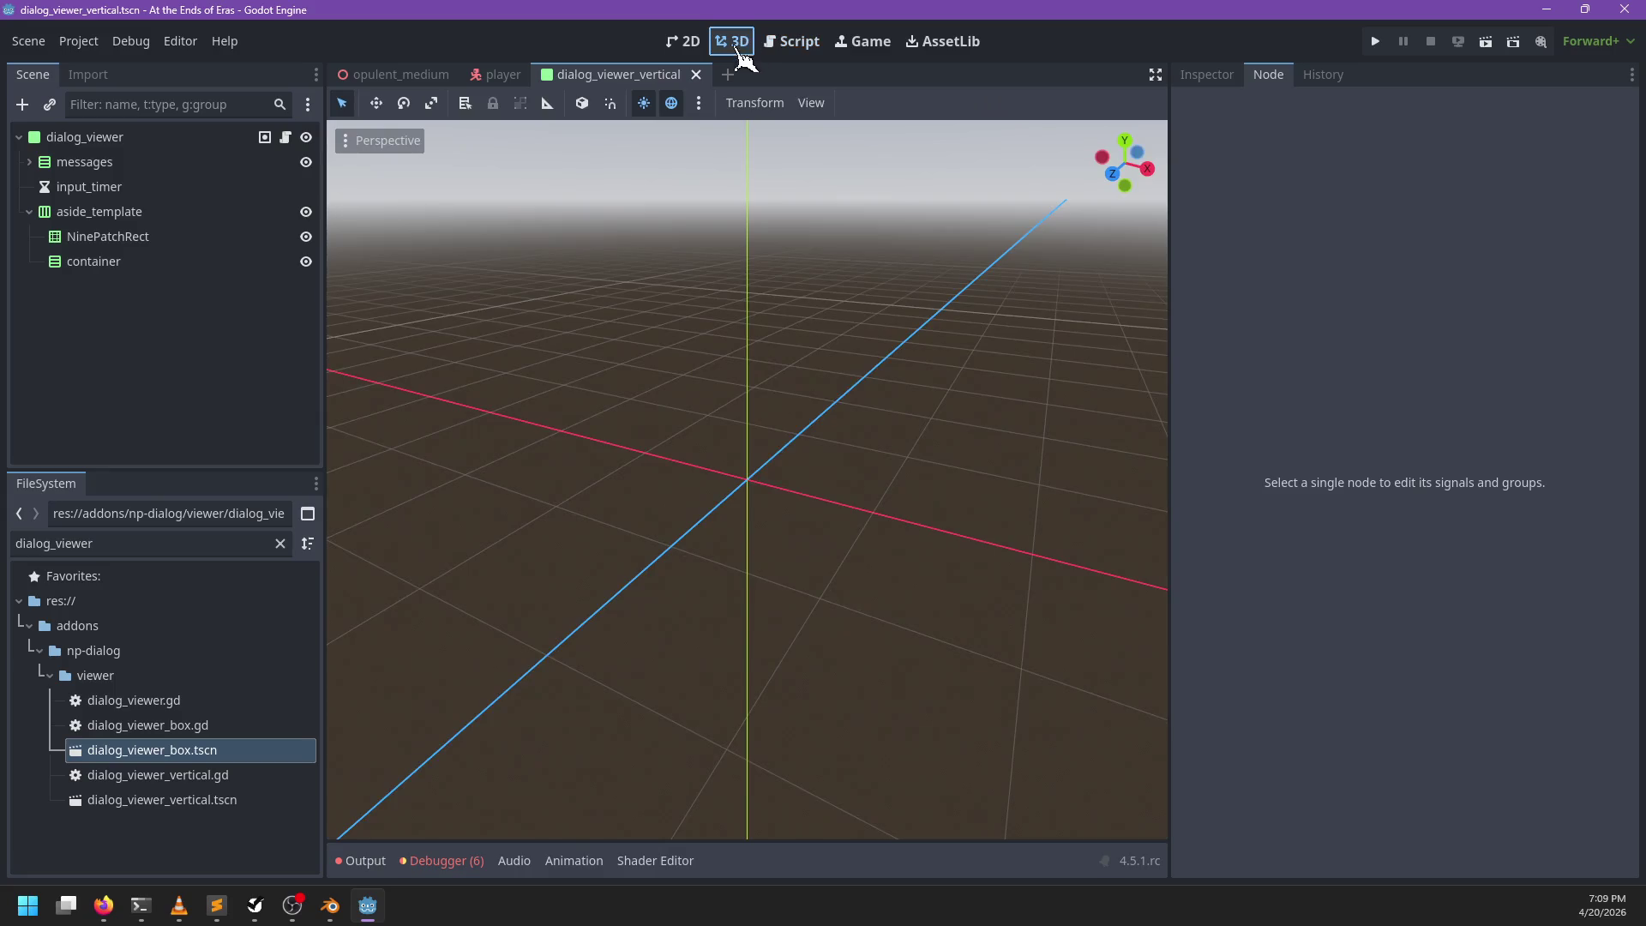
left_click(696, 44)
scroll(745, 399, "down", 4)
mouse_move(853, 540)
left_mouse_down()
mouse_move(685, 521)
mouse_move(724, 526)
left_mouse_up()
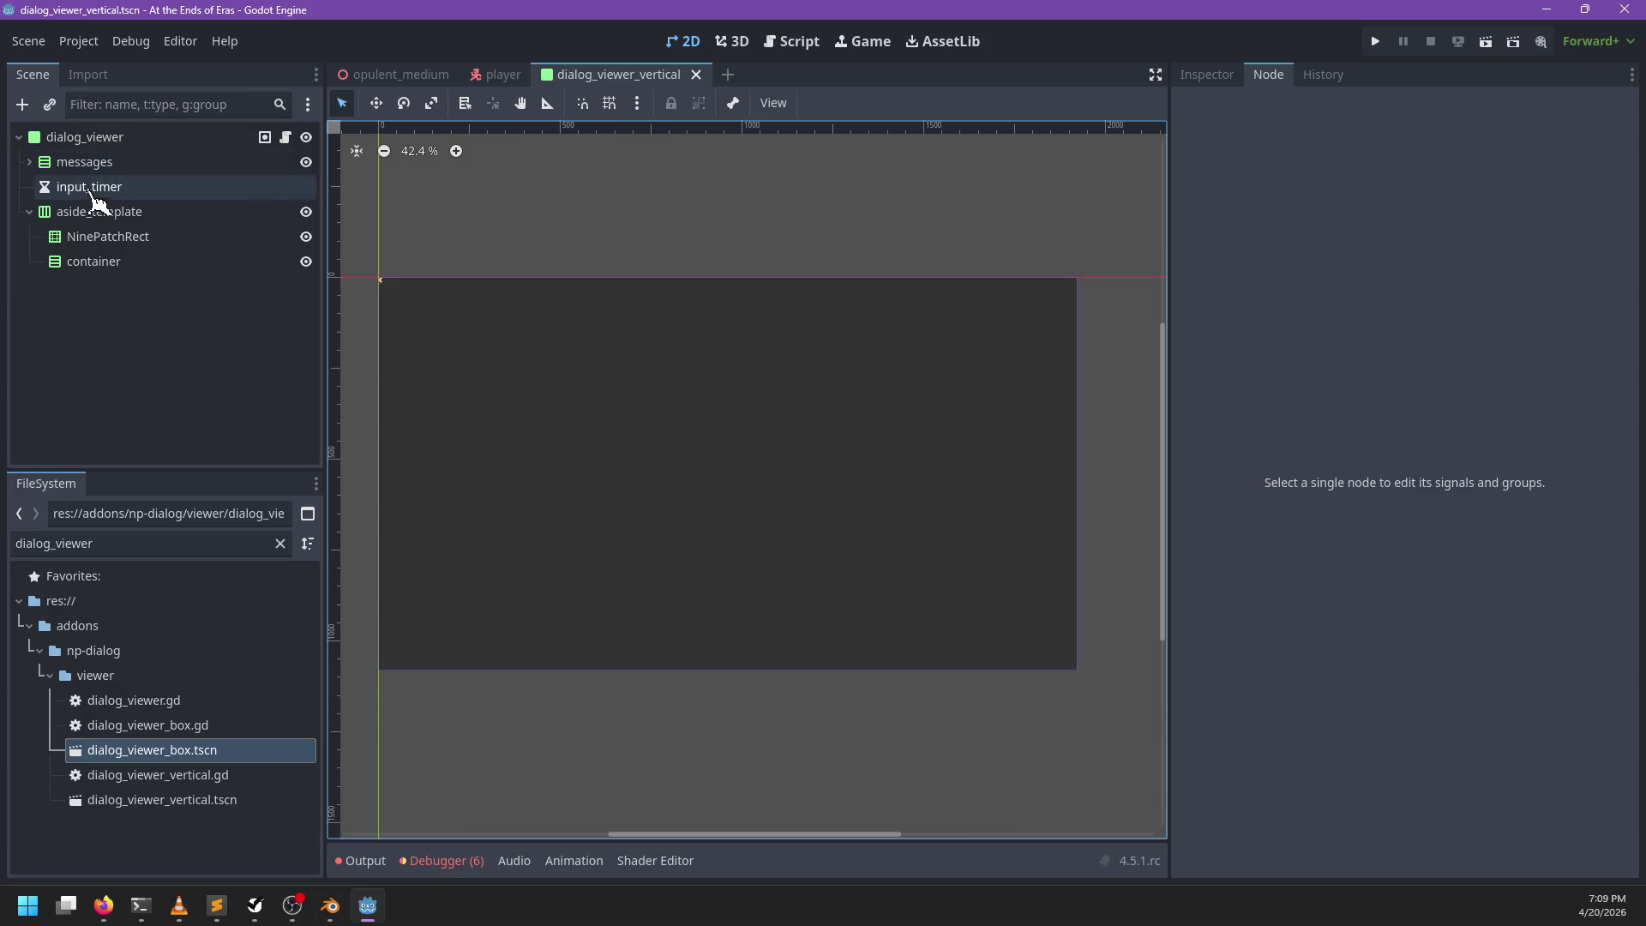
left_click(92, 189)
key("Delete")
key("Return")
key("ctrl+s")
Step: Open dialog_viewer_vertical.gd and review the message_list assignment, advance call and _show_text font setup
left_click(285, 137)
scroll(857, 343, "down", 1)
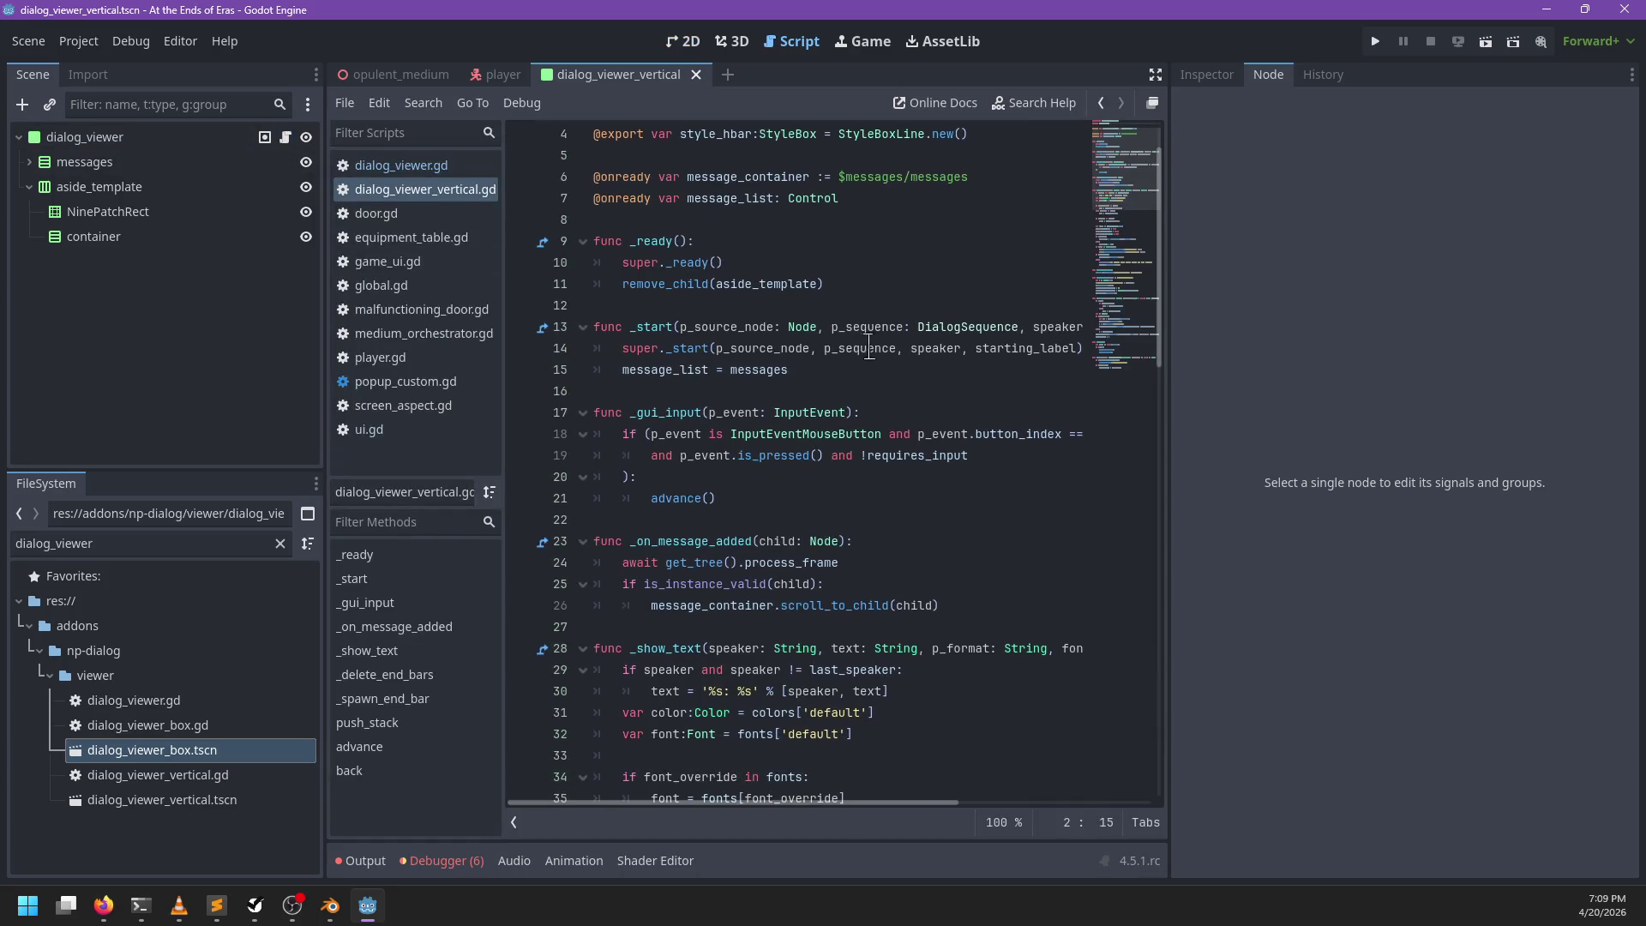
left_click(850, 367)
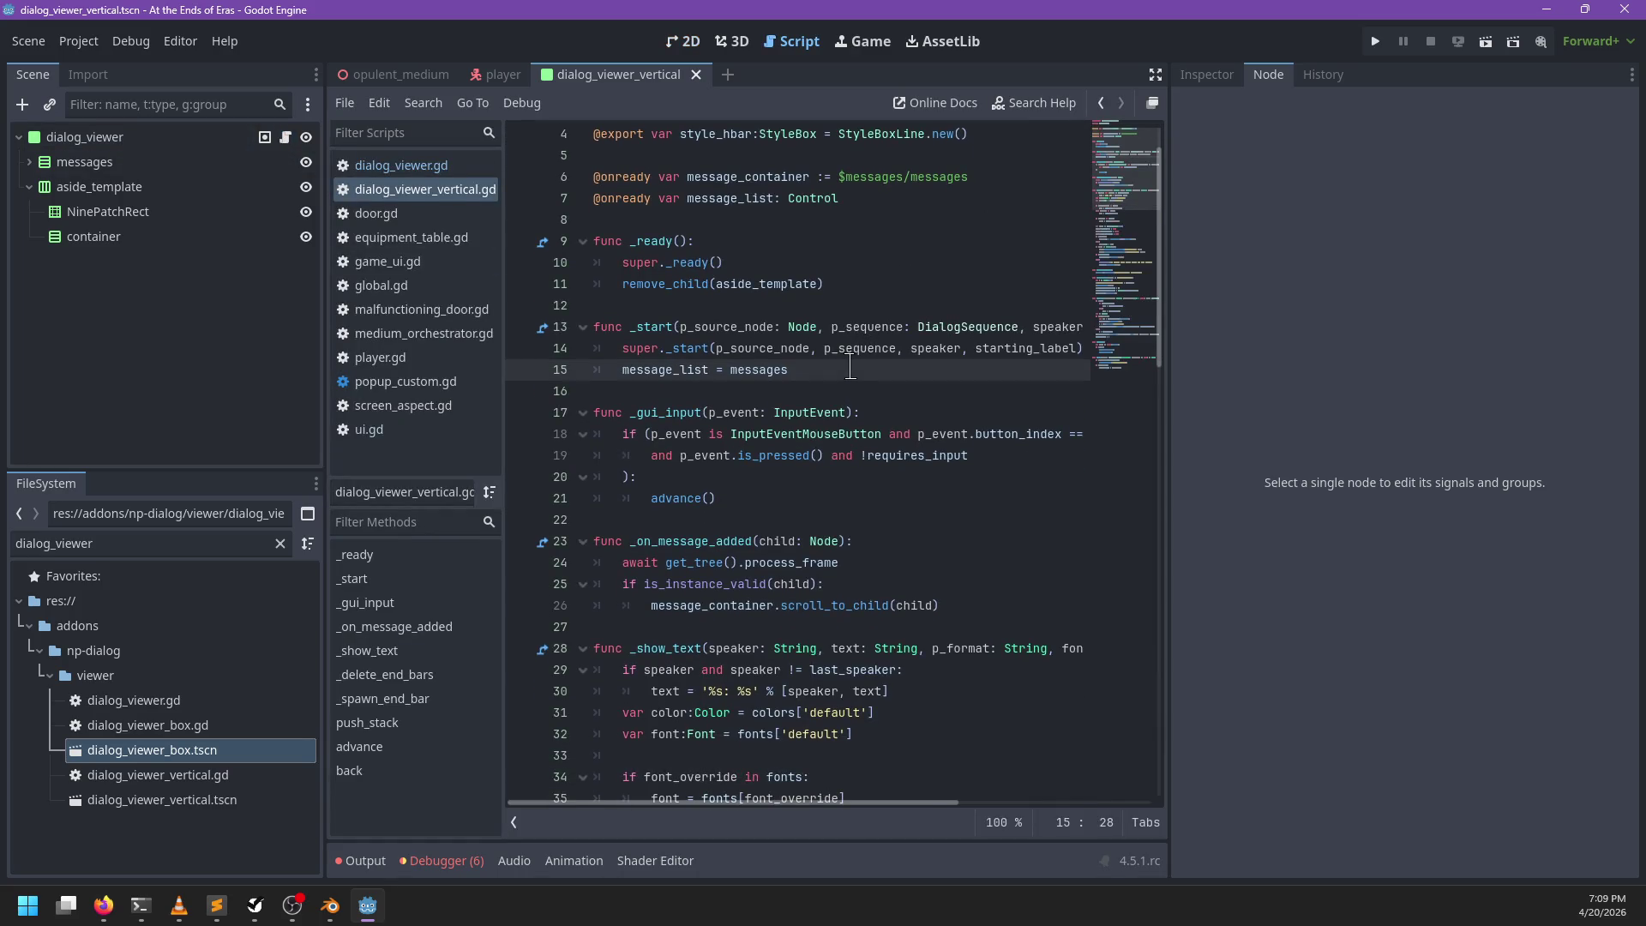
scroll(850, 367, "up", 1)
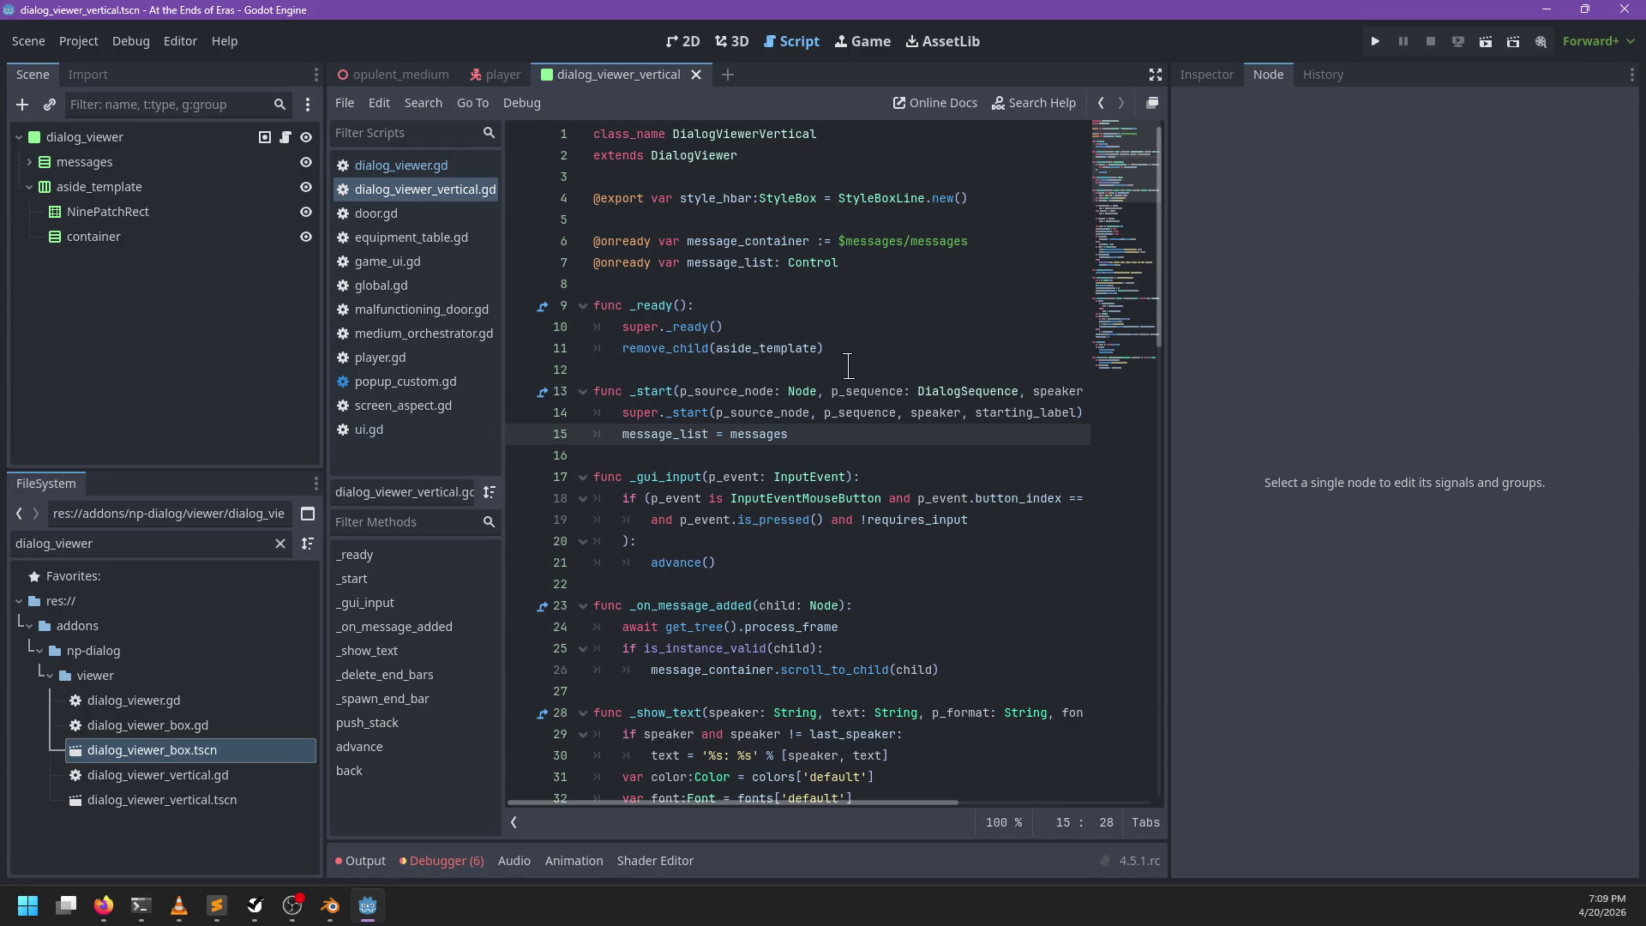
scroll(849, 366, "down", 1)
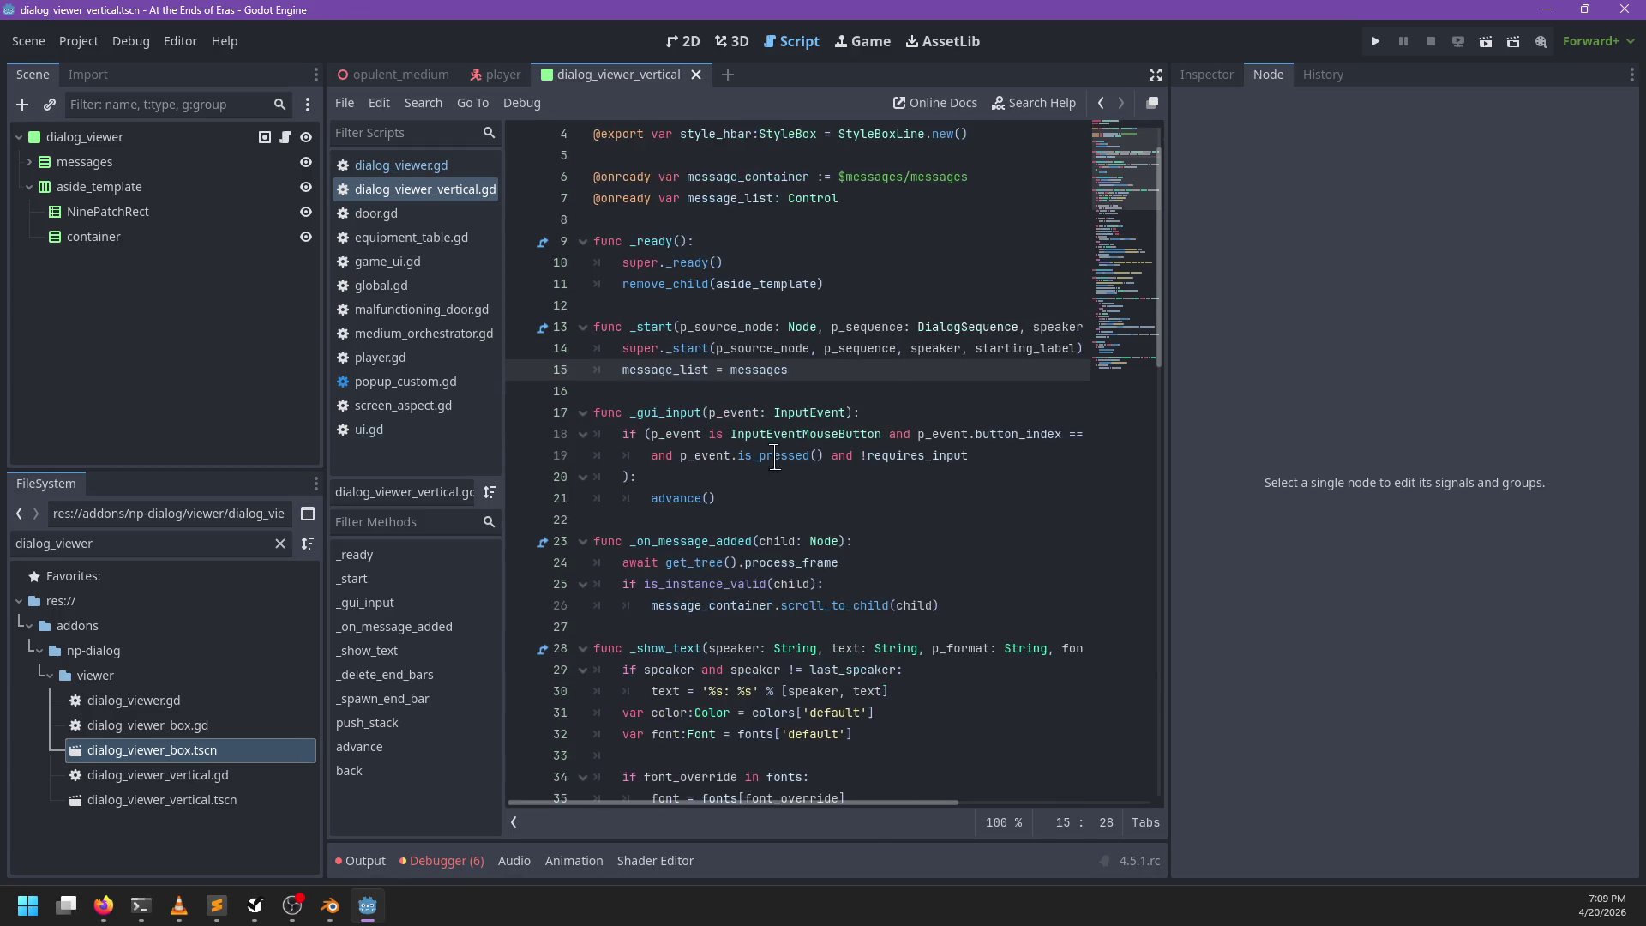
left_click(740, 487)
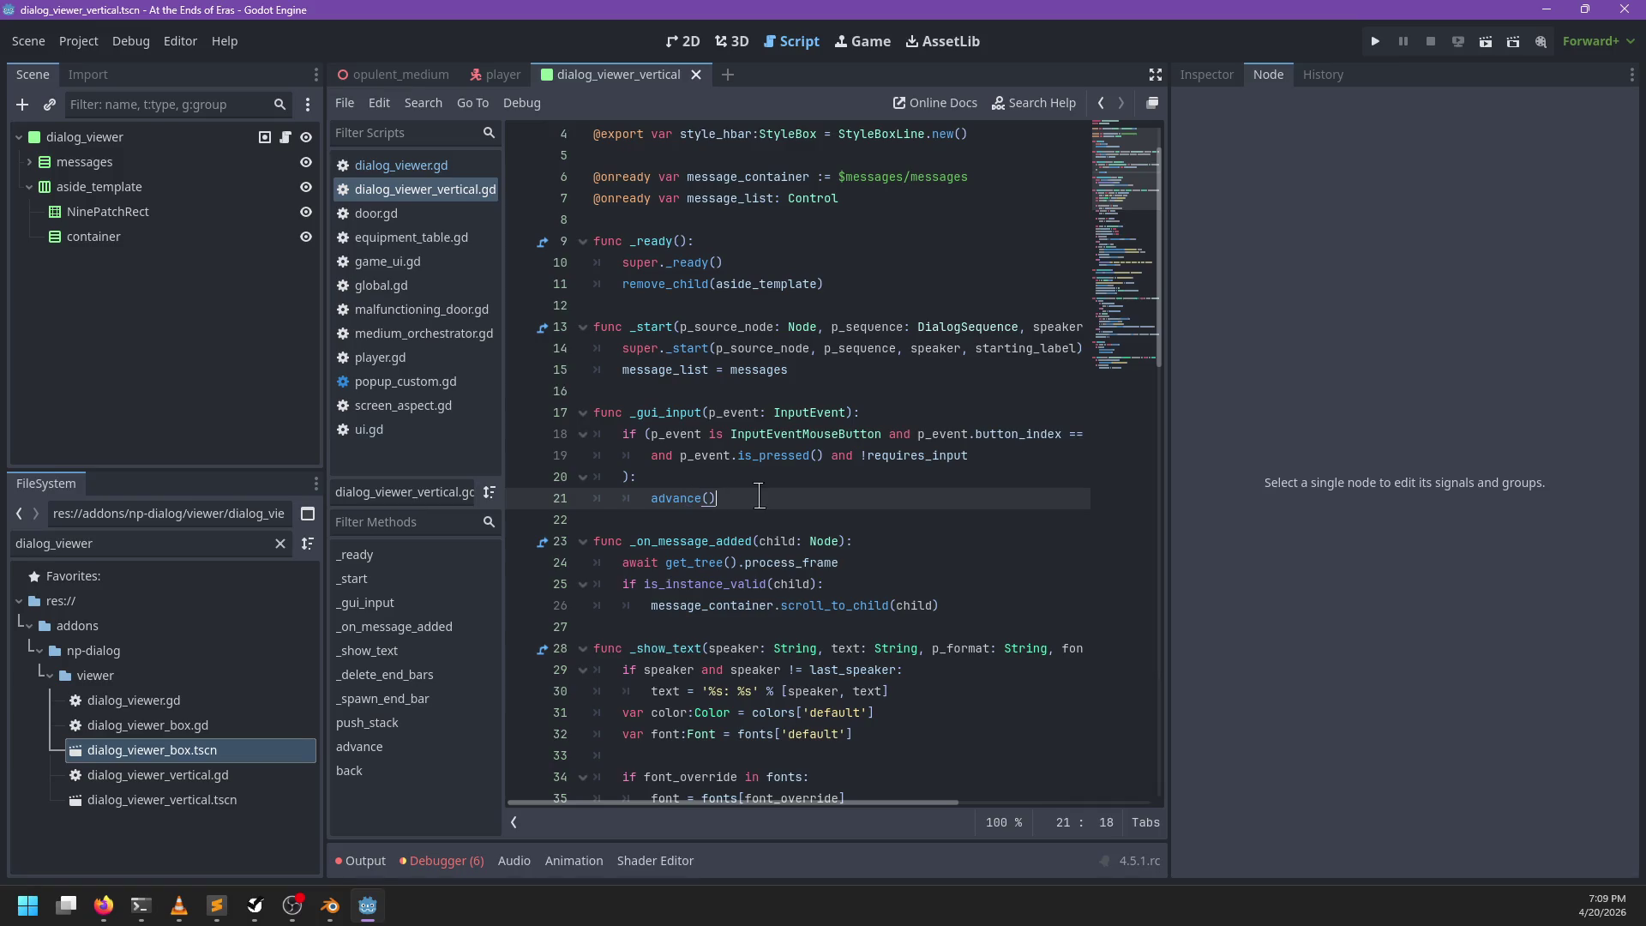
scroll(797, 455, "down", 4)
left_click(854, 415)
Step: Jump from dialog_viewer_vertical.gd to the base DialogViewer script, dialog_viewer.gd
key("ctrl+f")
type("fodu")
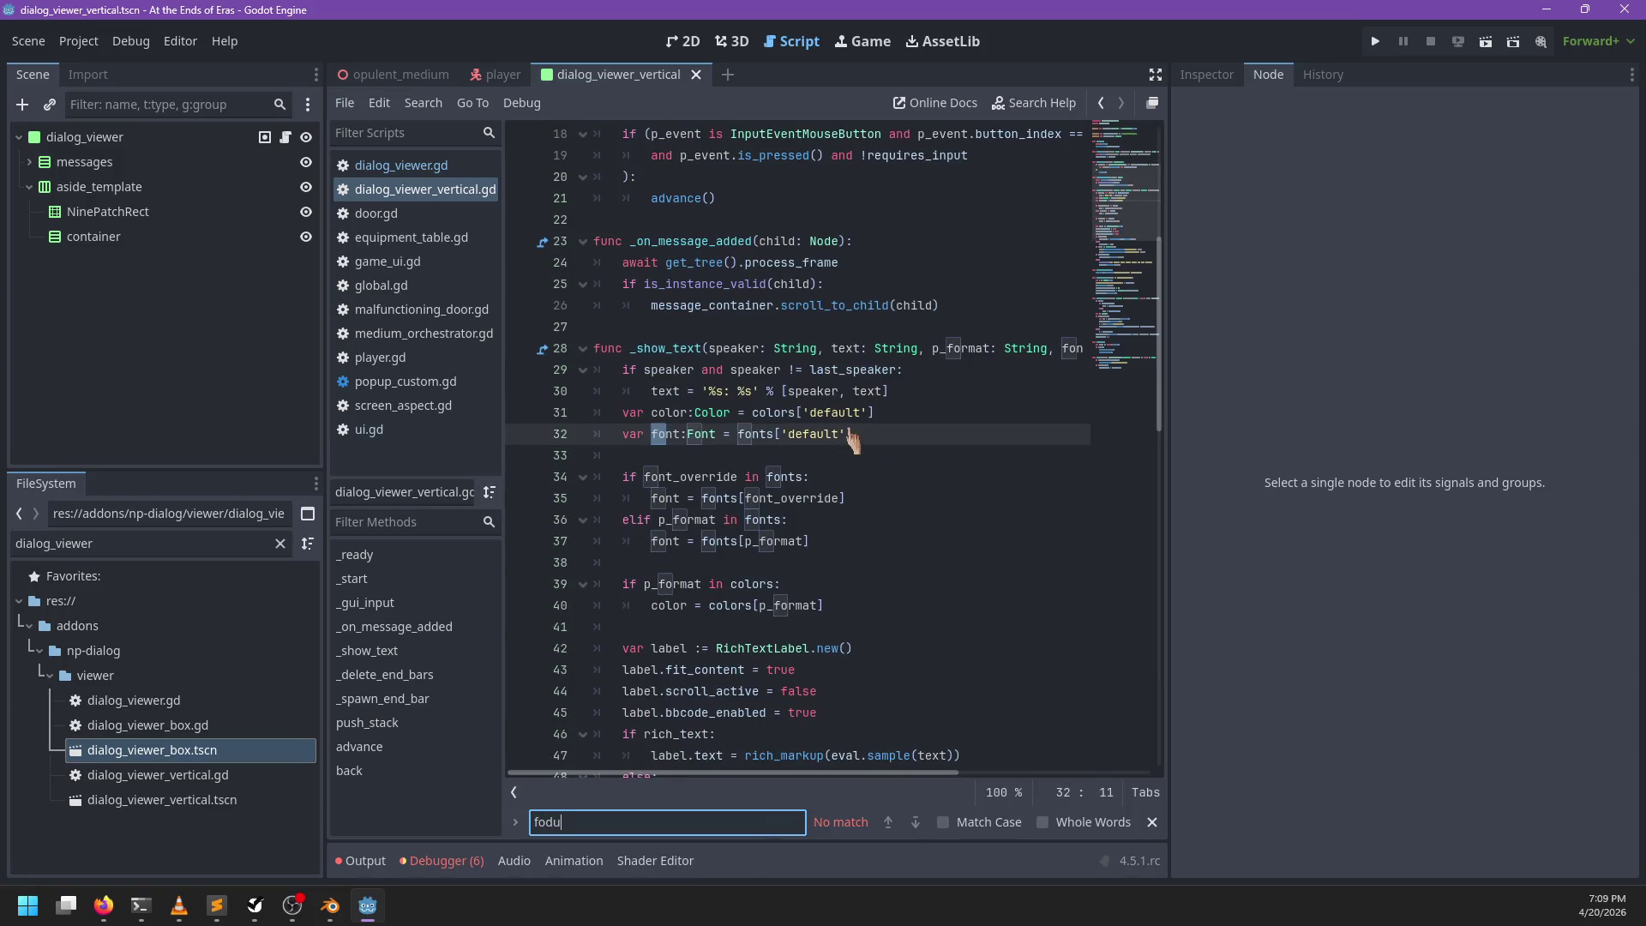
key("BackSpace")
key("BackSpace")
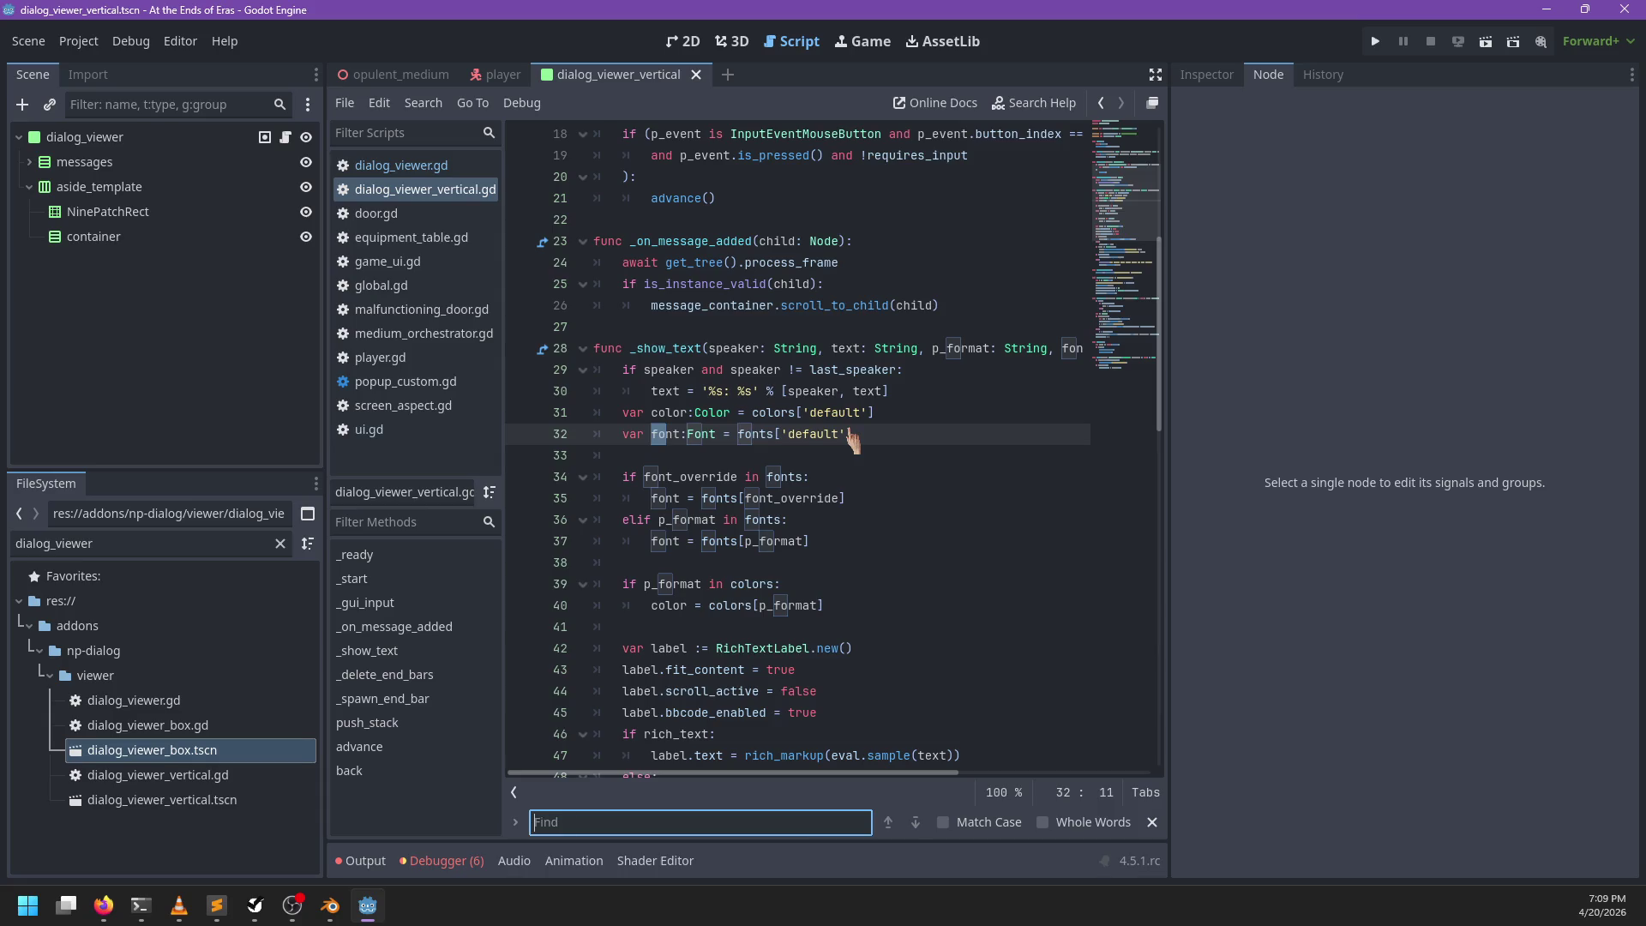
type("f")
key("Escape")
scroll(854, 439, "up", 6)
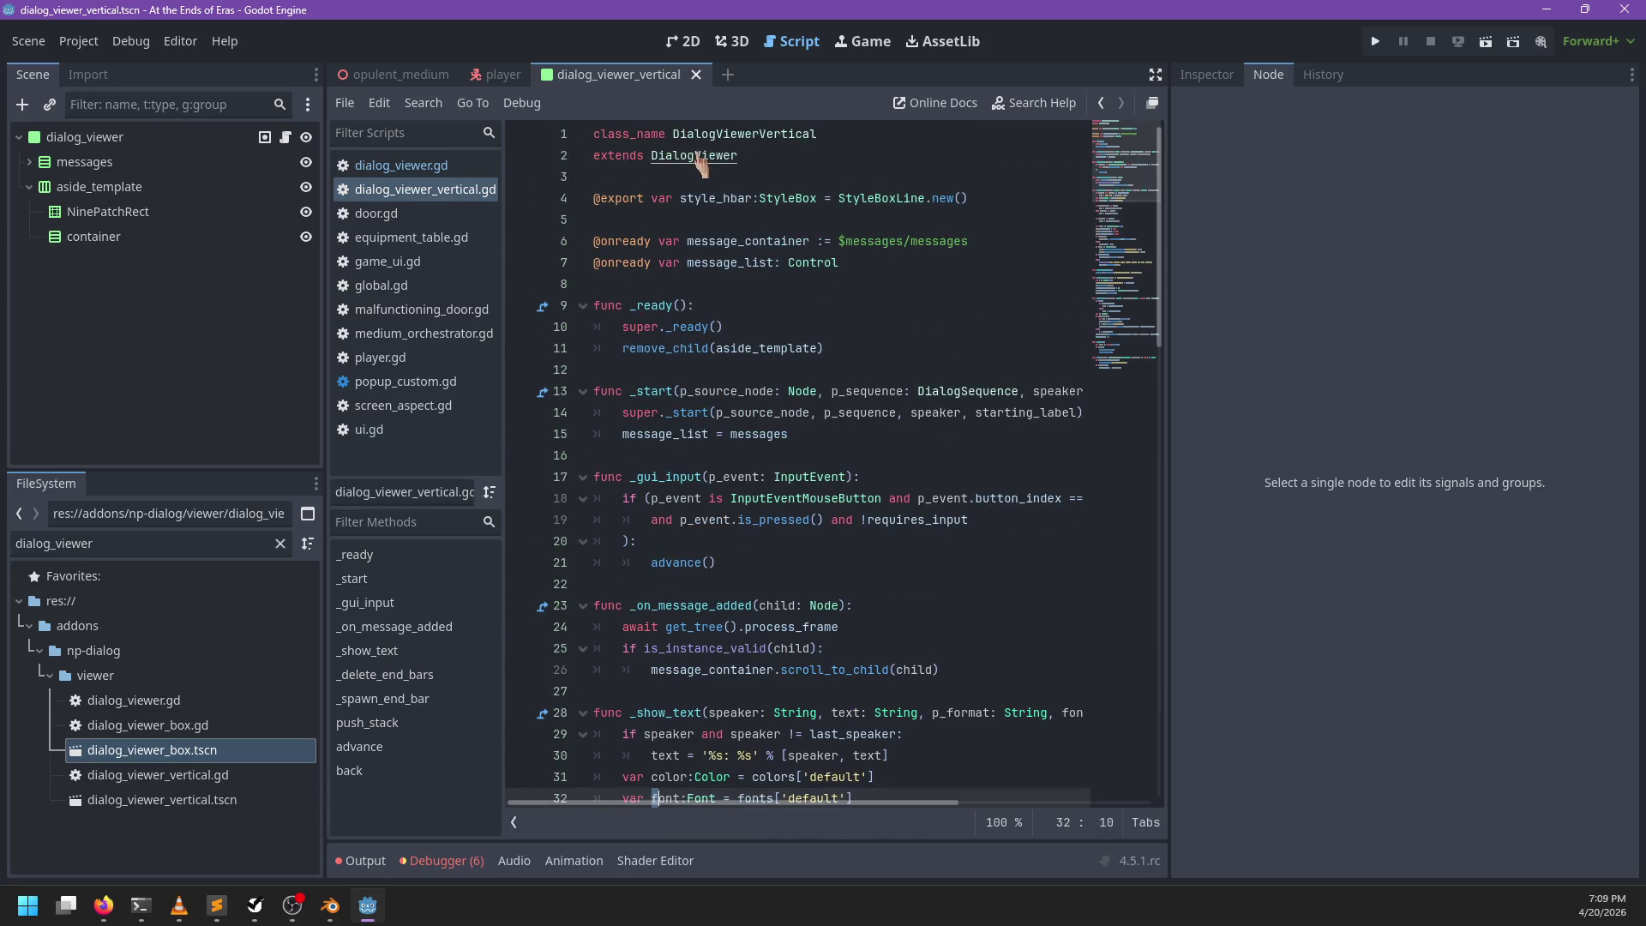
left_click(696, 159)
left_click(696, 159, "ctrl")
Step: Find the _first_reply_focus call on line 136 of dialog_viewer.gd, then run the game
key("ctrl+f")
type("focus")
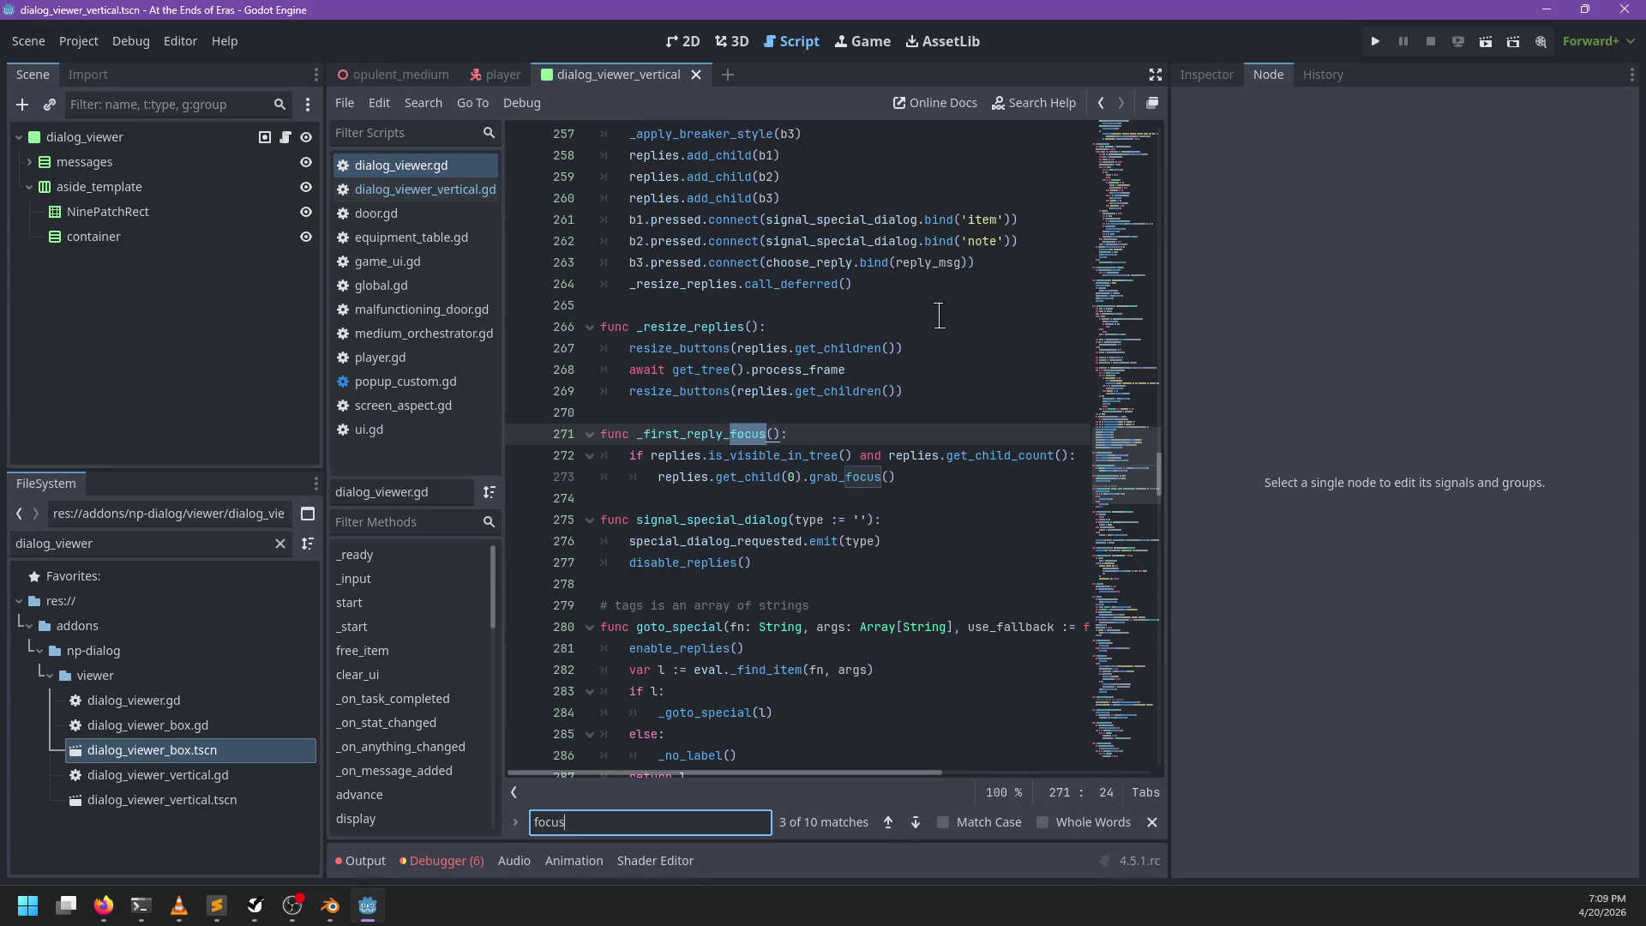
key("Return")
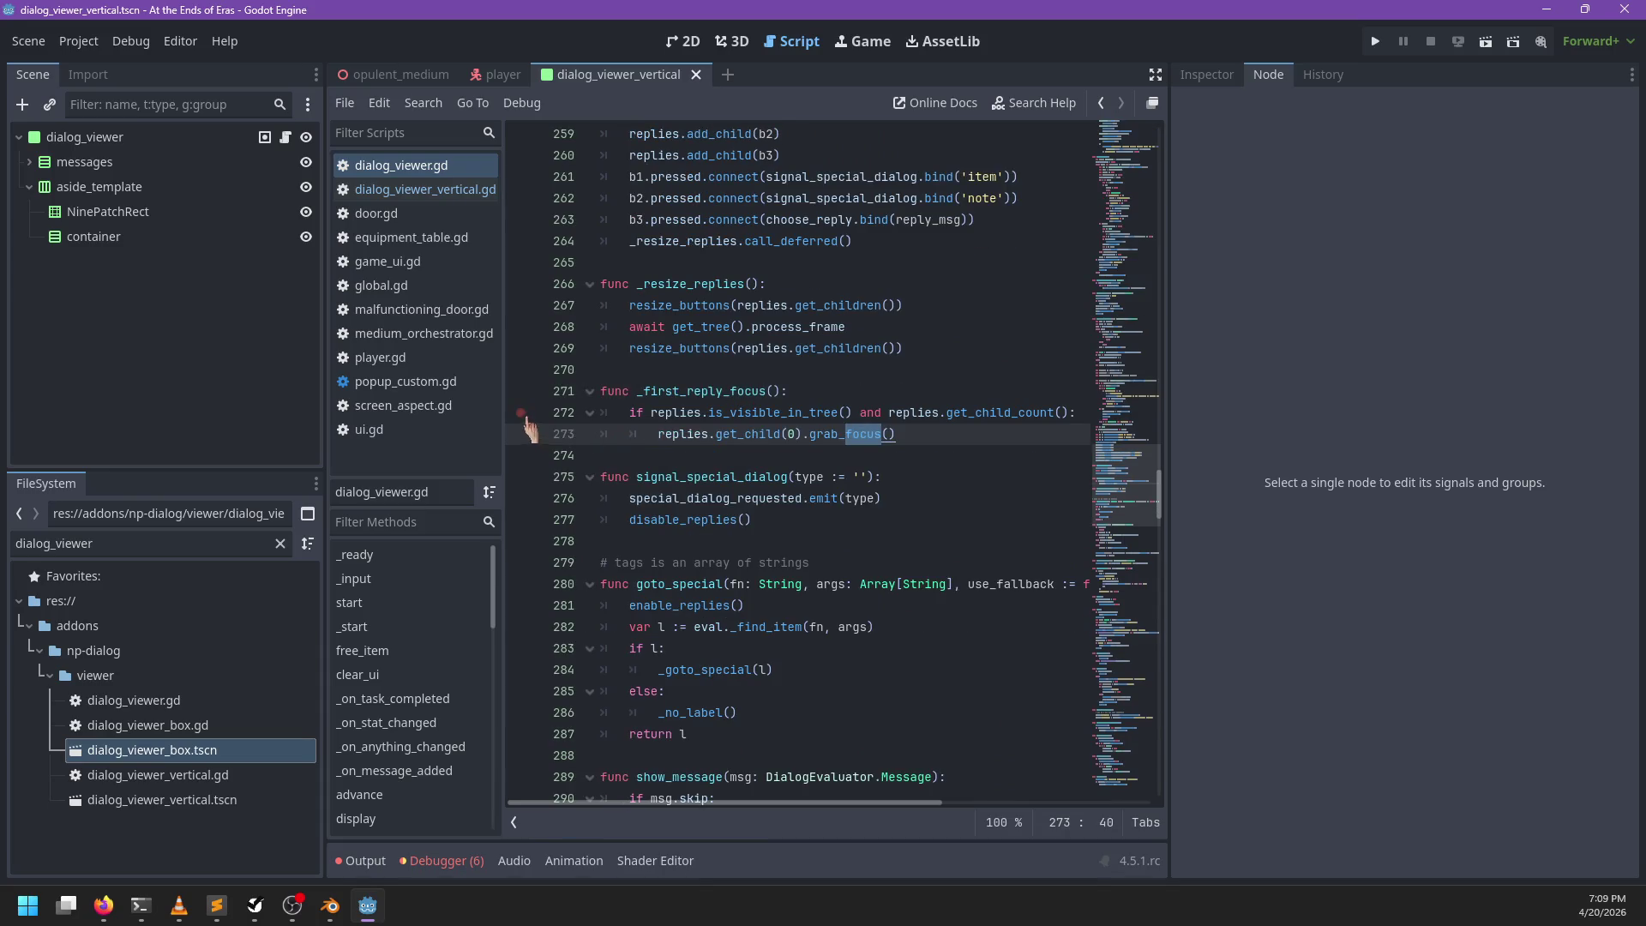
type("_first")
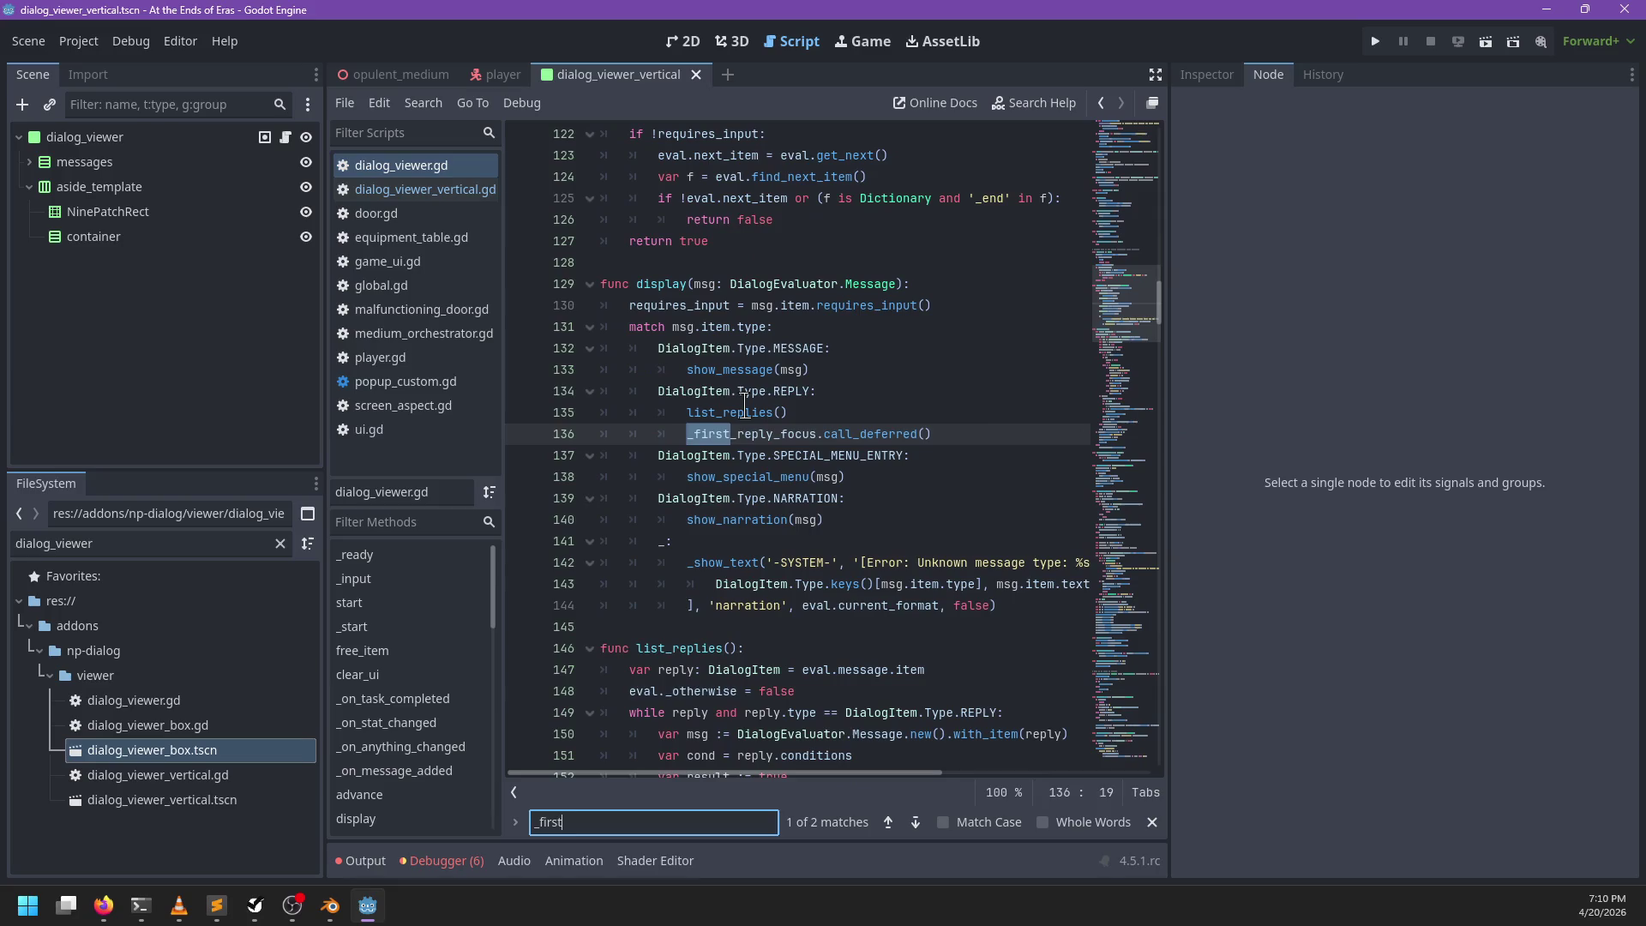
type("_reply_focus")
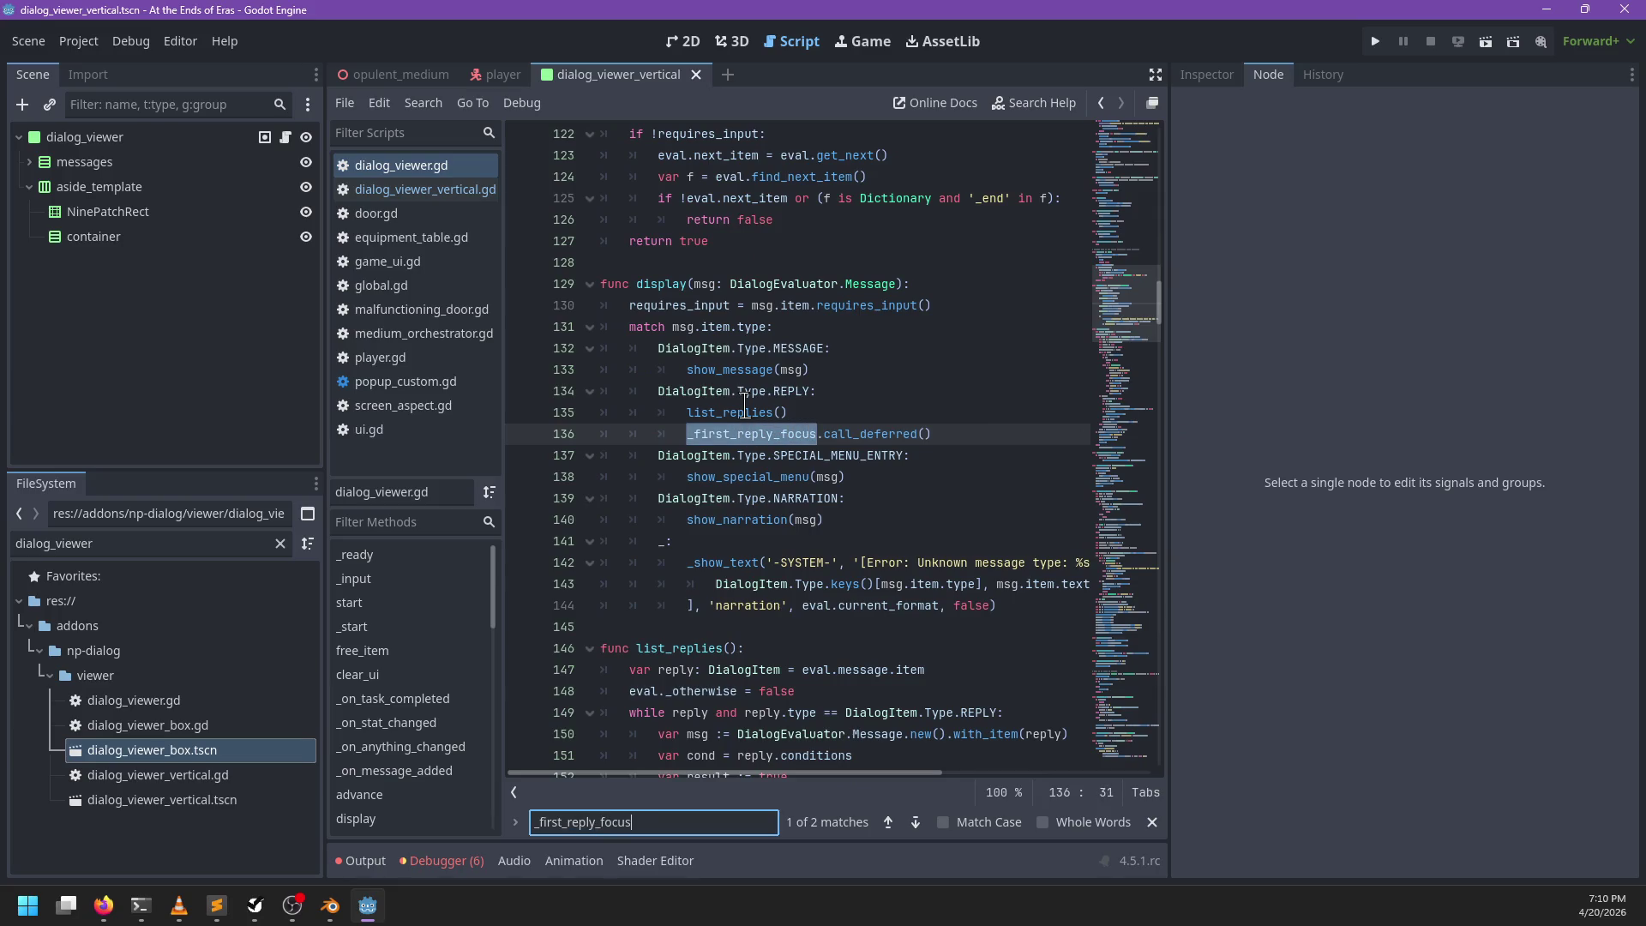
type("\\")
key("Return")
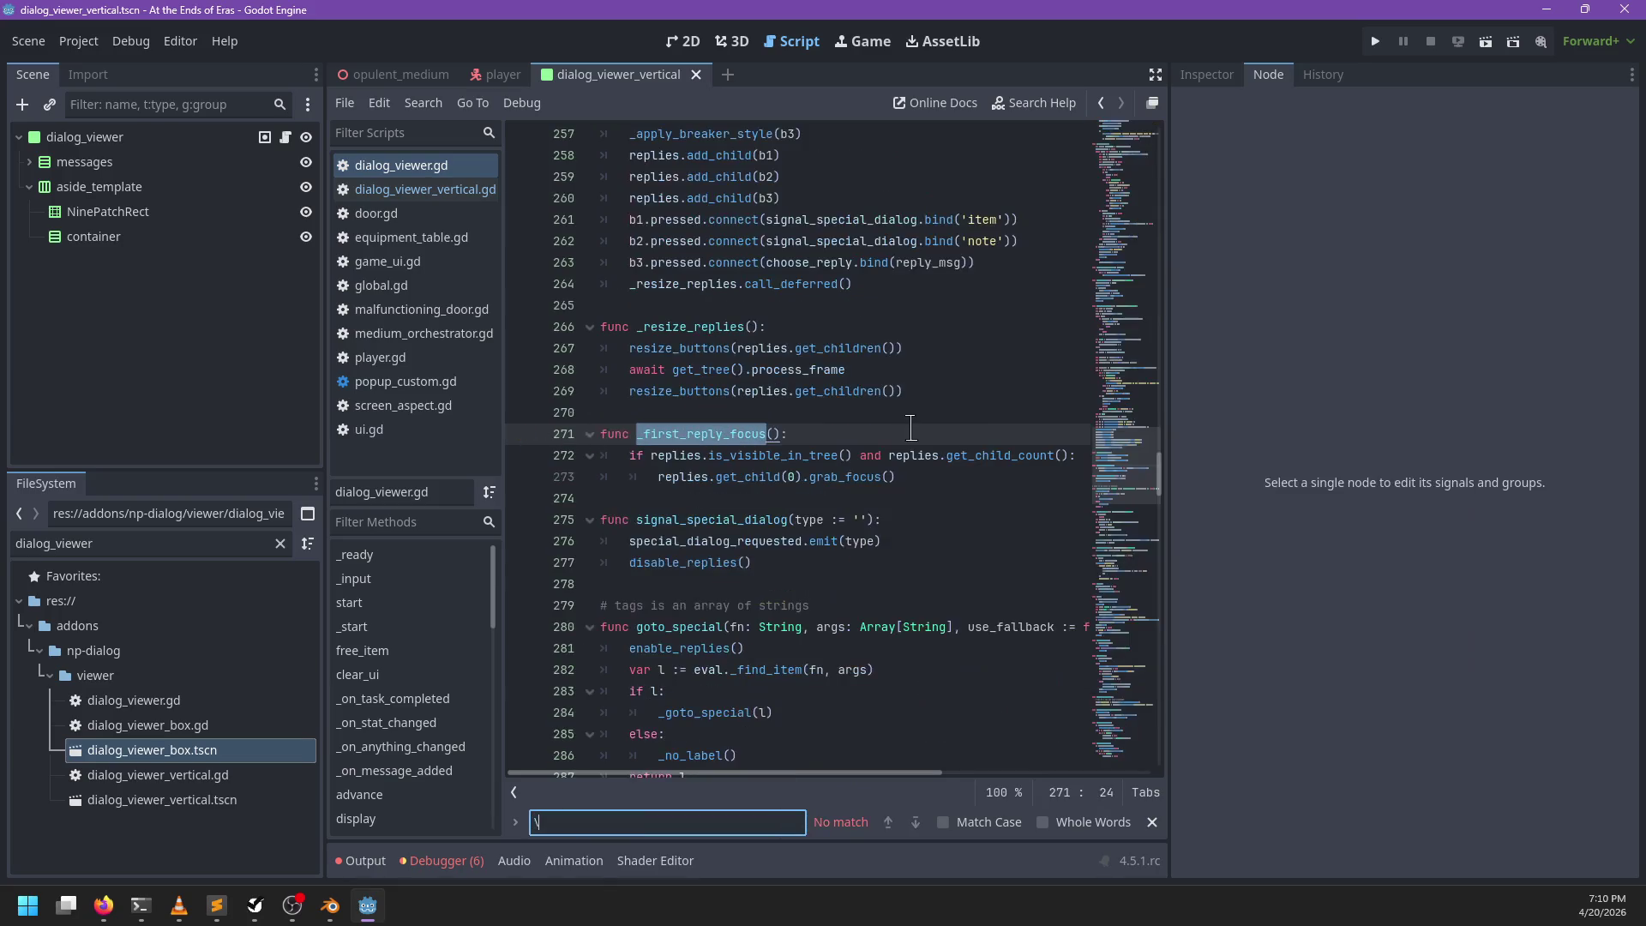
key("ctrl+f")
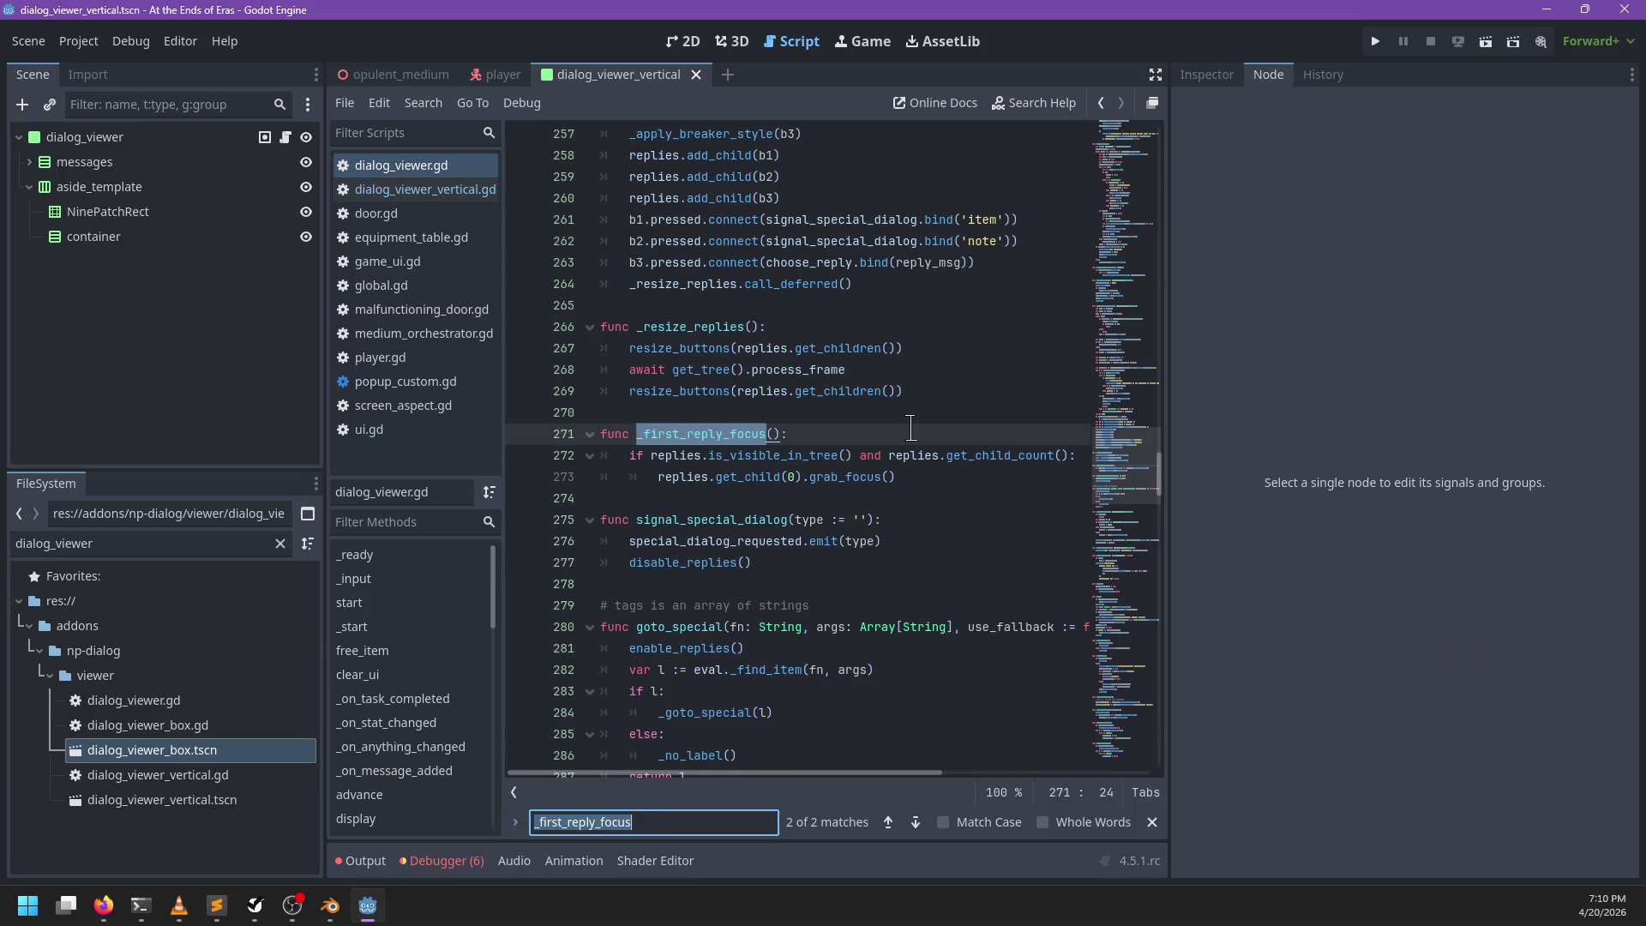
key("Return")
key("Escape")
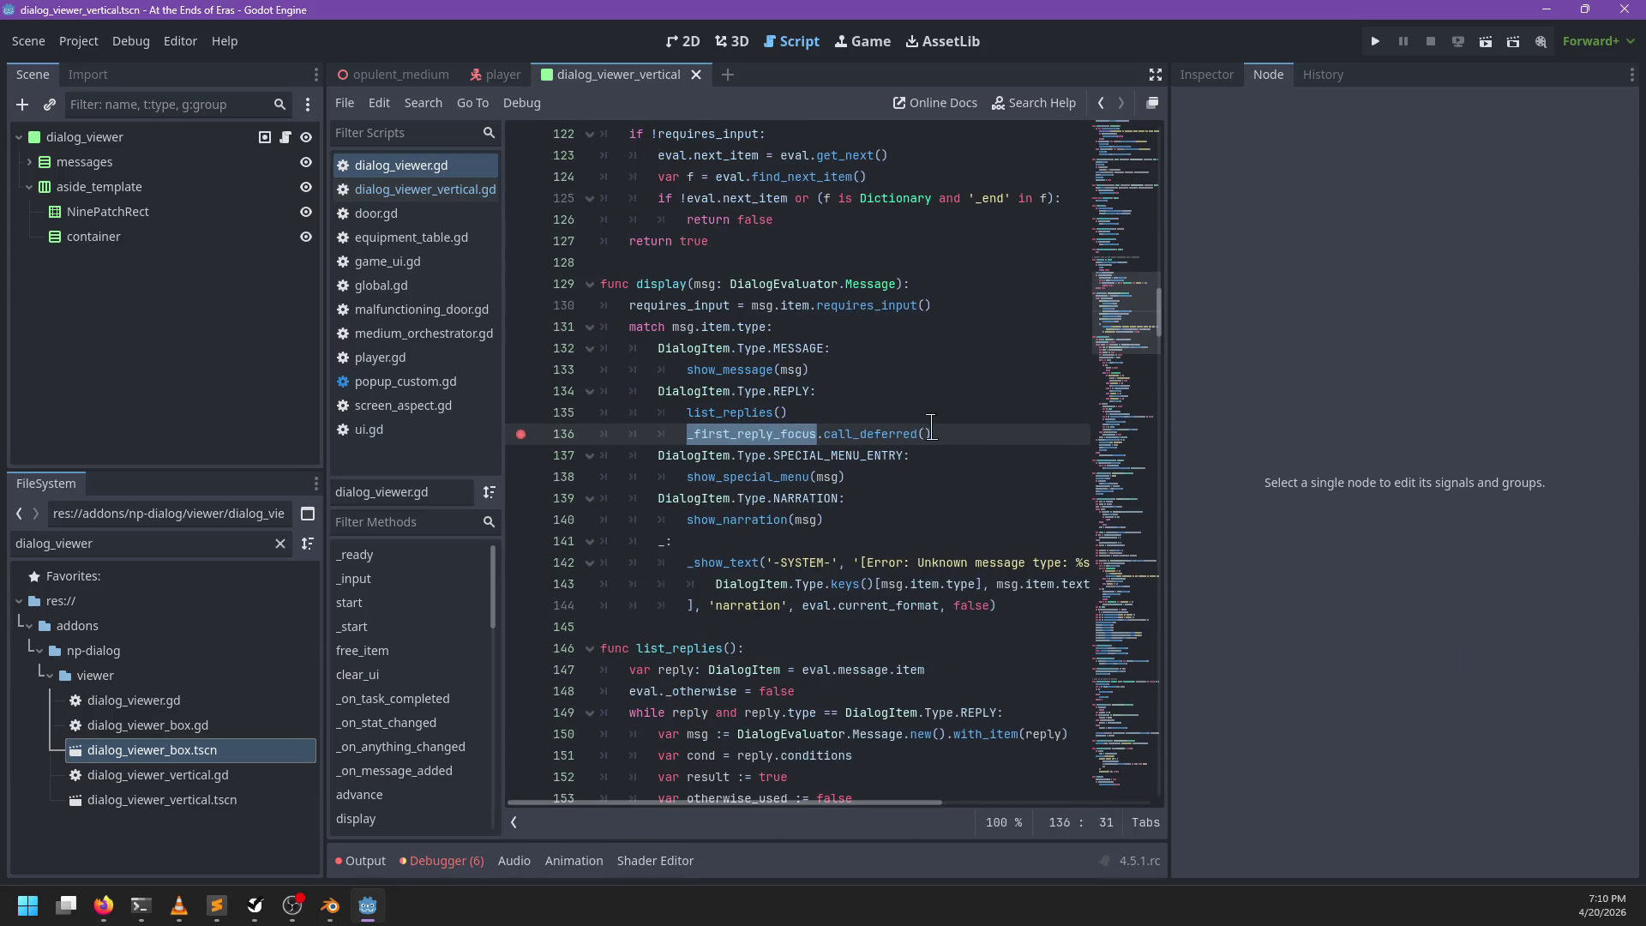
key("F5")
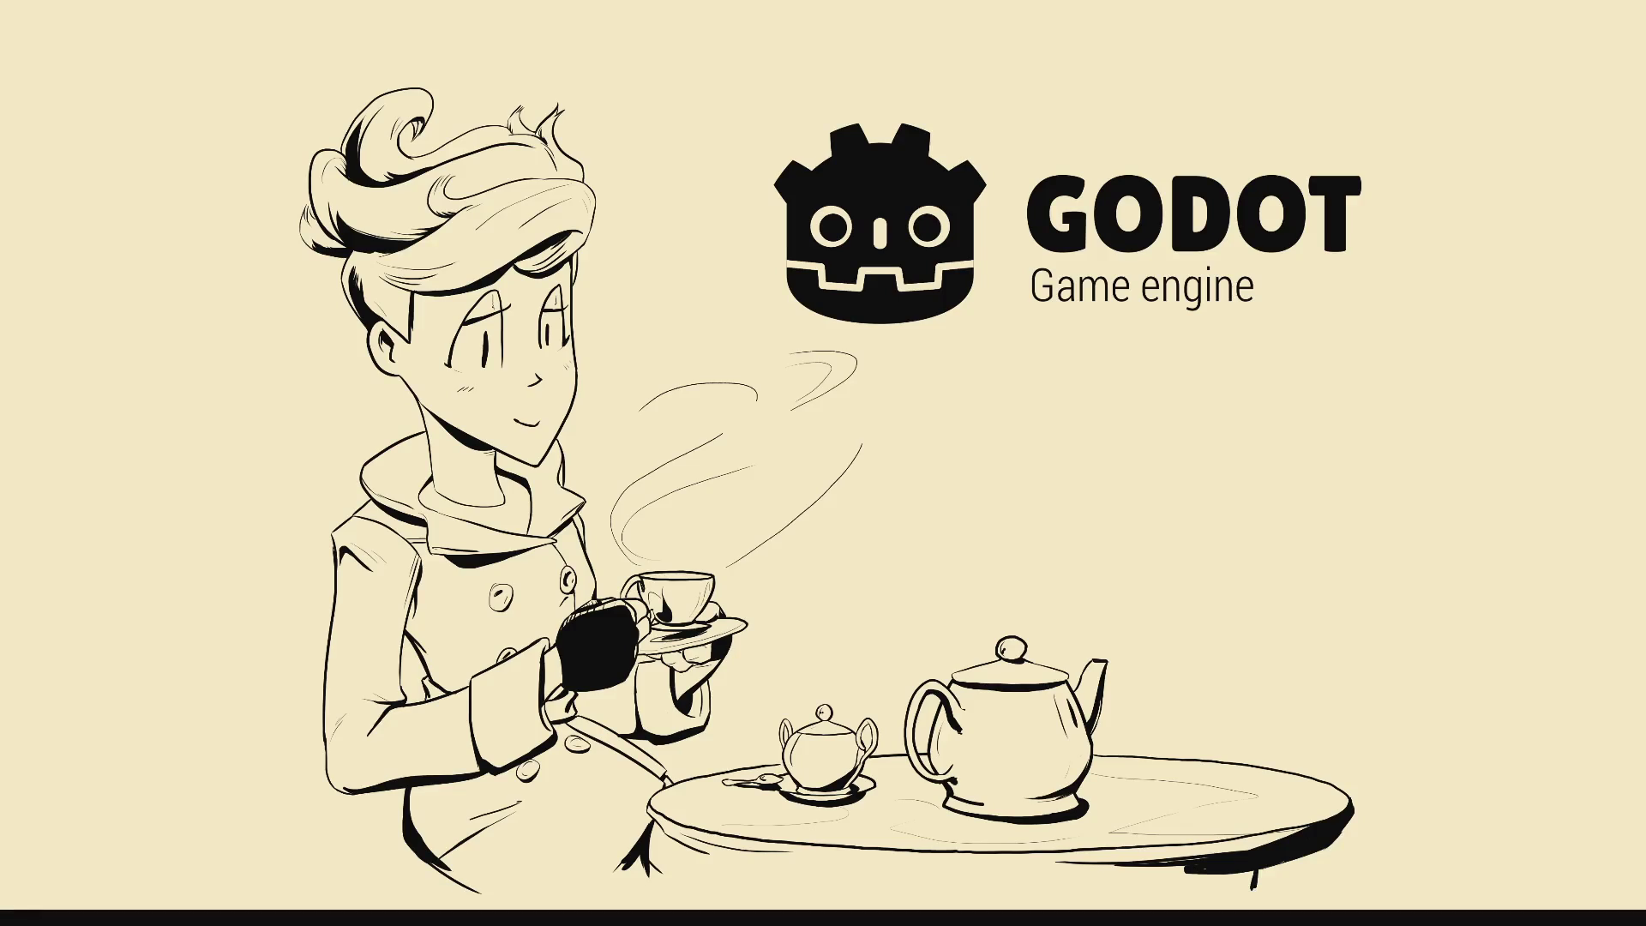
Step: Skip the title menu, run to the wide-brimmed-hat NPC and start talking, then return to Godot
key("Return")
key("w")
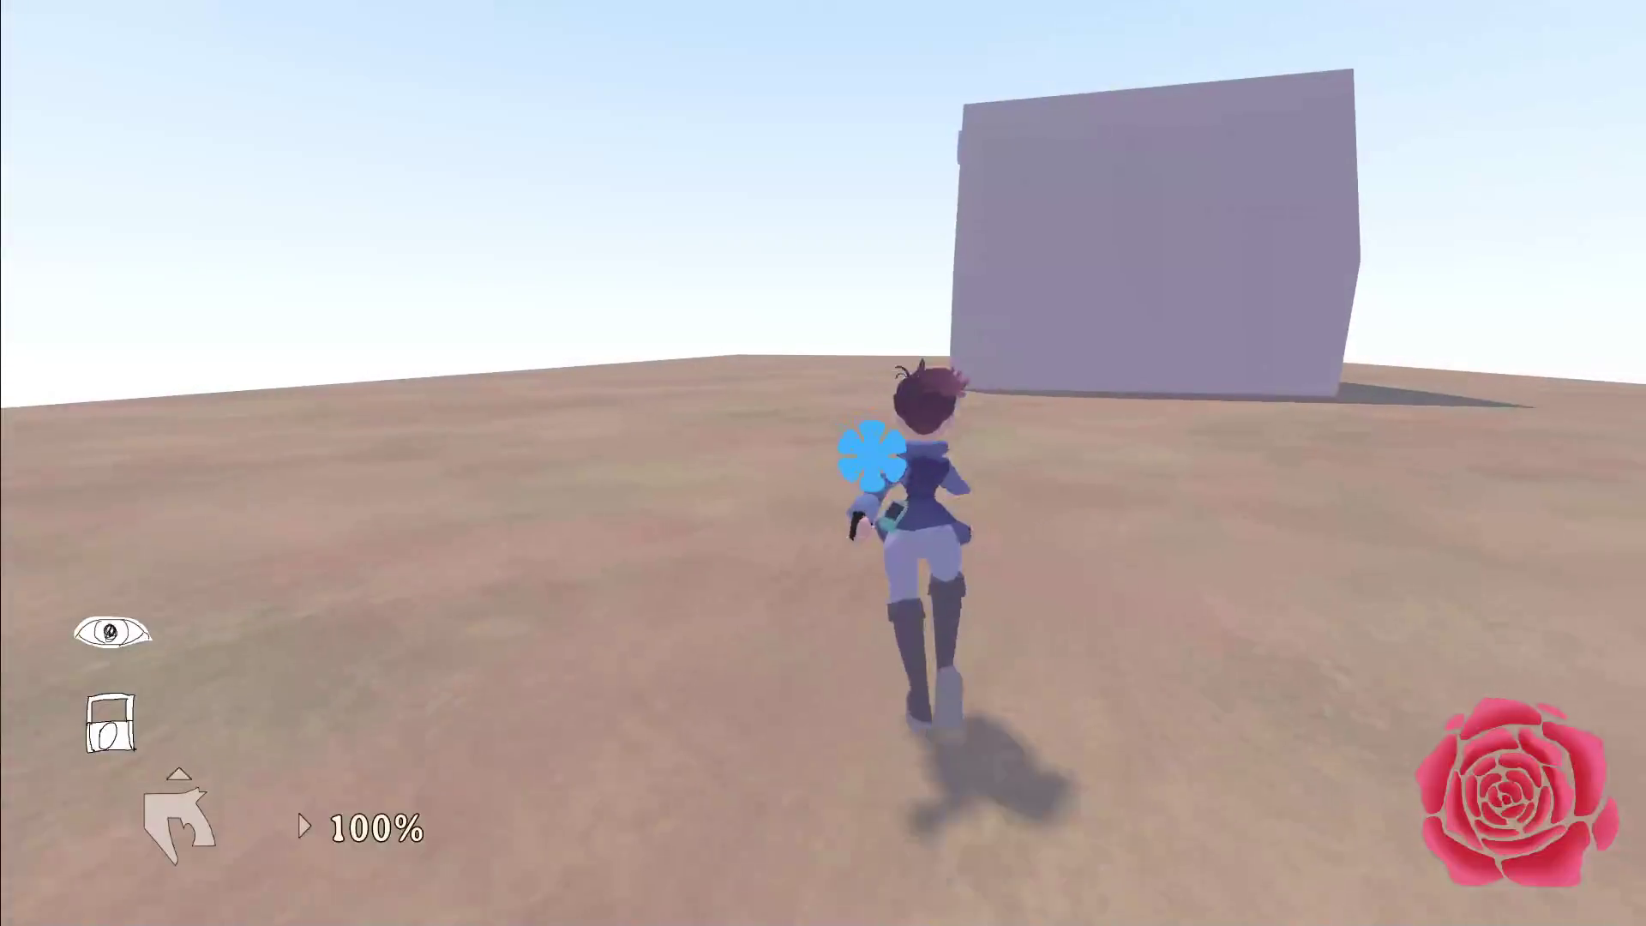
key("e")
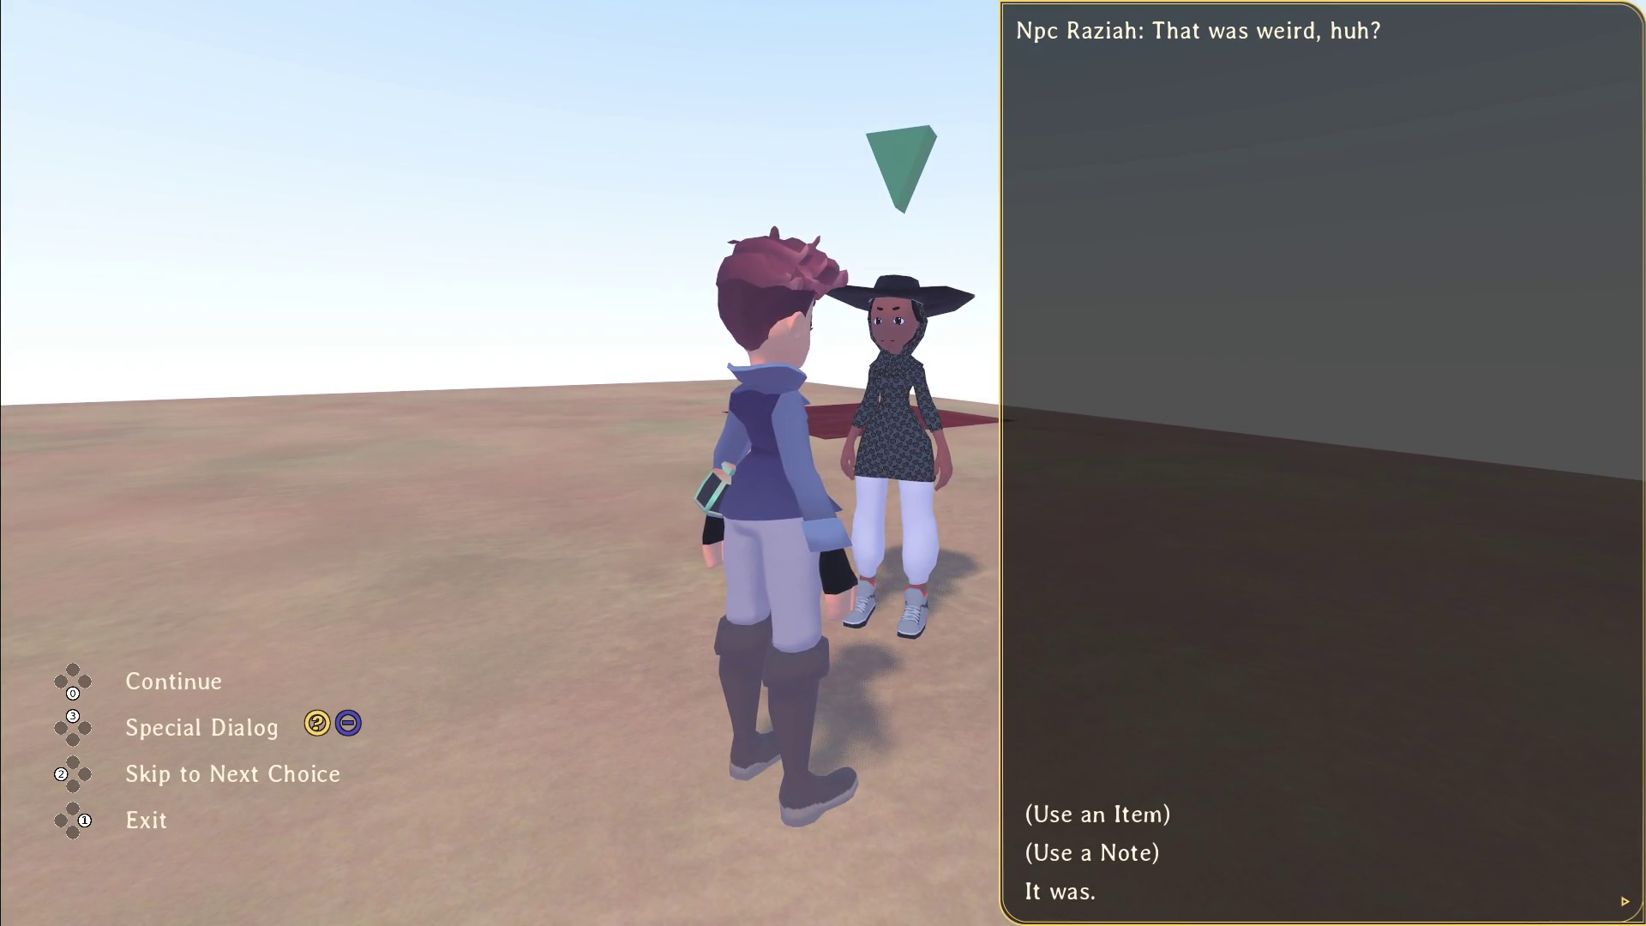
key("Return")
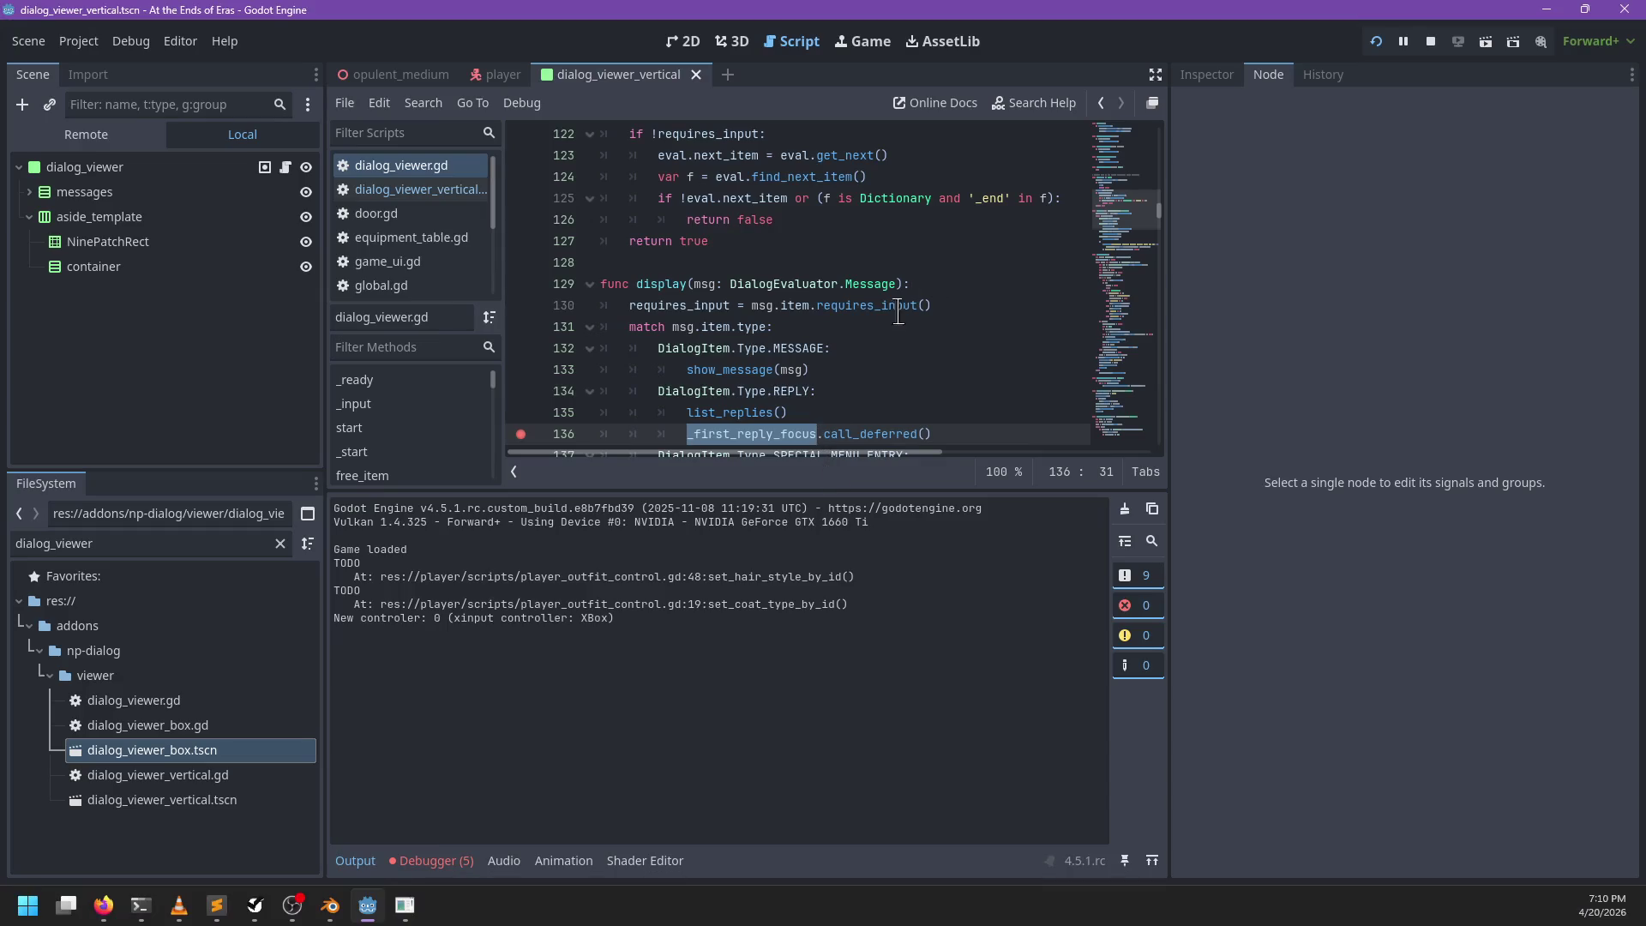
scroll(867, 338, "down", 1)
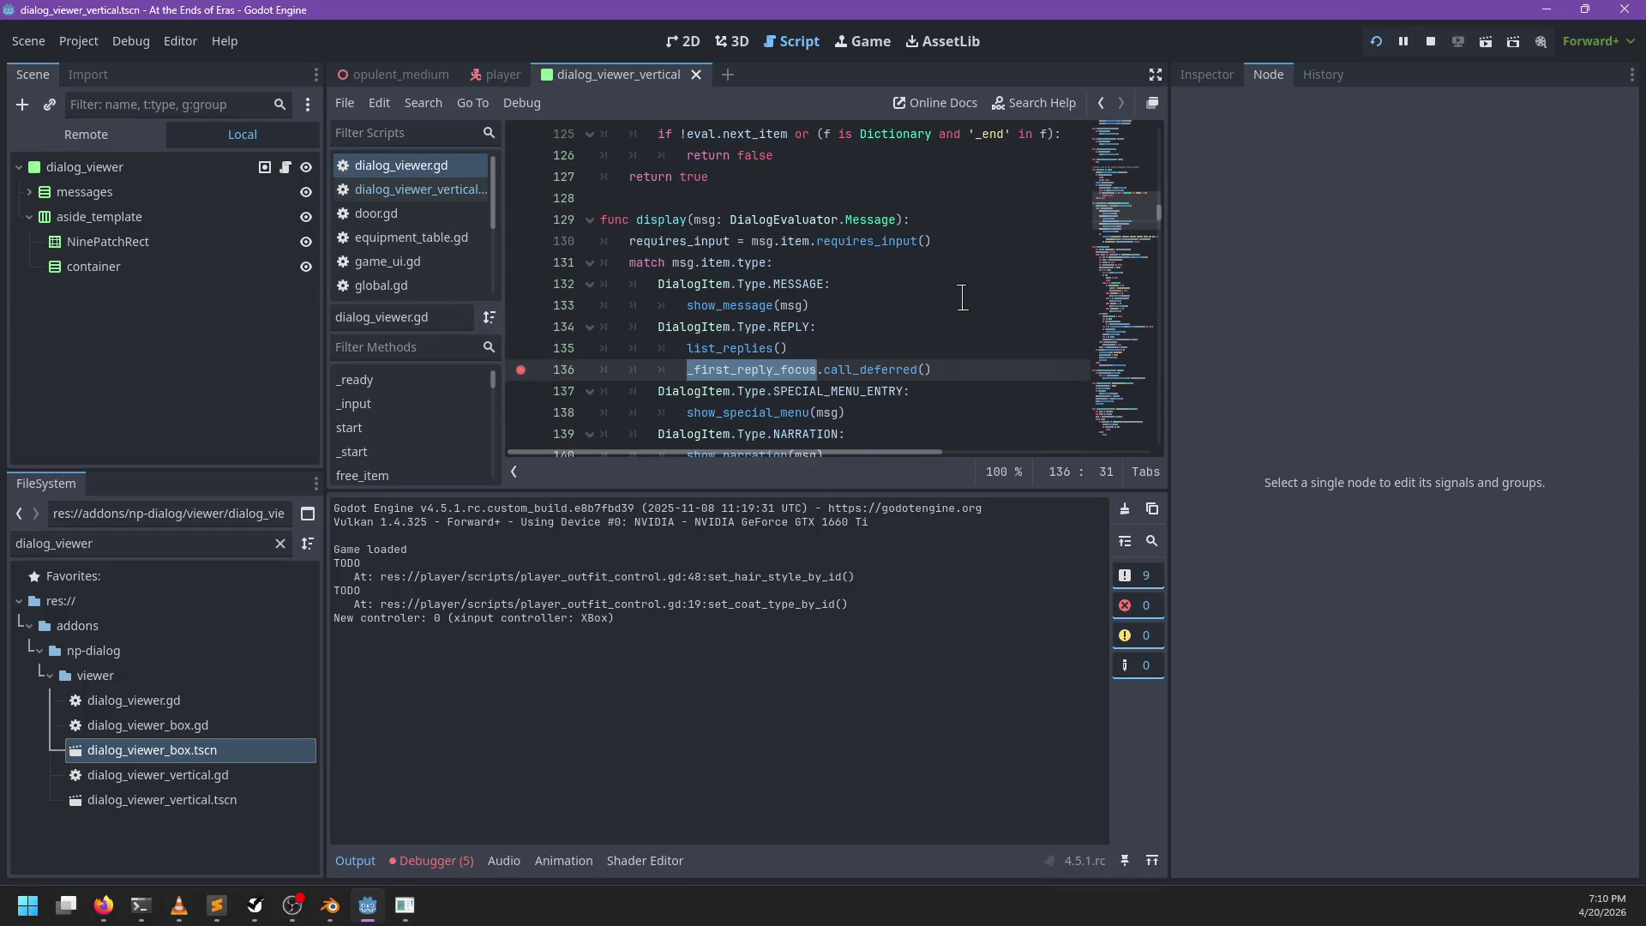
scroll(961, 297, "down", 1)
left_click(917, 289)
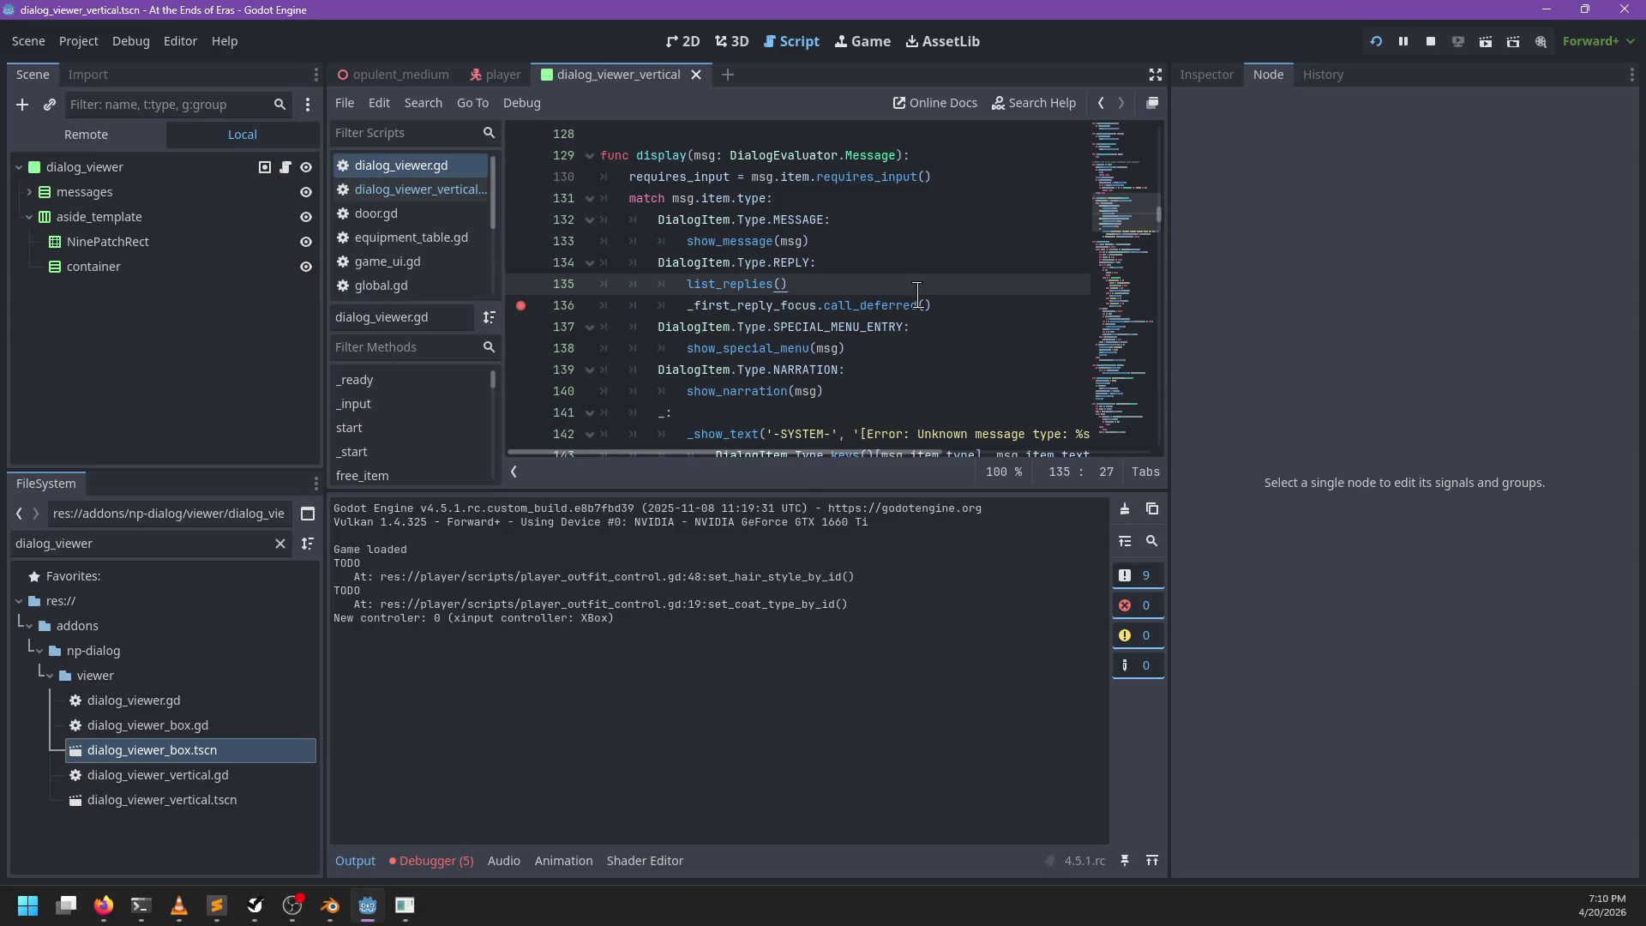
scroll(917, 295, "up", 1)
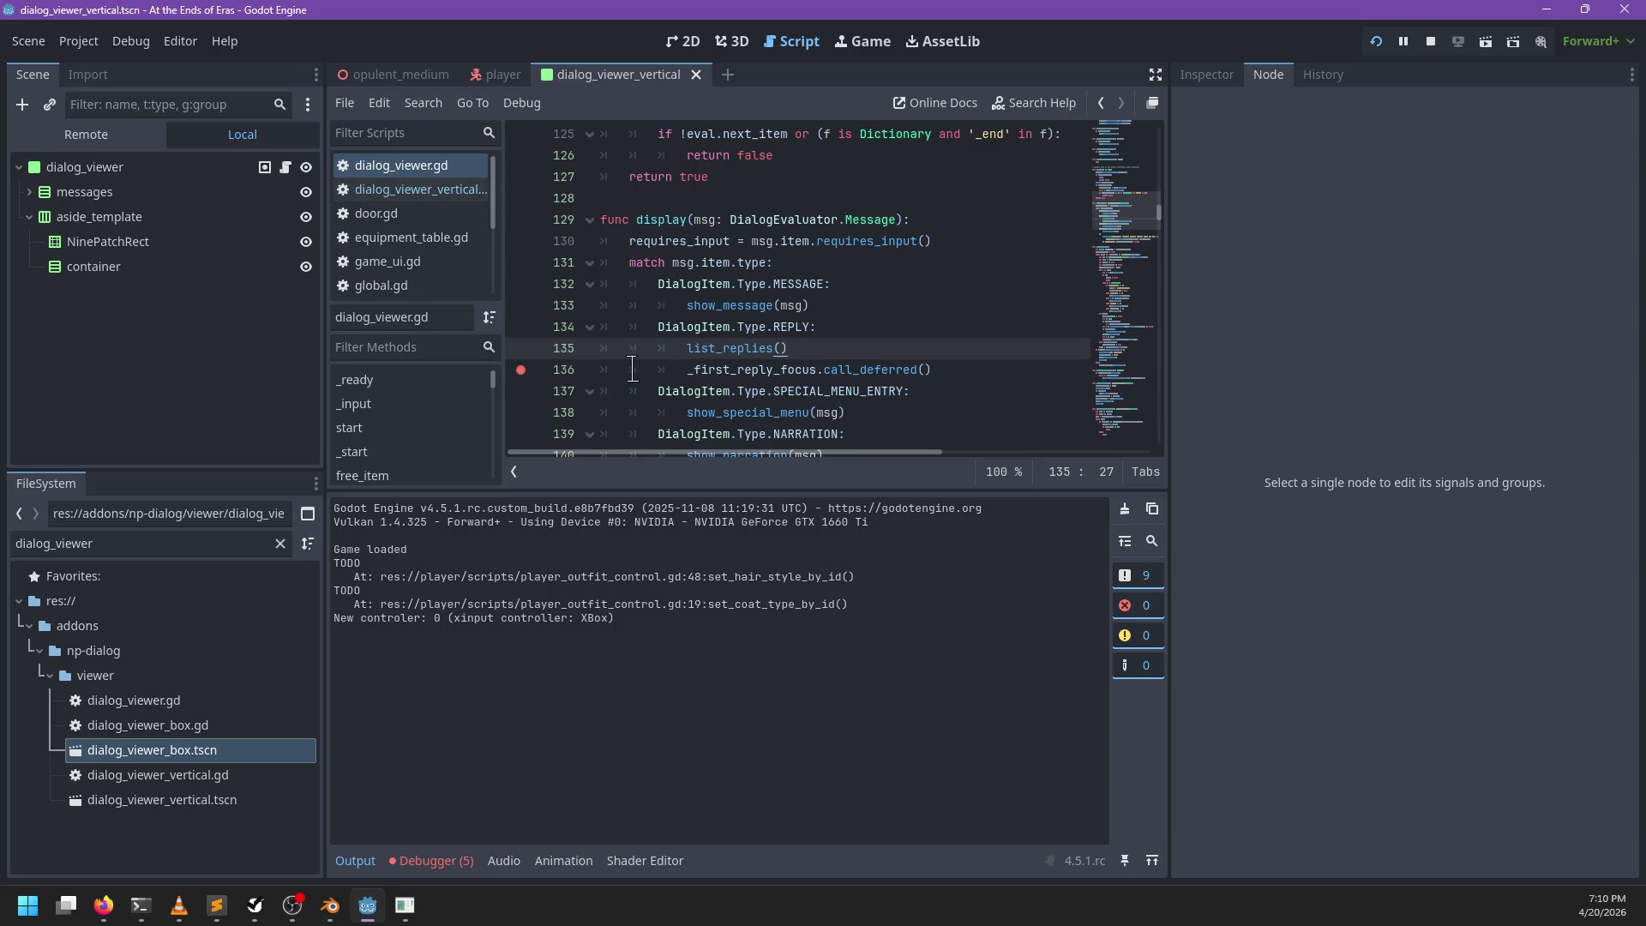
left_click(420, 189)
scroll(814, 308, "down", 4)
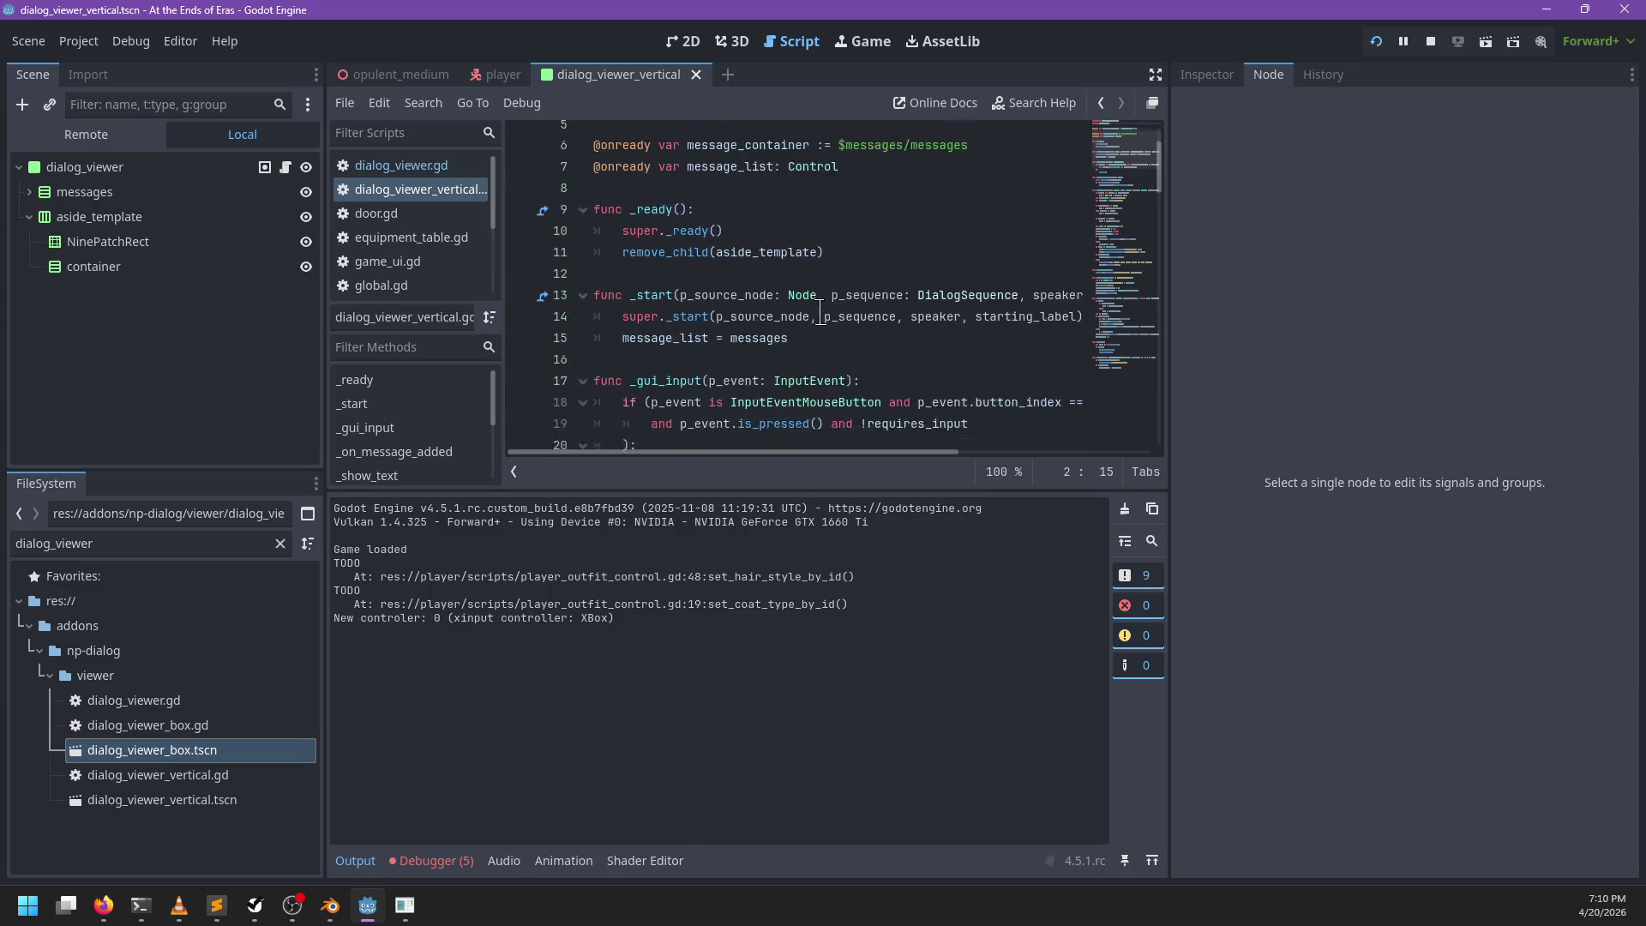
scroll(820, 306, "down", 10)
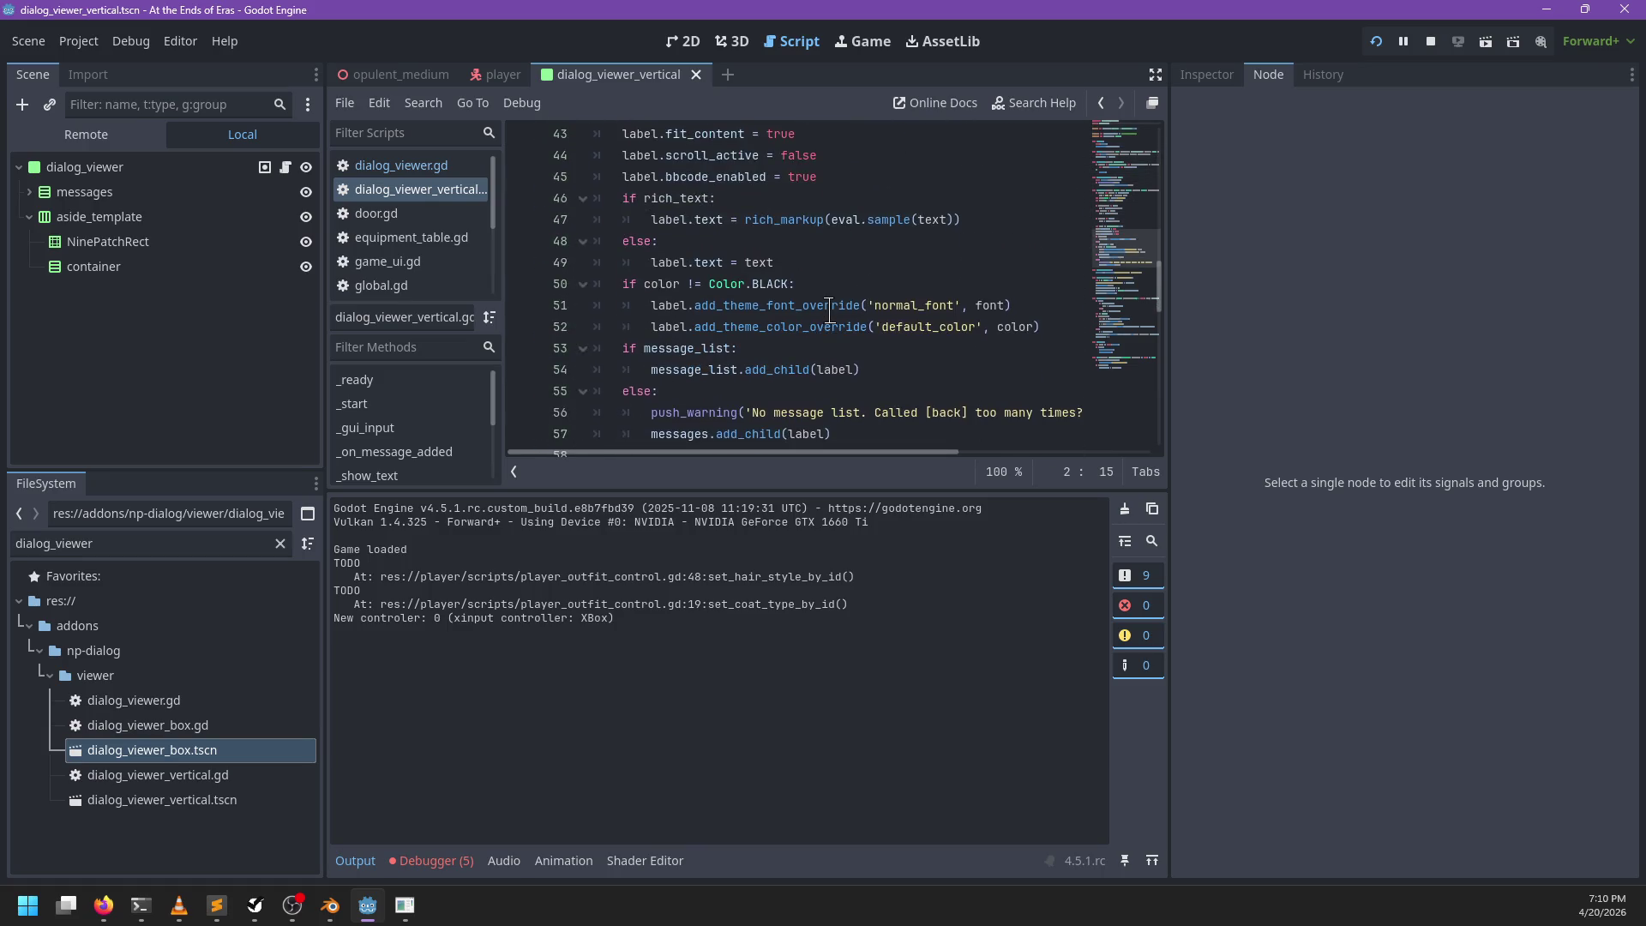
scroll(829, 310, "down", 6)
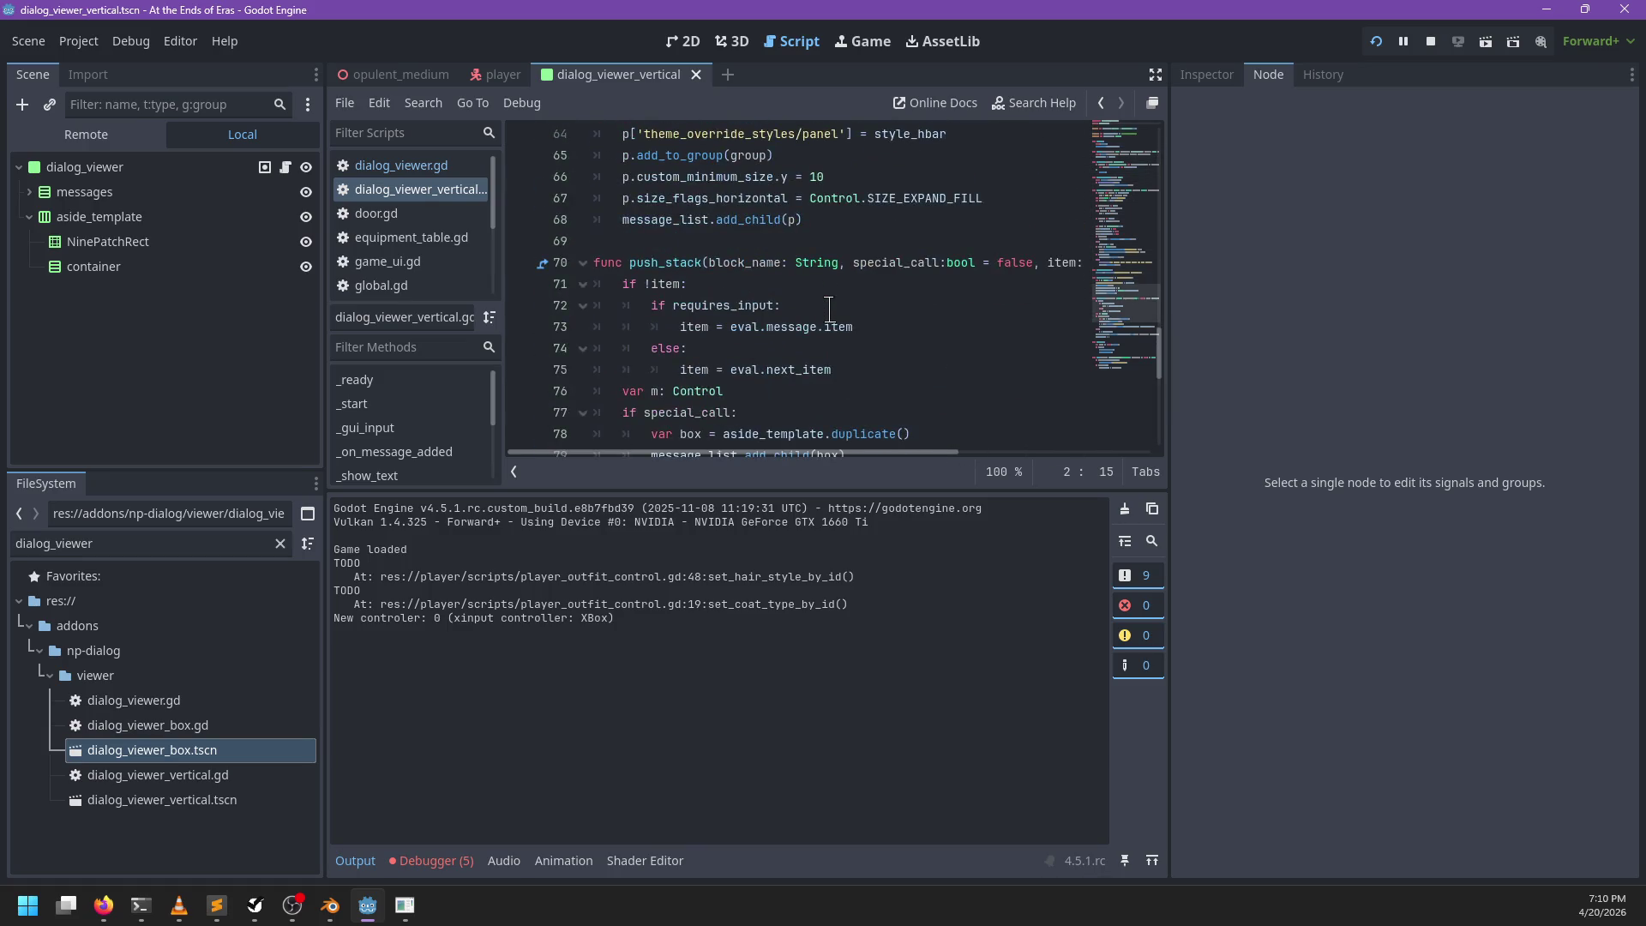
left_click(401, 166)
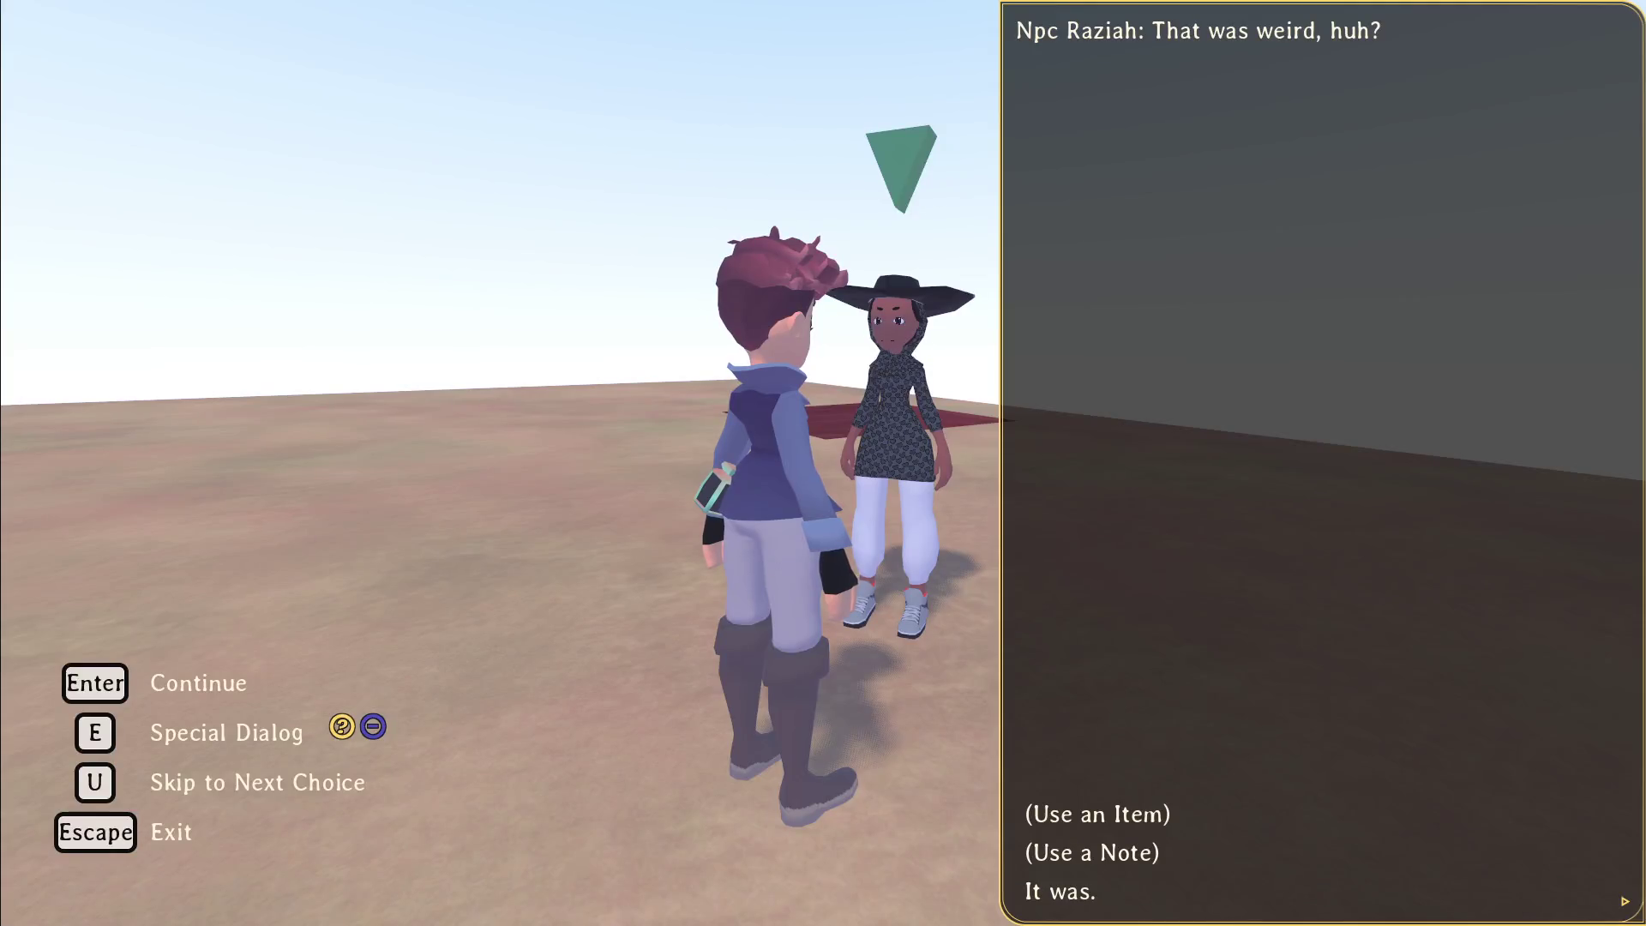
Step: Reply "It was." and "Take care.", then run over to the lab-coated doctor
left_click(1055, 894)
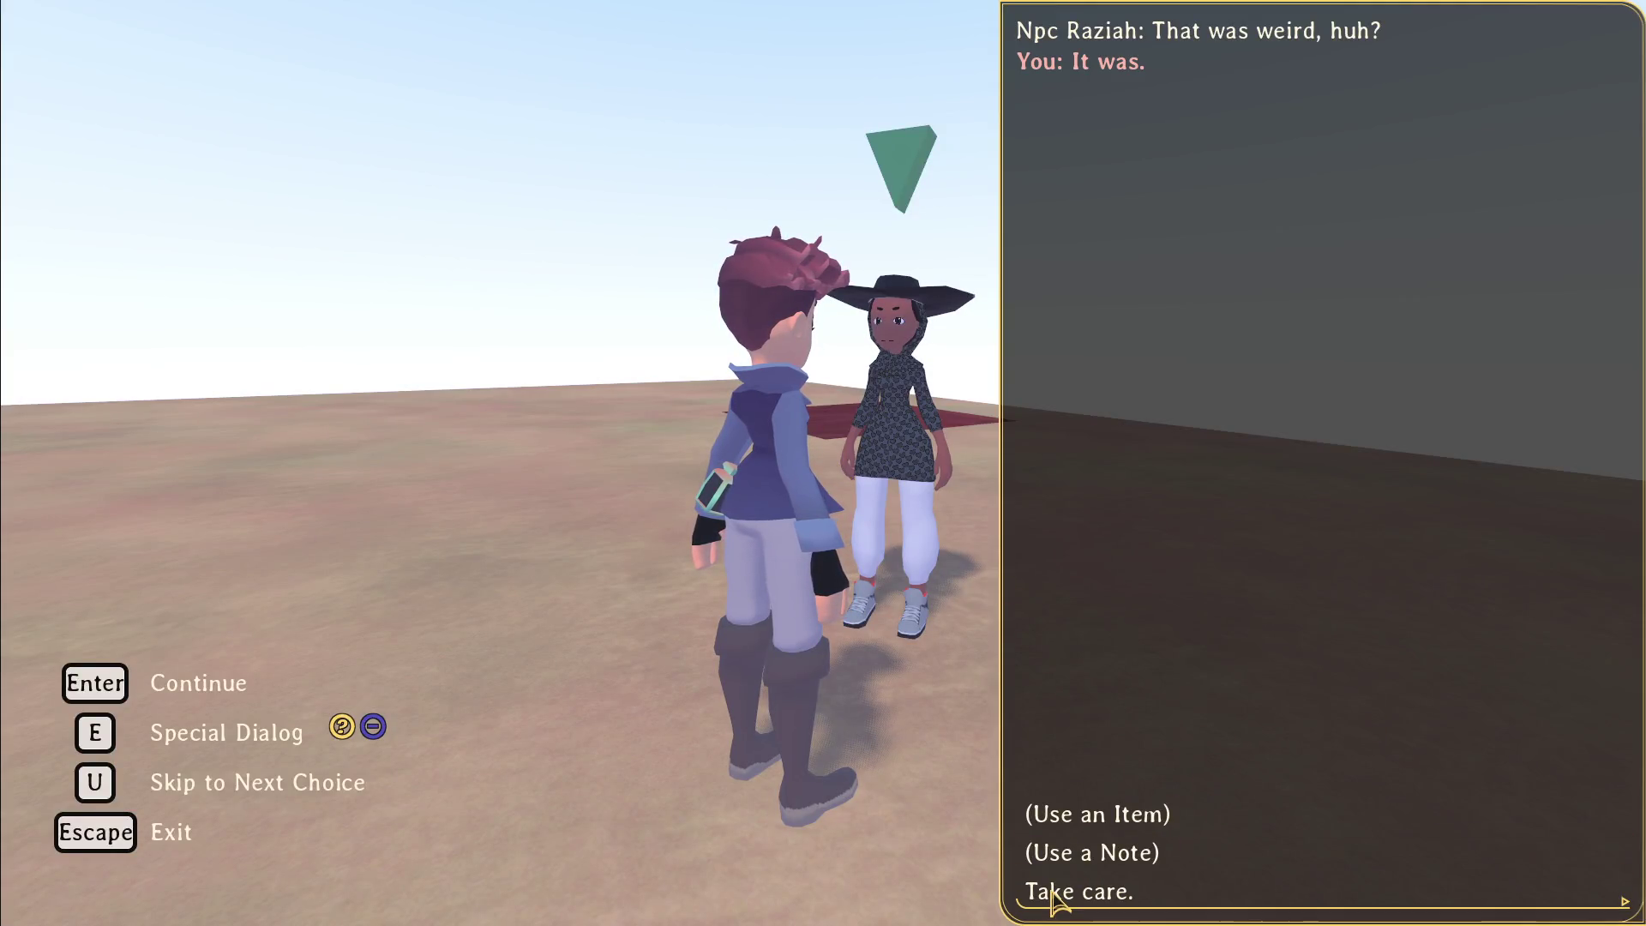
left_click(1094, 892)
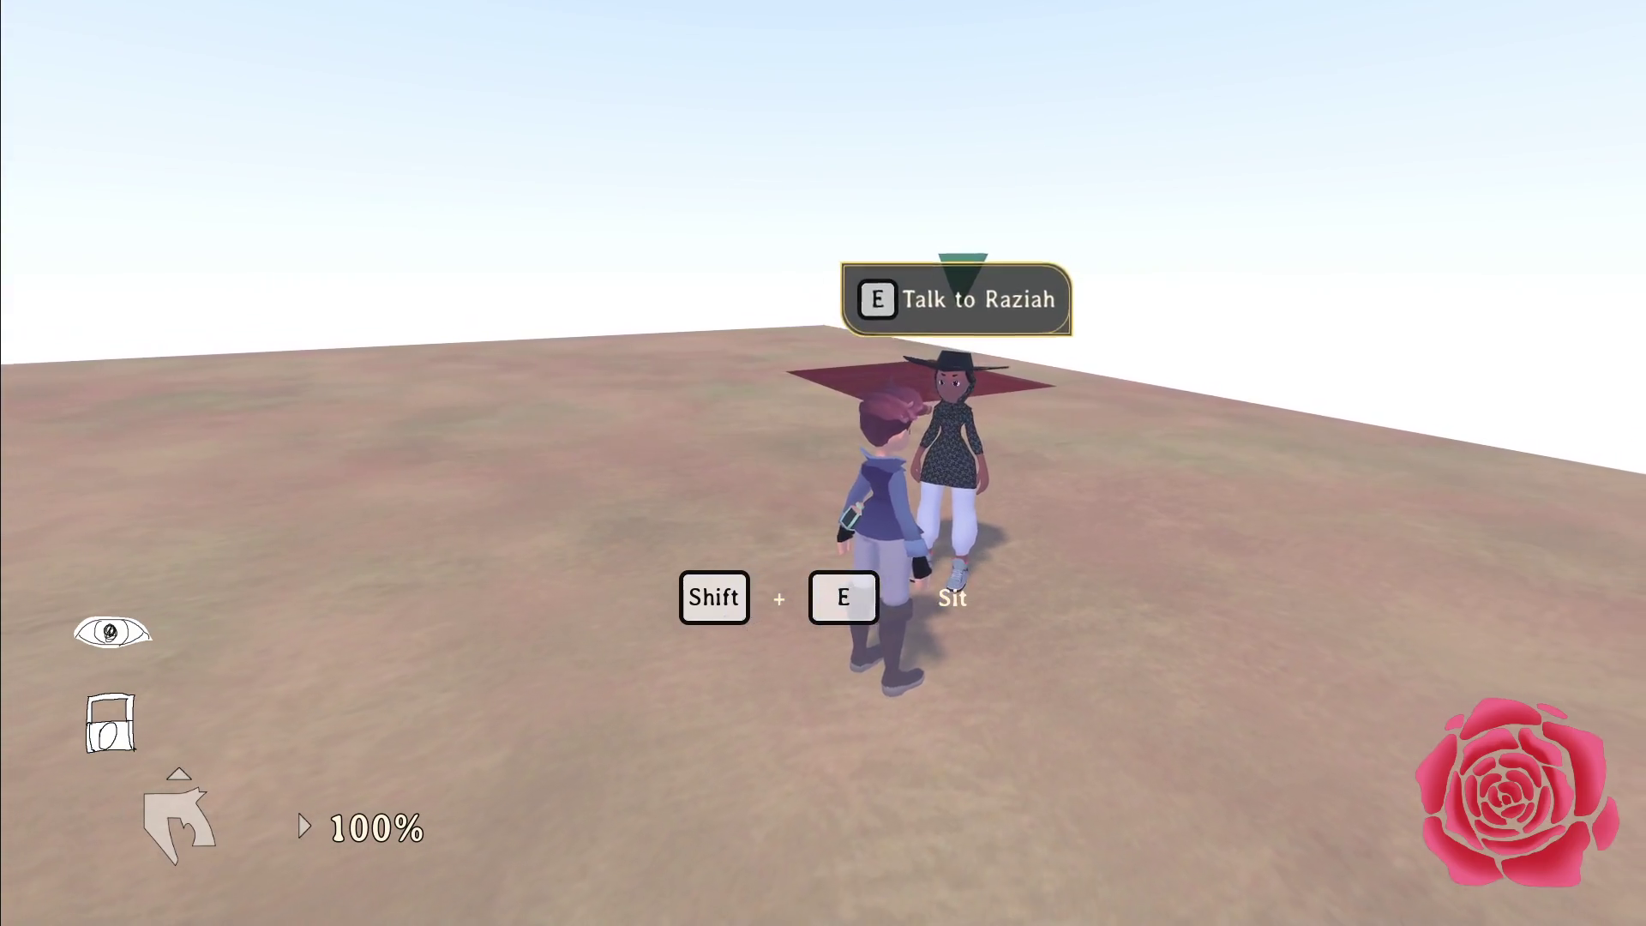
key("w")
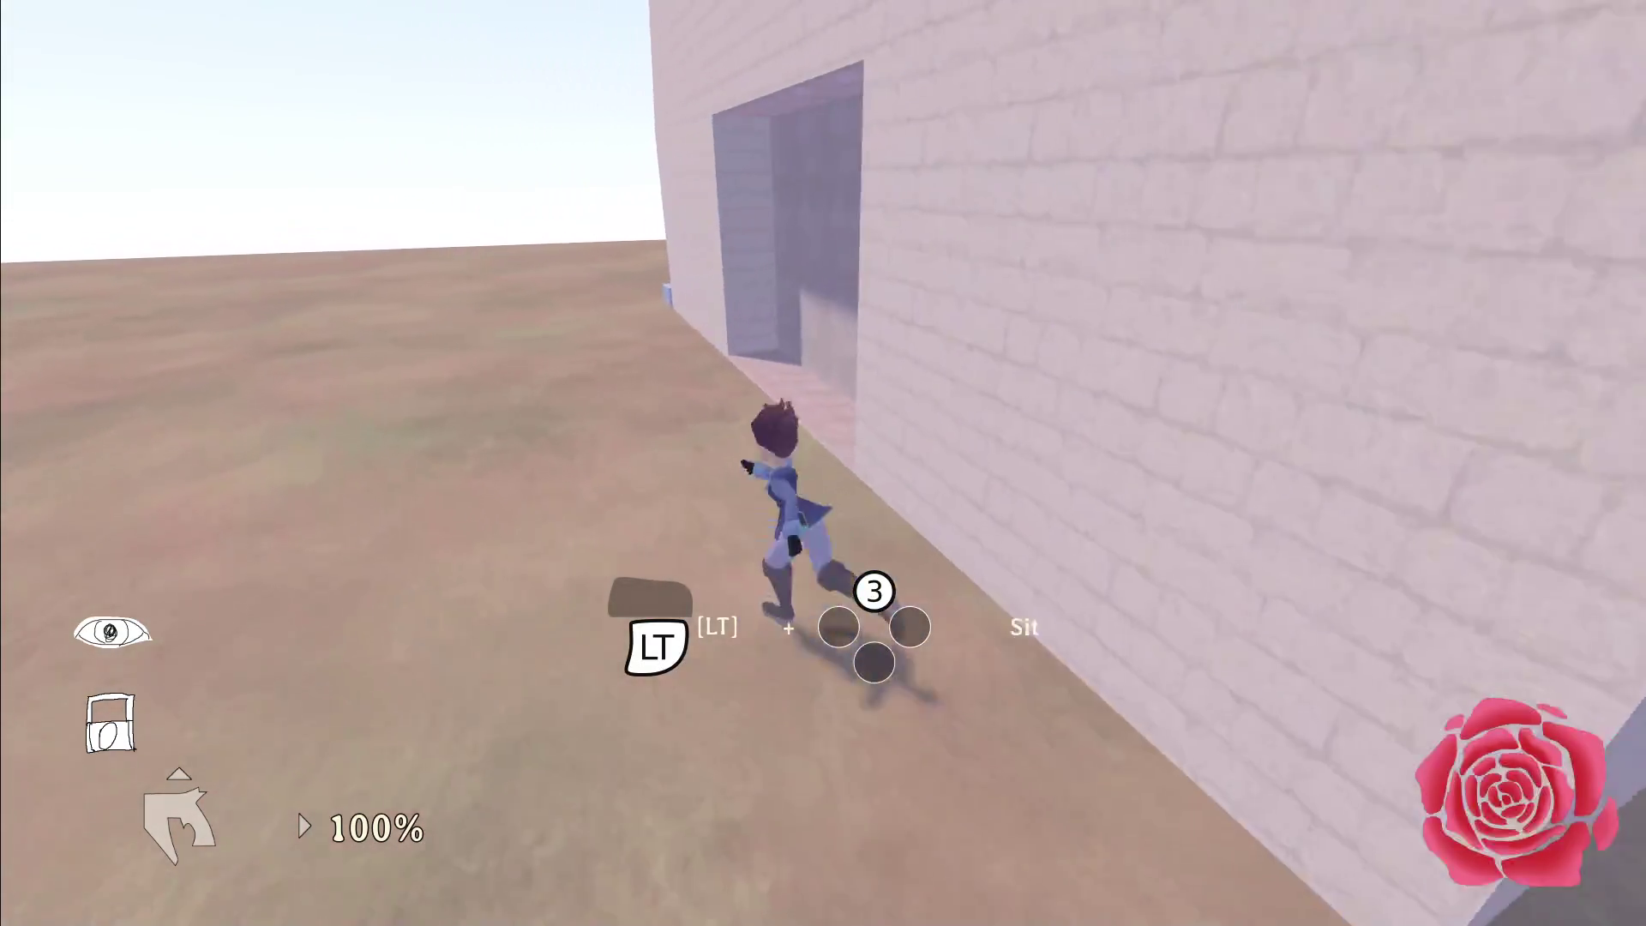
key("w")
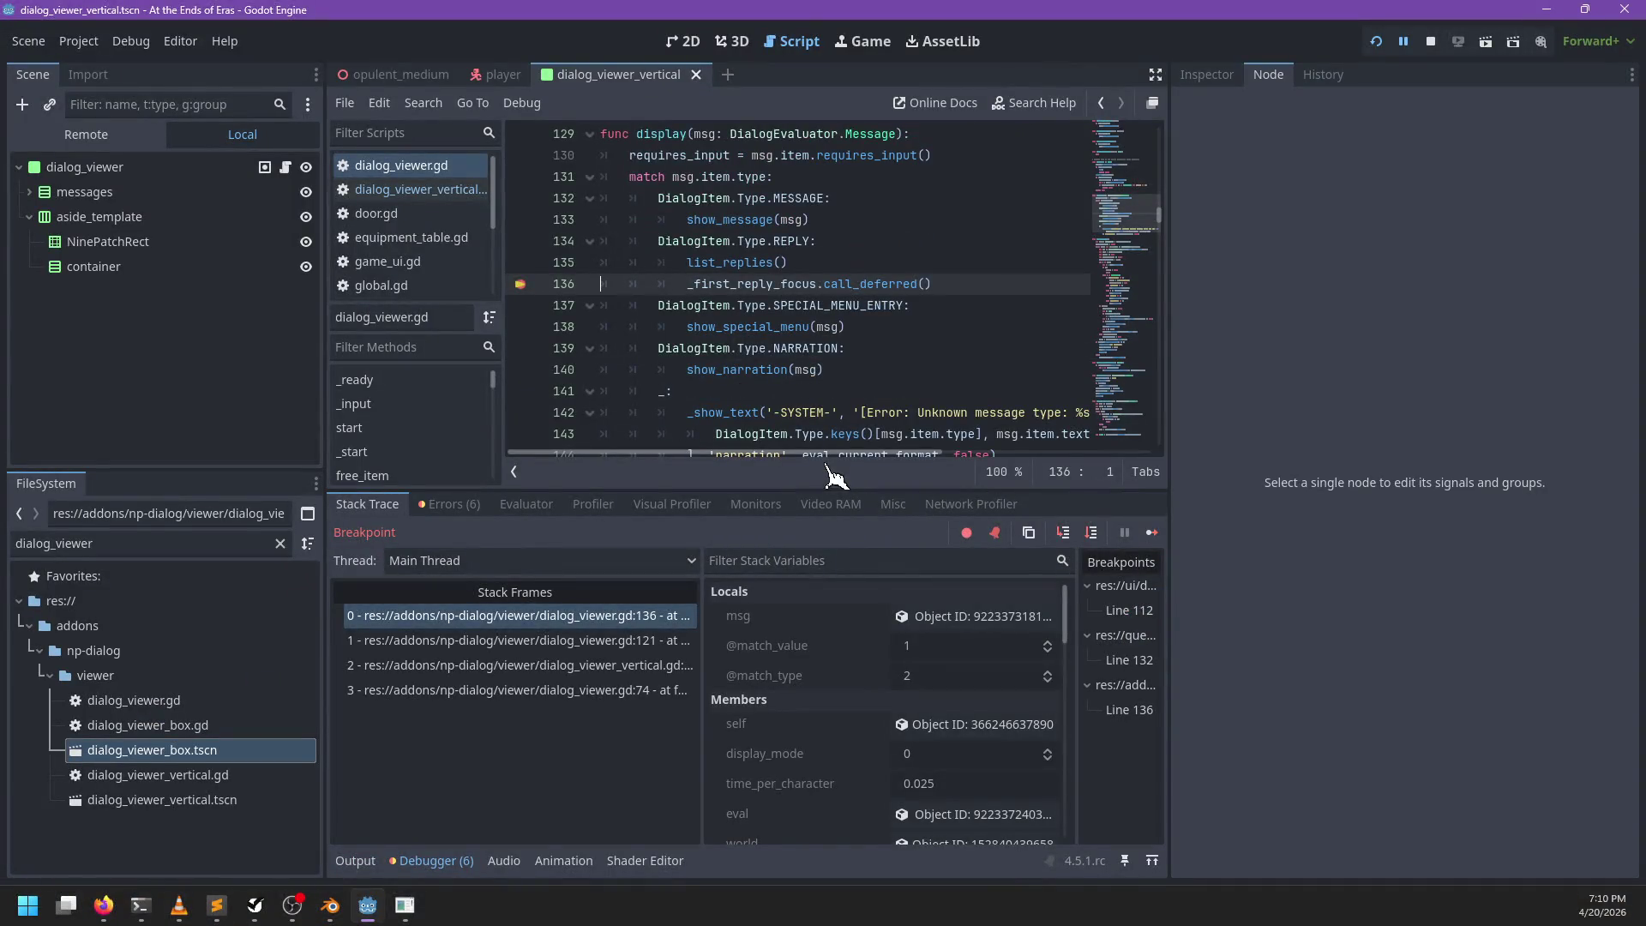
Step: Walk the stack frames: dialog_viewer.gd lines 136 and 121, then the caller in dialog_viewer_vertical.gd
left_click(594, 640)
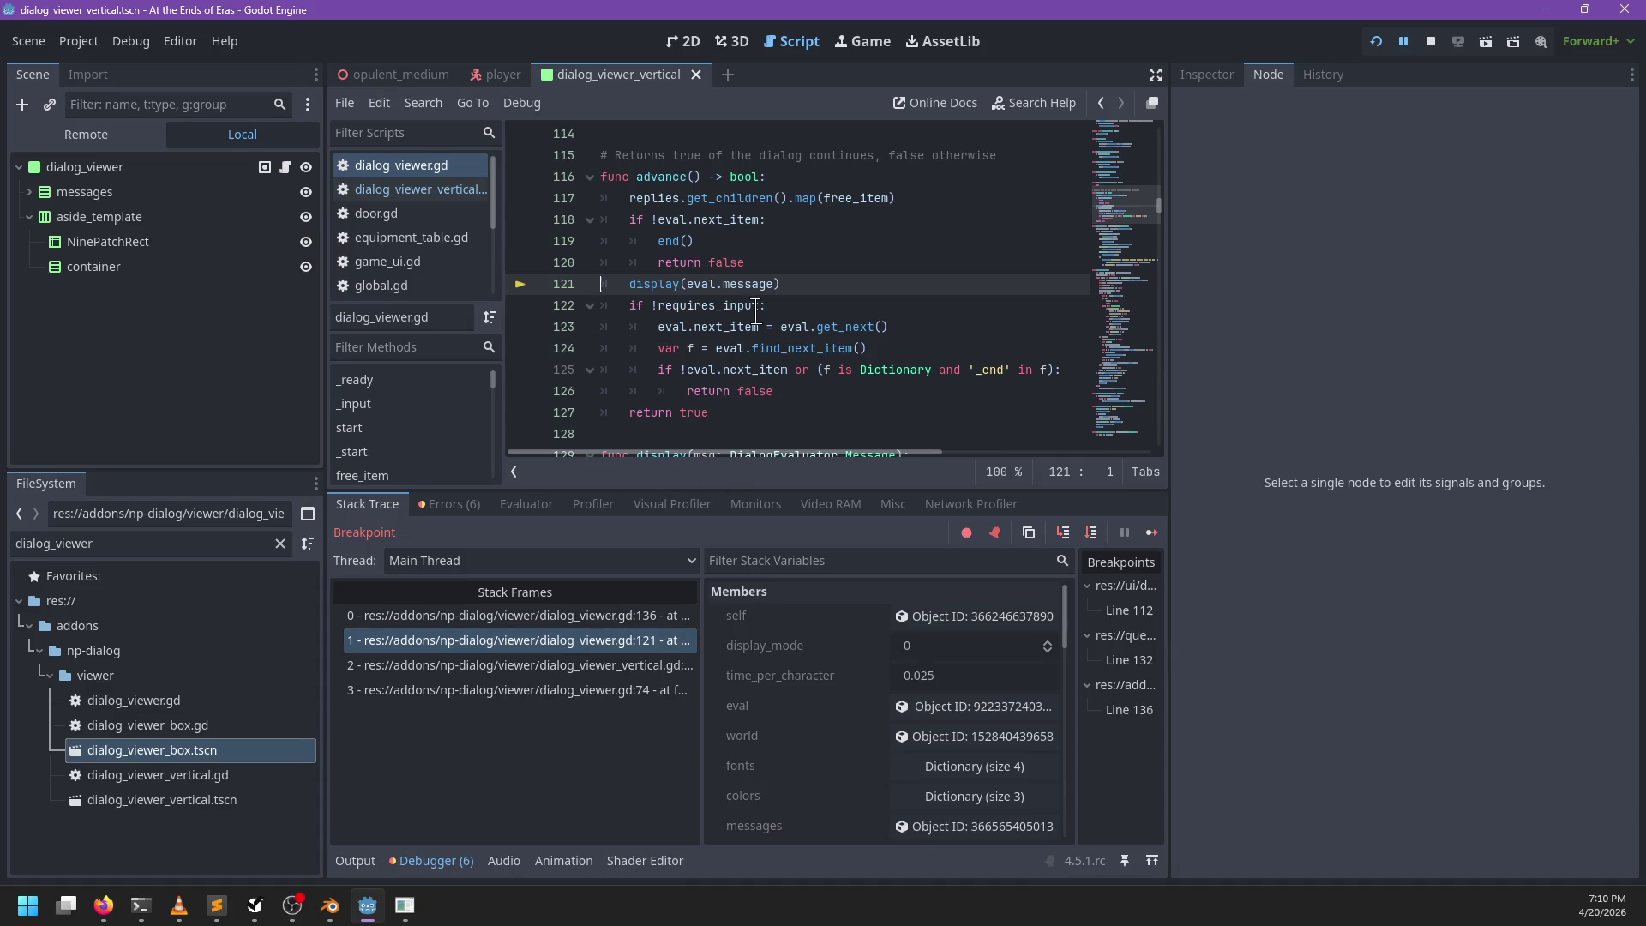
scroll(756, 315, "up", 1)
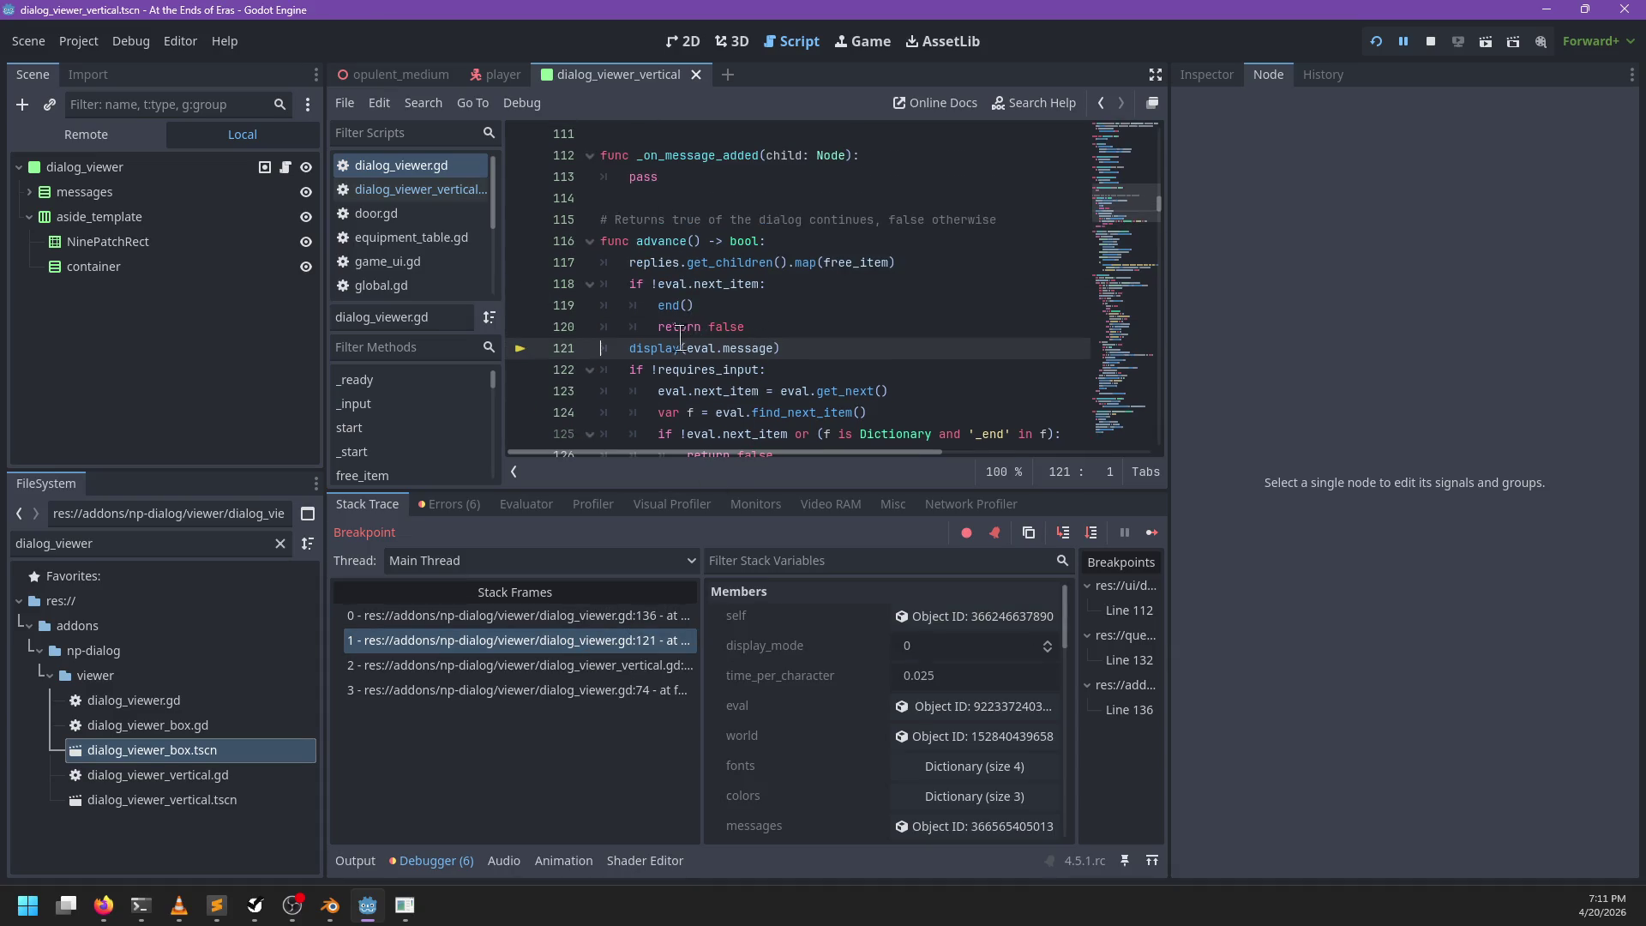
left_click(617, 615)
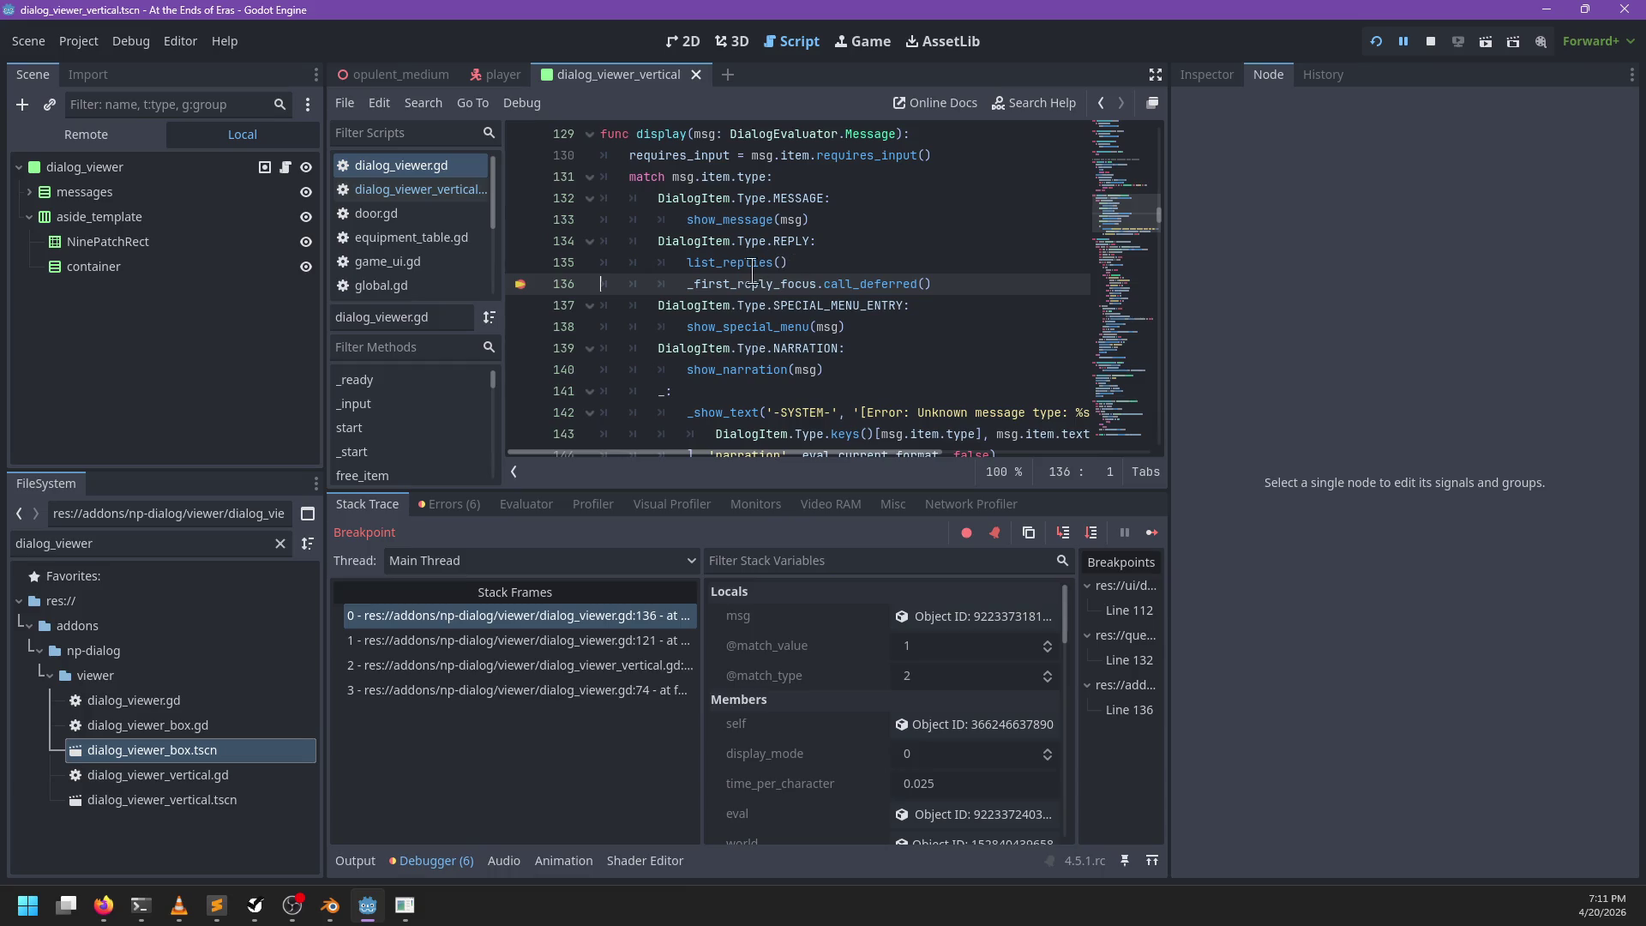
left_click(600, 642)
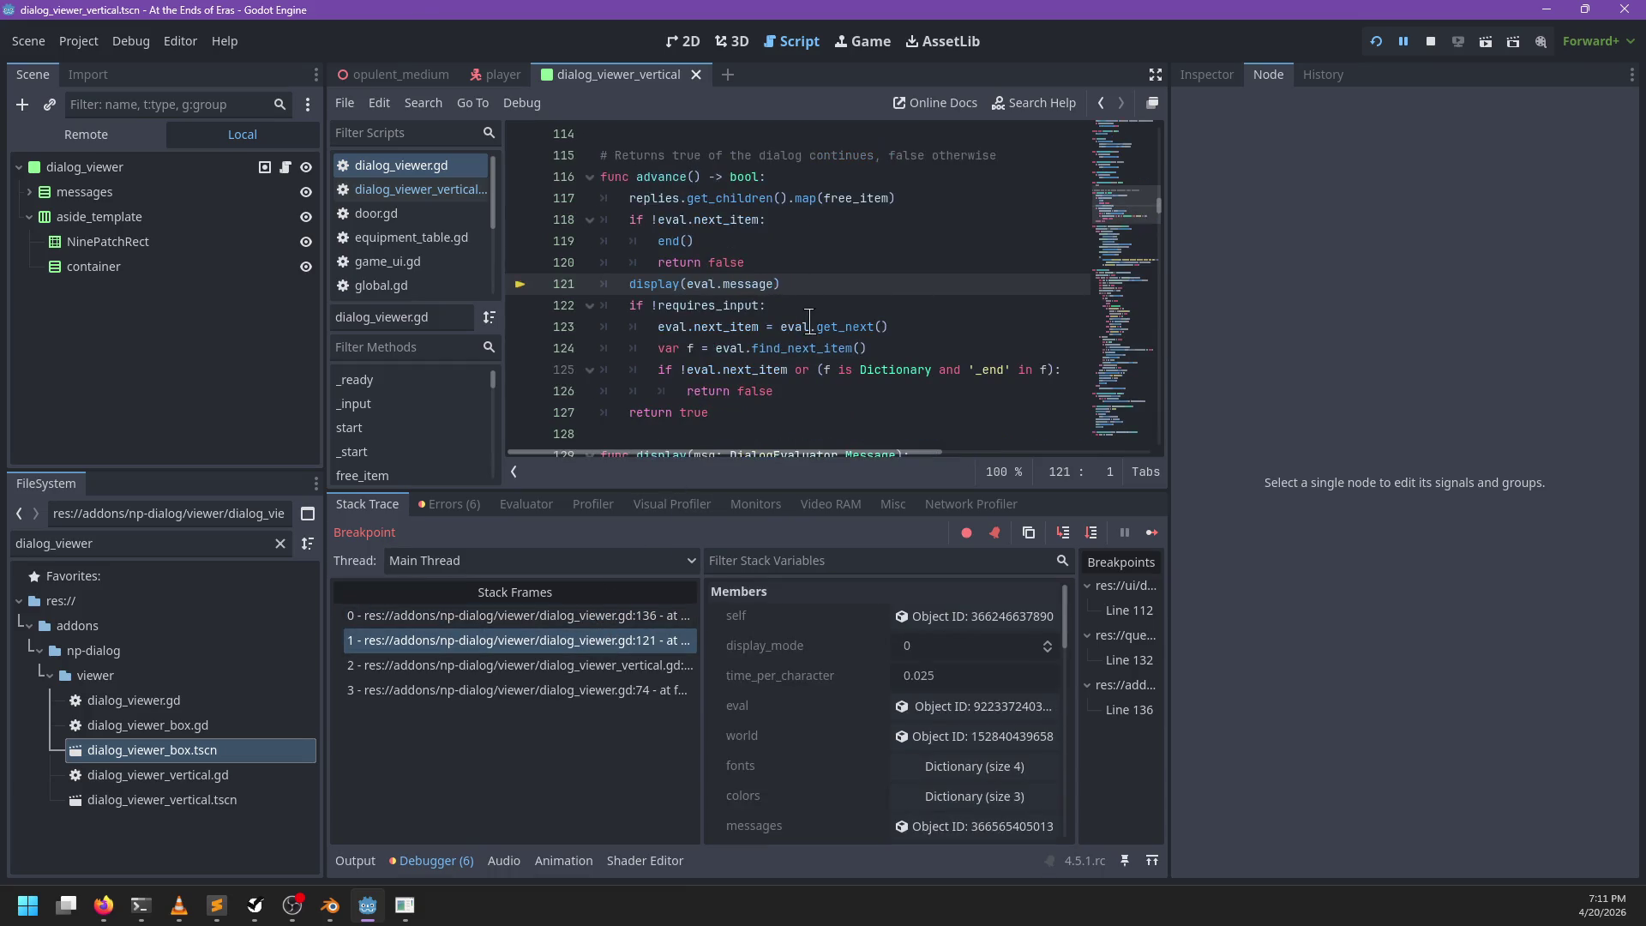
scroll(775, 403, "down", 2)
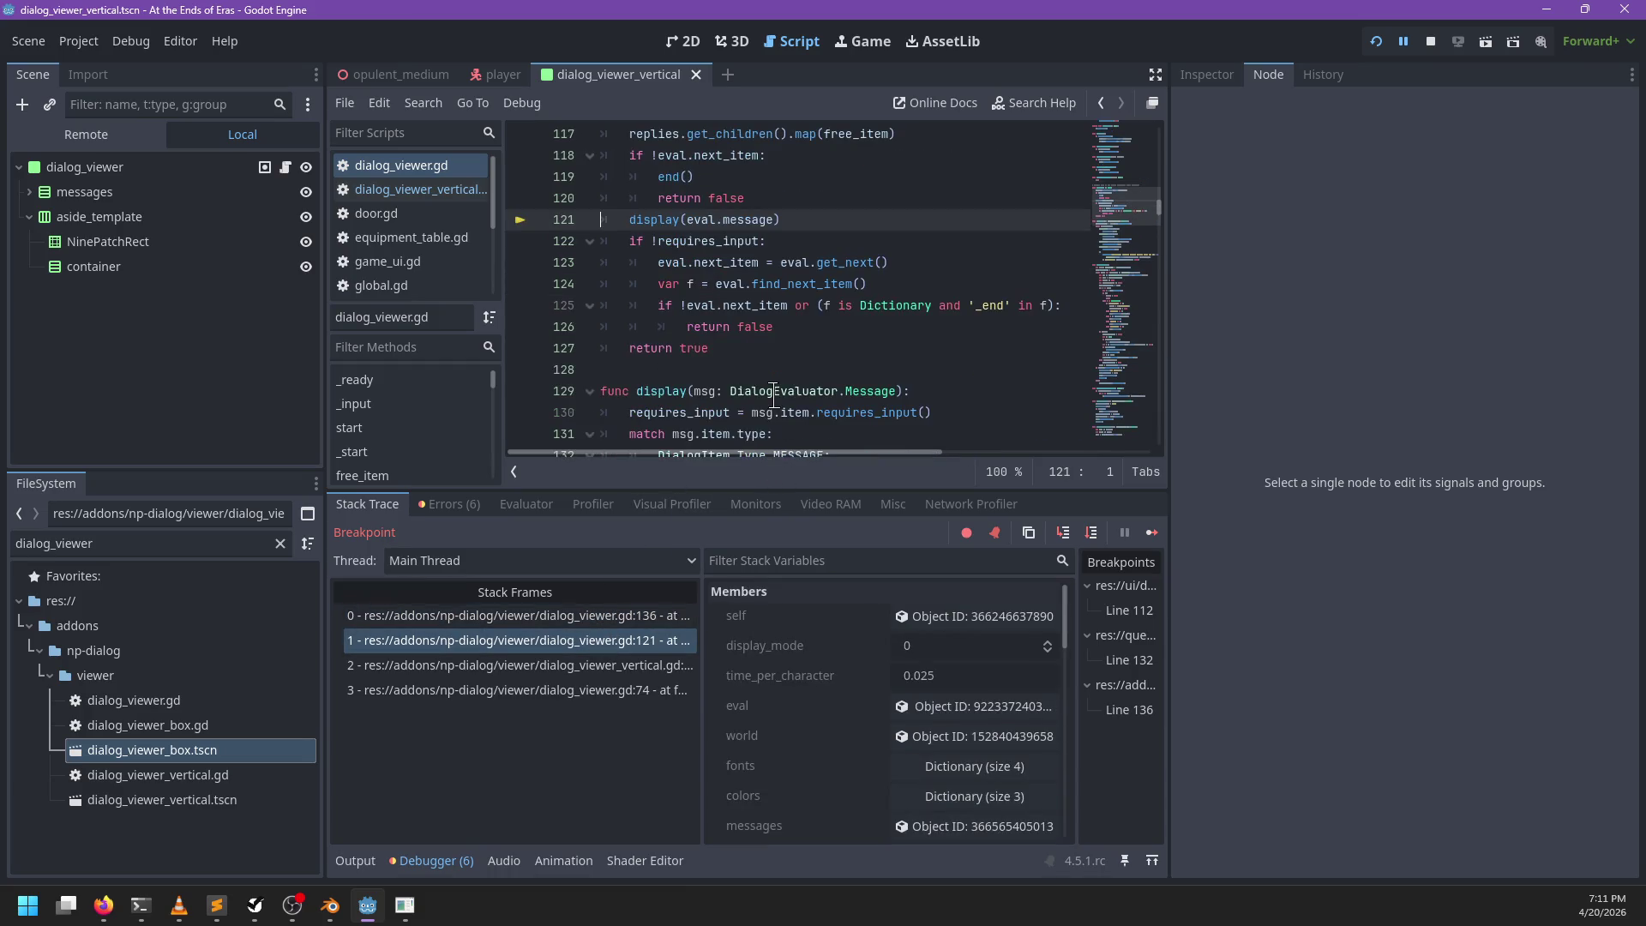
left_click(590, 665)
key("alt+Tab")
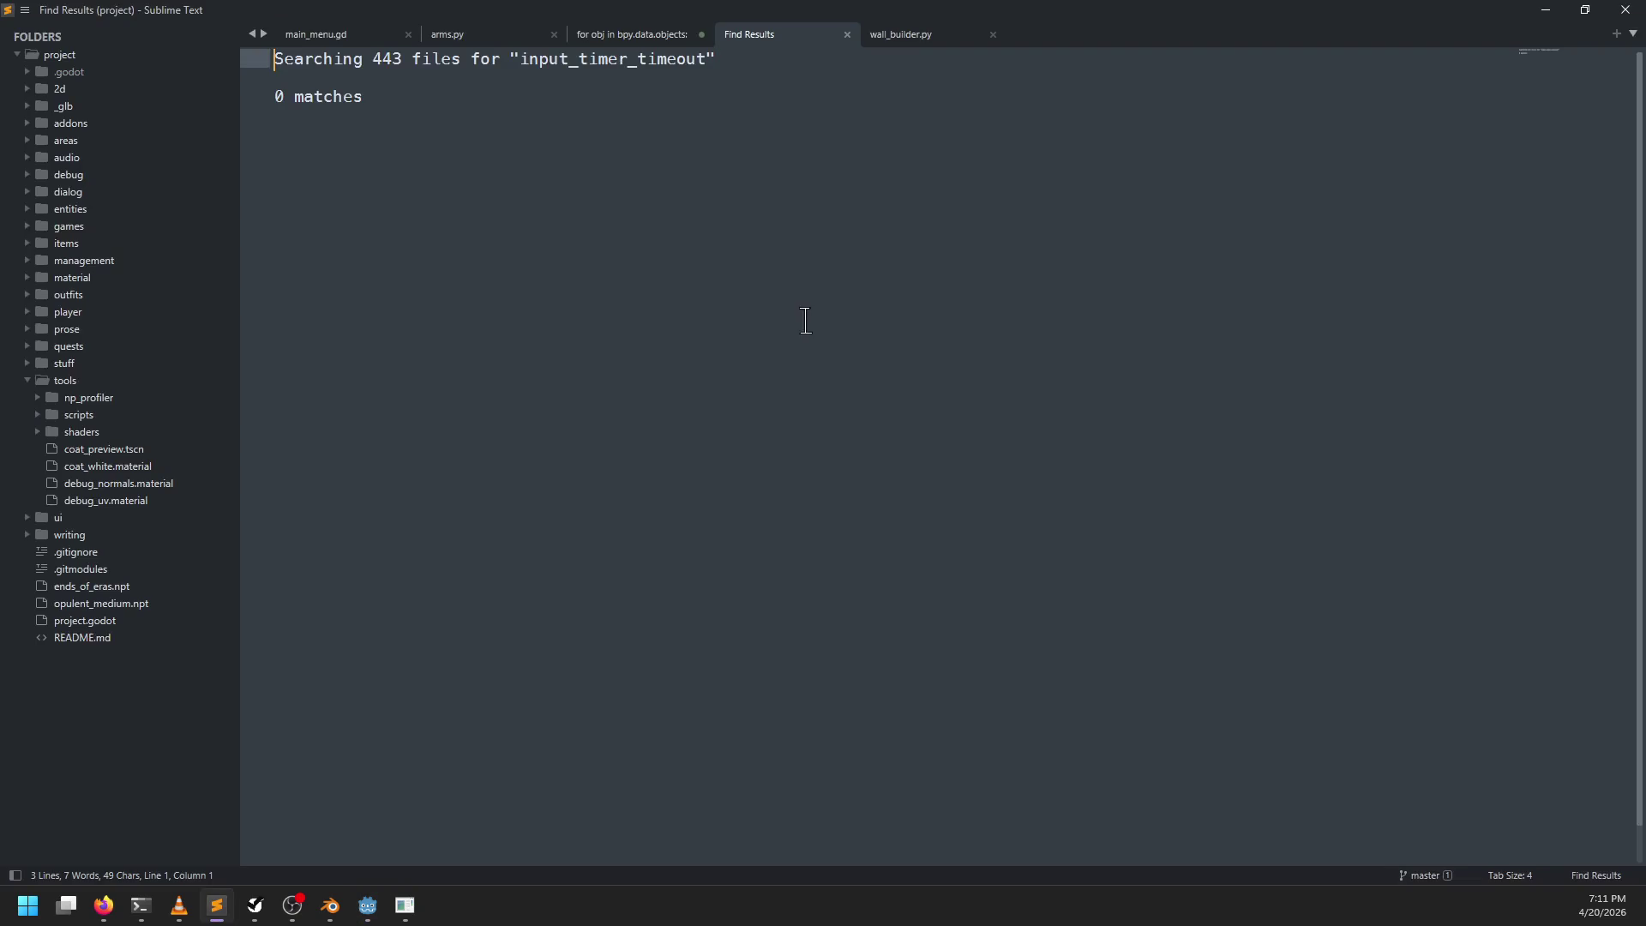
Step: Search the project's .gd files for list_replies and open dialog_viewer.gd at its call
key("ctrl+shift+f")
type("list_replie")
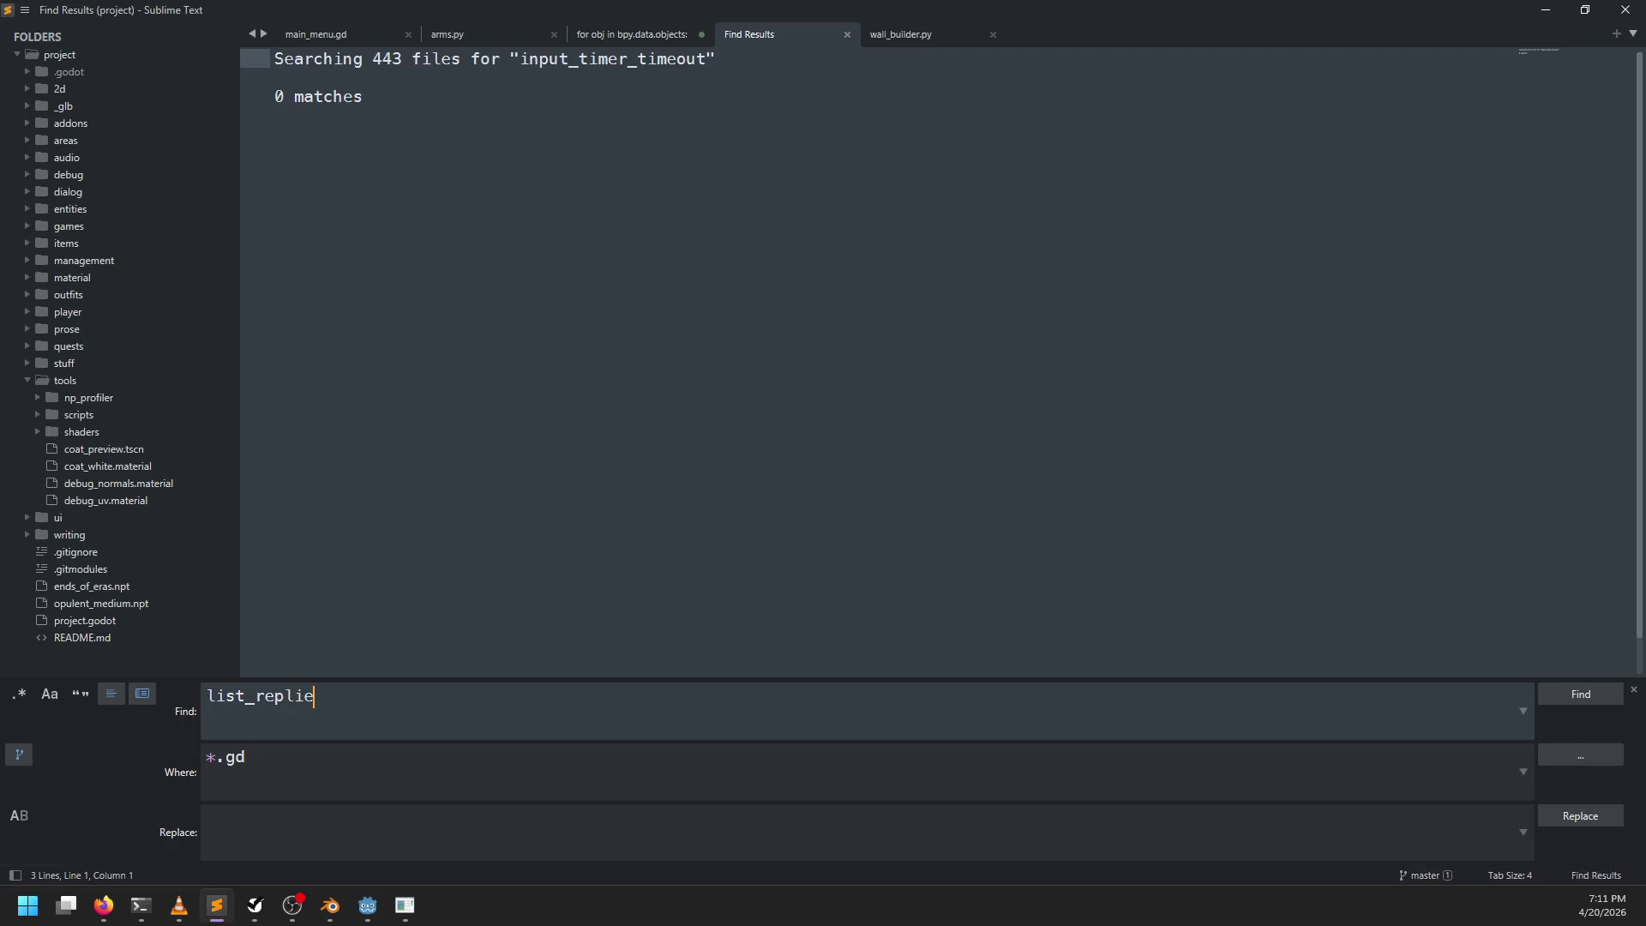
type("s")
key("Return")
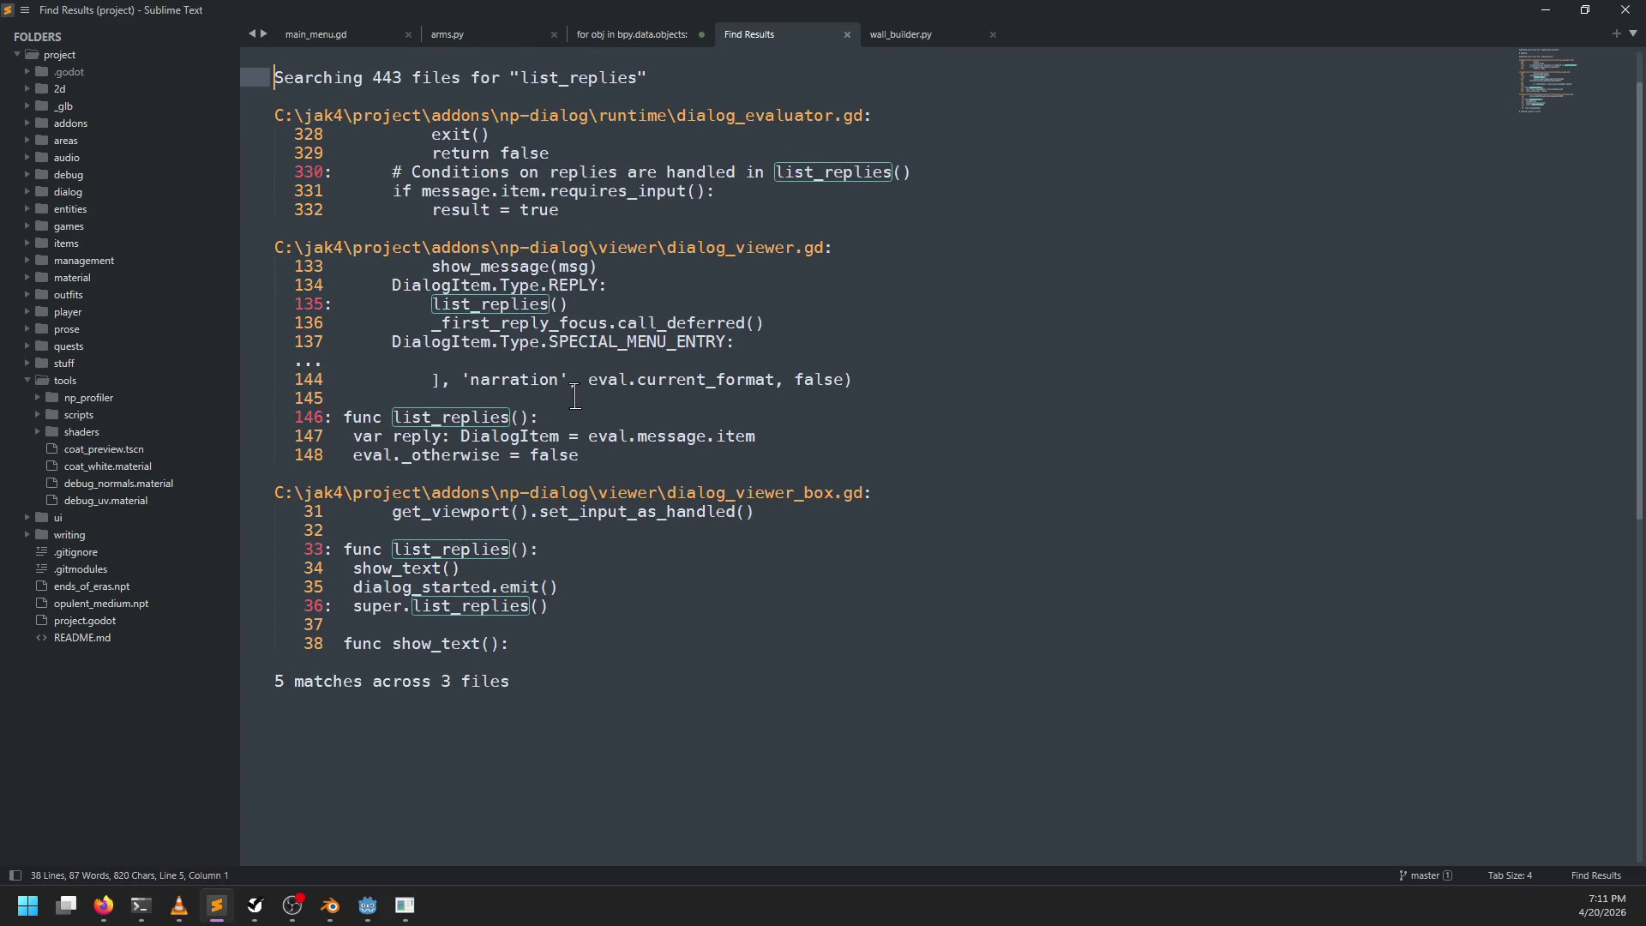
double_click(477, 305)
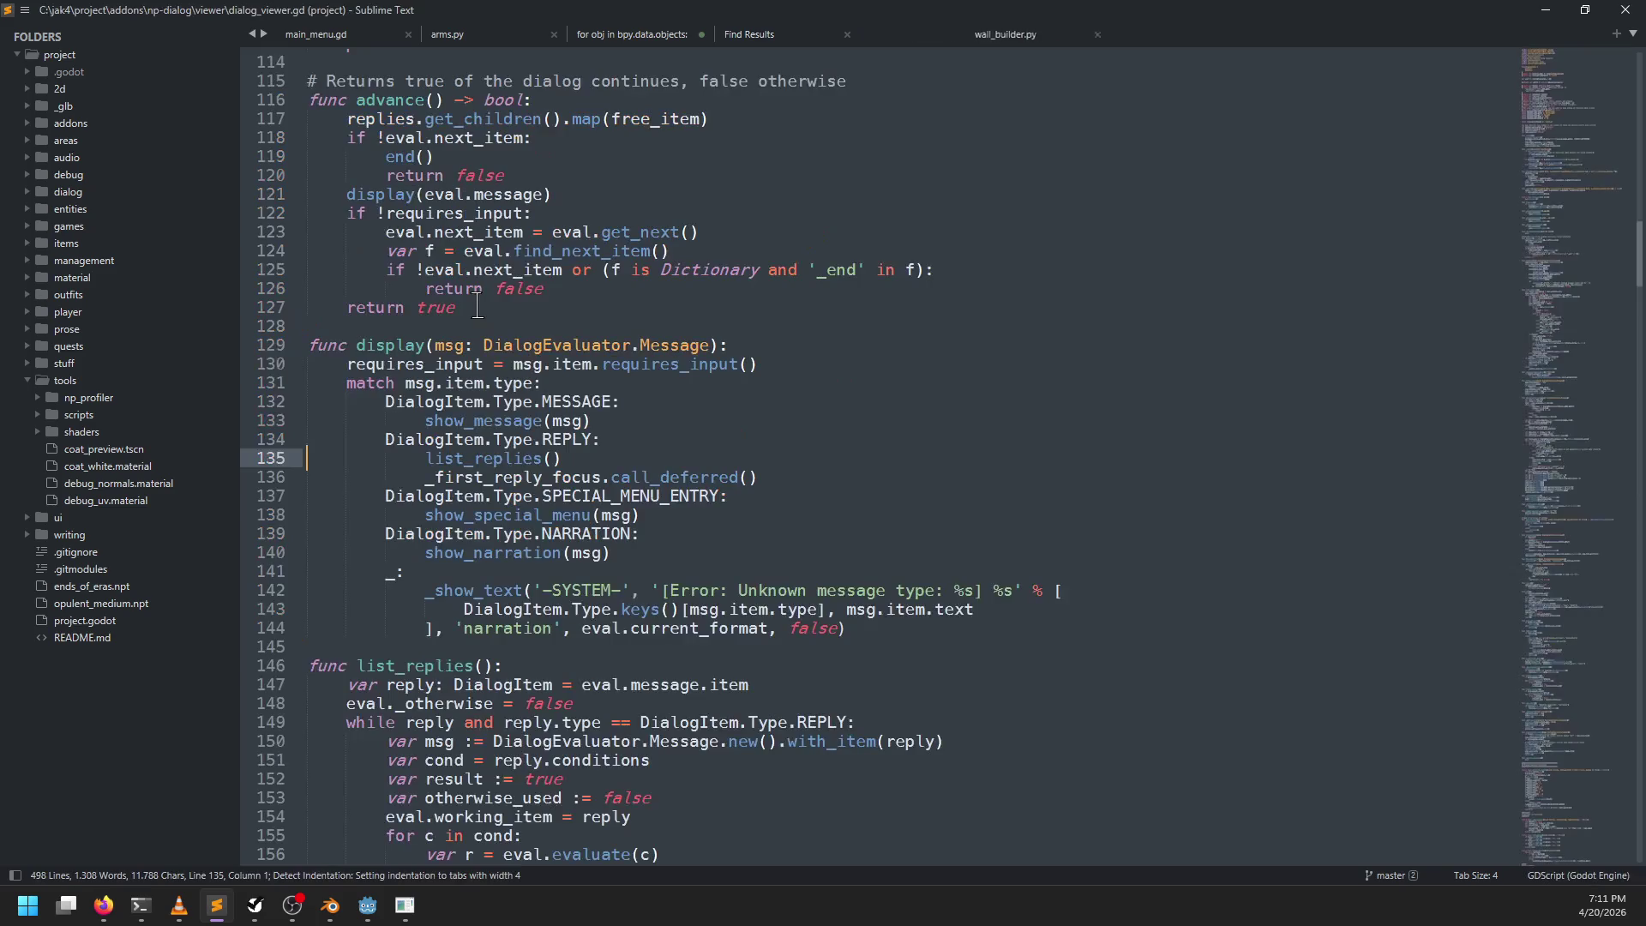
left_click(799, 36)
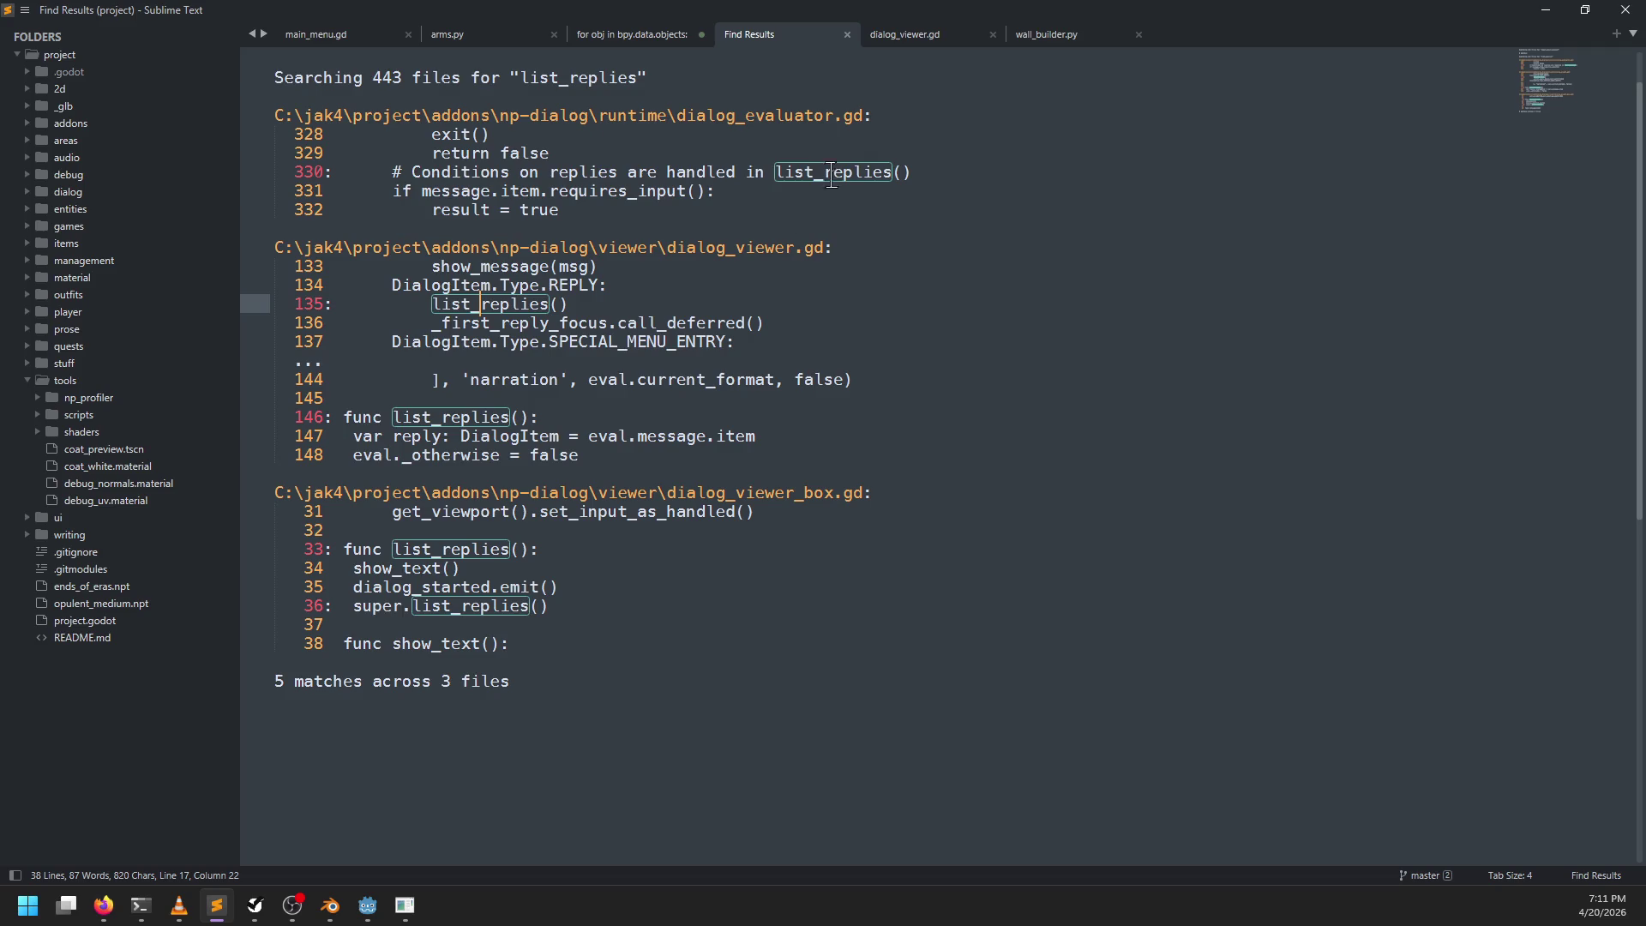
Step: Open dialog_viewer_box.gd at its list_replies override on line 33
double_click(453, 552)
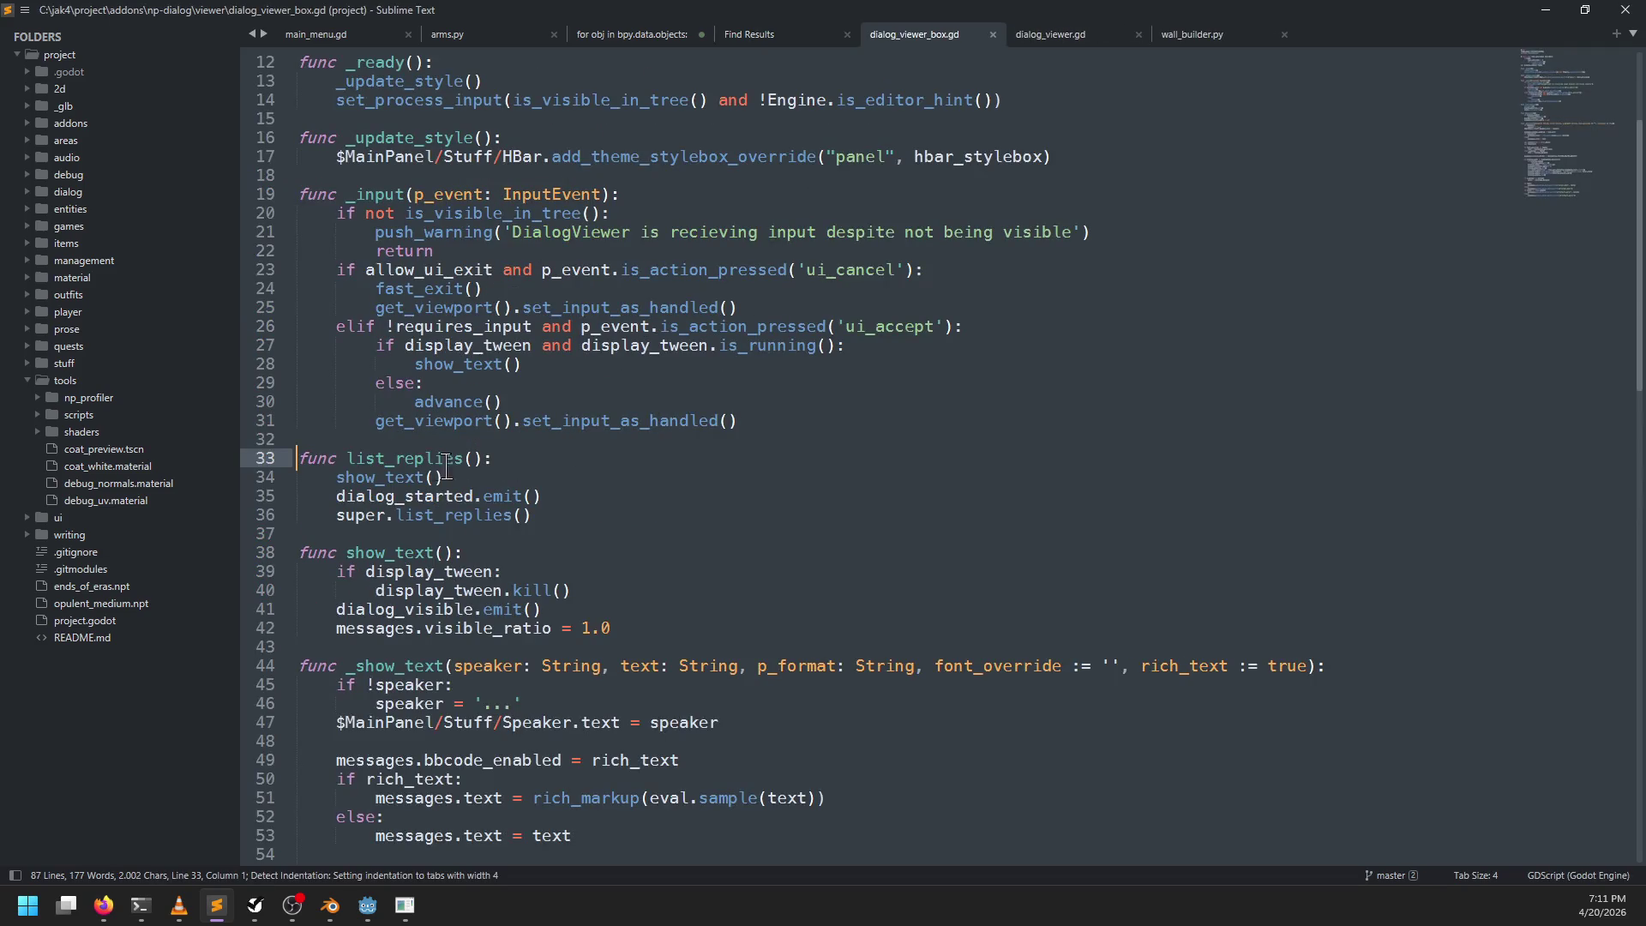
double_click(424, 462)
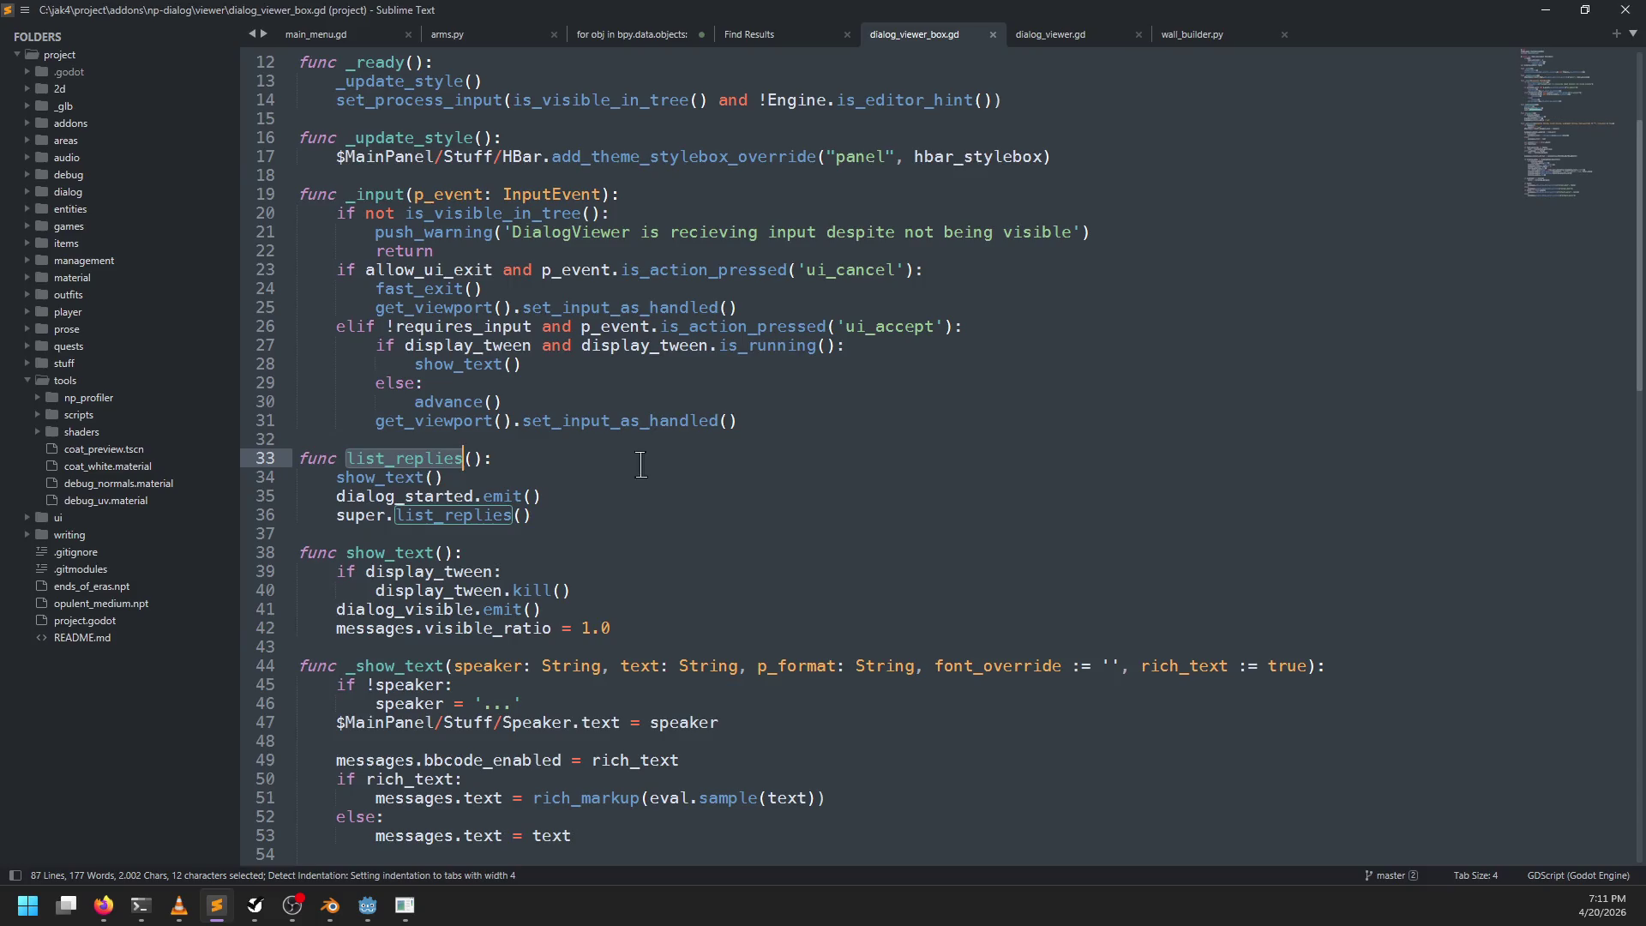
key("ctrl+f")
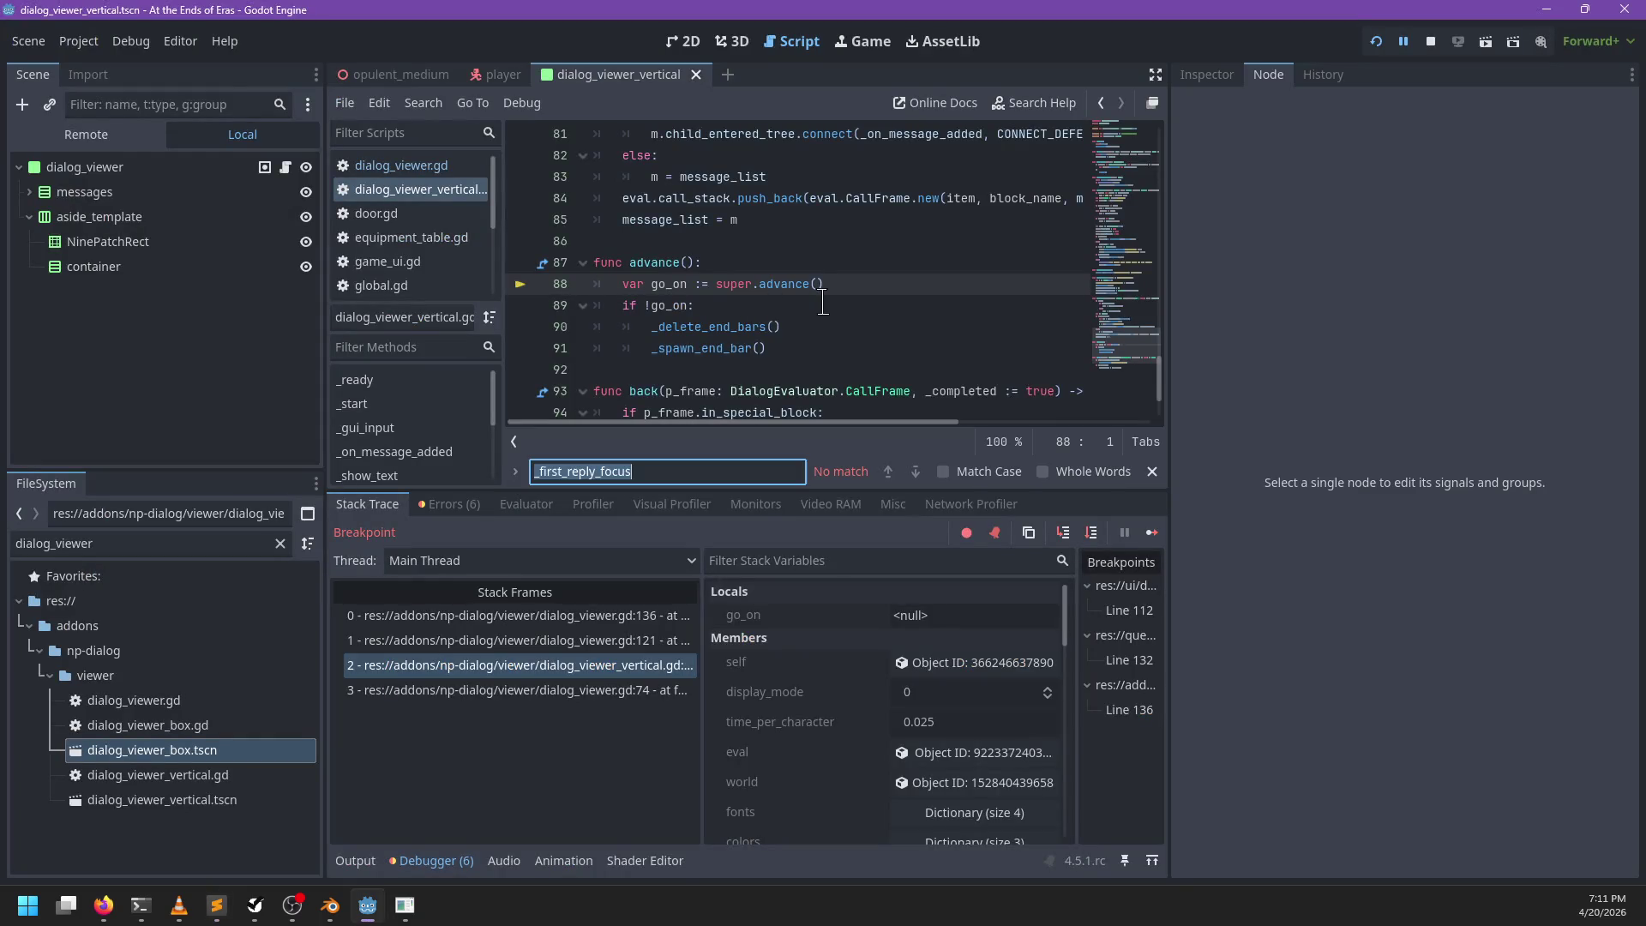
Step: Set a breakpoint at line 147 inside list_replies in dialog_viewer.gd
type("message")
key("Escape")
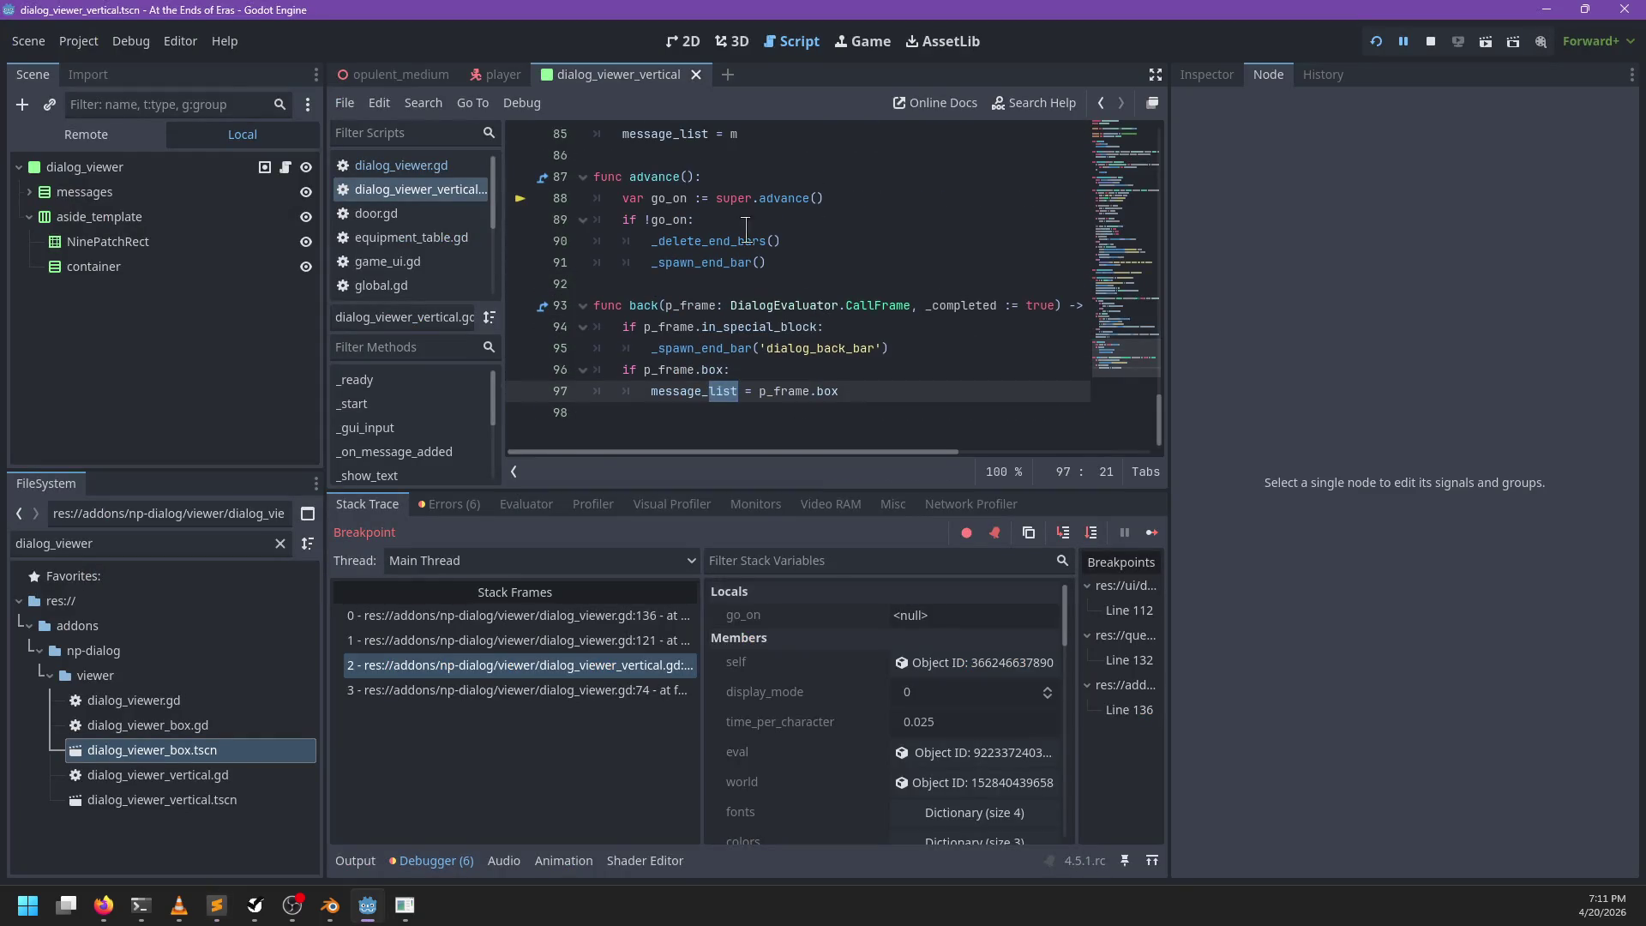
left_click(420, 167)
key("ctrl+f")
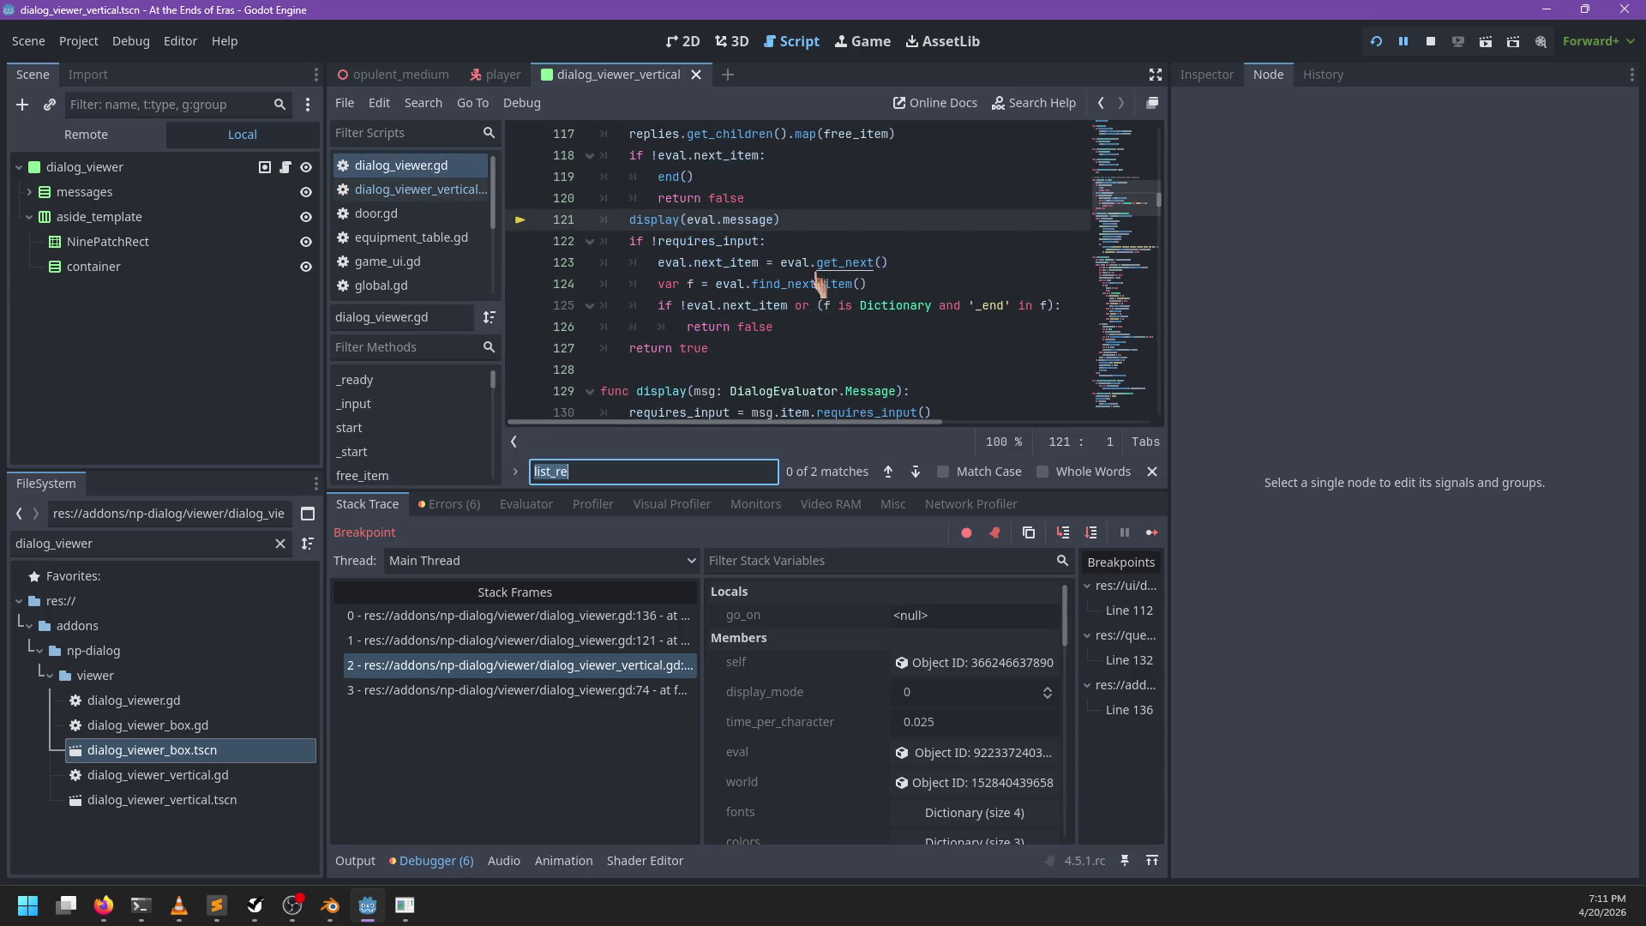
type("li")
key("Escape")
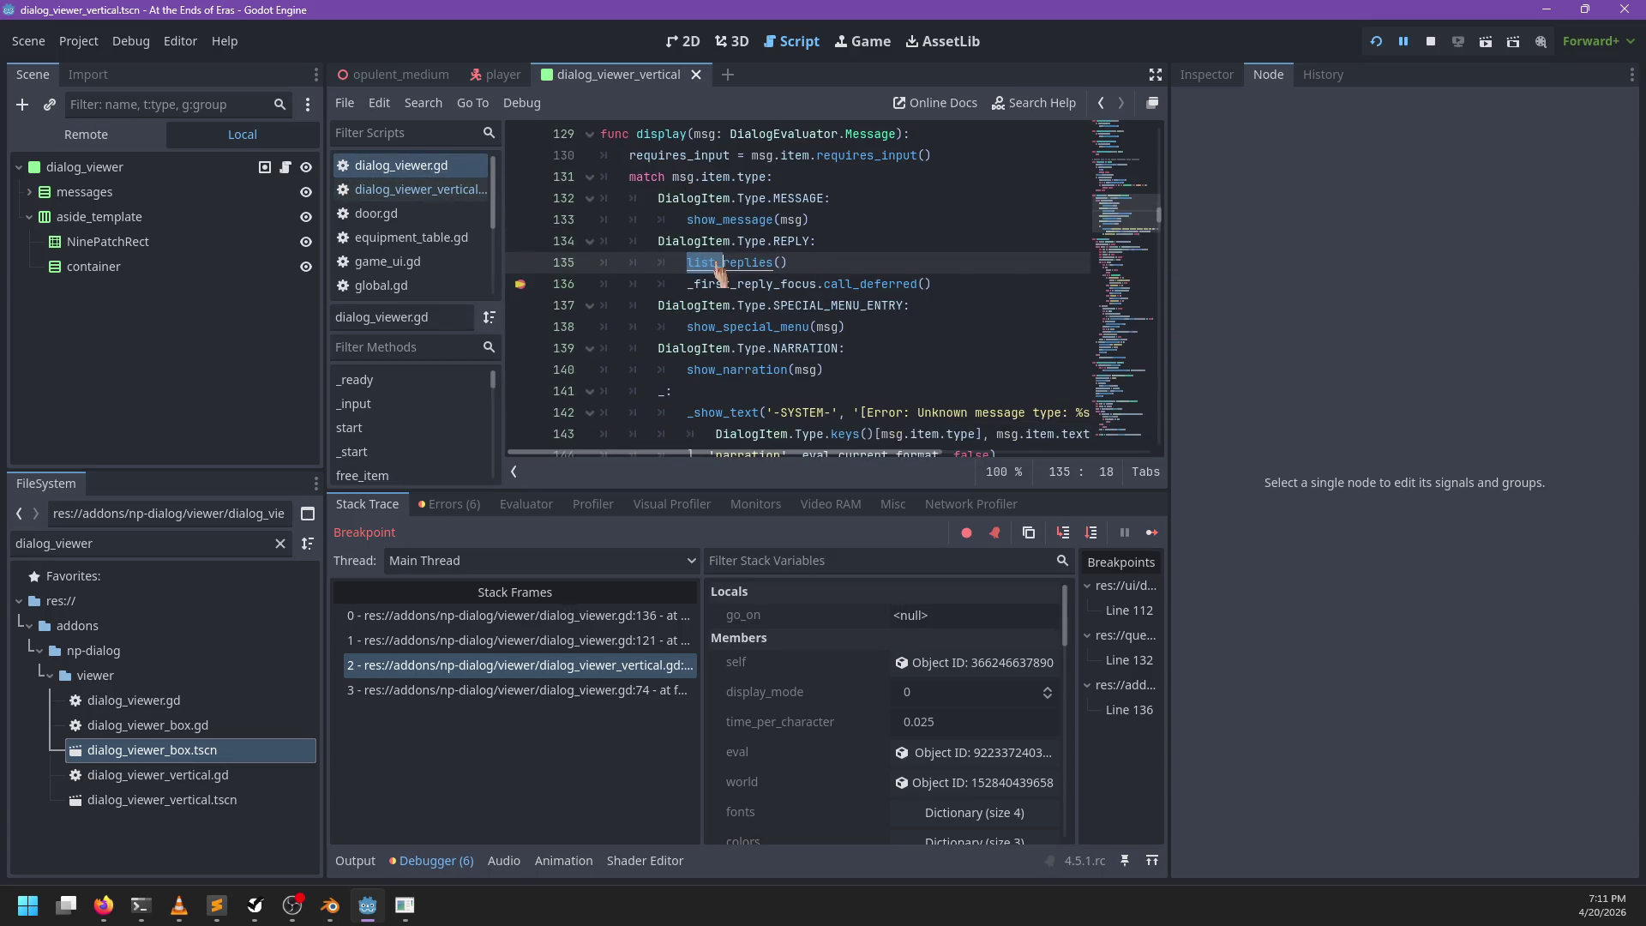
left_click(720, 262, "ctrl")
left_click(521, 307)
left_click(829, 295)
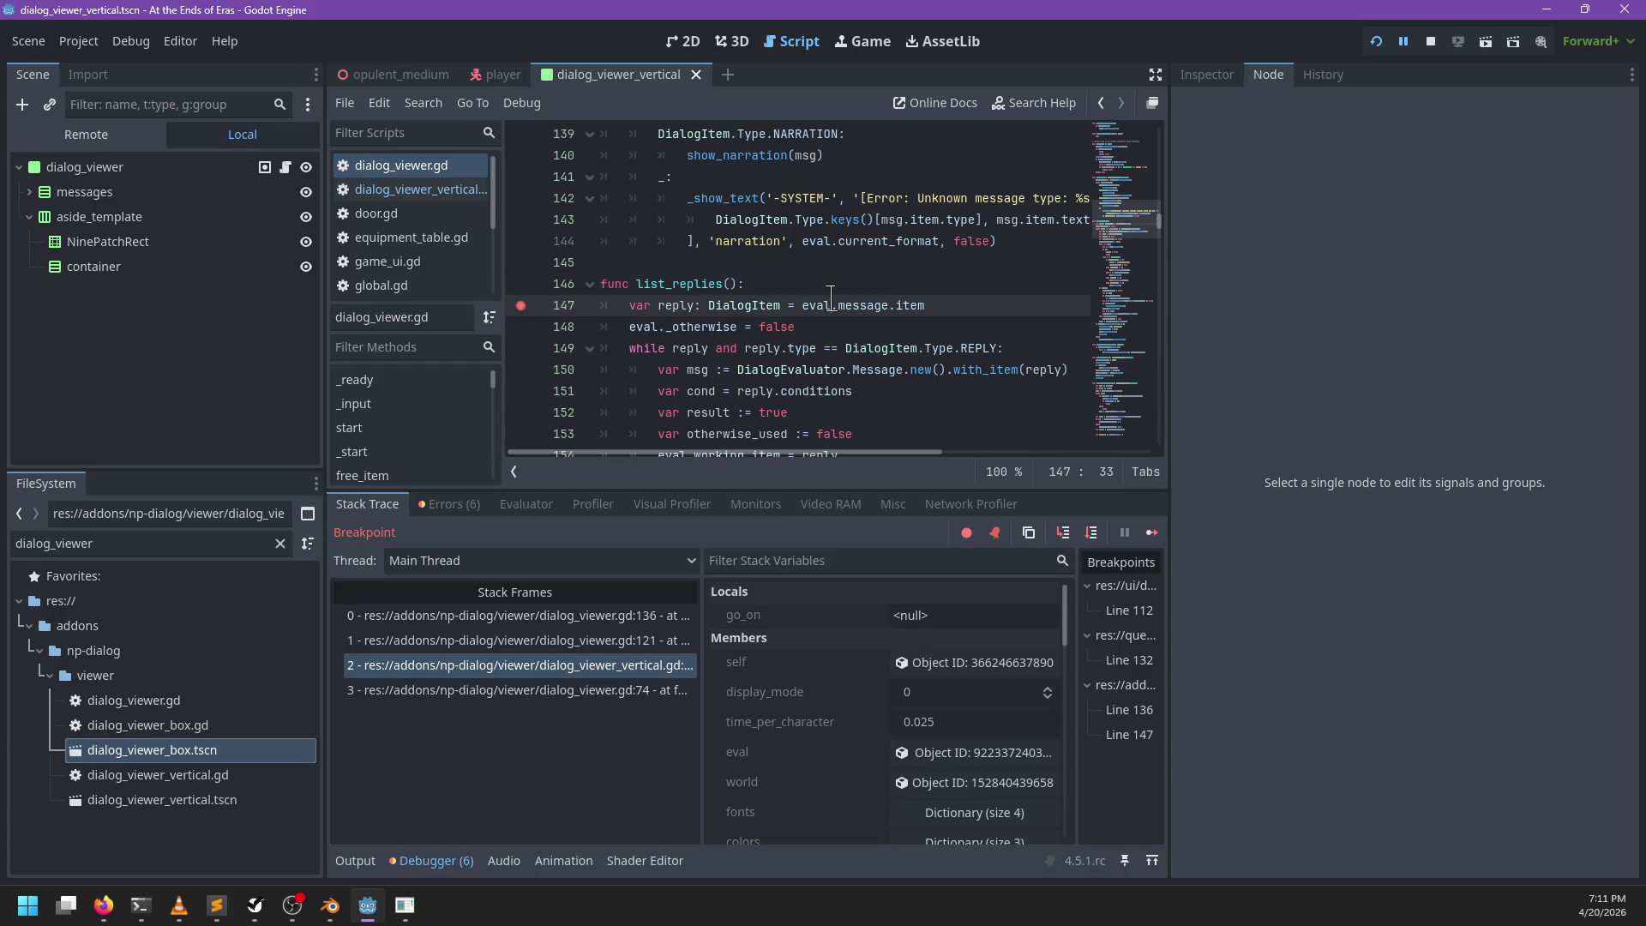
Step: Resume the game, leave the scientist's conversation and walk over to talk to Raziah
key("F12")
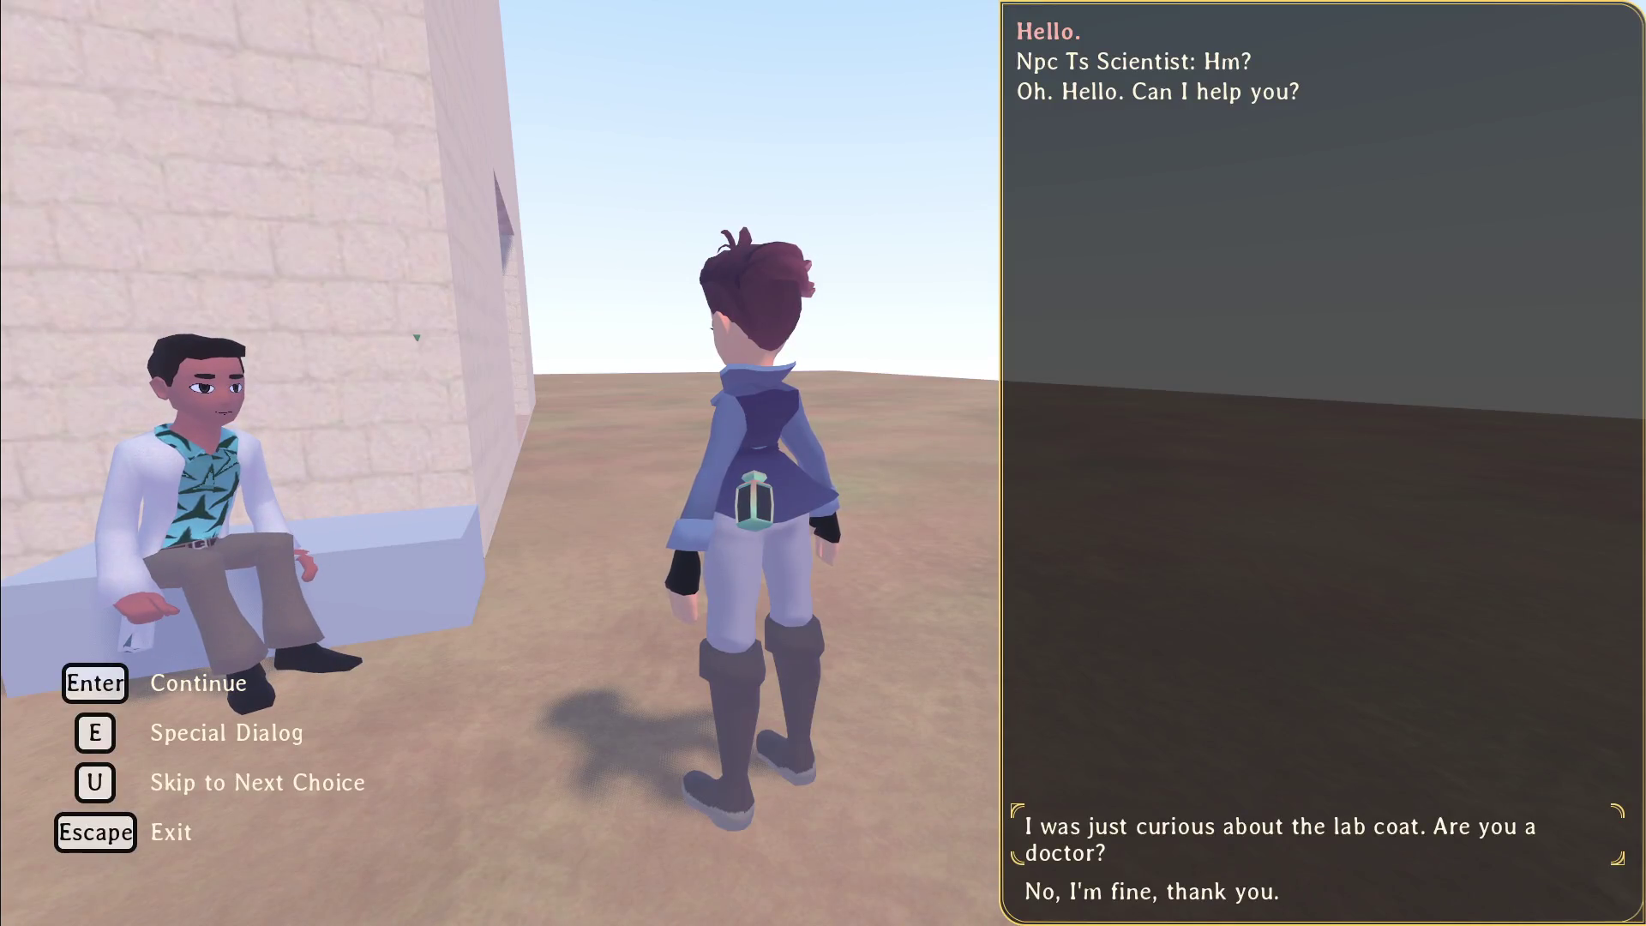
key("Escape")
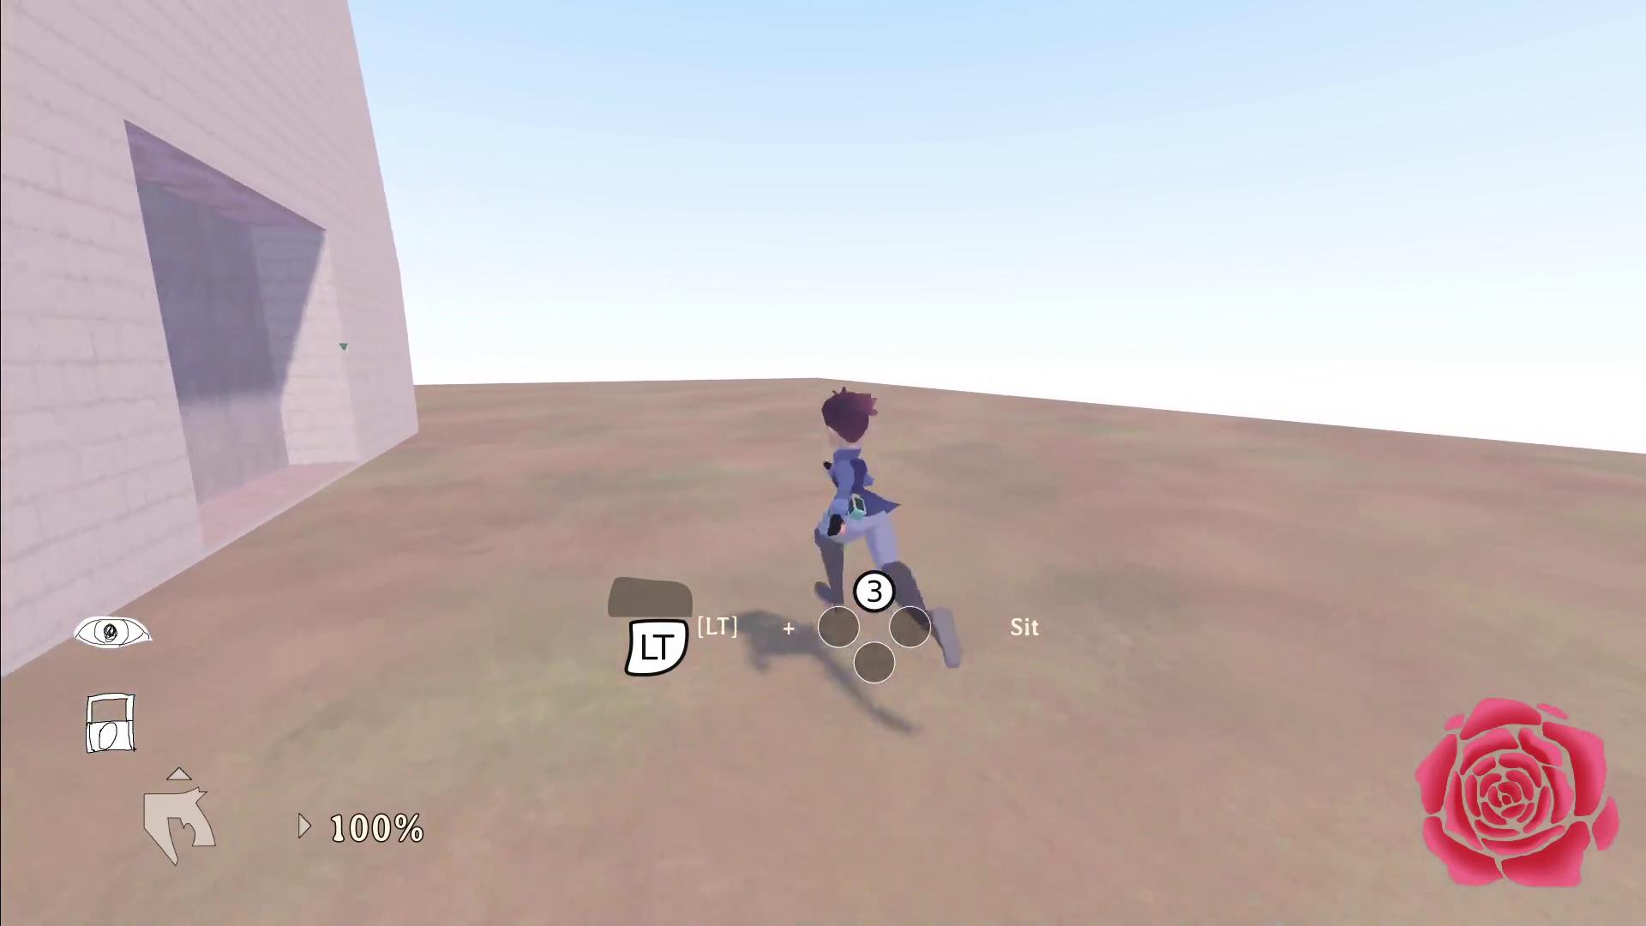
key("w")
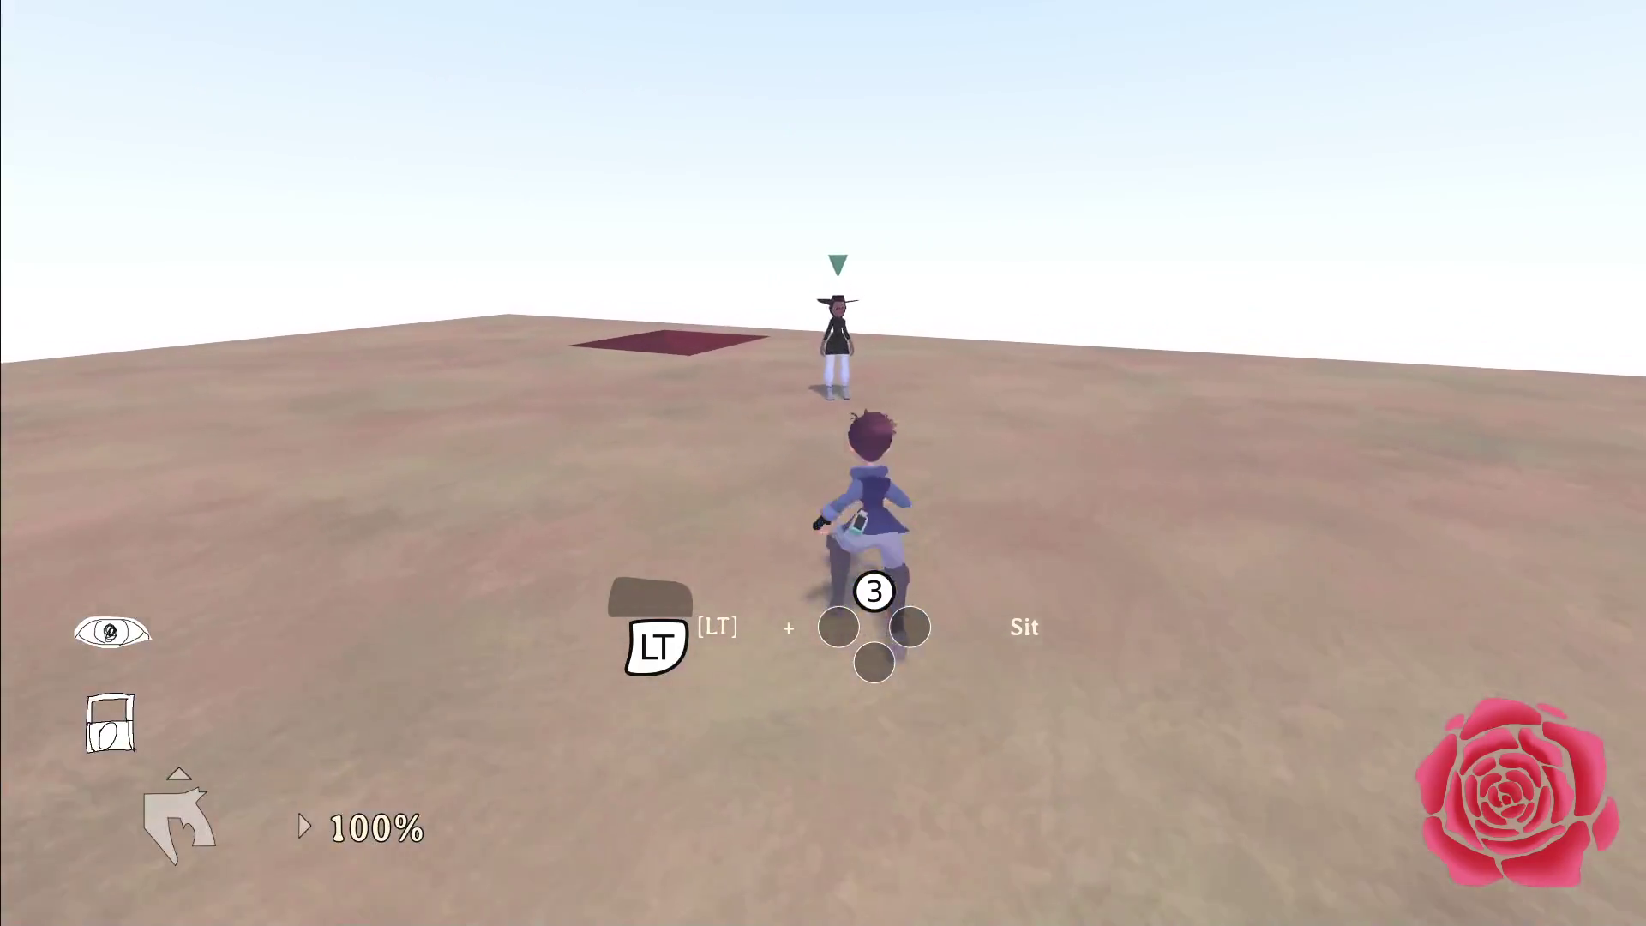
key("e")
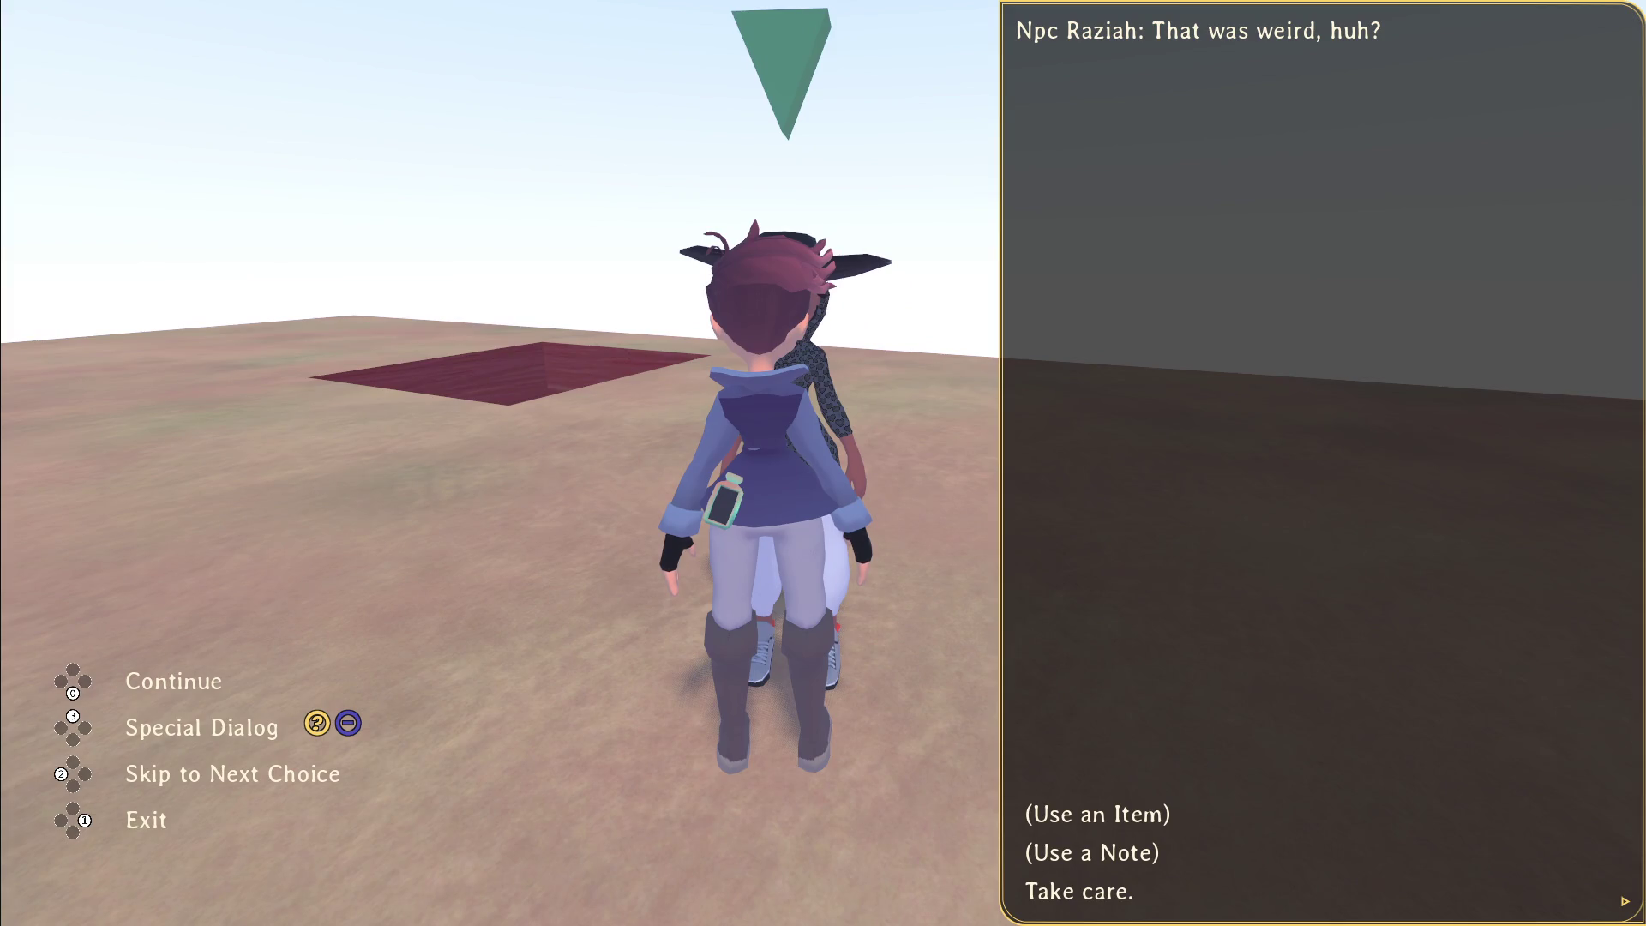
Step: Find show_special_menu in the script by searching 'special_menu', then return to the game
key("alt+Tab")
key("ctrl+f")
type("cial_menu")
key("Escape")
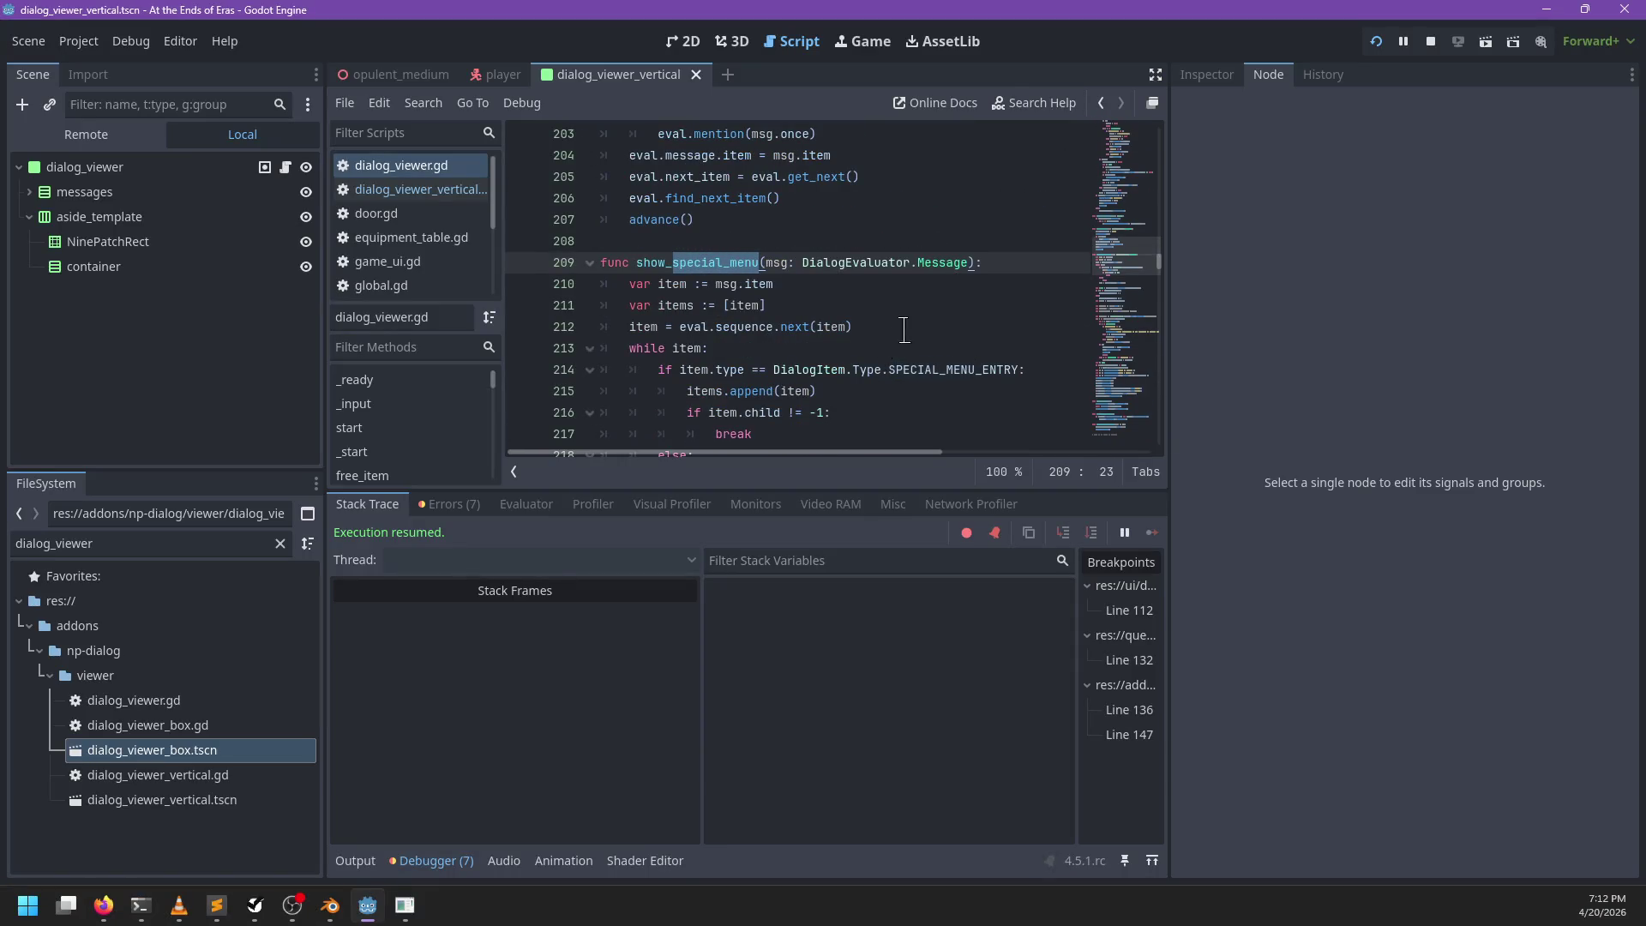
scroll(903, 332, "down", 5)
scroll(884, 331, "up", 5)
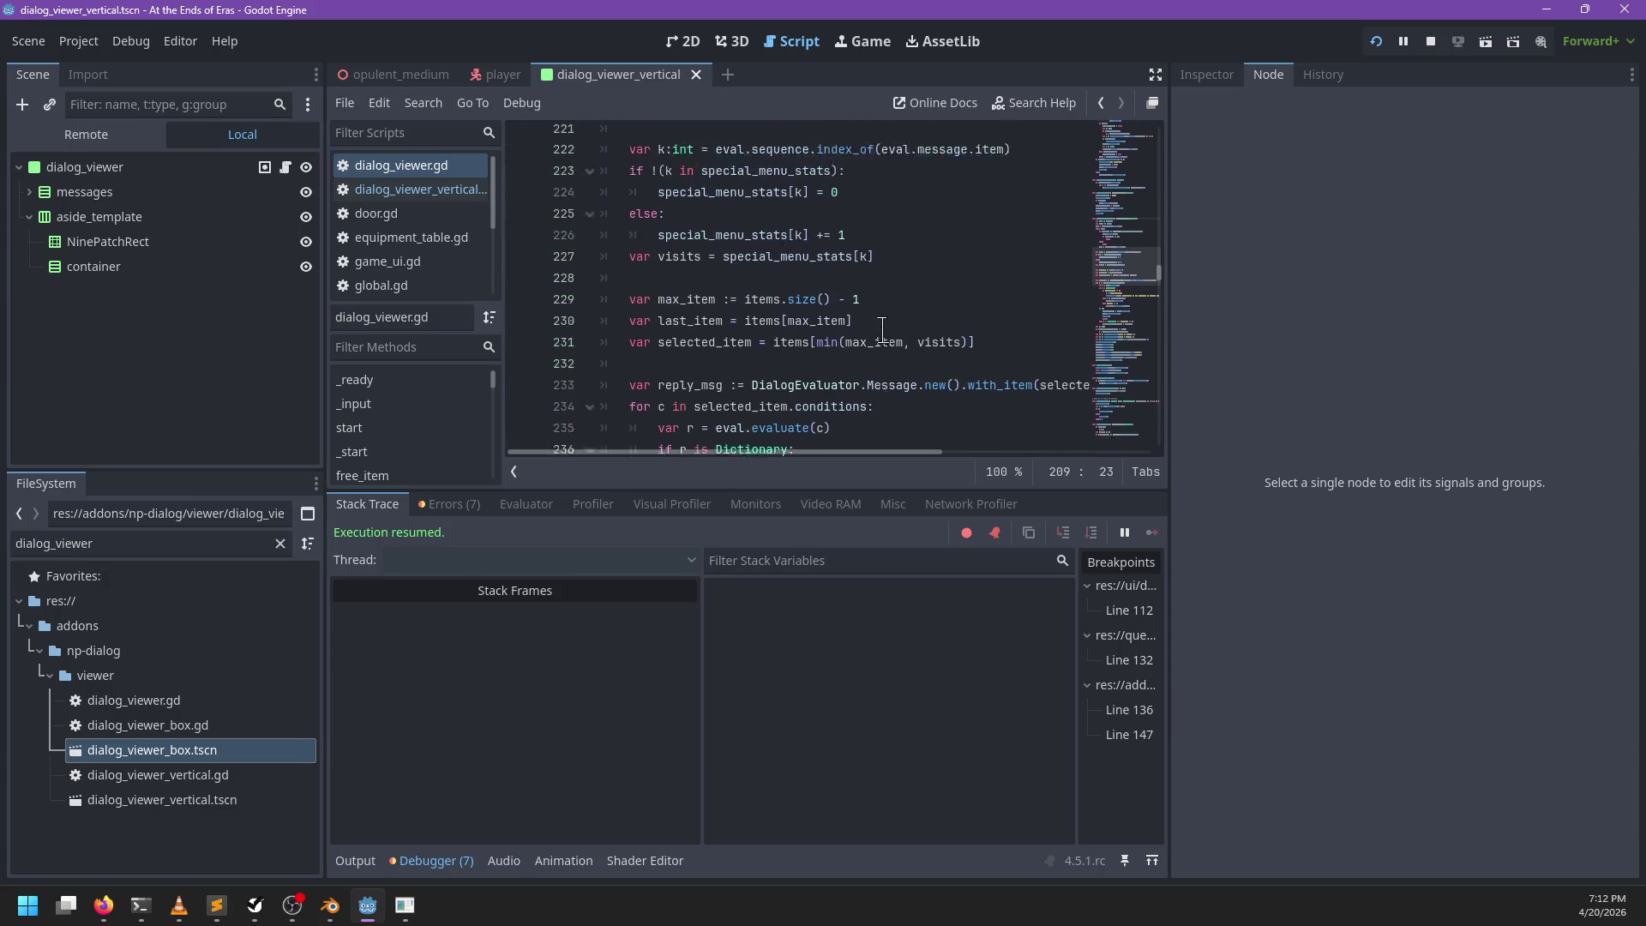
key("alt+Tab")
key("alt+Tab")
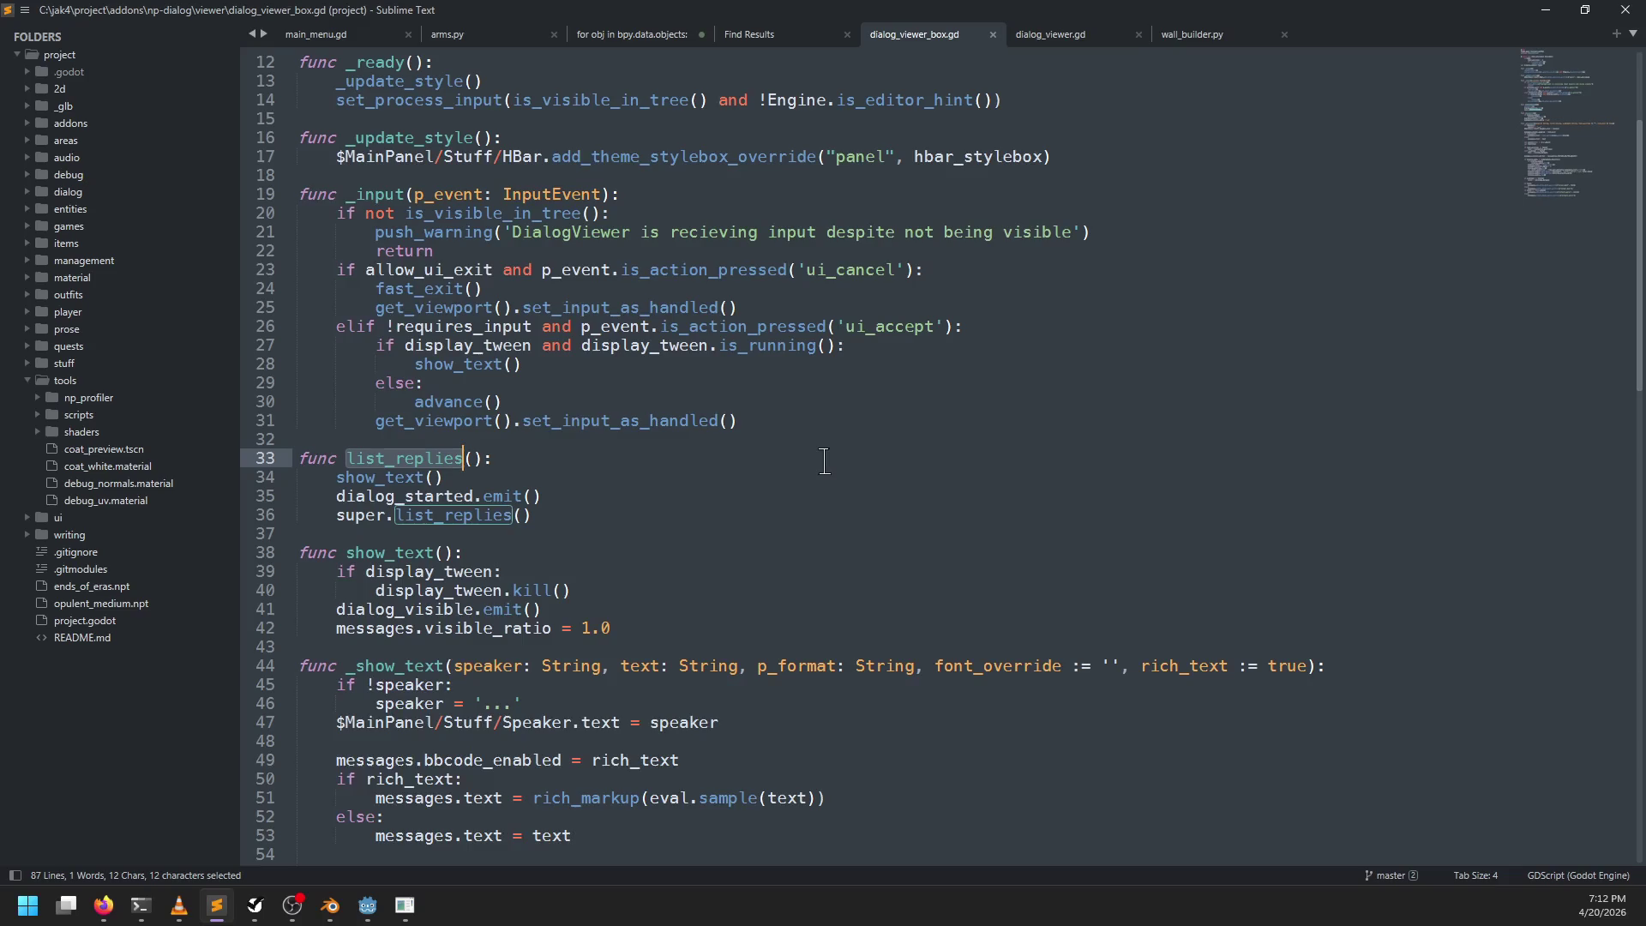
Step: Search all project files for show_special_menu and open its call in dialog_viewer.gd
key("ctrl+shift+f")
type("show_spe")
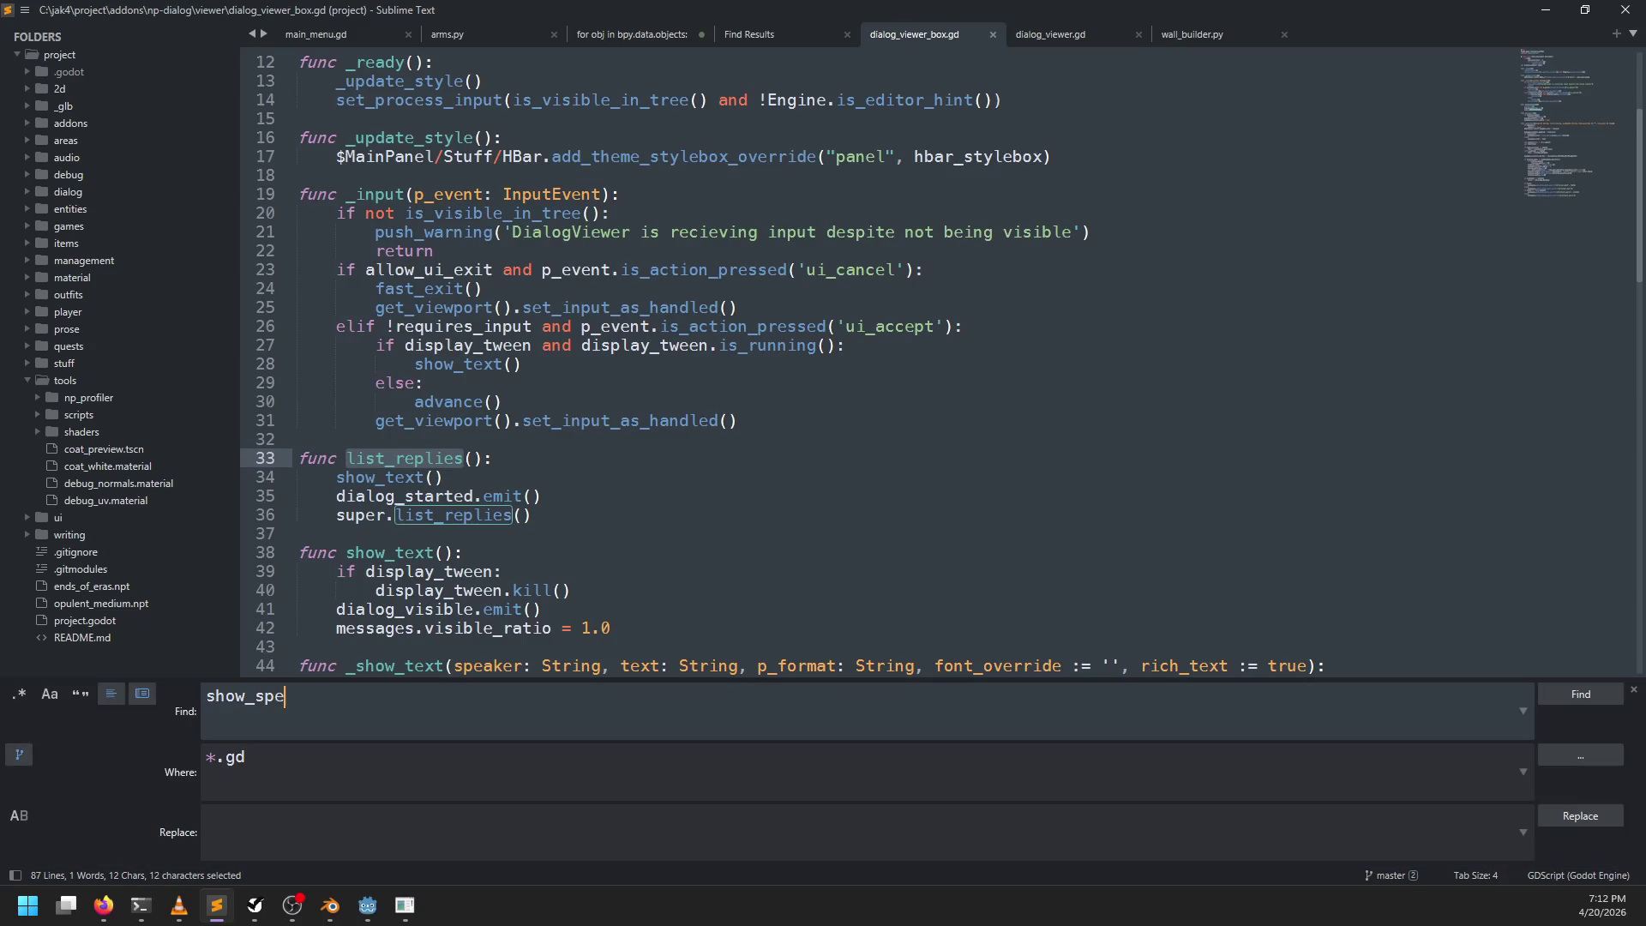
type("un")
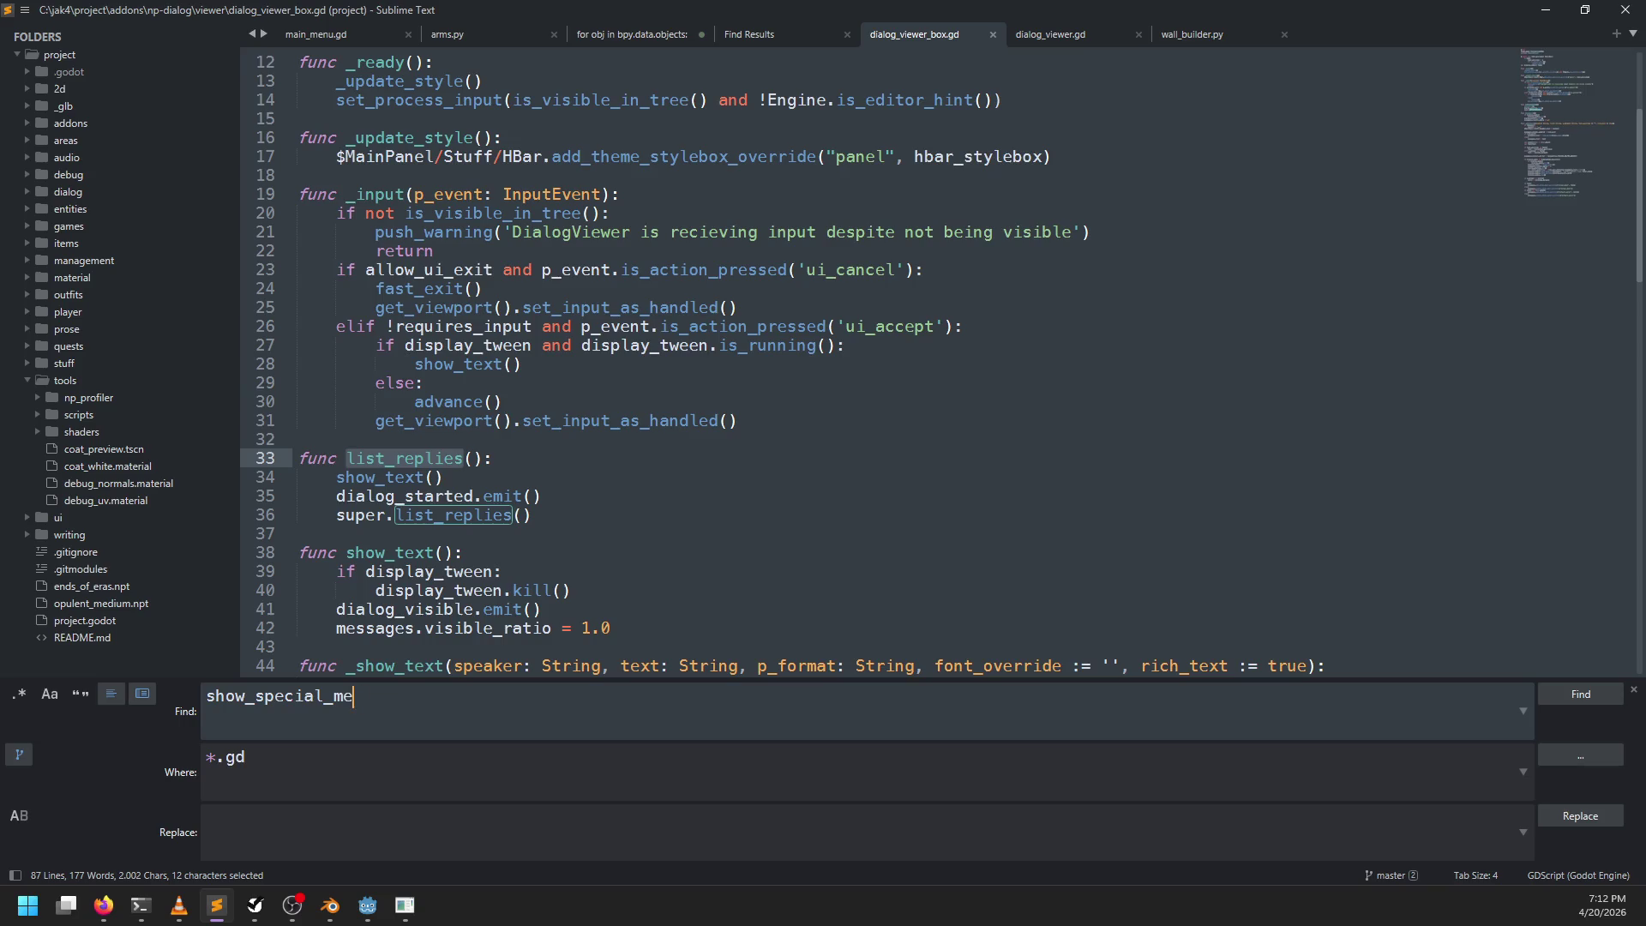
type("nu")
key("Return")
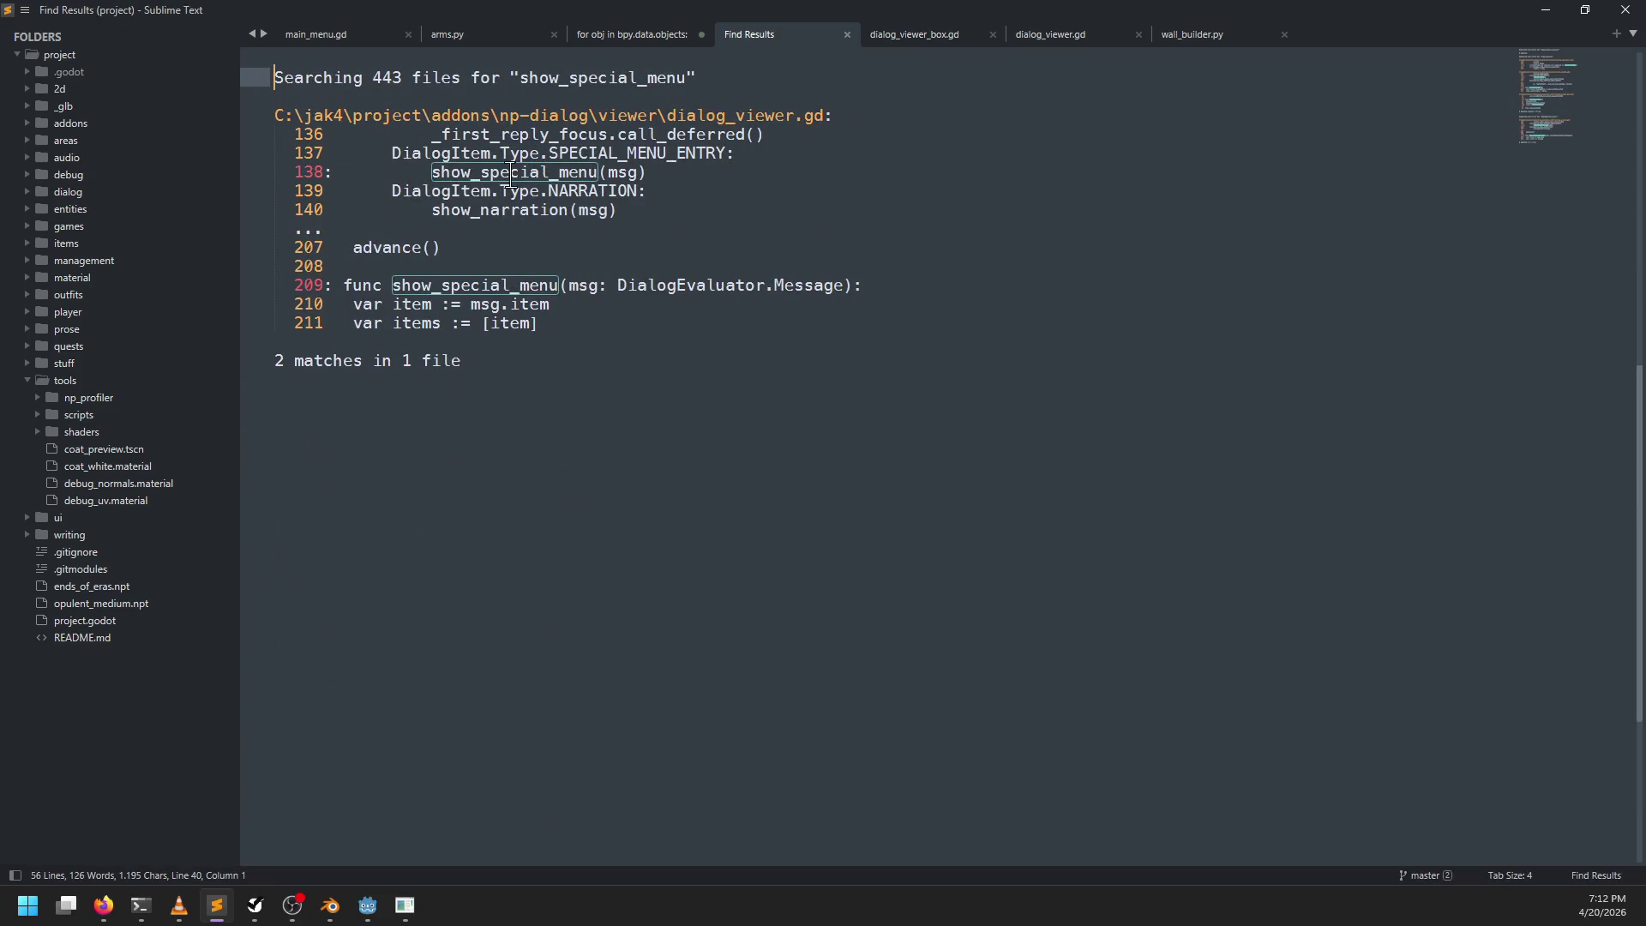
double_click(508, 174)
Step: Paste the line-136 _first_reply_focus.call_deferred() call below show_special_menu(msg) and save
left_click(758, 420)
key("shift+Up")
key("ctrl+c")
left_click(755, 458)
key("ctrl+v")
key("ctrl+s")
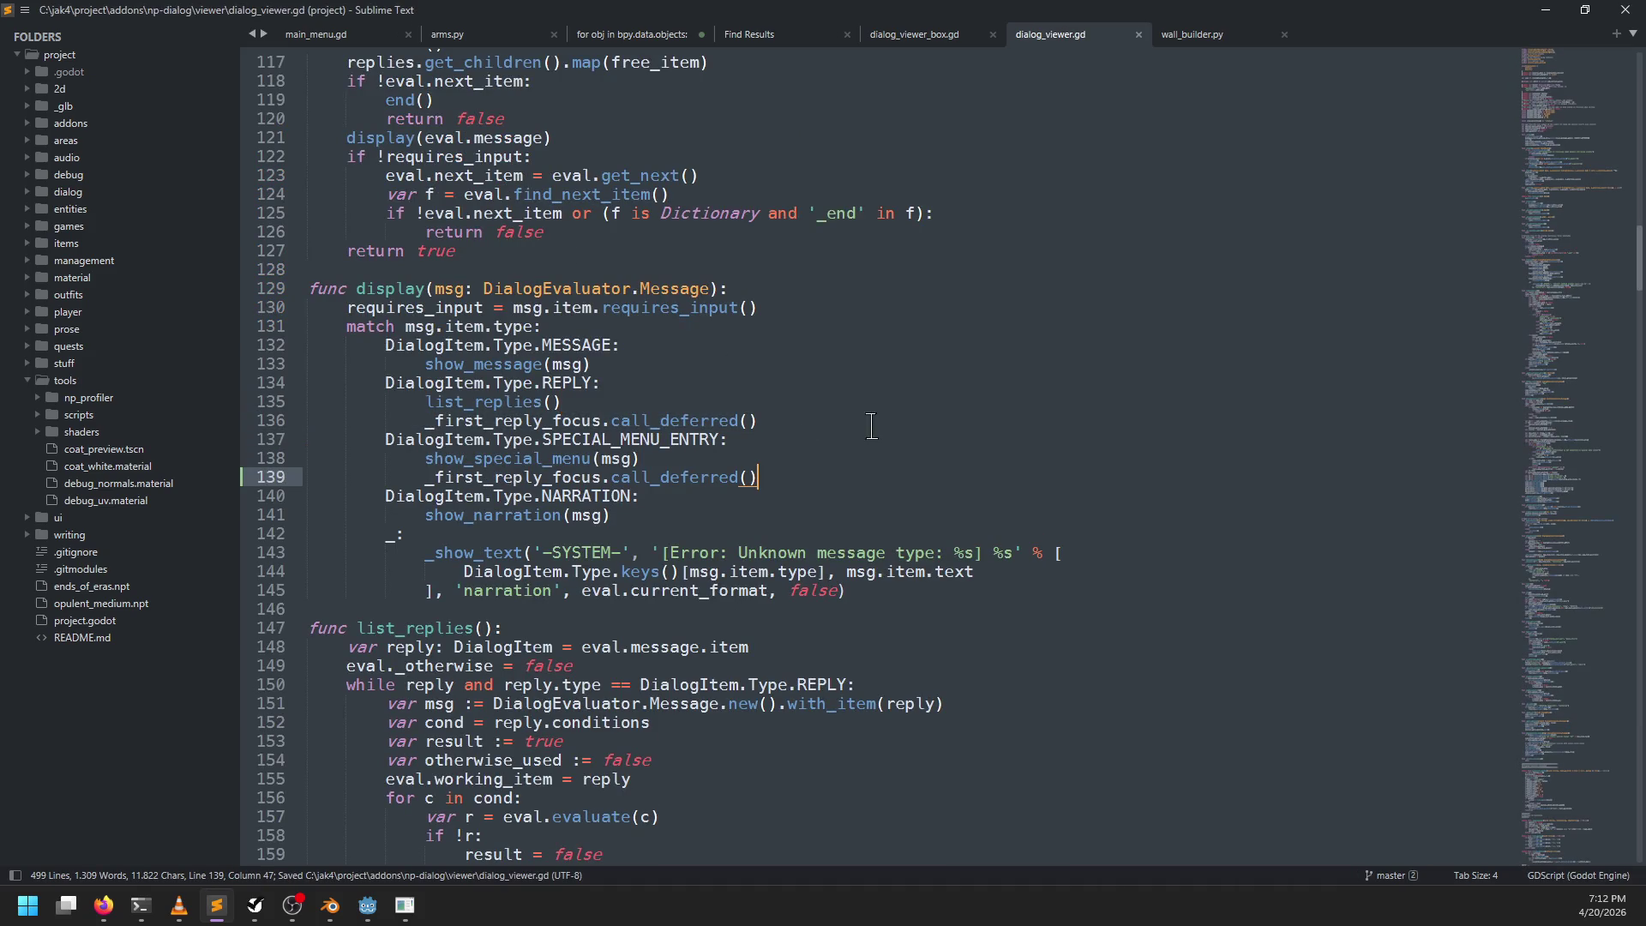
Step: Recheck Raziah's dialog in the game, then reload the changed scripts in Godot
left_click(854, 440)
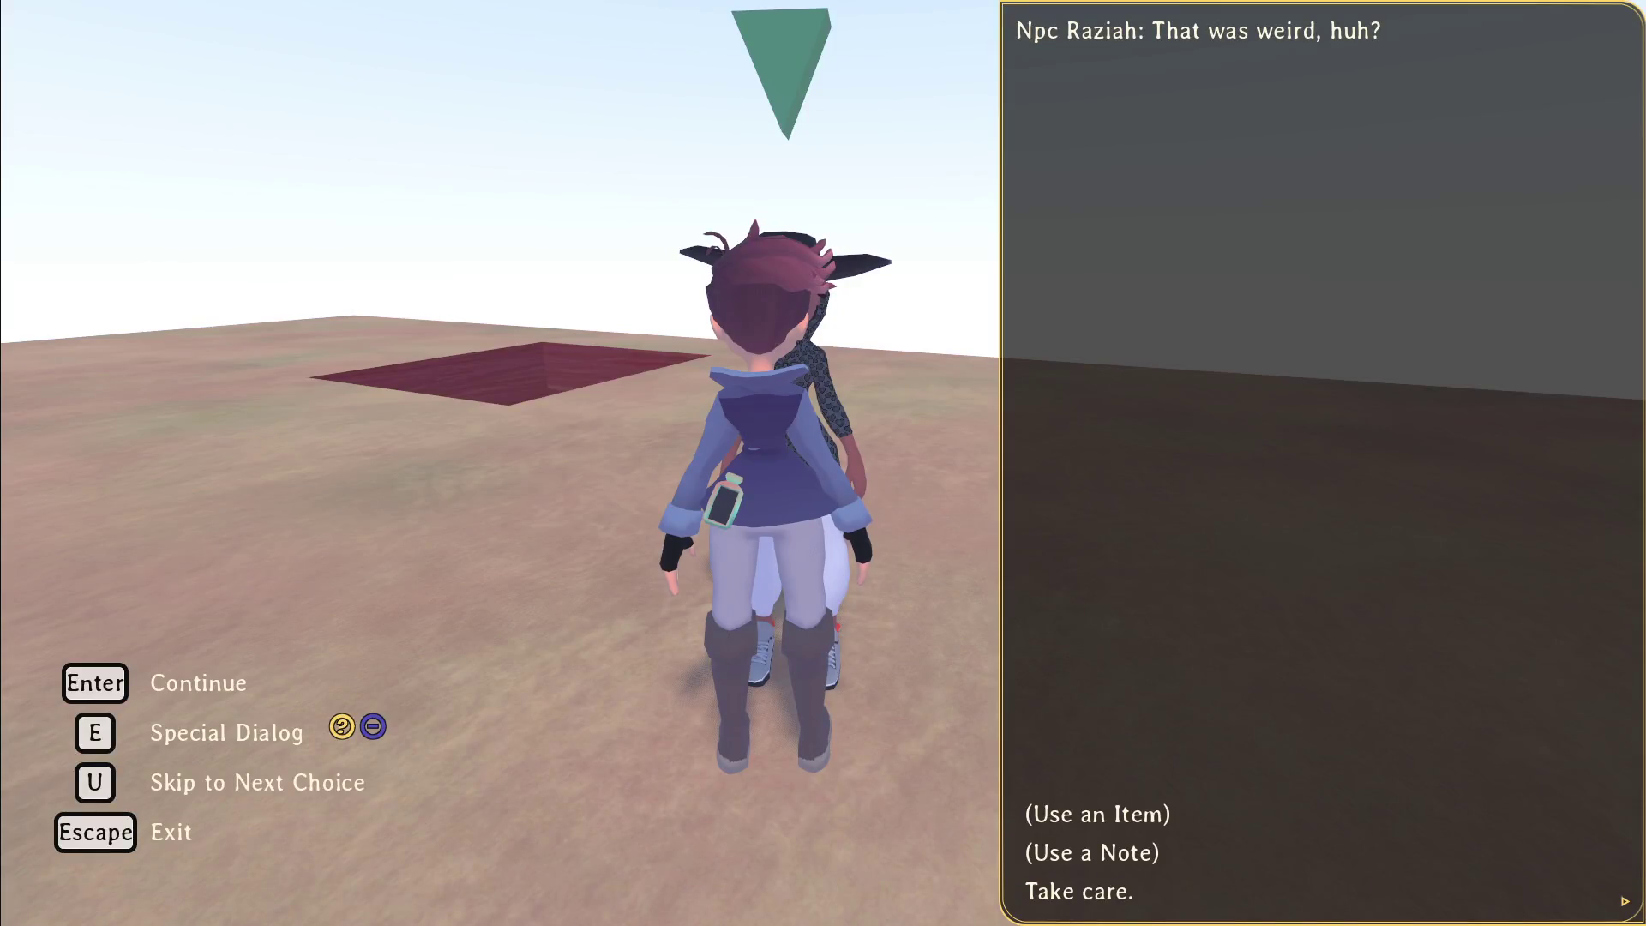
left_click(1063, 894)
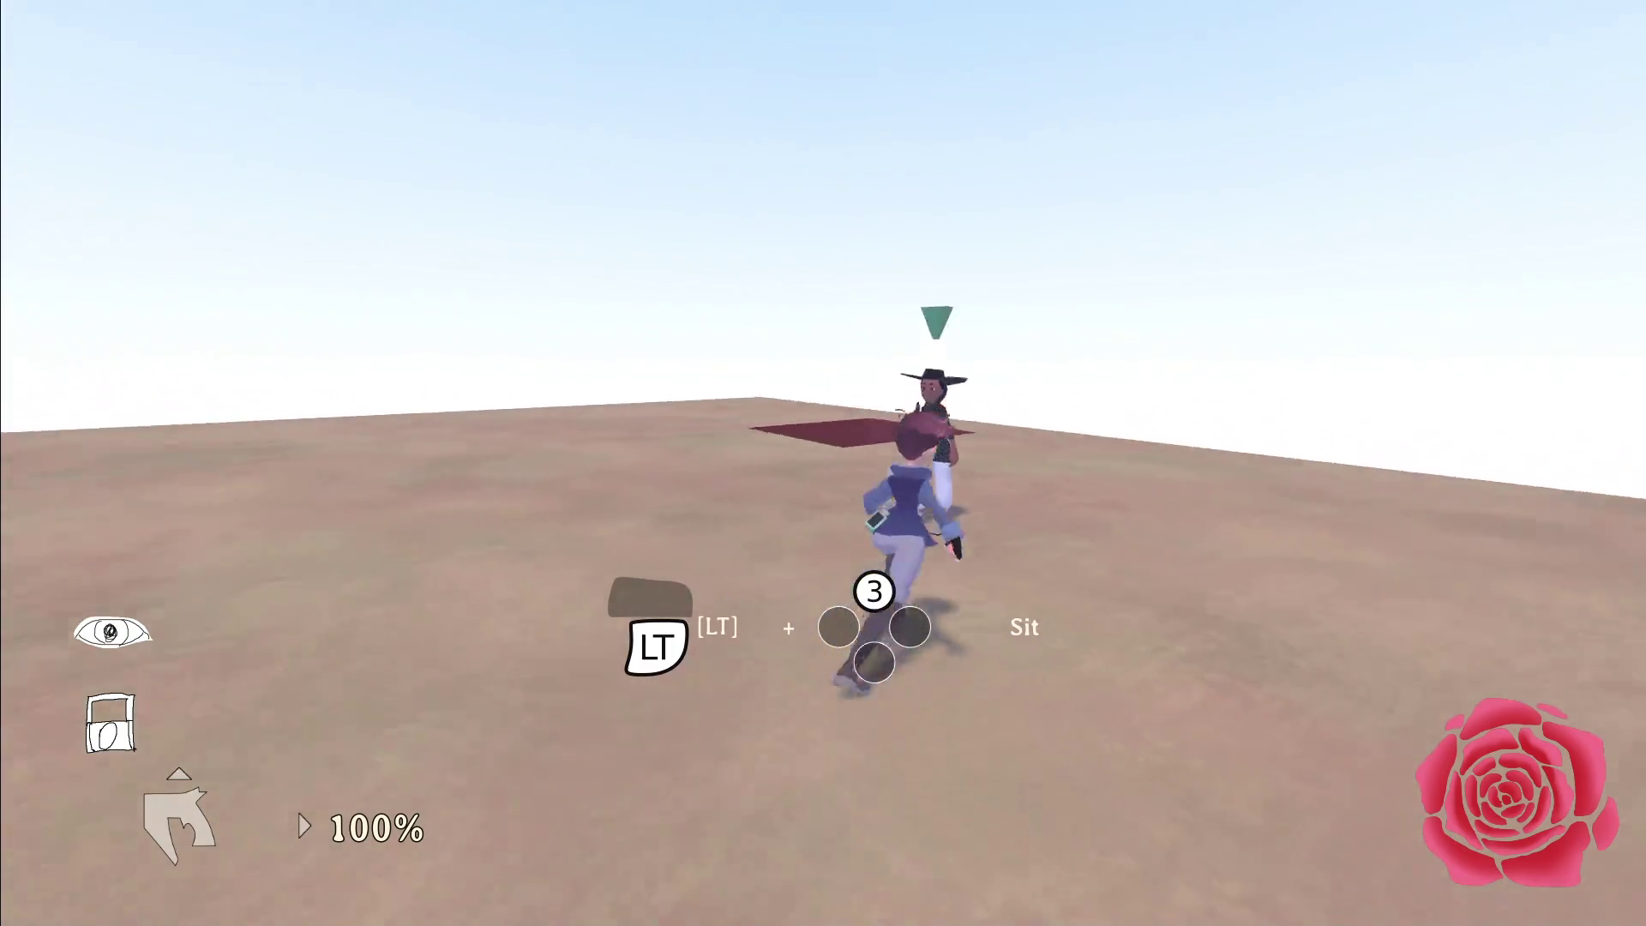
key("e")
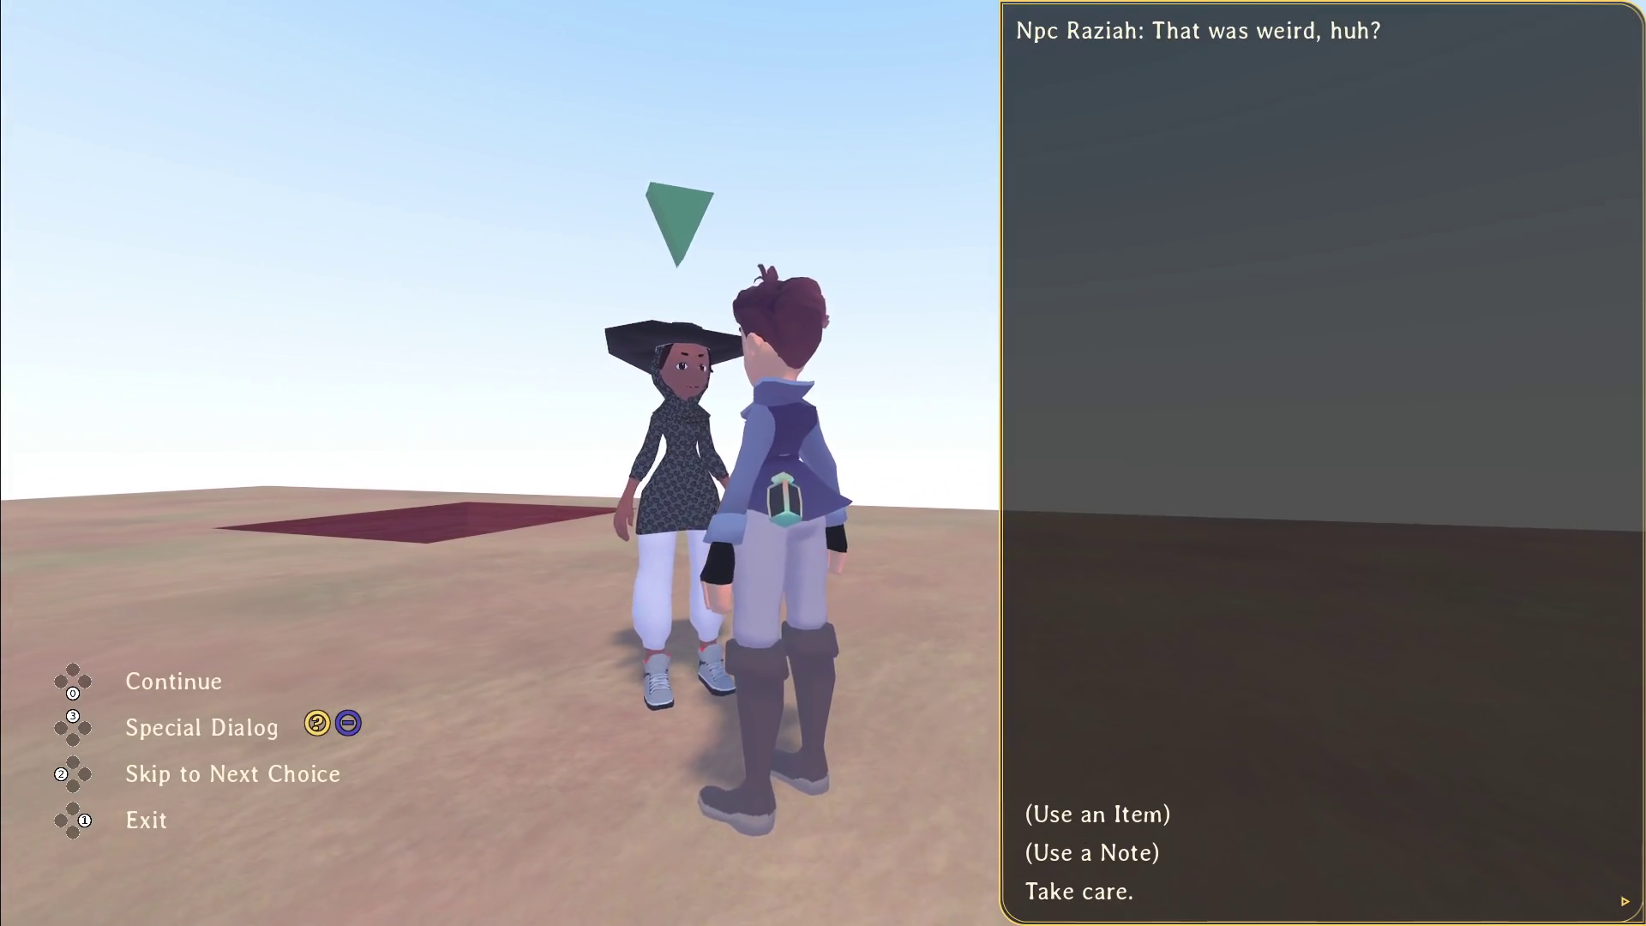
key("alt+Tab")
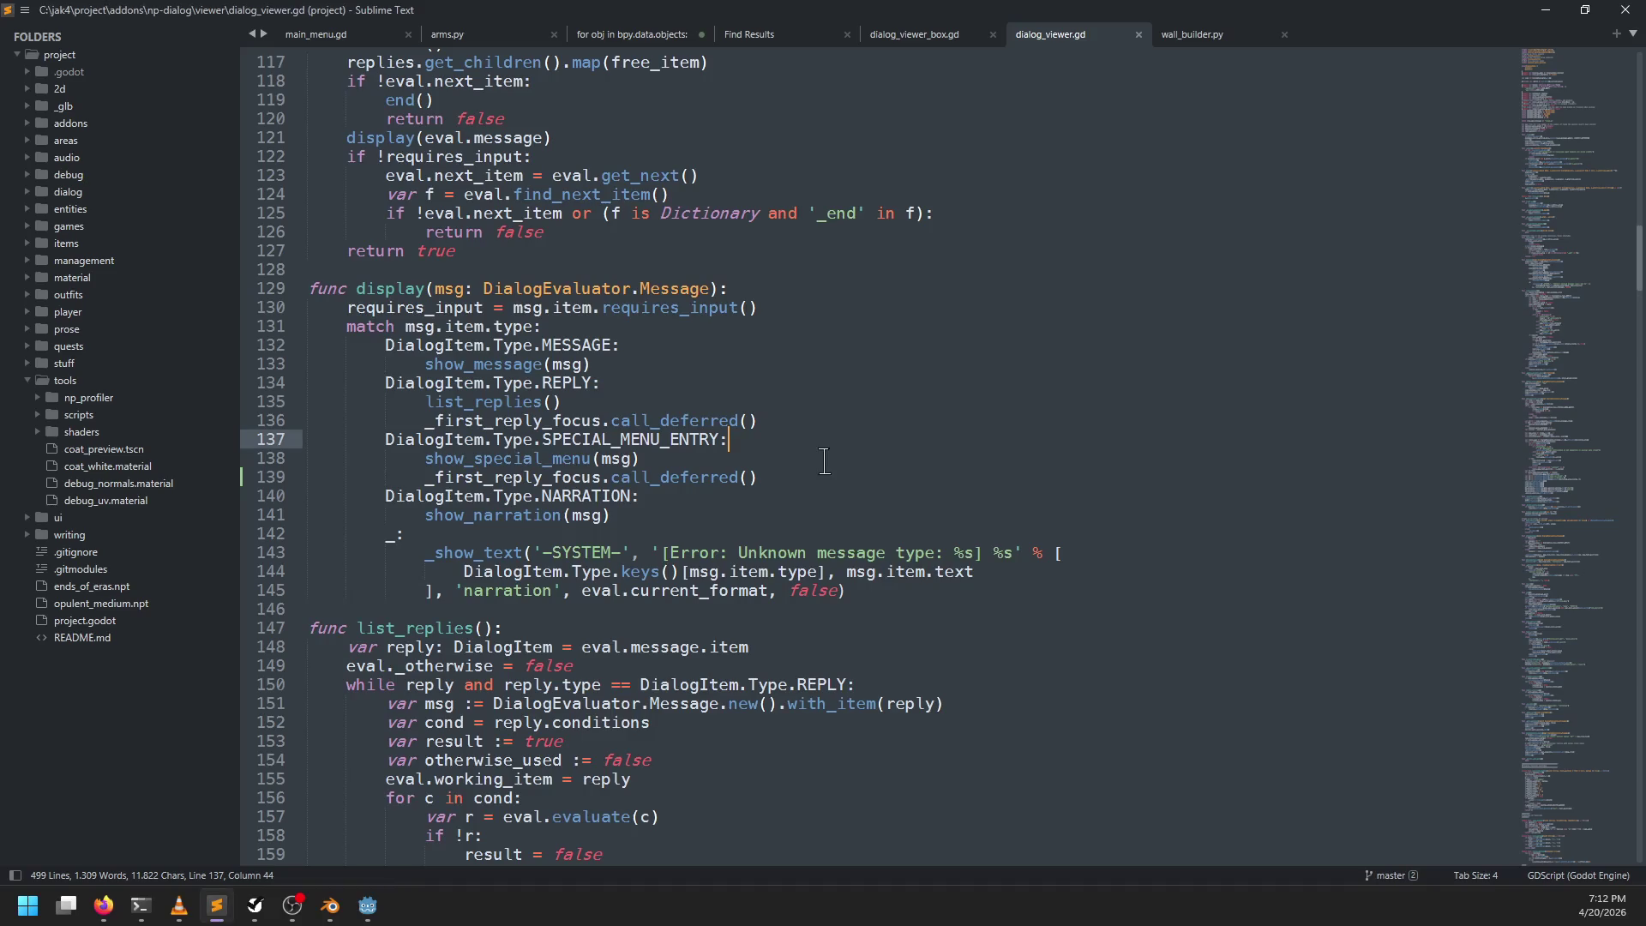
key("alt+Tab")
left_click(849, 581)
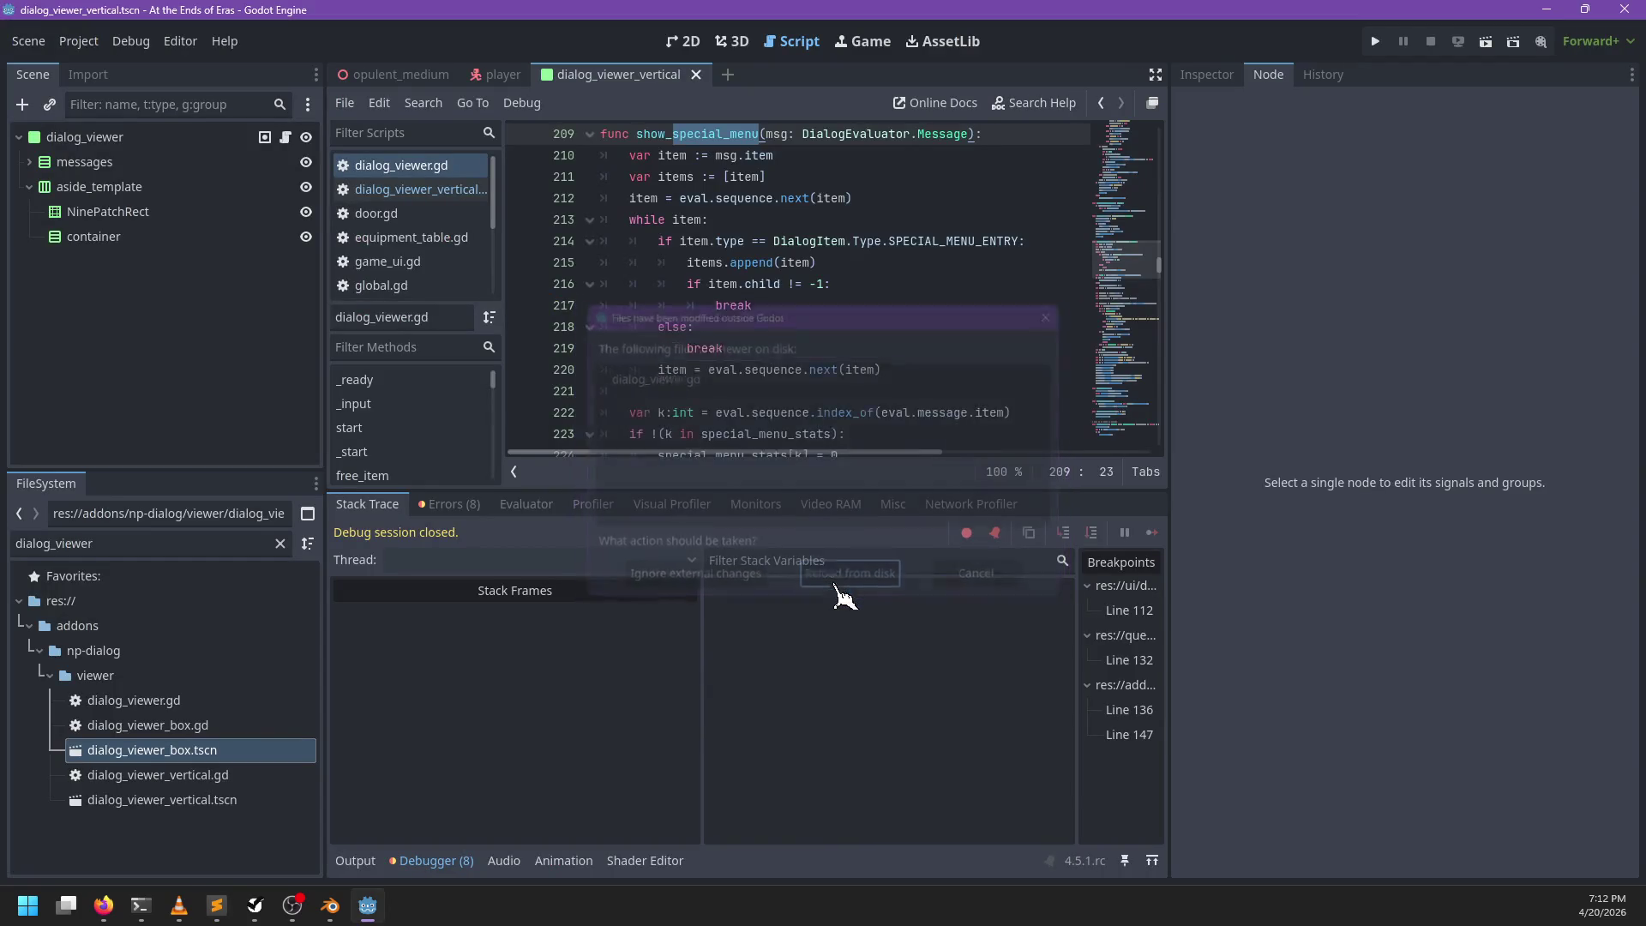
Step: Relaunch the game with the fix and look over the editor's output
key("F5")
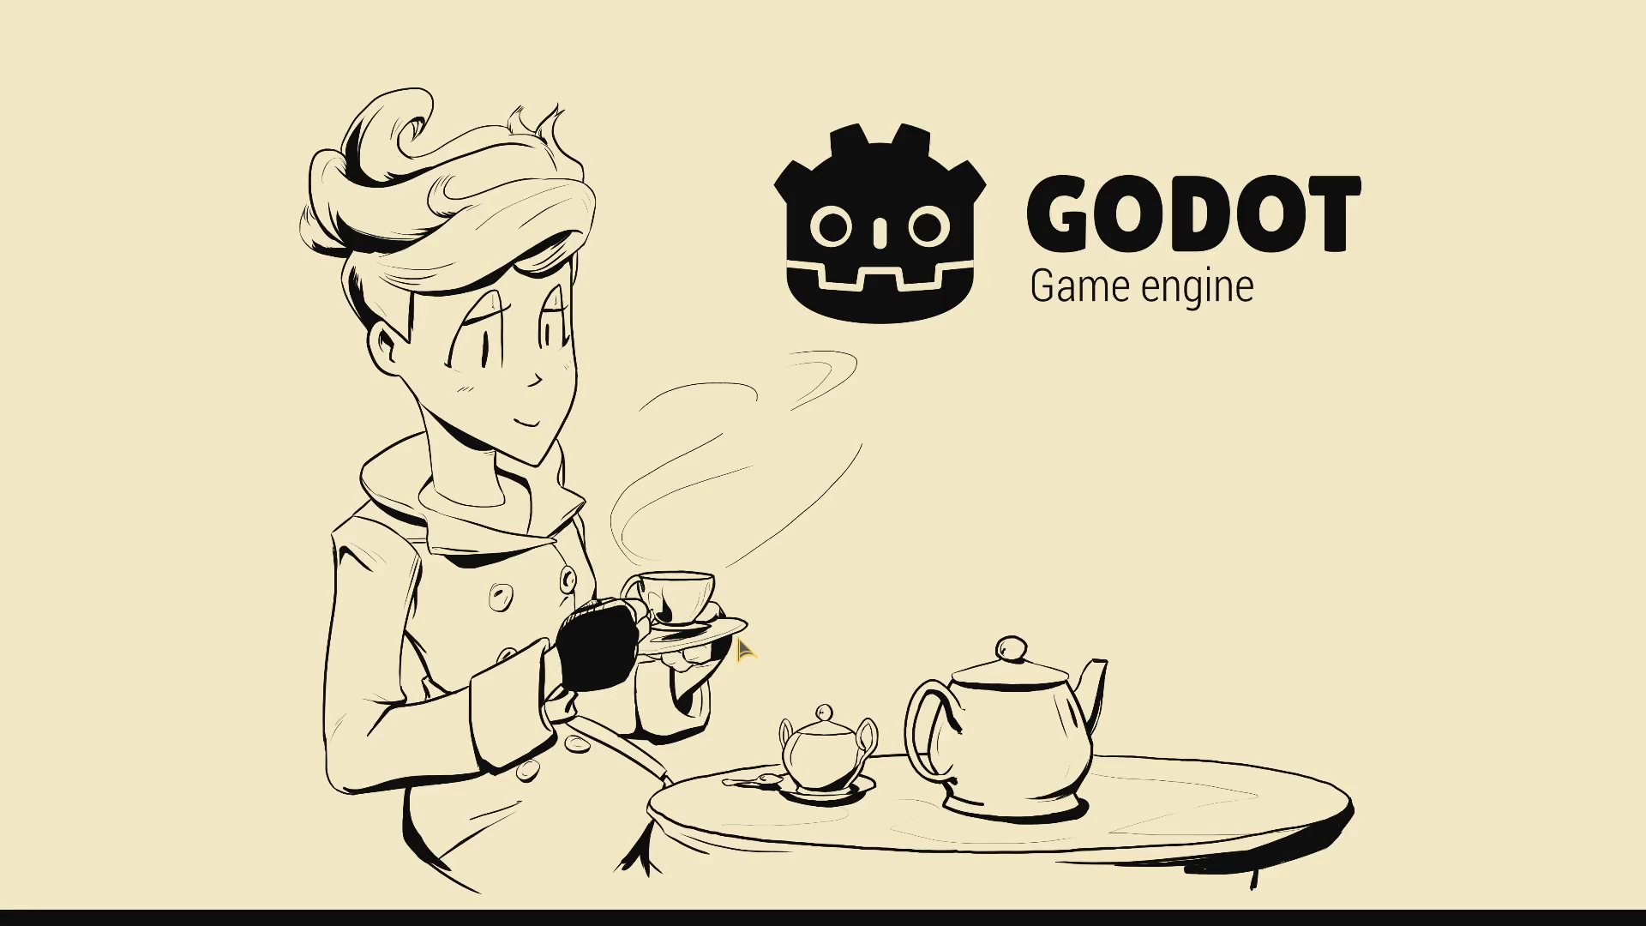
key("alt+Tab")
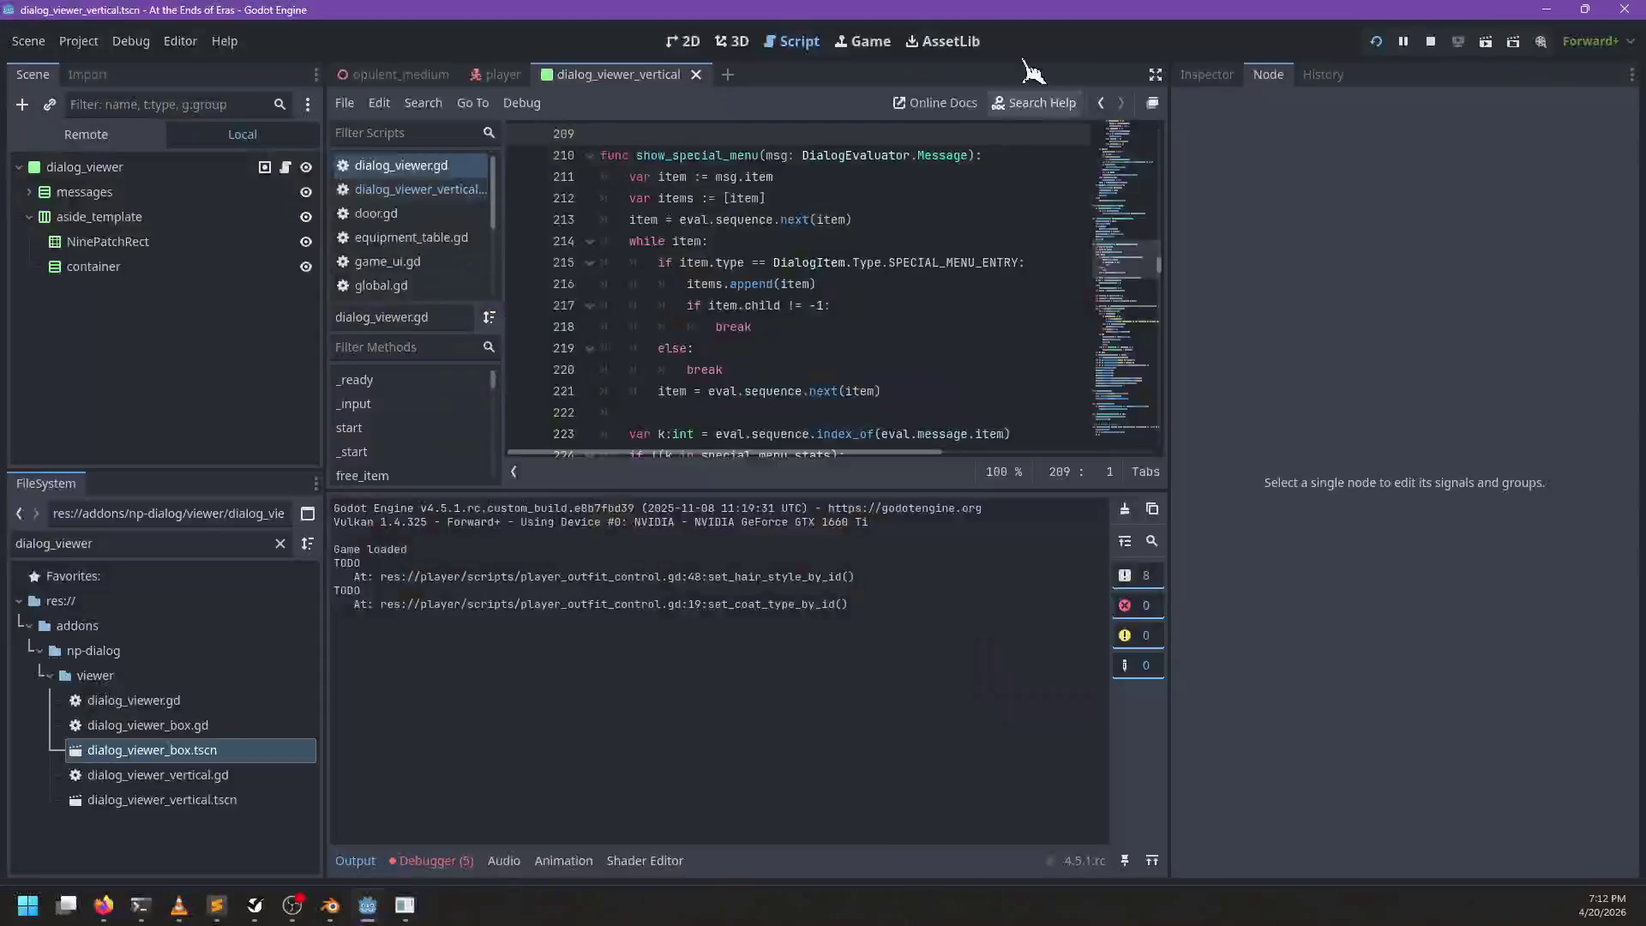
scroll(631, 208, "up", 3)
scroll(680, 264, "down", 15)
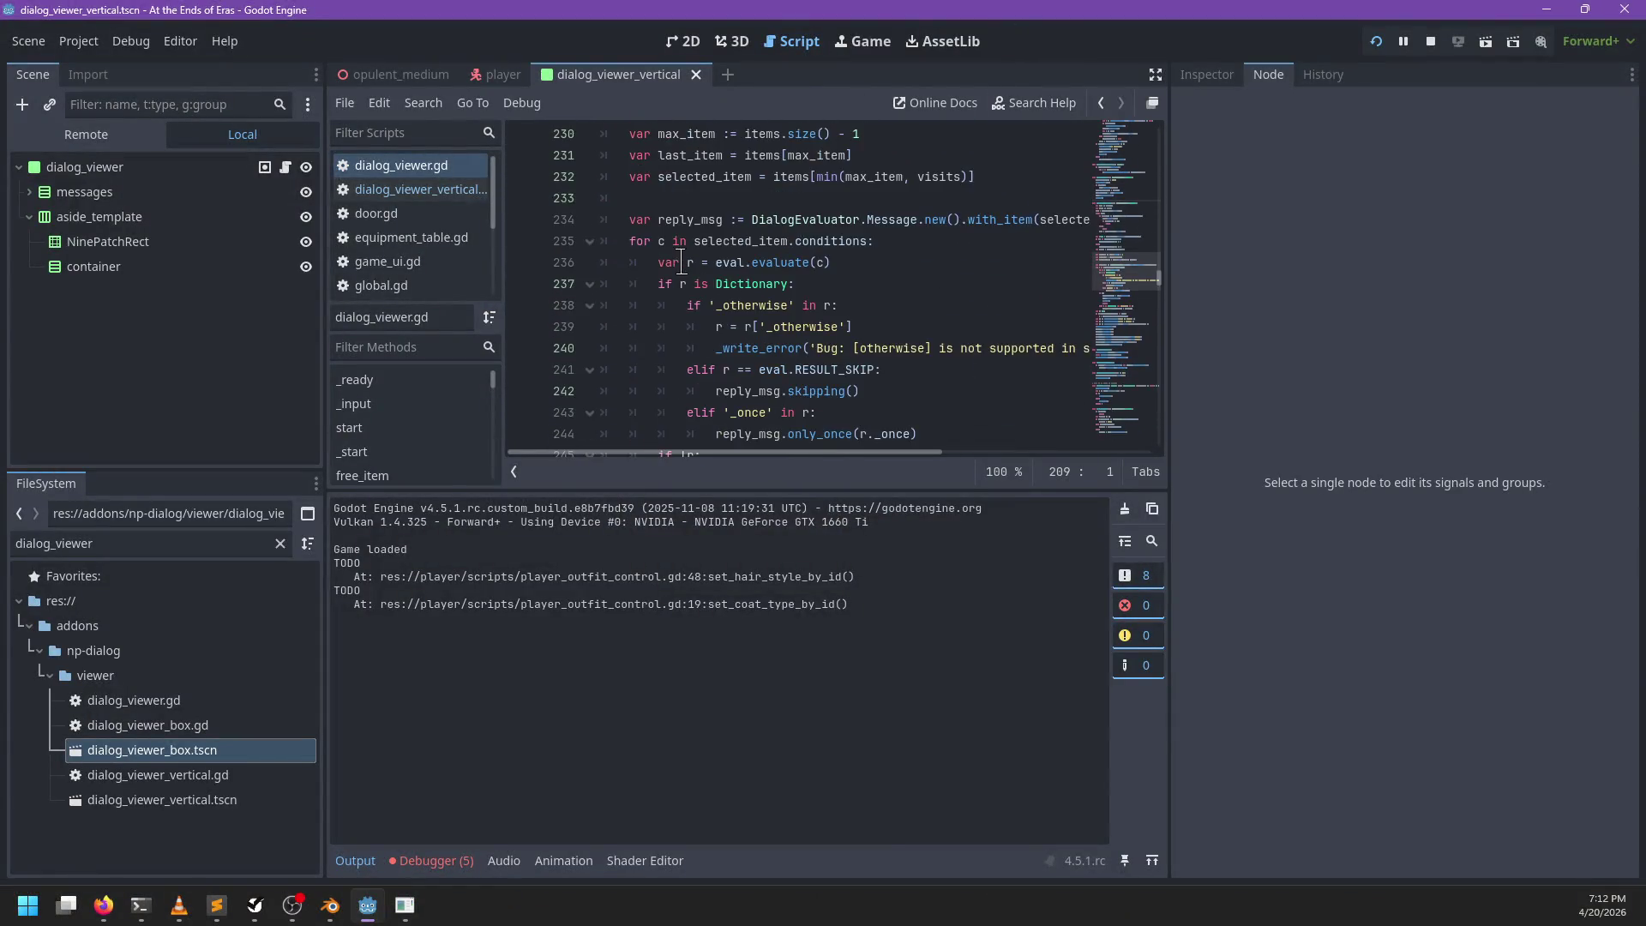
scroll(680, 264, "down", 5)
scroll(673, 262, "up", 5)
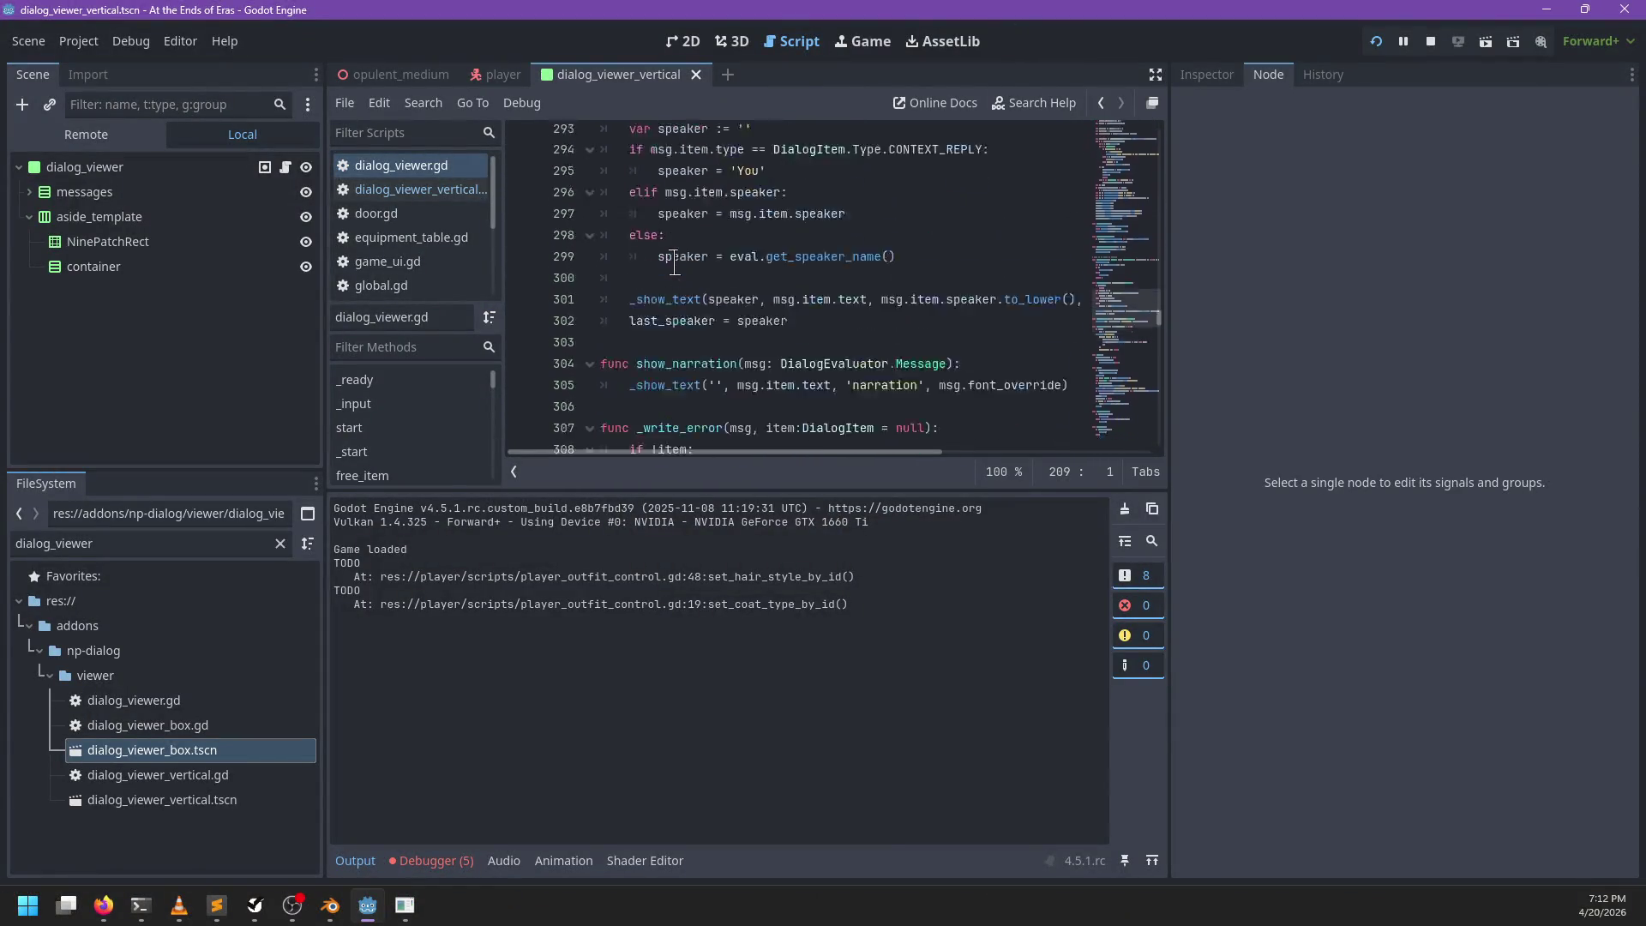
scroll(670, 264, "up", 20)
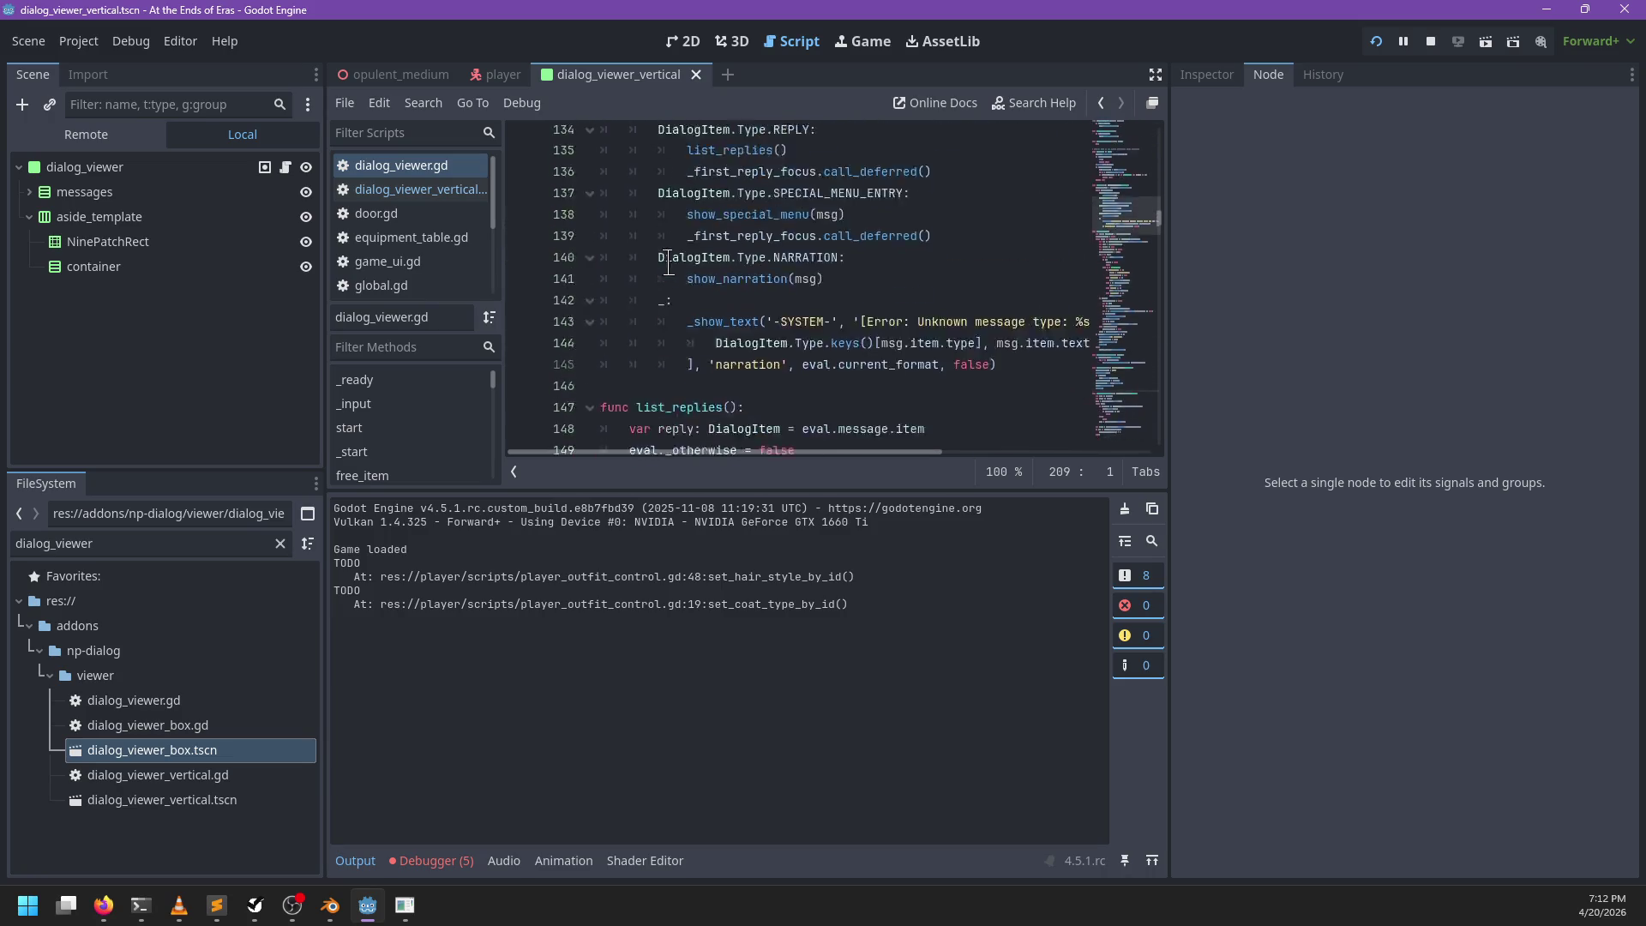
scroll(669, 264, "up", 5)
Step: Run the game, answer Raziah with 'It was.' then 'Take care.', and stop it
key("F5")
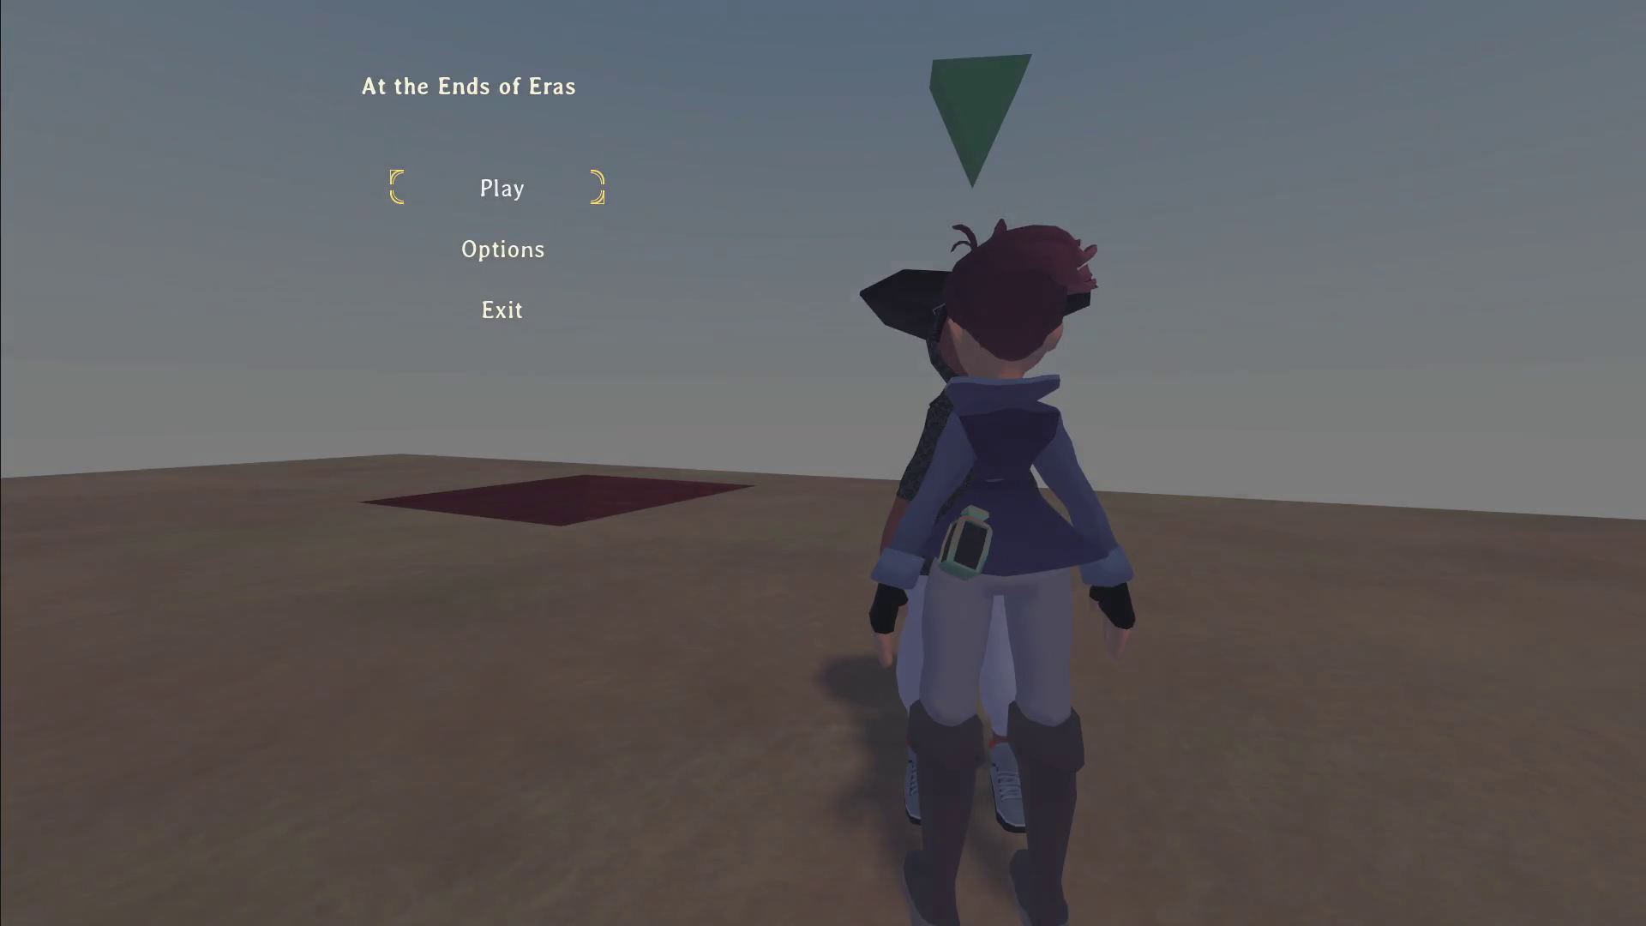
key("Return")
key("e")
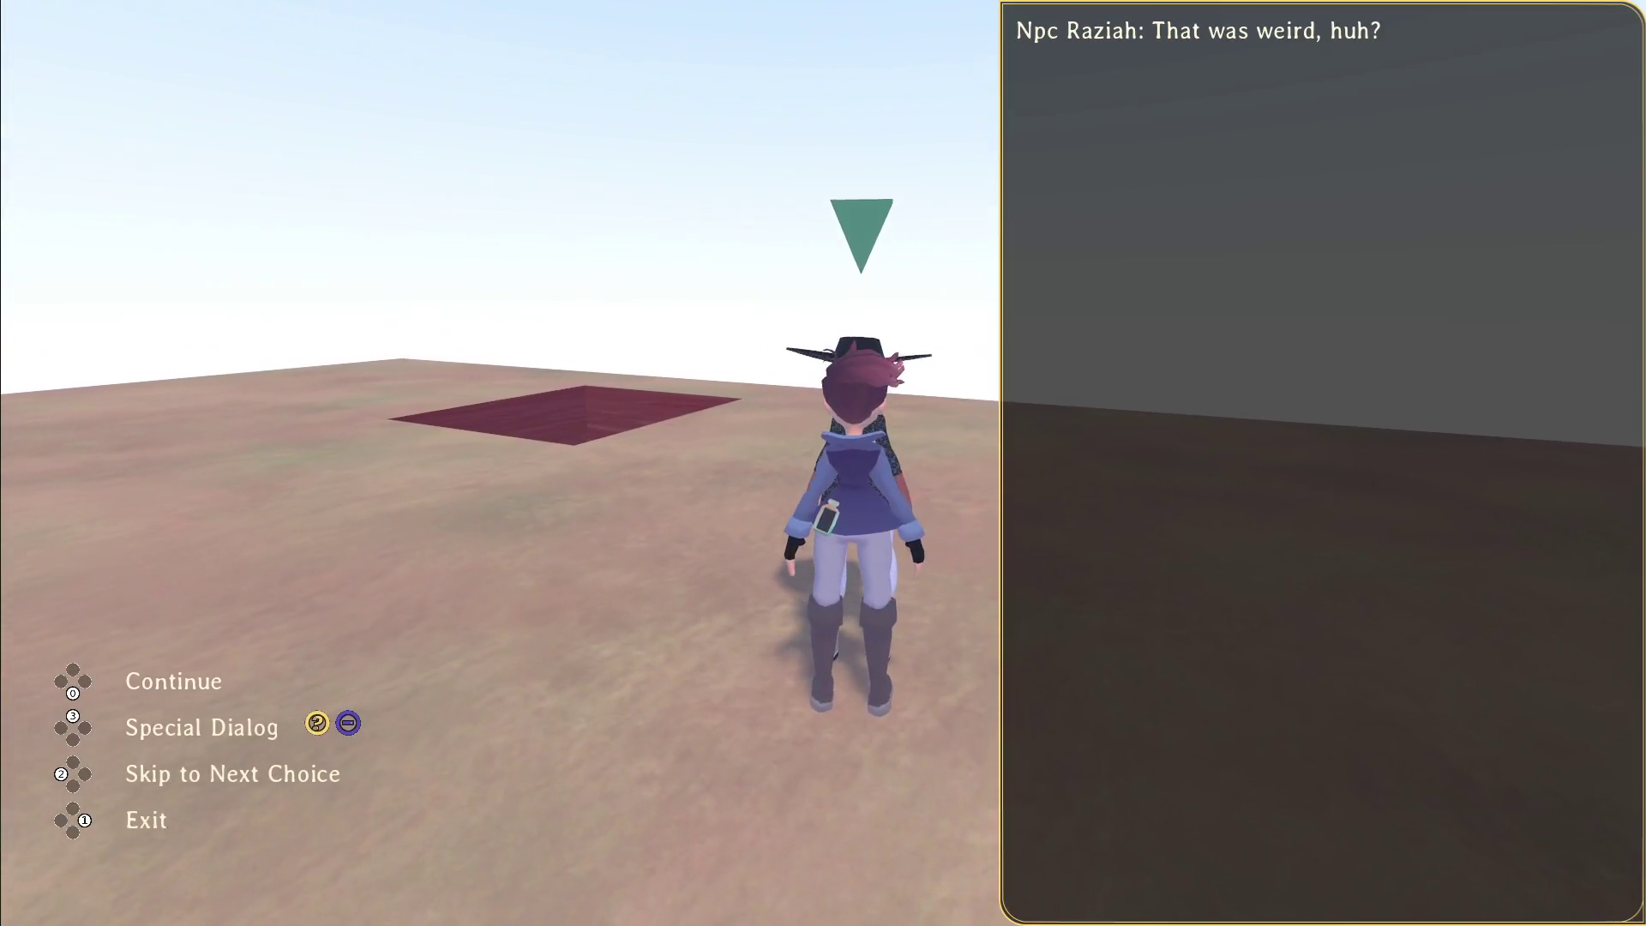
key("Down")
key("Down")
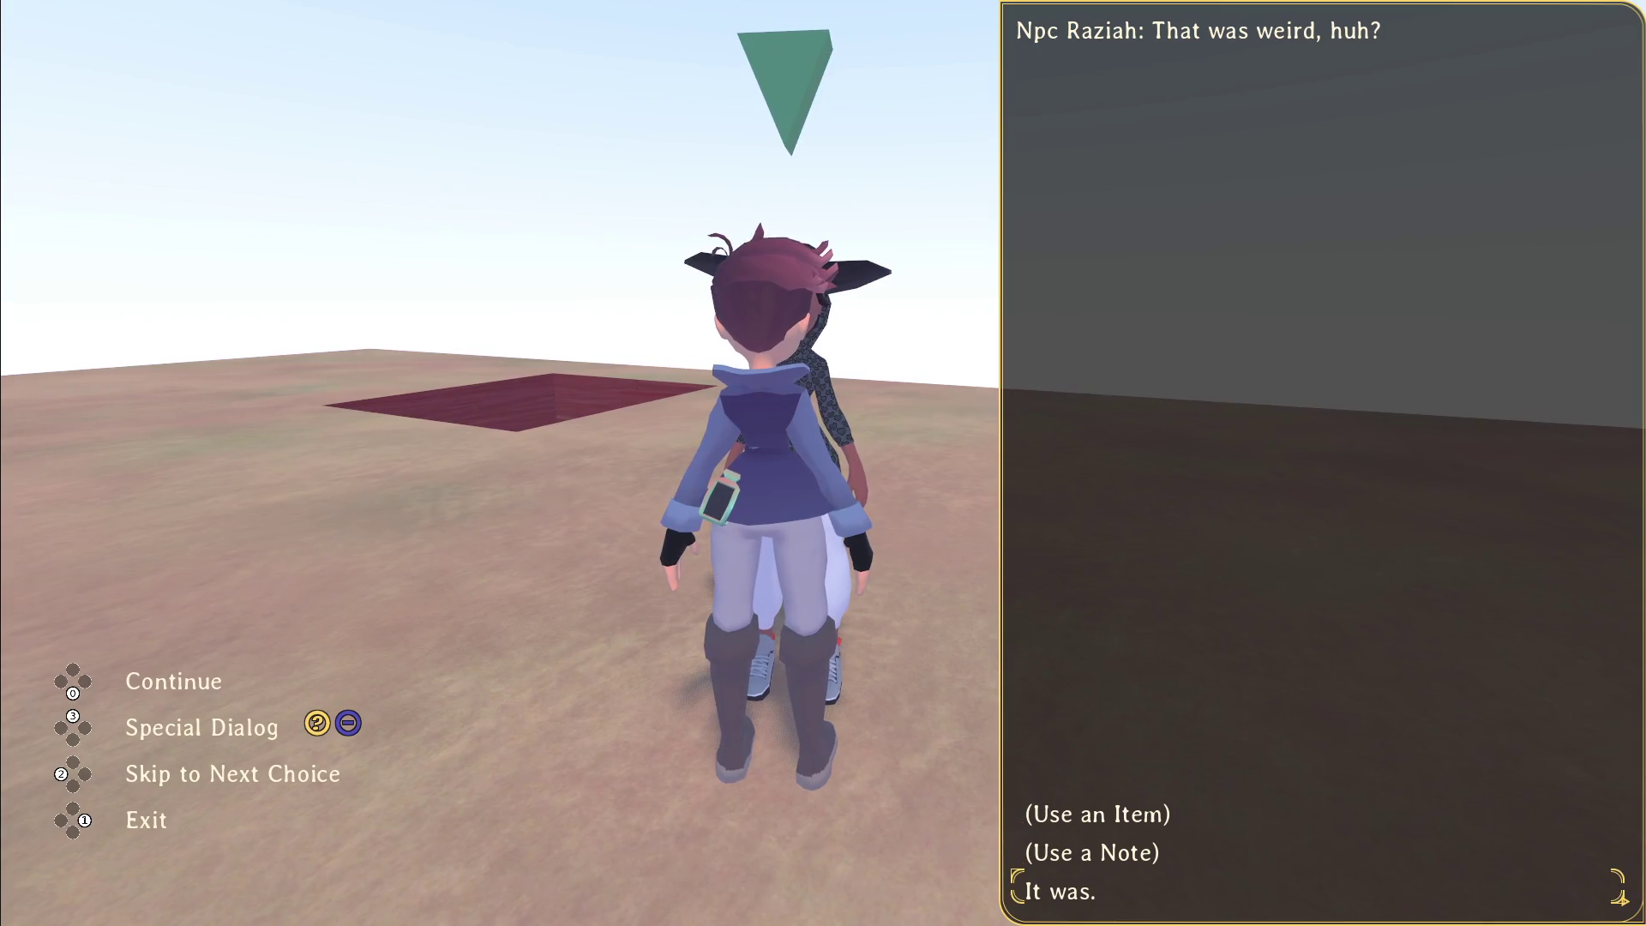
key("Return")
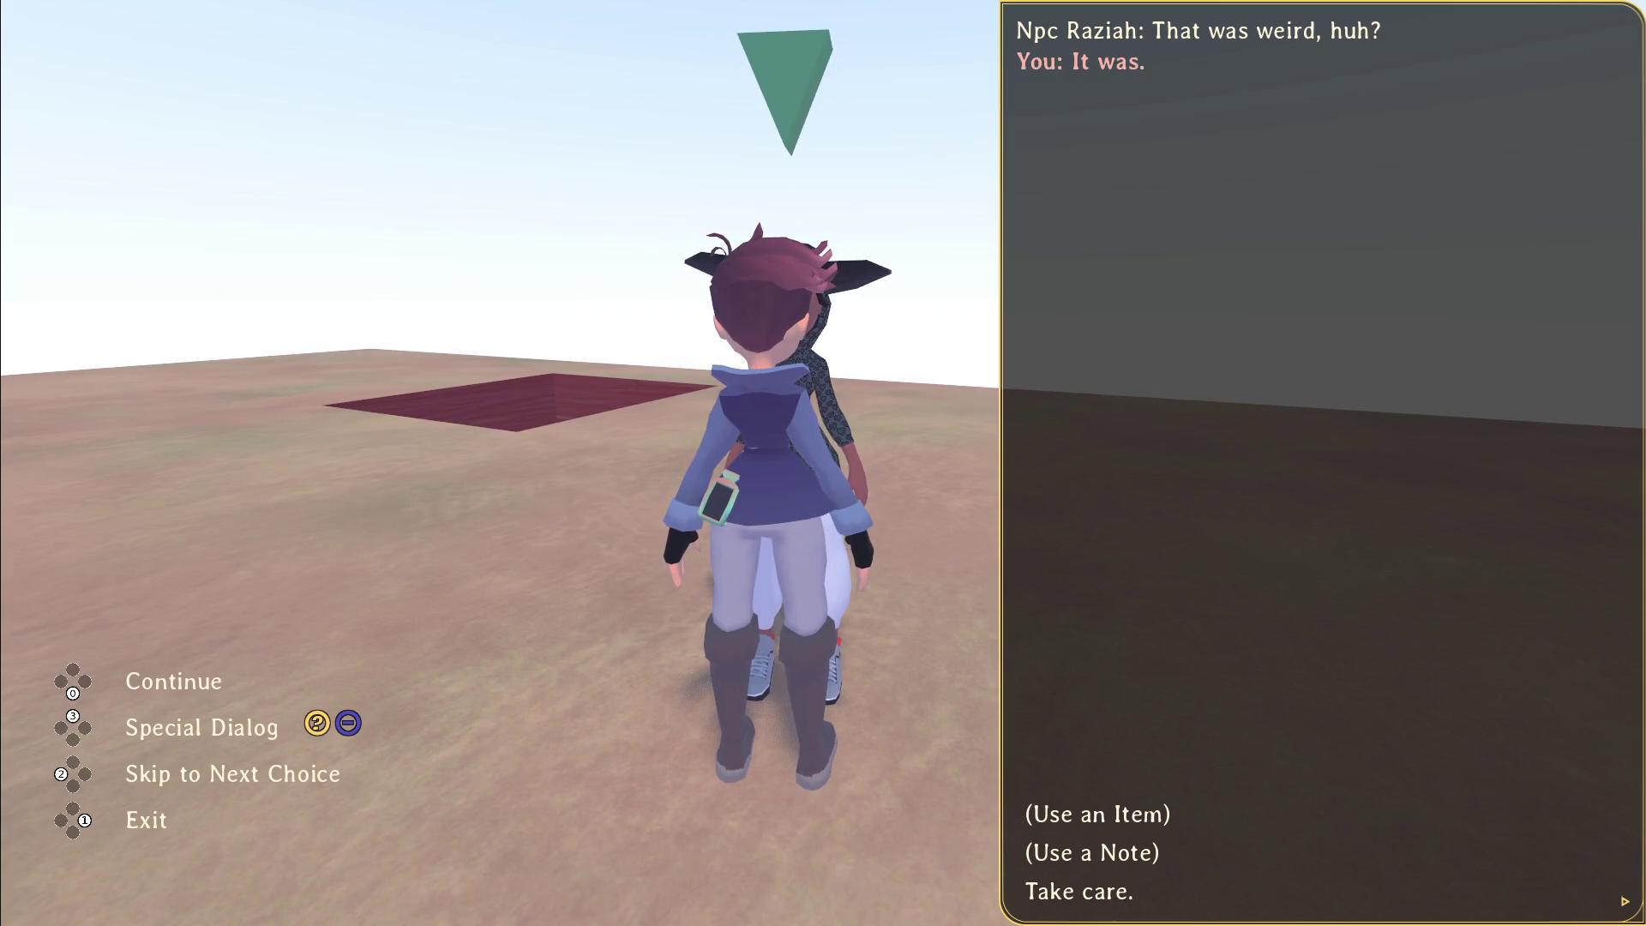
left_click(1063, 901)
key("F8")
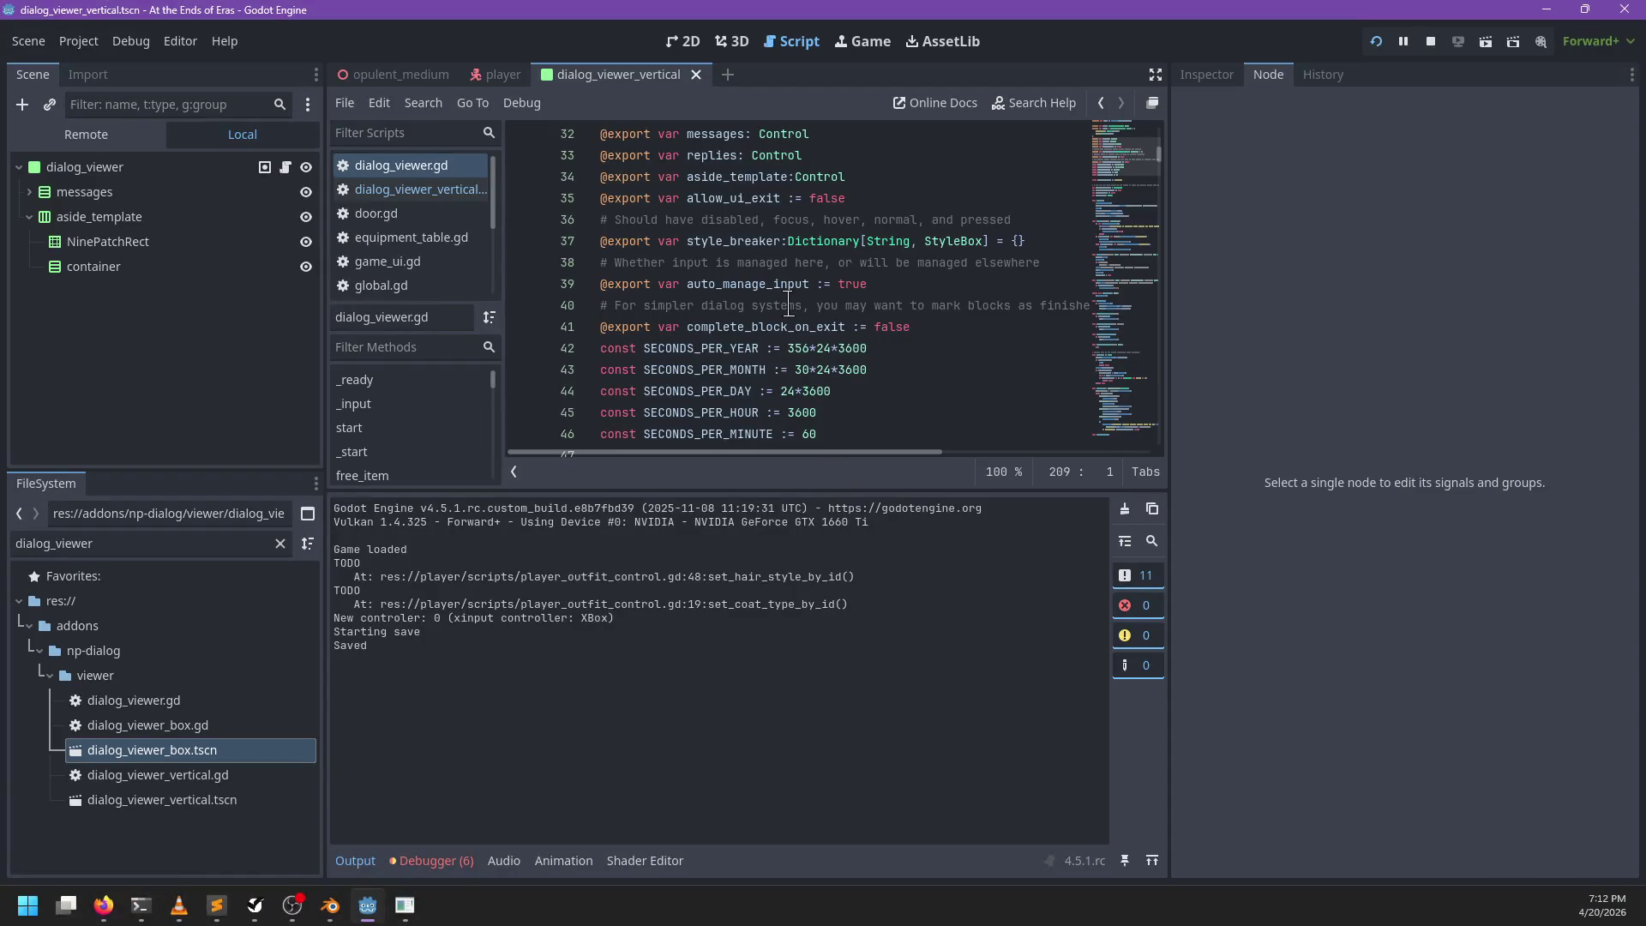
Step: Add breakpoints on the _first_reply_focus calls at lines 136 and 139, then run the game
left_click(799, 295)
key("ctrl+f")
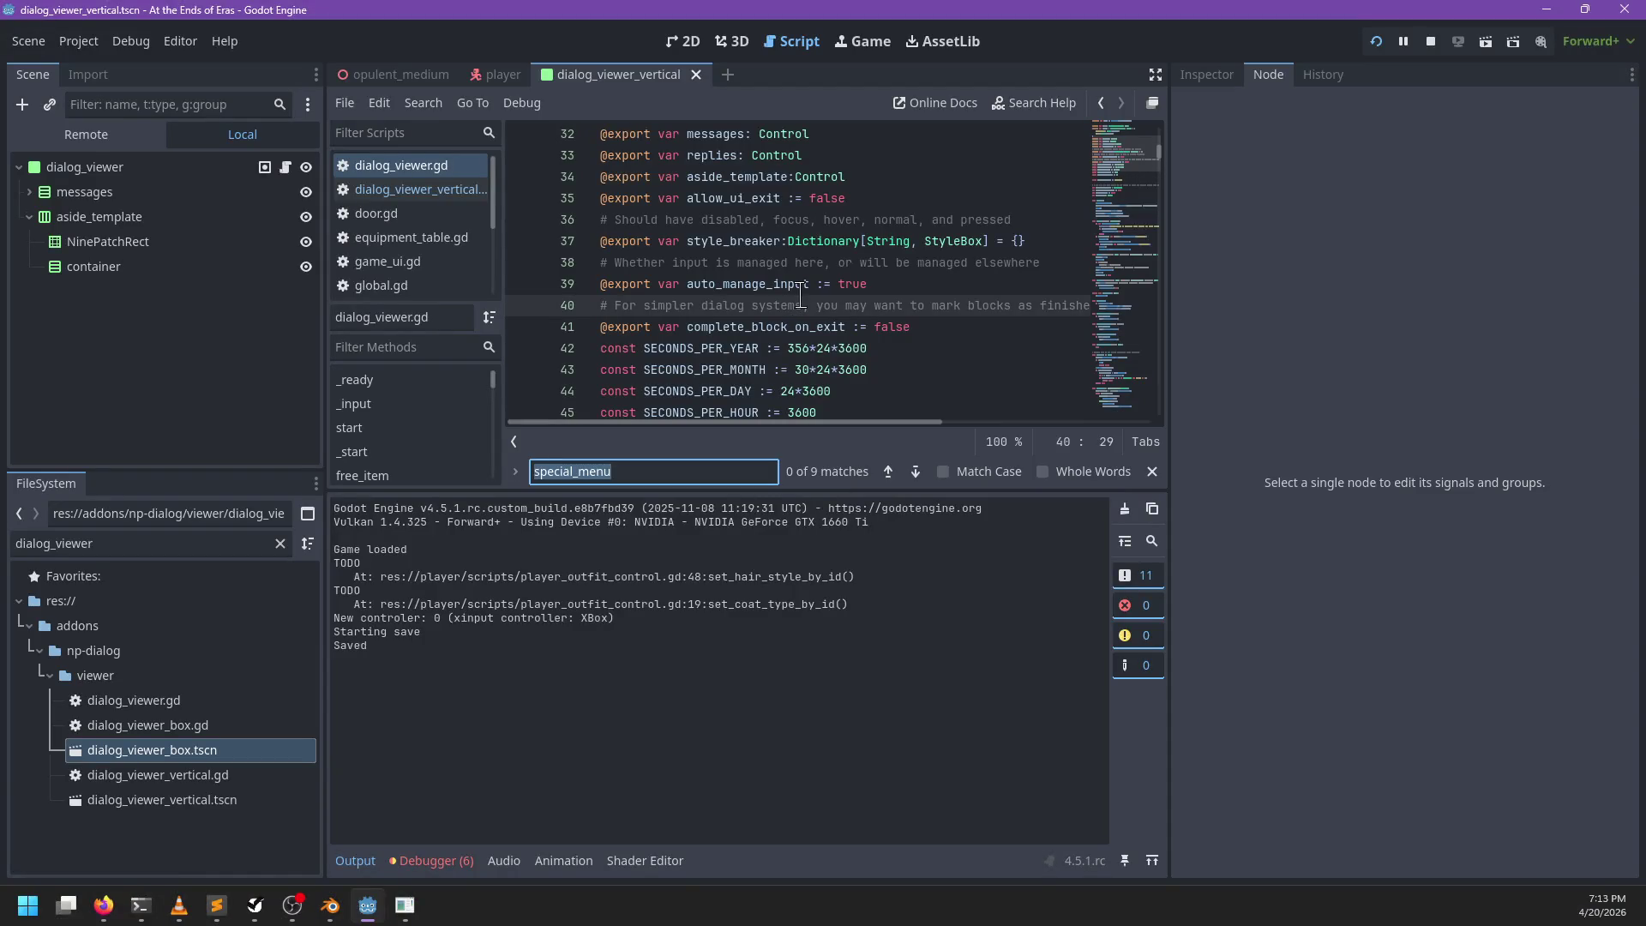
type("first_")
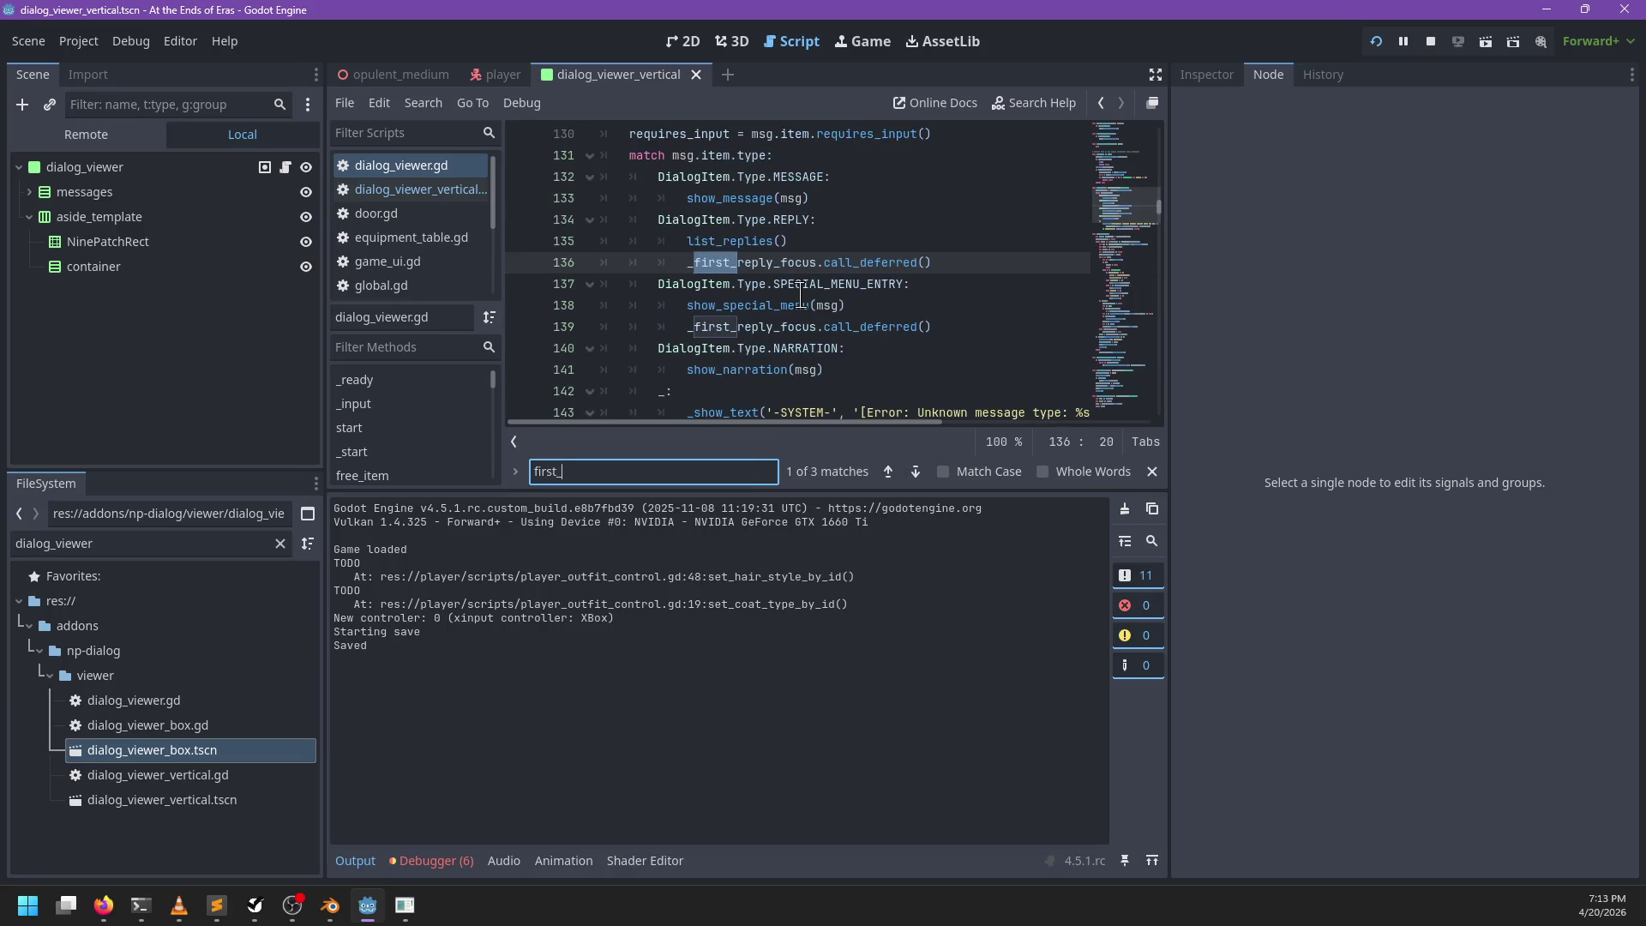
key("Escape")
left_click(521, 262)
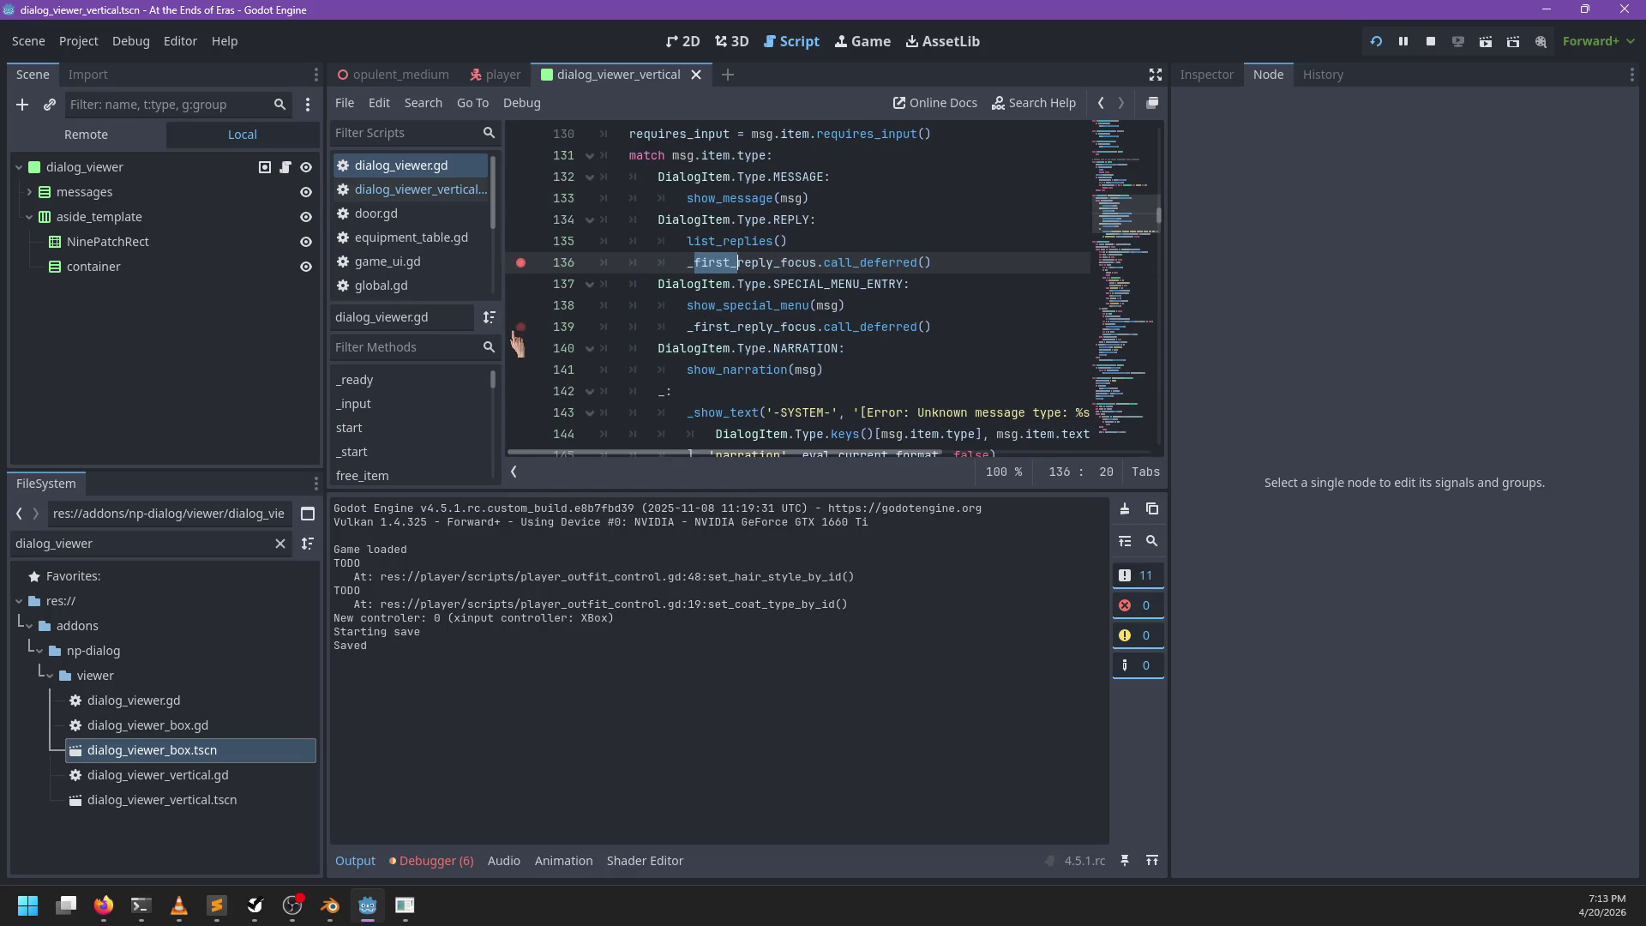
left_click(520, 328, "shift")
left_click(984, 263)
key("F5")
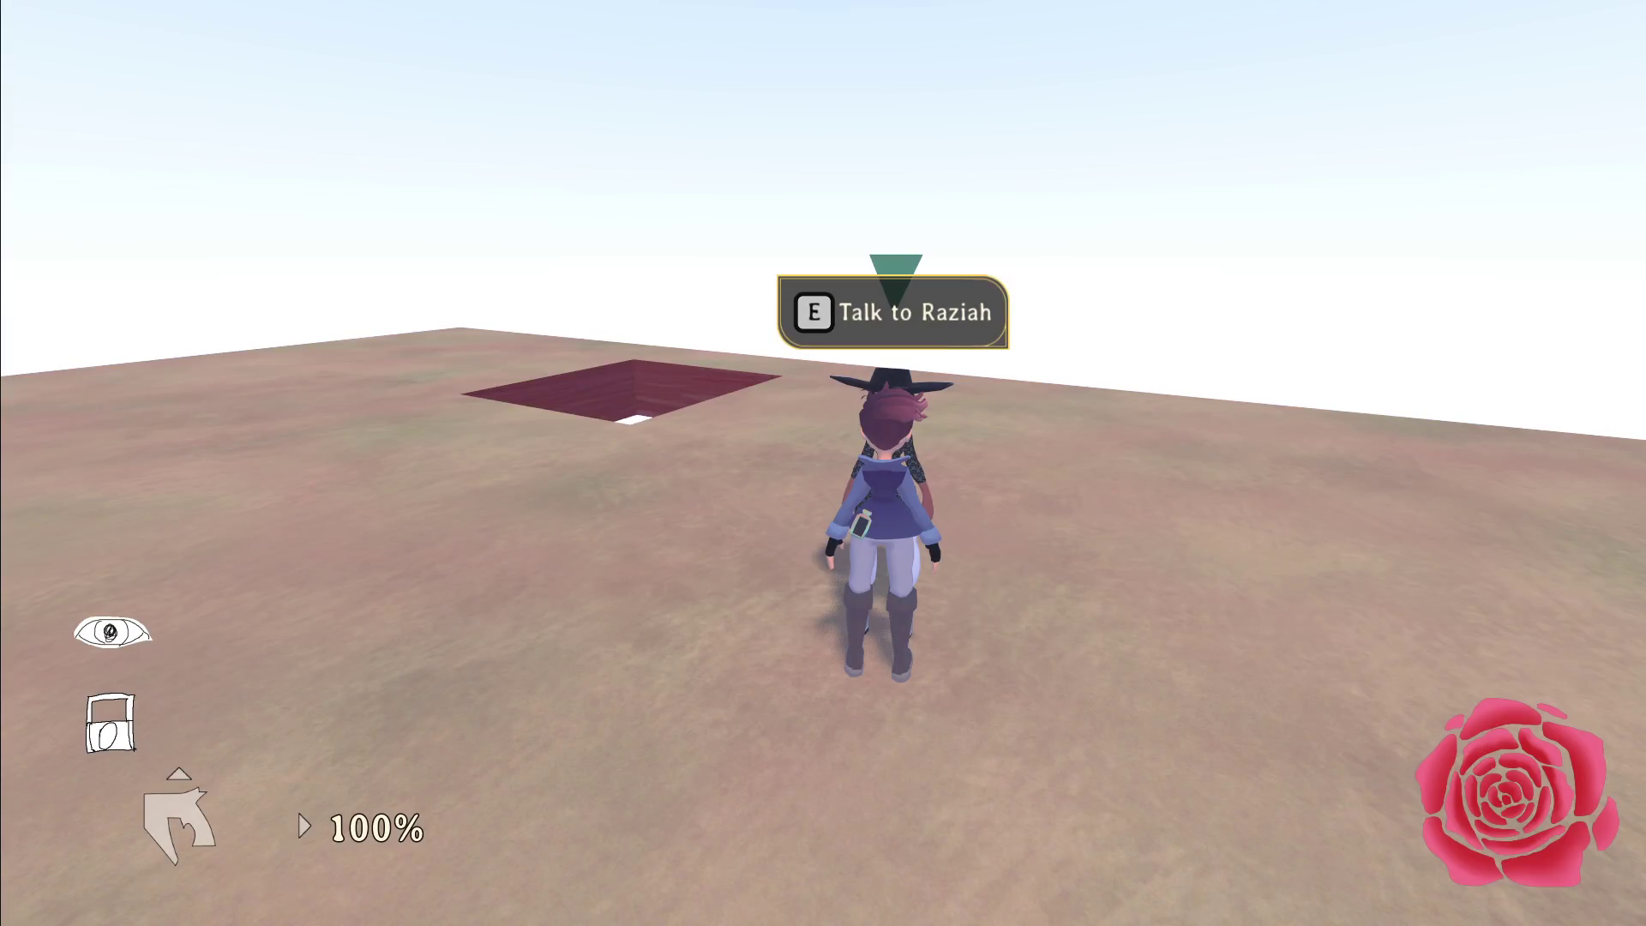
Step: Talk to Raziah, step and continue through the breakpoints, and close with 'Take care.'
key("e")
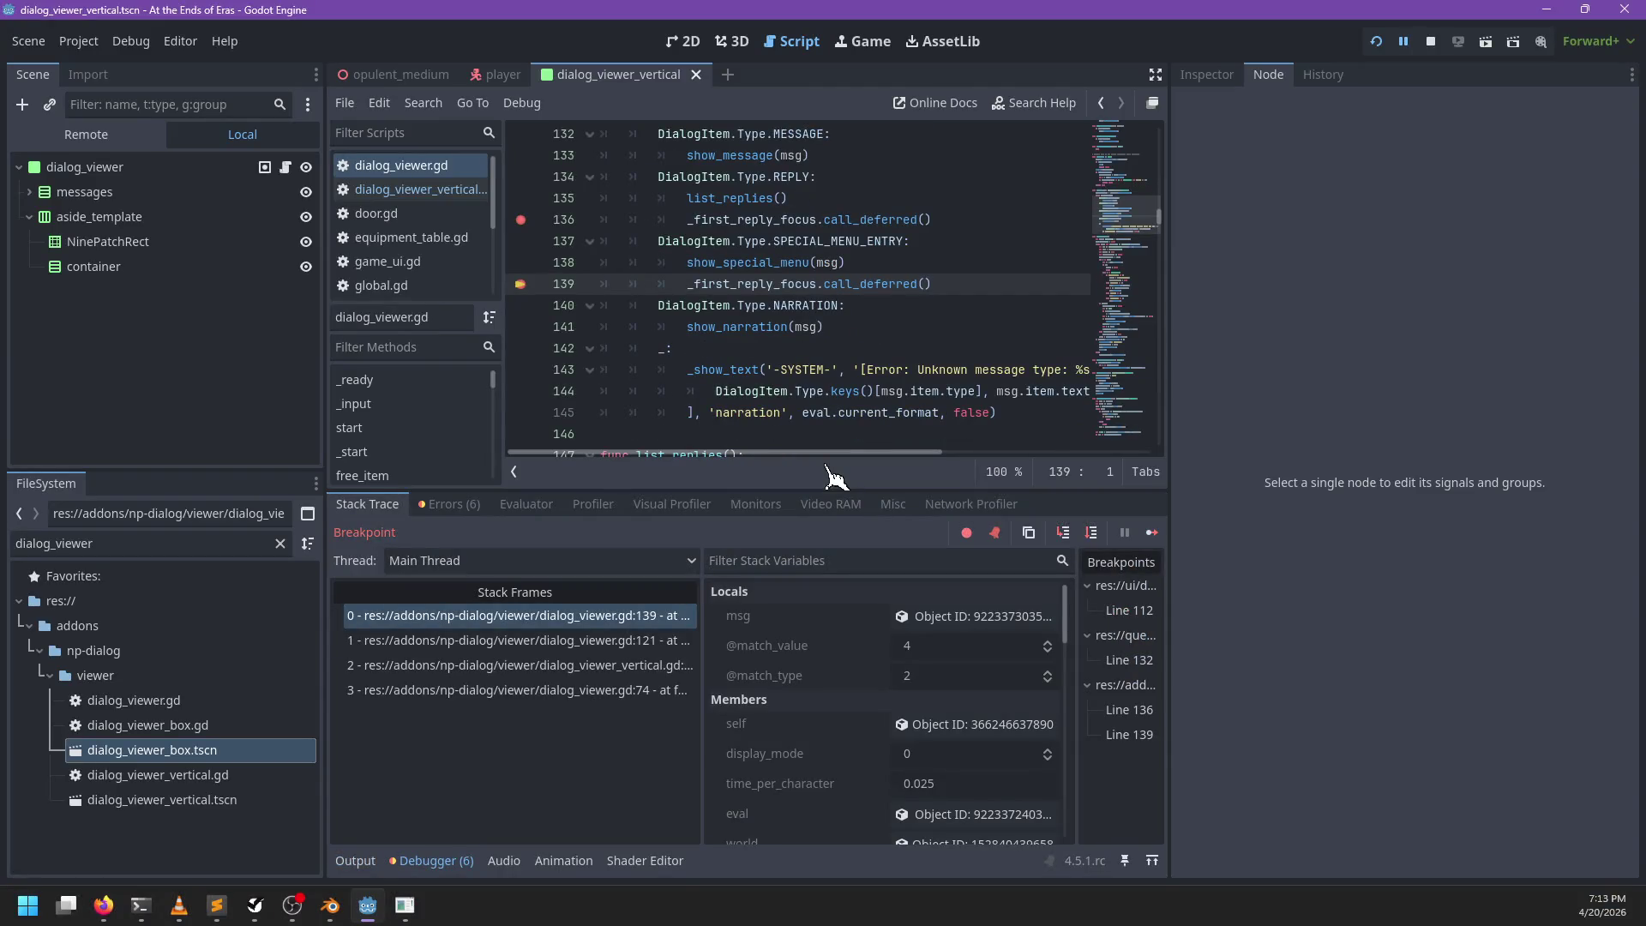
key("F12")
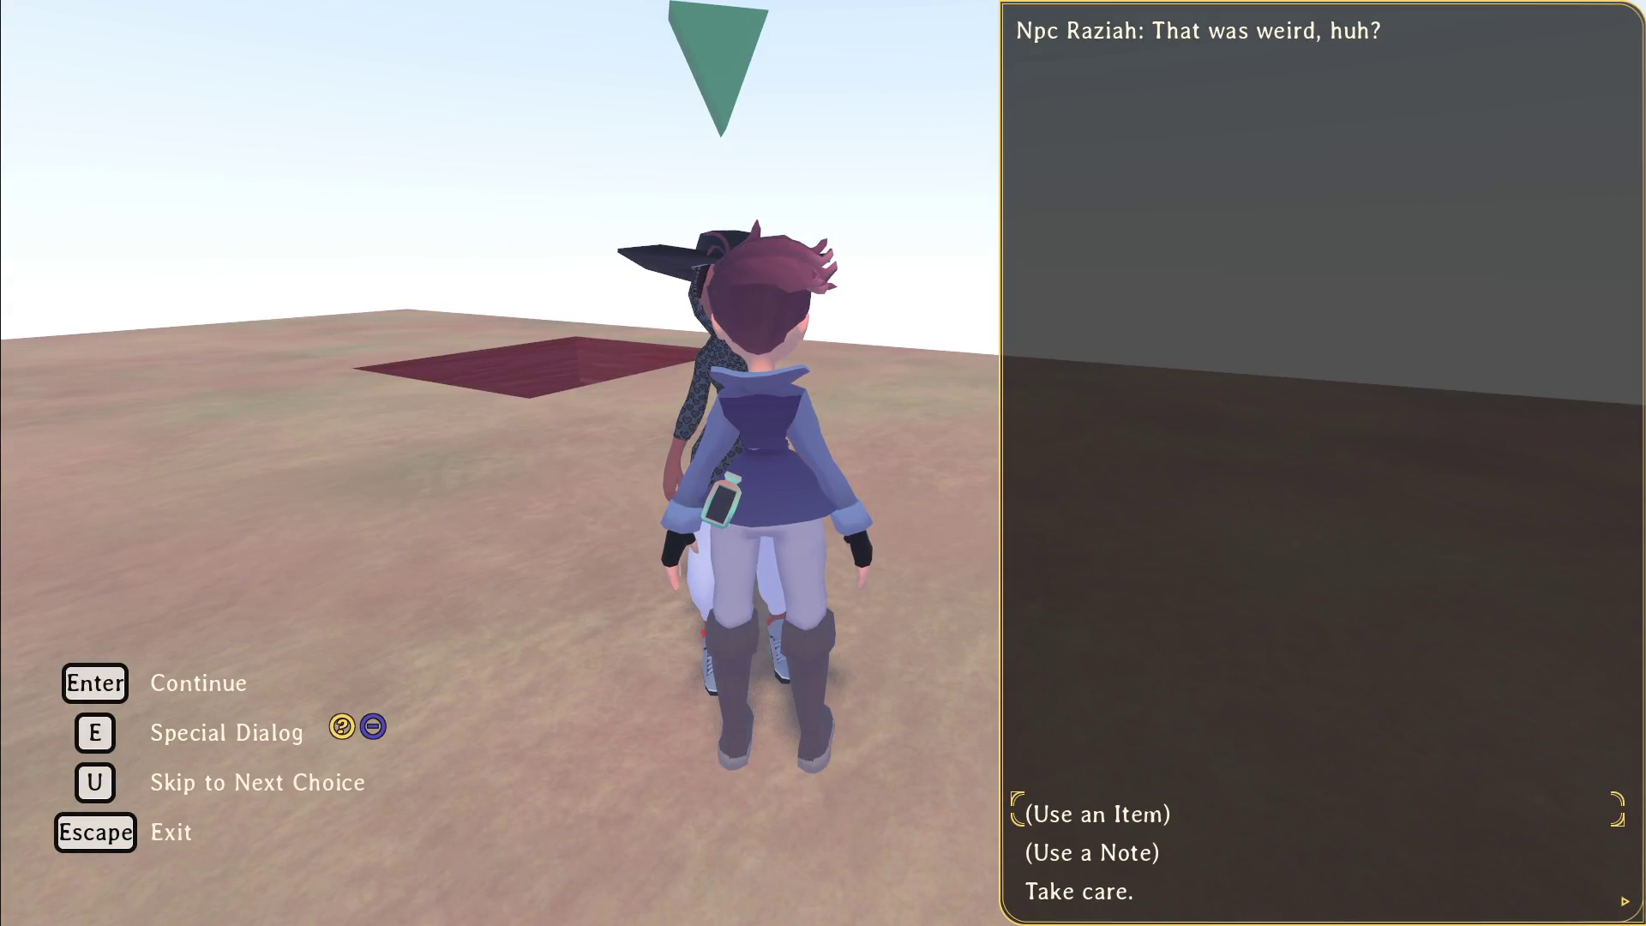
key("Up")
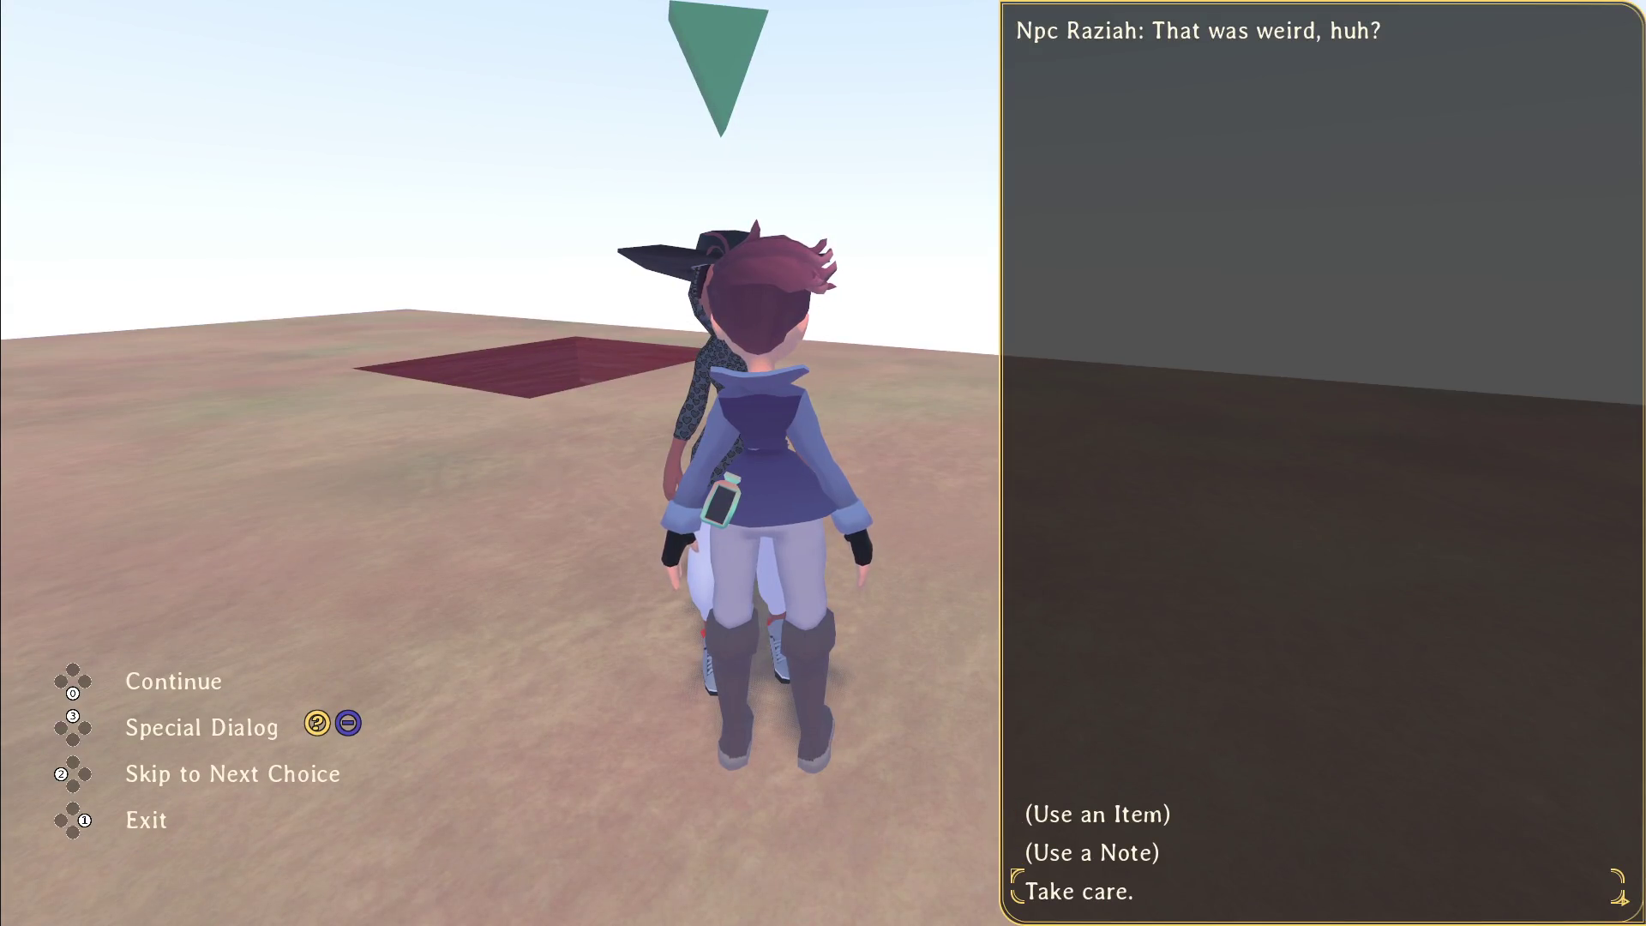
key("Return")
key("Return")
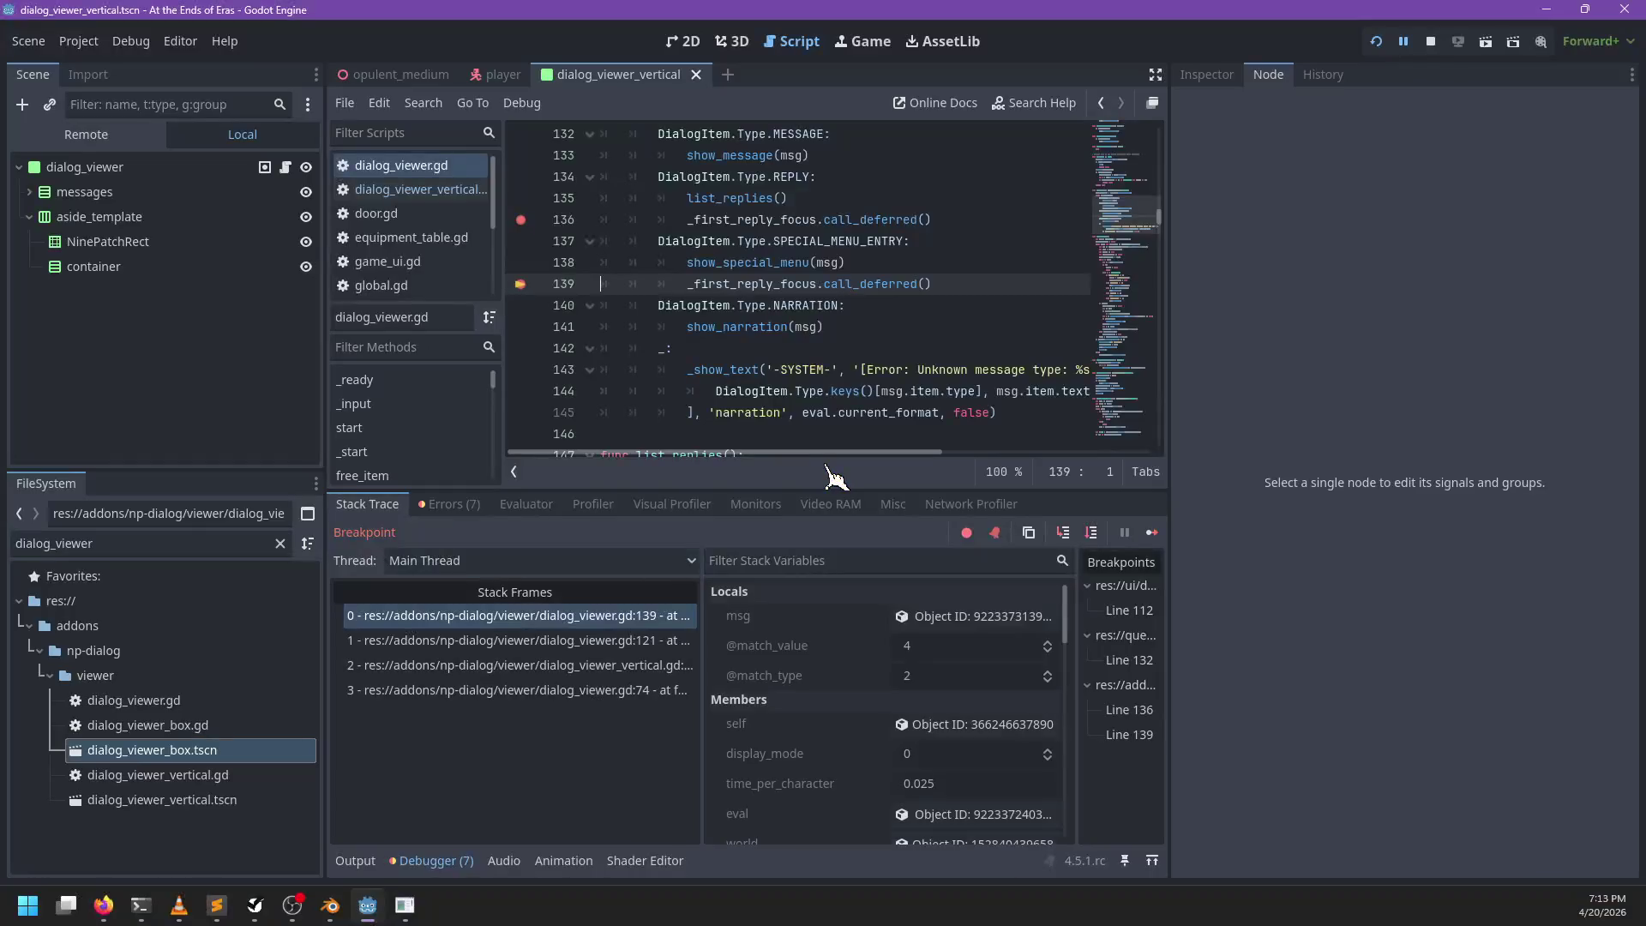
key("F10")
key("F10")
key("F10")
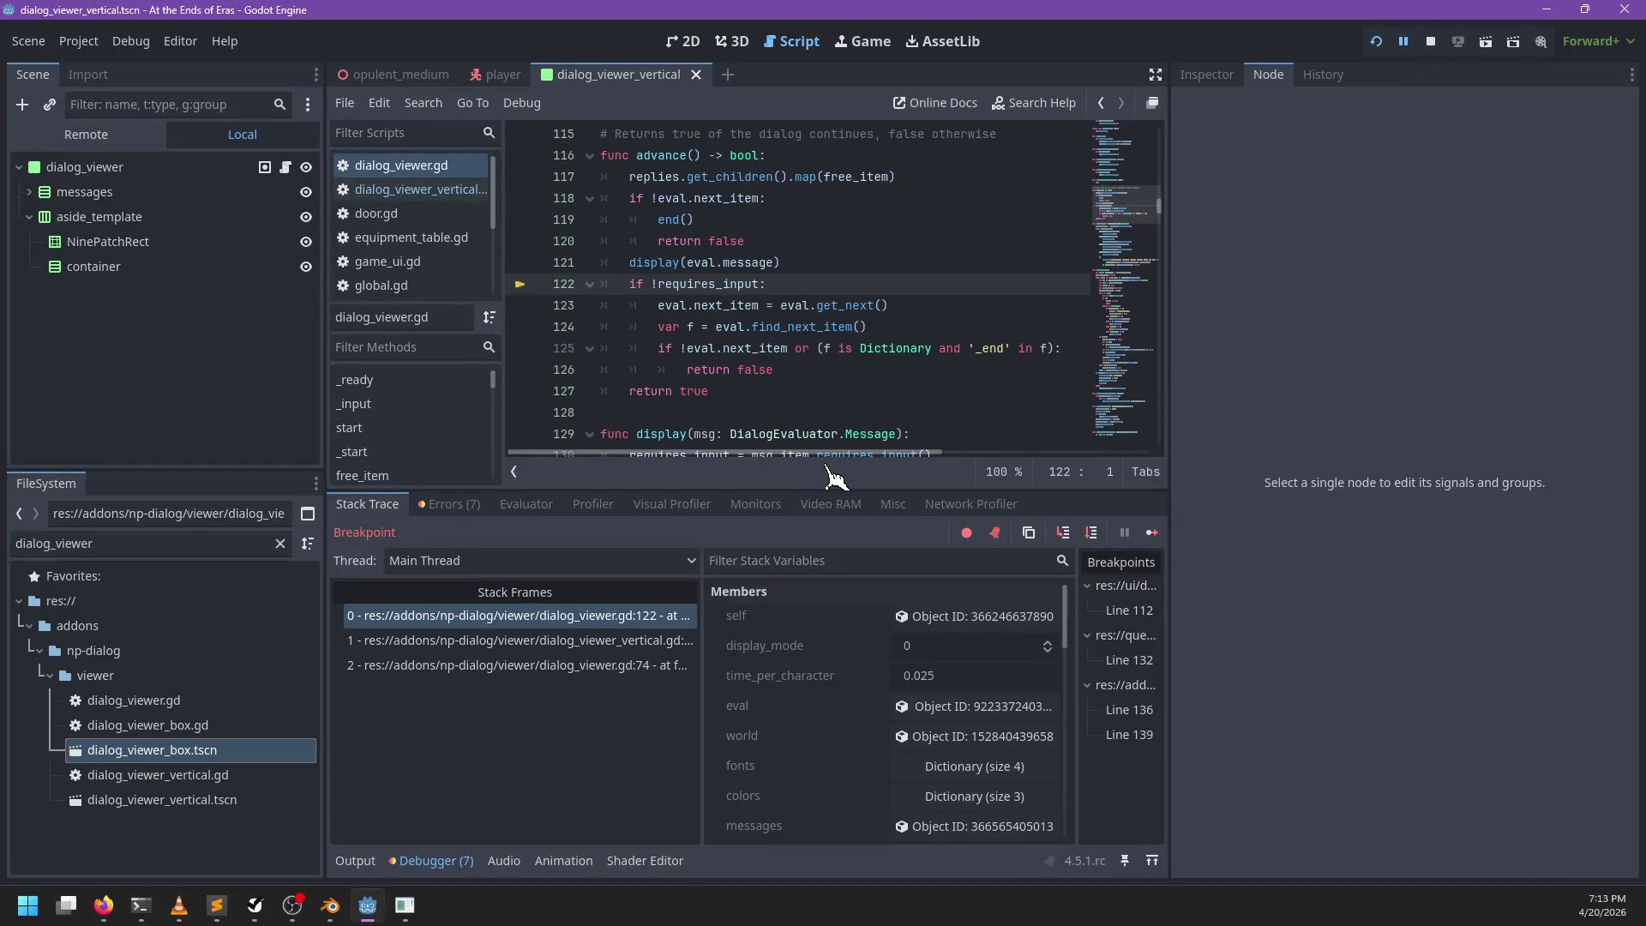
key("F12")
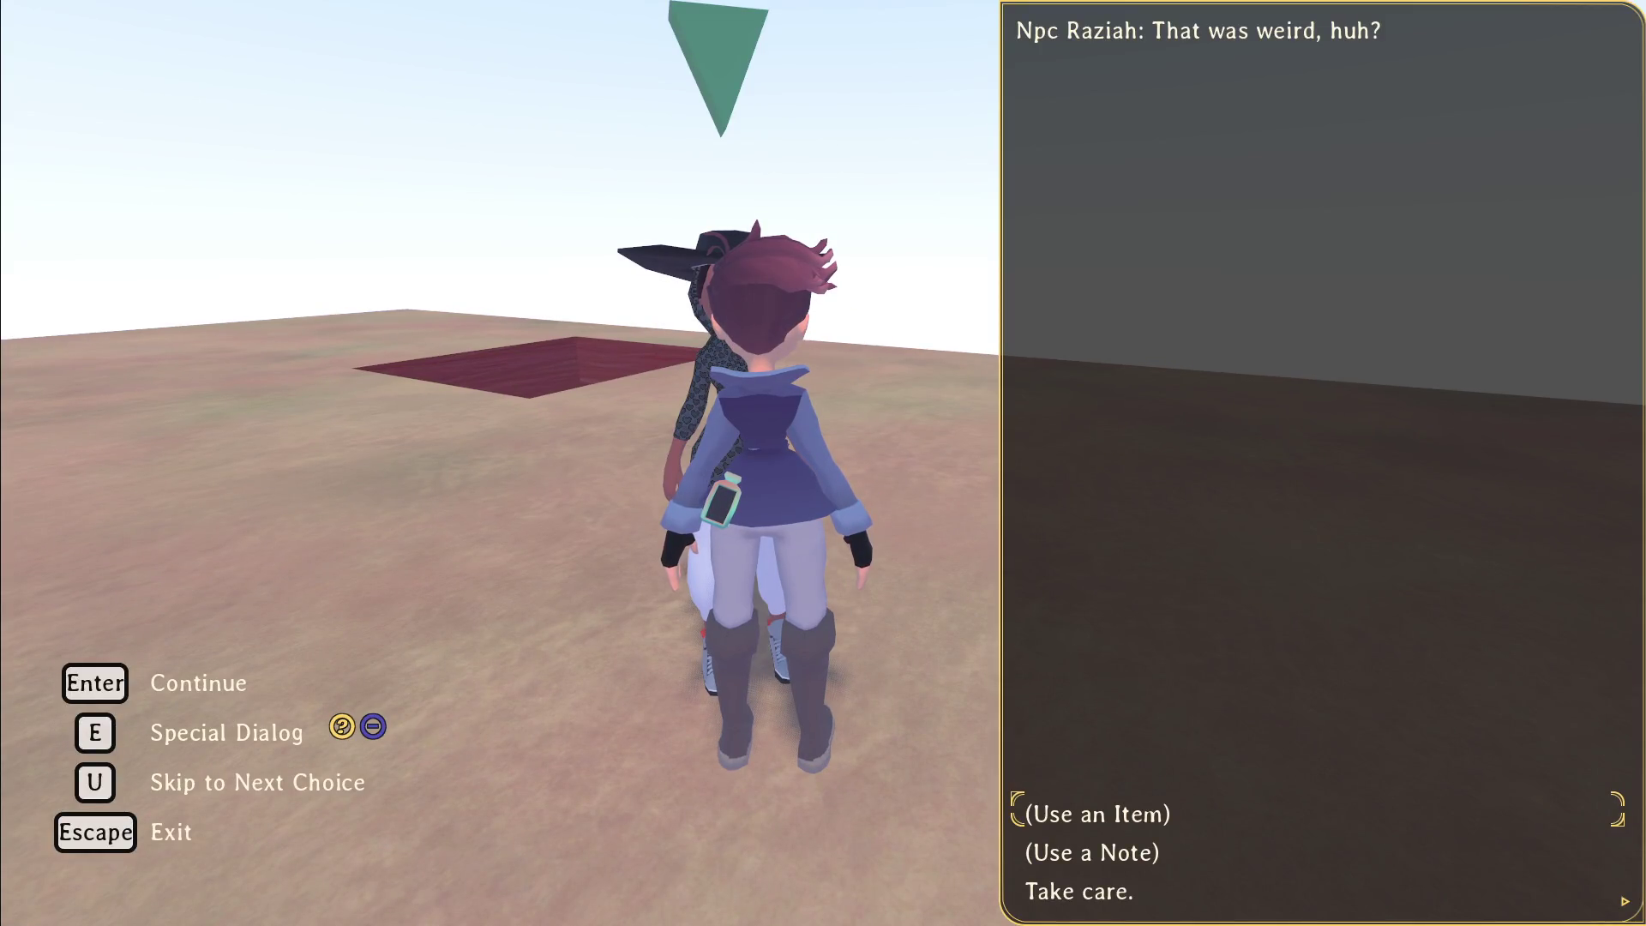
key("Up")
key("Return")
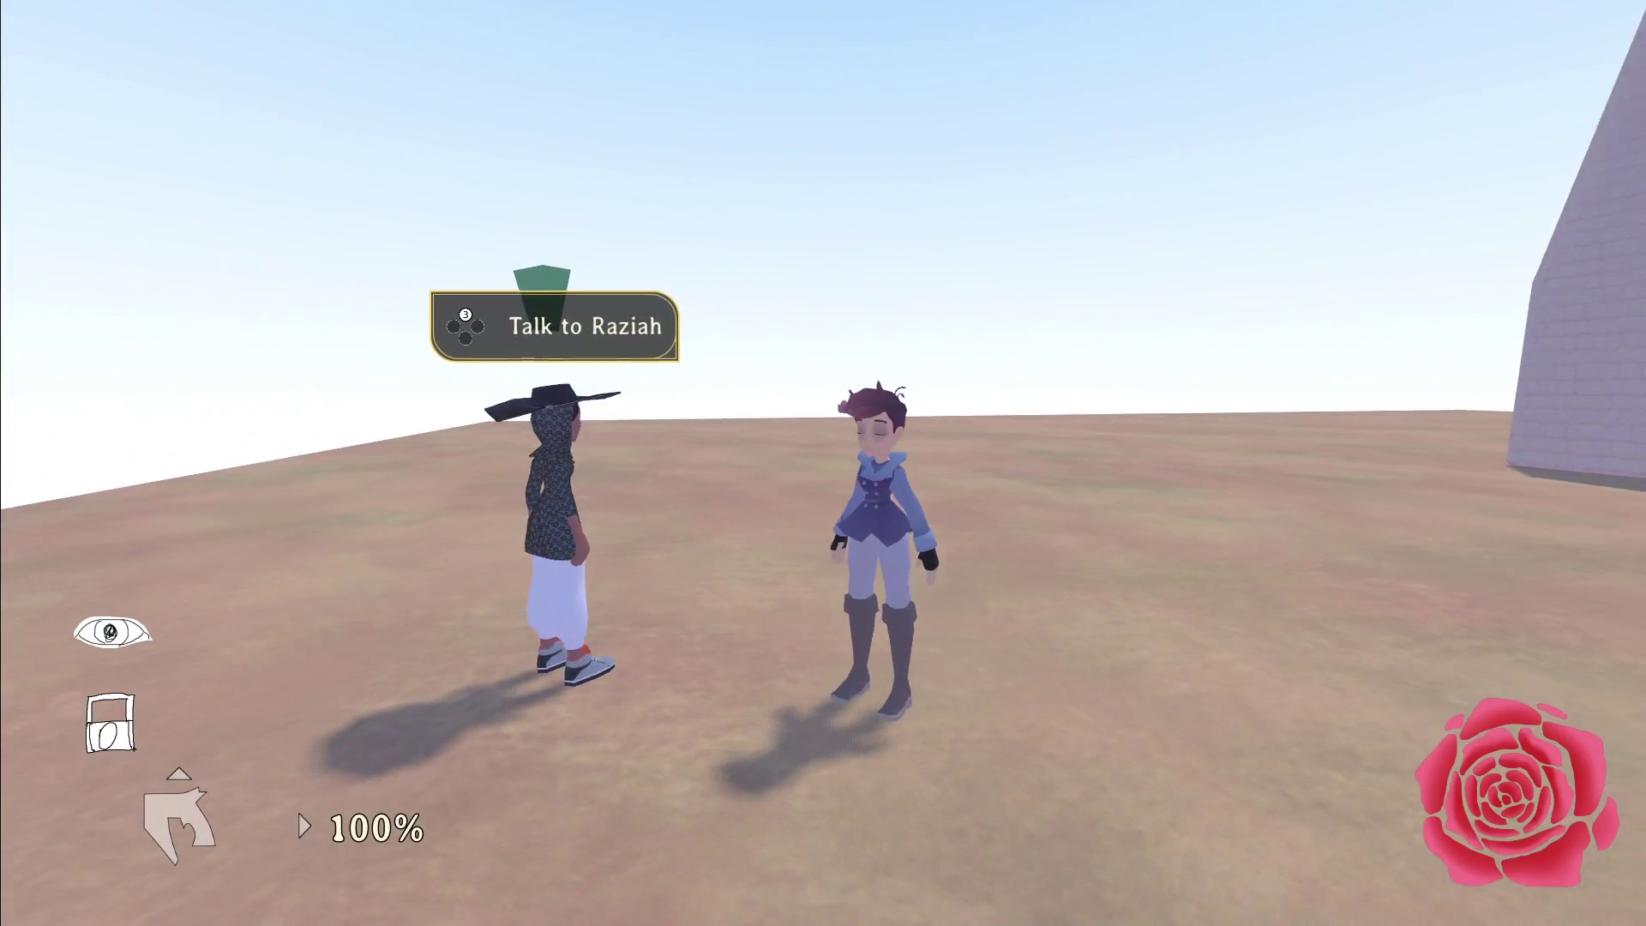
Step: Pause the game and select the Bugs group in NP-ToDo
key("Escape")
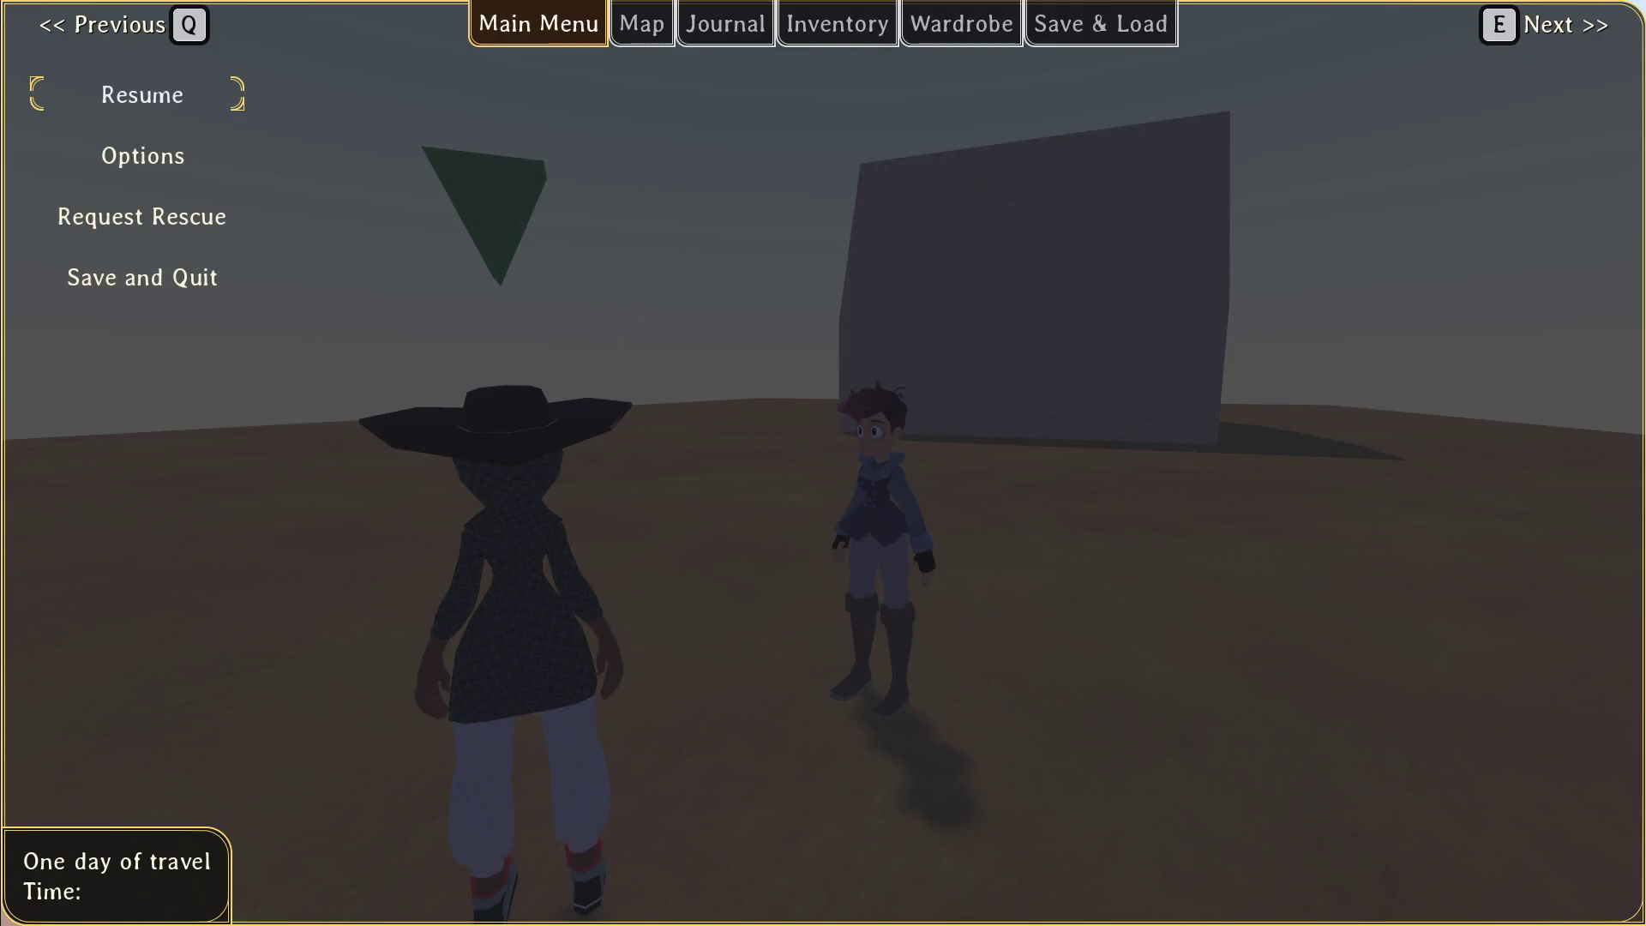
key("alt+Tab")
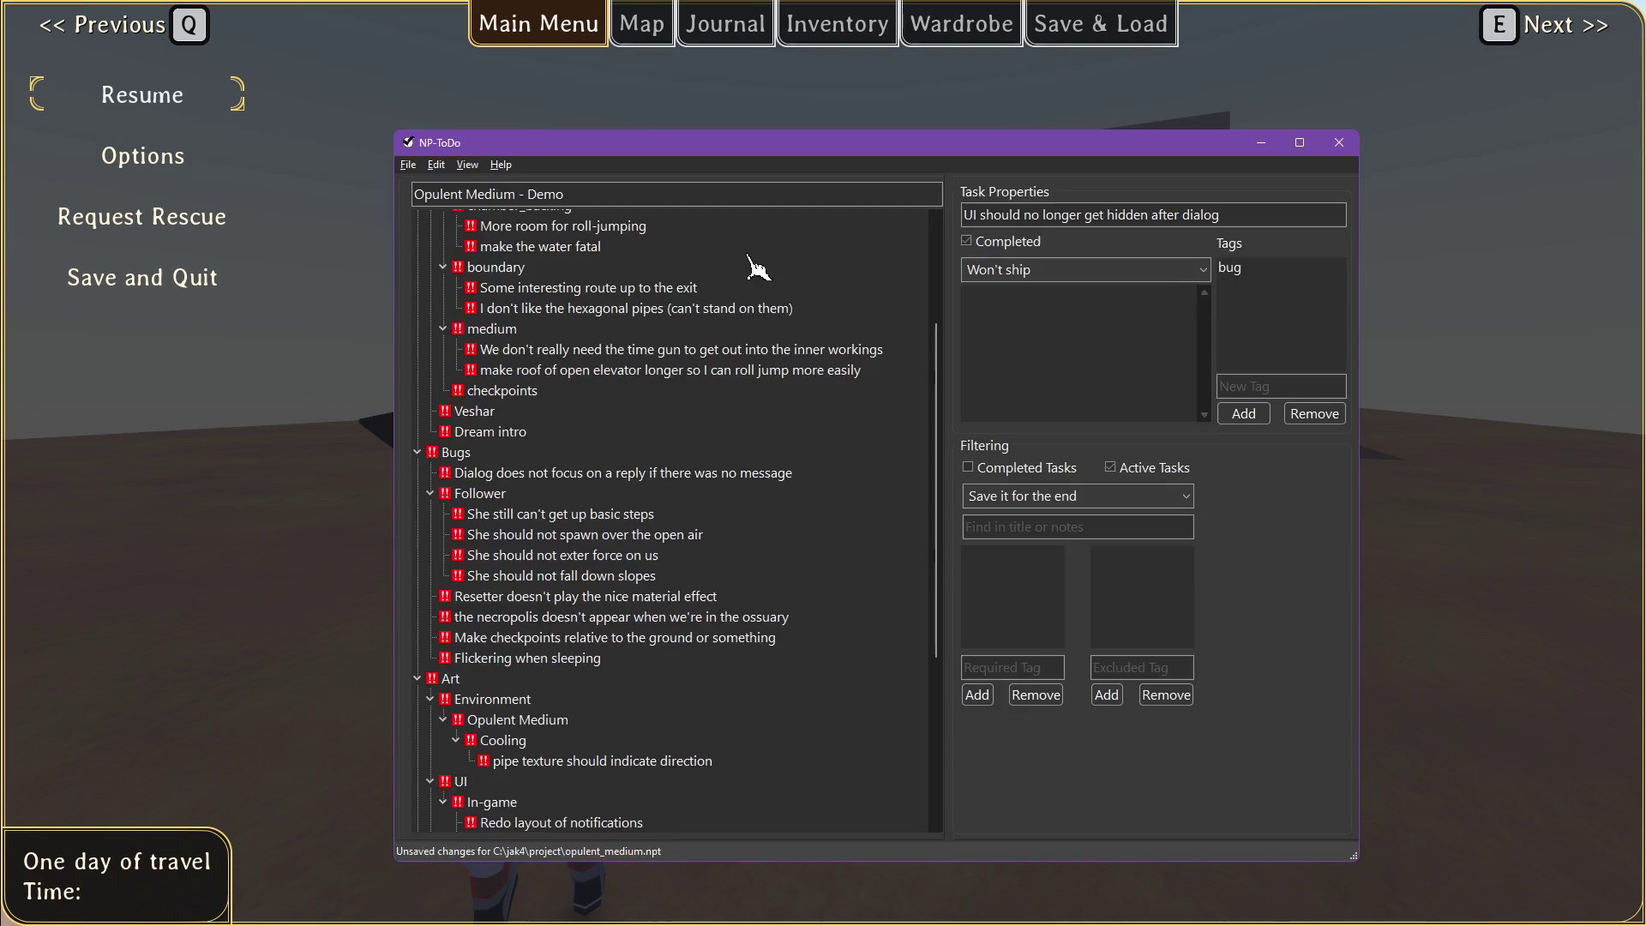
scroll(600, 480, "down", 4)
scroll(517, 452, "up", 5)
left_click(459, 533)
left_click(460, 514)
Step: Add a 'Special menu doesn't work right' task under Bugs with an empty child task
key("Insert")
type("Special menu doesn't")
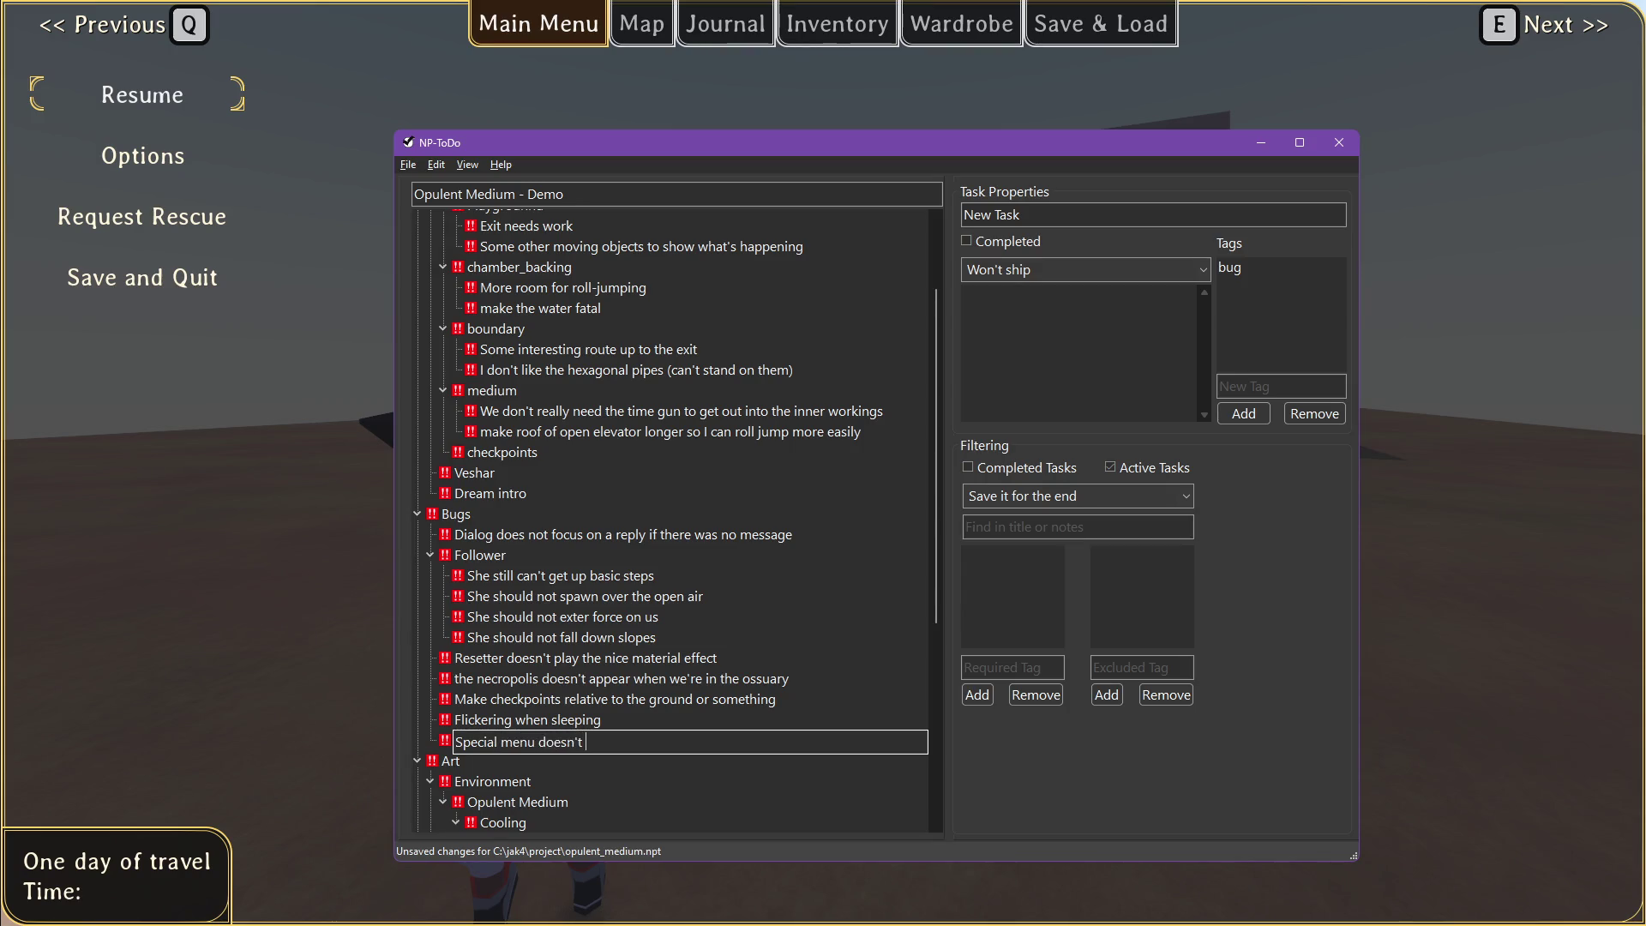
type("ight")
key("Return")
key("Insert")
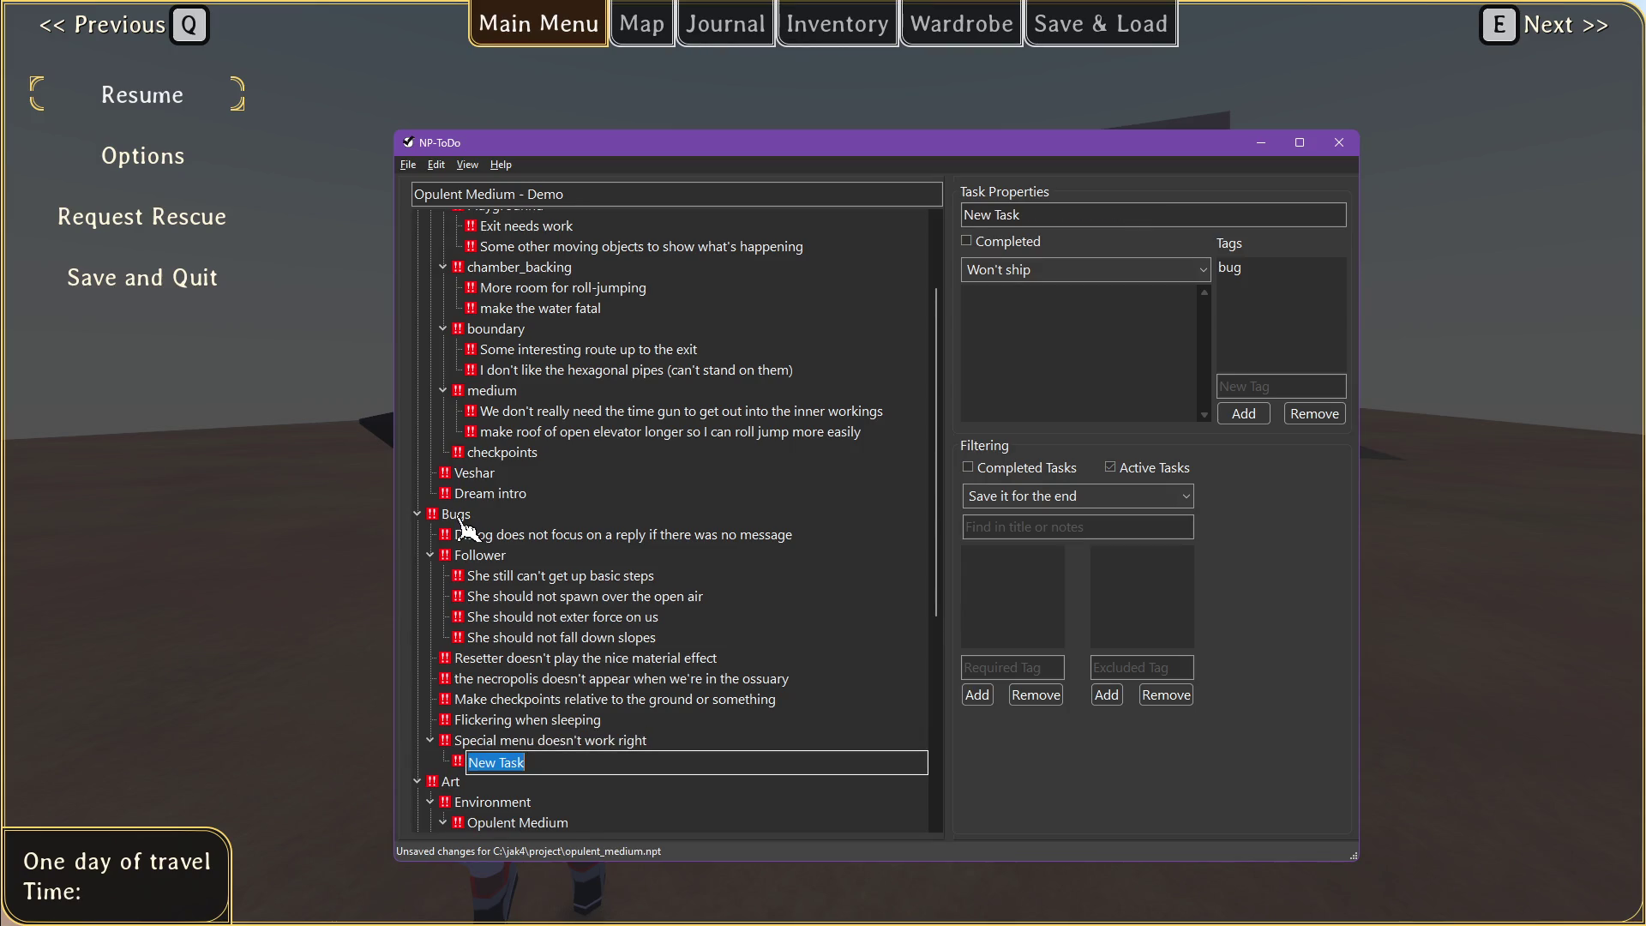
key("alt+Tab")
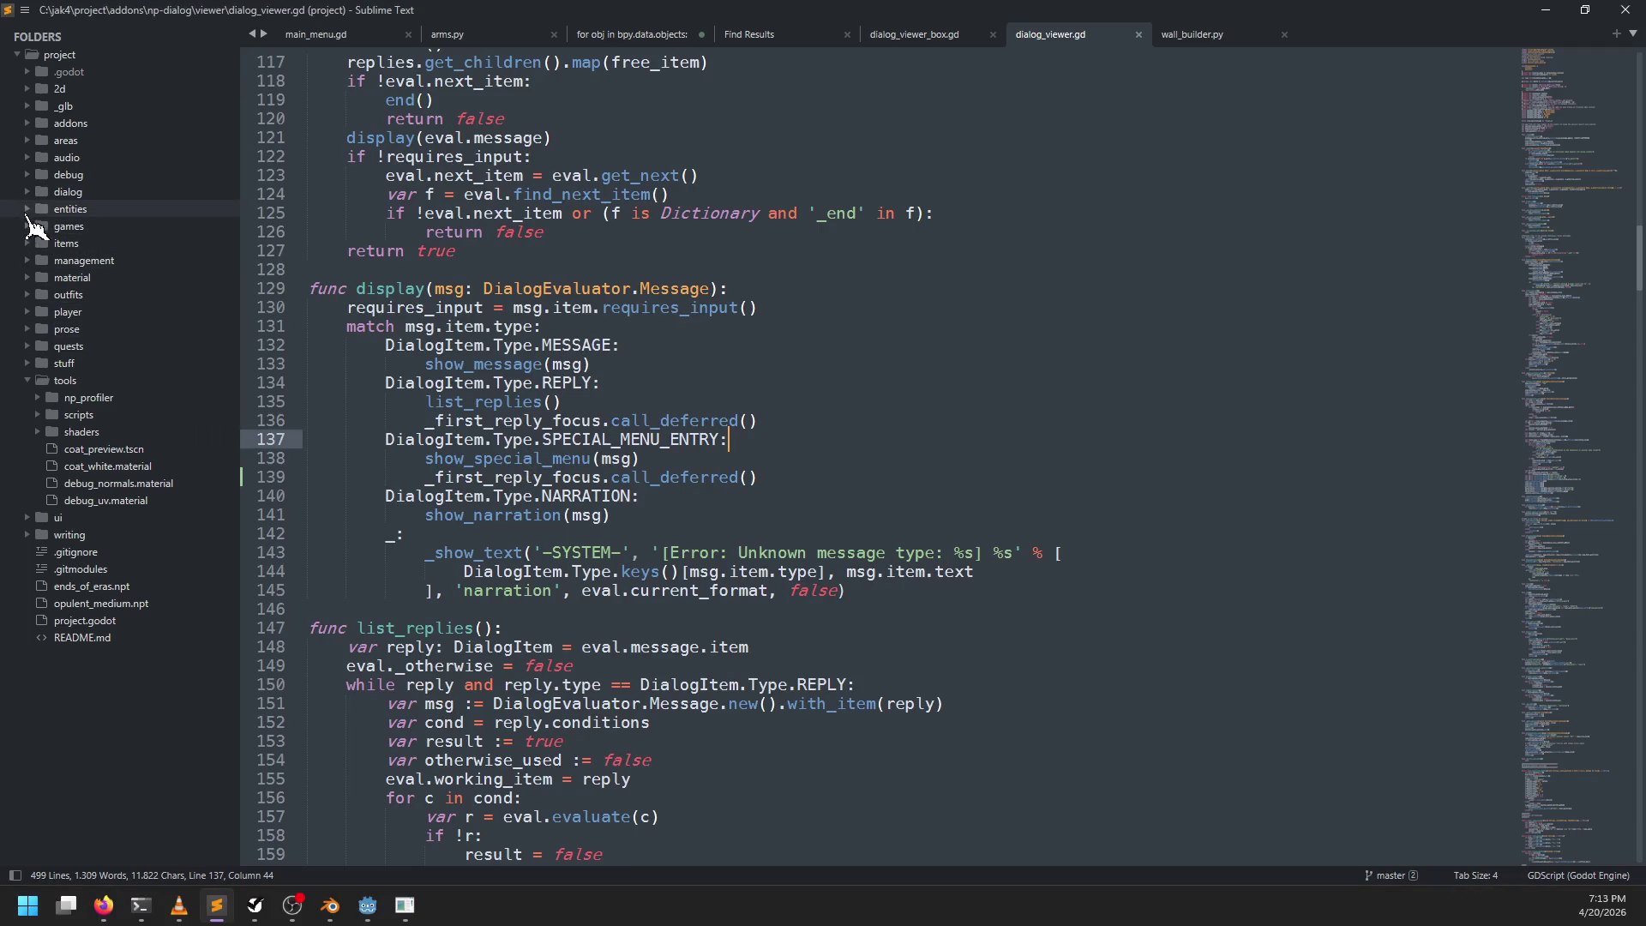
Step: Open raziah.dialog from dialog/quest_major/raziah and search it for '==>' replies
left_click(68, 192)
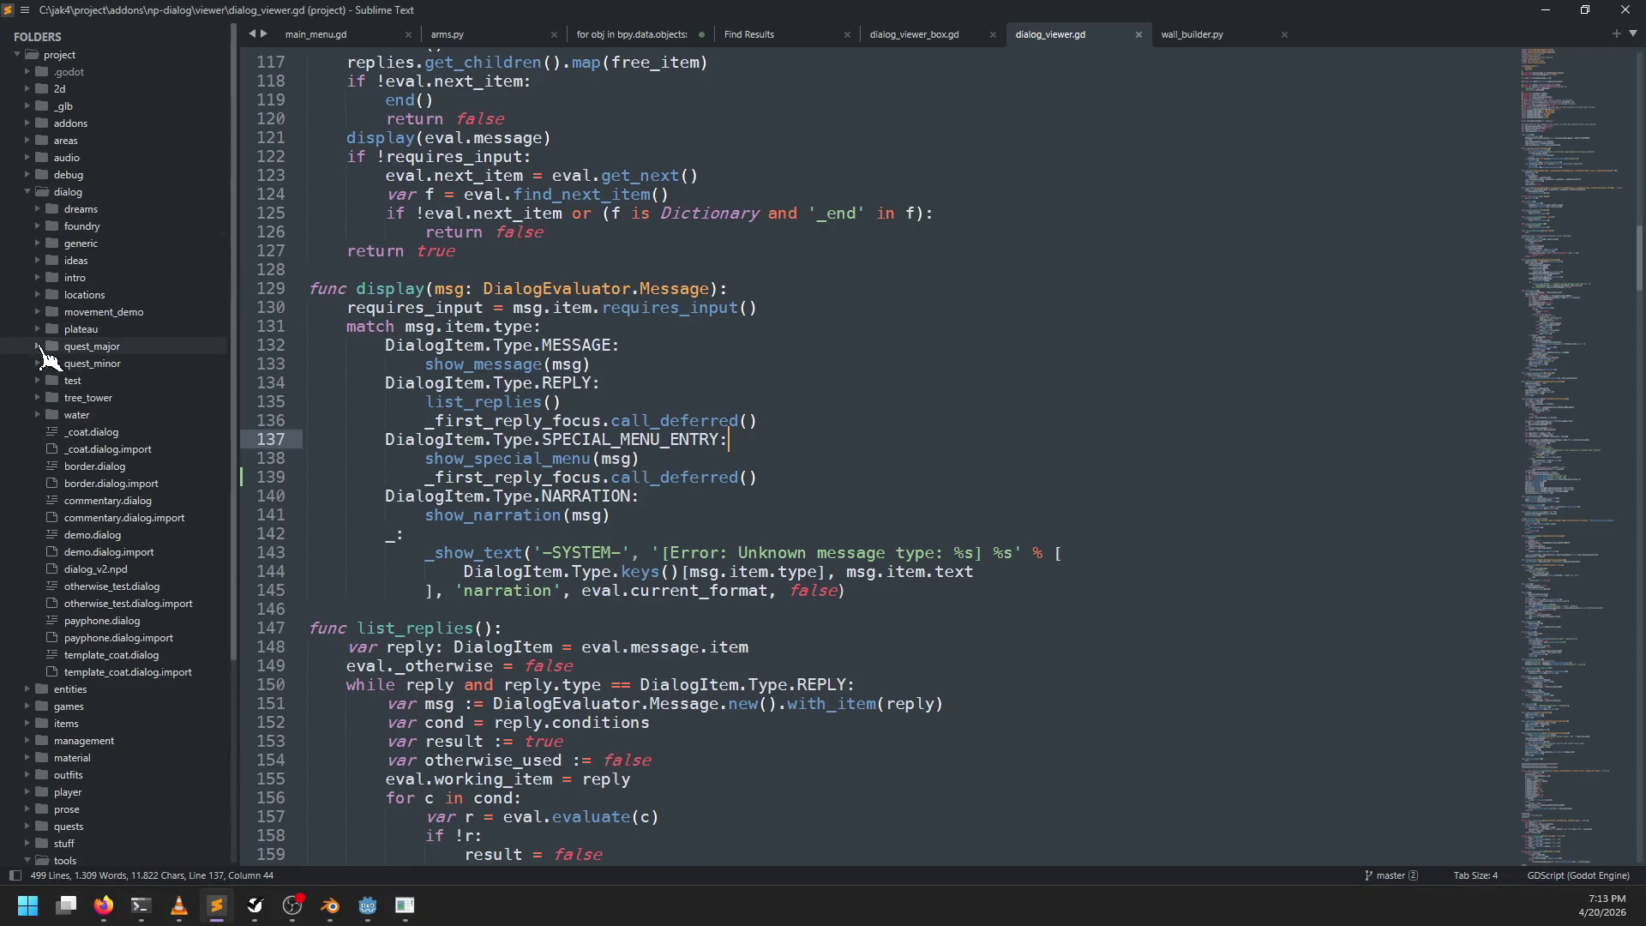
left_click(39, 346)
left_click(47, 501)
double_click(113, 552)
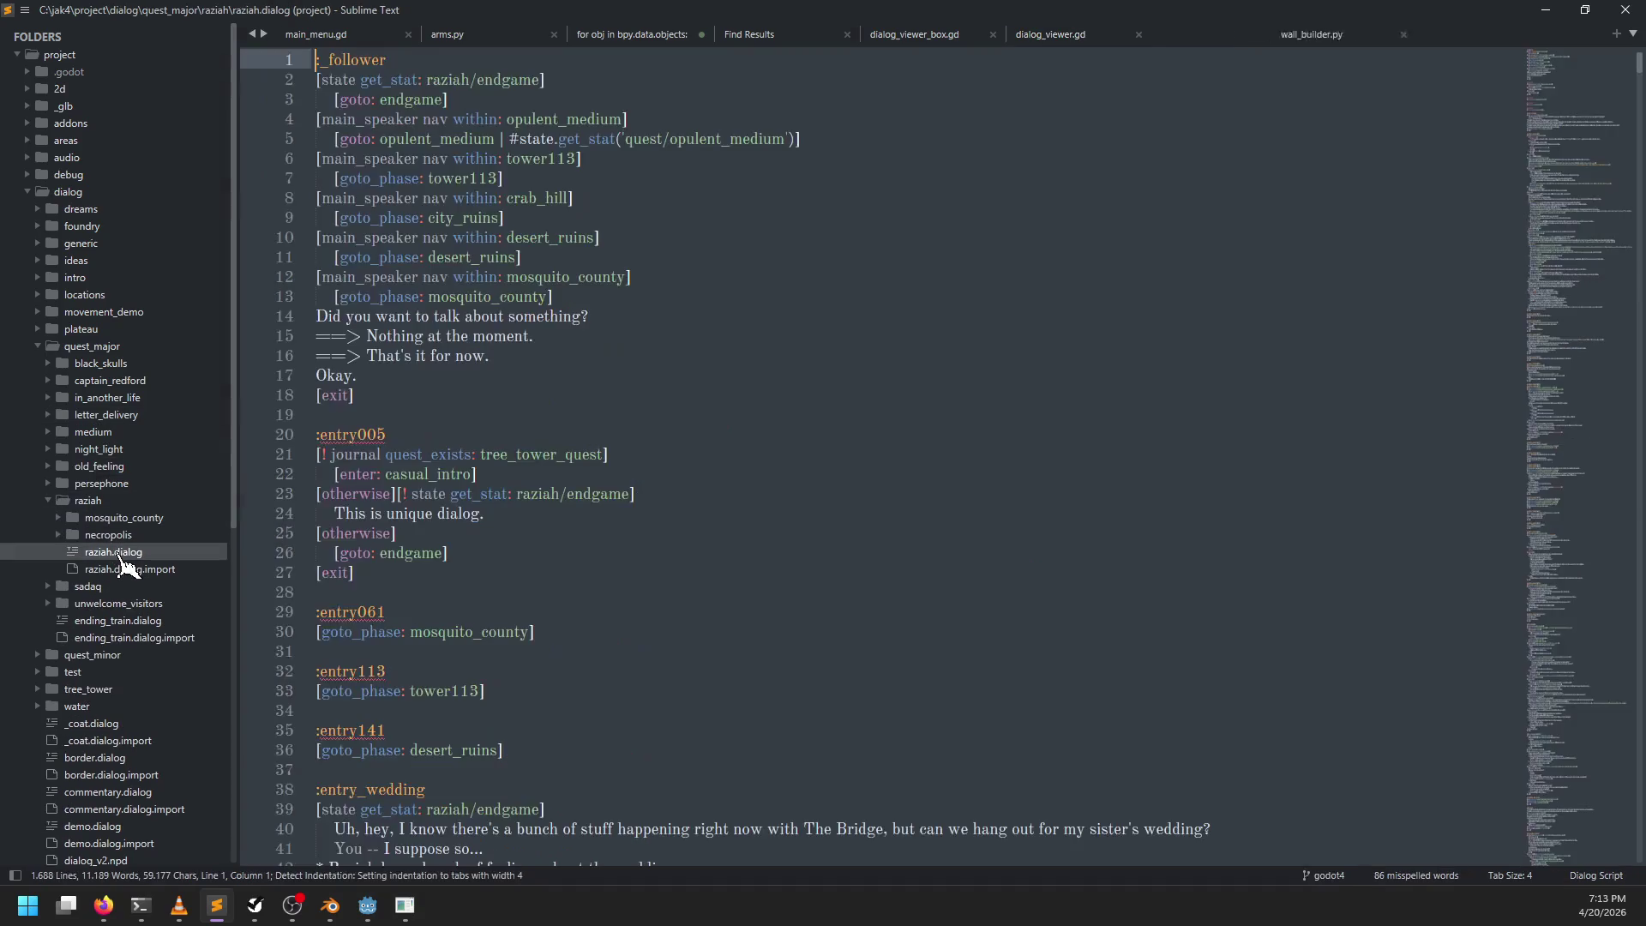
left_click(827, 378)
key("ctrl+f")
type("==>")
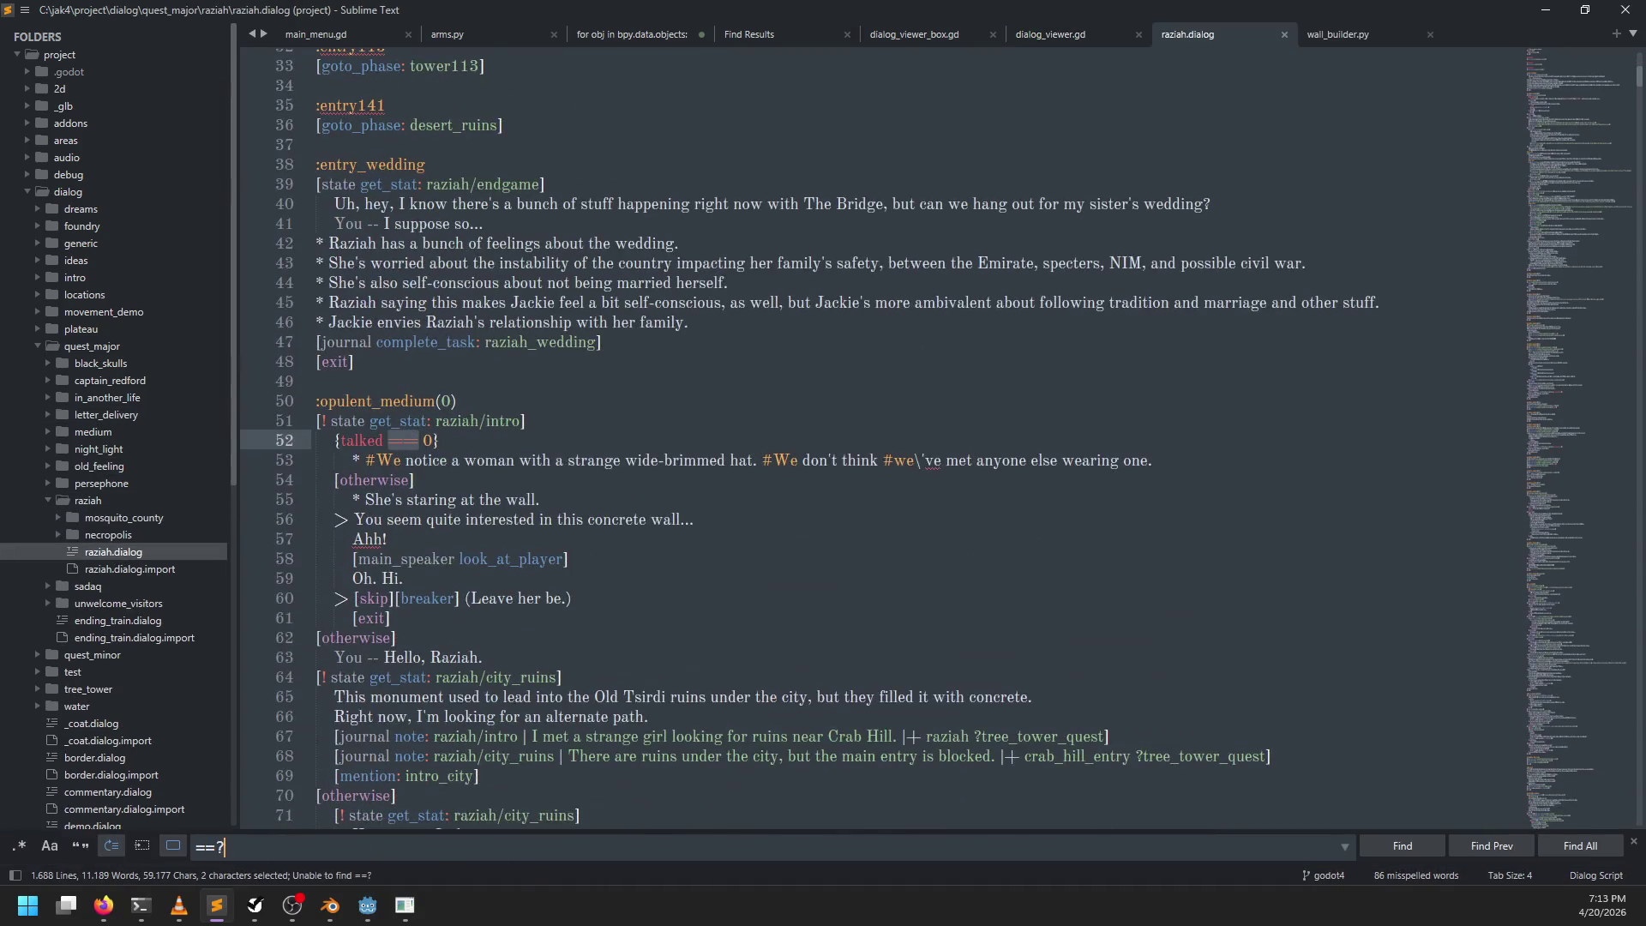
key("Escape")
Step: Select the 'It was.' and 'Take care.' reply lines, then switch back to Godot
left_click(388, 460)
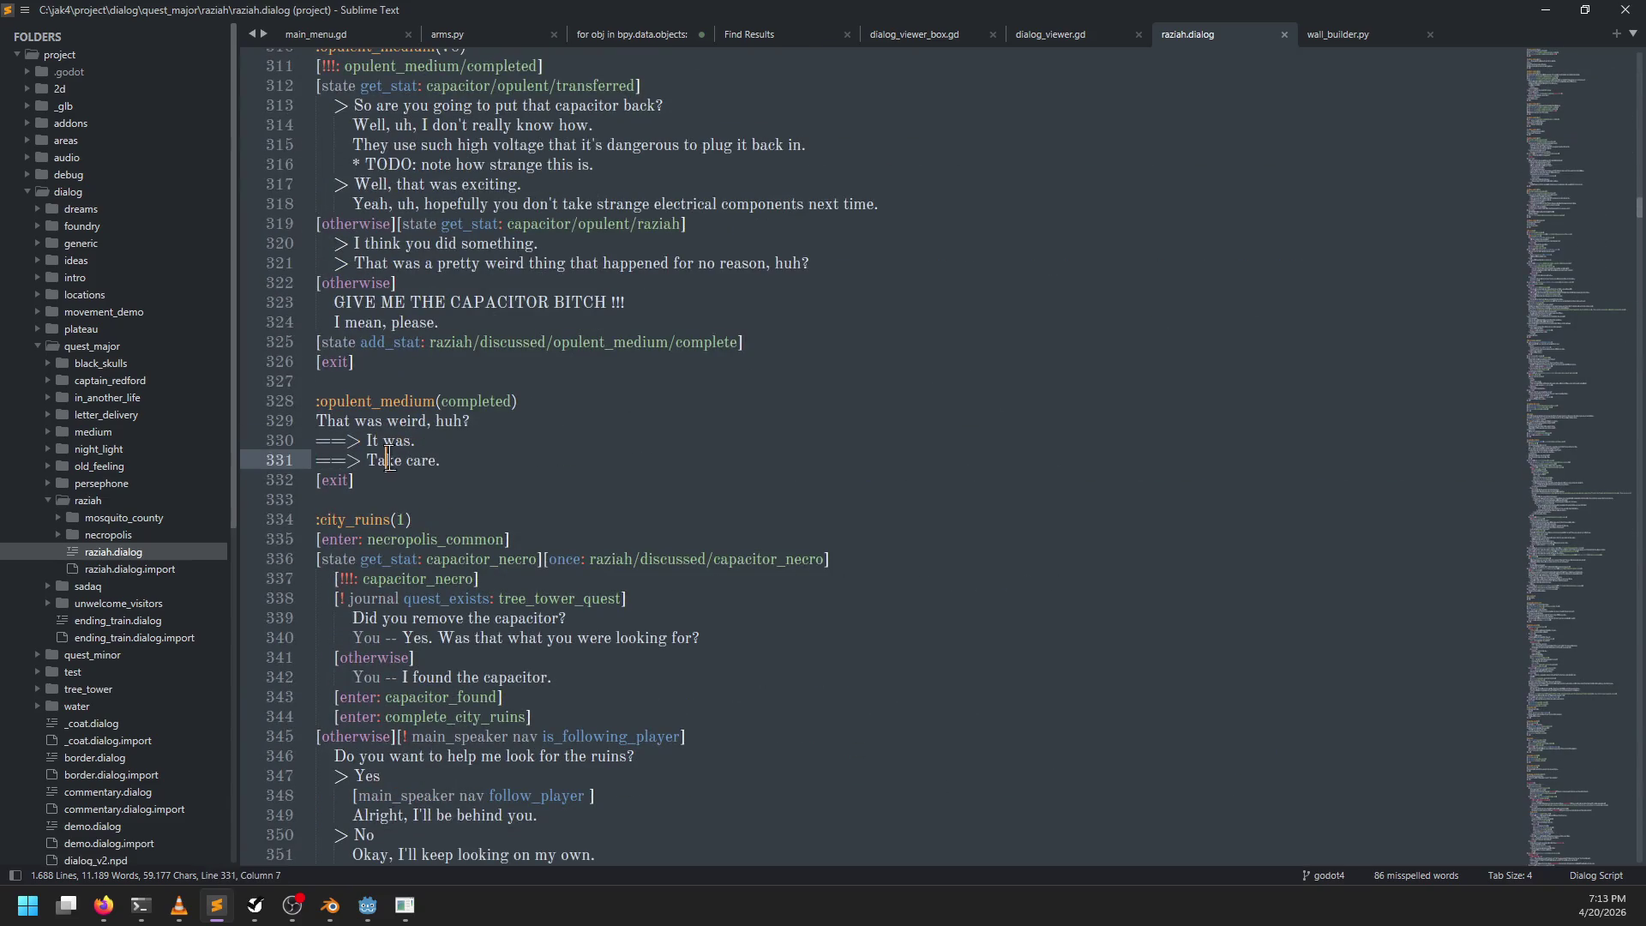
left_click_drag(317, 440, 417, 441)
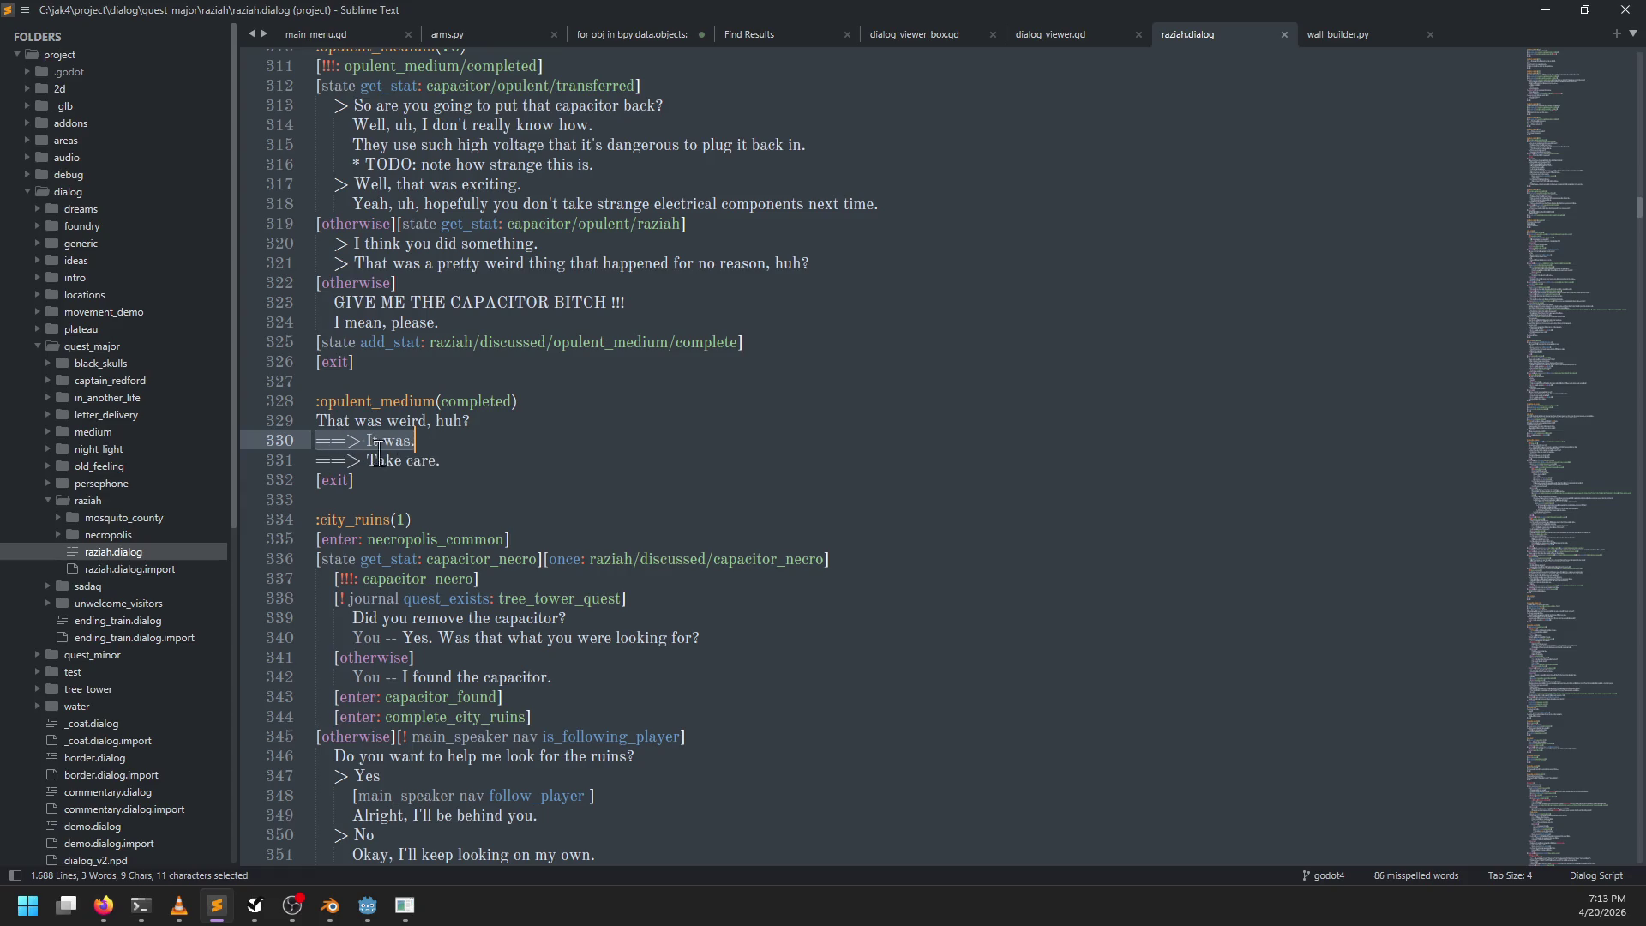
key("Right")
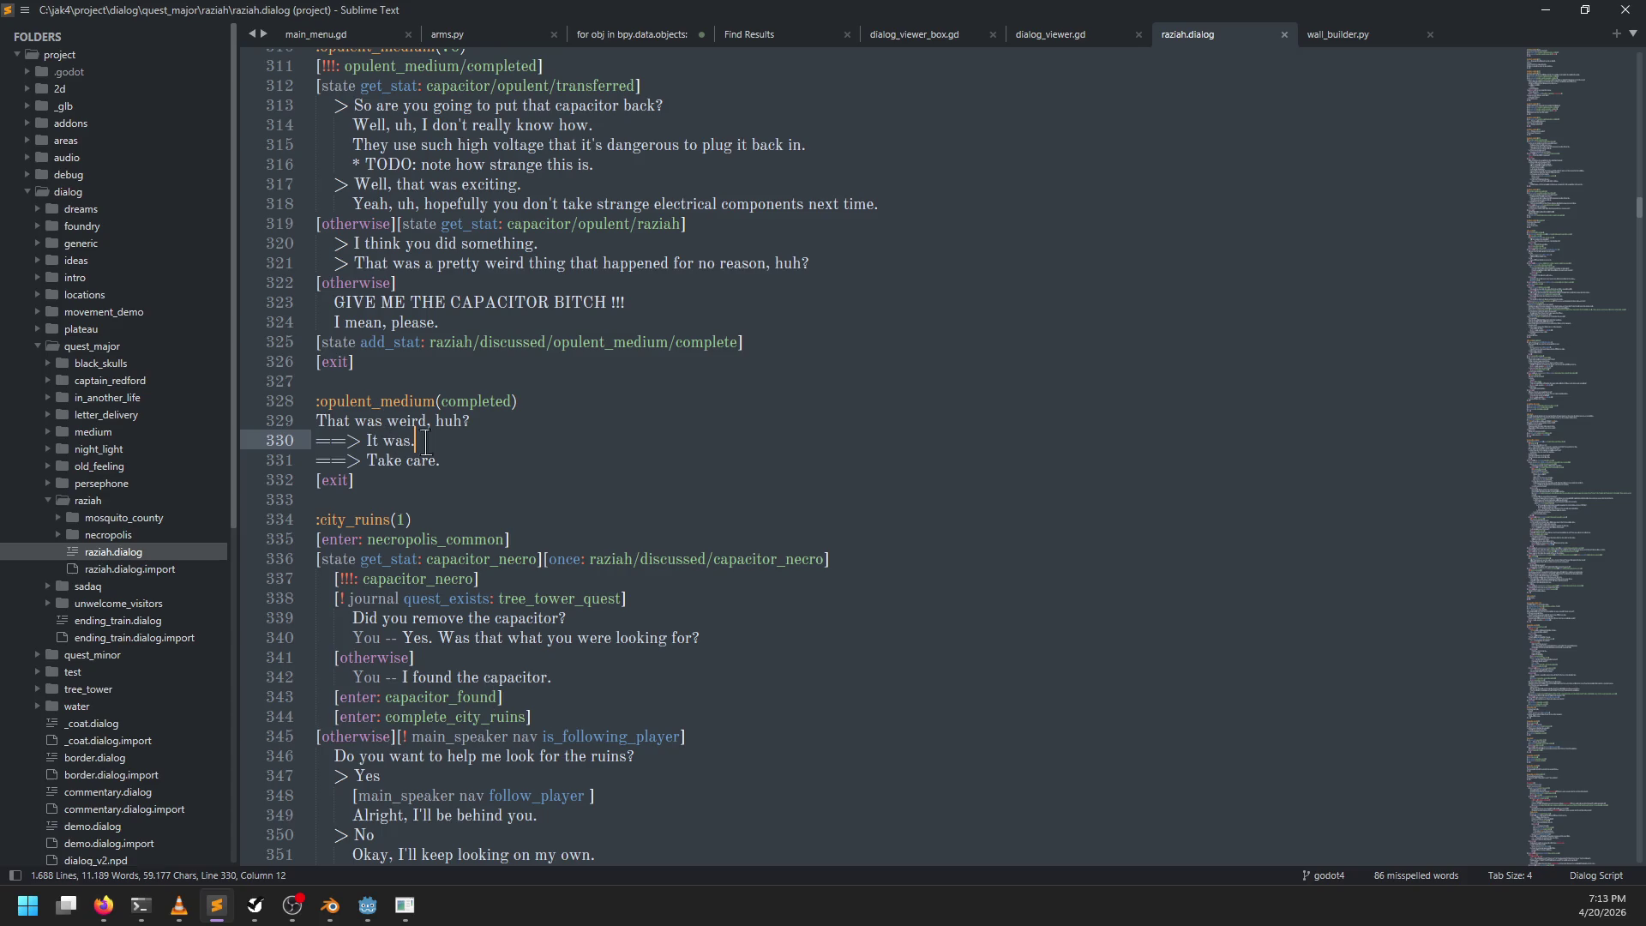
left_click_drag(319, 461, 535, 461)
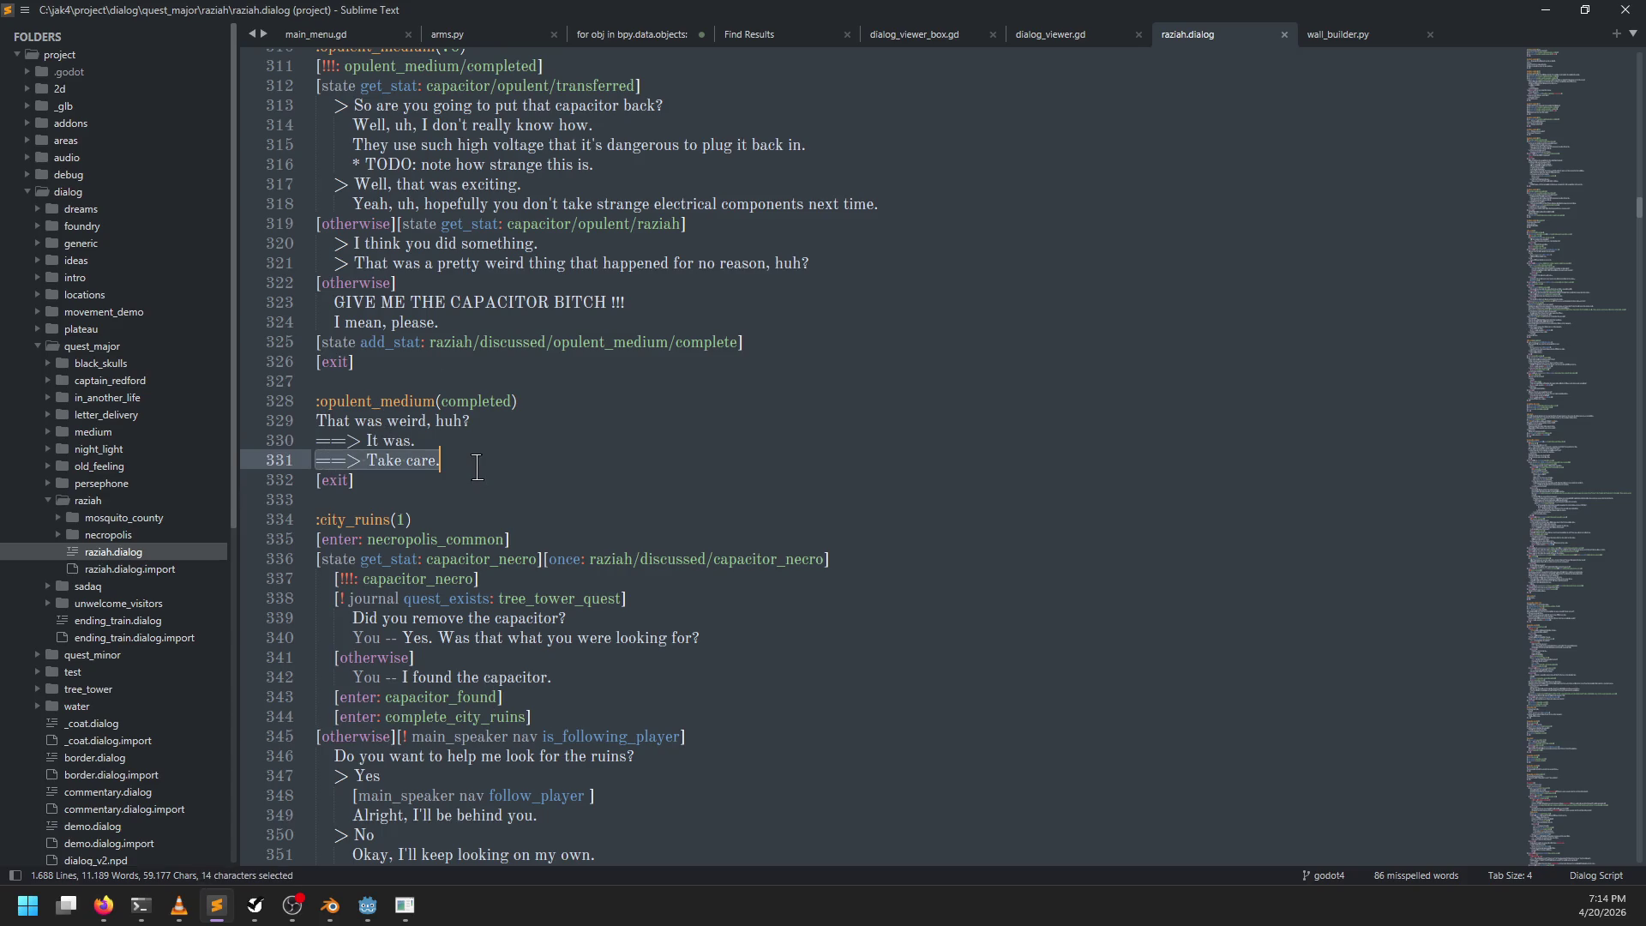
key("Down")
left_click(473, 460)
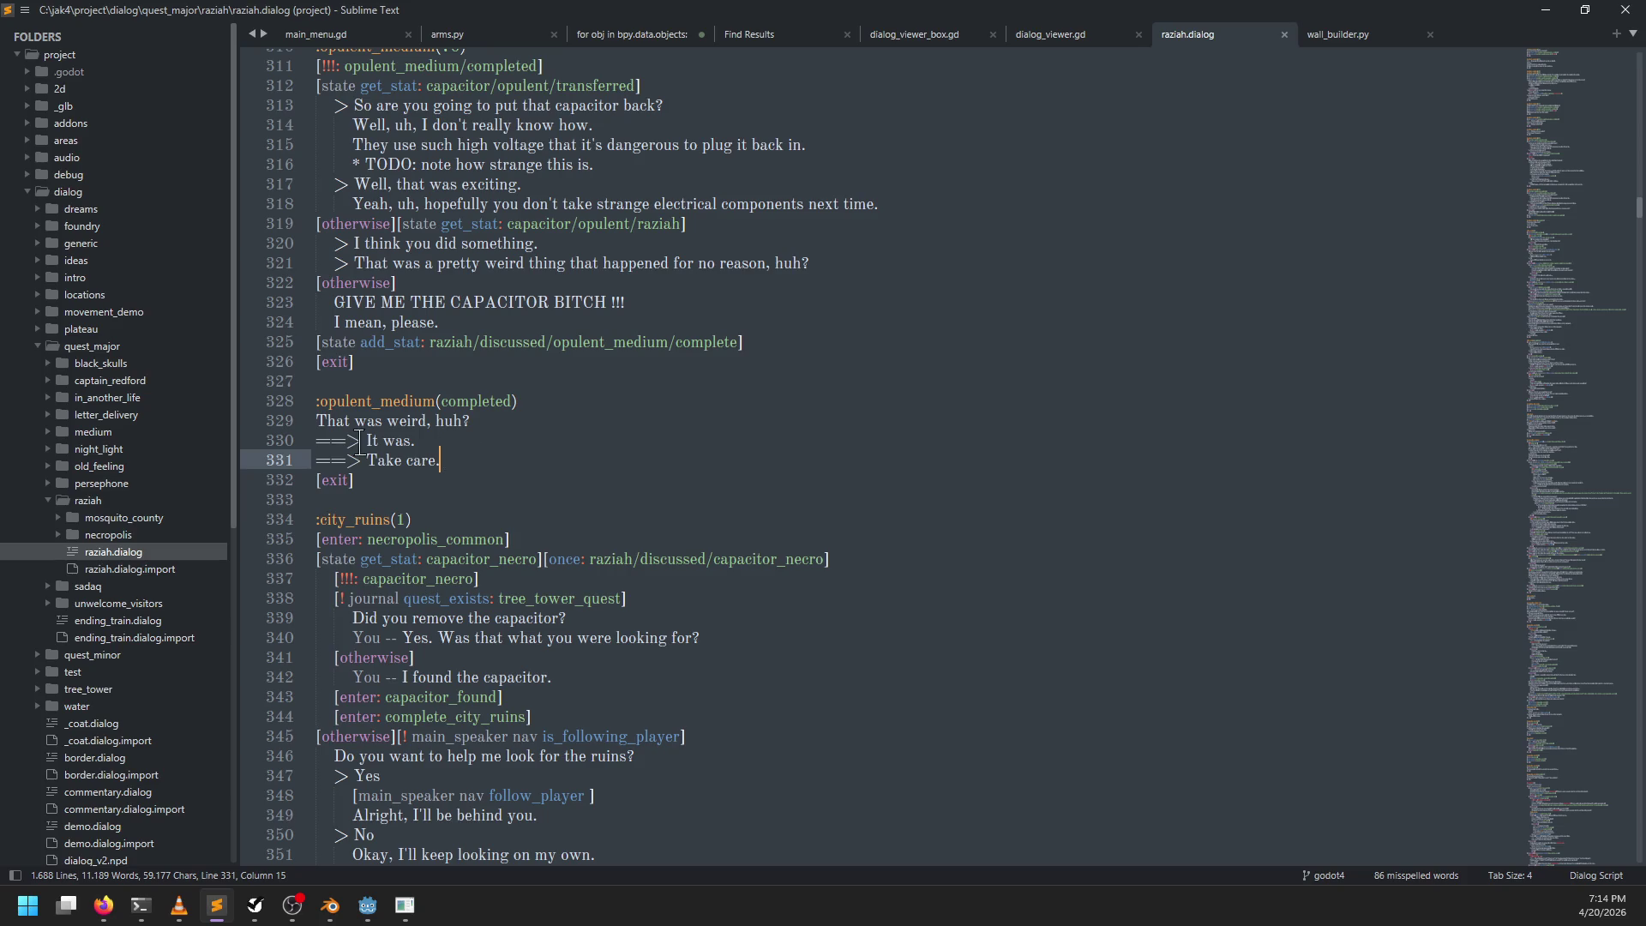
key("Up")
key("alt+Tab")
key("alt+Tab")
key("alt+Tab")
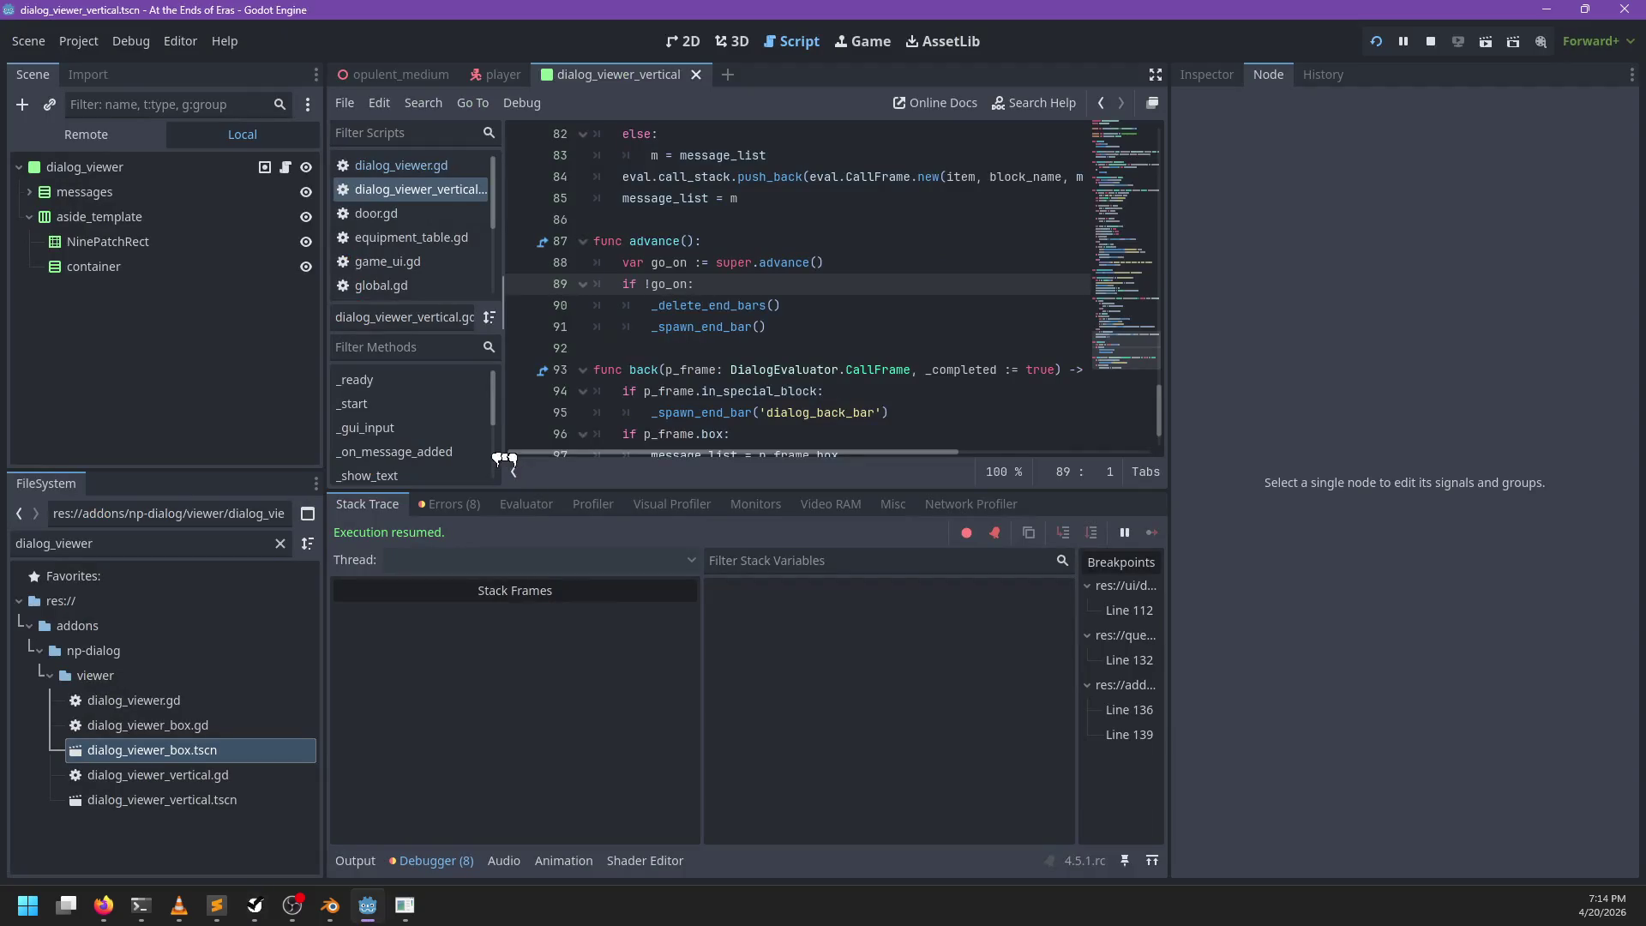
Step: Filter Godot's FileSystem list by 'dialog_p', then return to raziah.dialog in Sublime Text
left_click(231, 540)
double_click(231, 537)
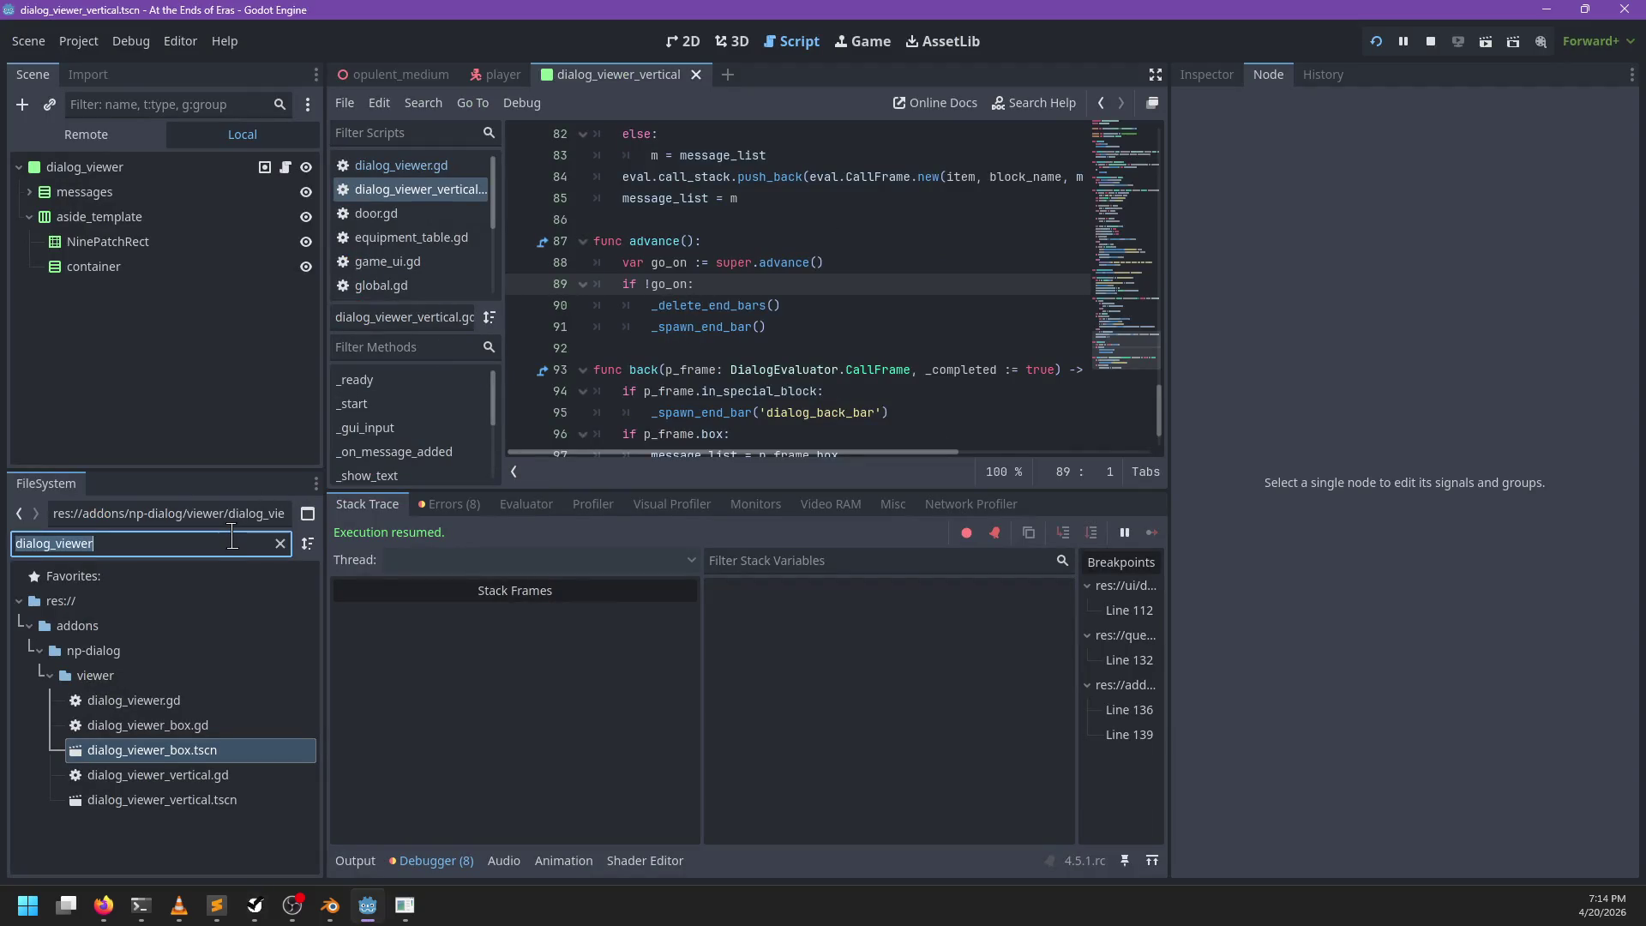
type("dia")
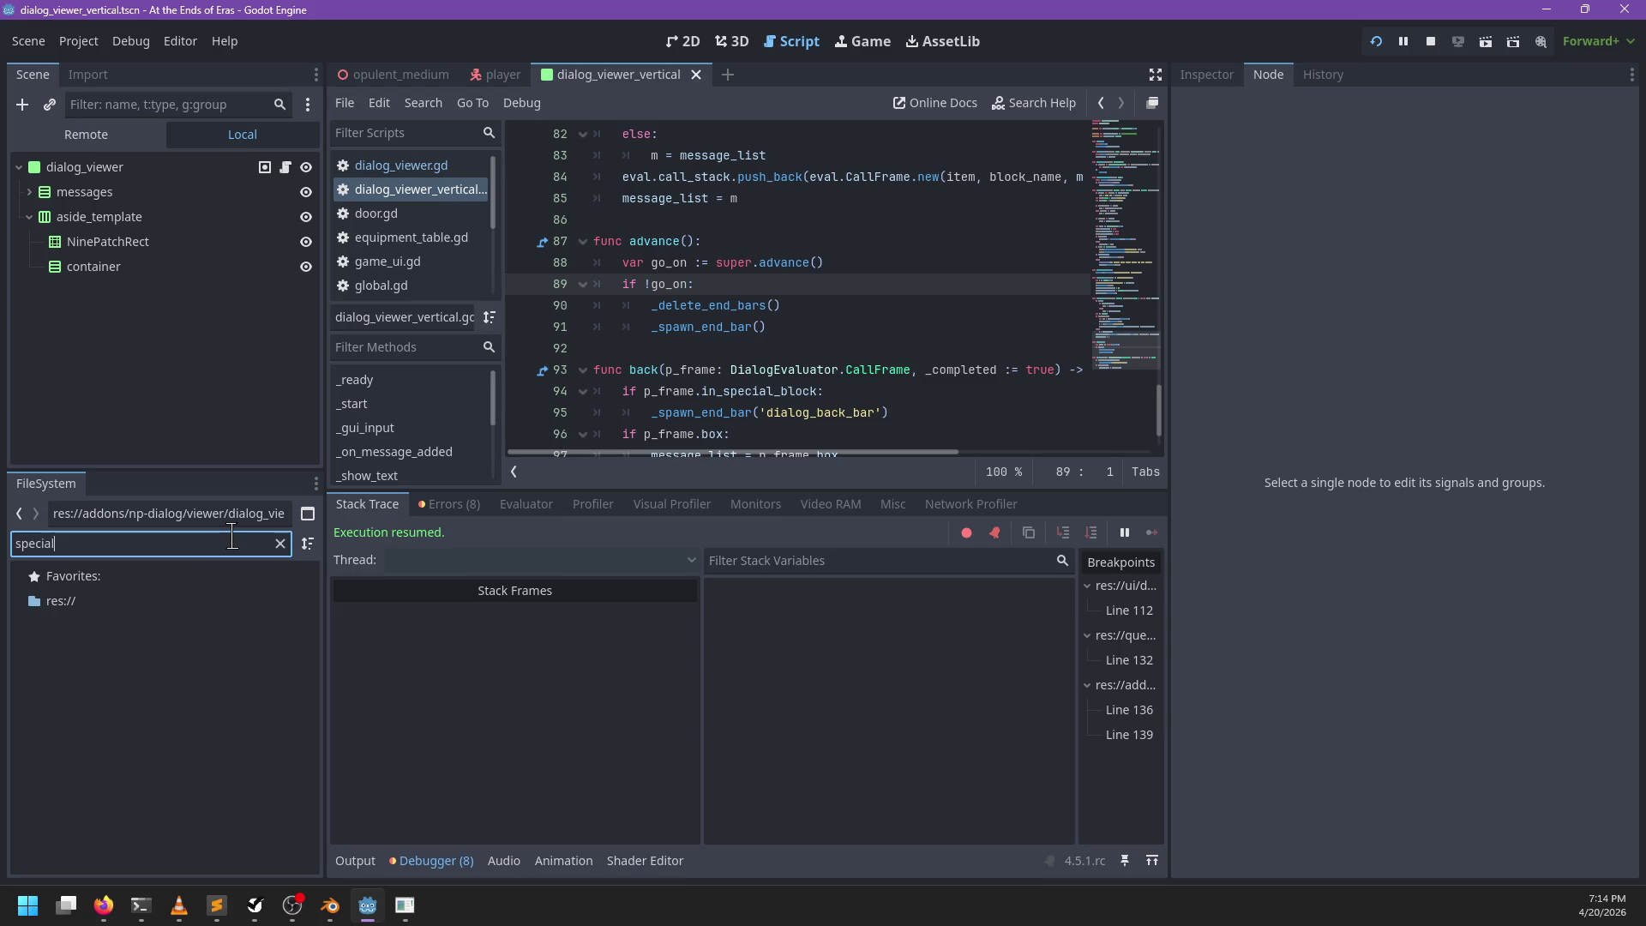
type("log_")
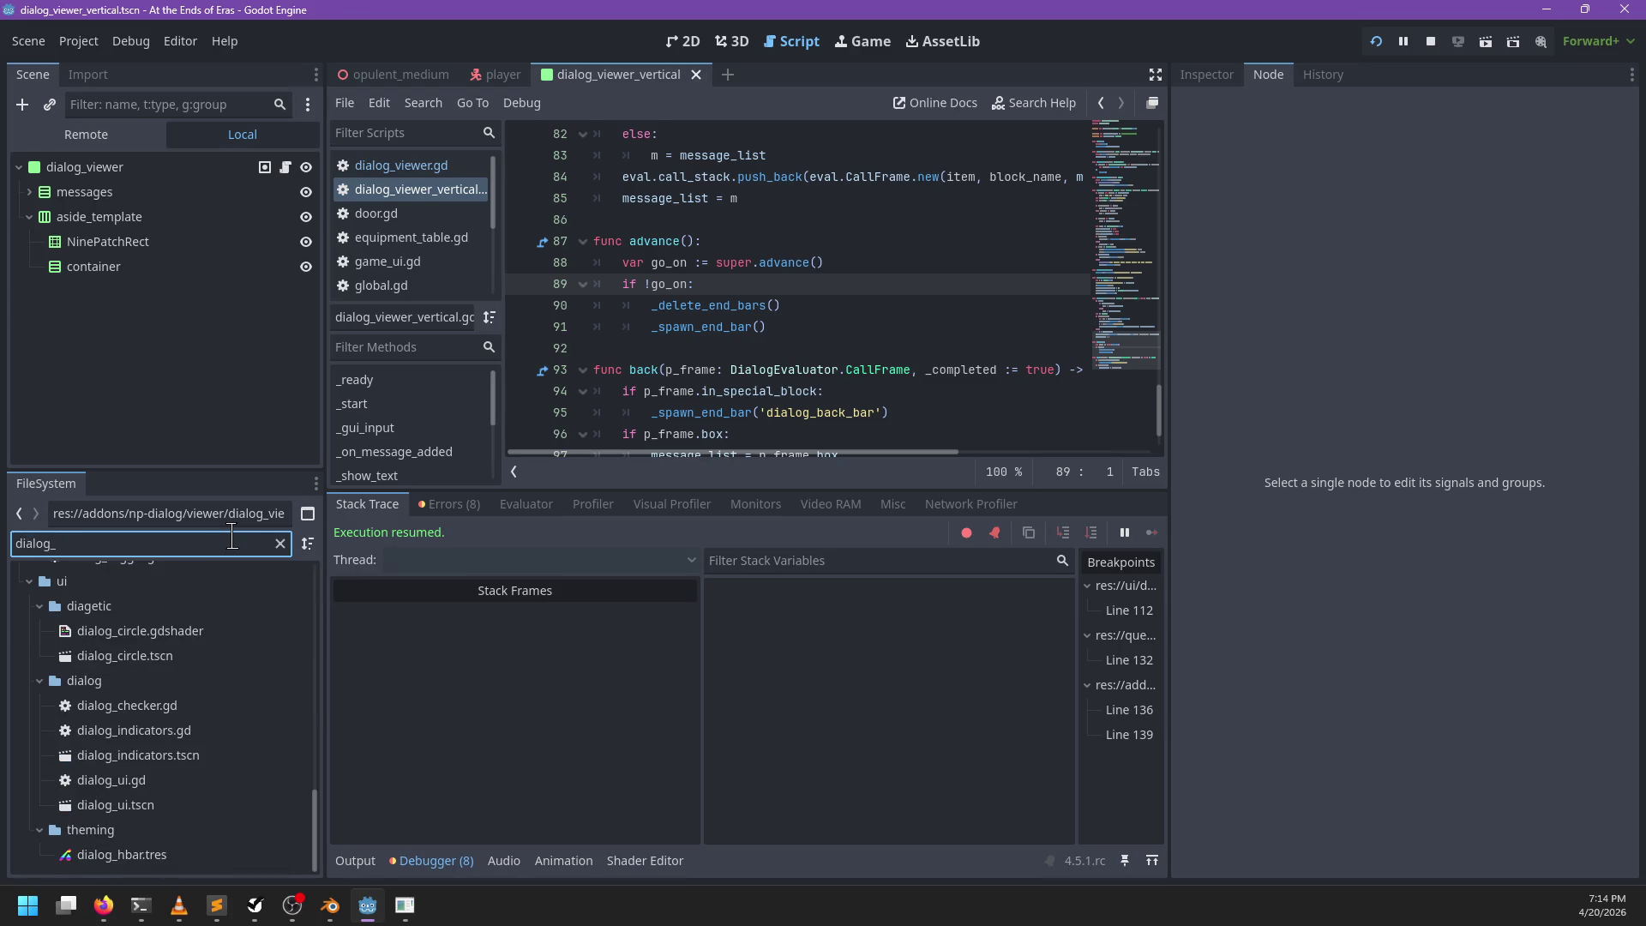
type("p")
key("alt+Tab")
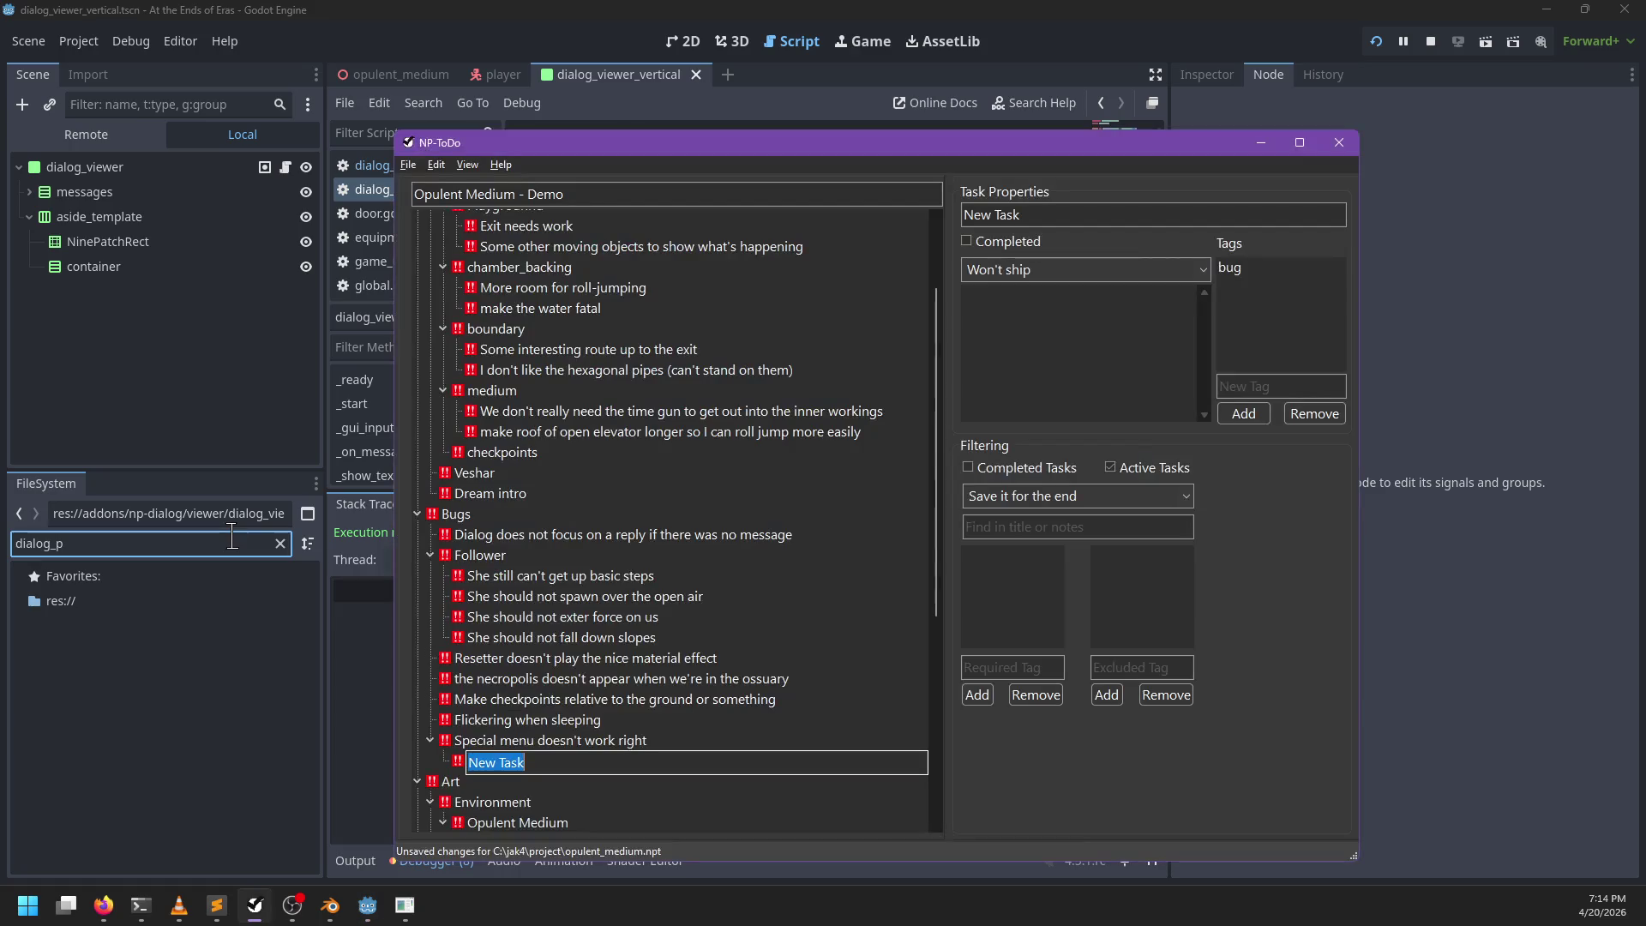
key("alt+Tab")
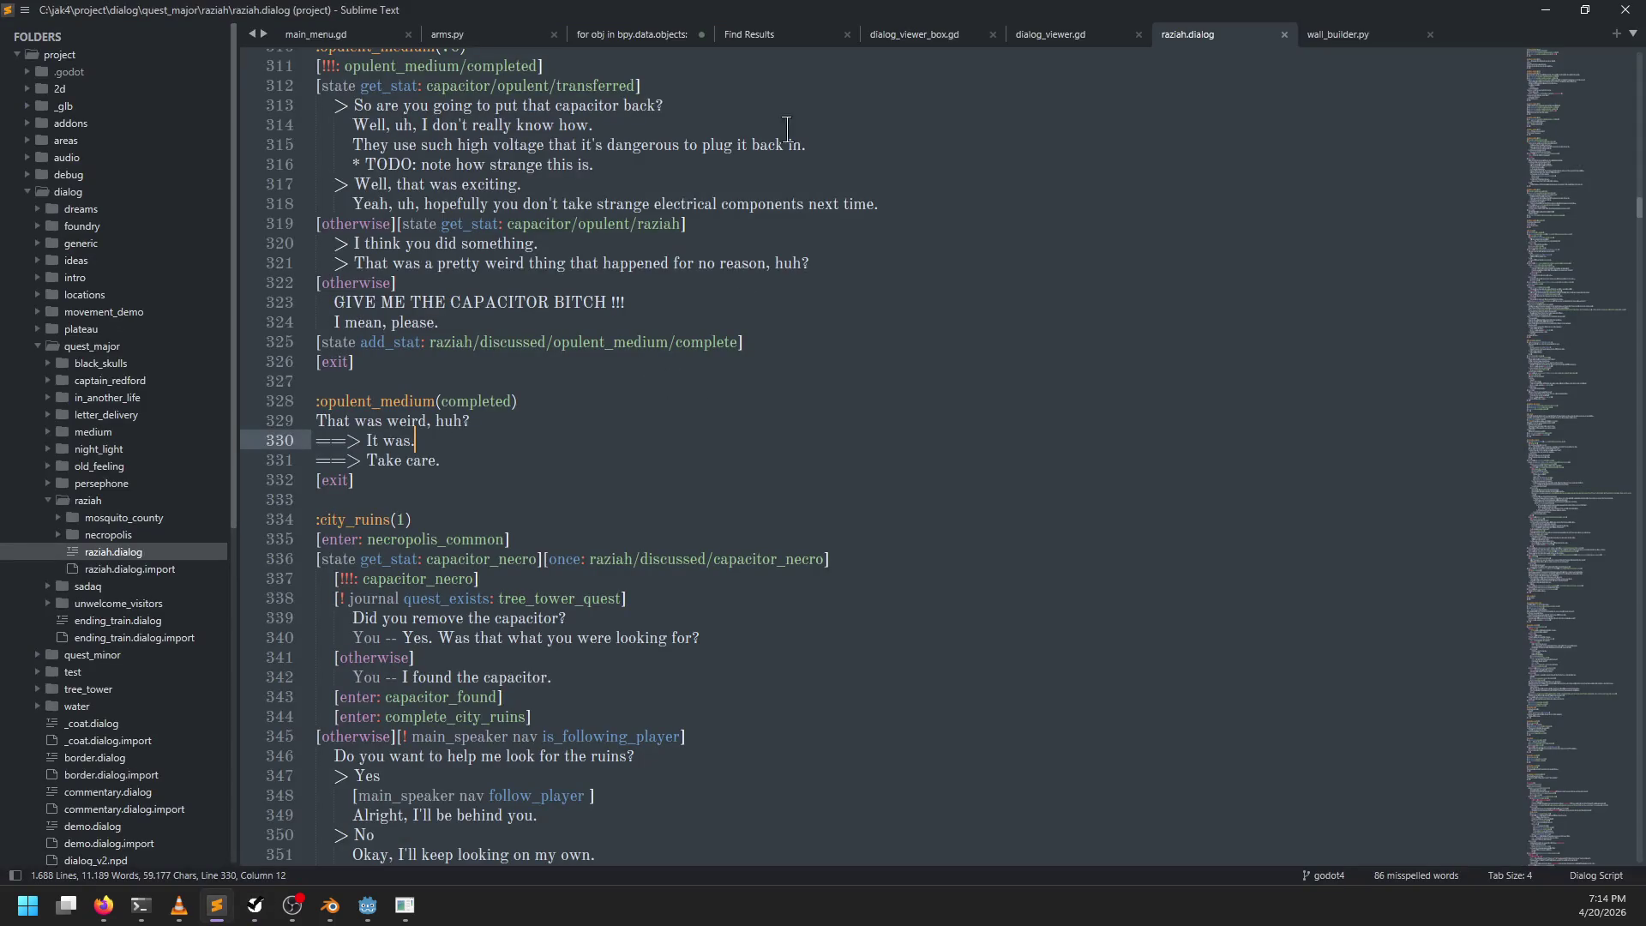
Step: Search the project for SPECIAL_MENU_ENTRY and open the line 215 match in dialog_viewer.gd
left_click(1087, 38)
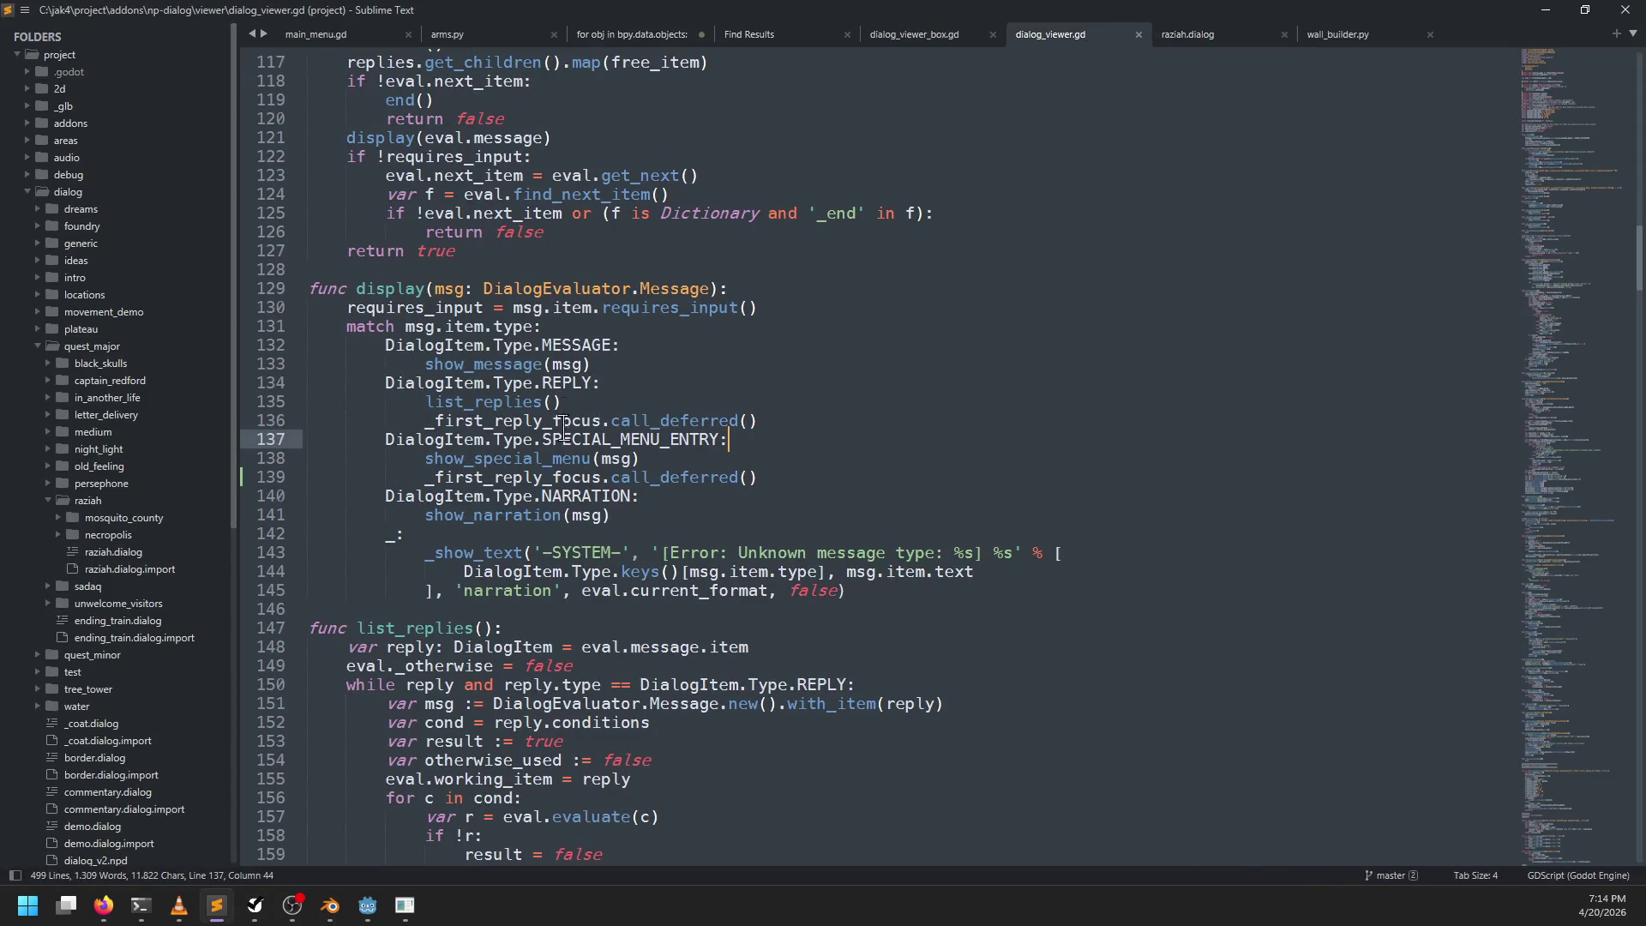
double_click(570, 439)
key("ctrl+shift+f")
key("Return")
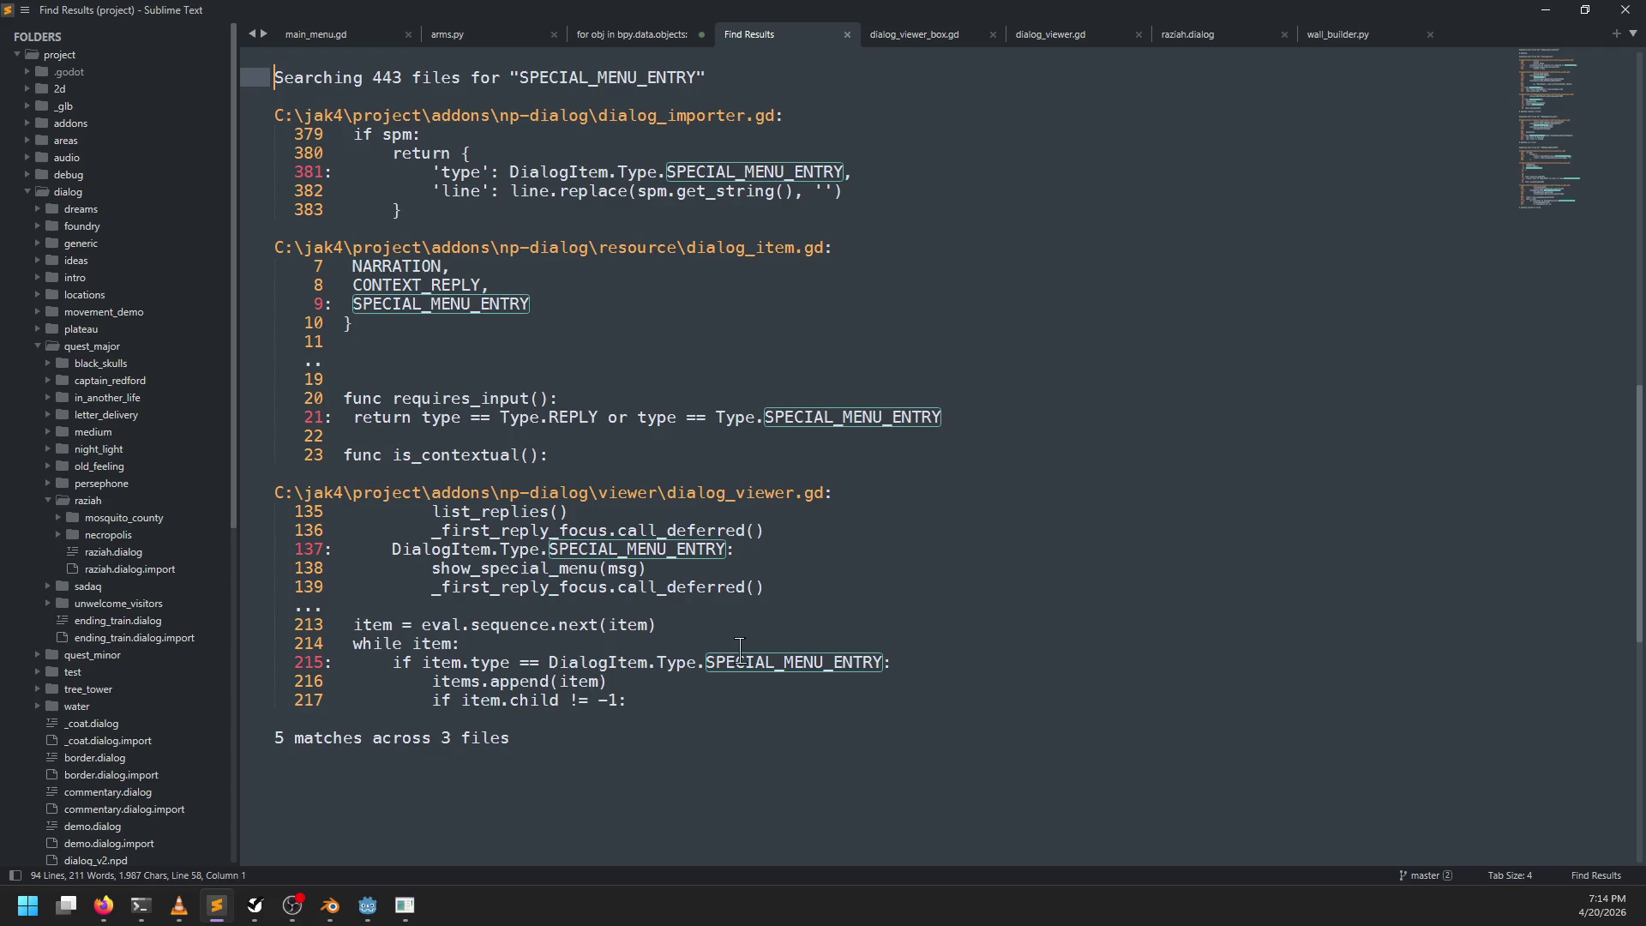
double_click(739, 662)
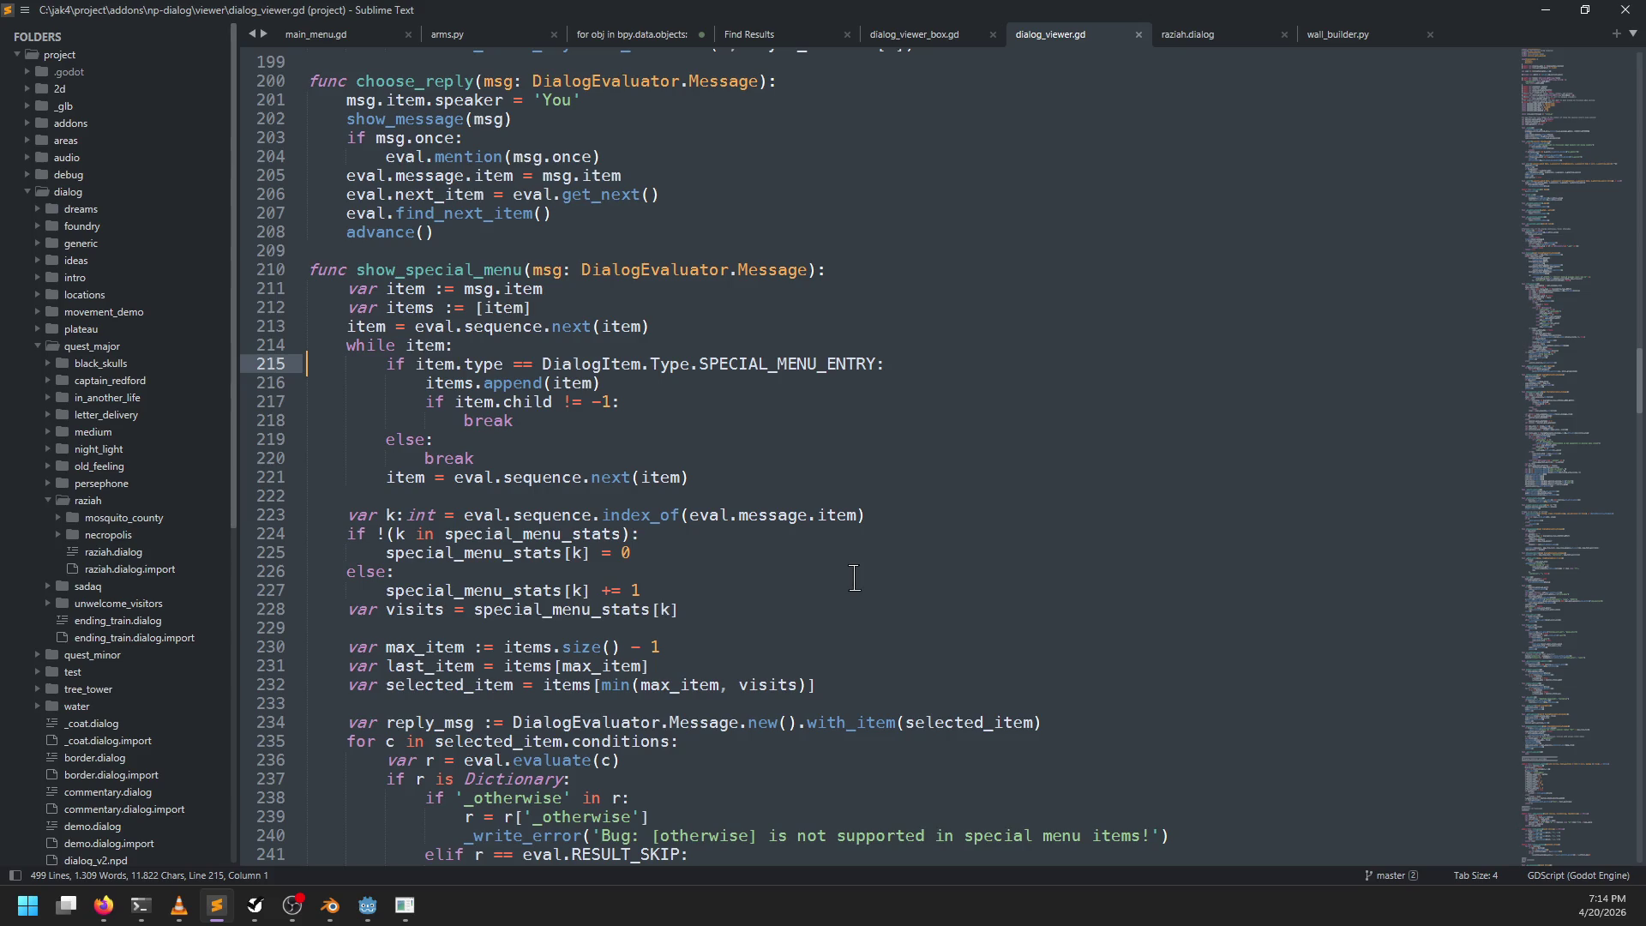
Step: Inspect the item handling in the special-menu loop, then open the line 381 match in dialog_importer.gd
double_click(425, 345)
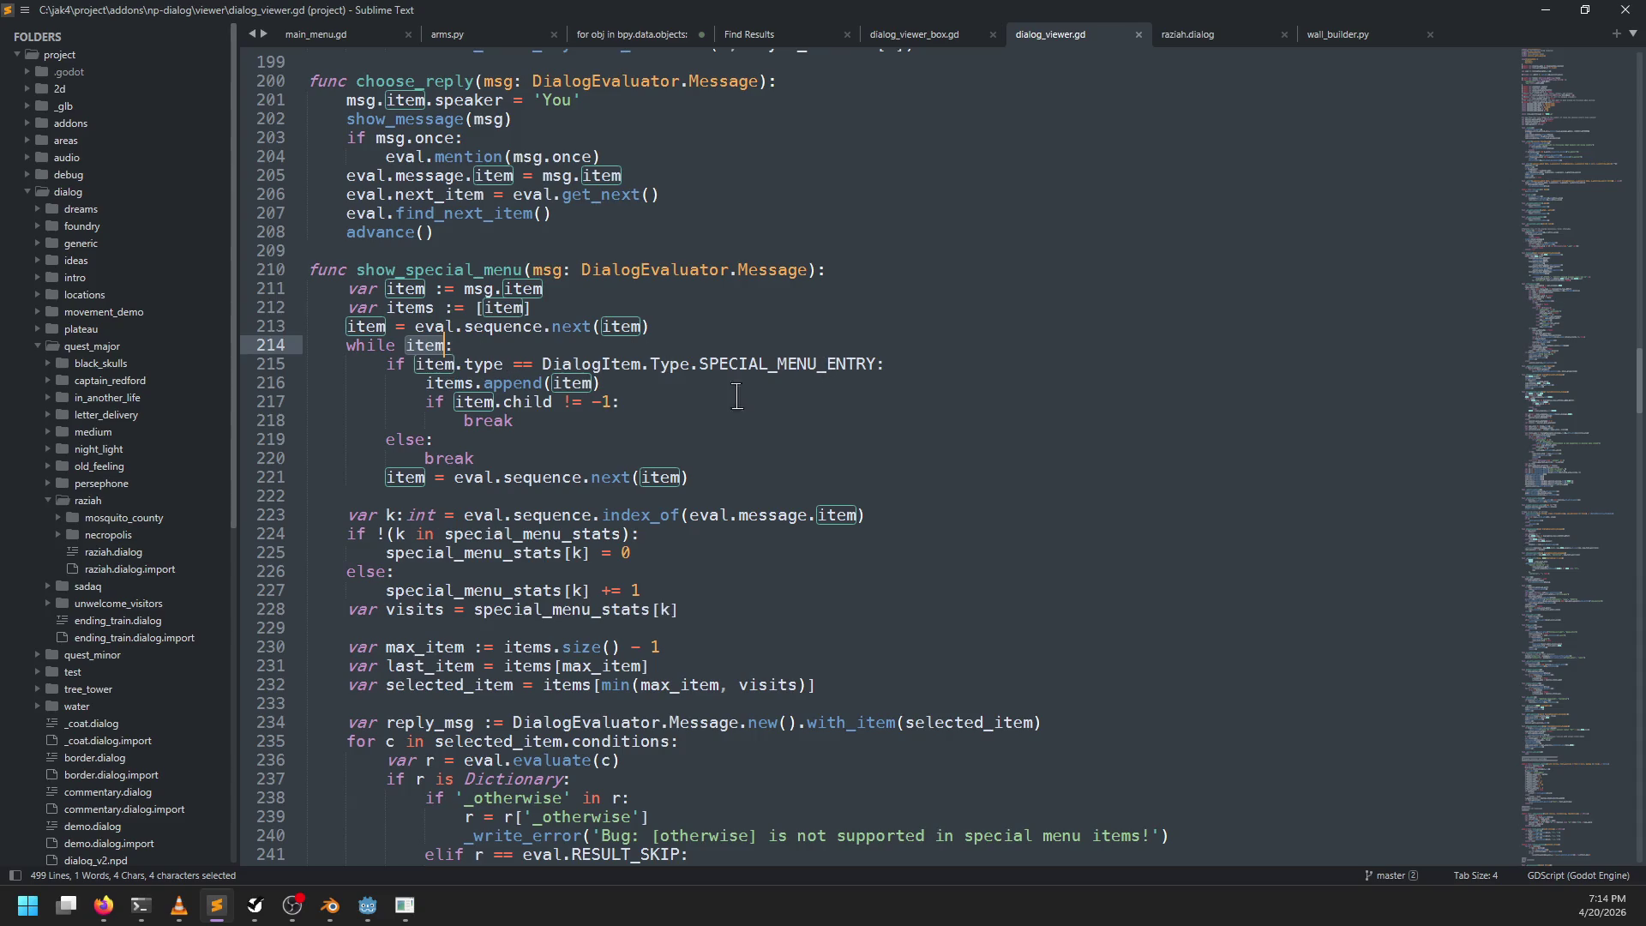
left_click_drag(425, 382, 602, 383)
left_click(668, 385)
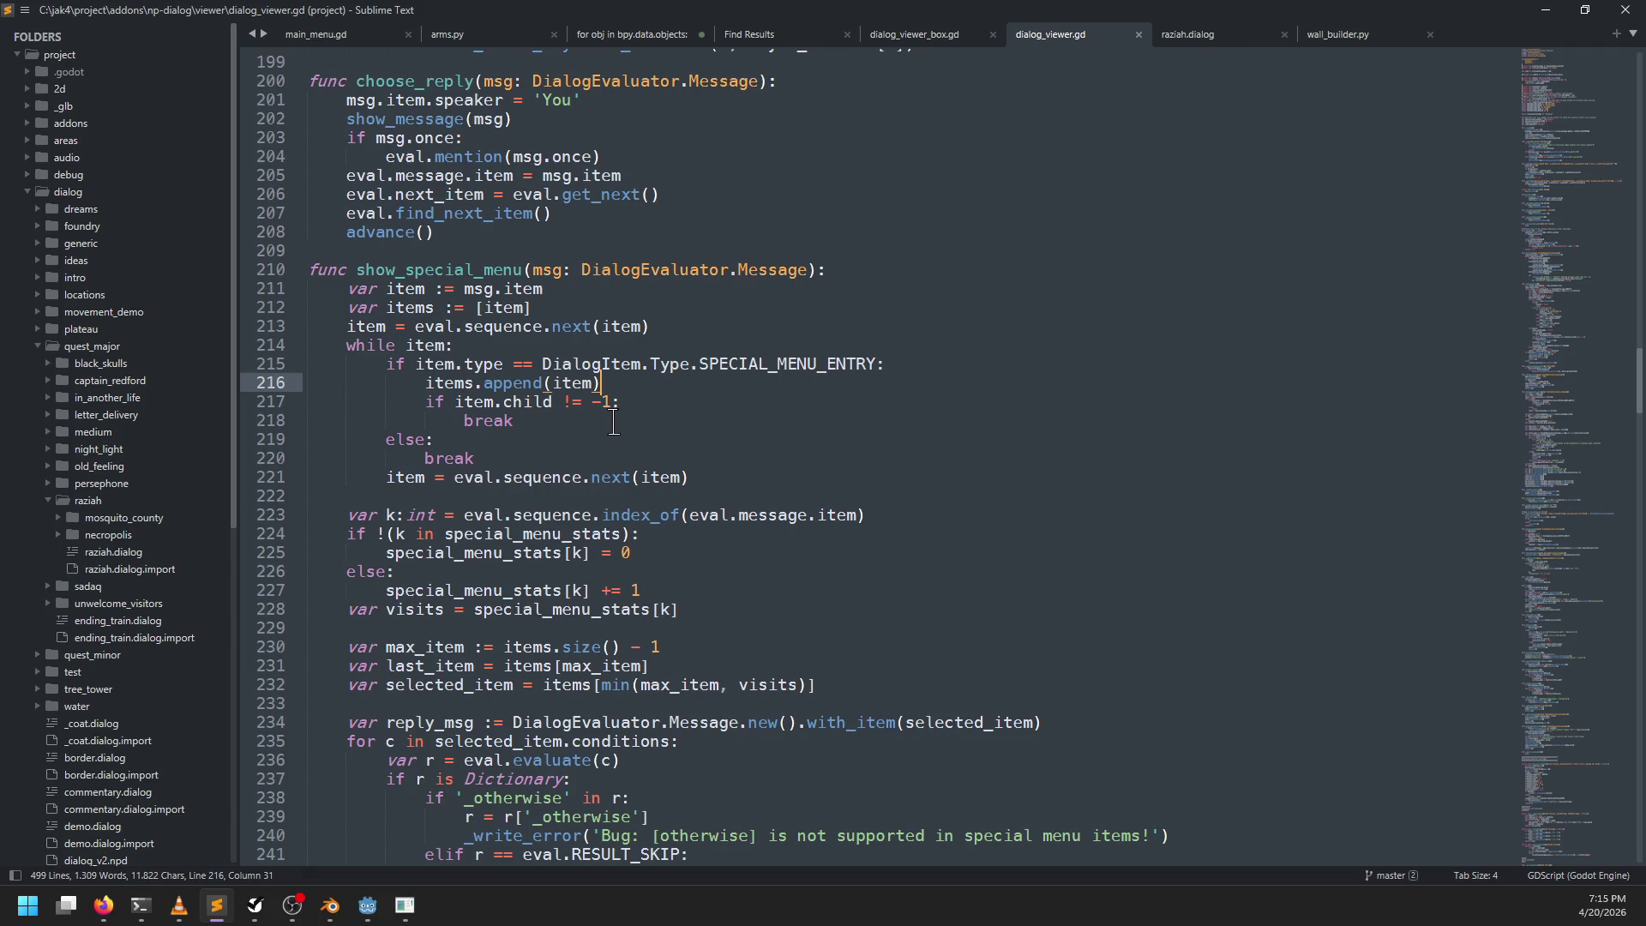
left_click(713, 473)
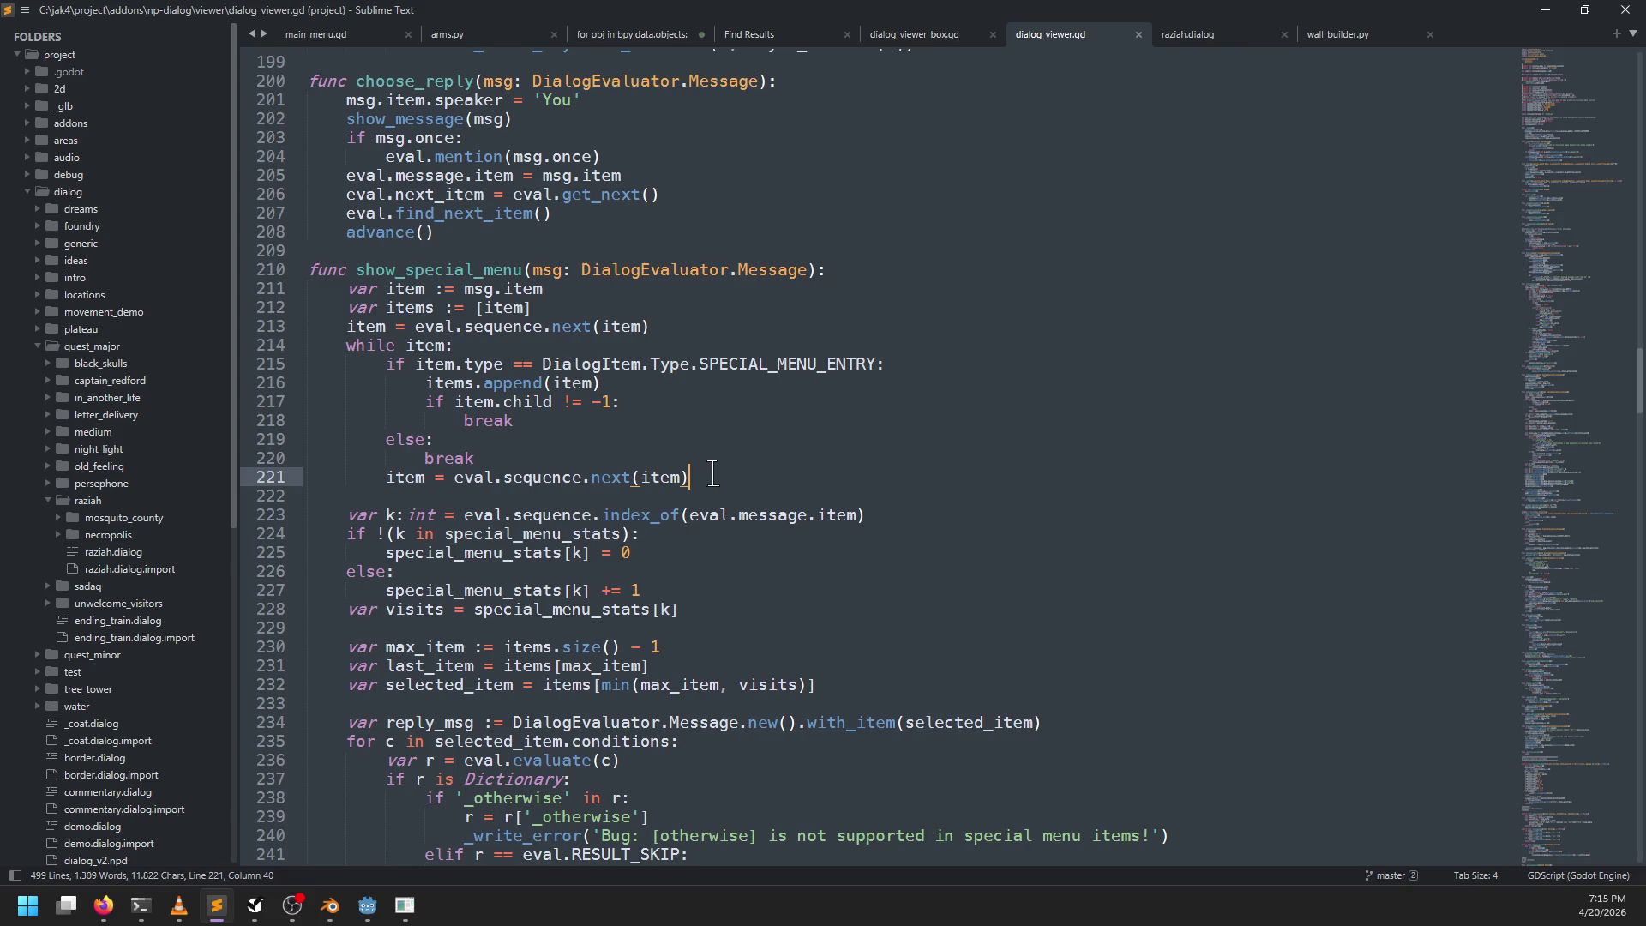
left_click(897, 34)
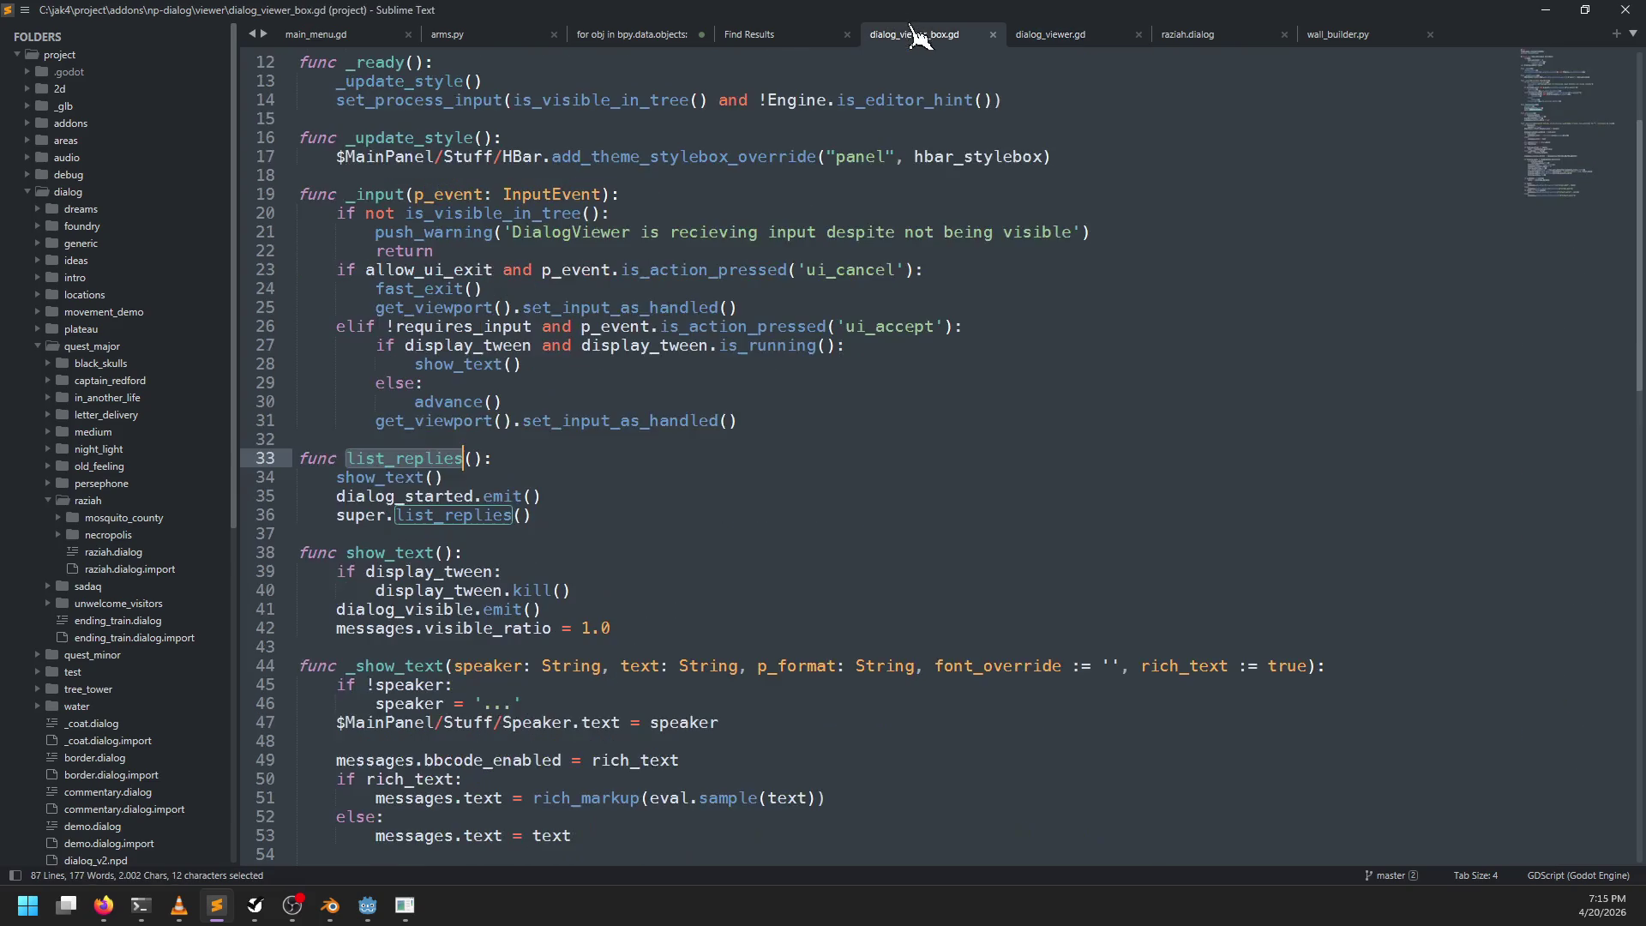
left_click(804, 37)
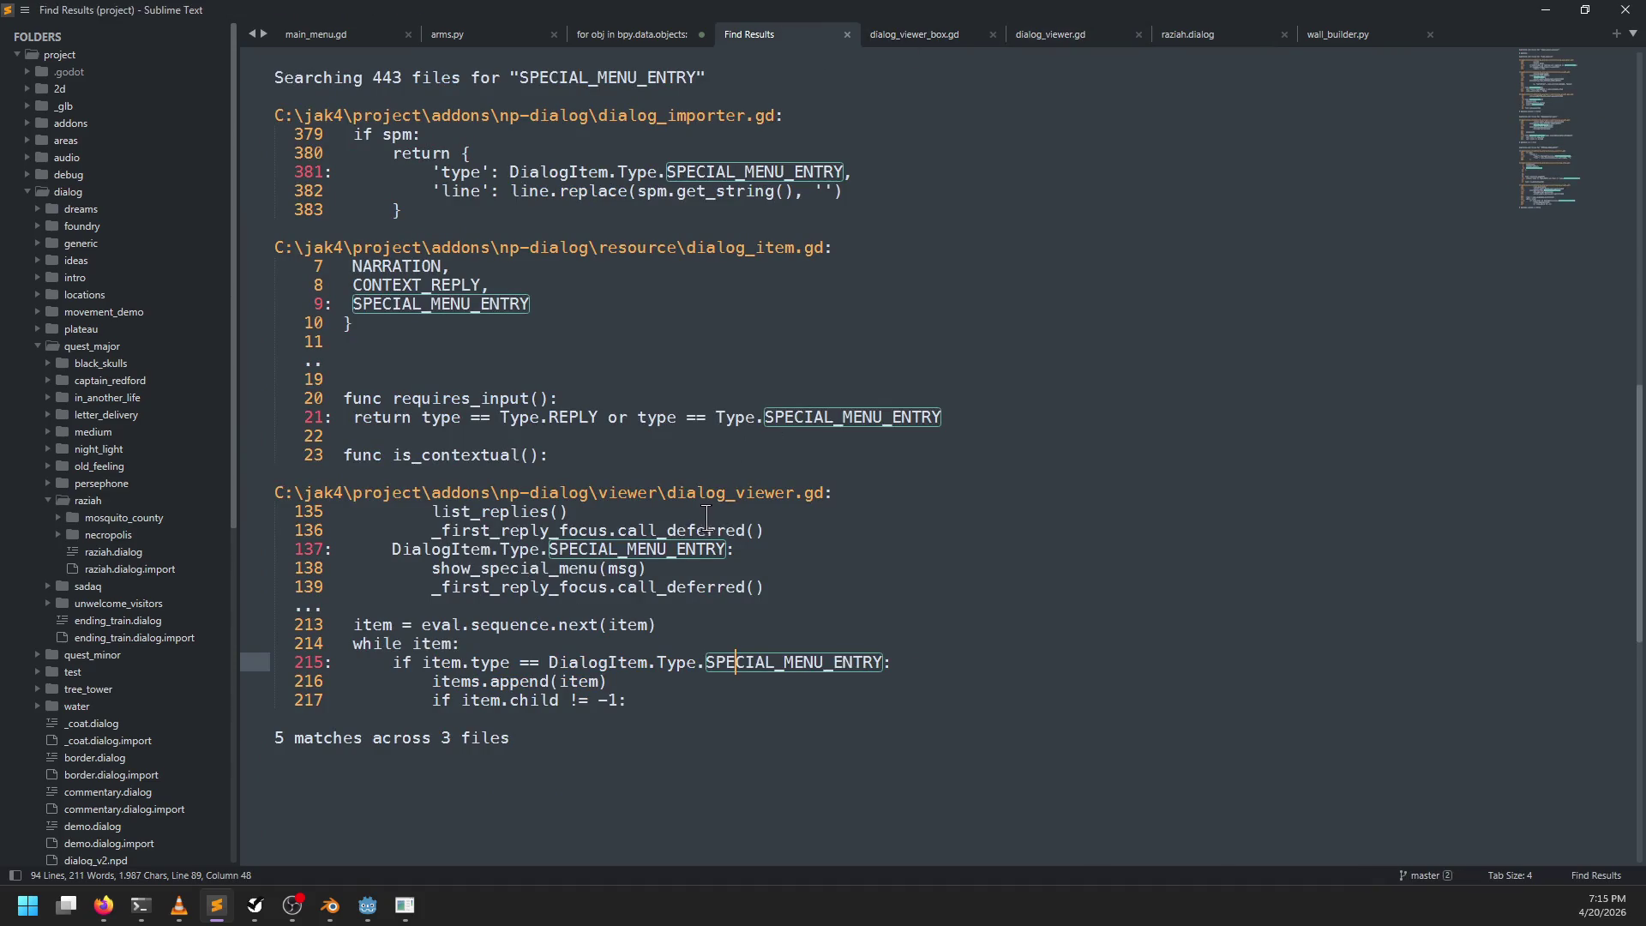
double_click(728, 173)
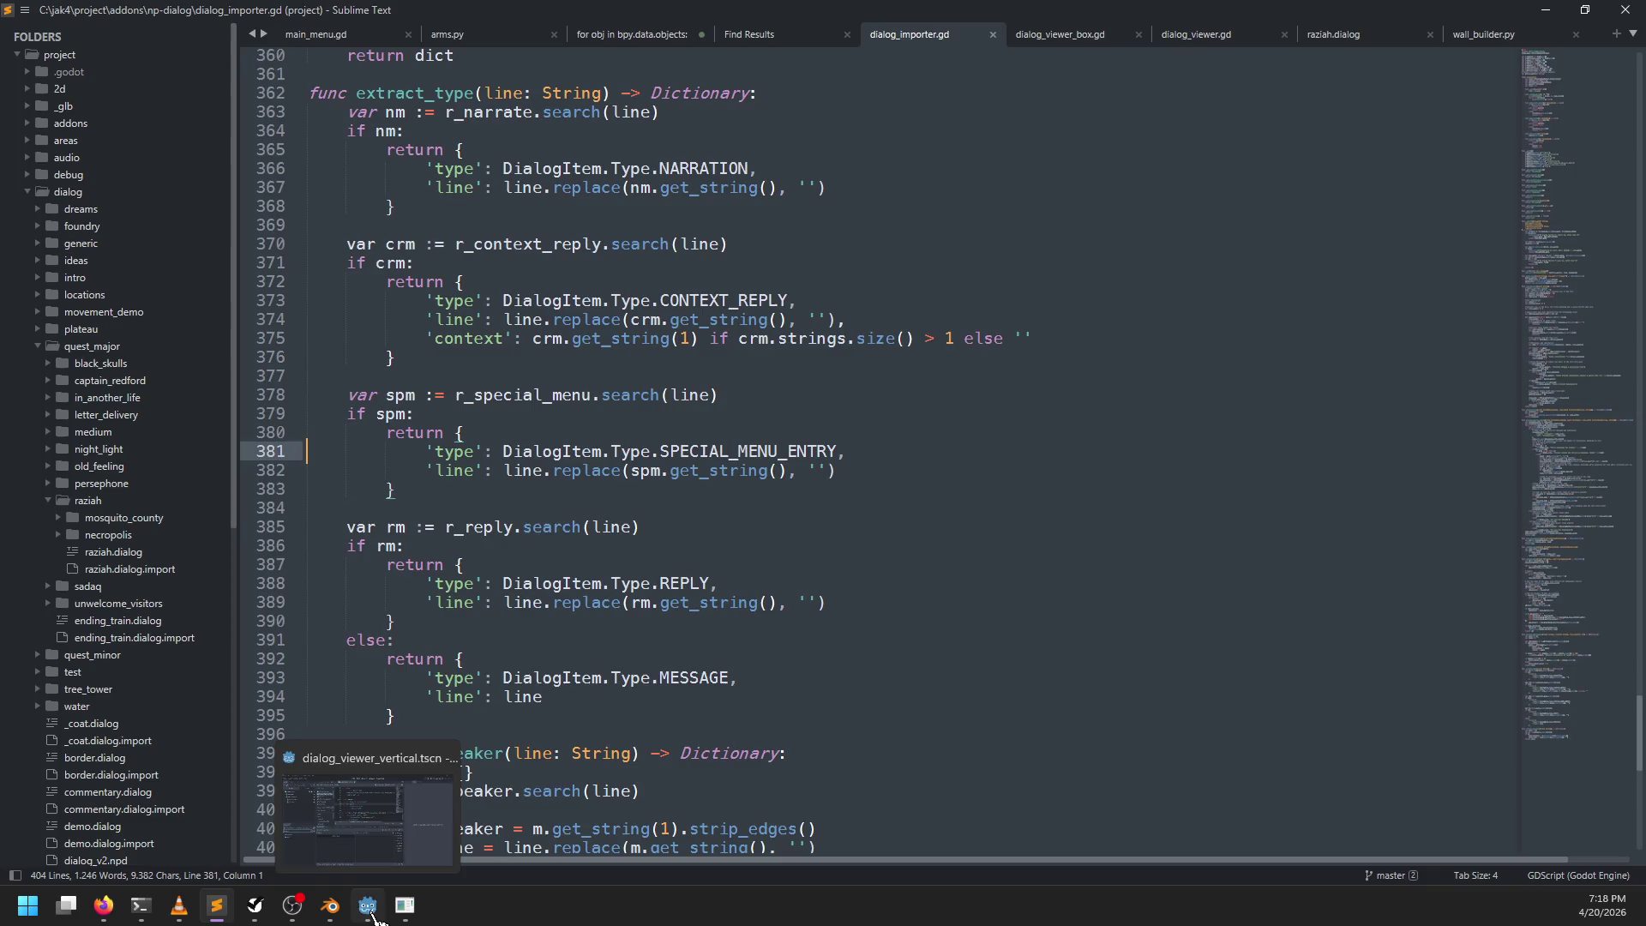
Step: Bring the running game forward and choose Save and Quit from its pause menu
left_click(367, 905)
left_click(404, 906)
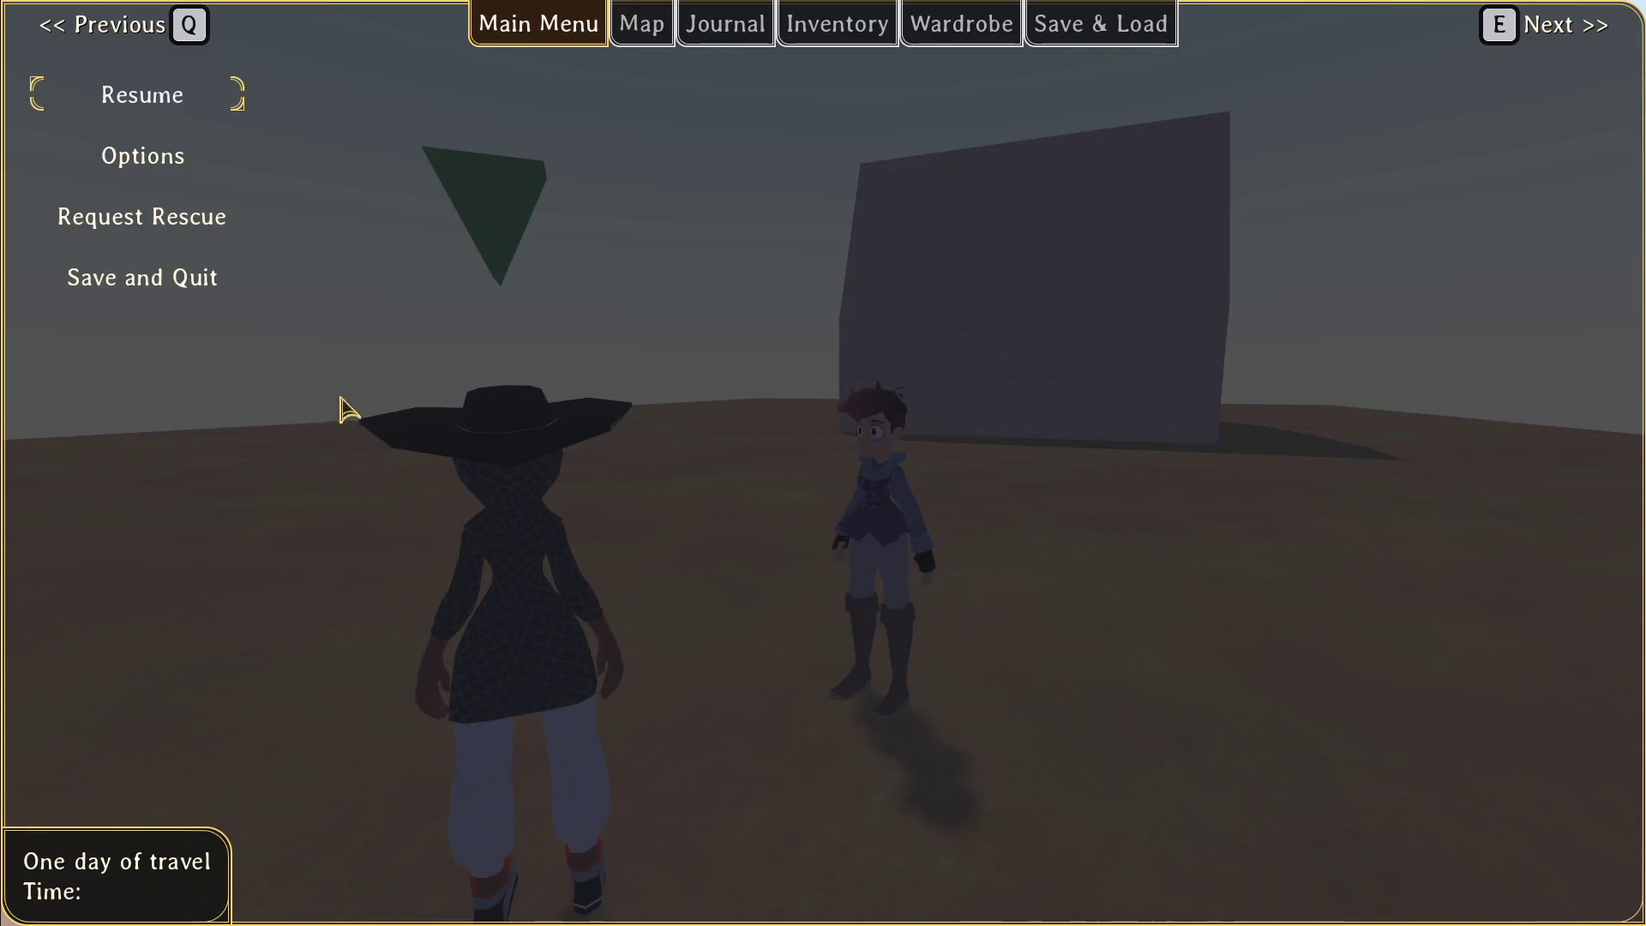
left_click(217, 288)
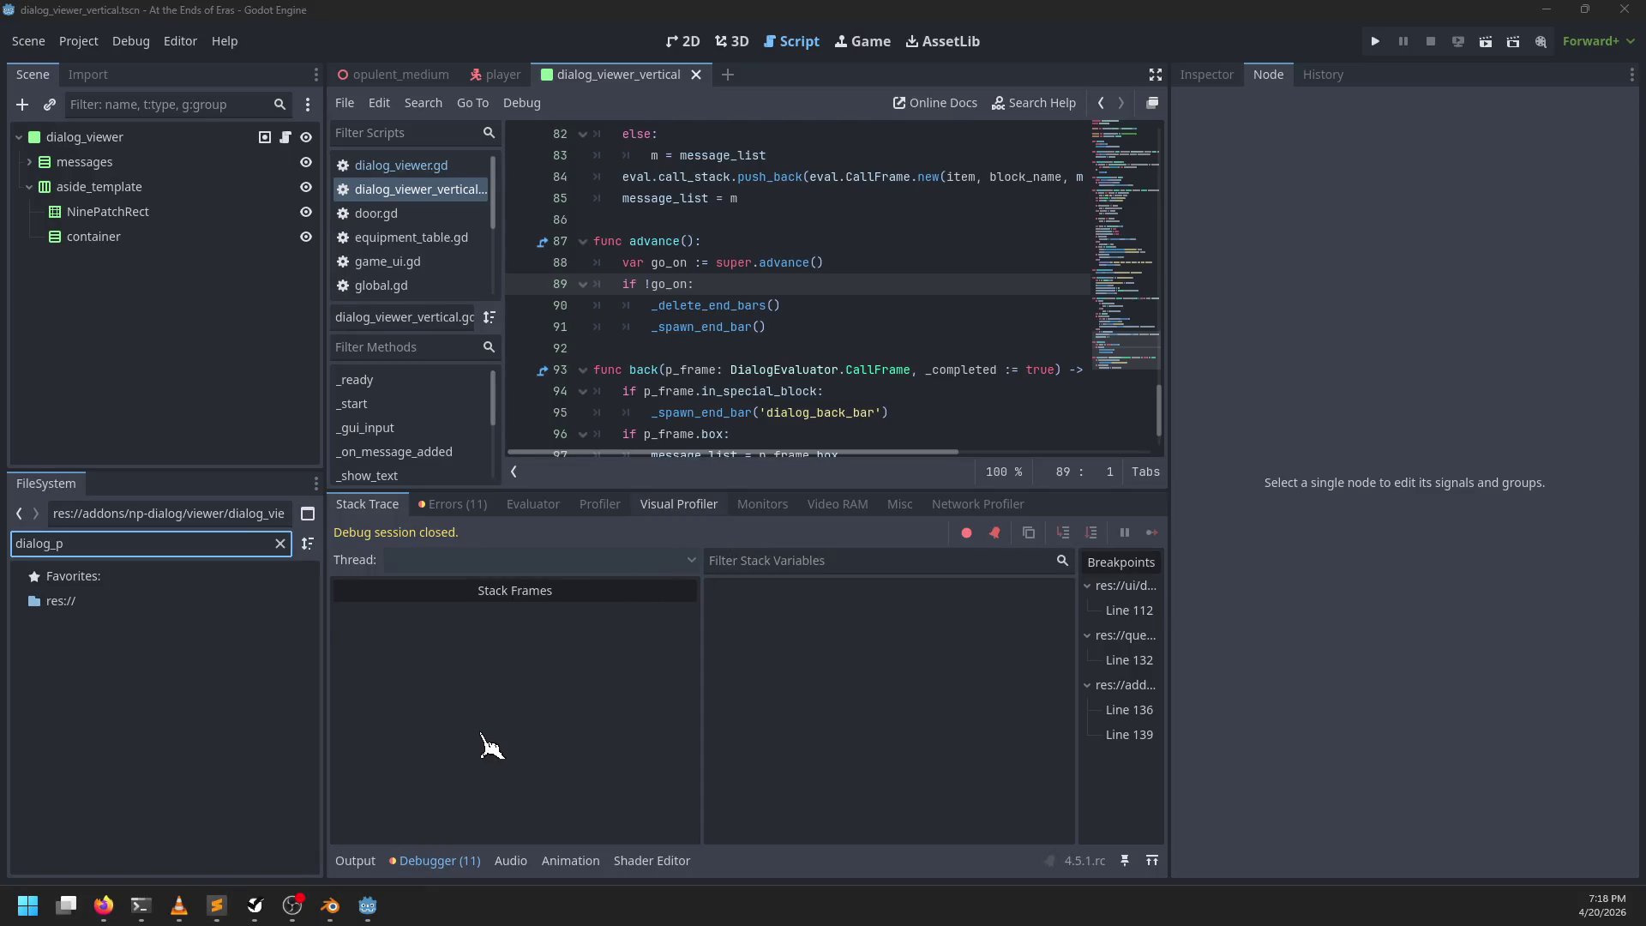
Step: Delete the autosave folder from the game's user data folder and rerun the game from Godot
key("super+e")
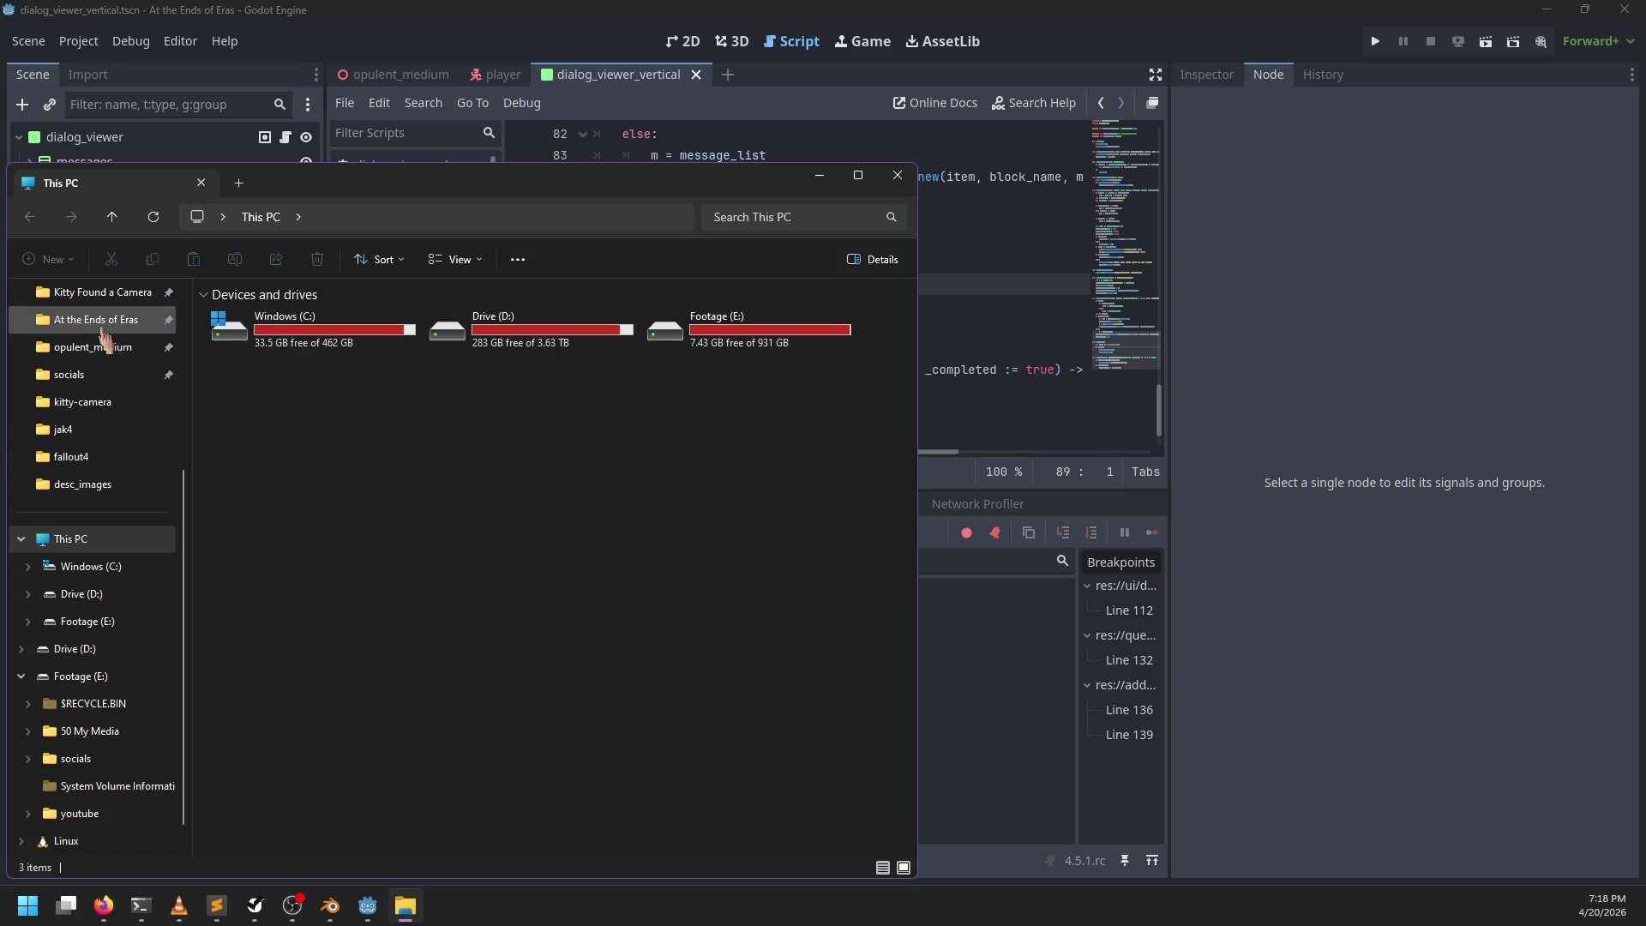
left_click(94, 320)
left_click(266, 316)
key("Delete")
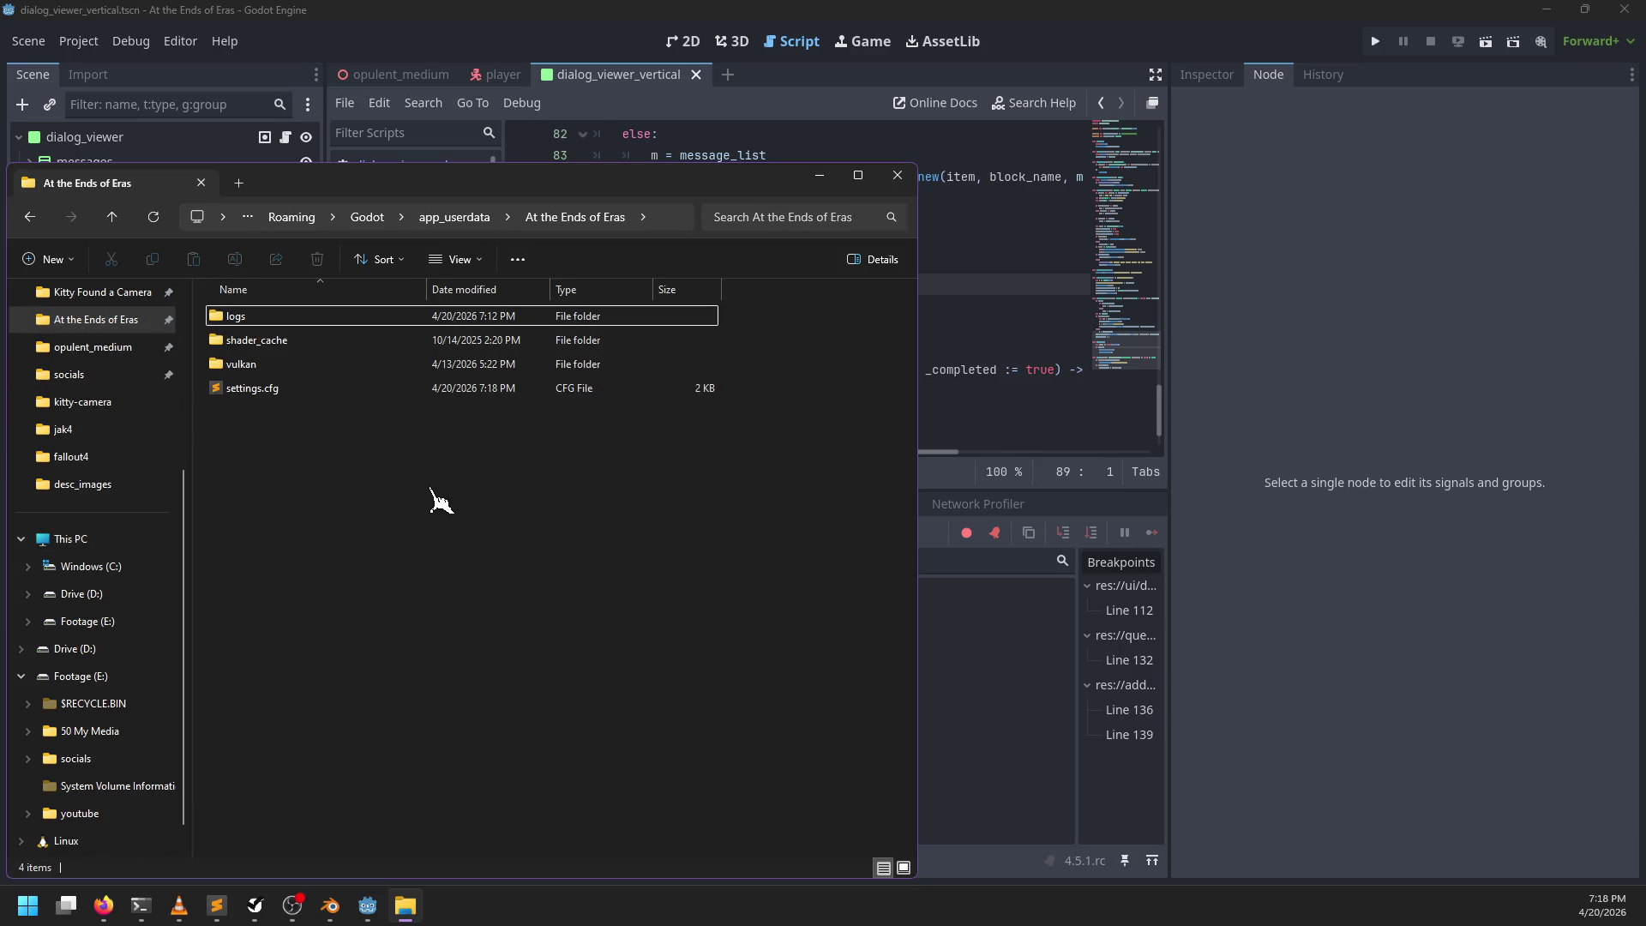
left_click(549, 15)
key("F5")
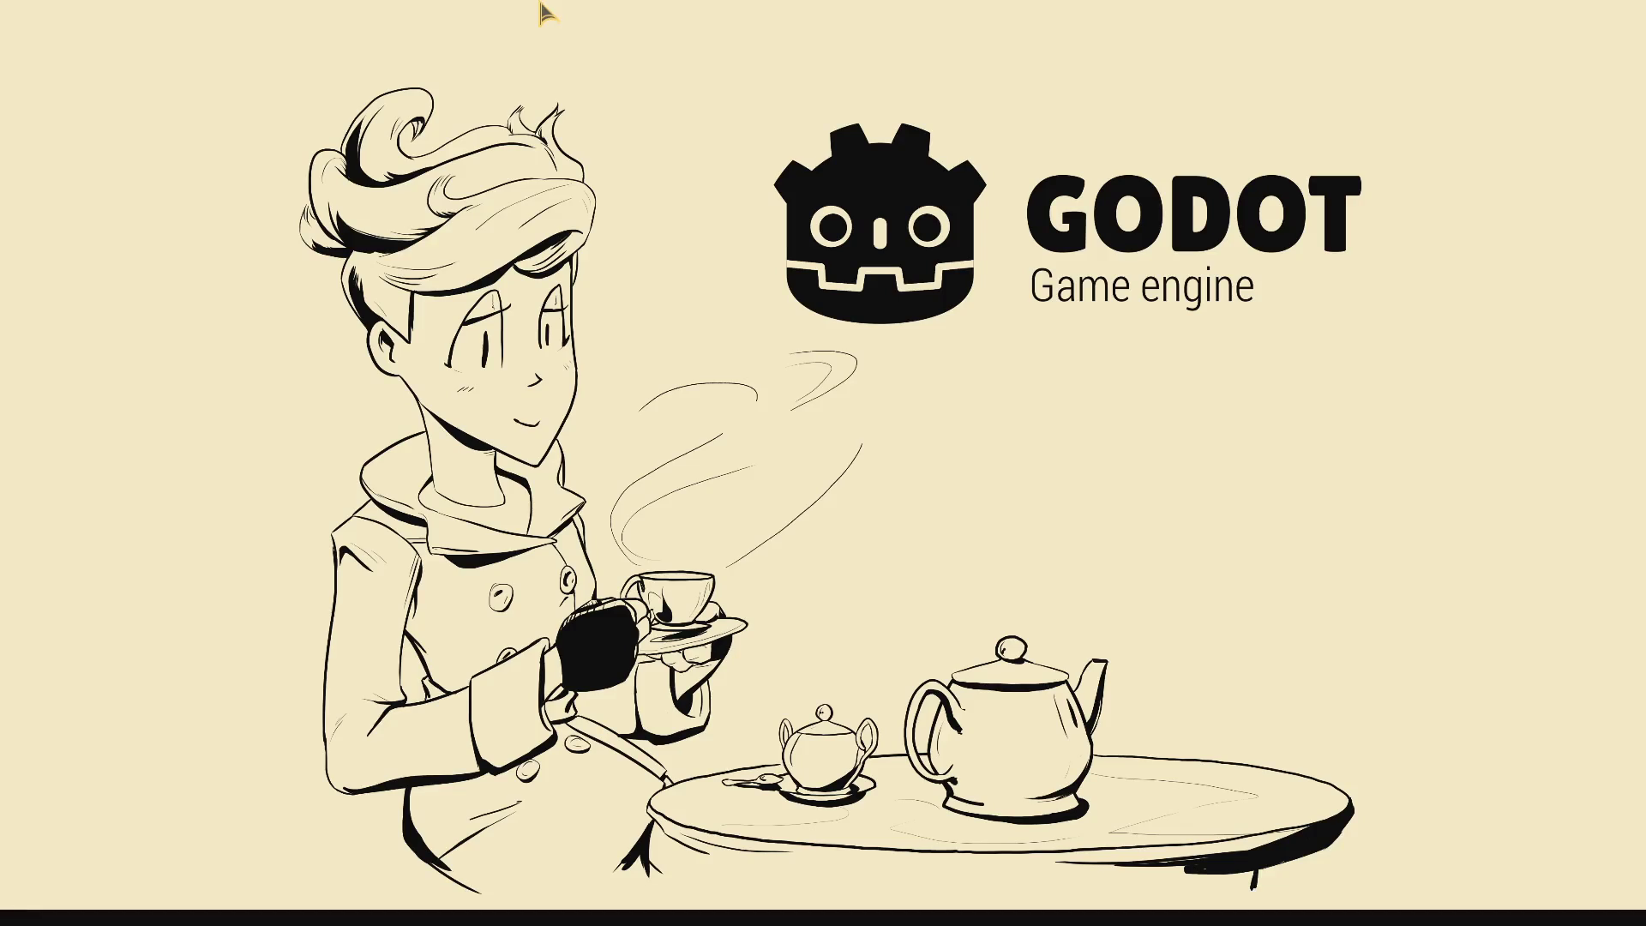
Step: Start the game, approach the seated scientist, clear breakpoints on lines 139 and 136, and resume
key("Return")
key("w")
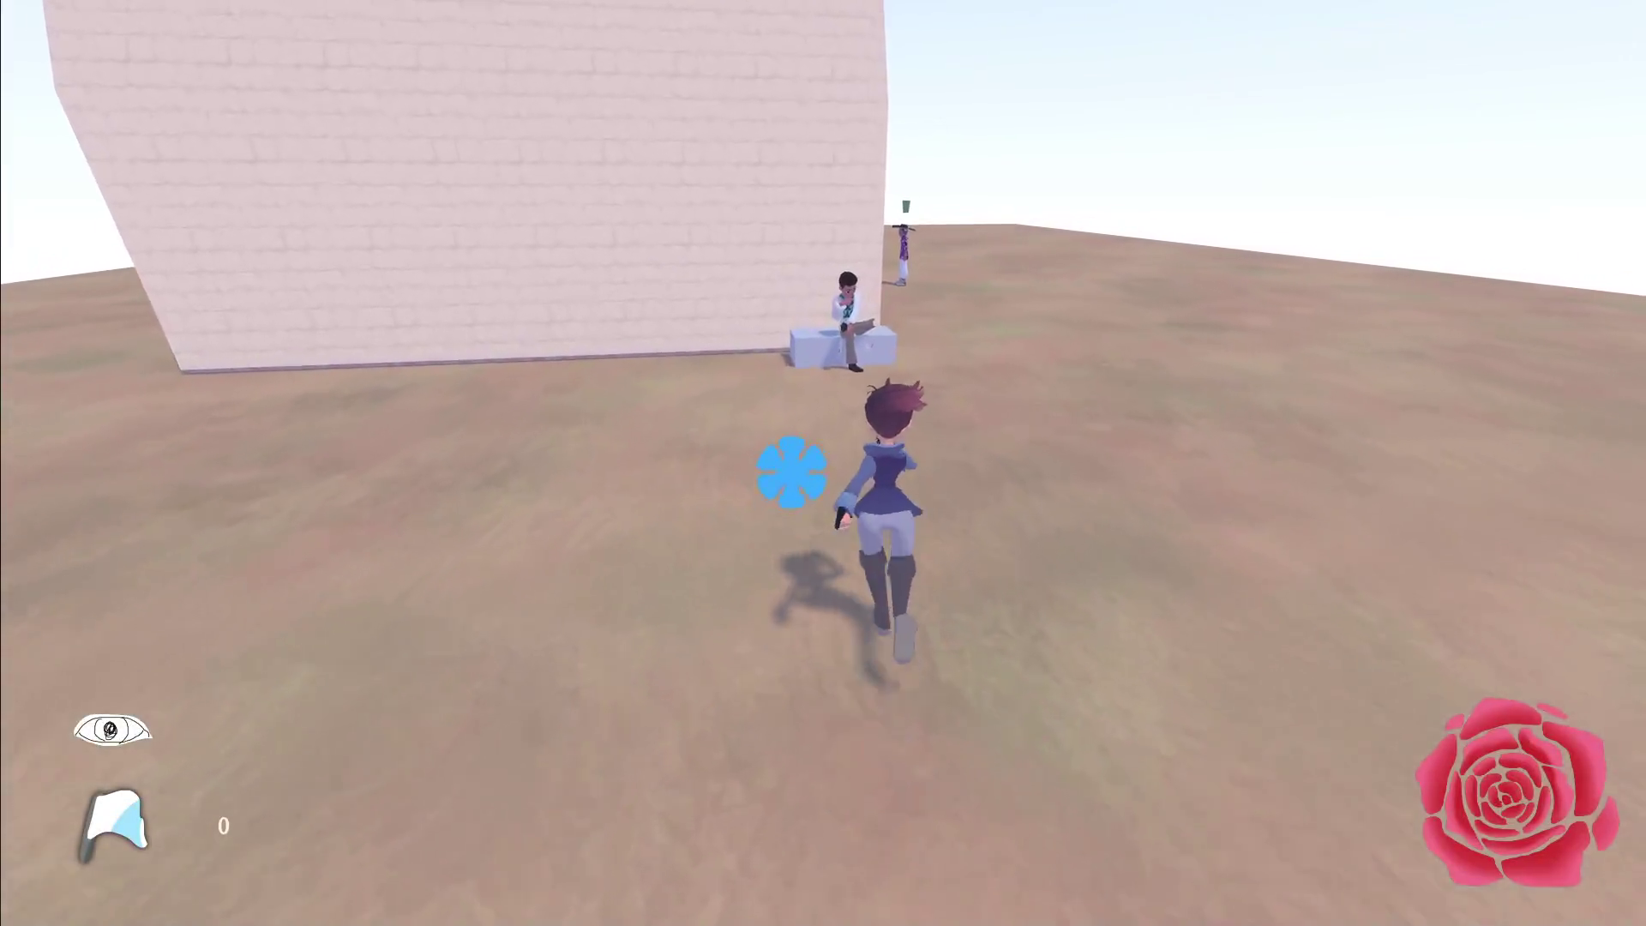
key("e")
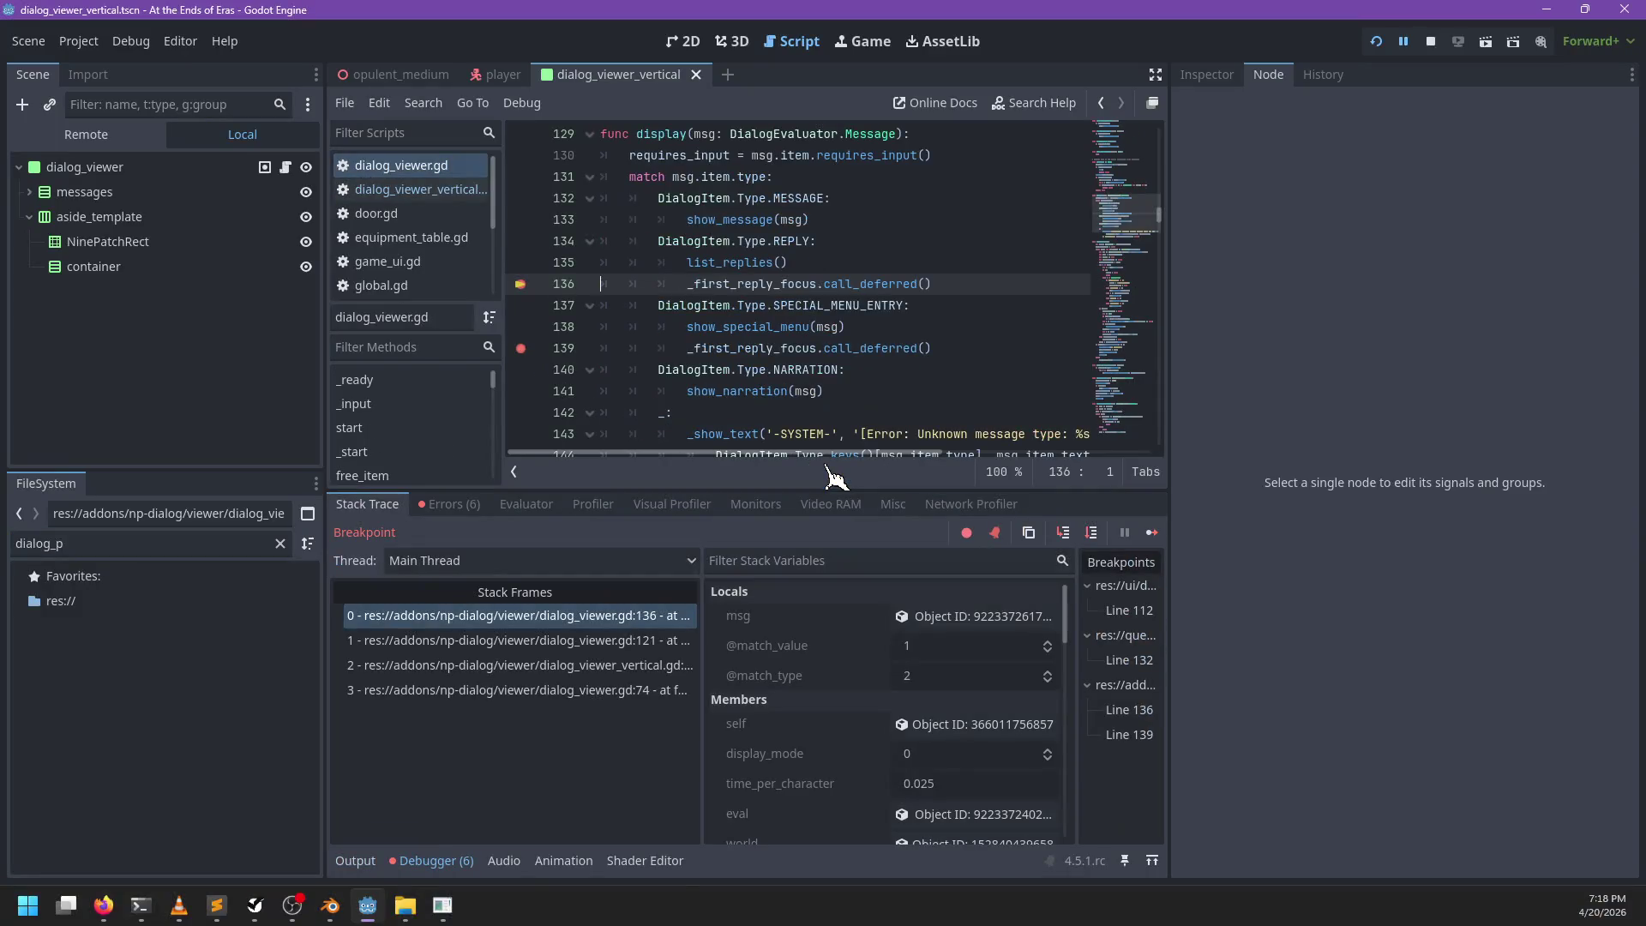
left_click(520, 348)
left_click(520, 283)
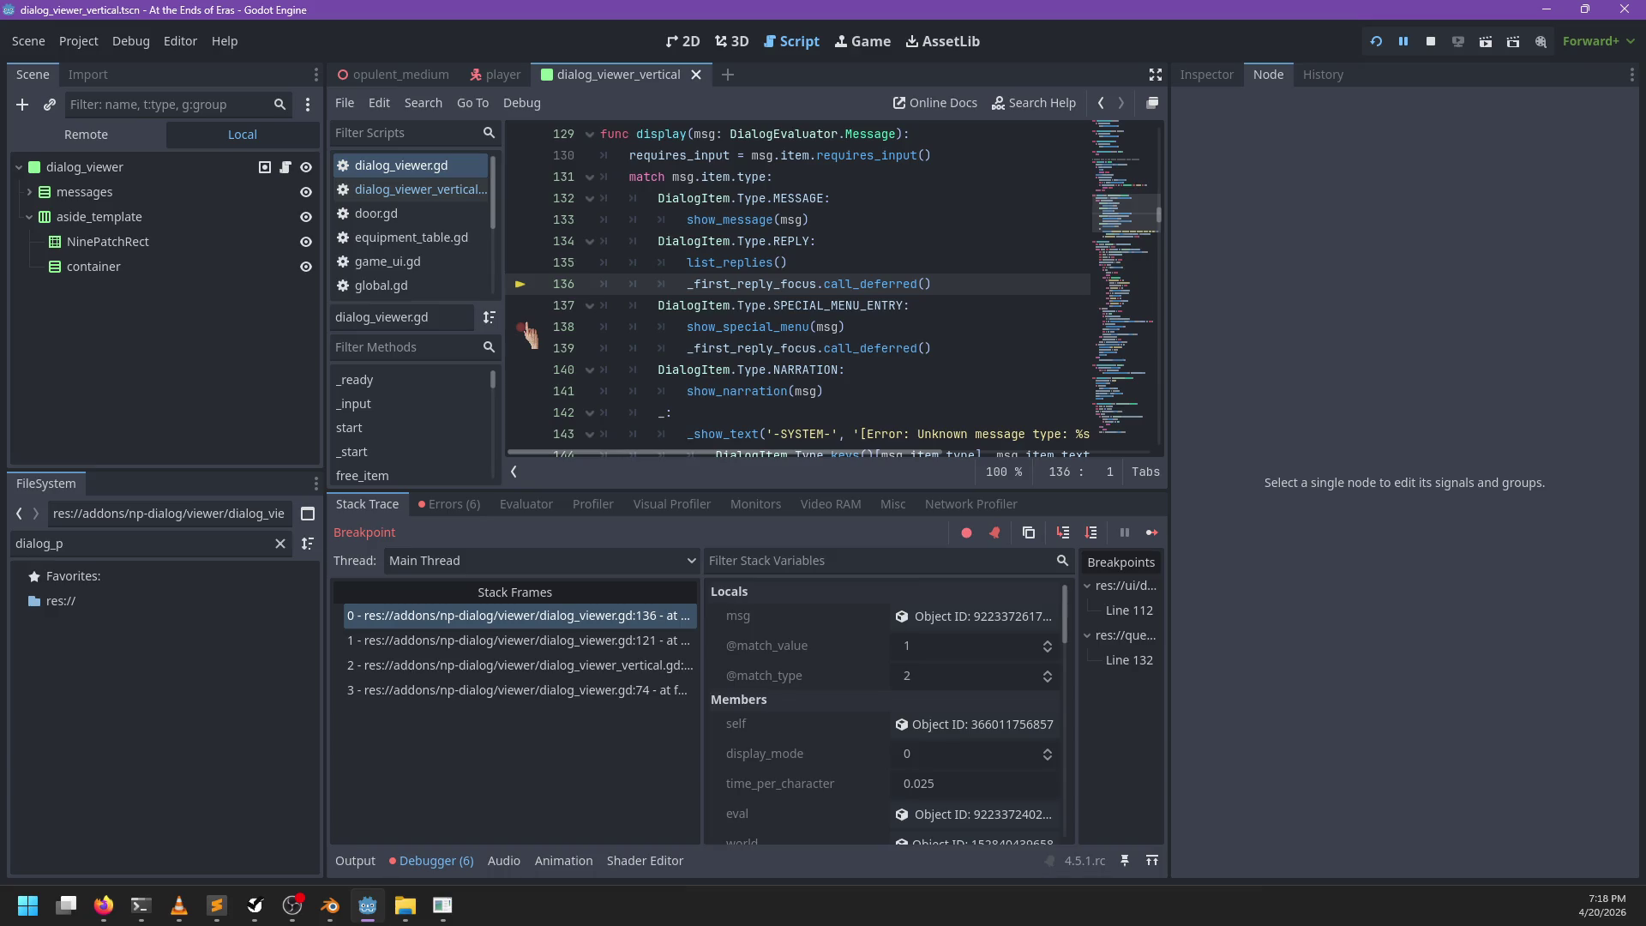
key("F12")
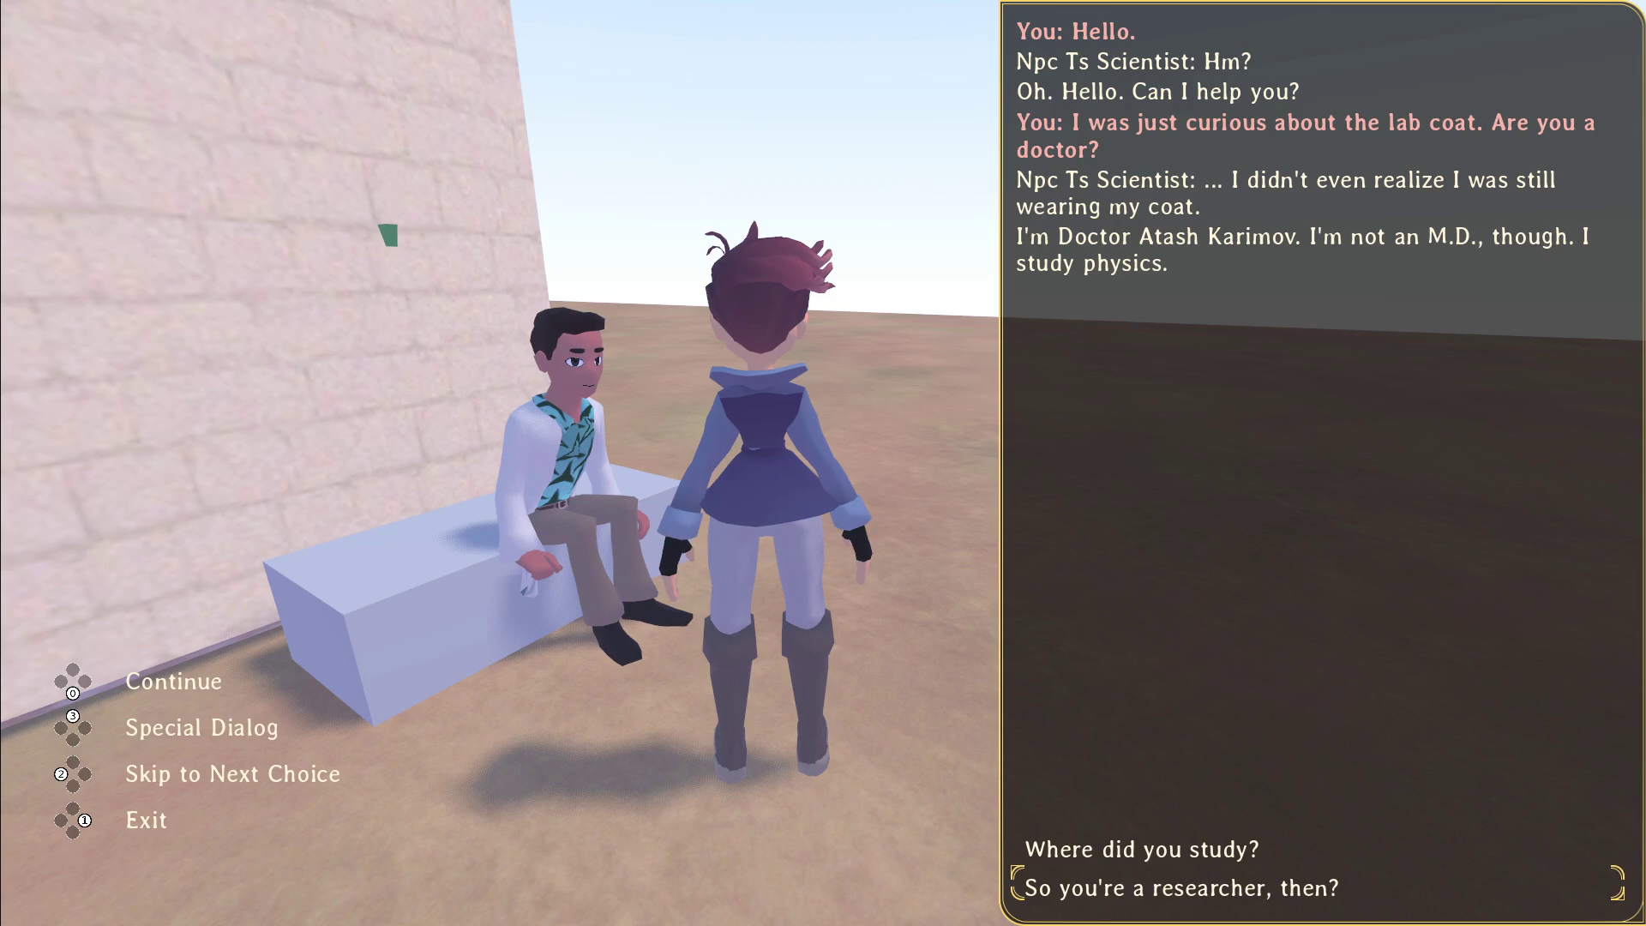
Step: Talk through the scientist's dialog, ending with 'I'll keep my eyes out.', and close it
key("Return")
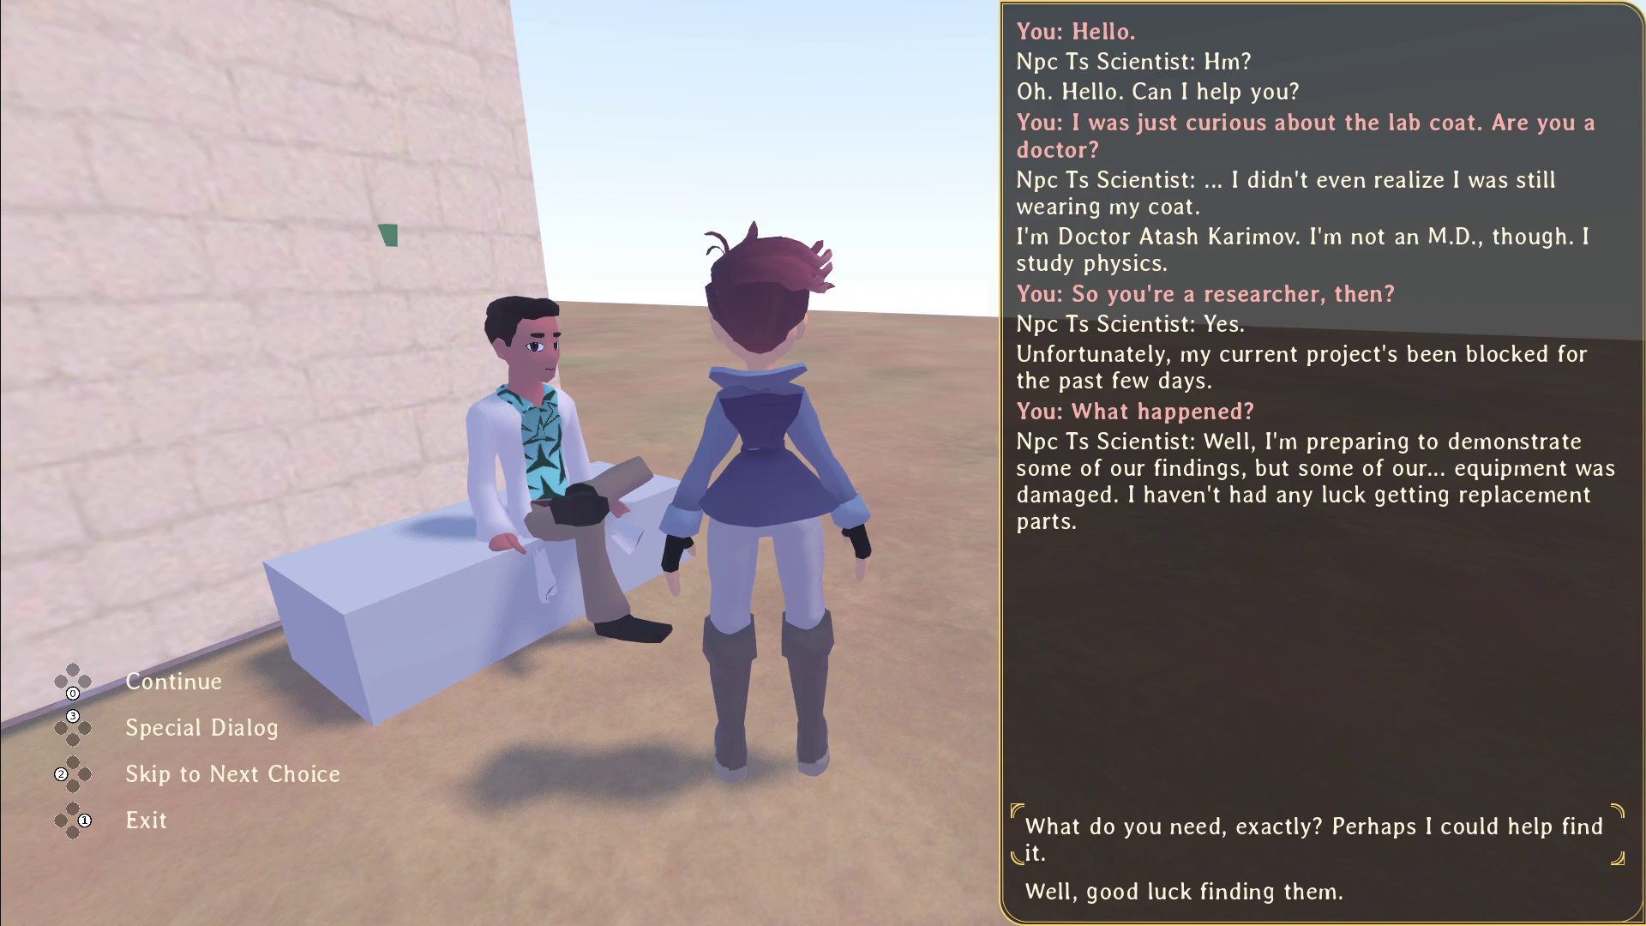
key("Return")
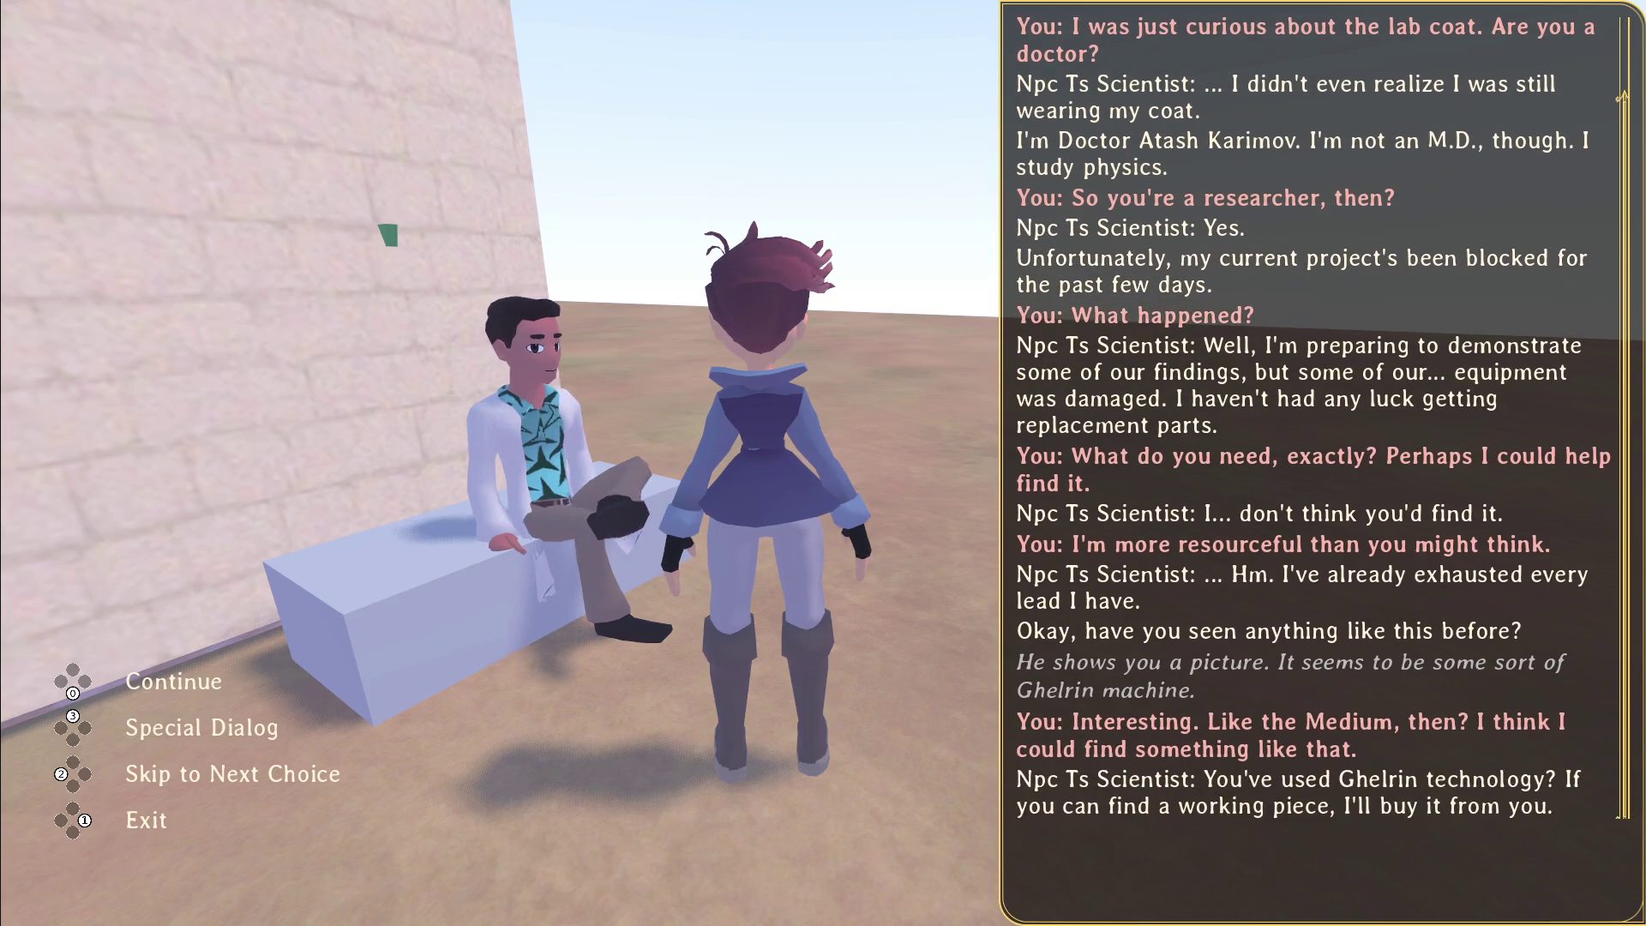
key("Return")
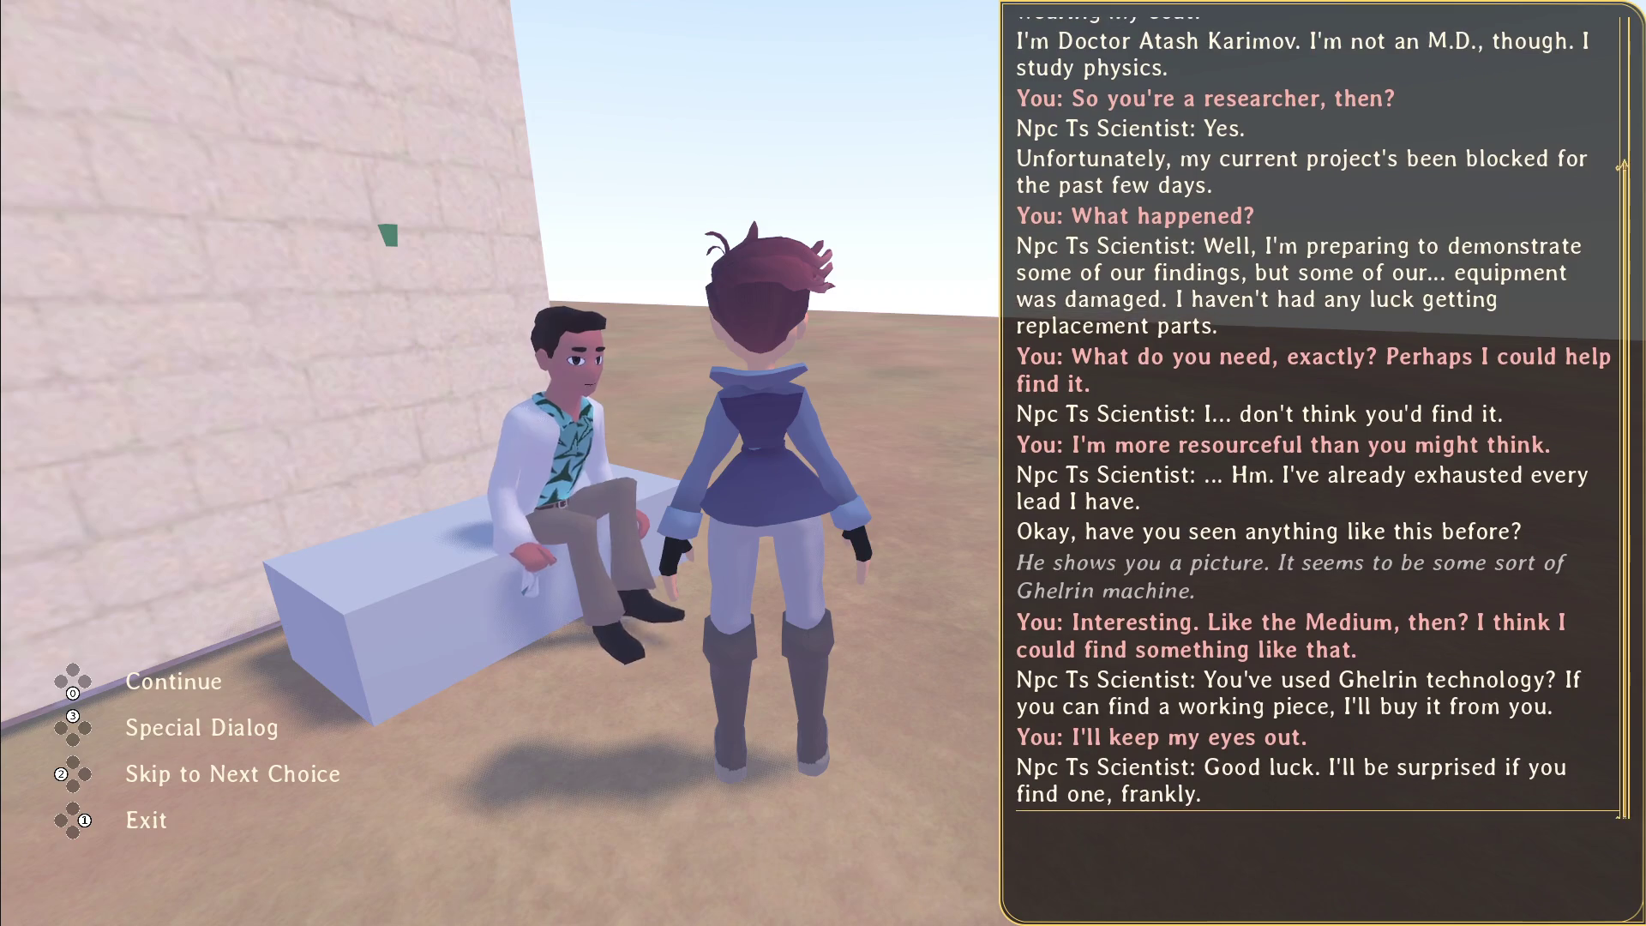
key("Return")
key("w")
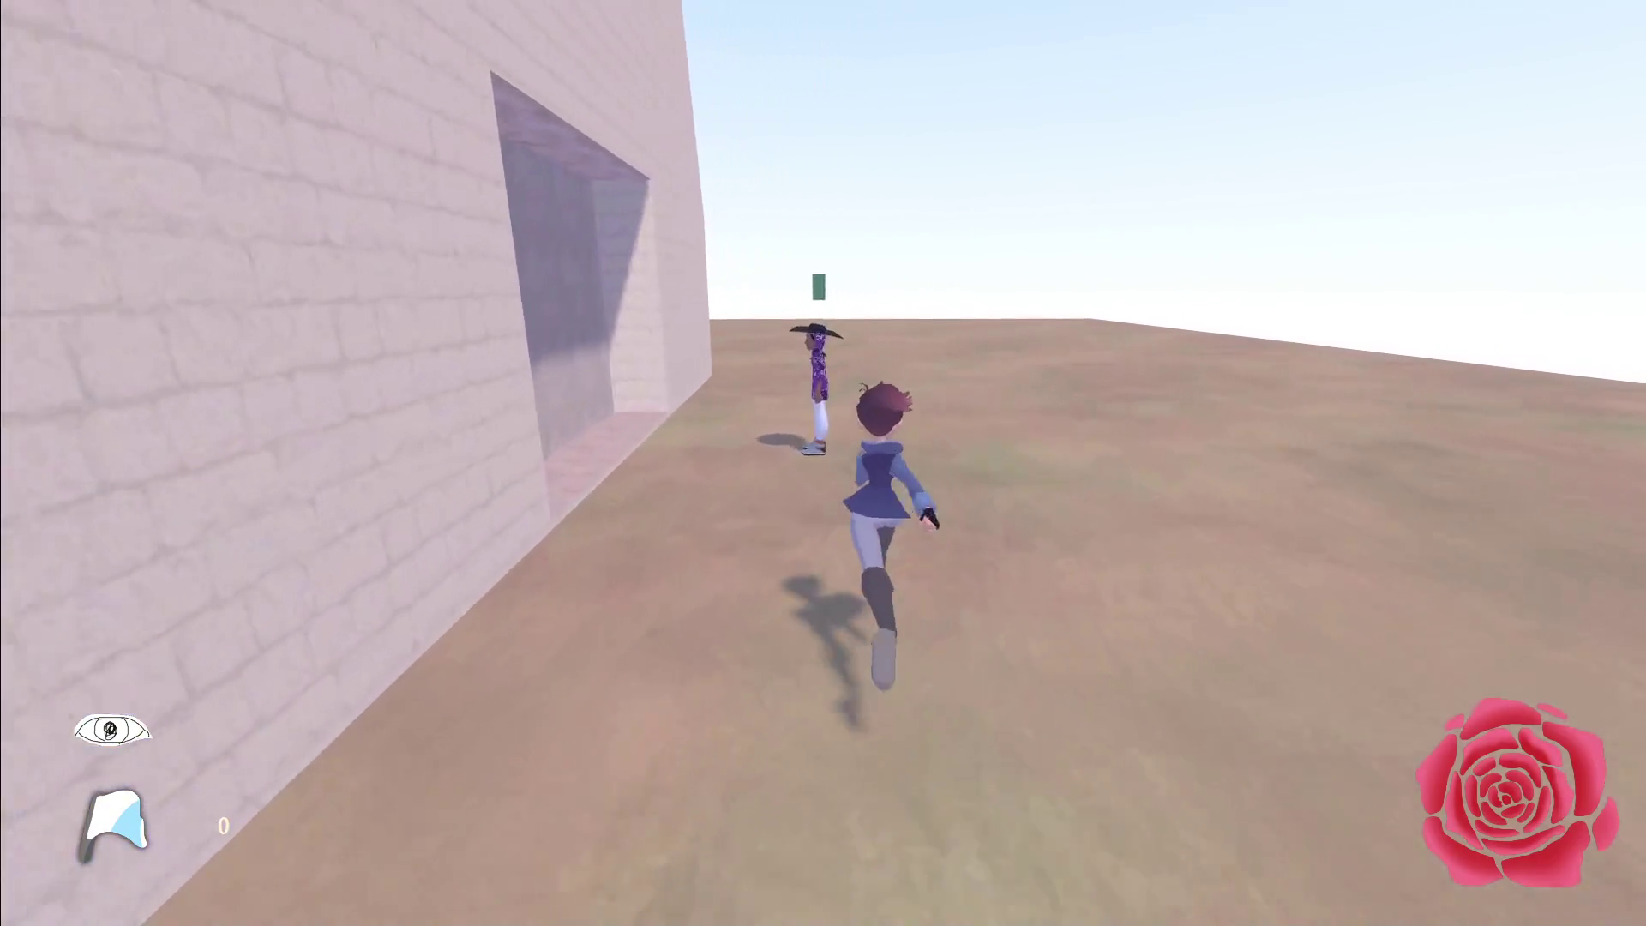
Step: Finish Raziah's conversation, offering help with 'Do you want any help looking?', then quit to the editor
key("e")
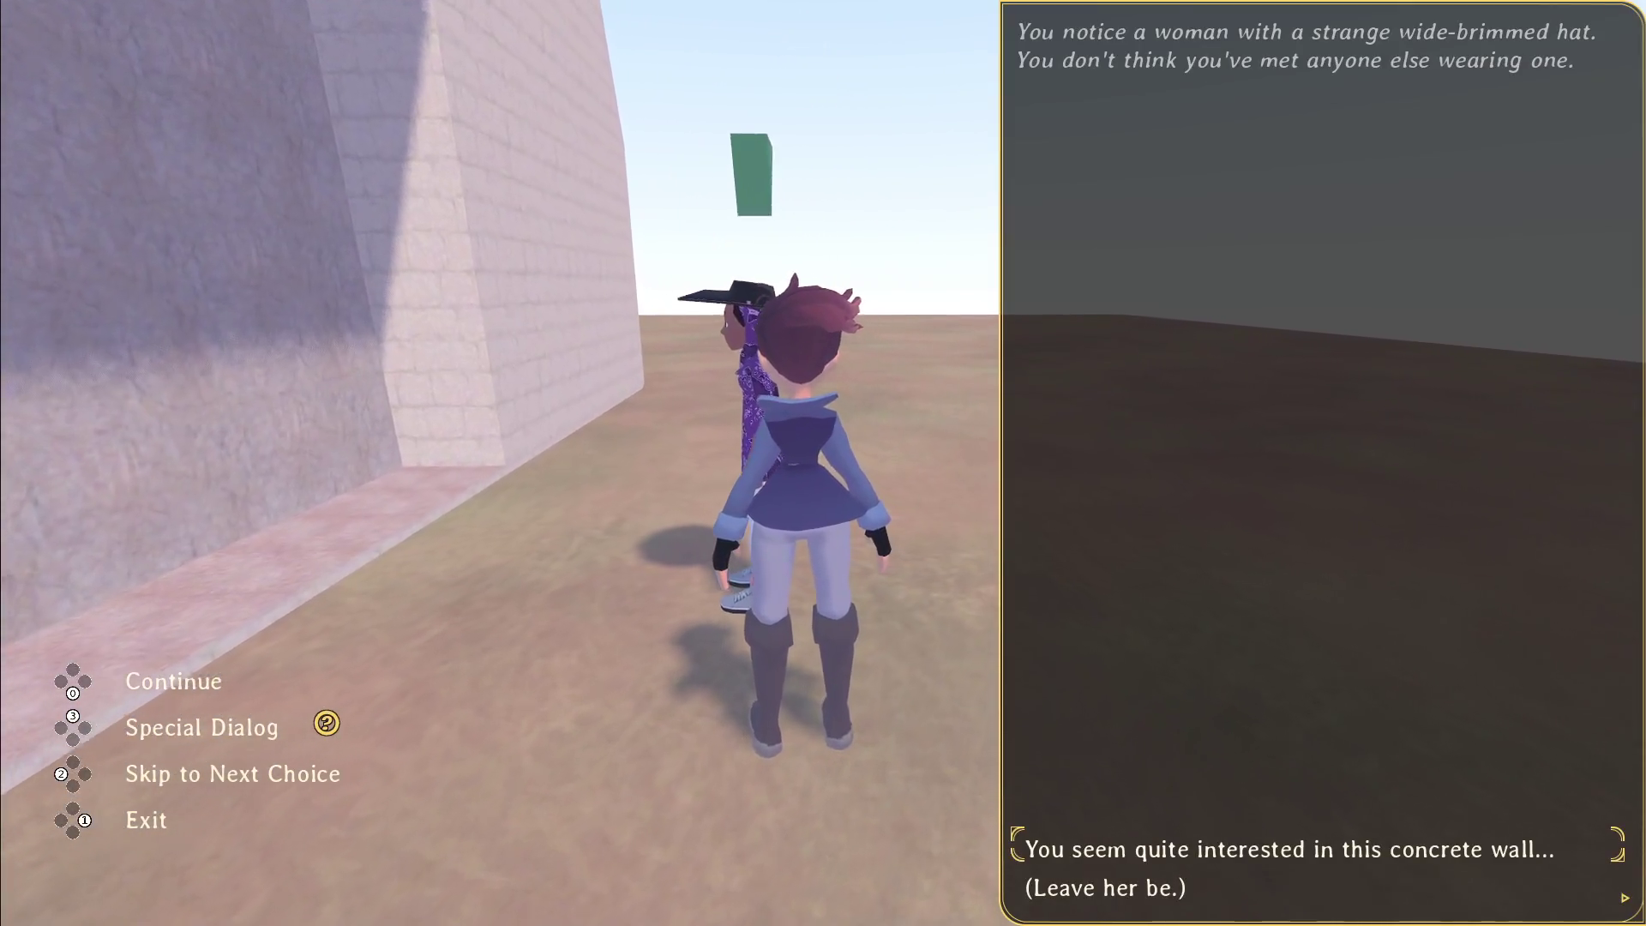
key("Return")
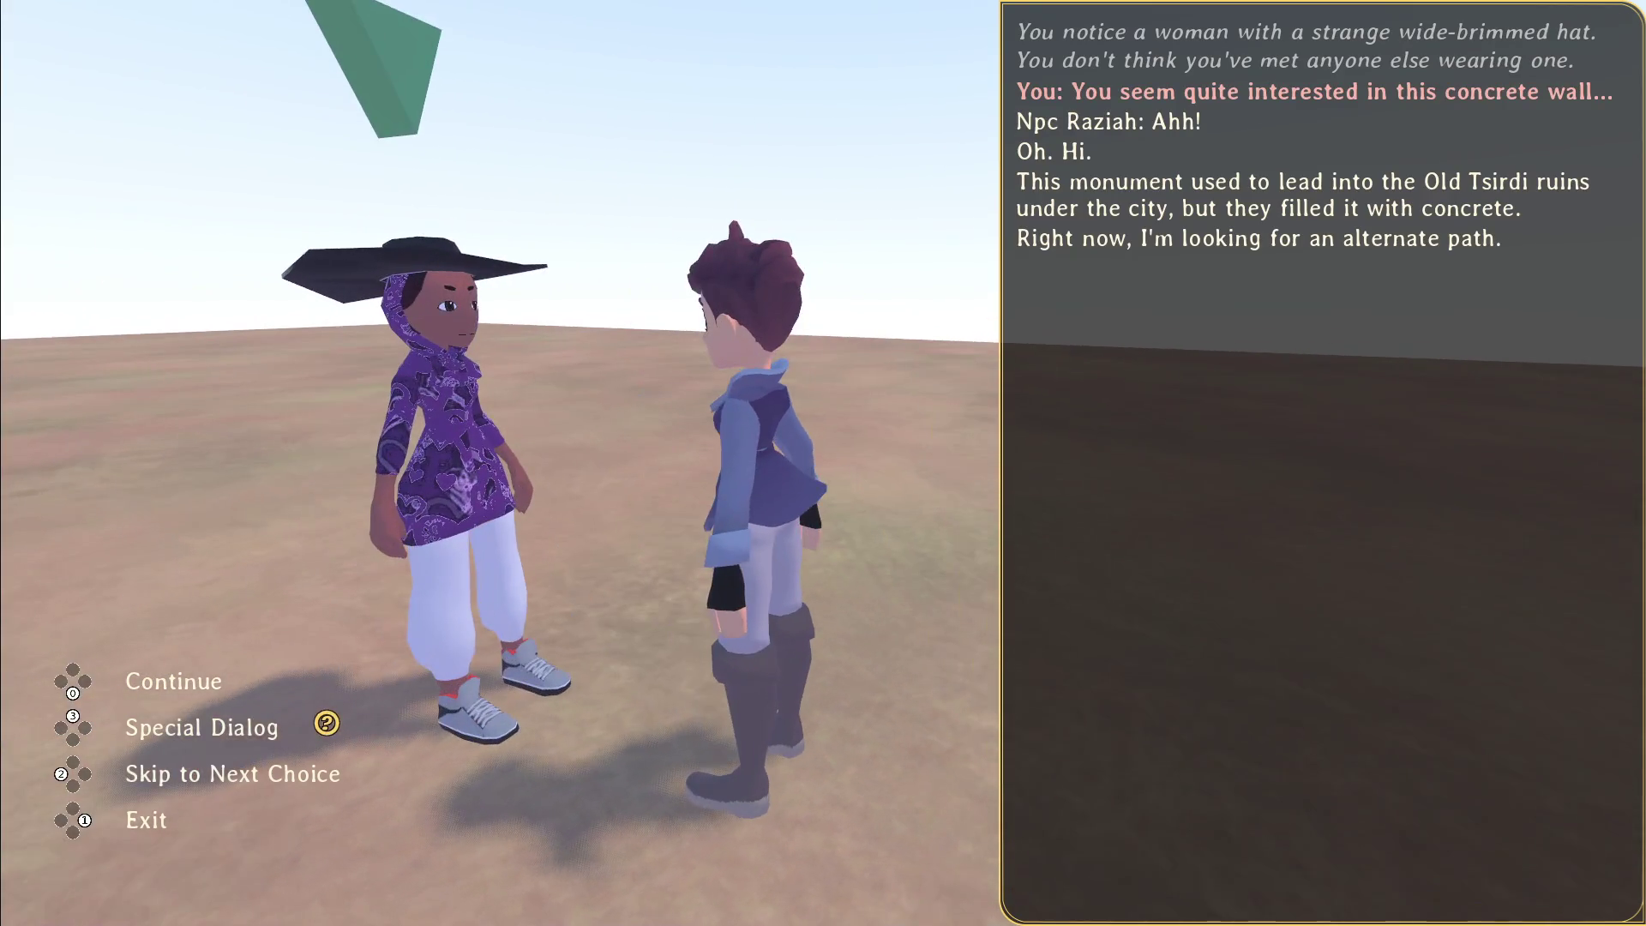
key("Down")
key("Down")
key("Down")
key("Return")
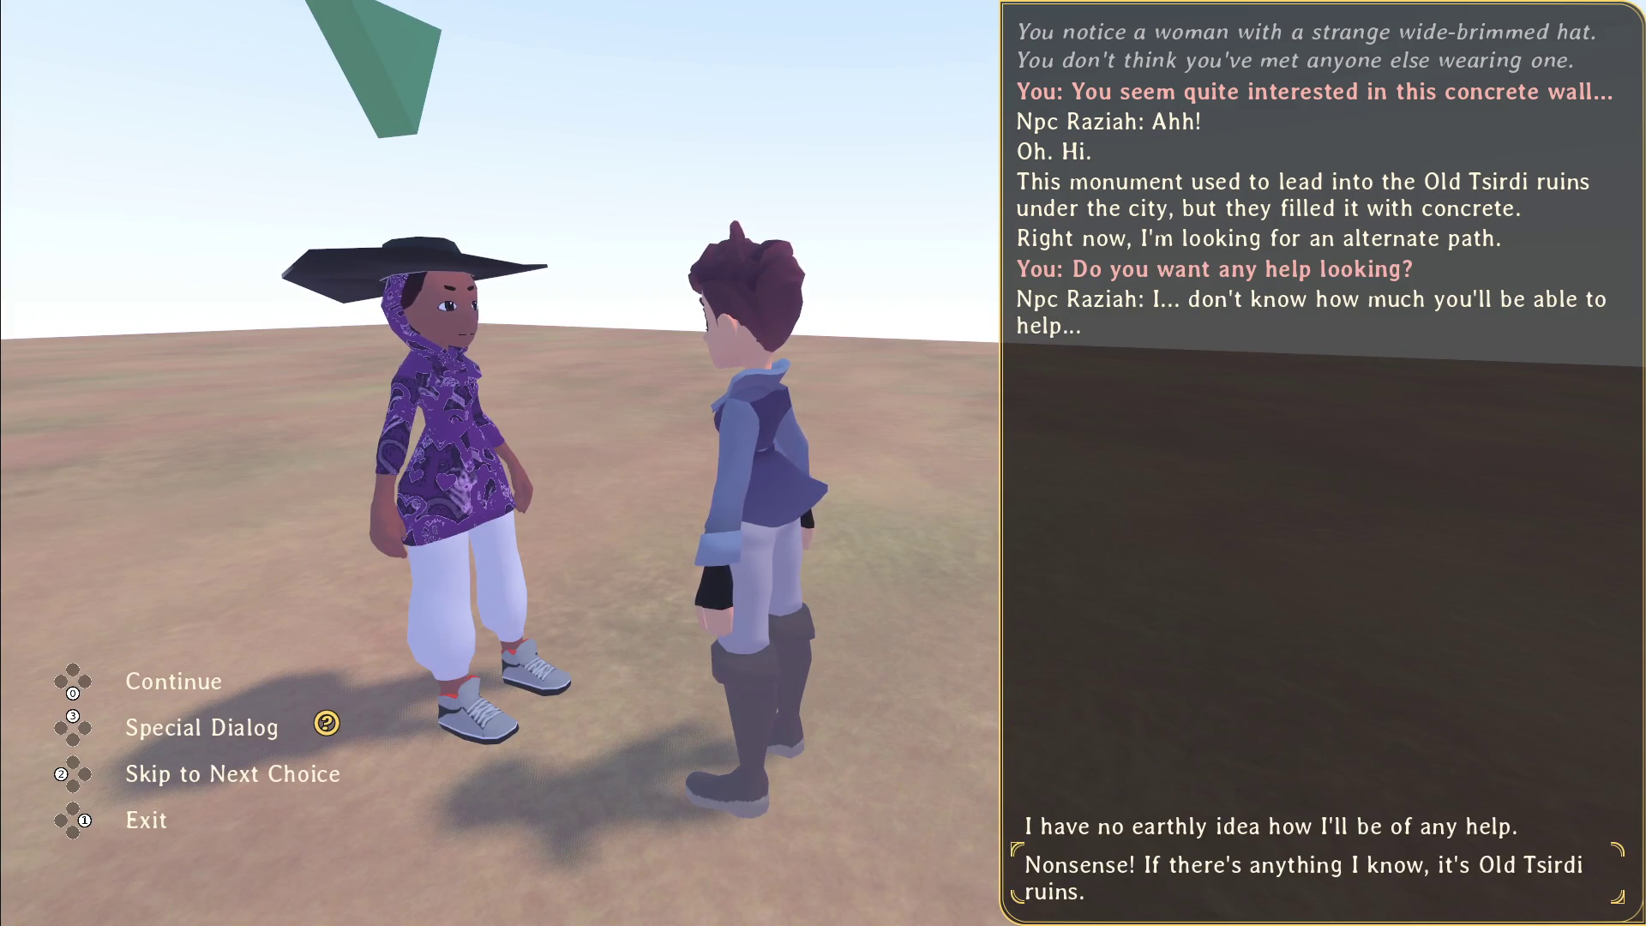
key("Return")
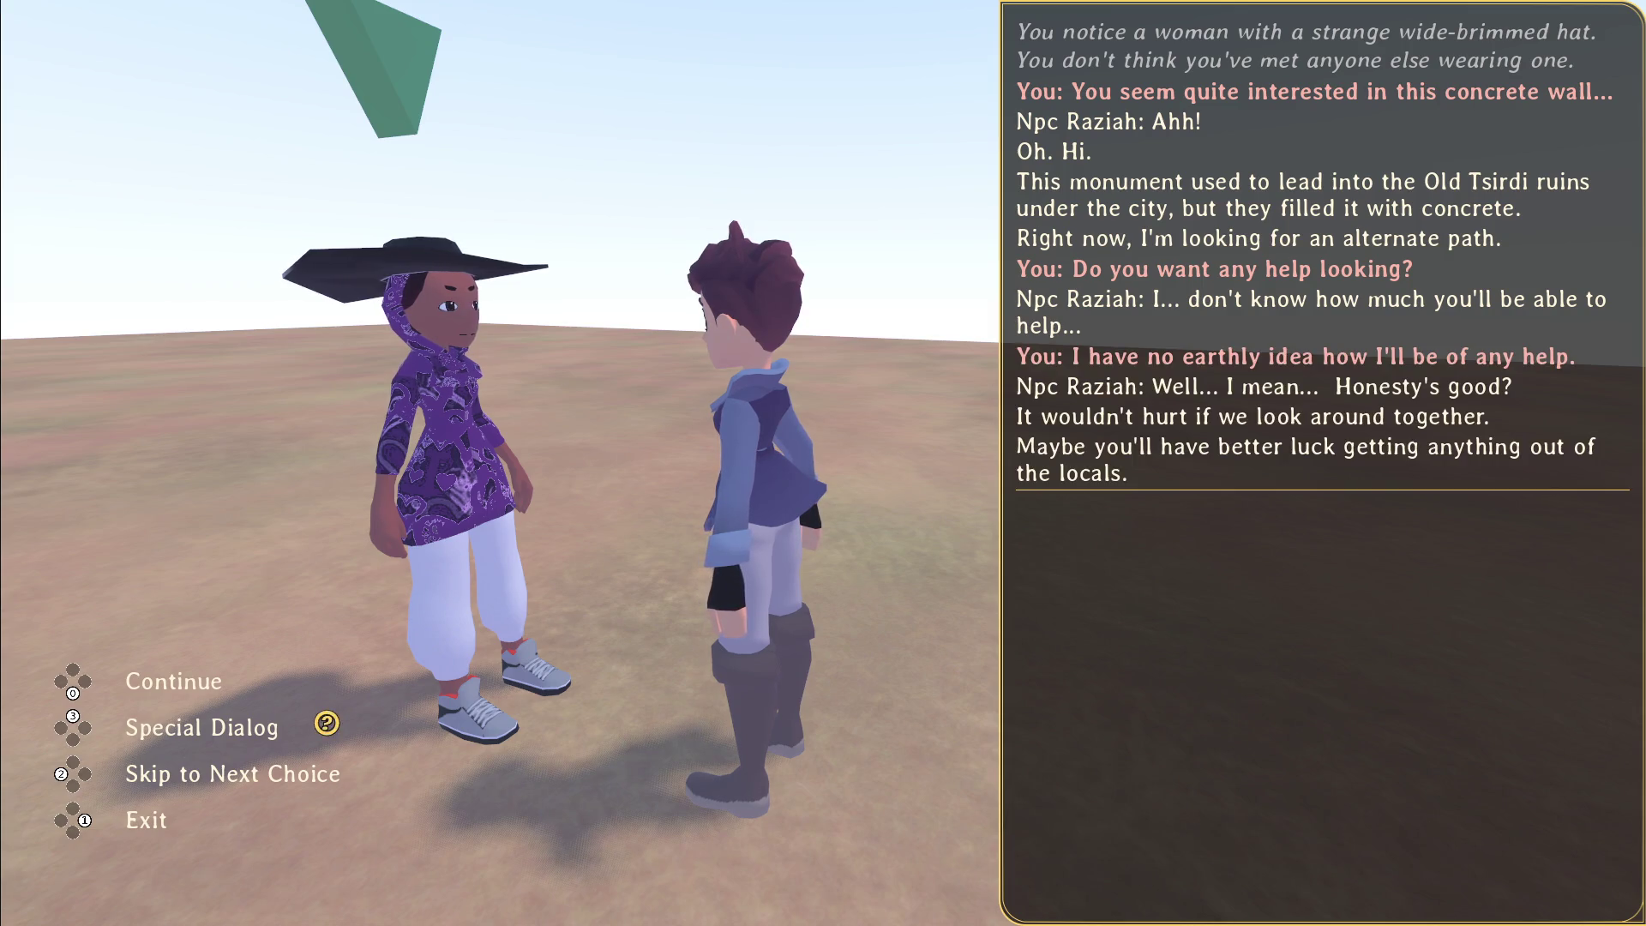
key("Return")
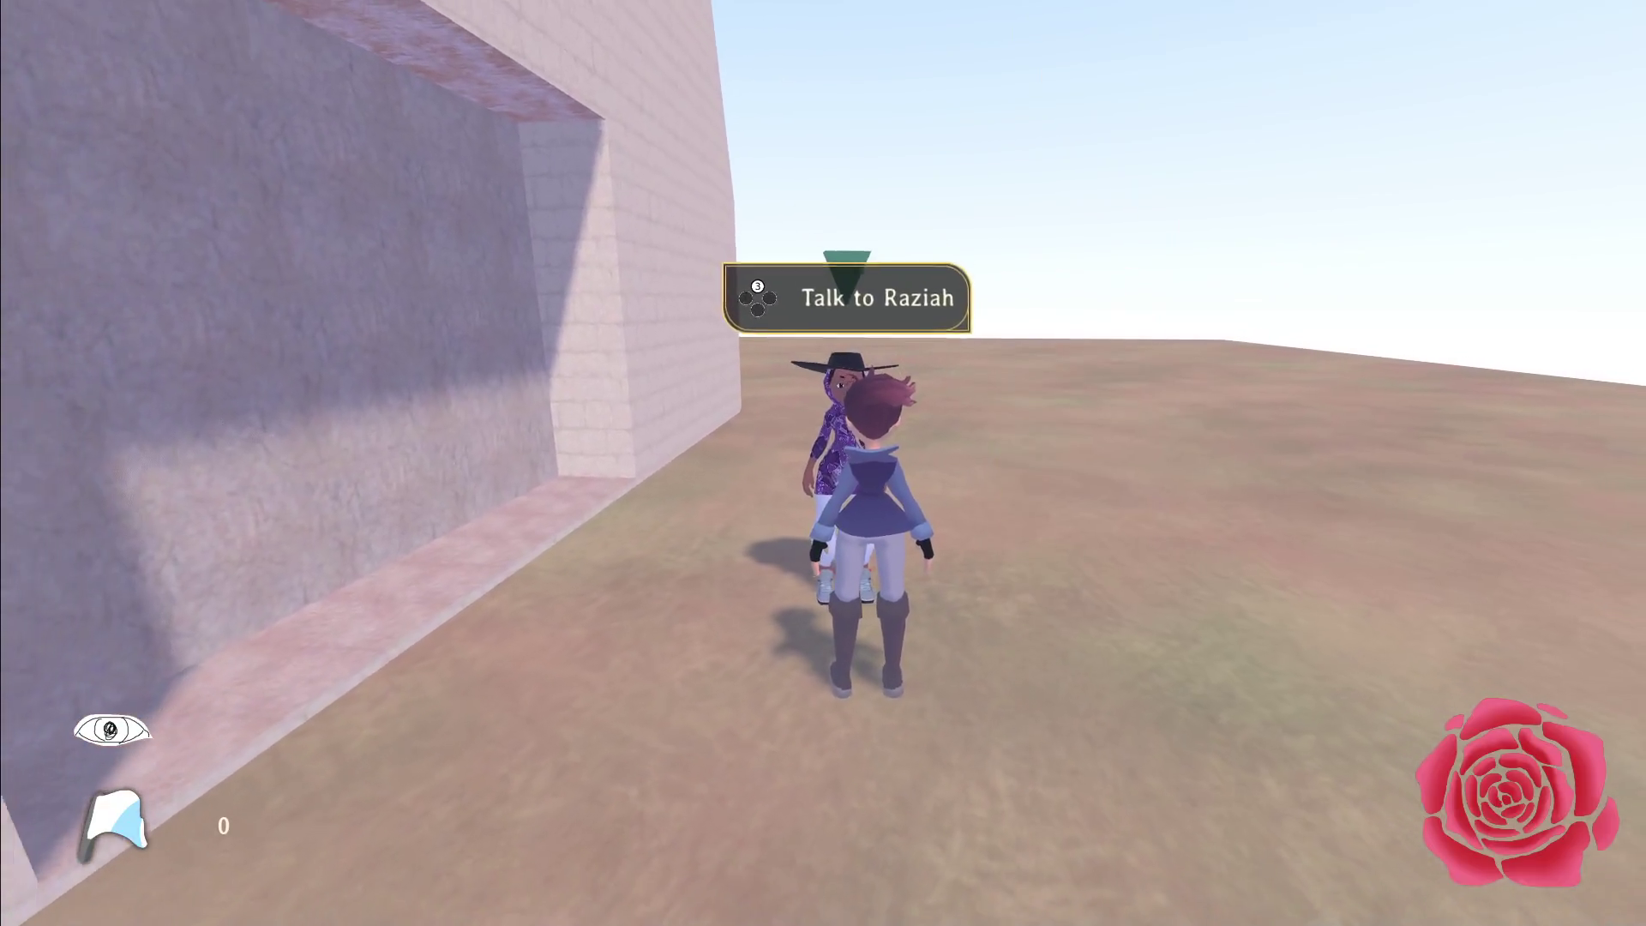
key("Return")
key("Escape")
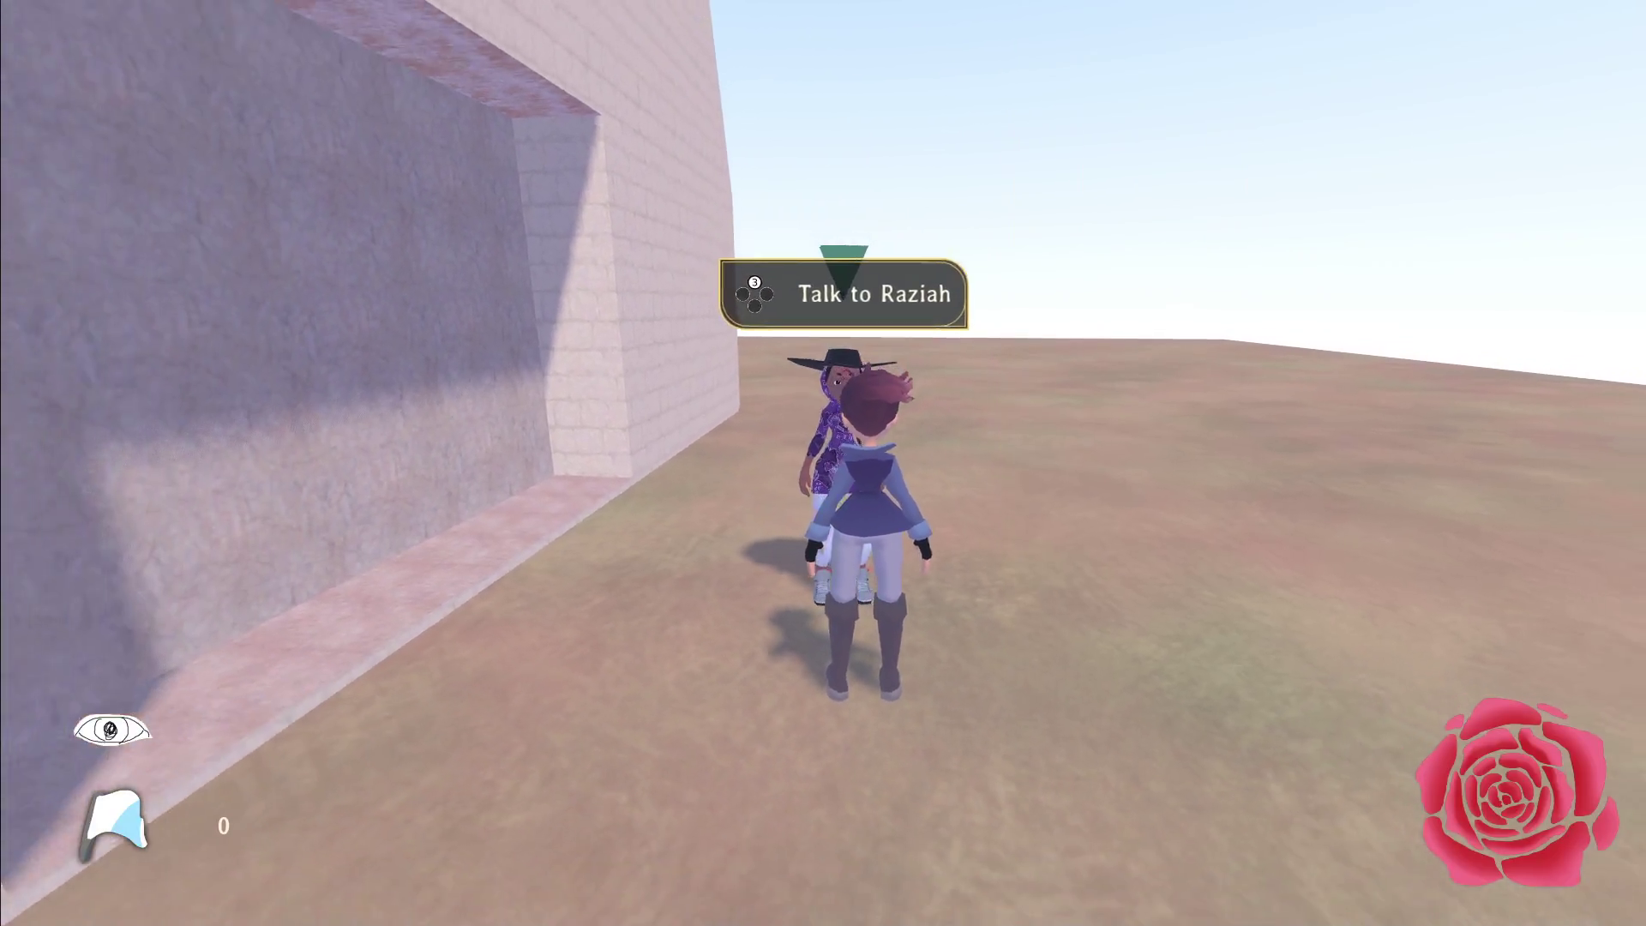
key("s")
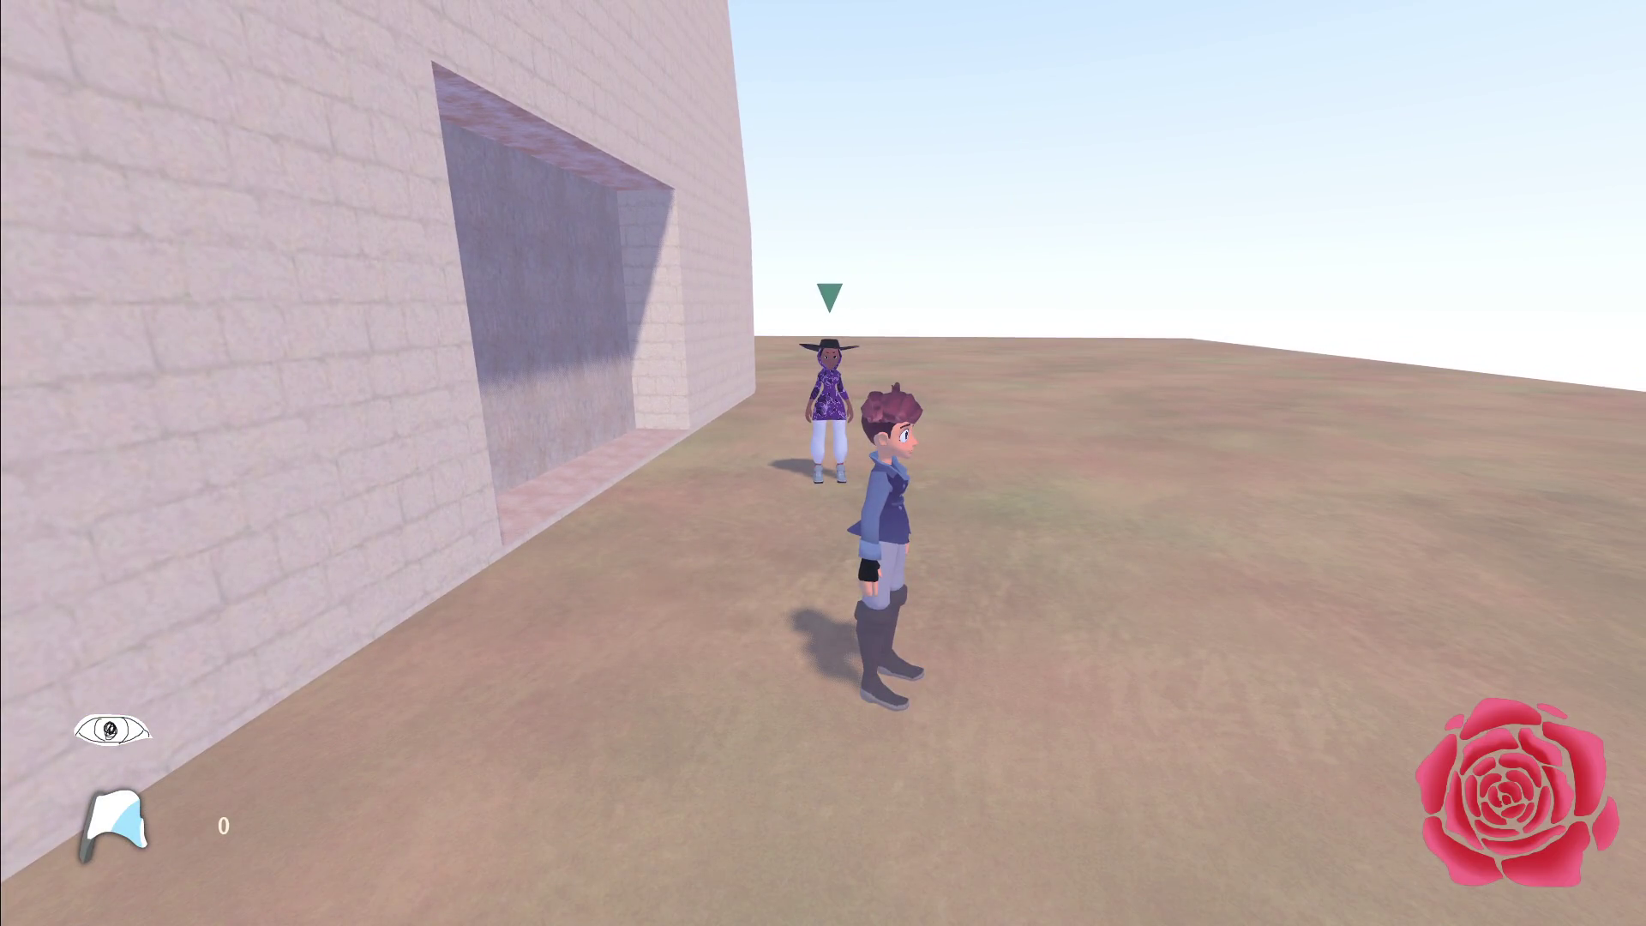
key("F8")
left_click(656, 16)
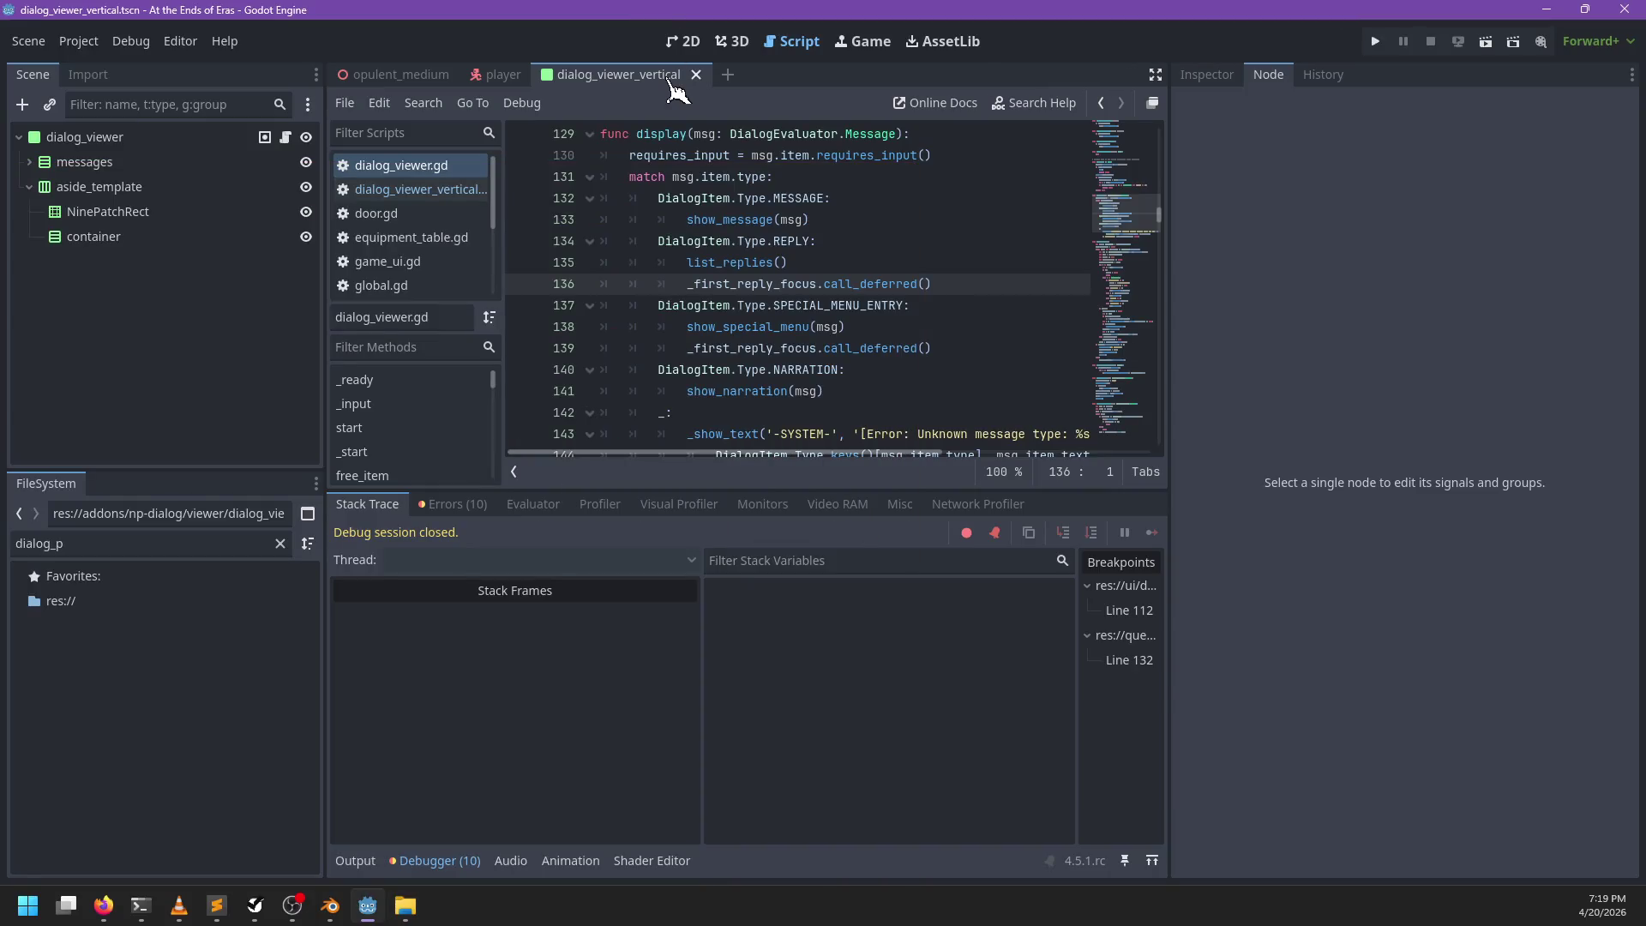
Step: Relaunch and stop the game, then filter the FileSystem for 'proof'
key("F5")
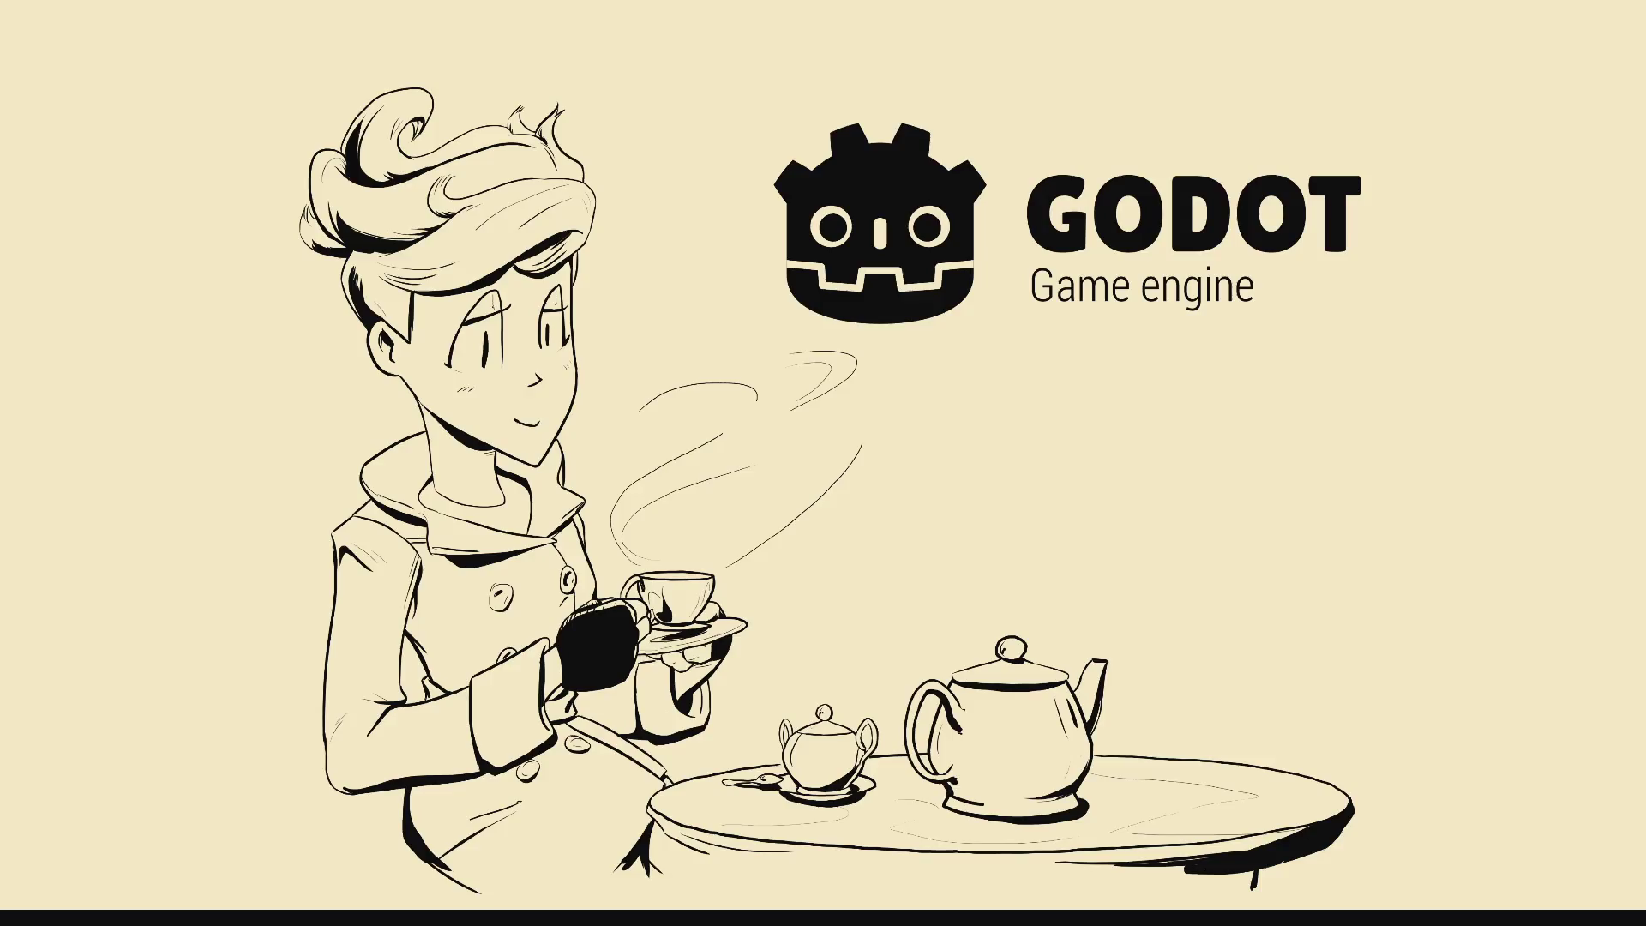
key("F8")
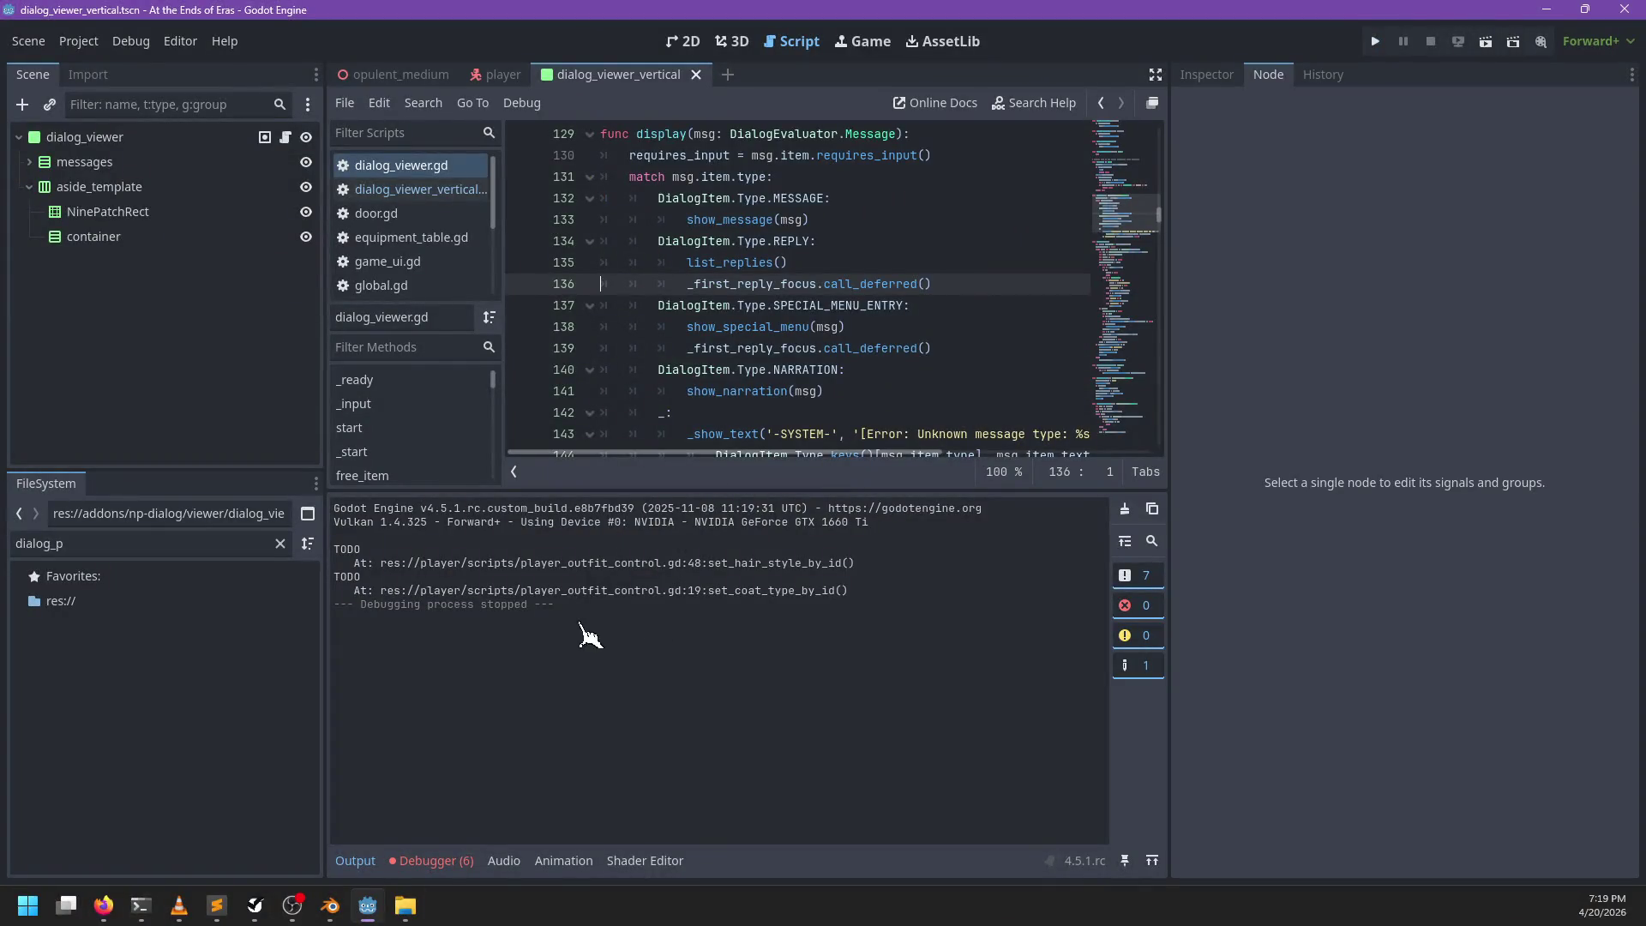
left_click(180, 543)
type("proof")
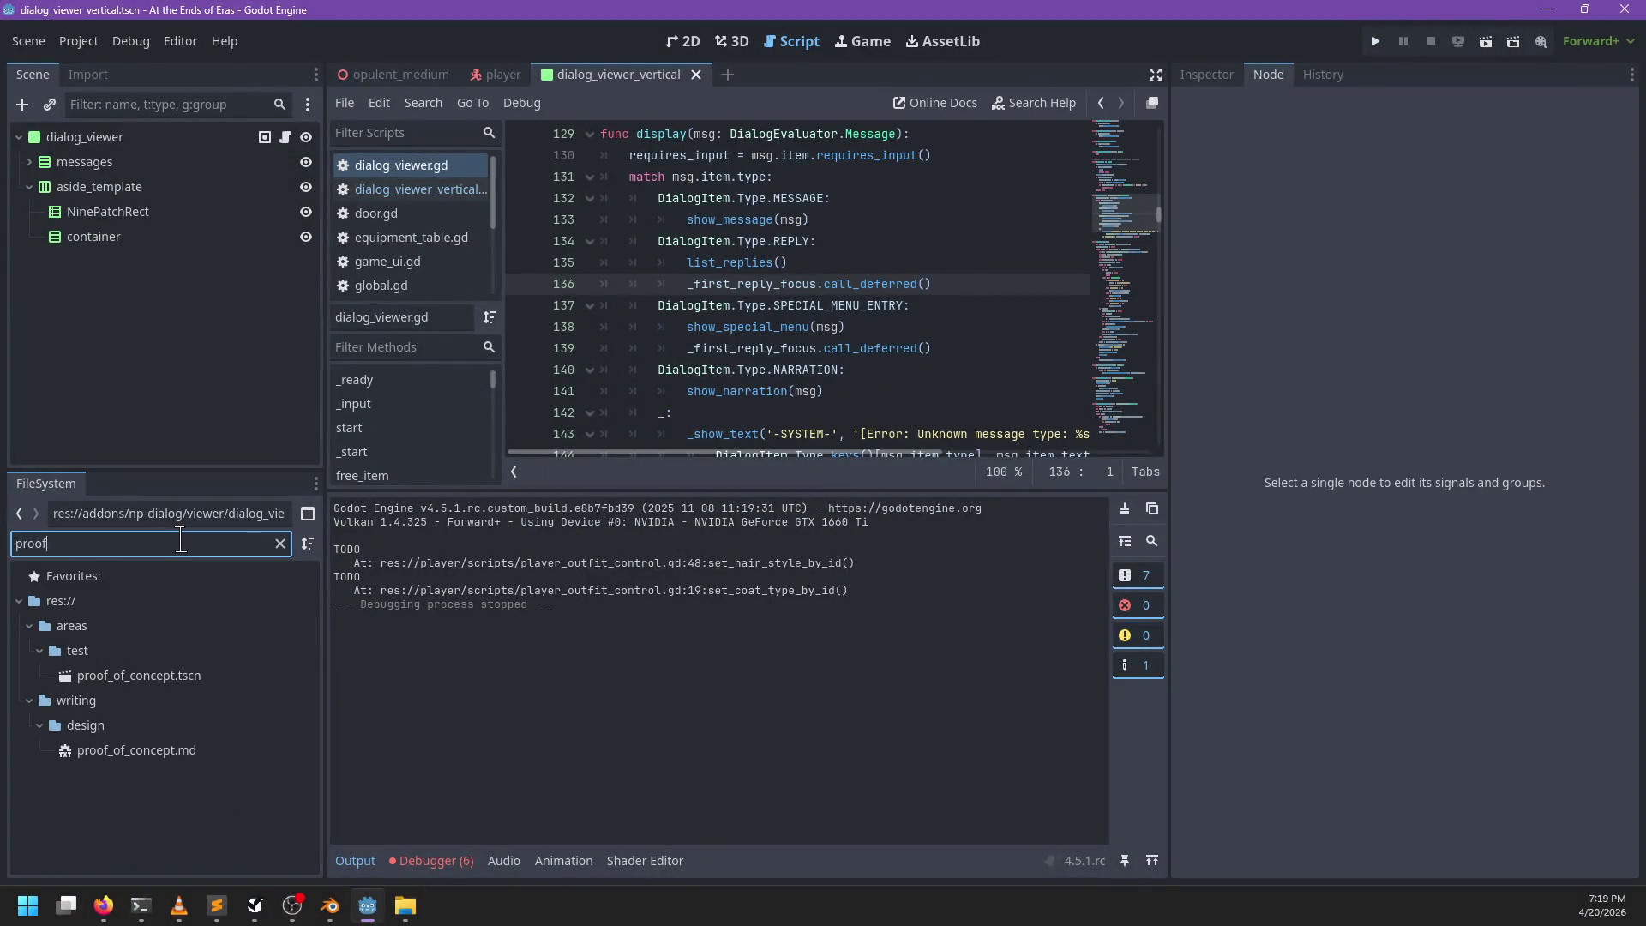
Step: Open proof_of_concept.tscn and run it as the current scene
left_click(129, 677)
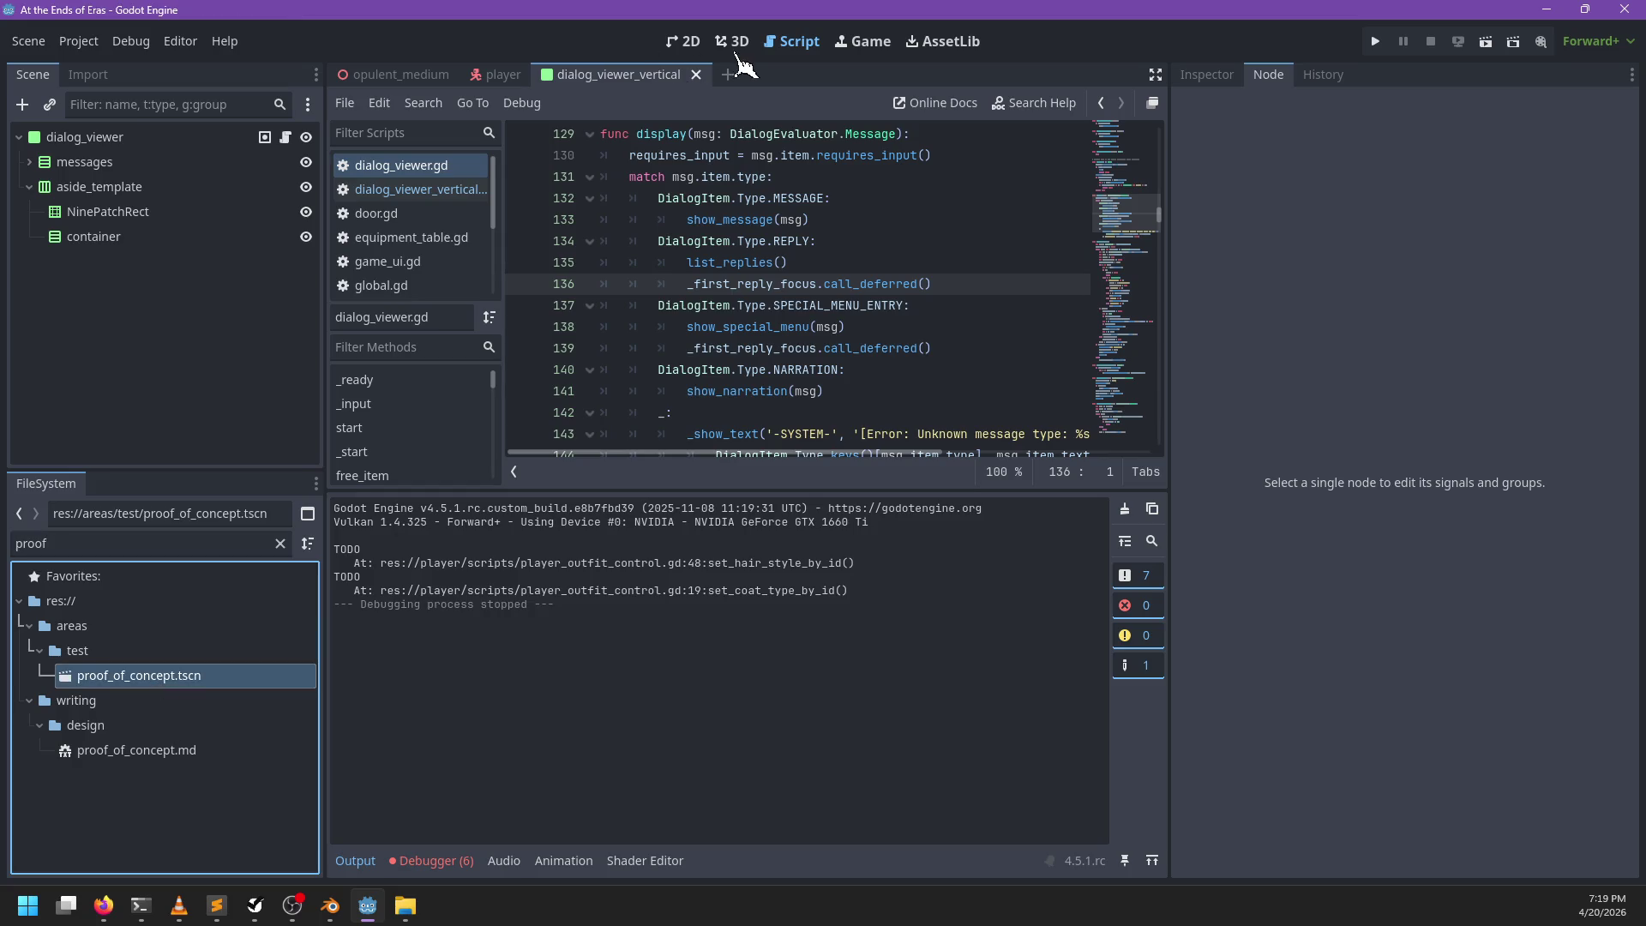
left_click(739, 53)
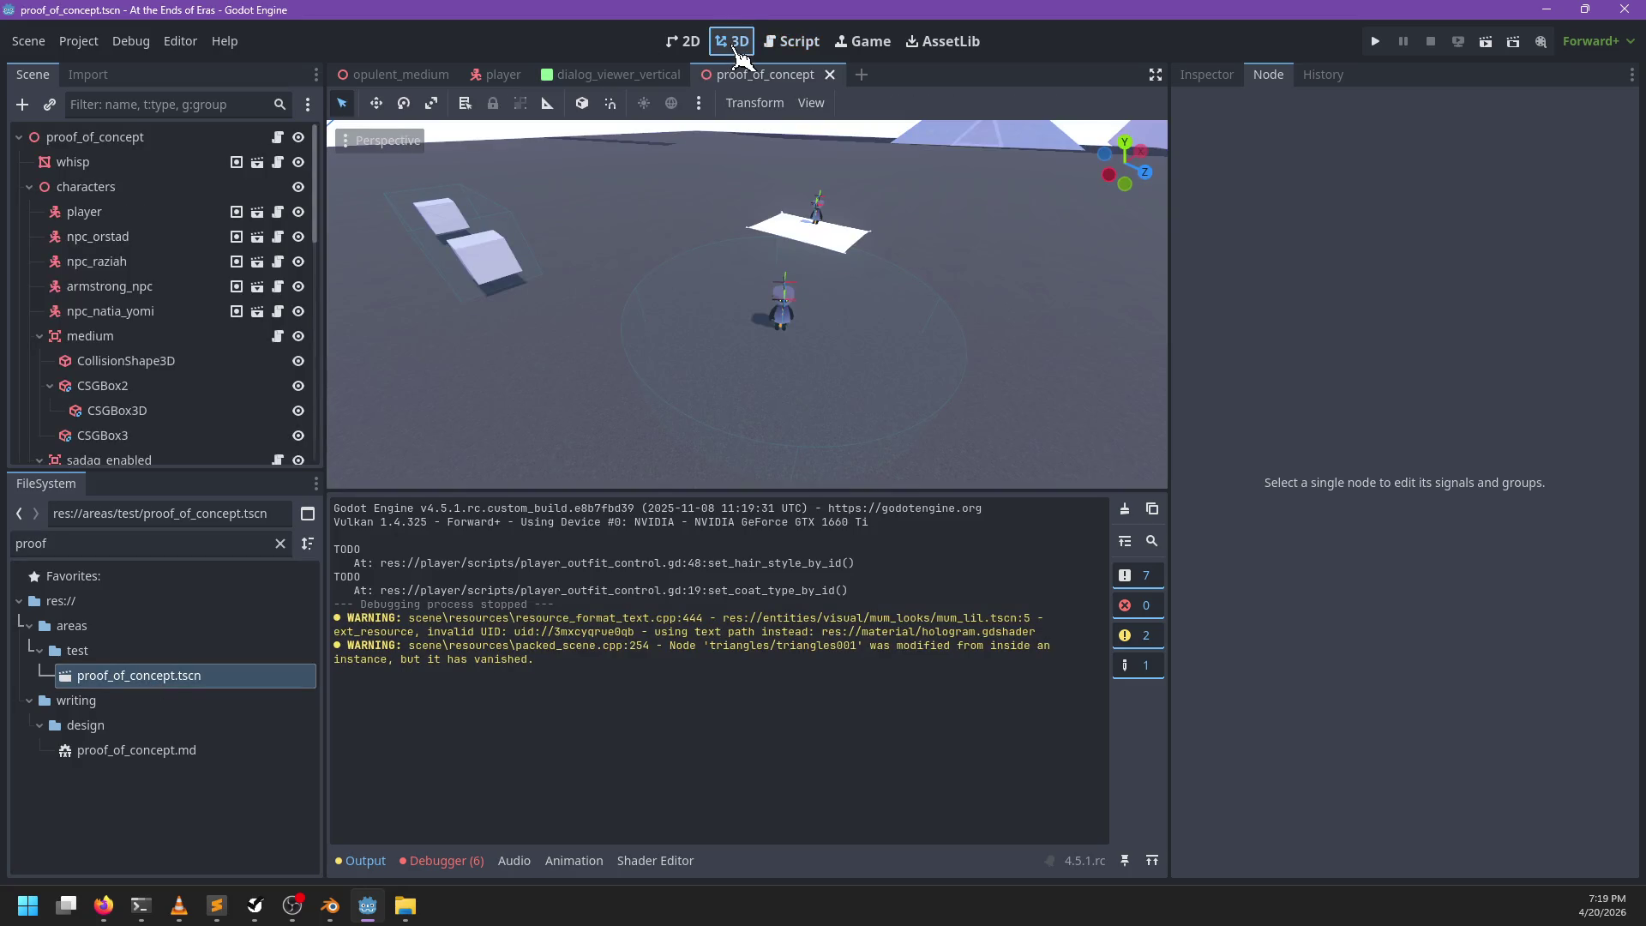
key("F6")
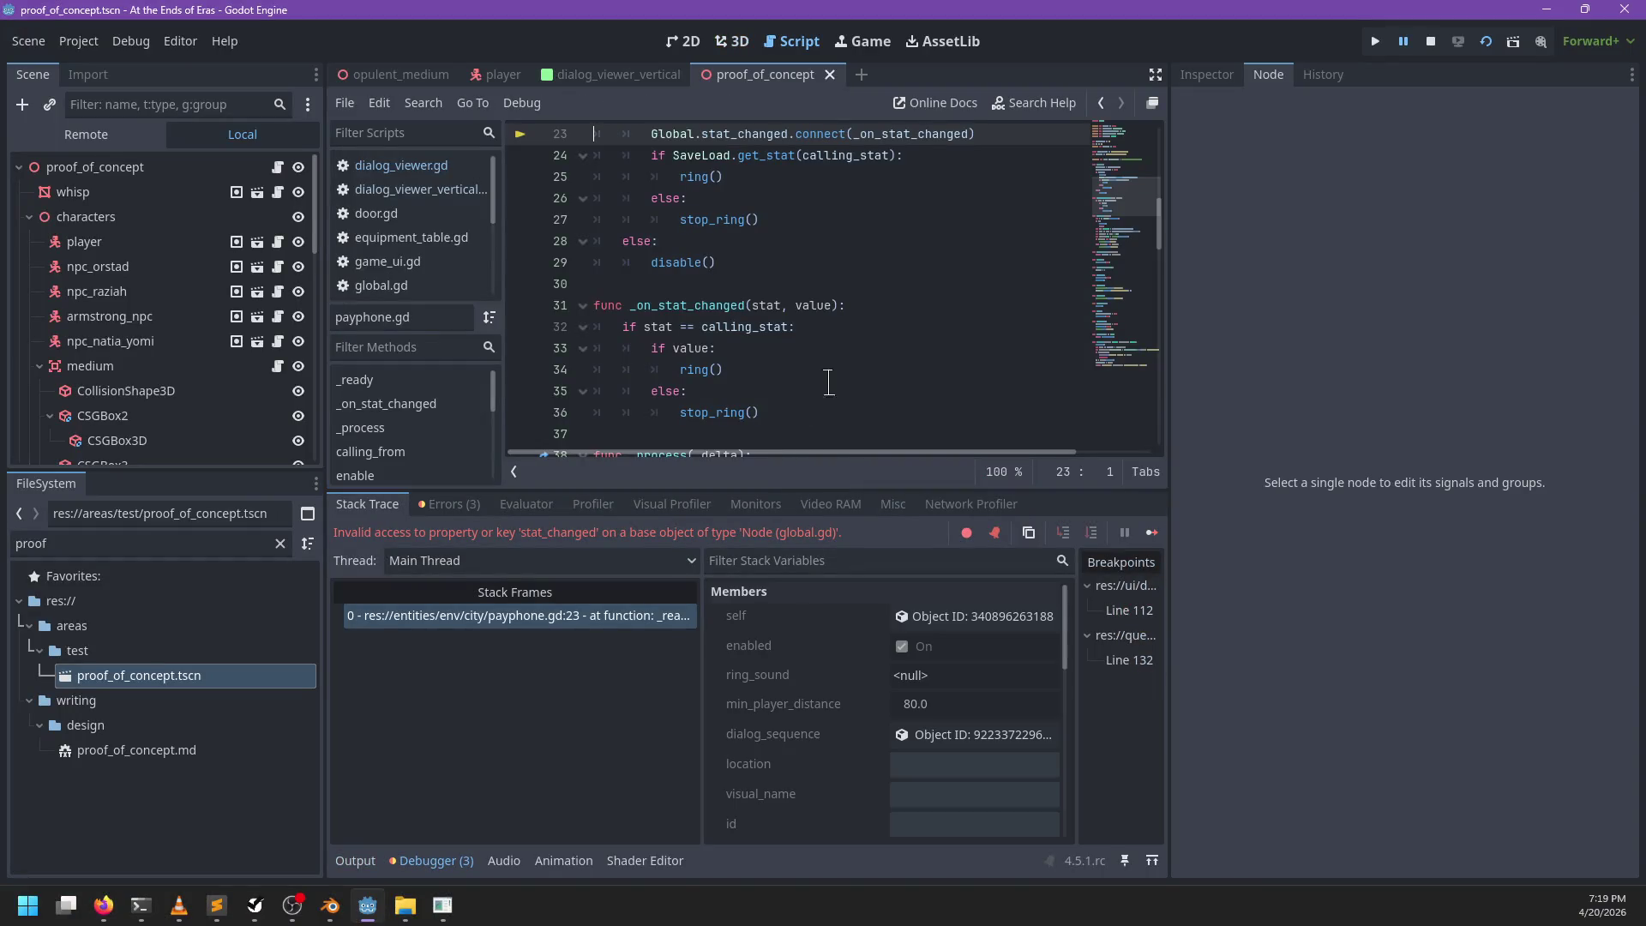
Step: Replace line 23's Global.stat_changed.connect call with SaveLoad.subscribe(calling_stat, _on_stat_changed)
scroll(829, 377, "up", 2)
left_click(751, 262)
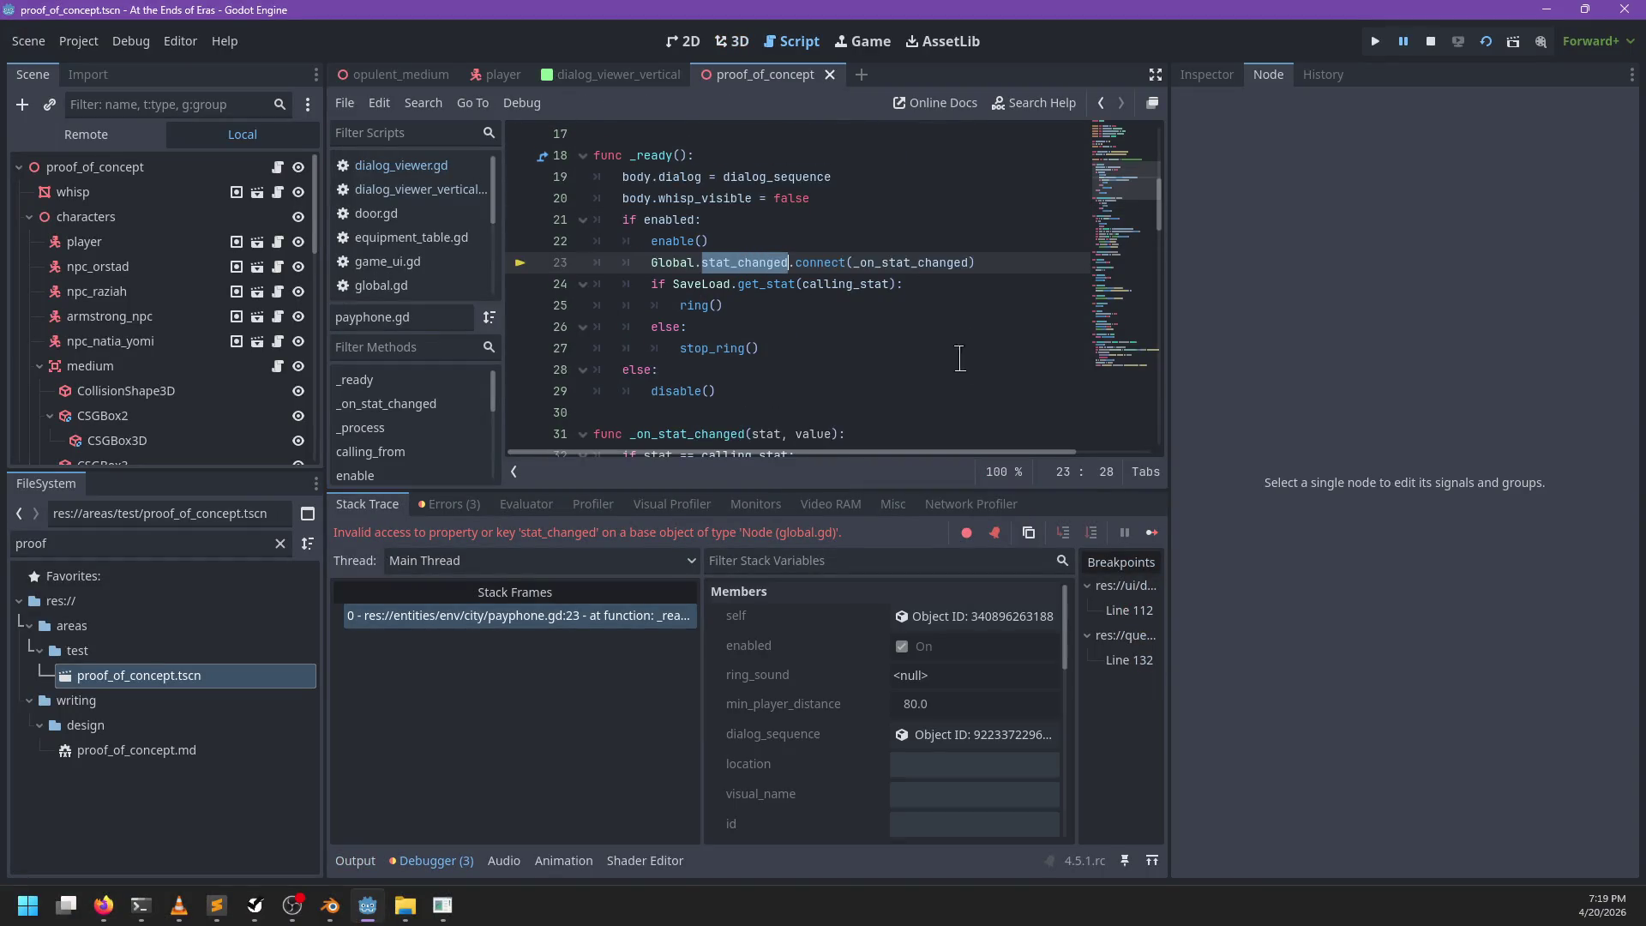
left_click(918, 262)
left_click(987, 261)
key("shift+Home")
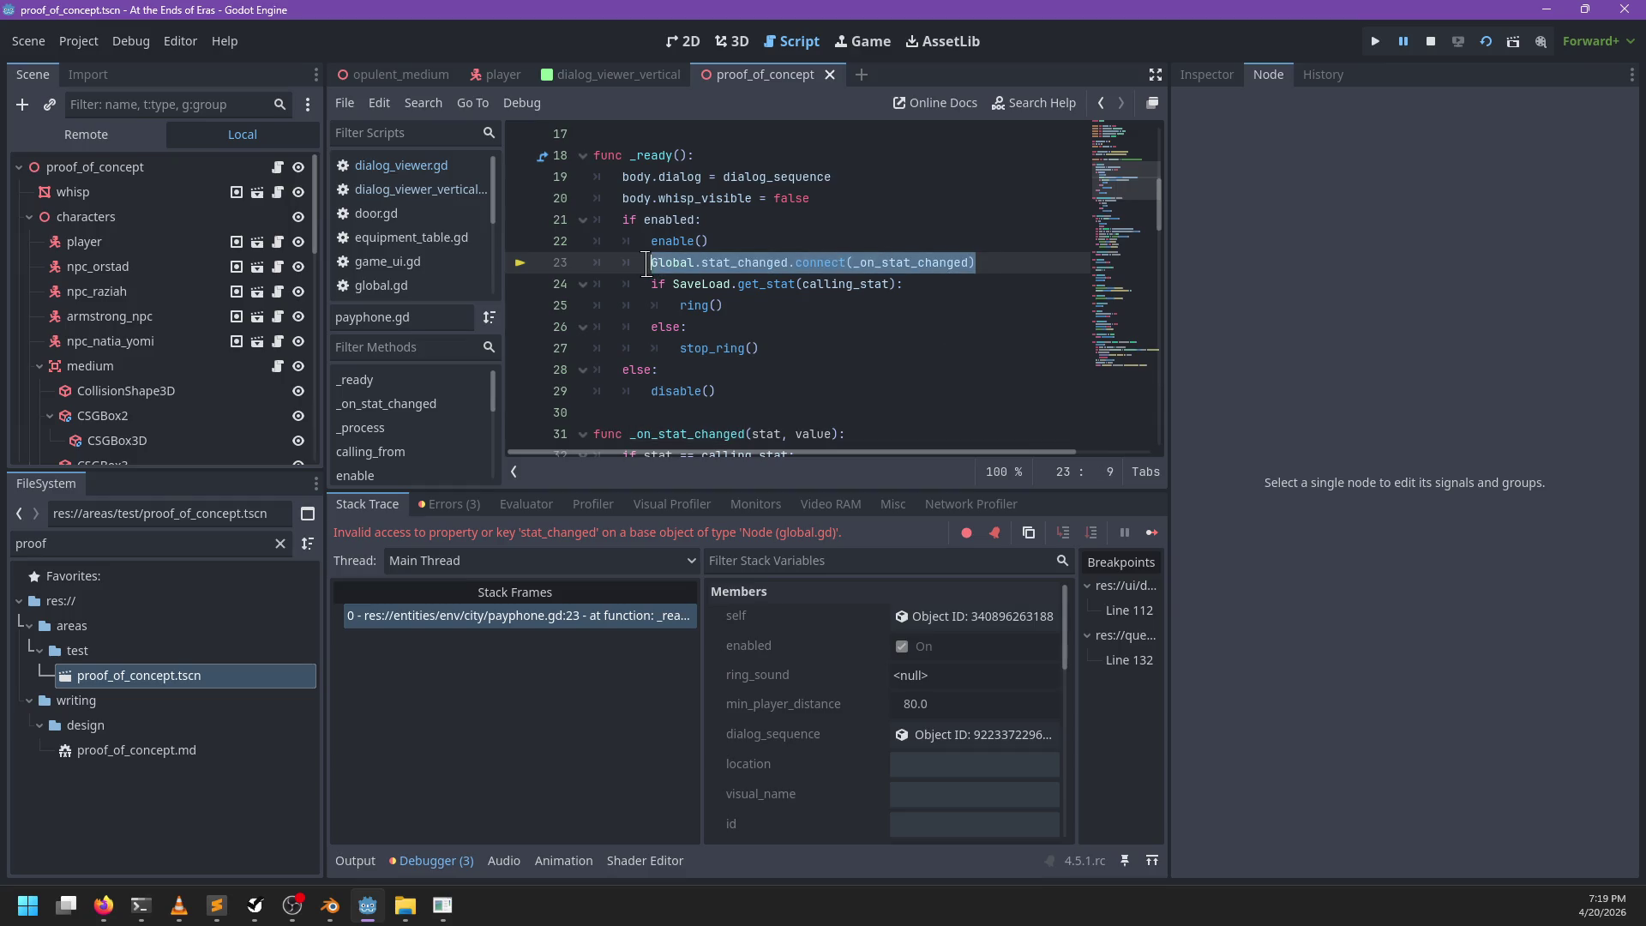
scroll(942, 274, "down", 3)
scroll(854, 292, "up", 1)
scroll(915, 298, "up", 1)
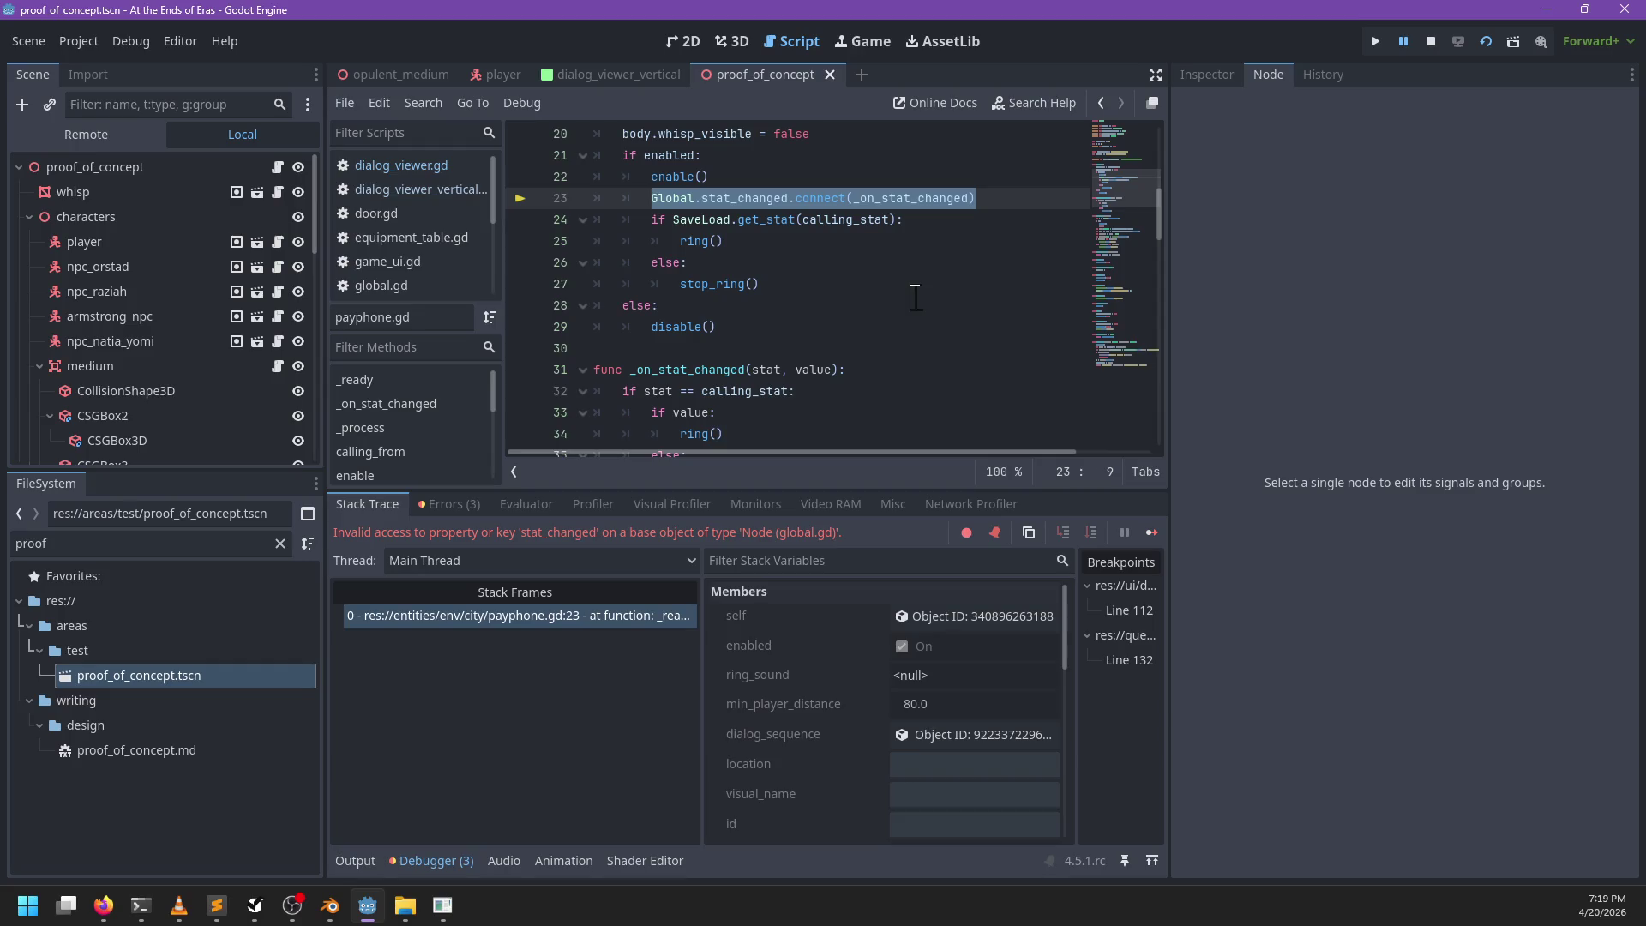
type("SaveLoad.sub")
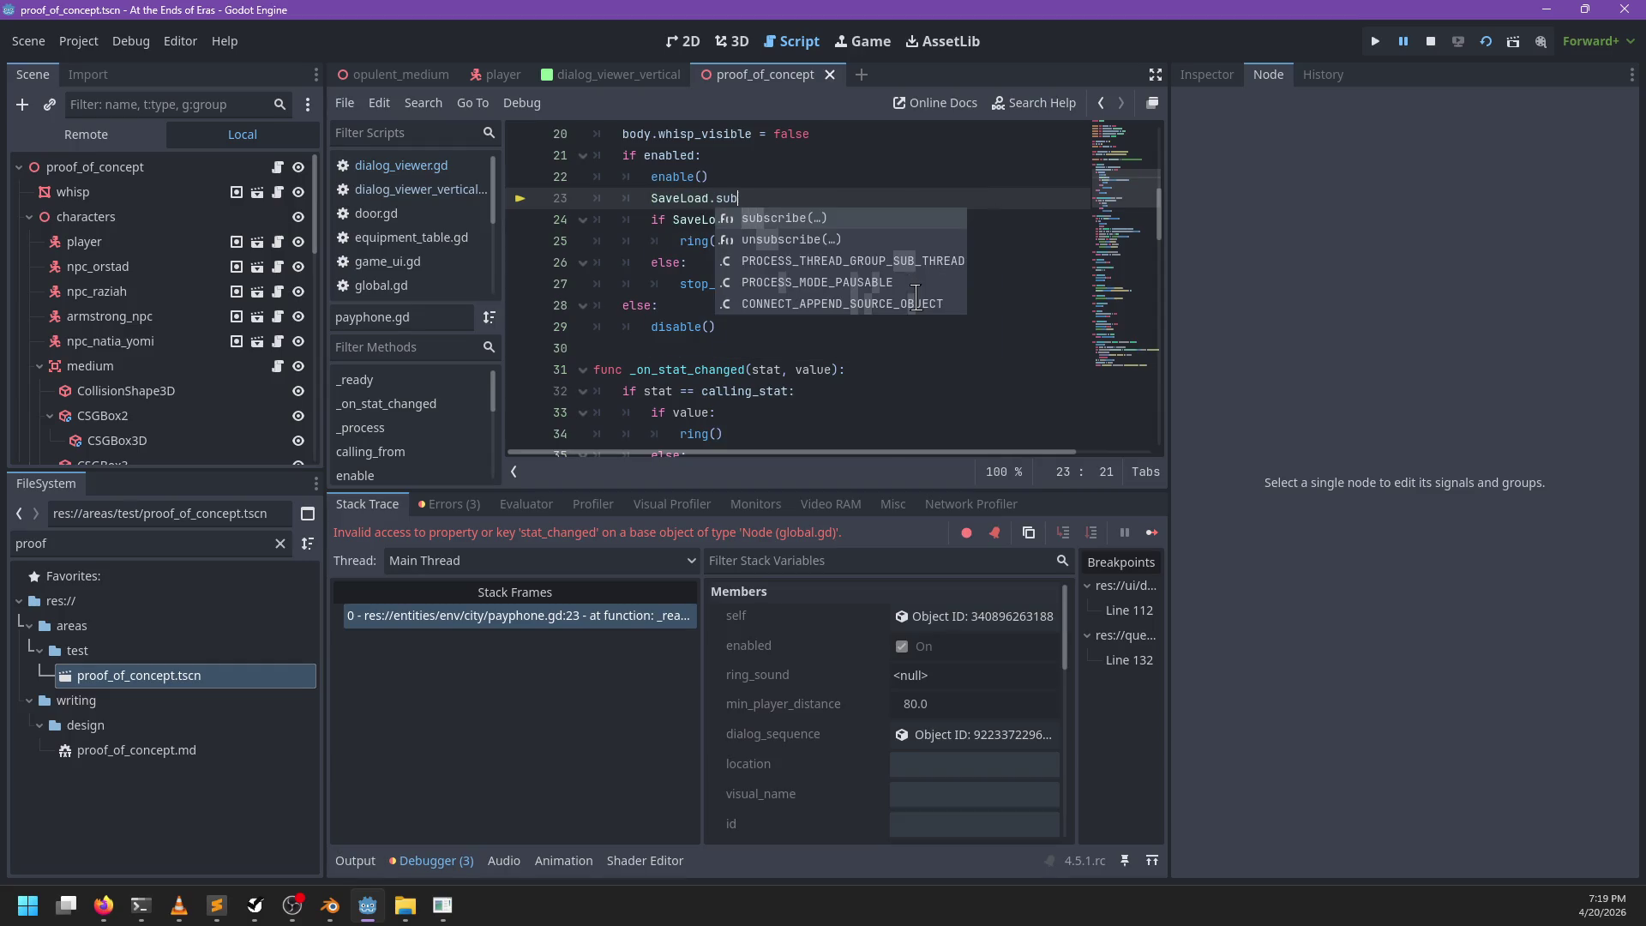
key("Return")
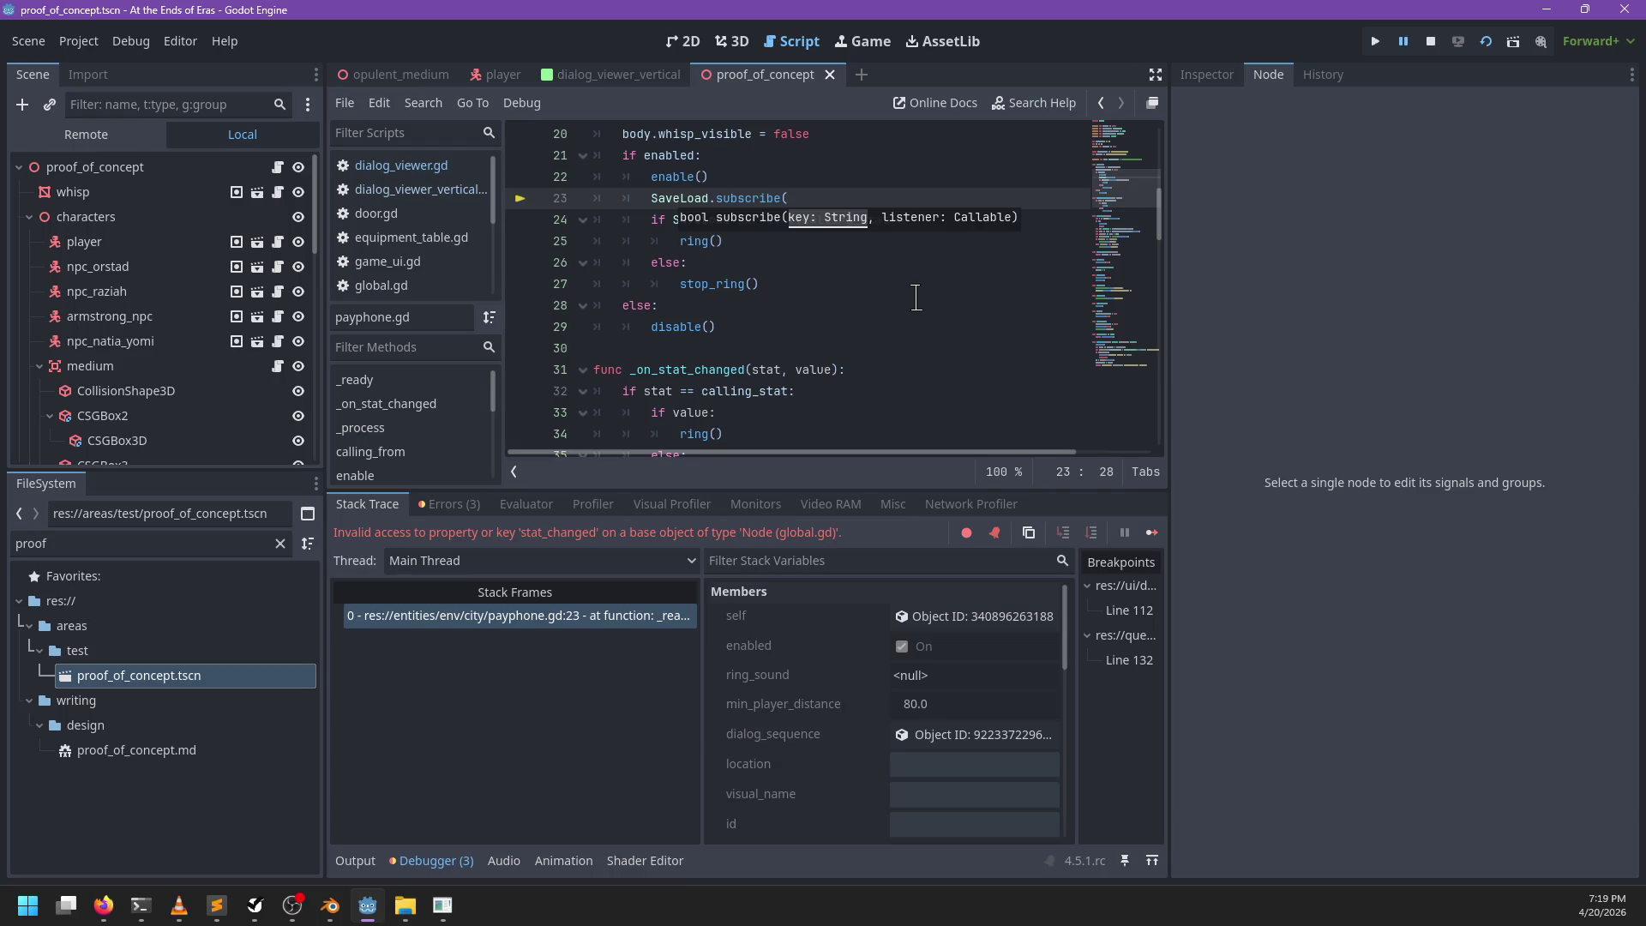
type("calling_stat, value")
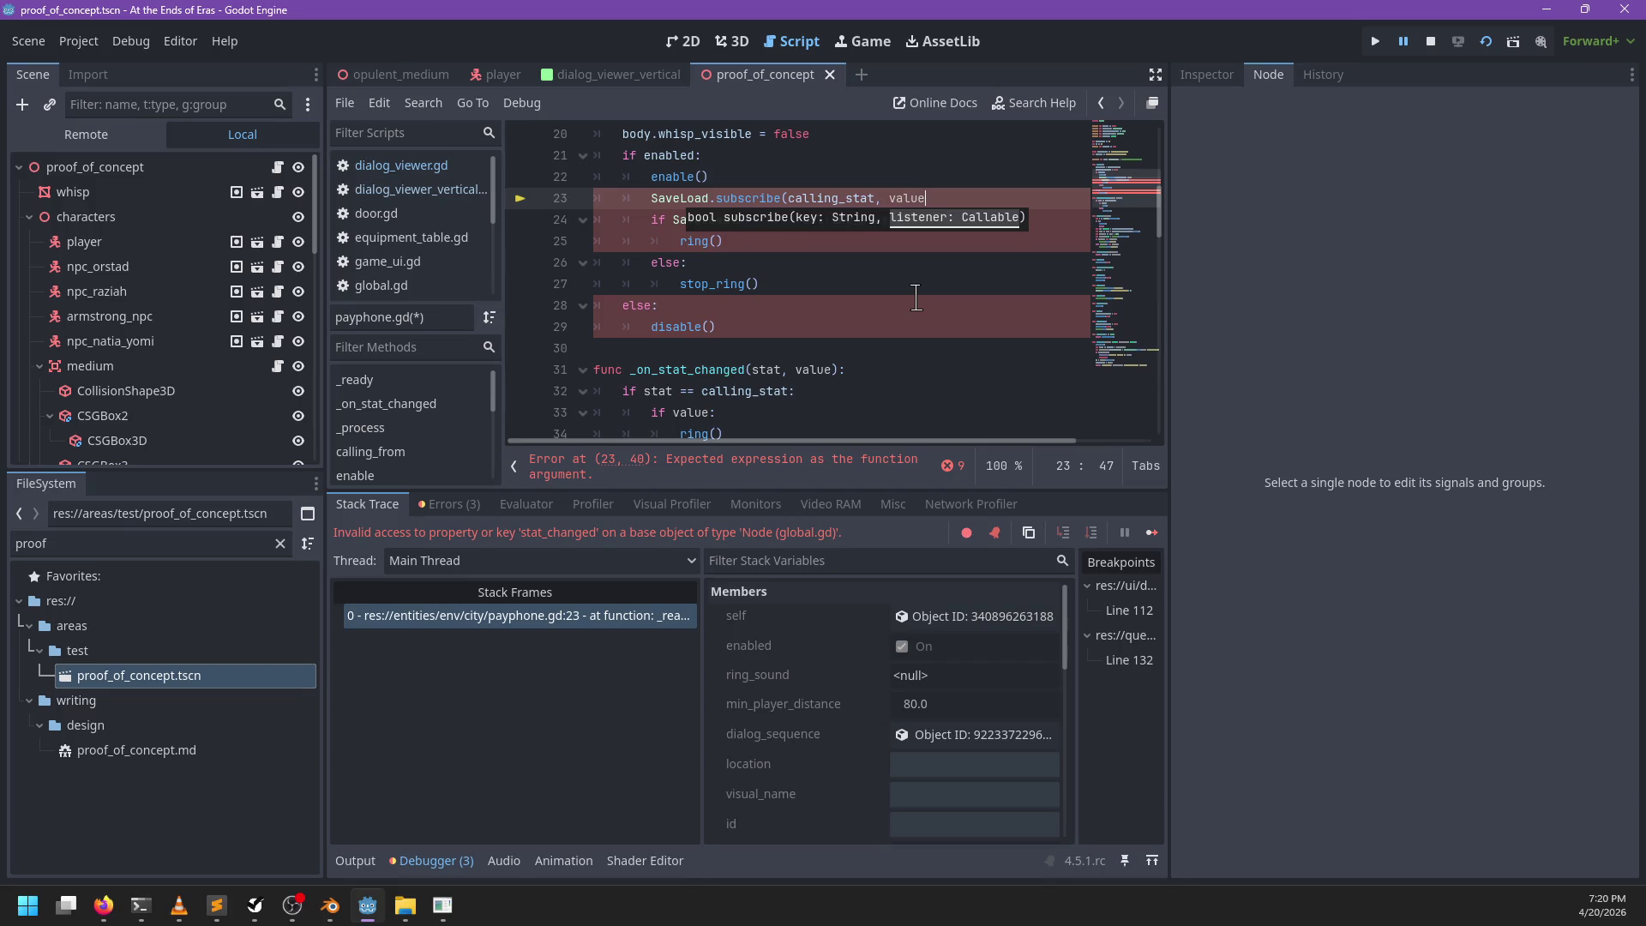
key("BackSpace")
key("BackSpace")
key("BackSpace")
type("_on_stat_changed")
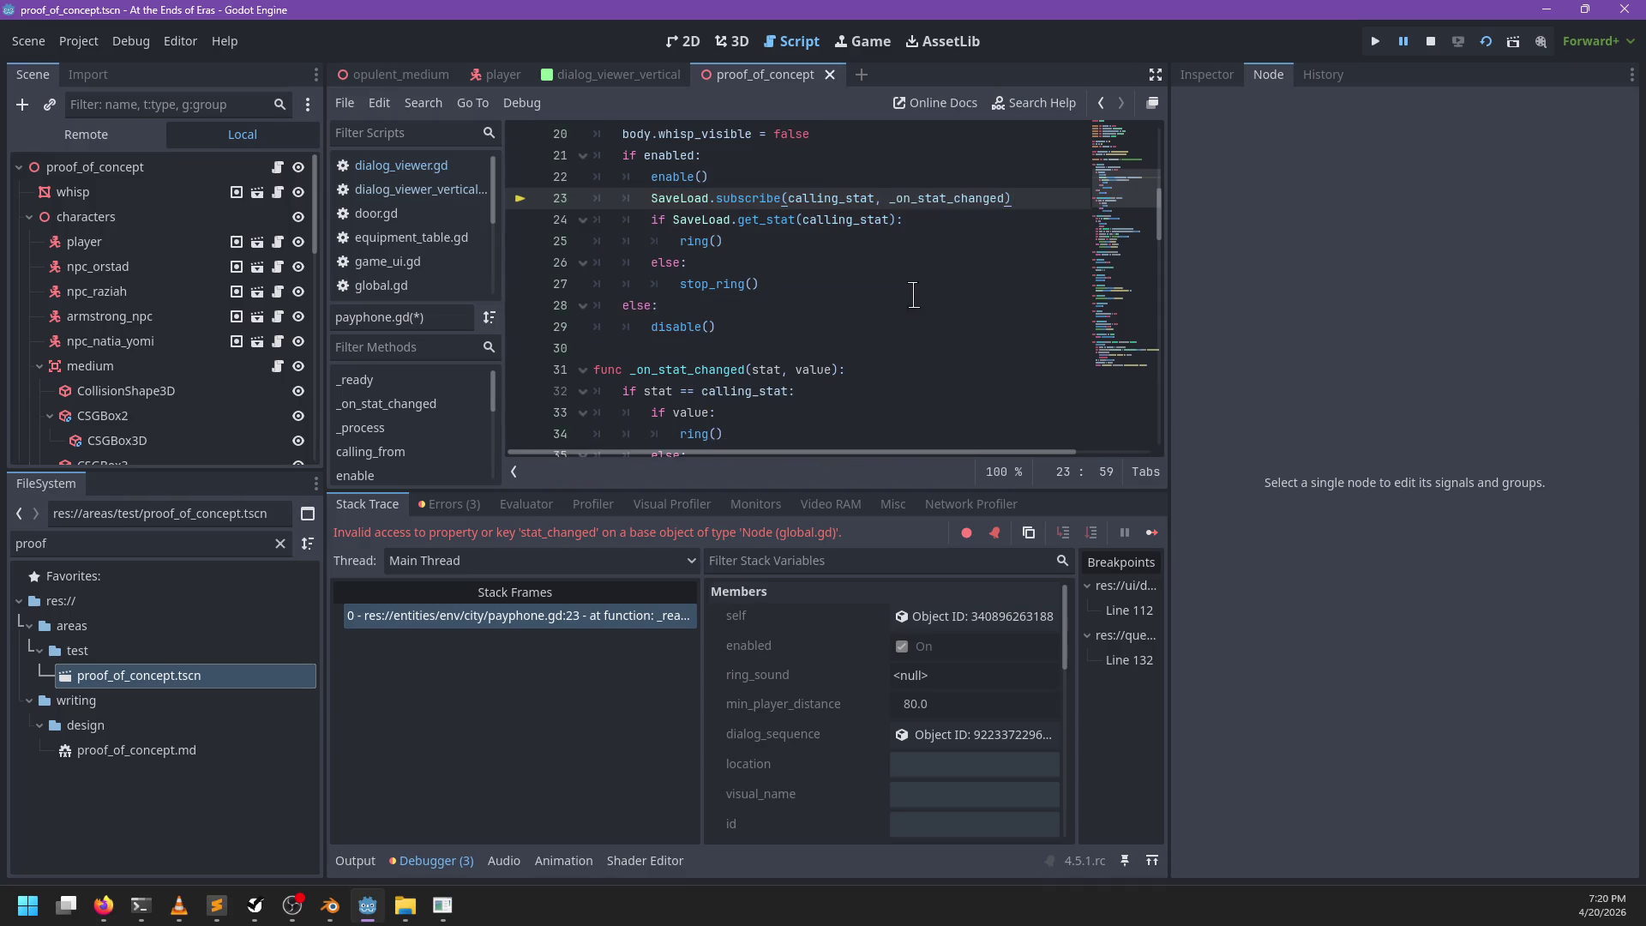
Step: Save payphone.gd, stop the paused debug session, and run the scene again
key("ctrl+s")
key("F8")
key("F6")
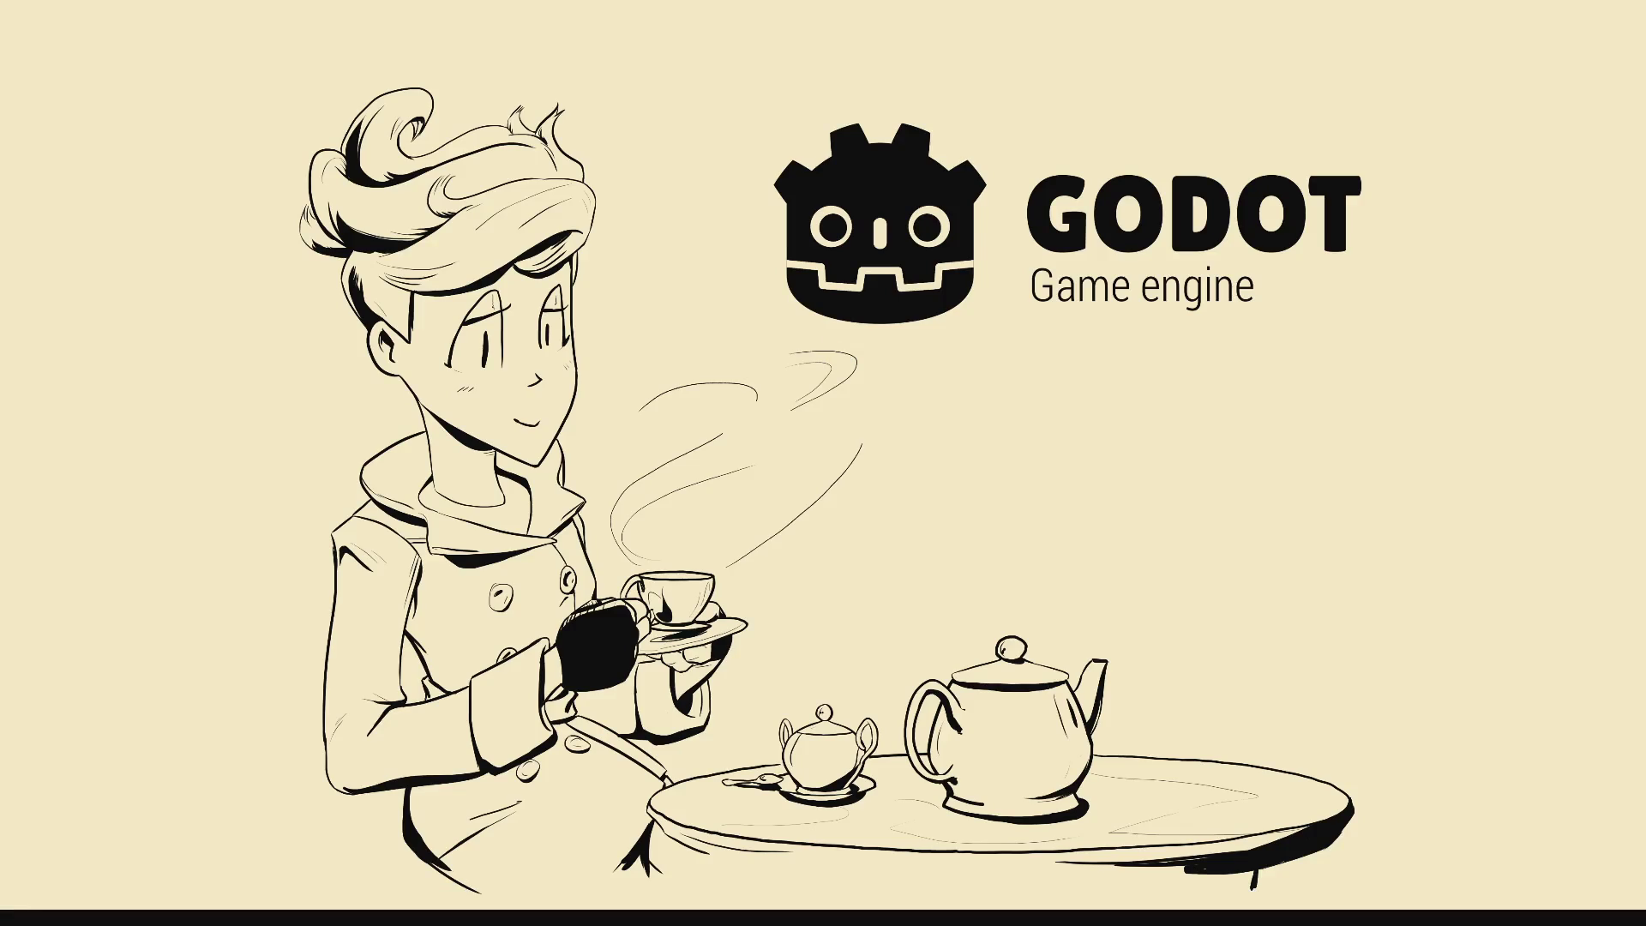
Step: Restart the game several times, closing it from the main menu before relaunching
key("Return")
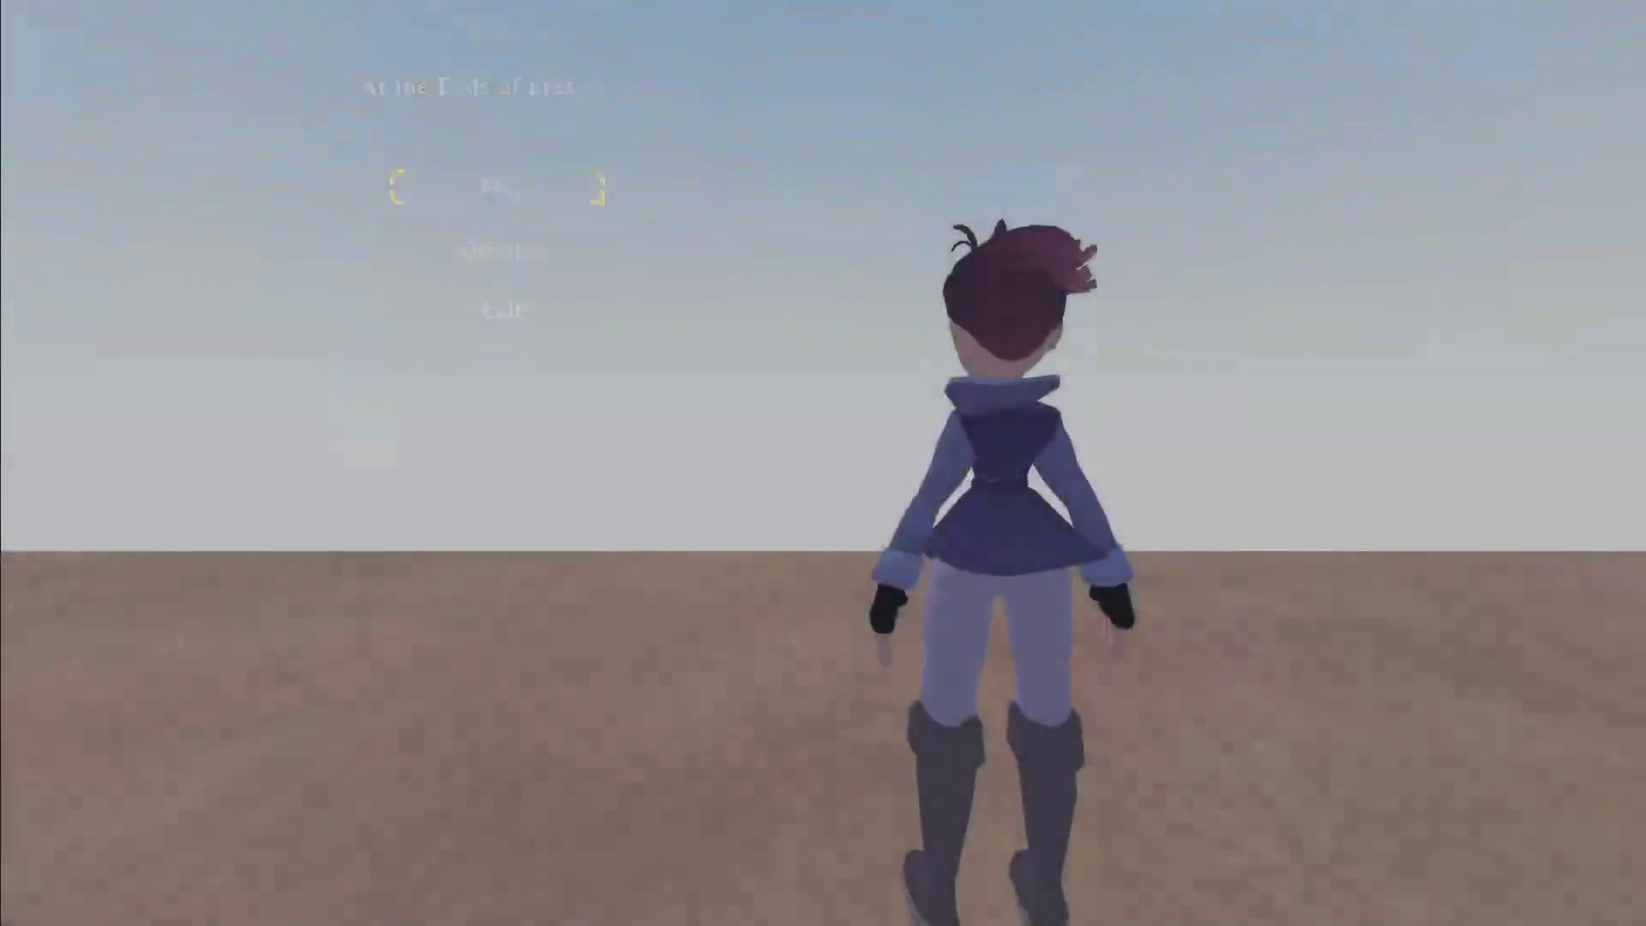
key("F8")
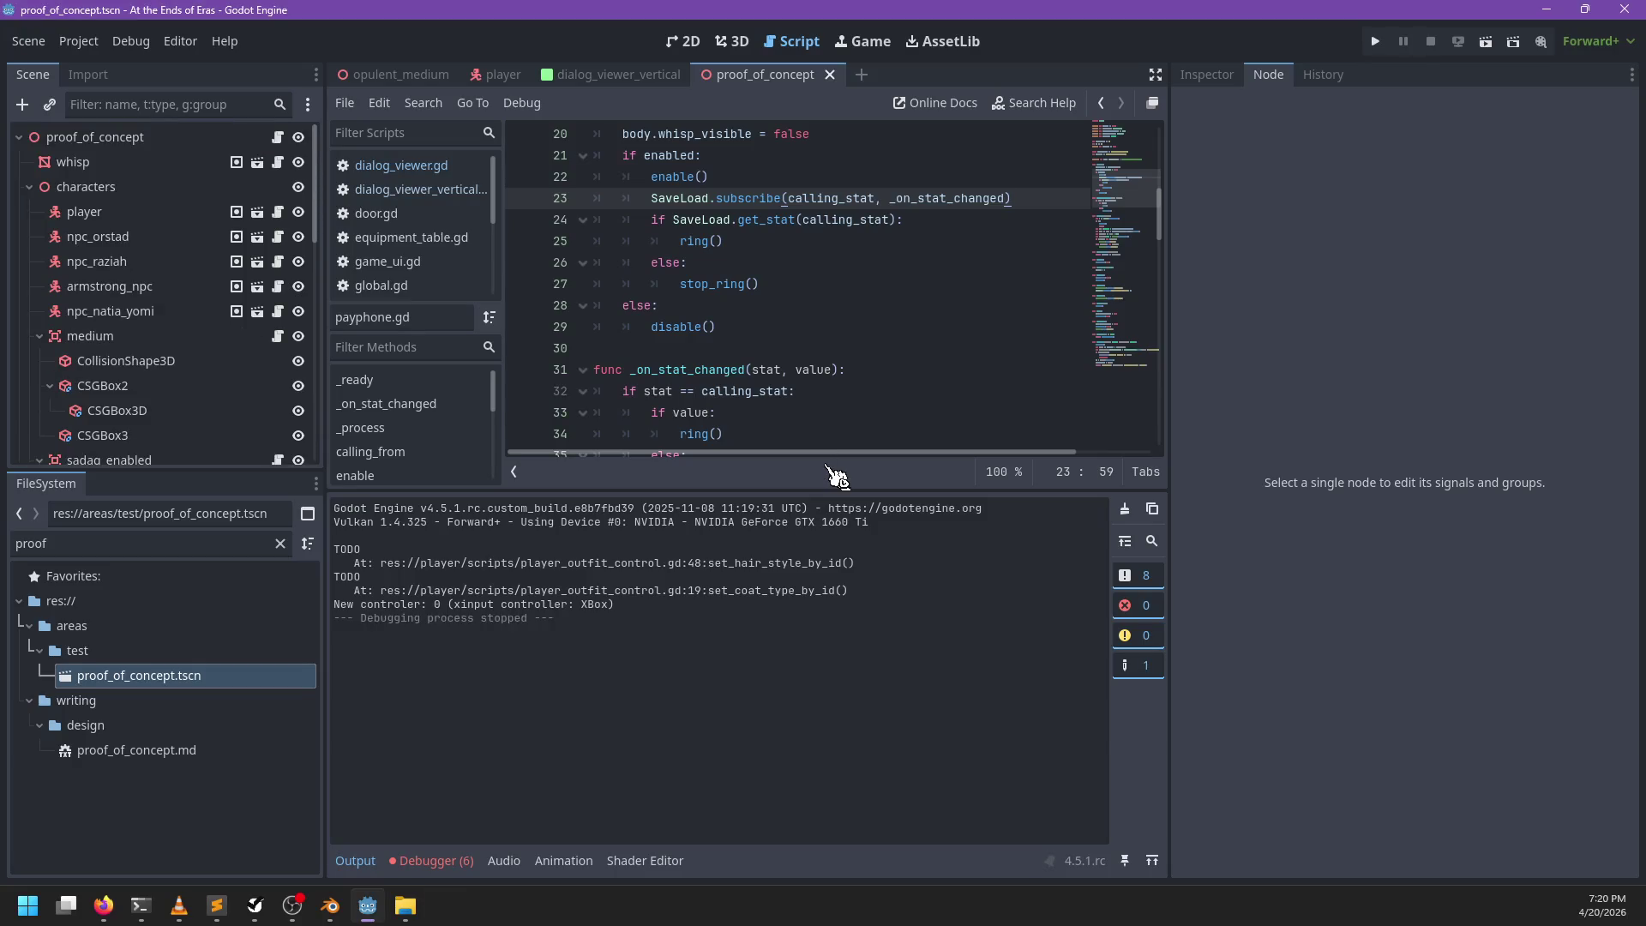
key("F5")
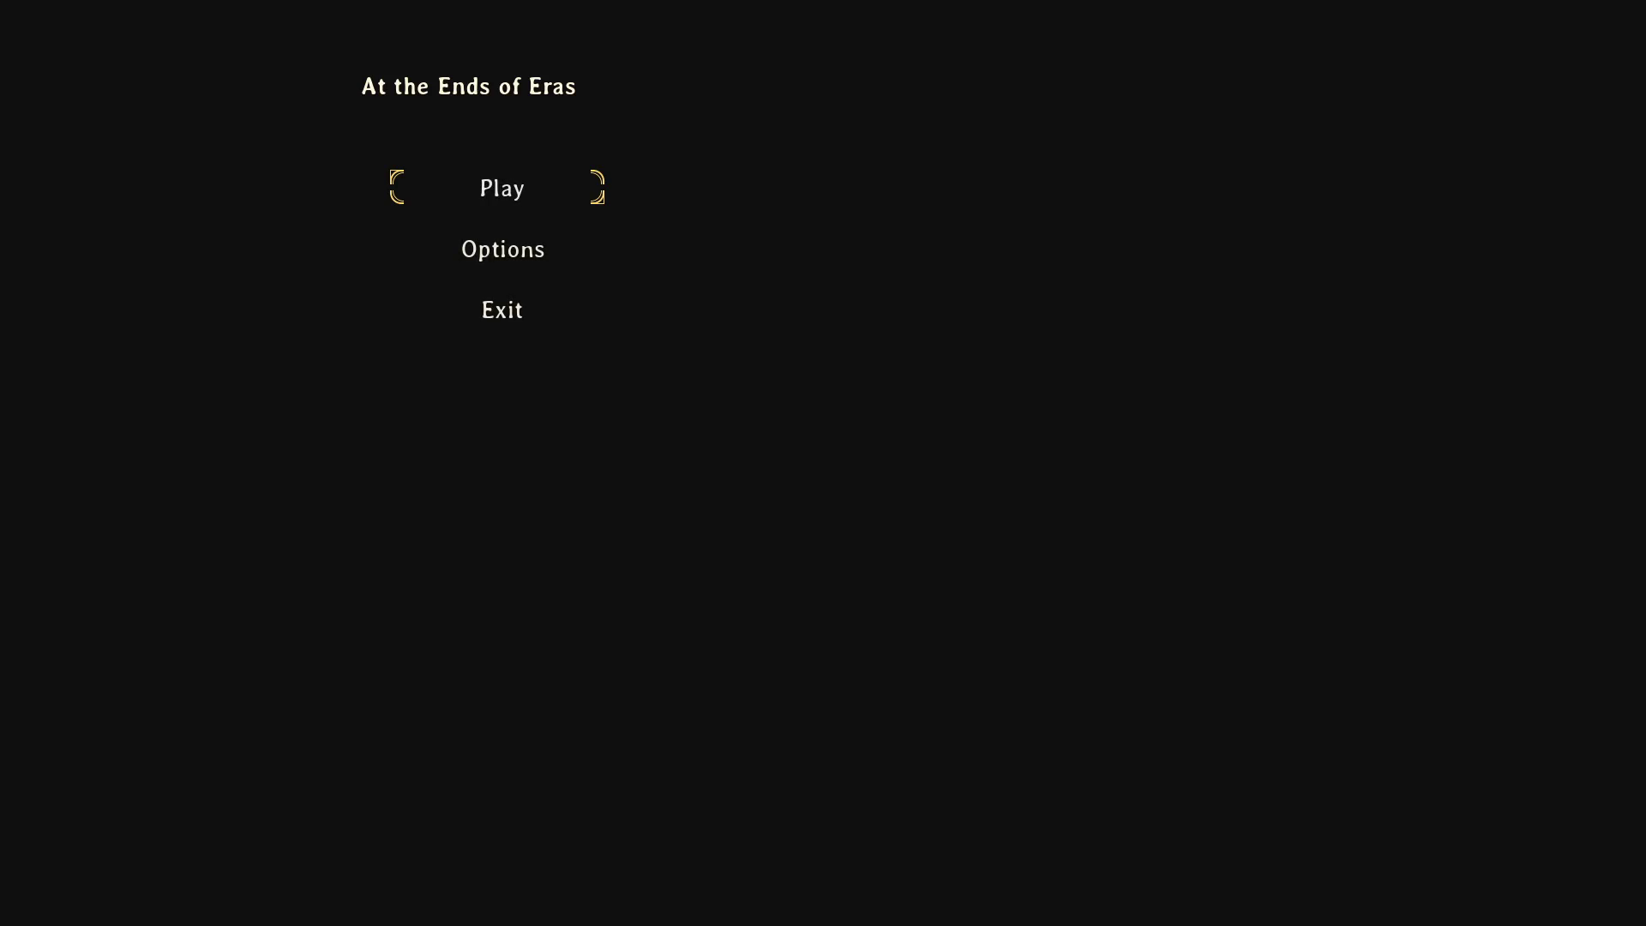
key("alt+F4")
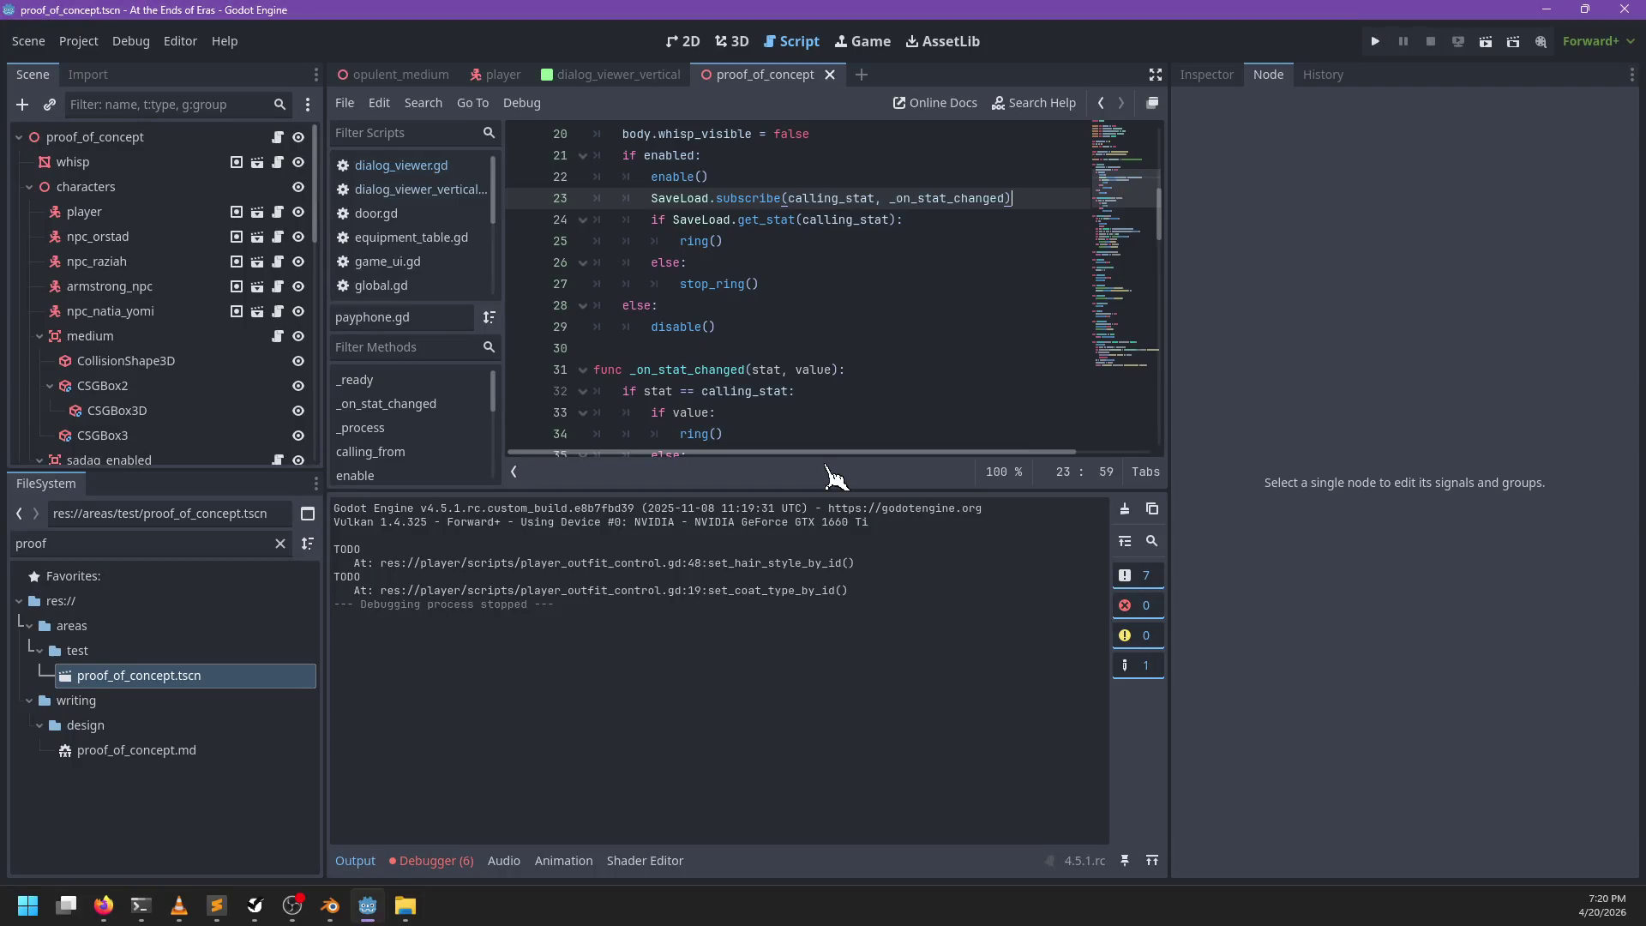
key("F5")
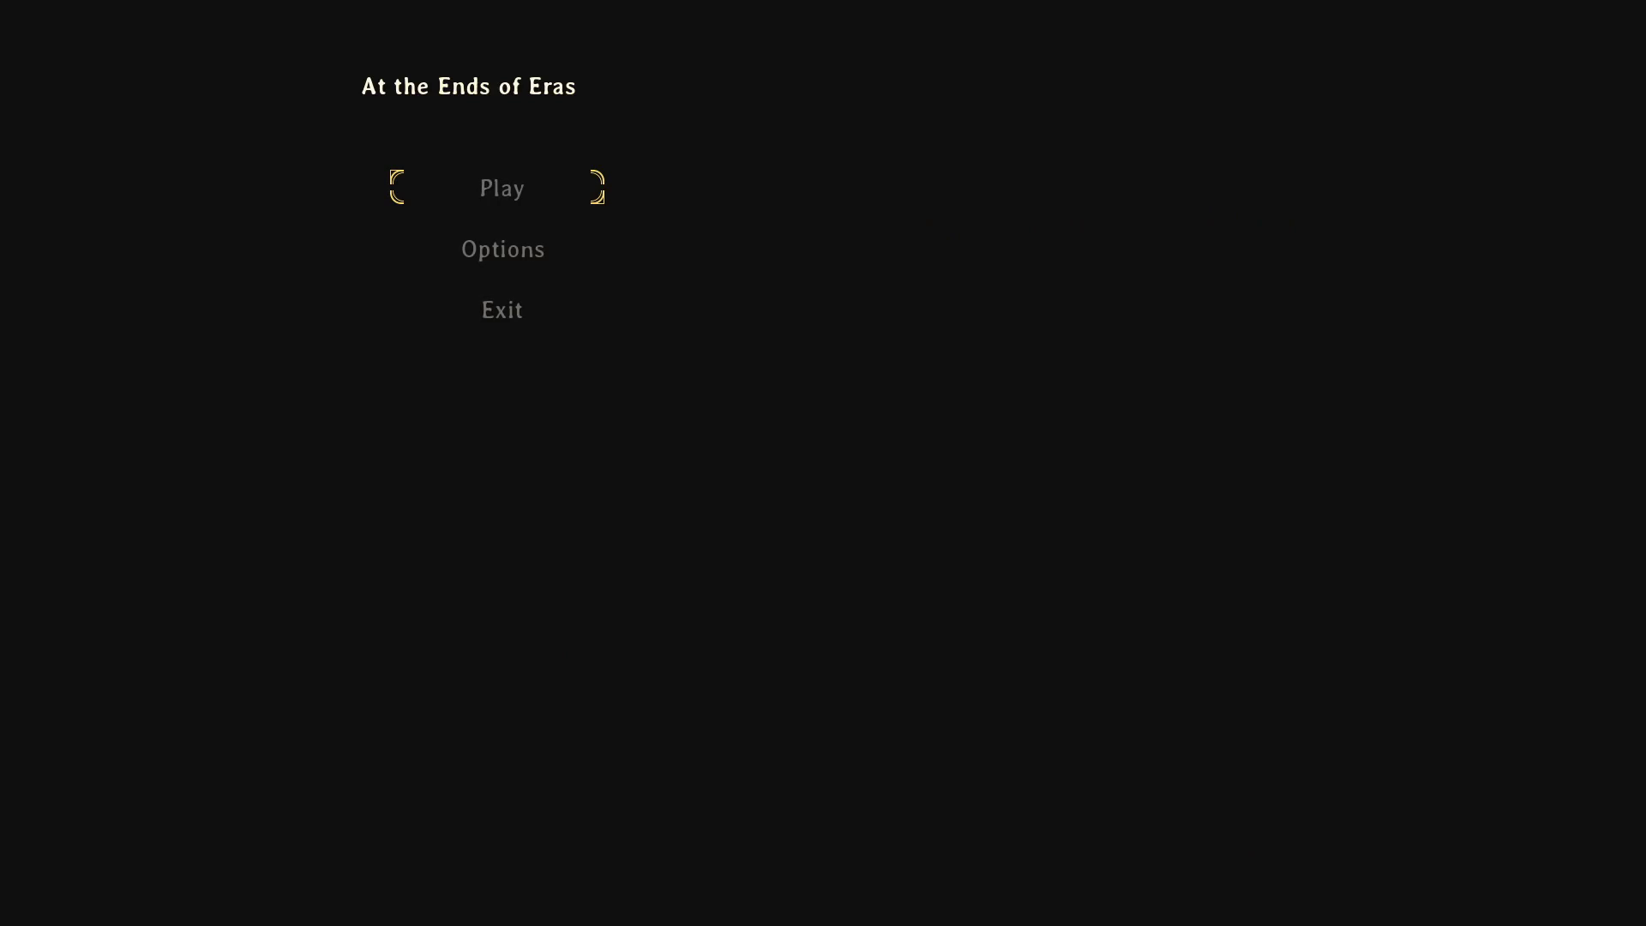
Step: Start playing, walk up to Orstad, and reply to his greeting
key("Return")
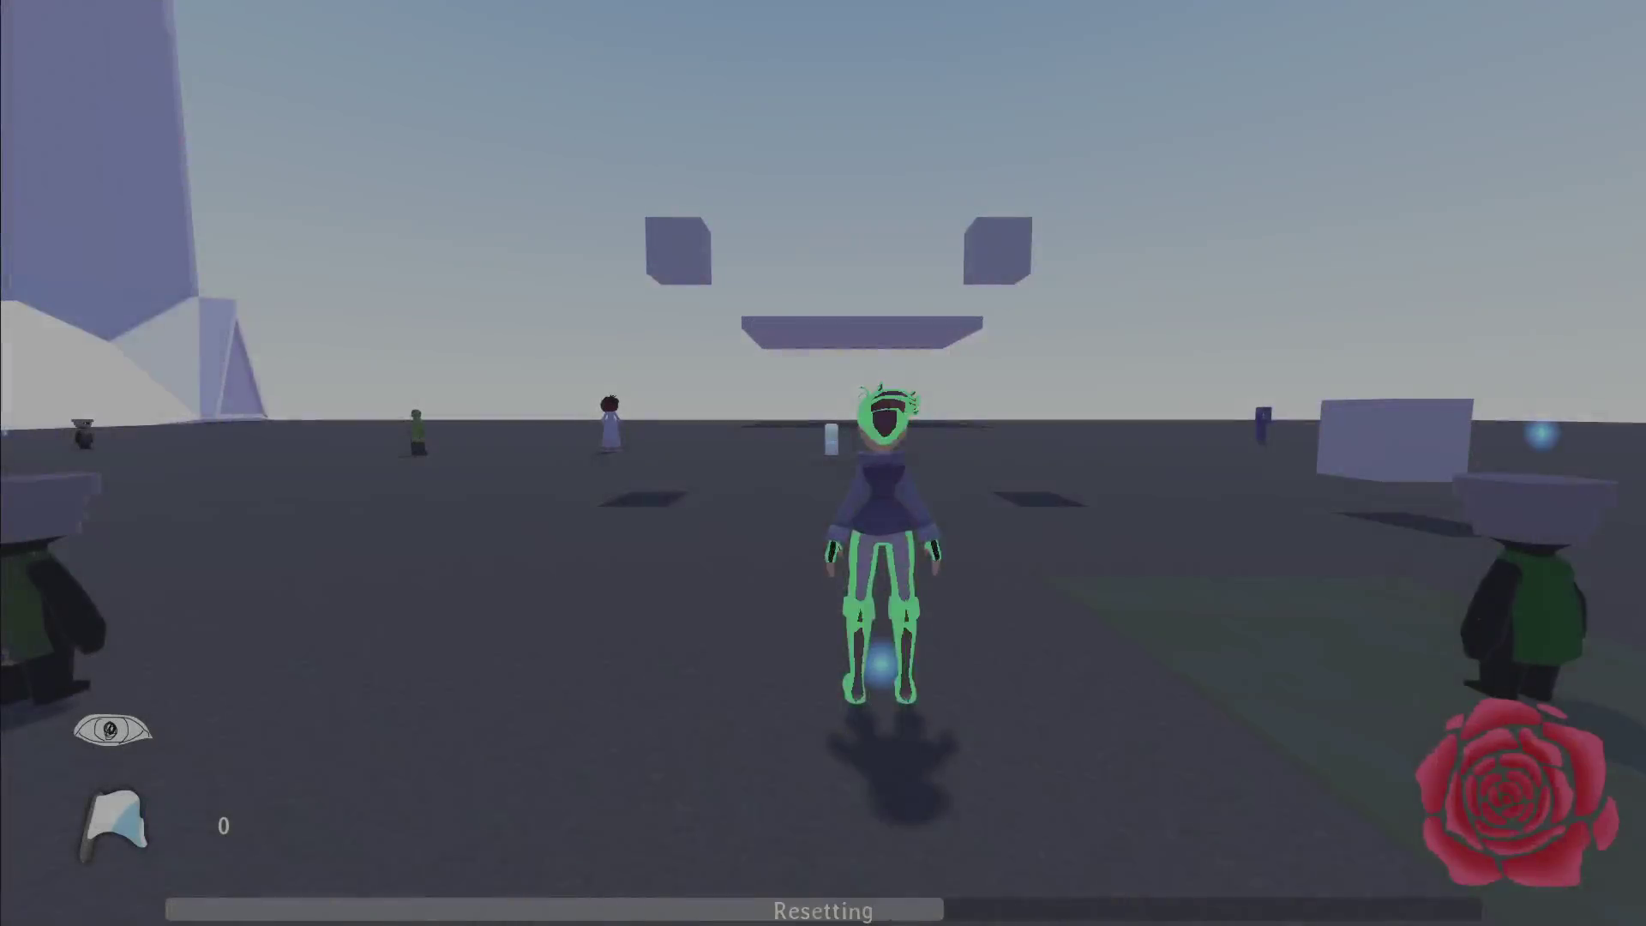
key("w")
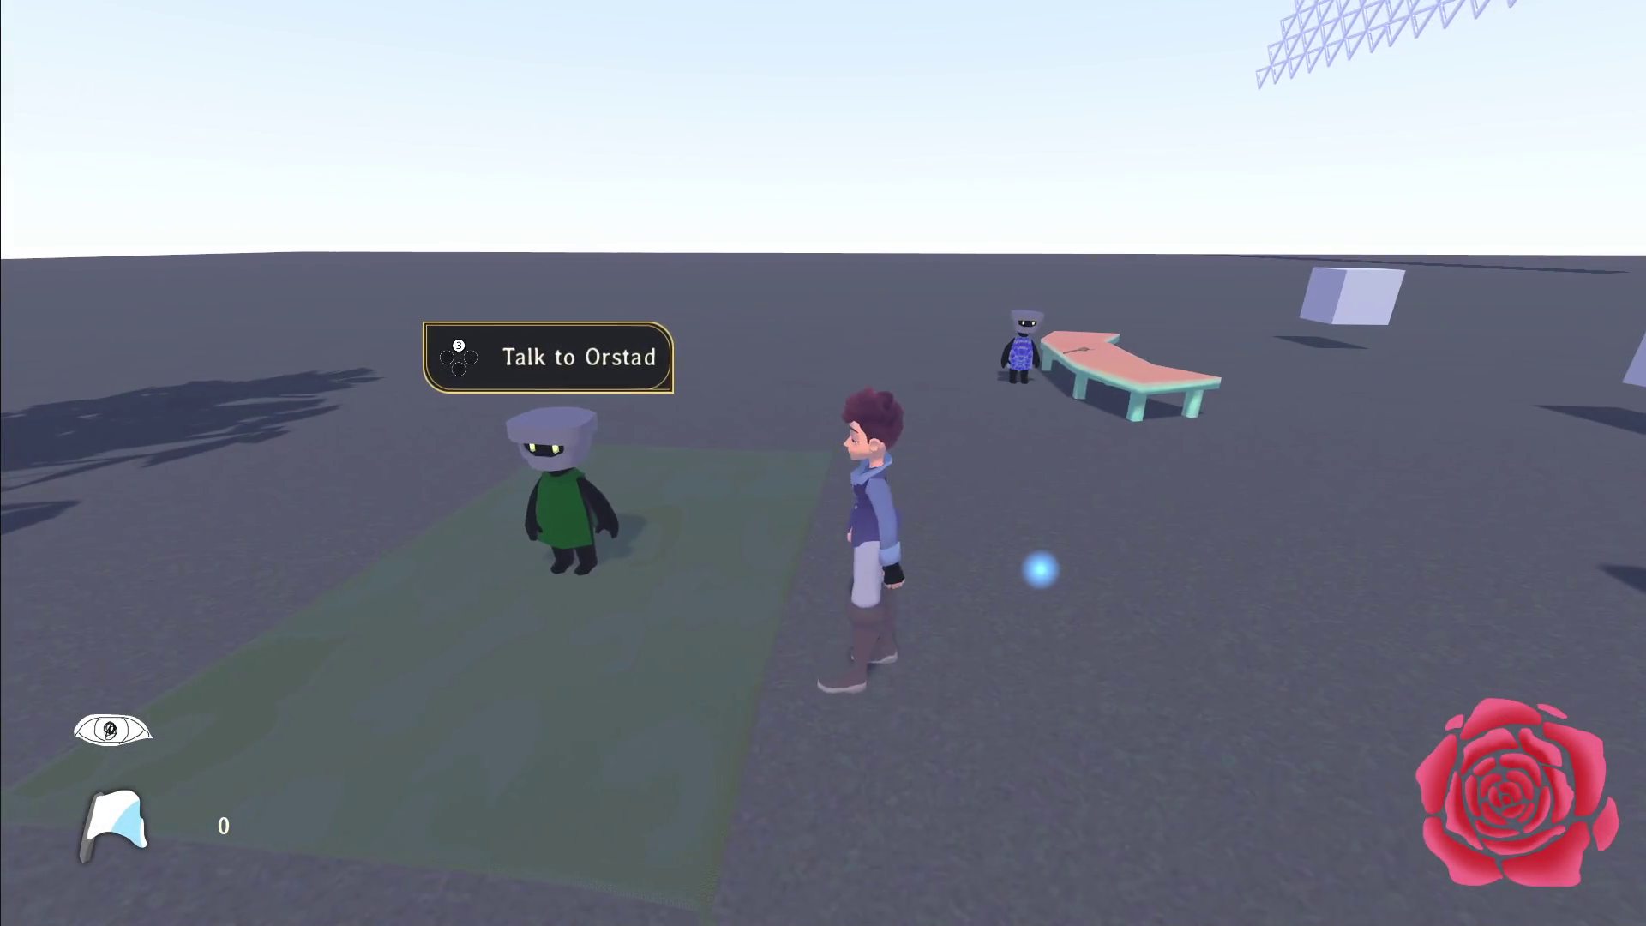
key("e")
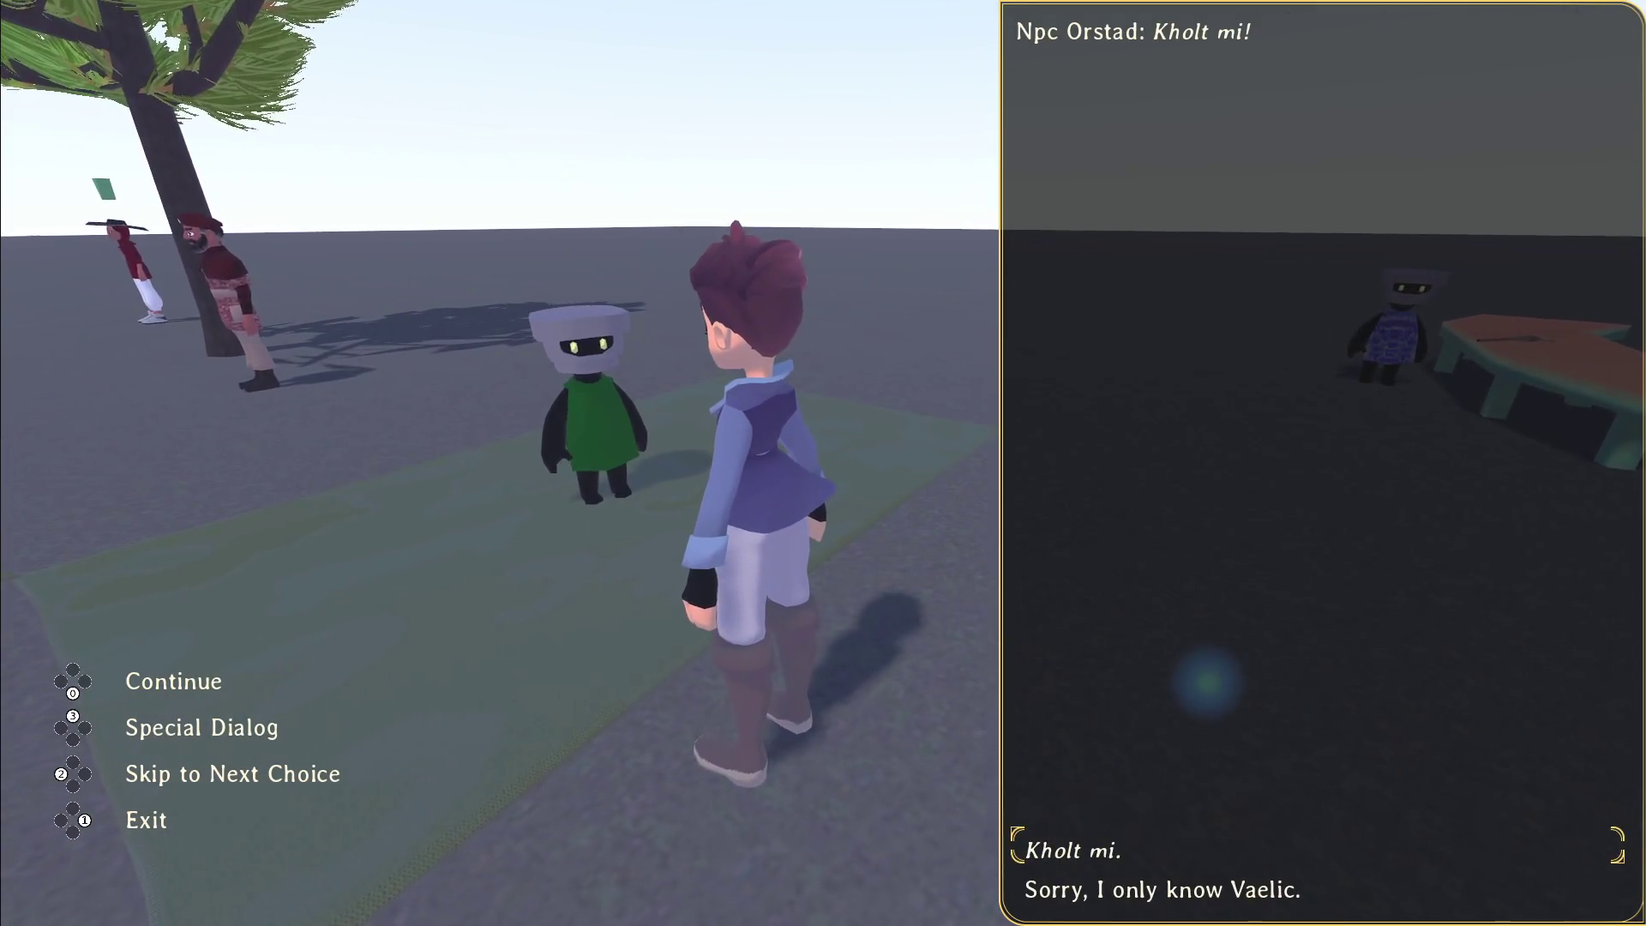
key("Return")
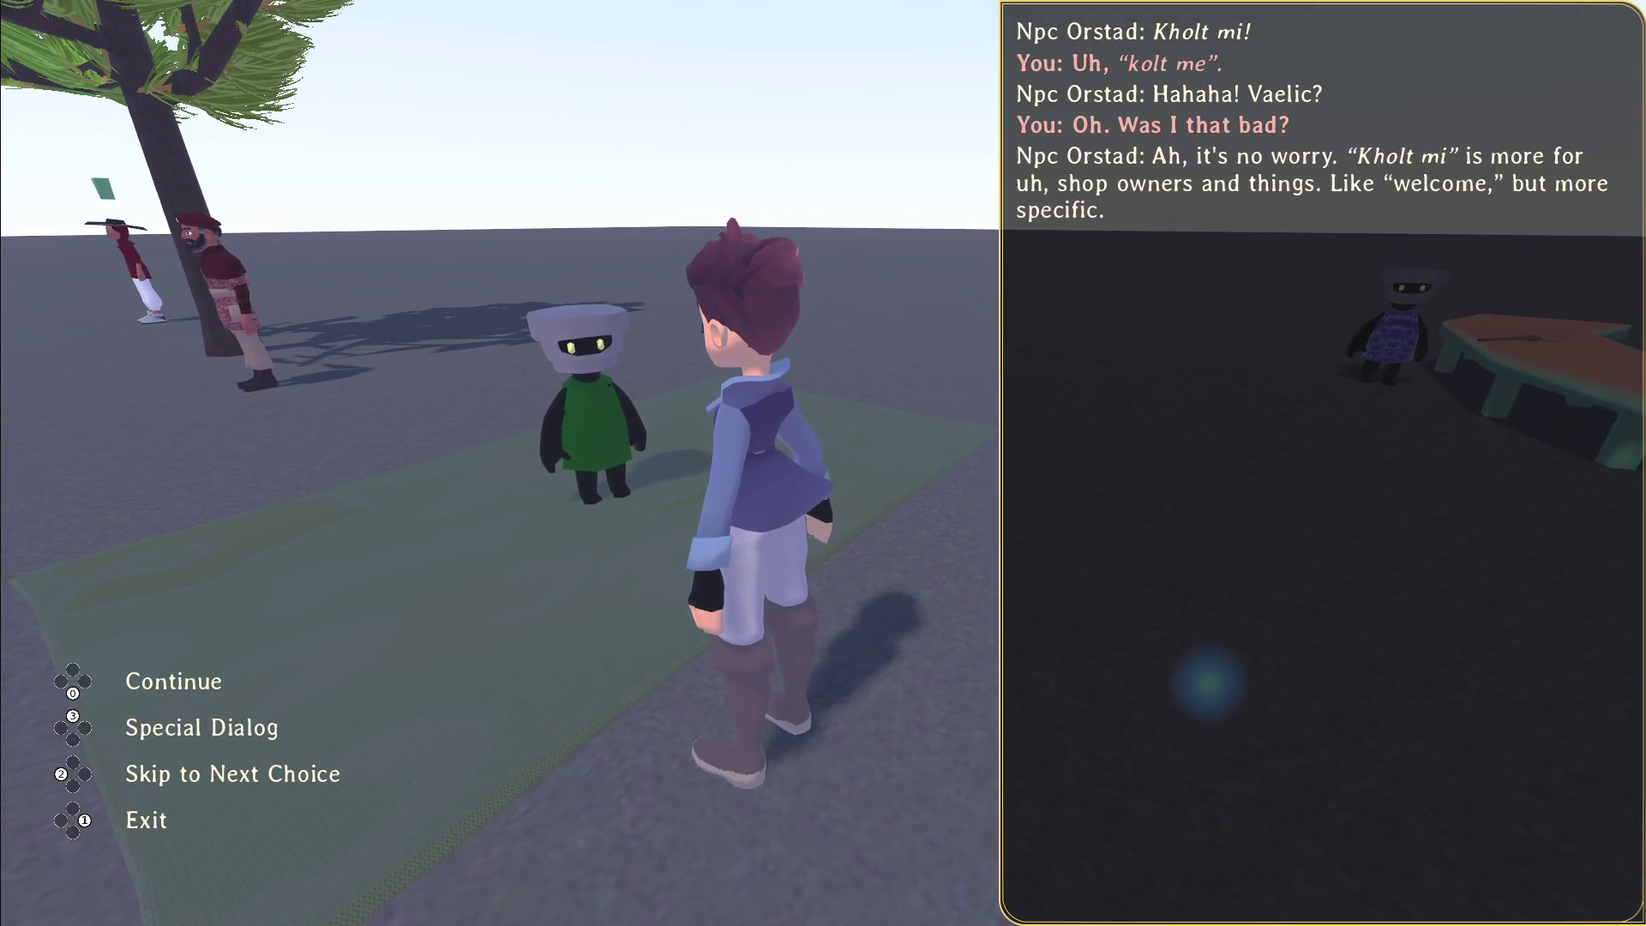
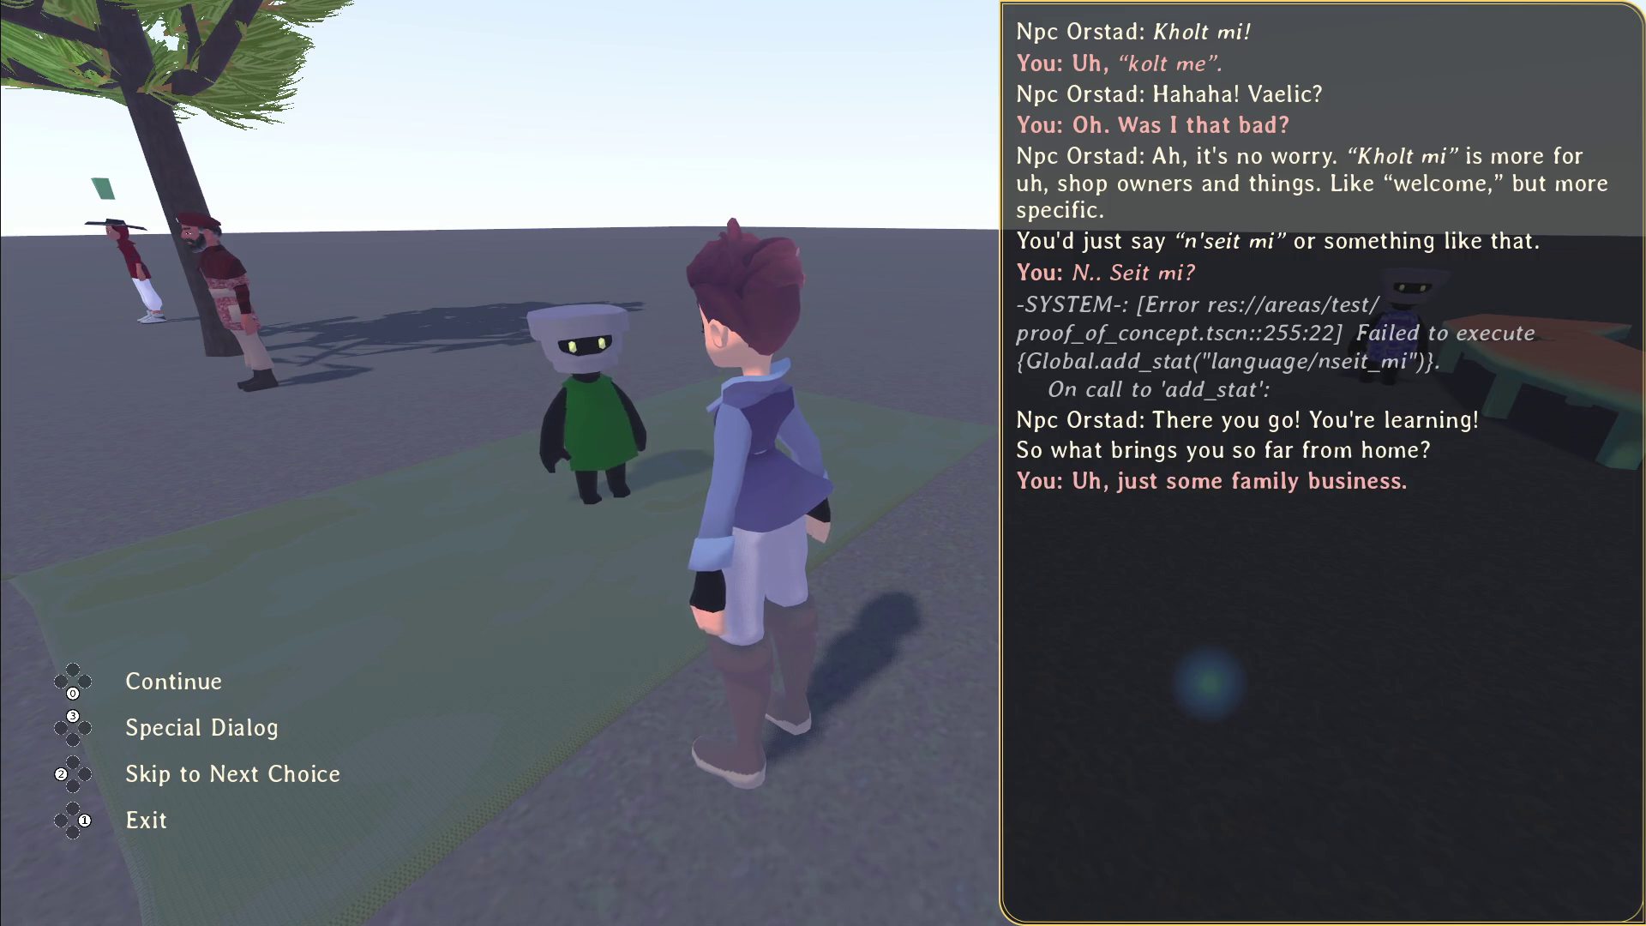
Step: Return to the editor and select npc_orstad on the white carpet in the 3D view, showing its properties
key("F8")
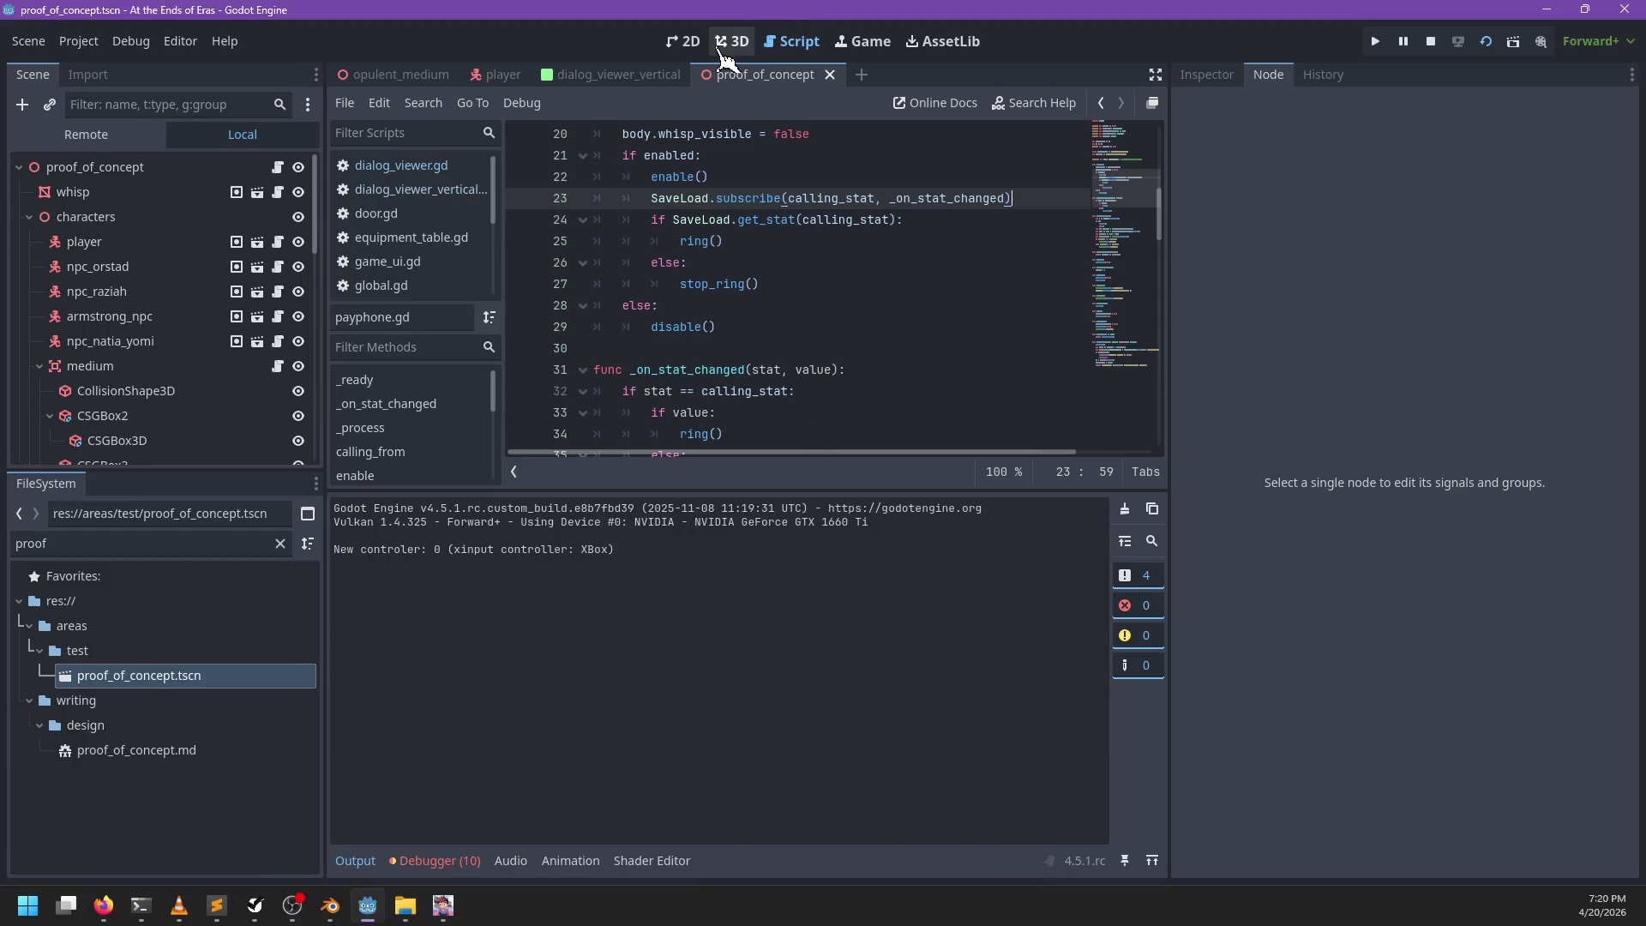
left_click(724, 51)
scroll(779, 416, "down", 5)
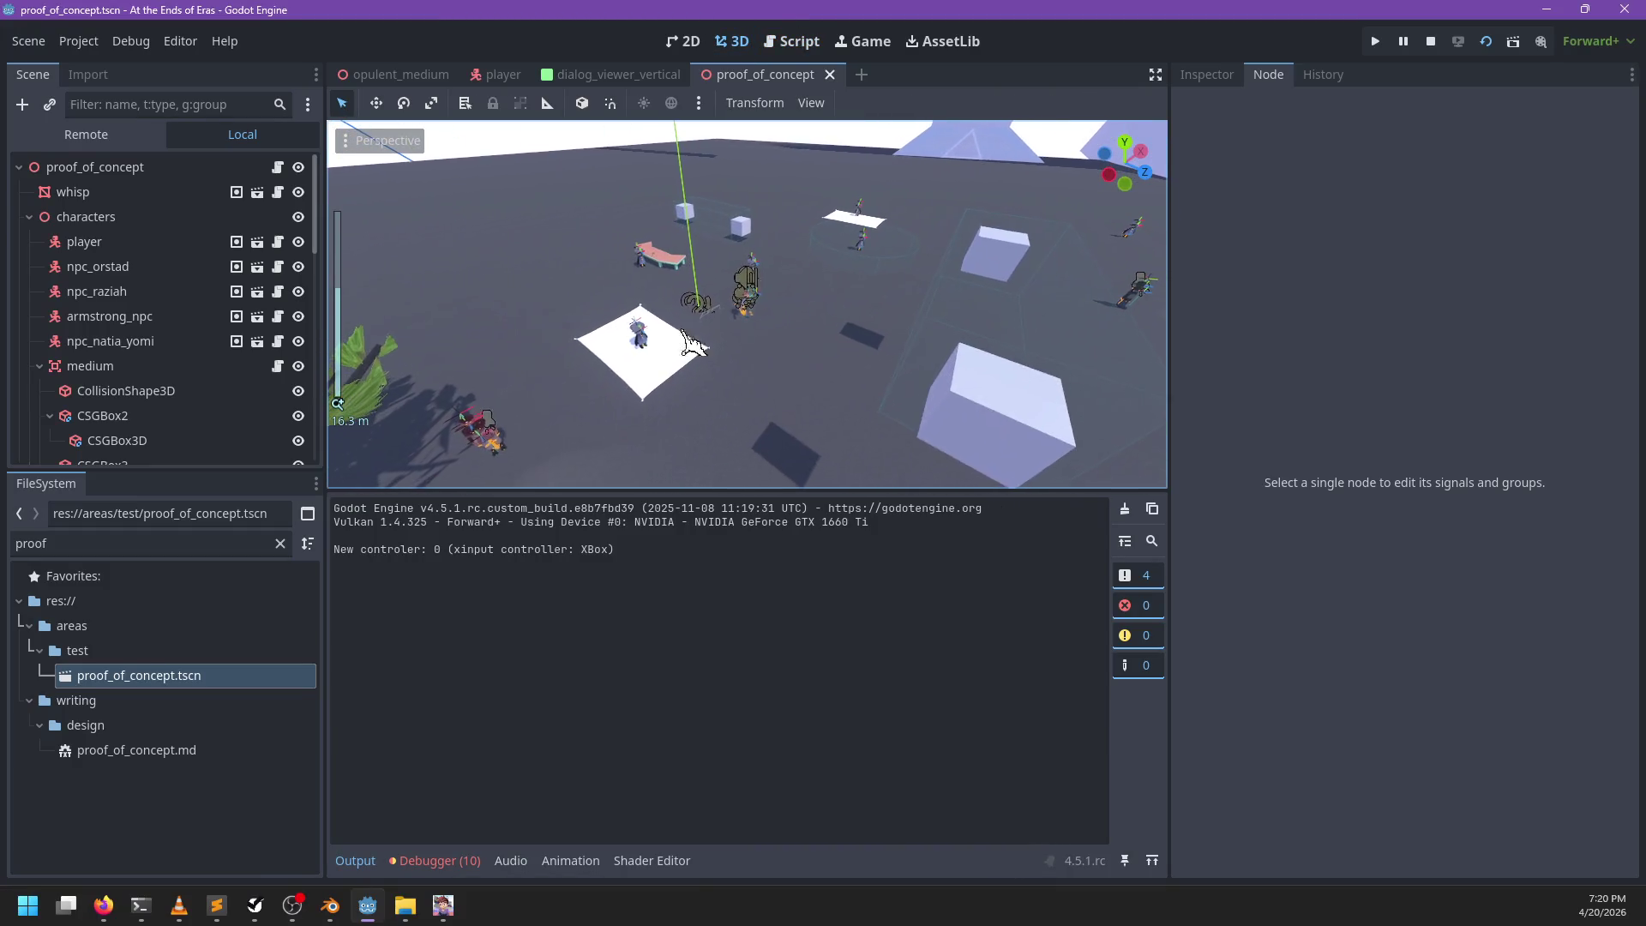
left_click(762, 356)
scroll(662, 371, "up", 5)
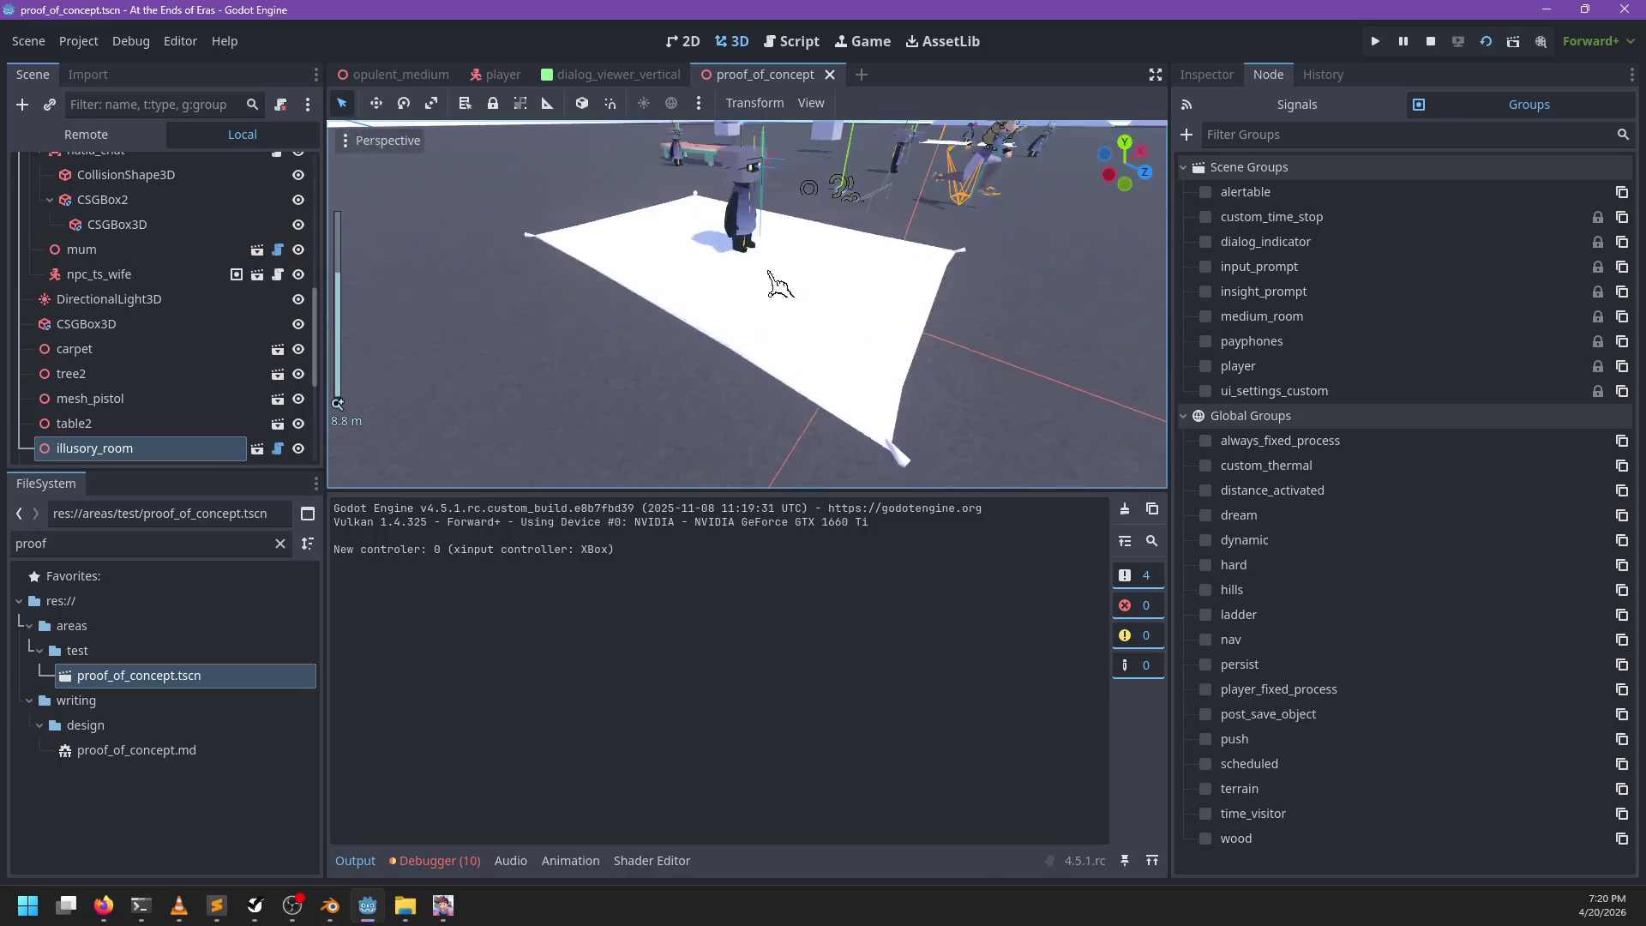
left_click(728, 318)
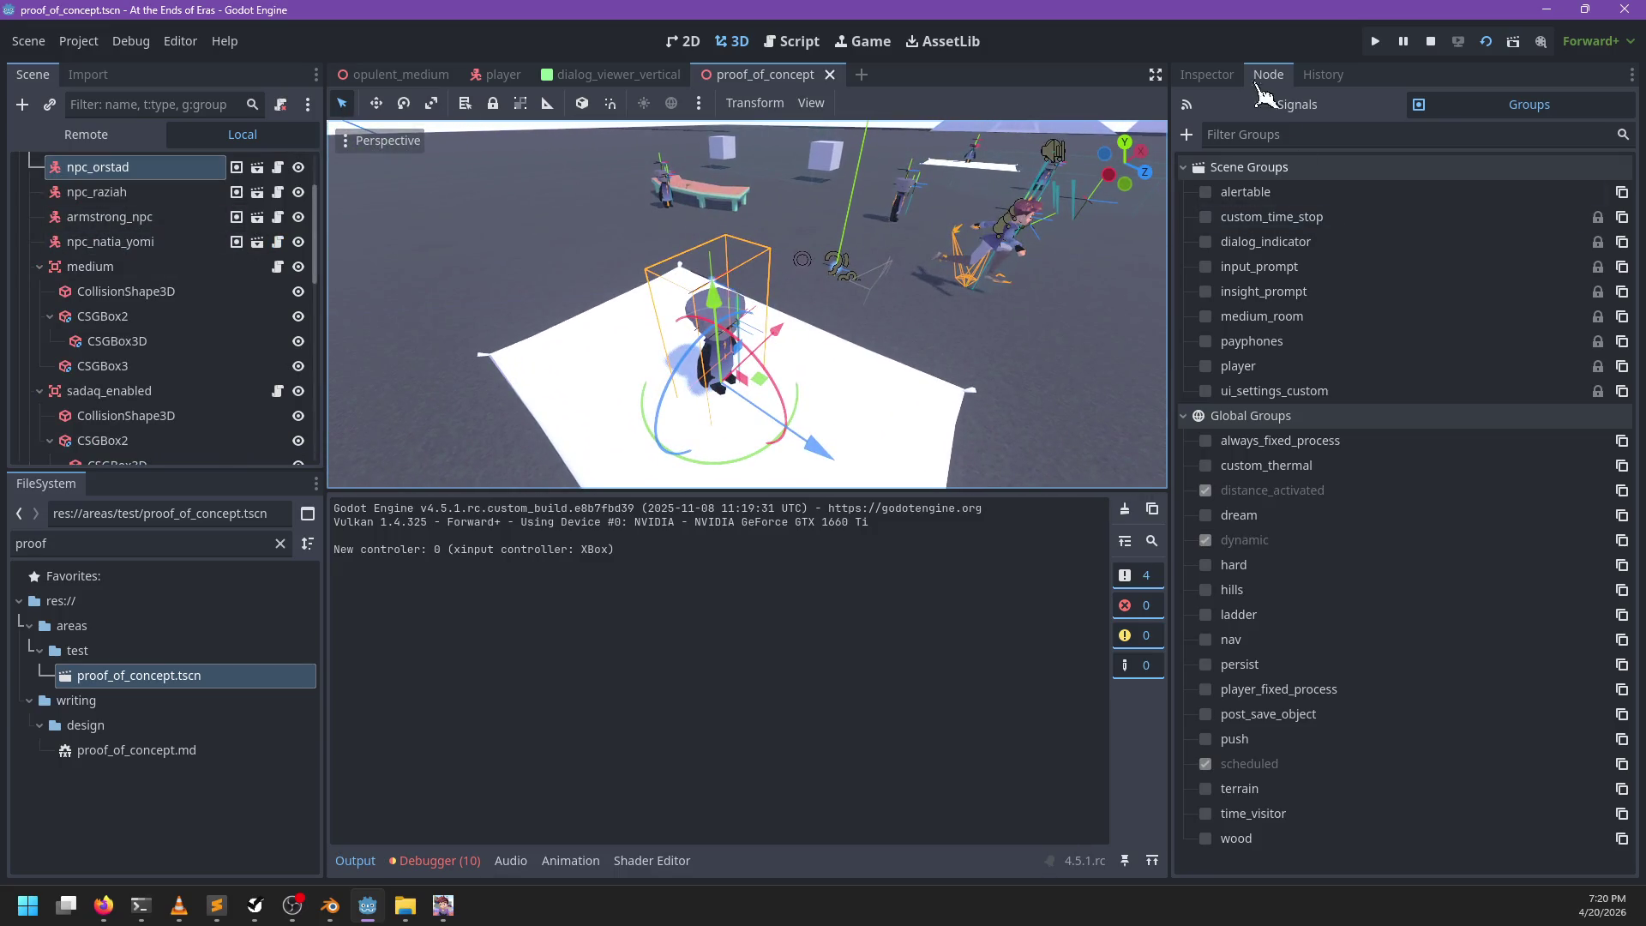
left_click(1206, 74)
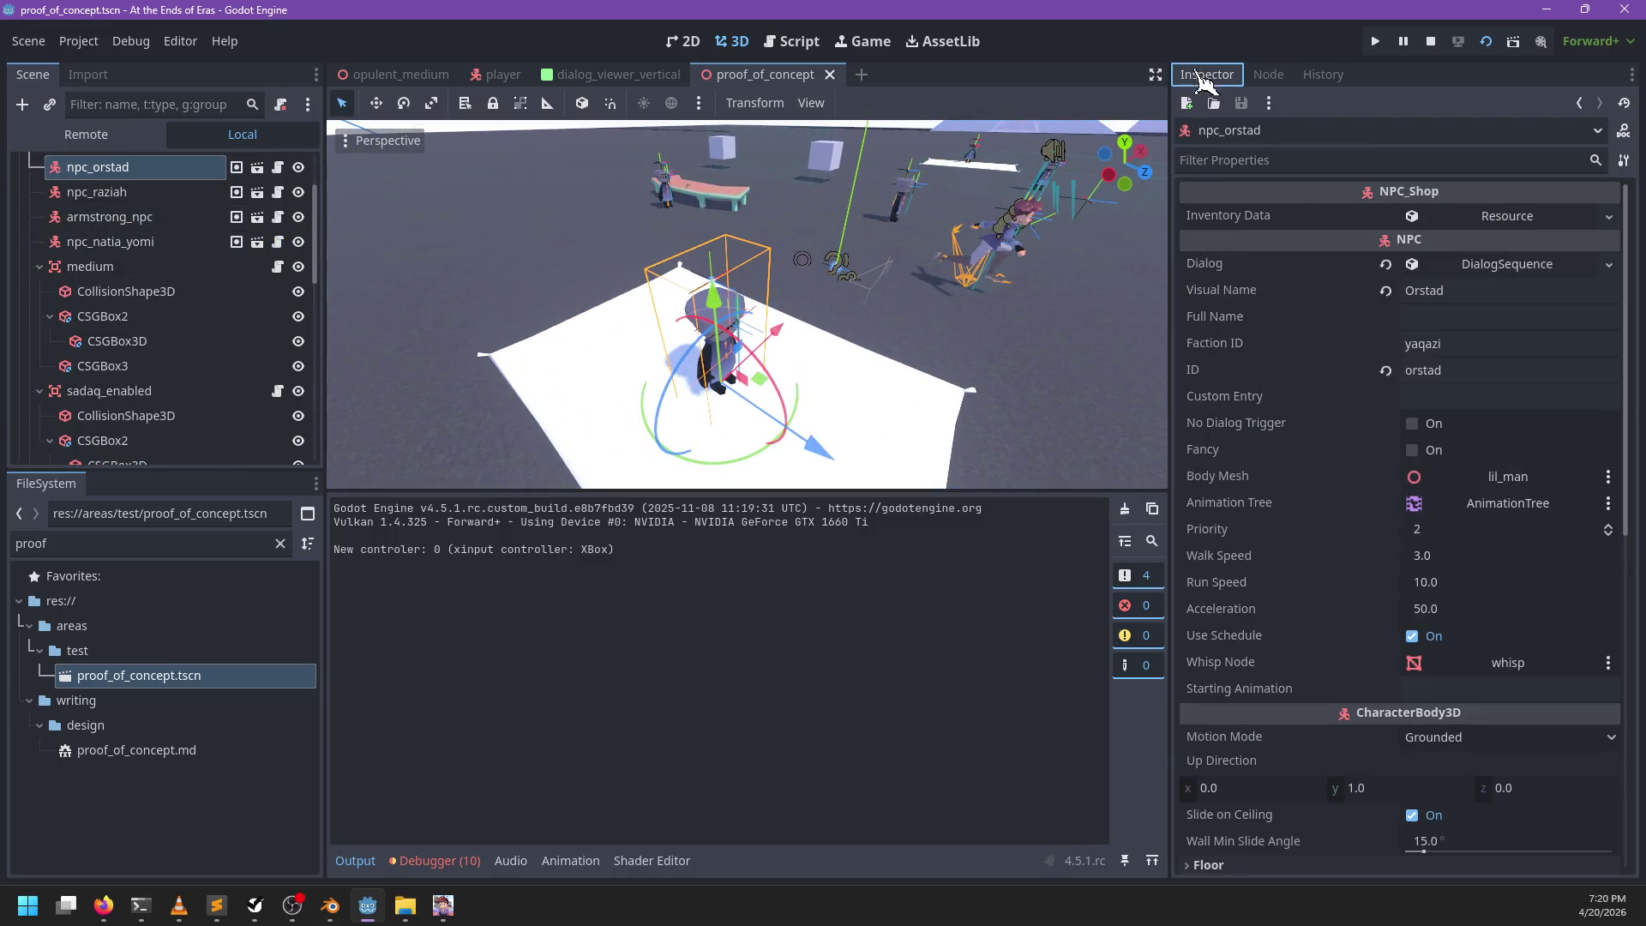
left_click(1425, 317)
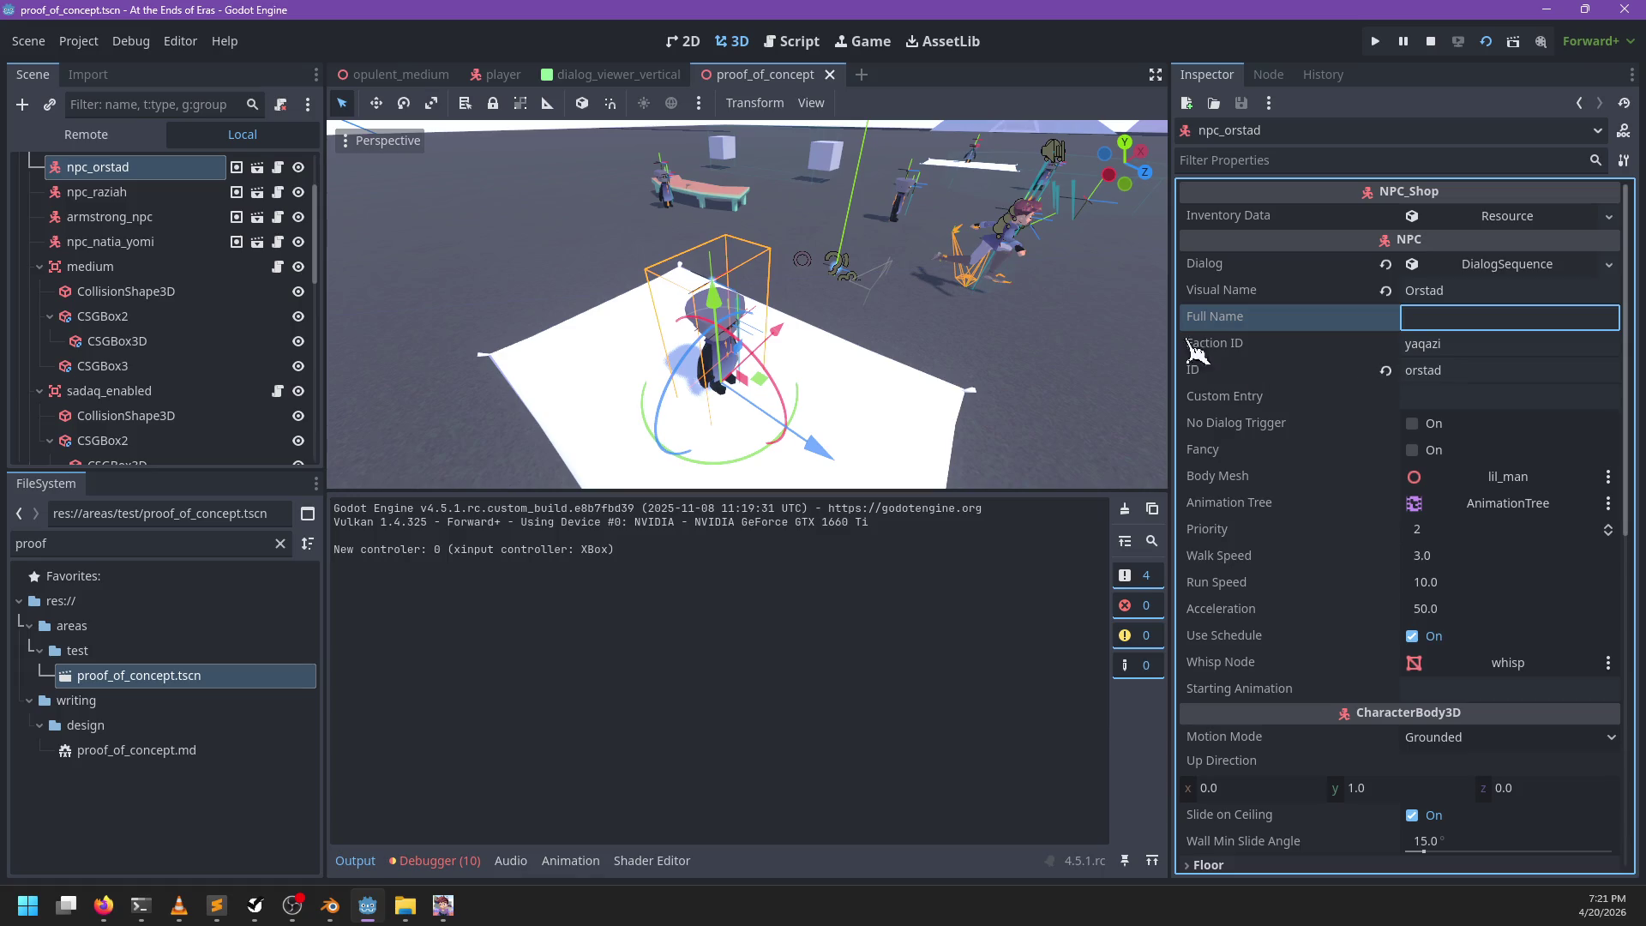
Step: Open npc_shop.gd and the npc_shop scene, then filter the FileSystem to dialog_
left_click(279, 168)
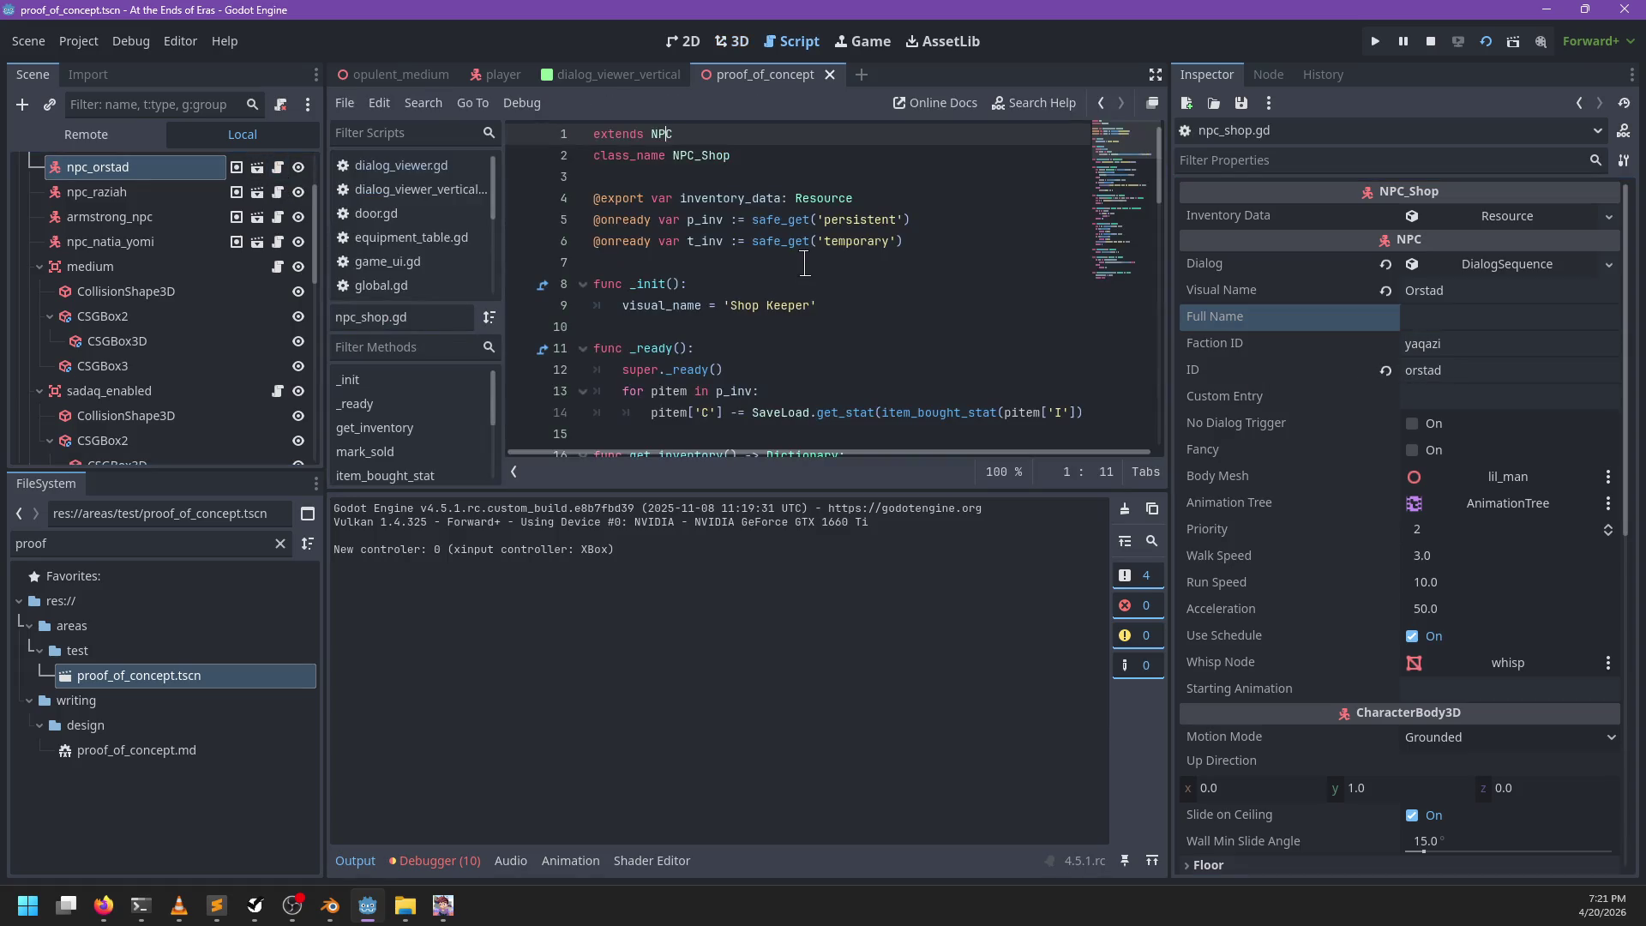
left_click(257, 167)
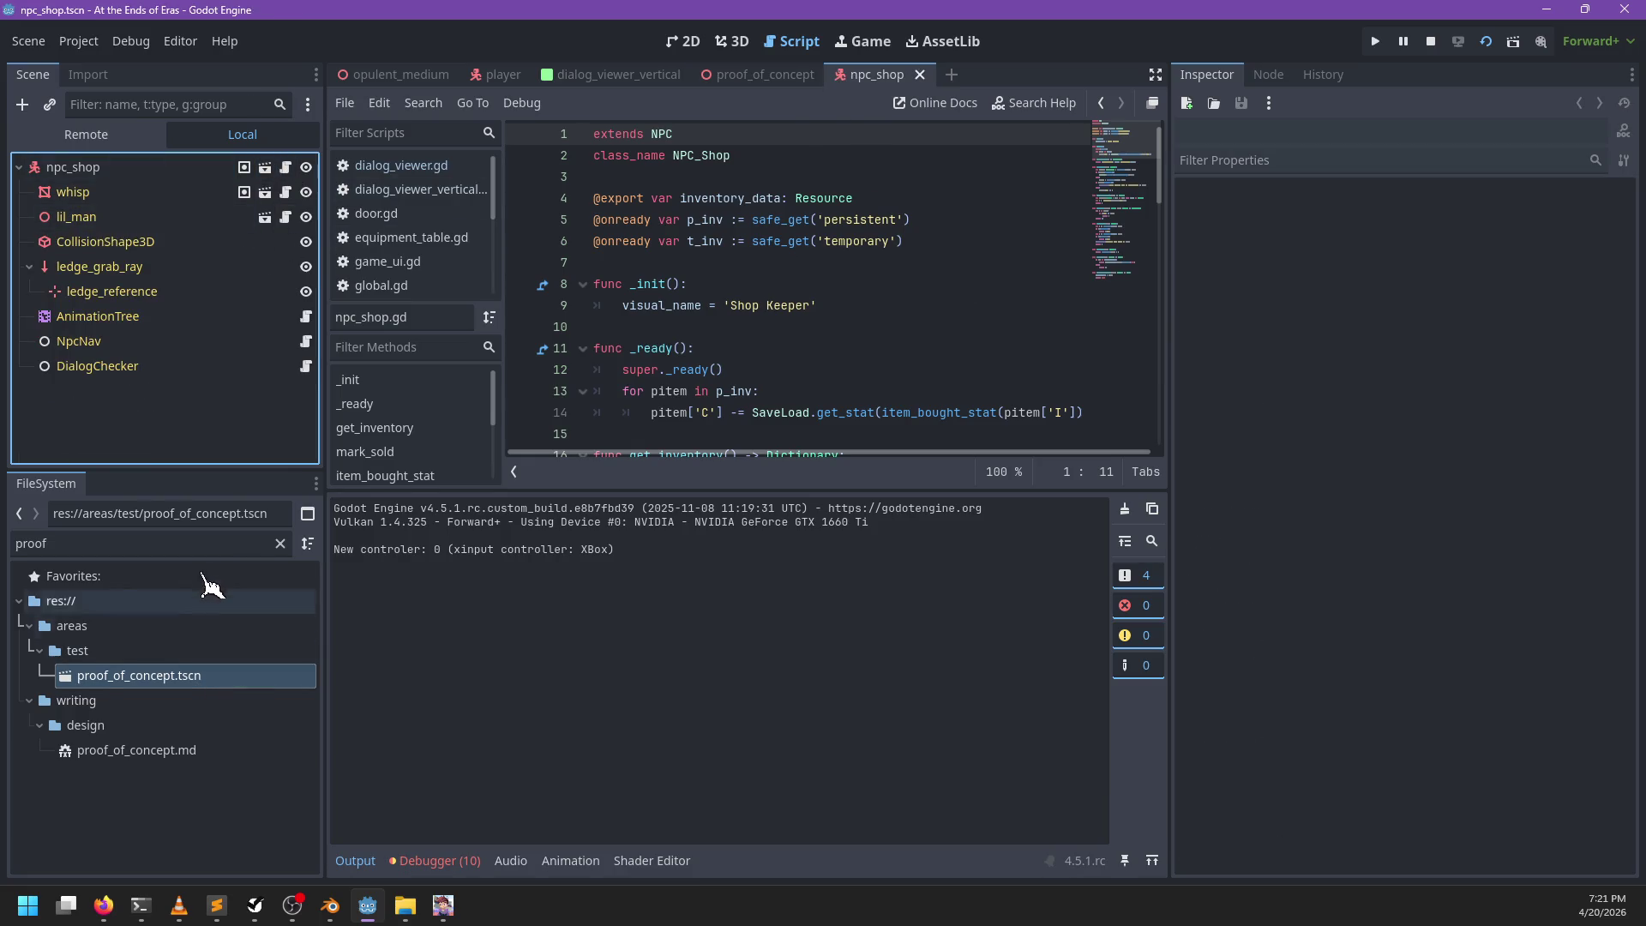
double_click(192, 545)
left_click(274, 171)
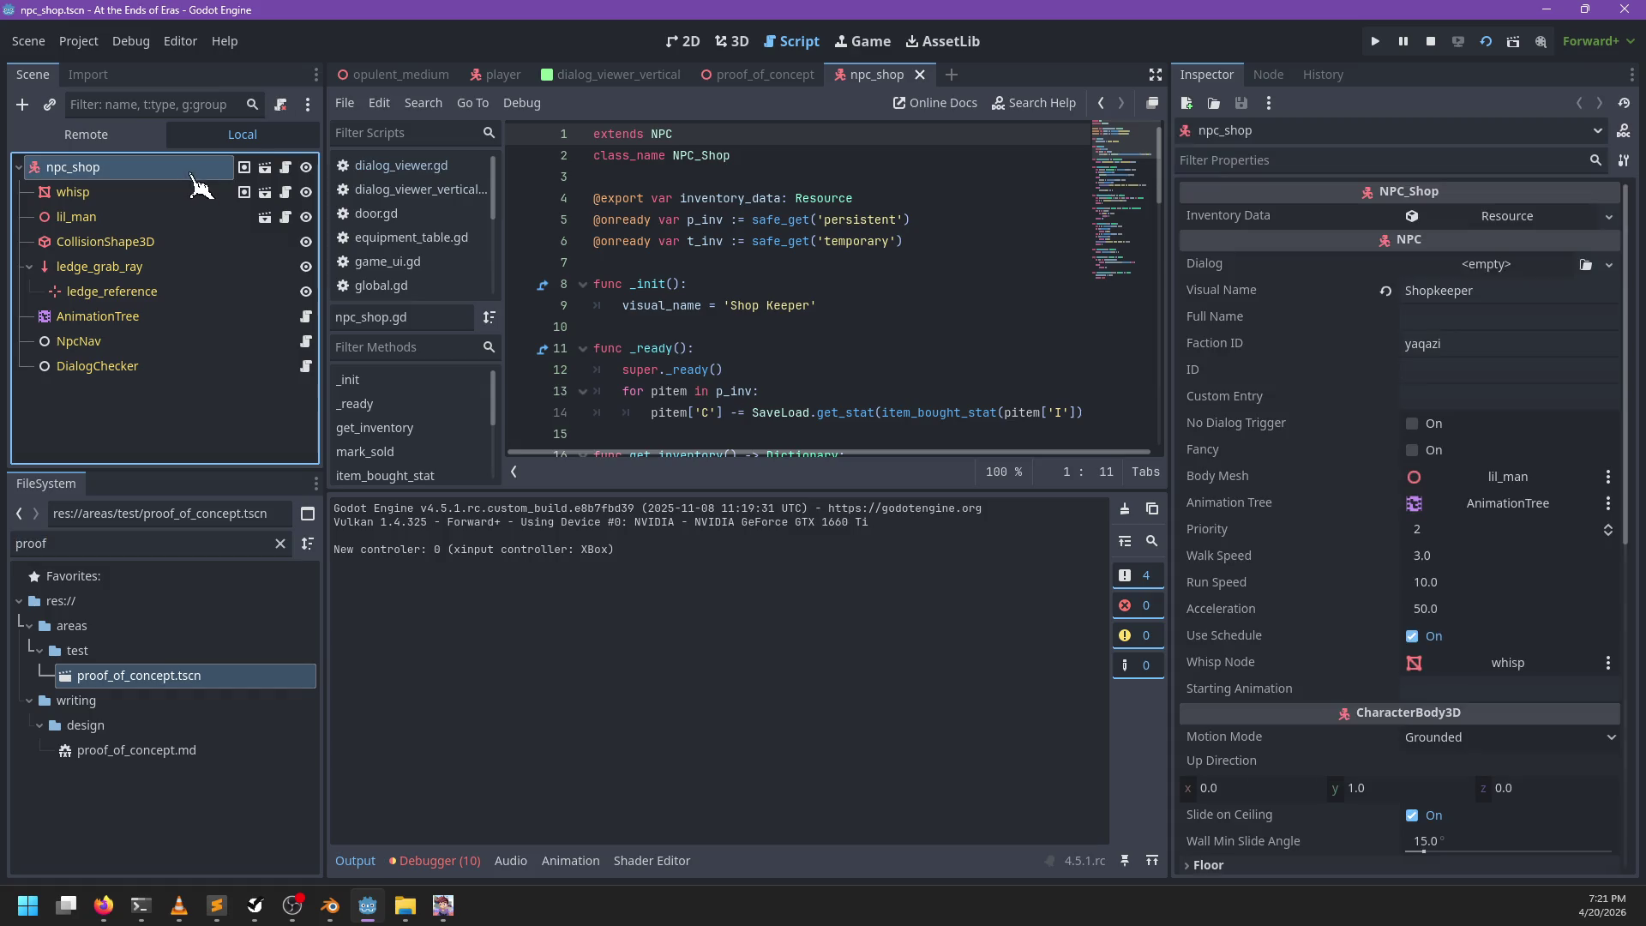
double_click(163, 545)
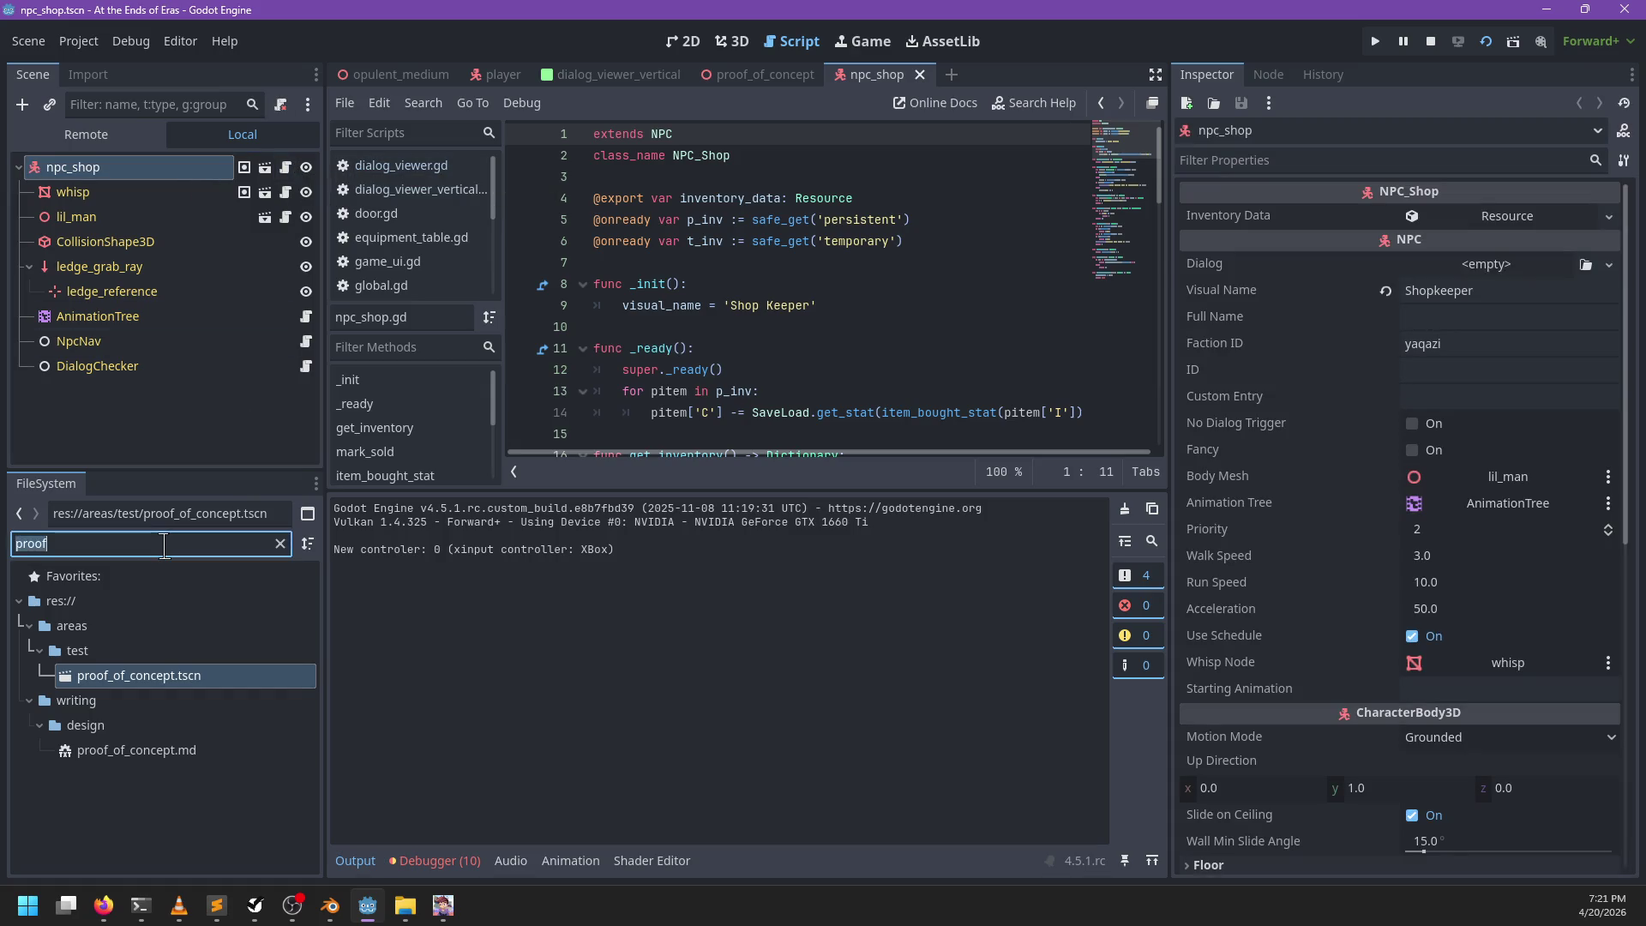
type("dialog_")
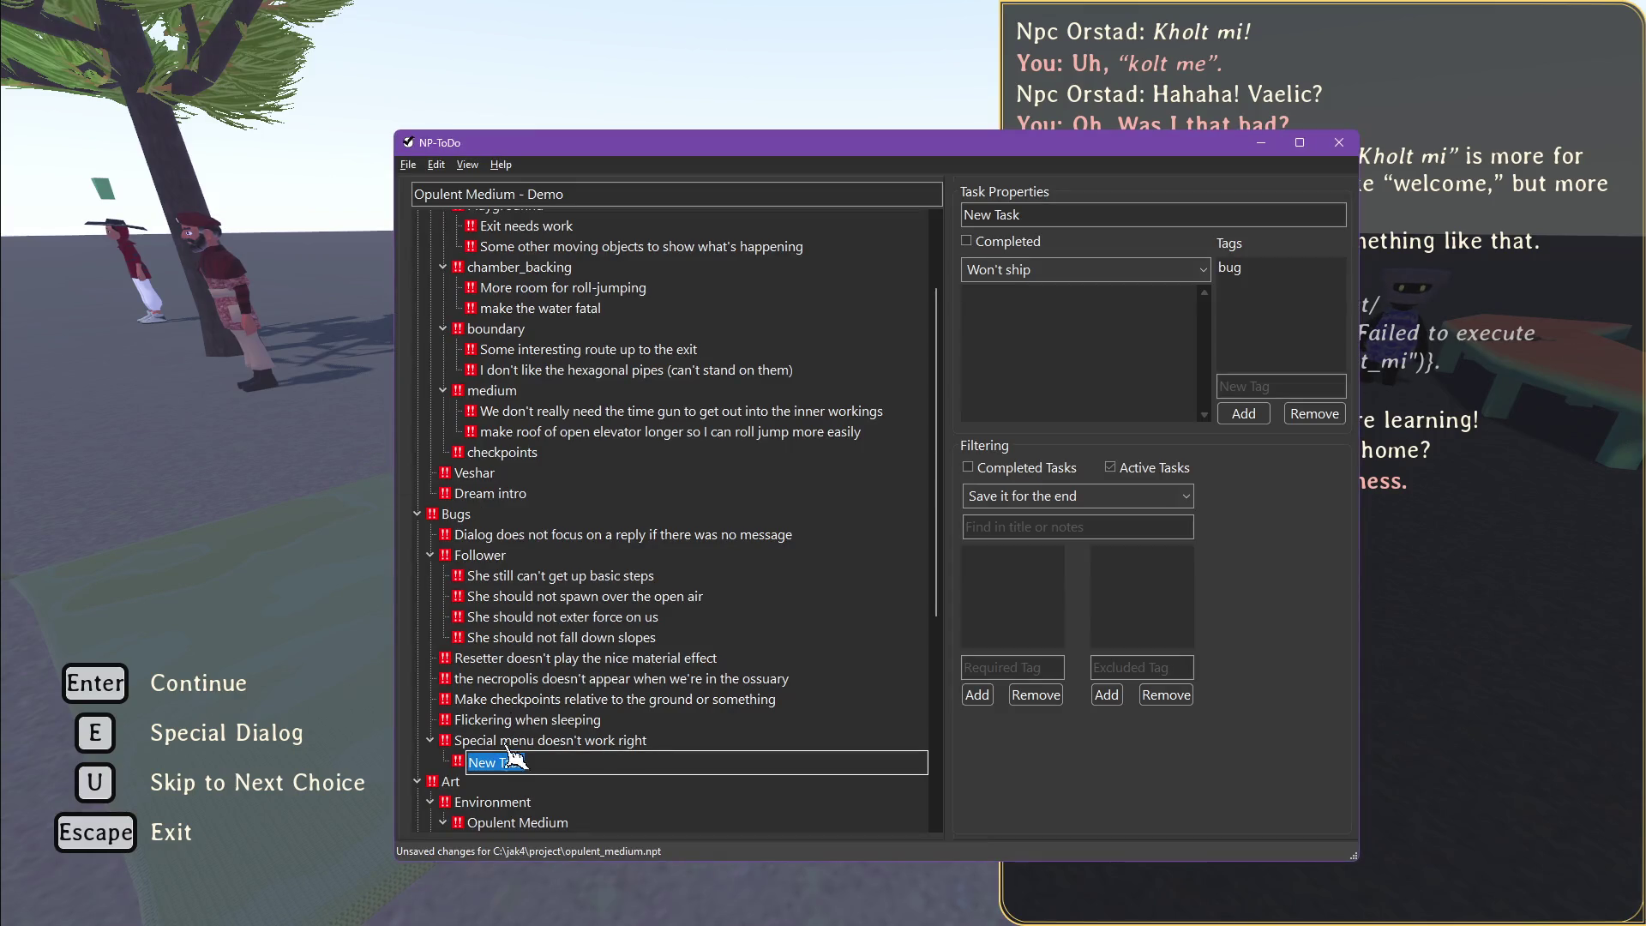
Step: Rename the New Task entry to 'Does not go through each option'
left_click(522, 761)
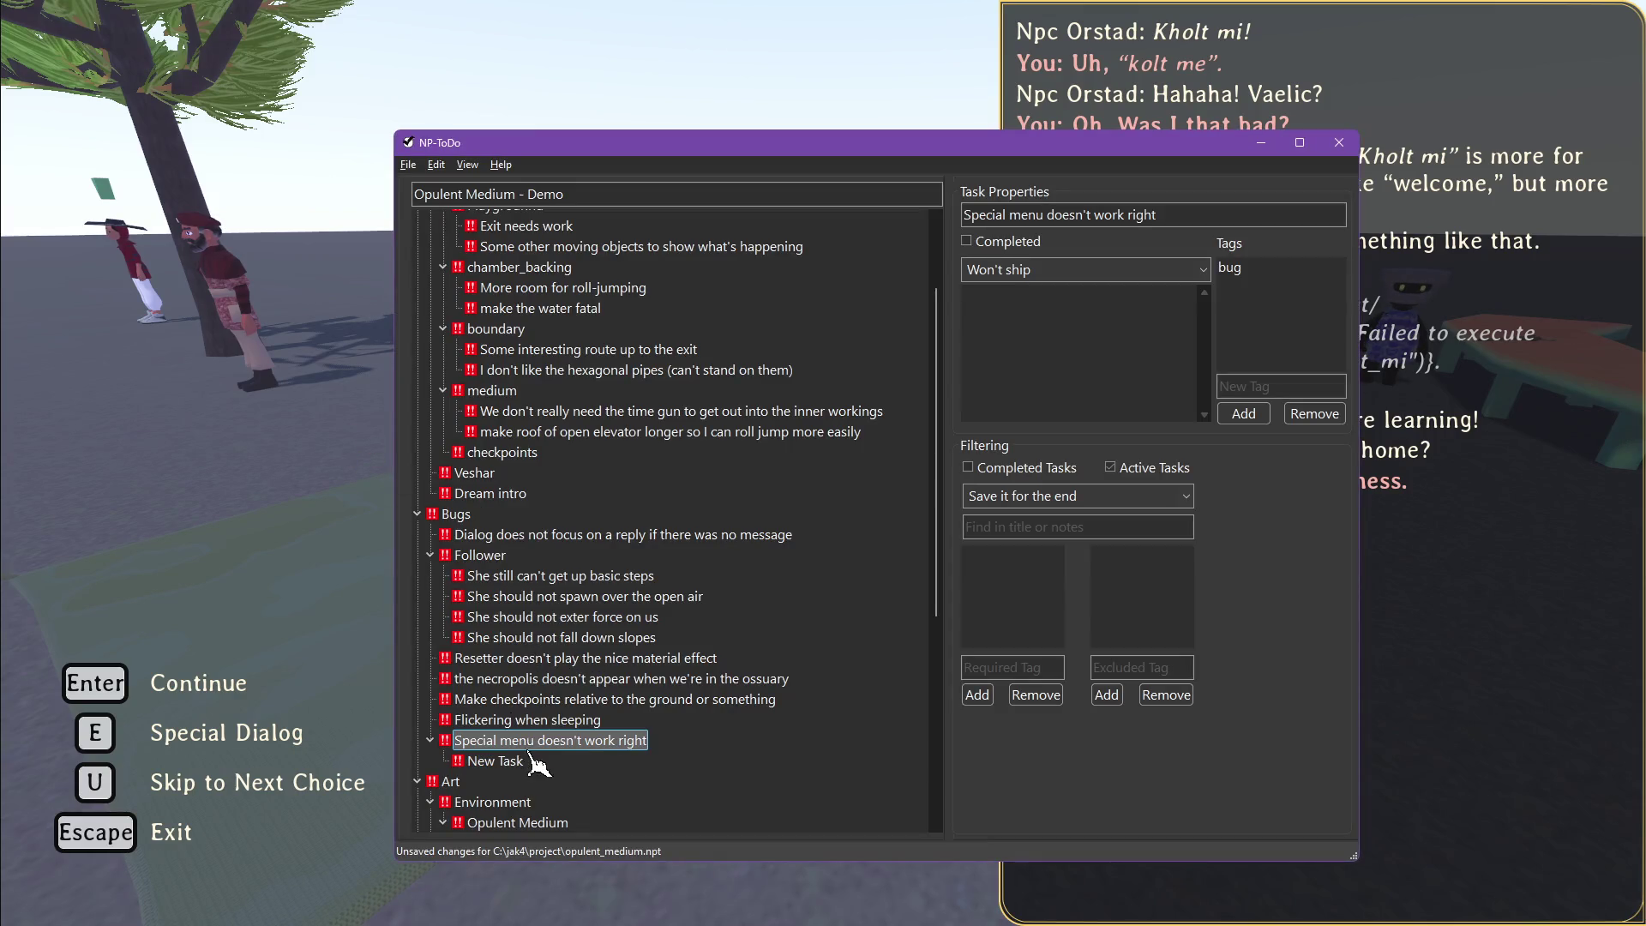
left_click(531, 765)
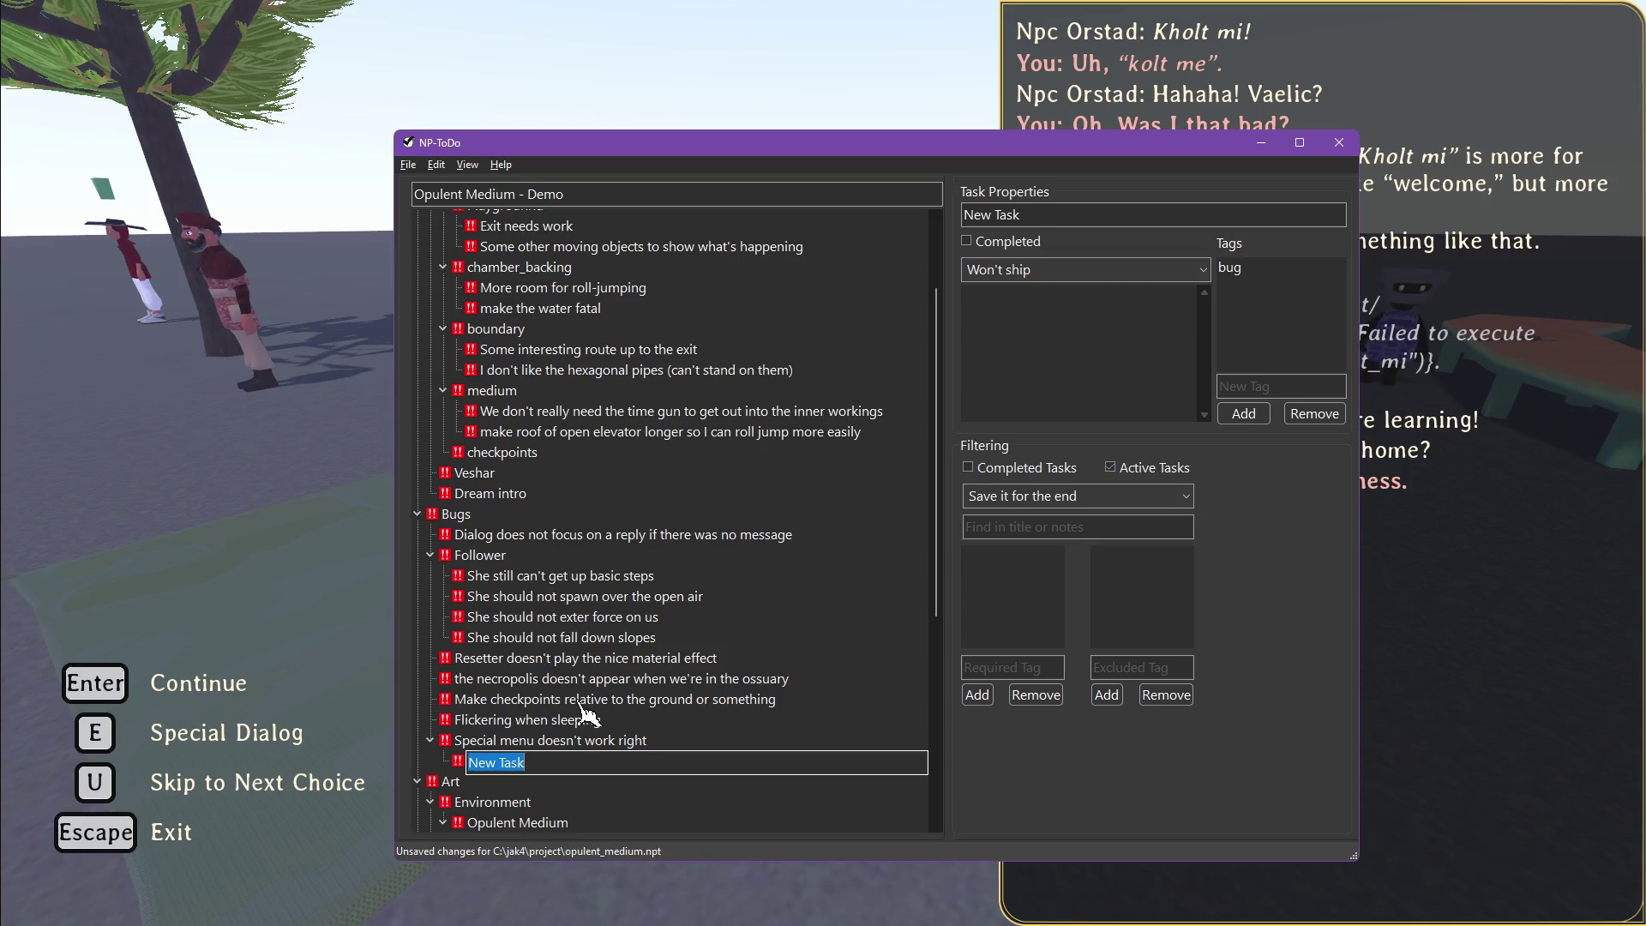
type("Does not go through each option")
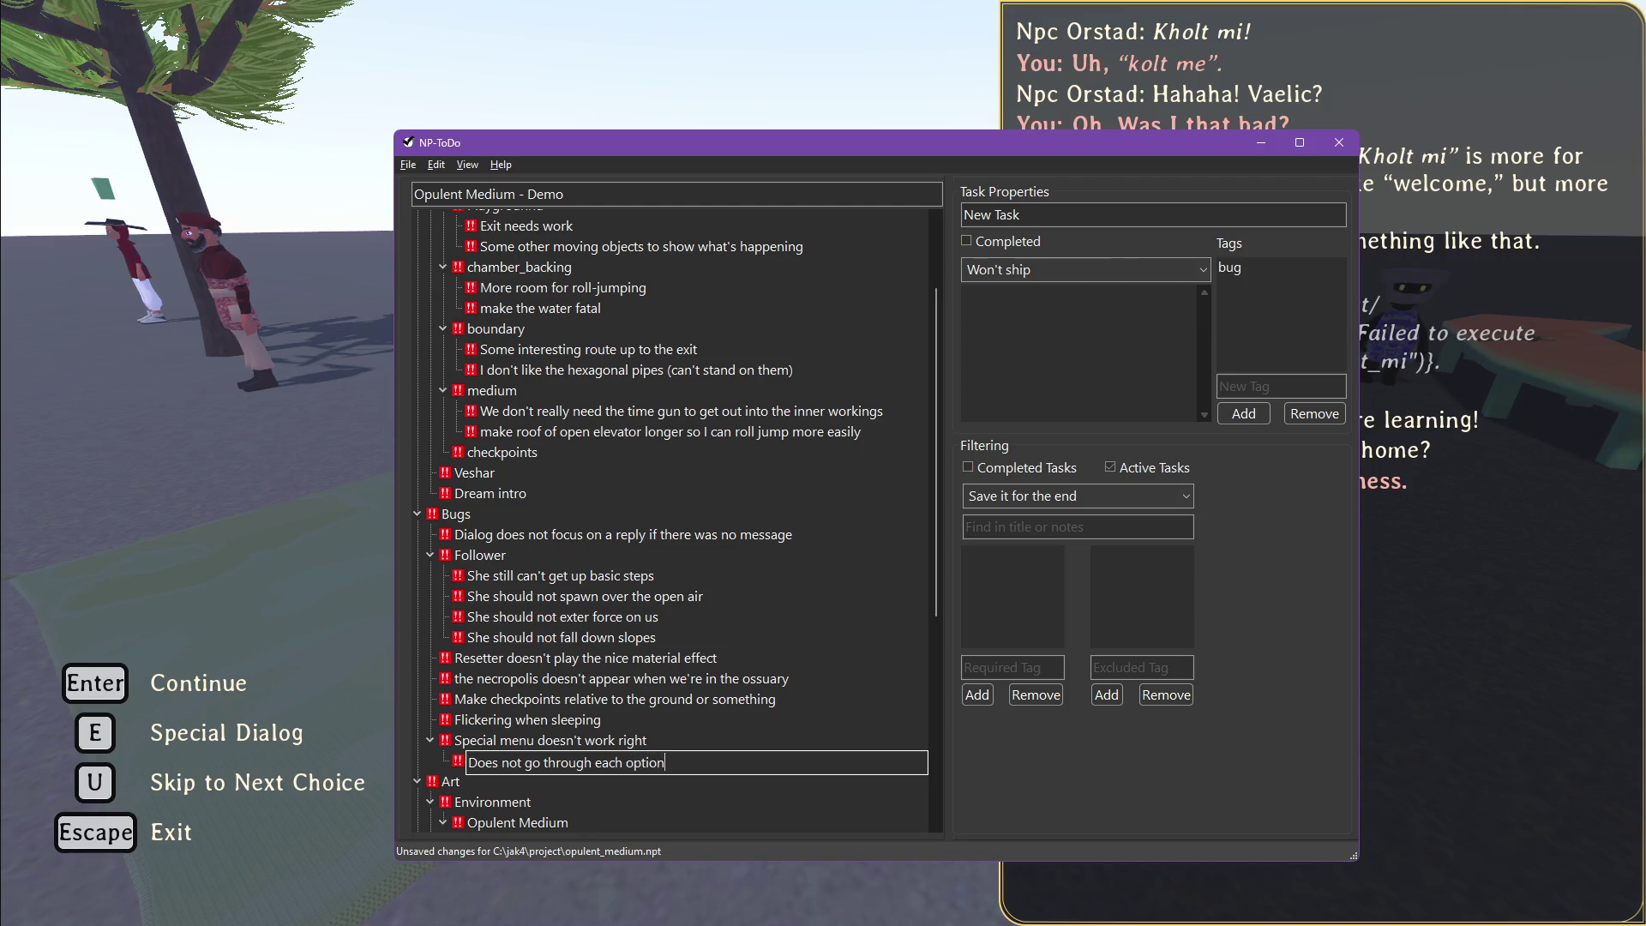
key("Return")
Step: Add a task 'Dialog: shows the node name, not visual_name or id' and save the list
key("ctrl+n")
type("Dila:")
key("Return")
key("F2")
type("s")
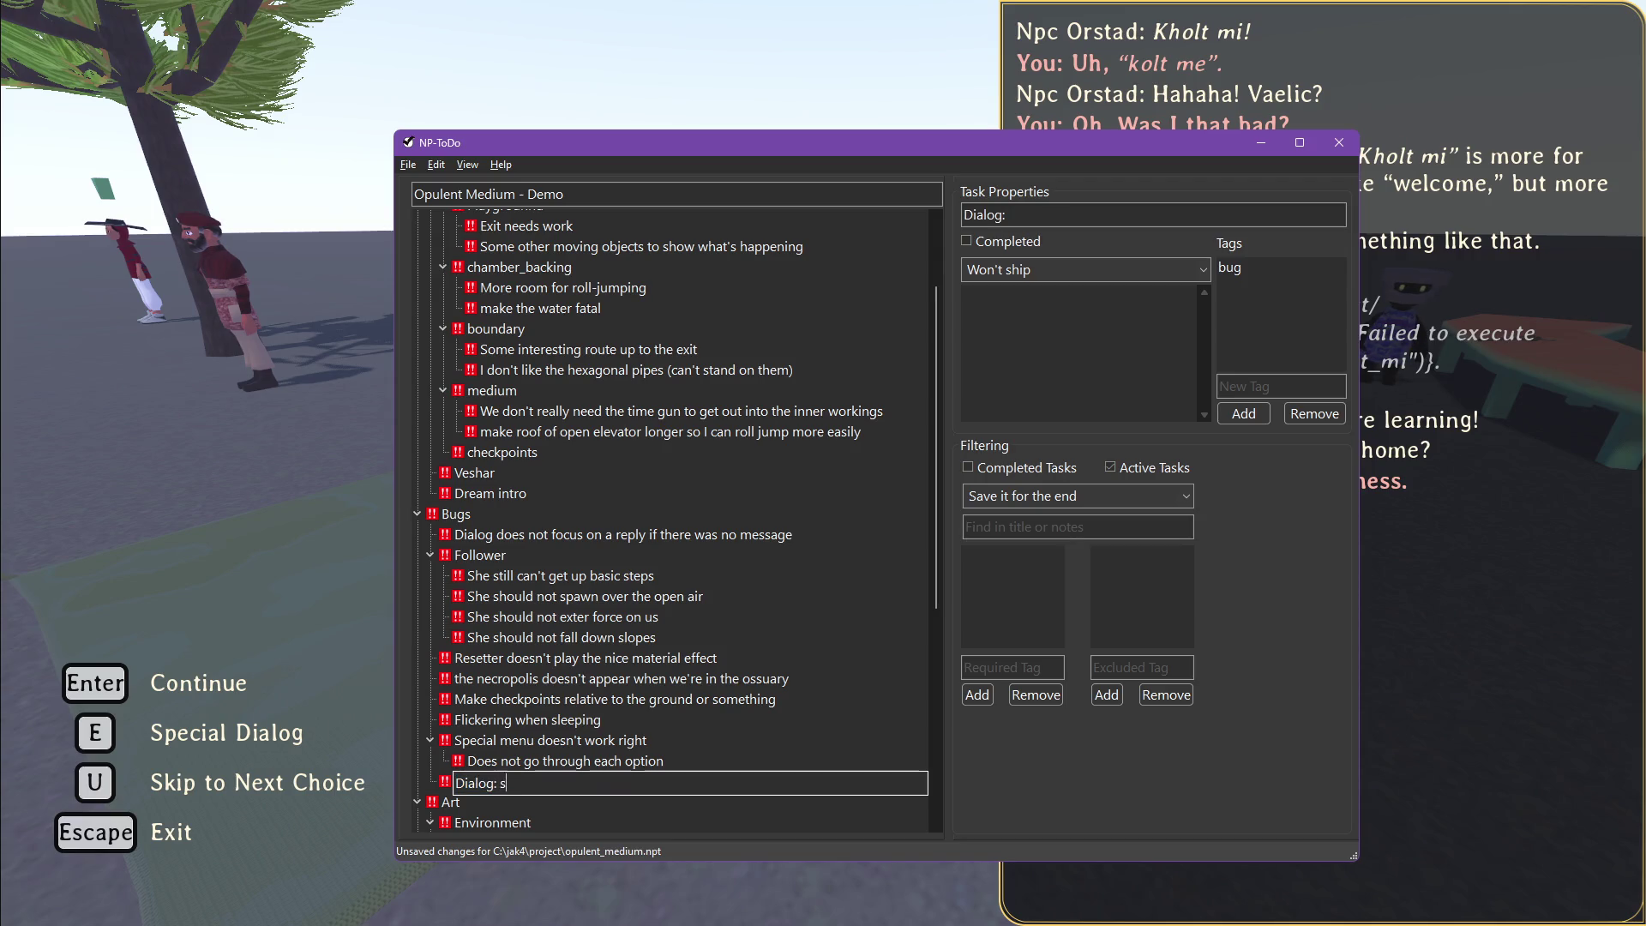
type("hows  node")
type("me,")
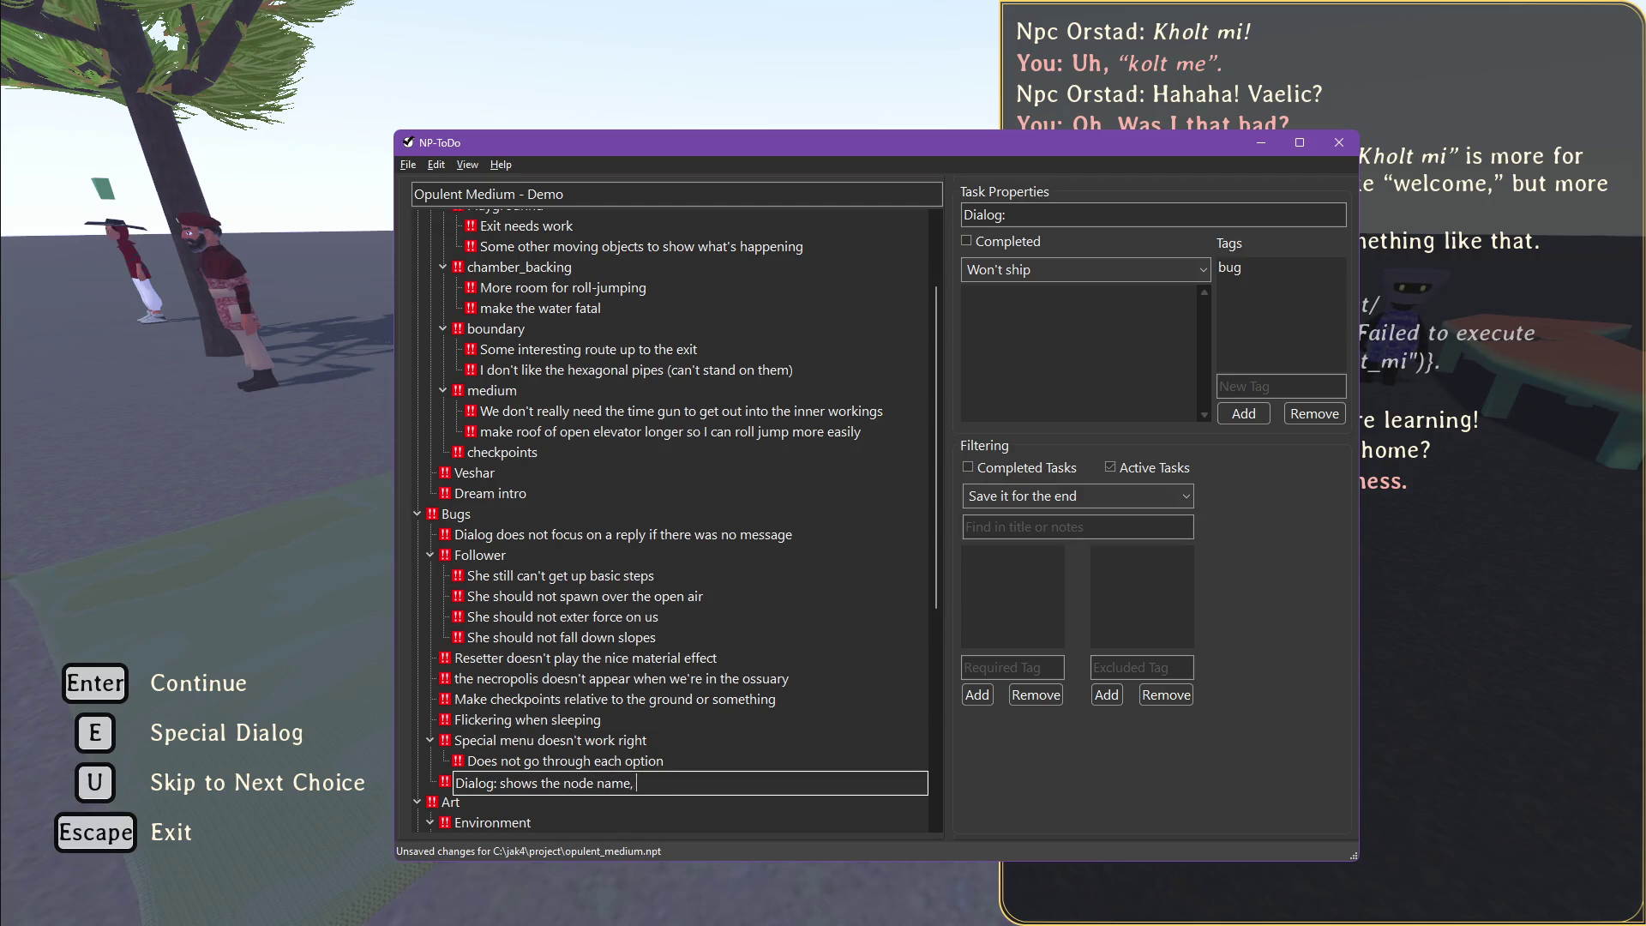
type("ual")
type("ame")
type("d")
key("Return")
key("ctrl+s")
key("alt+Tab")
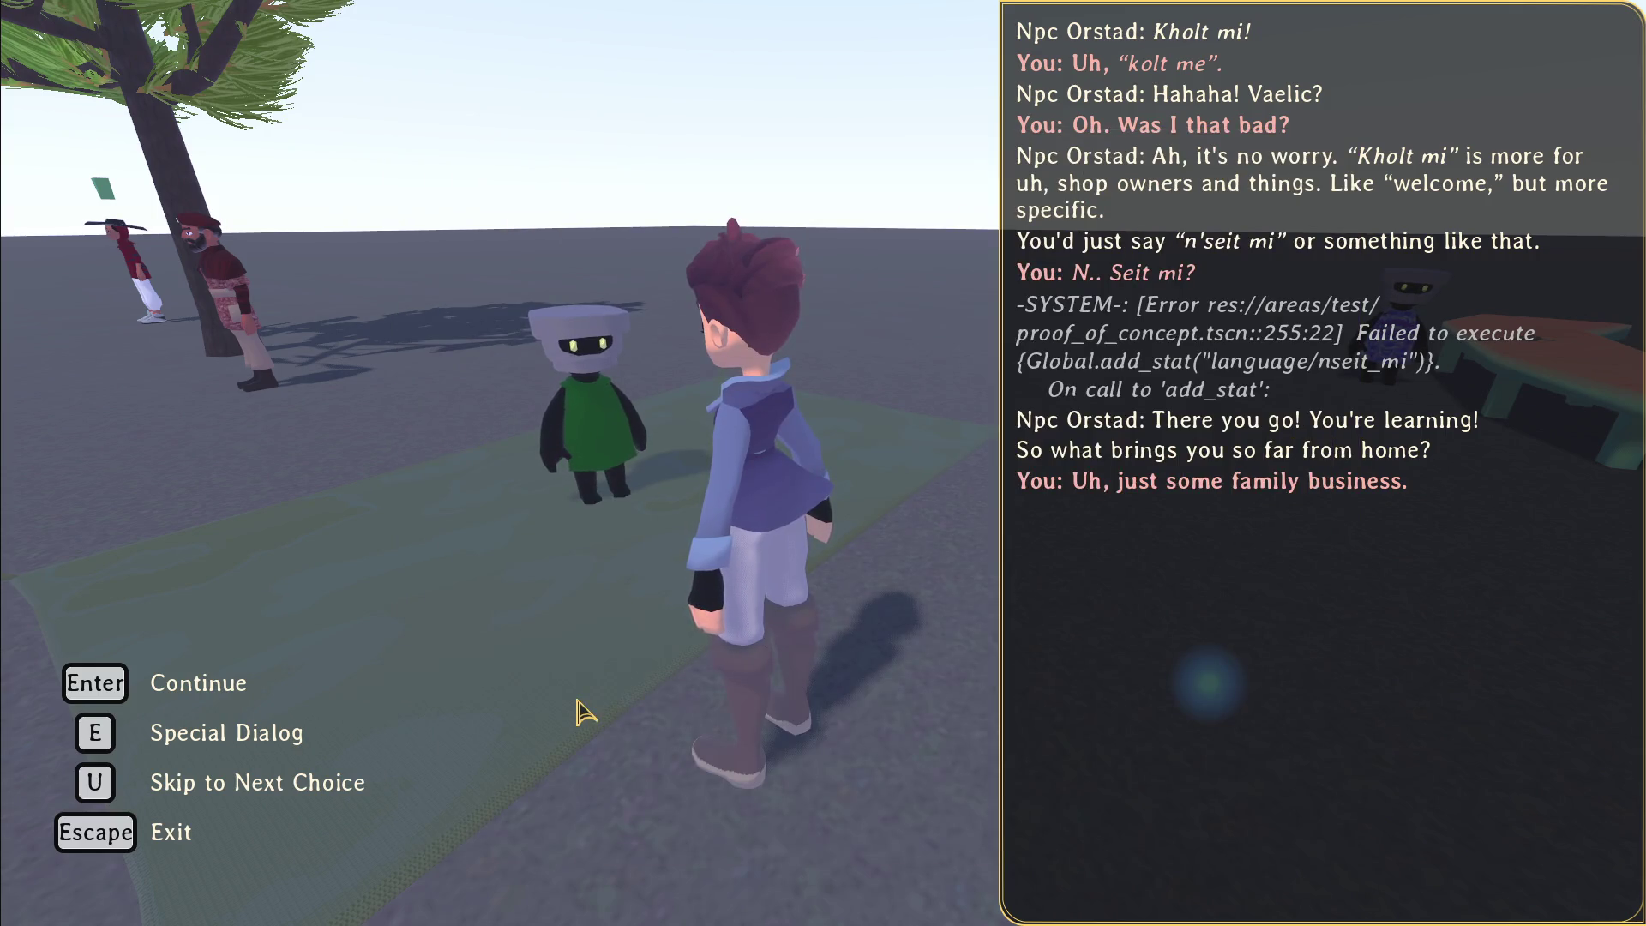
Step: Tell Orstad you're seeing the Medium, say See you later, then approach and talk to the bench NPC
key("Return")
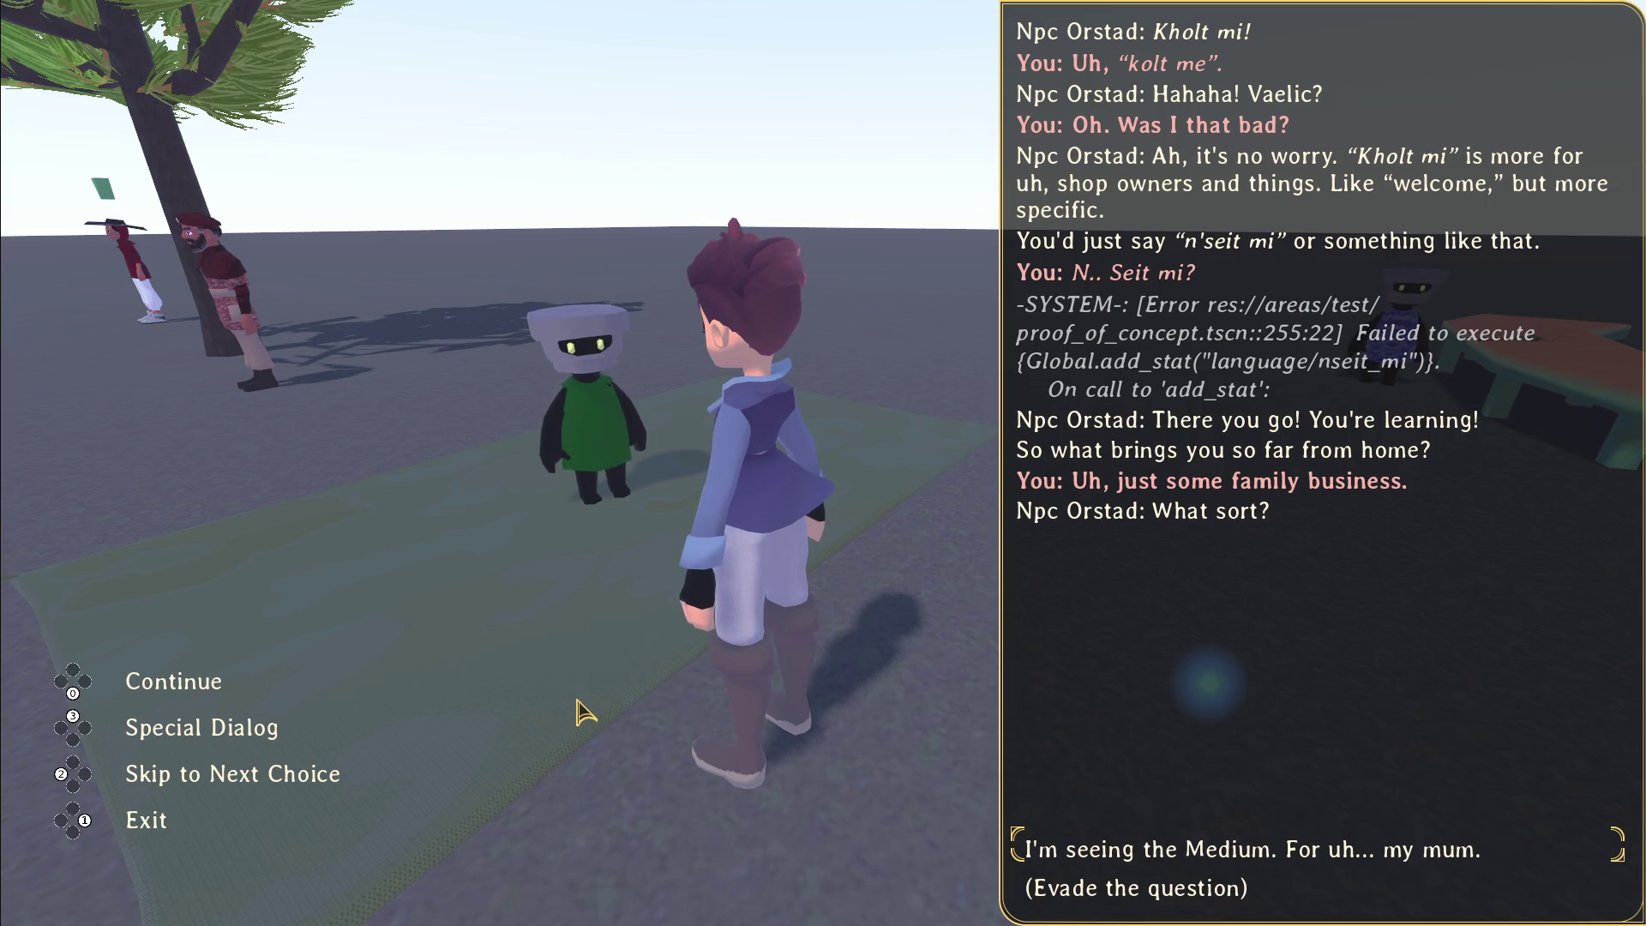
key("Return")
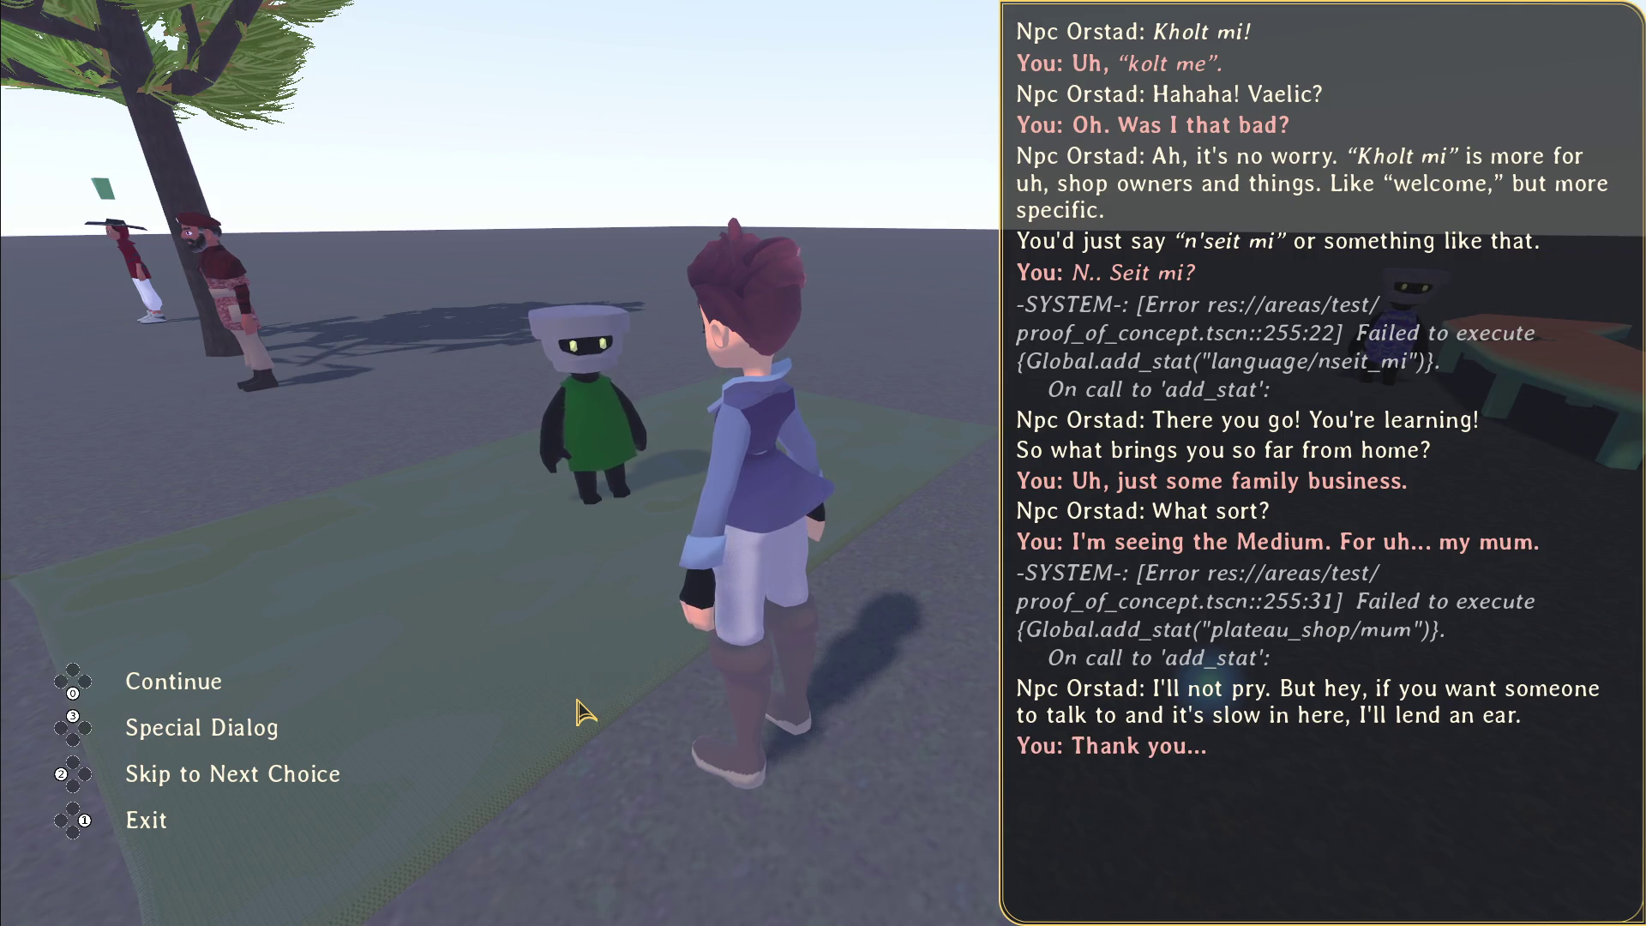
key("Return")
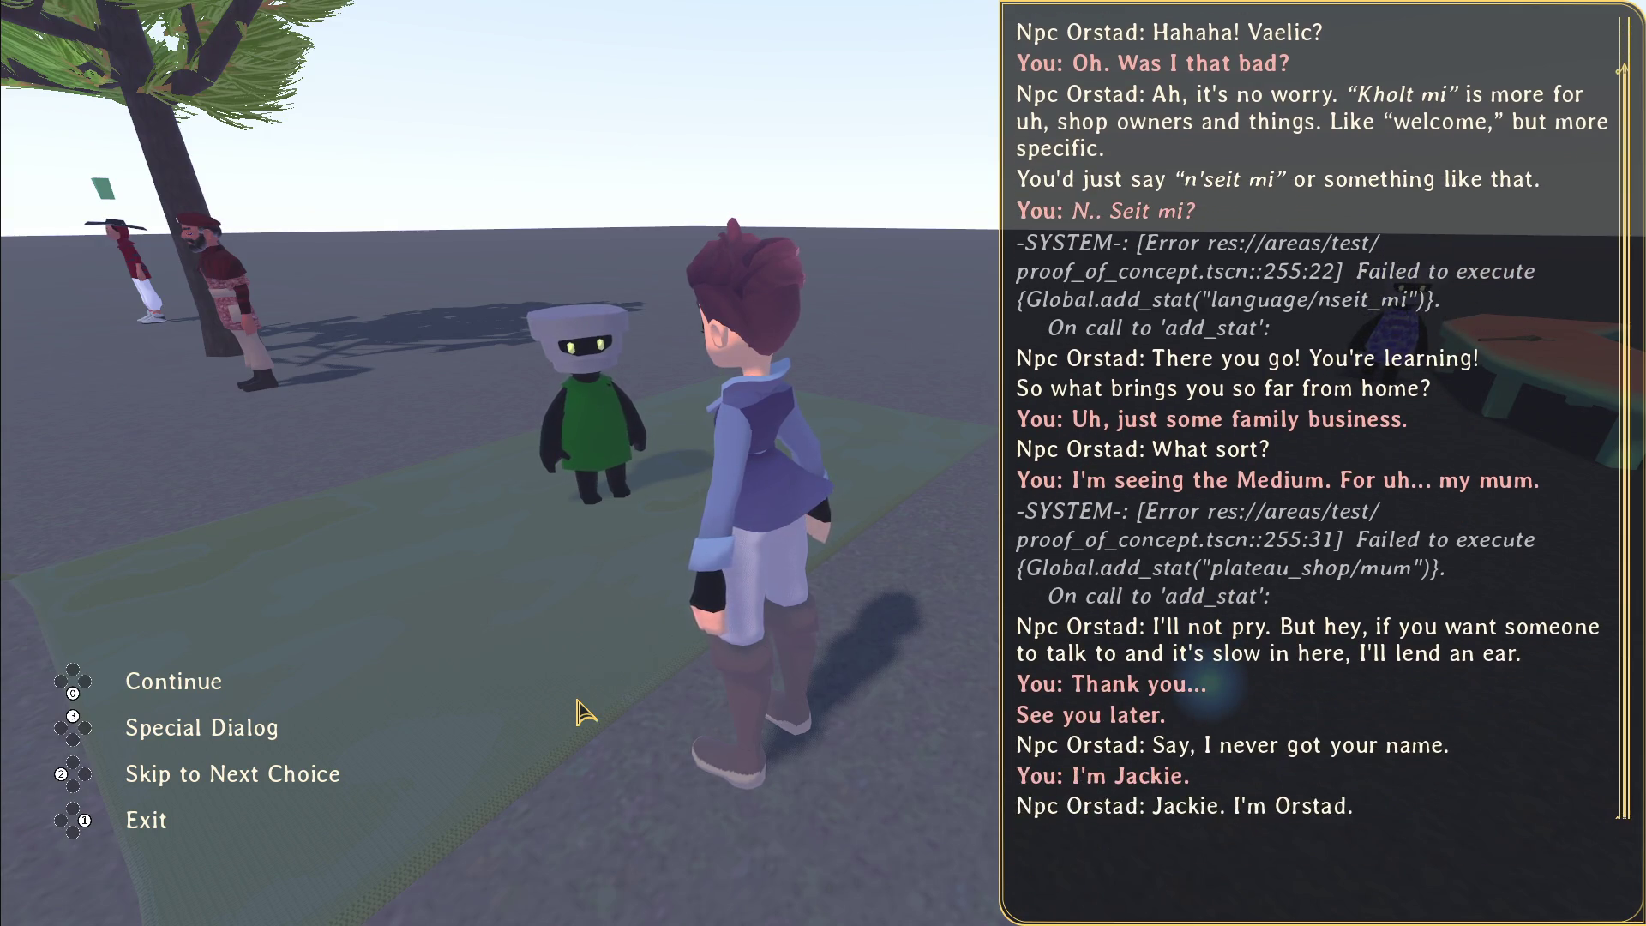
key("Return")
key("w")
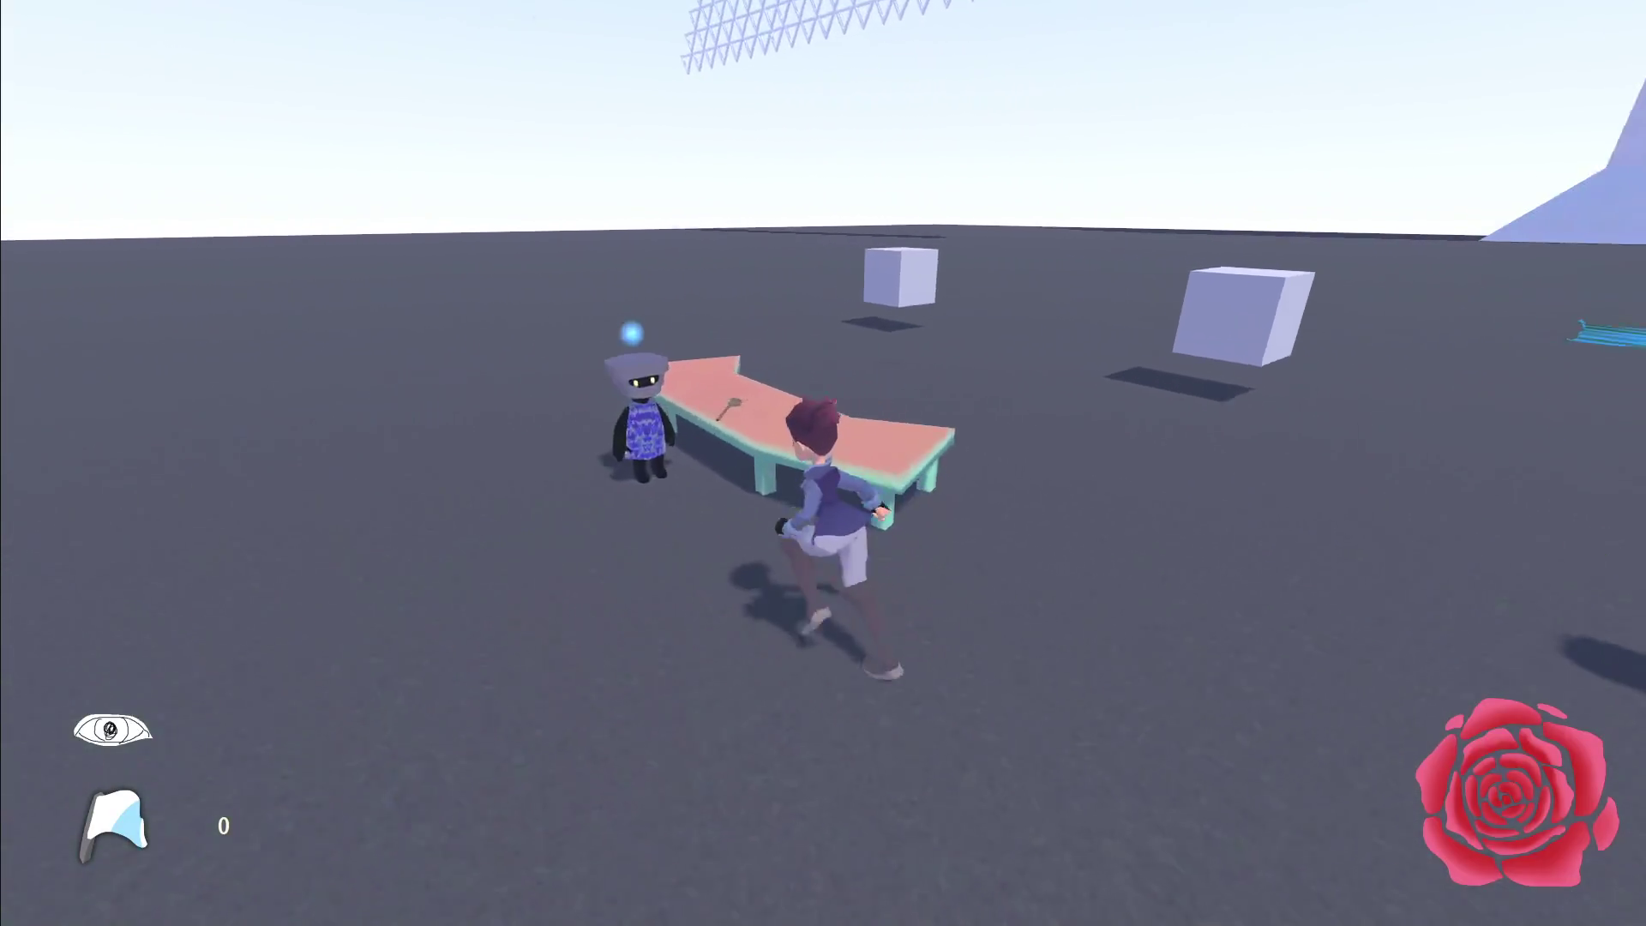
key("e")
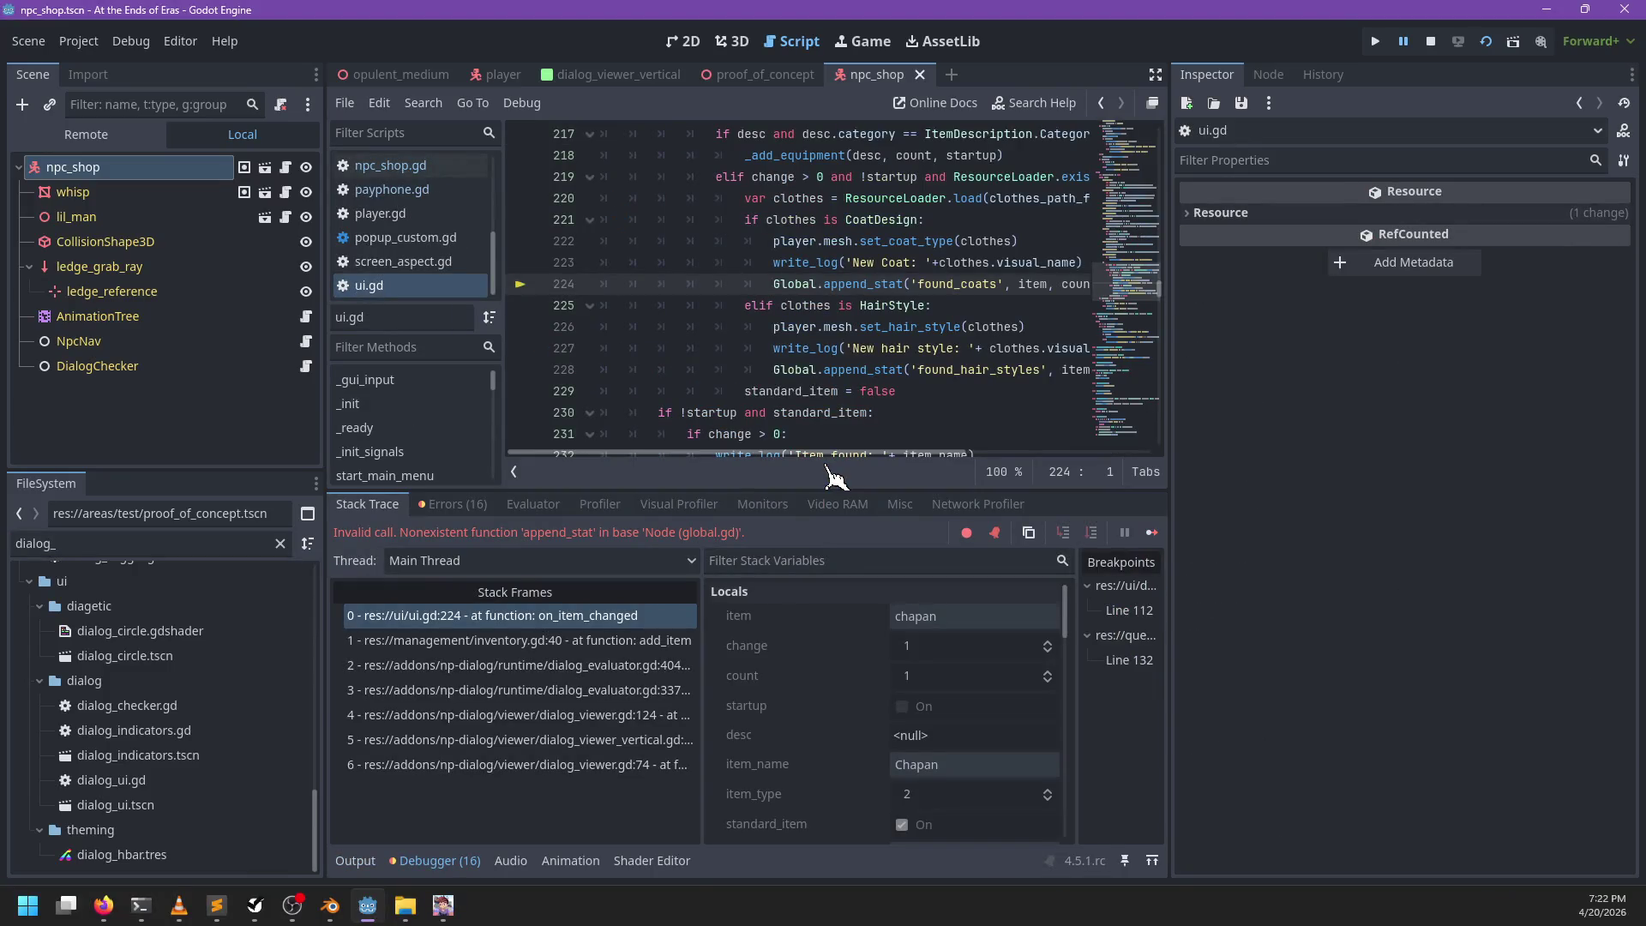
Step: Change Global.append_stat on ui.gd line 224 to SaveLoad.array_append_stat and open SaveLoad's definition
left_click(788, 285)
double_click(788, 286)
type("SaveLoad.")
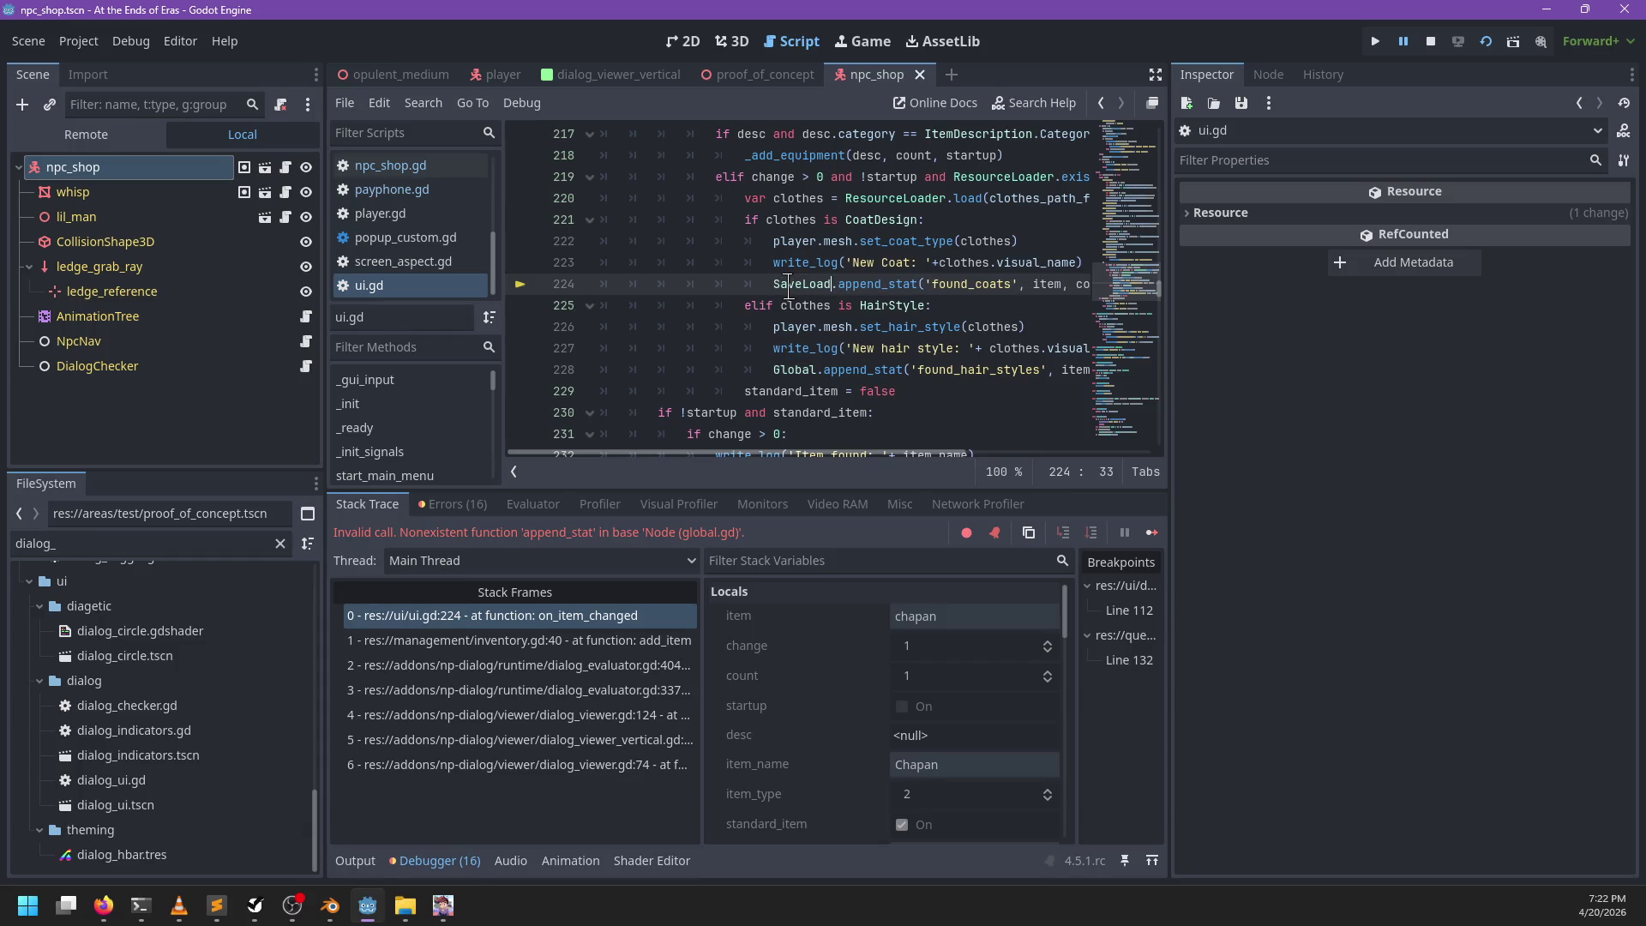
type("array+")
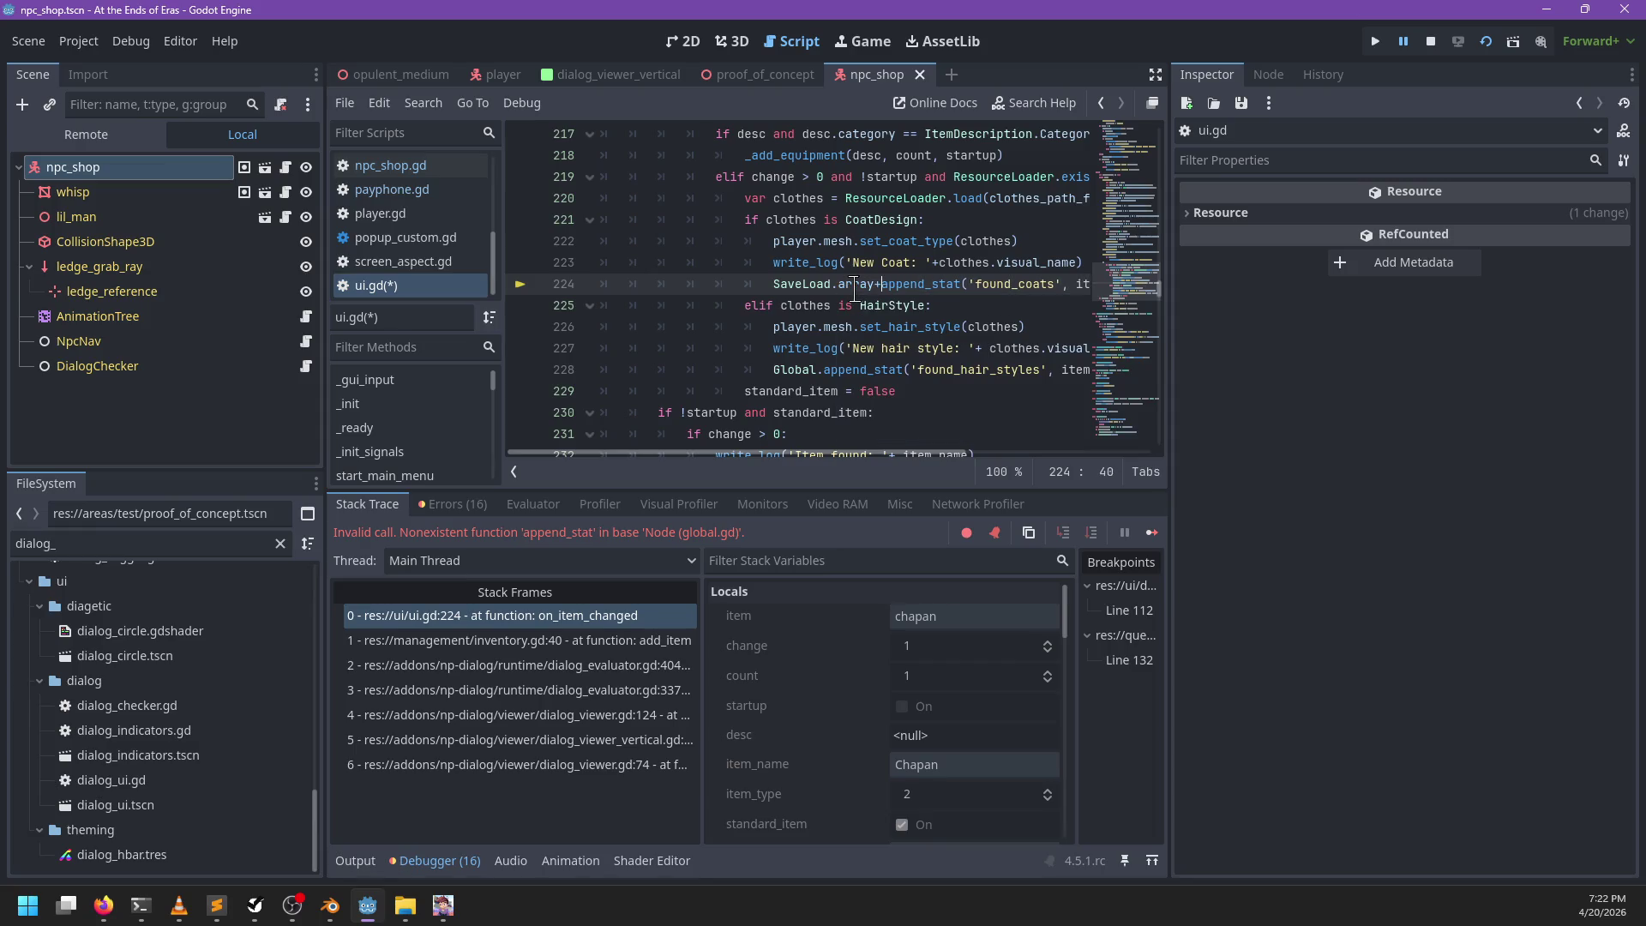
key("BackSpace")
key("BackSpace")
key("BackSpace")
key("ctrl+Delete")
type("array")
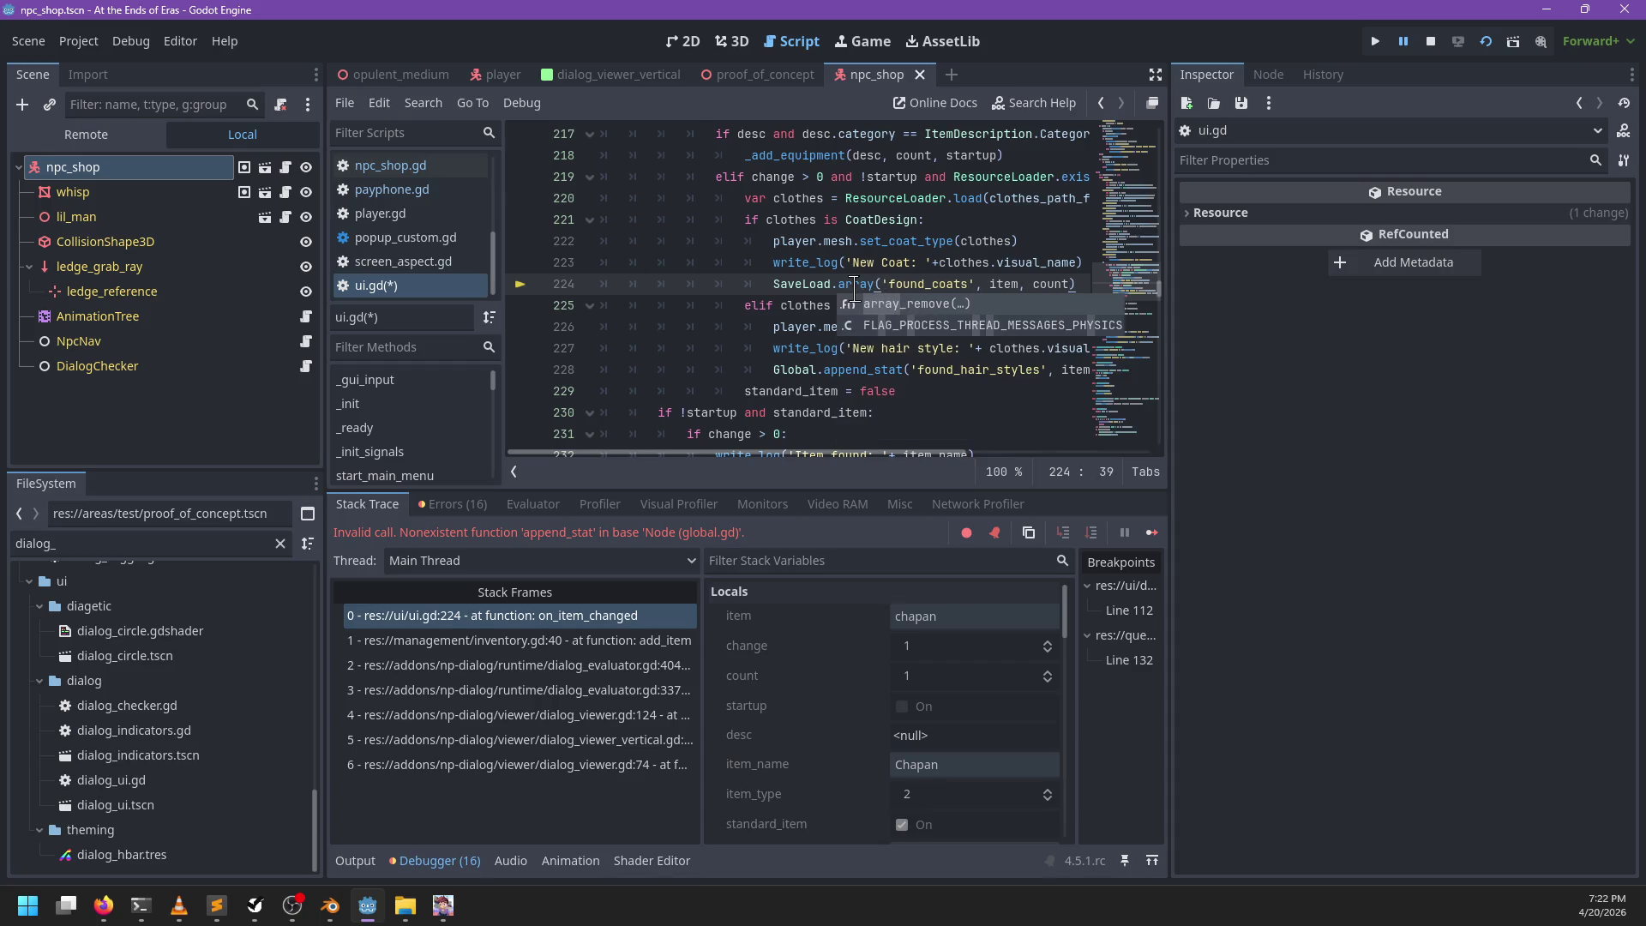
key("ctrl+BackSpace")
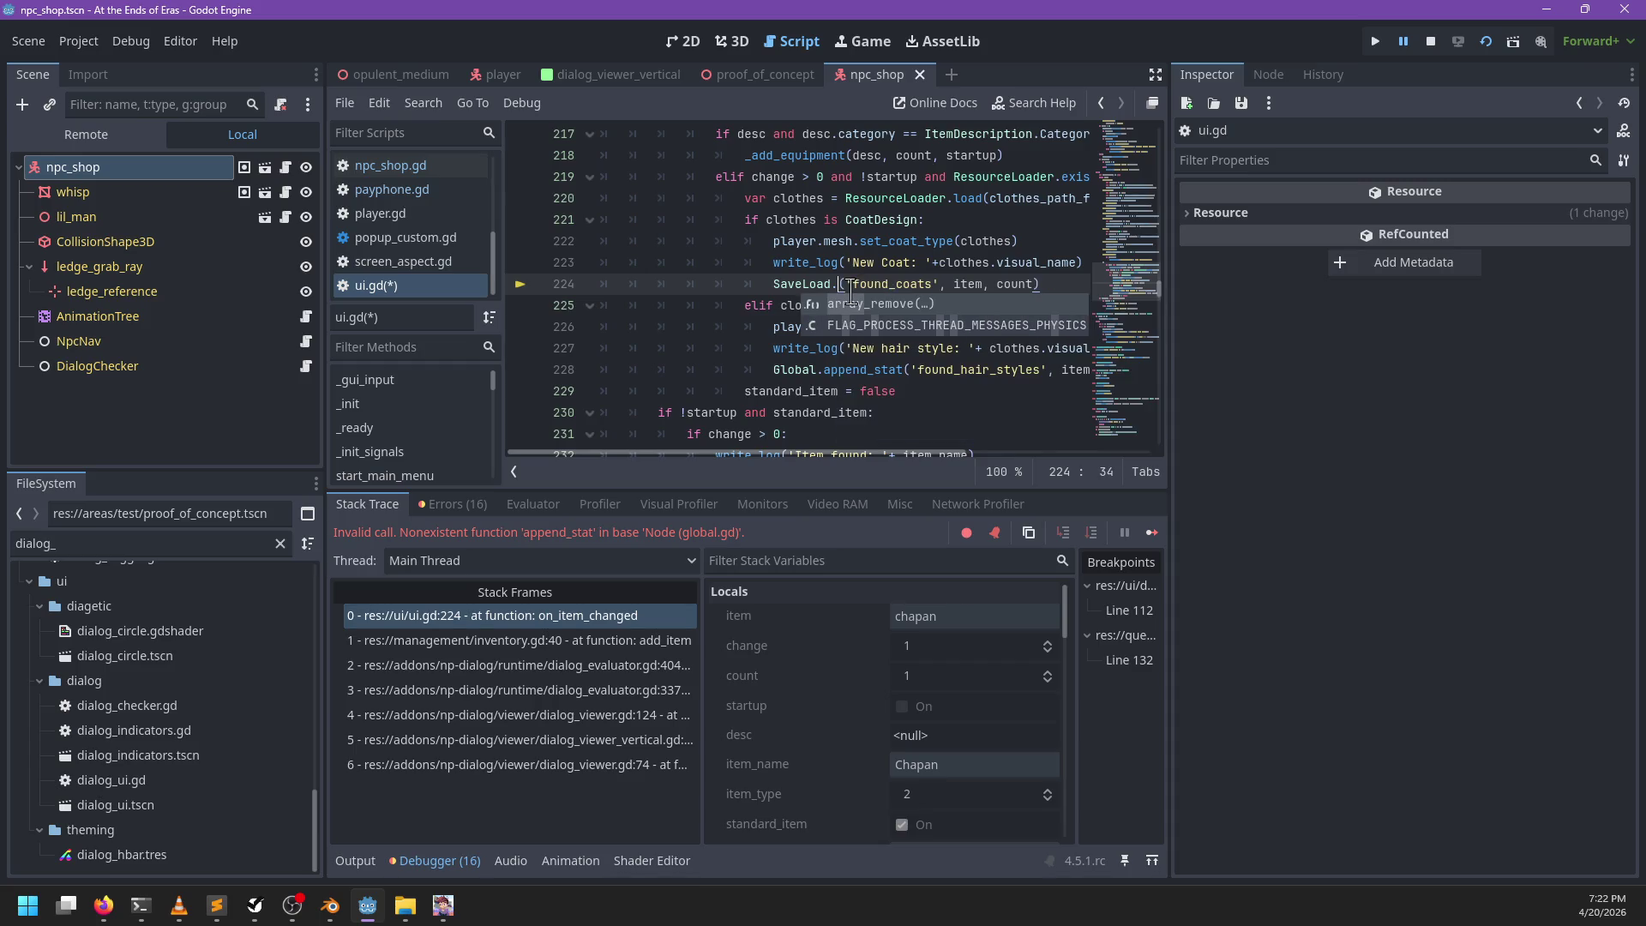
type("state.array")
key("ctrl+BackSpace")
key("ctrl+BackSpace")
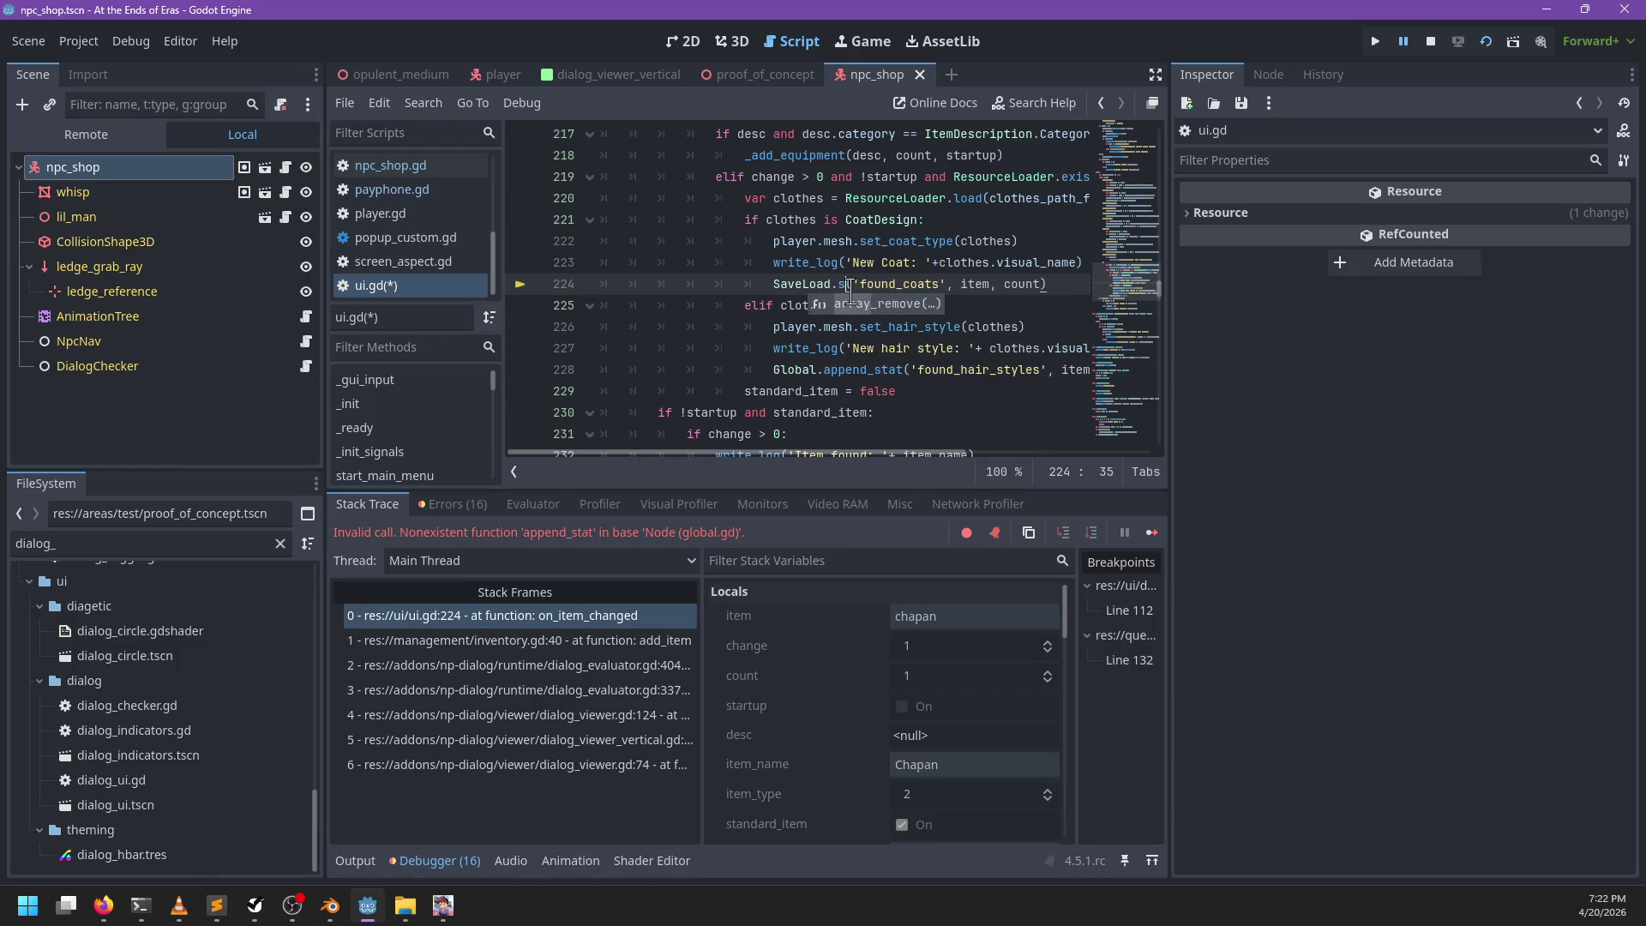
type("array_append_stat")
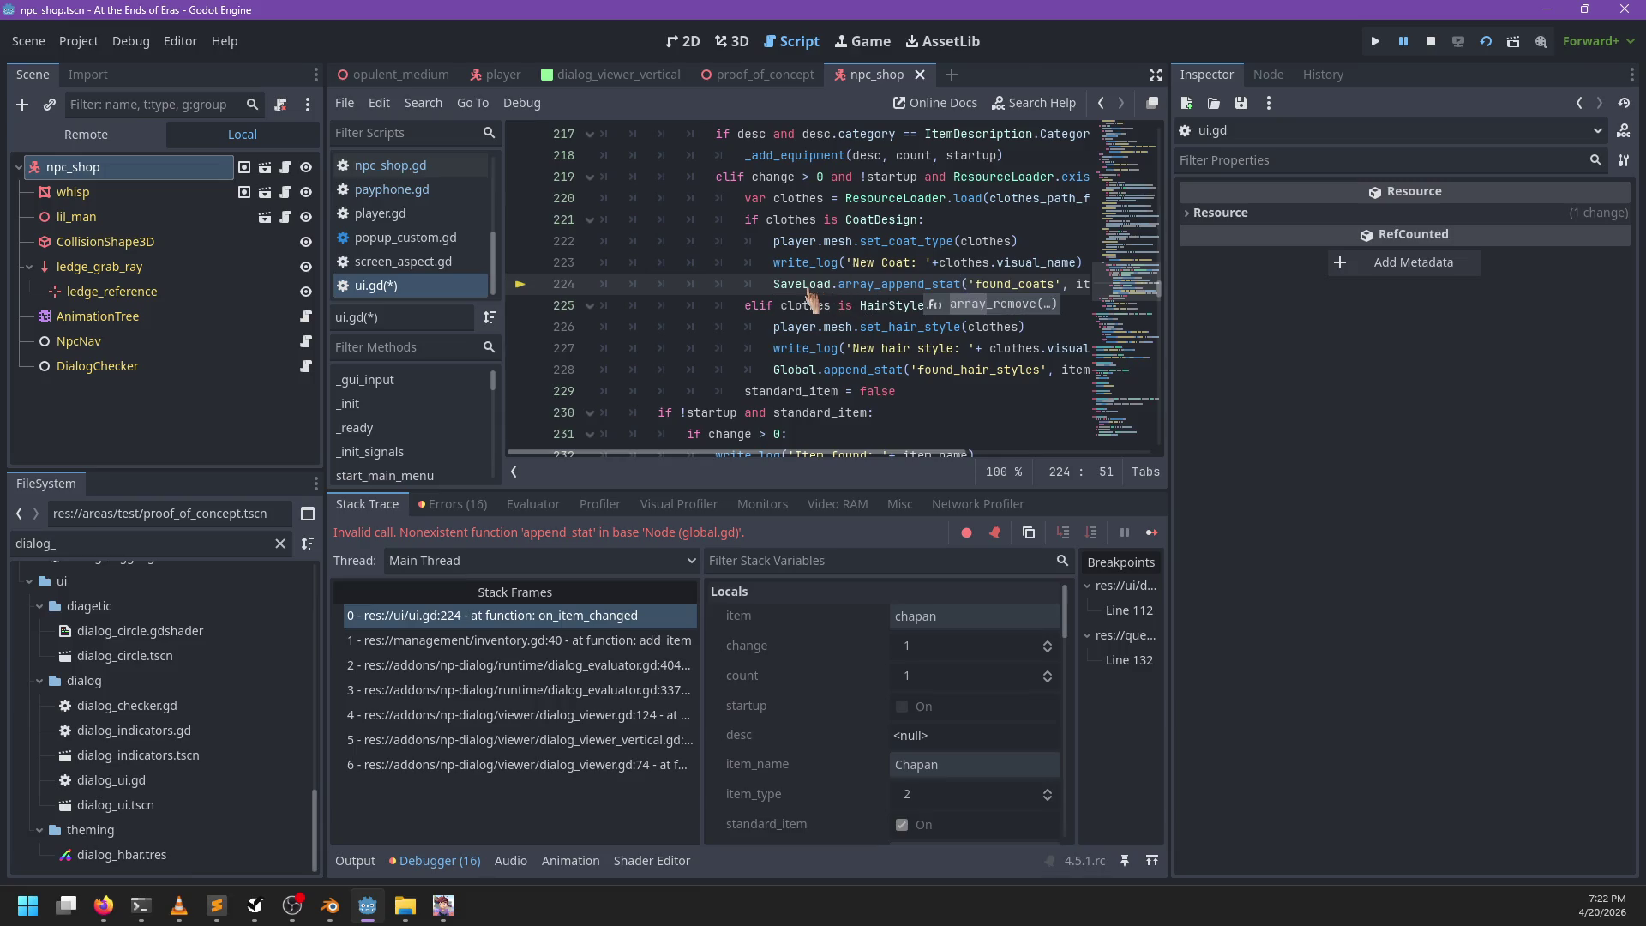
left_click(809, 288, "ctrl")
double_click(810, 288)
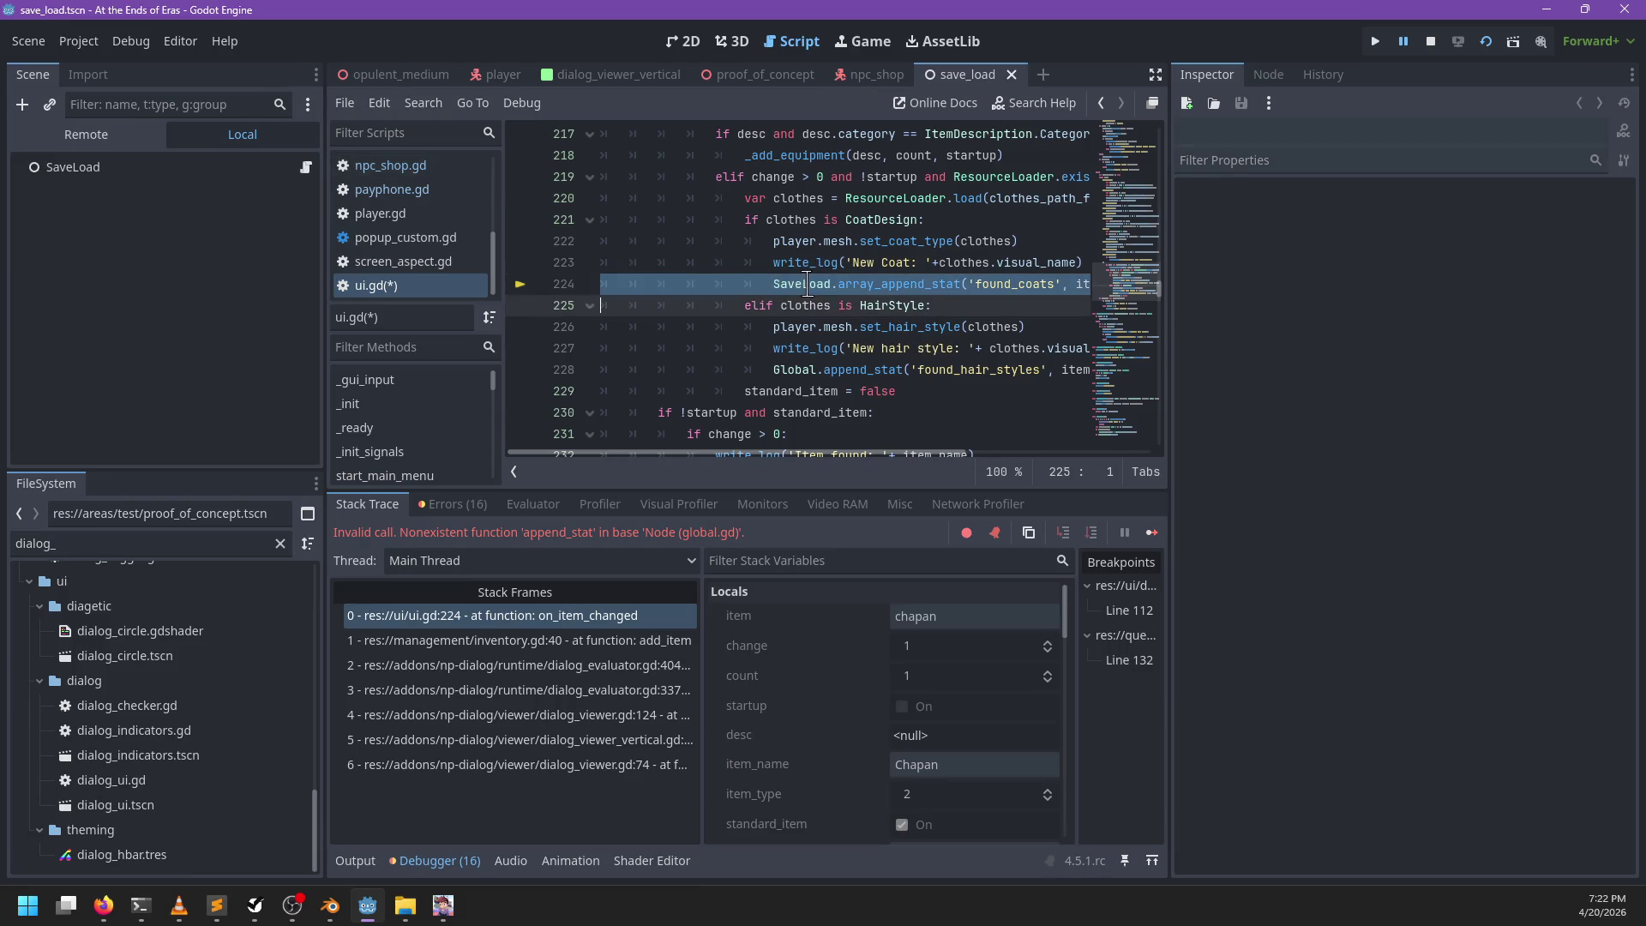
Step: Filter the FileSystem to save_ and open save_load.gd
double_click(205, 542)
type("save_")
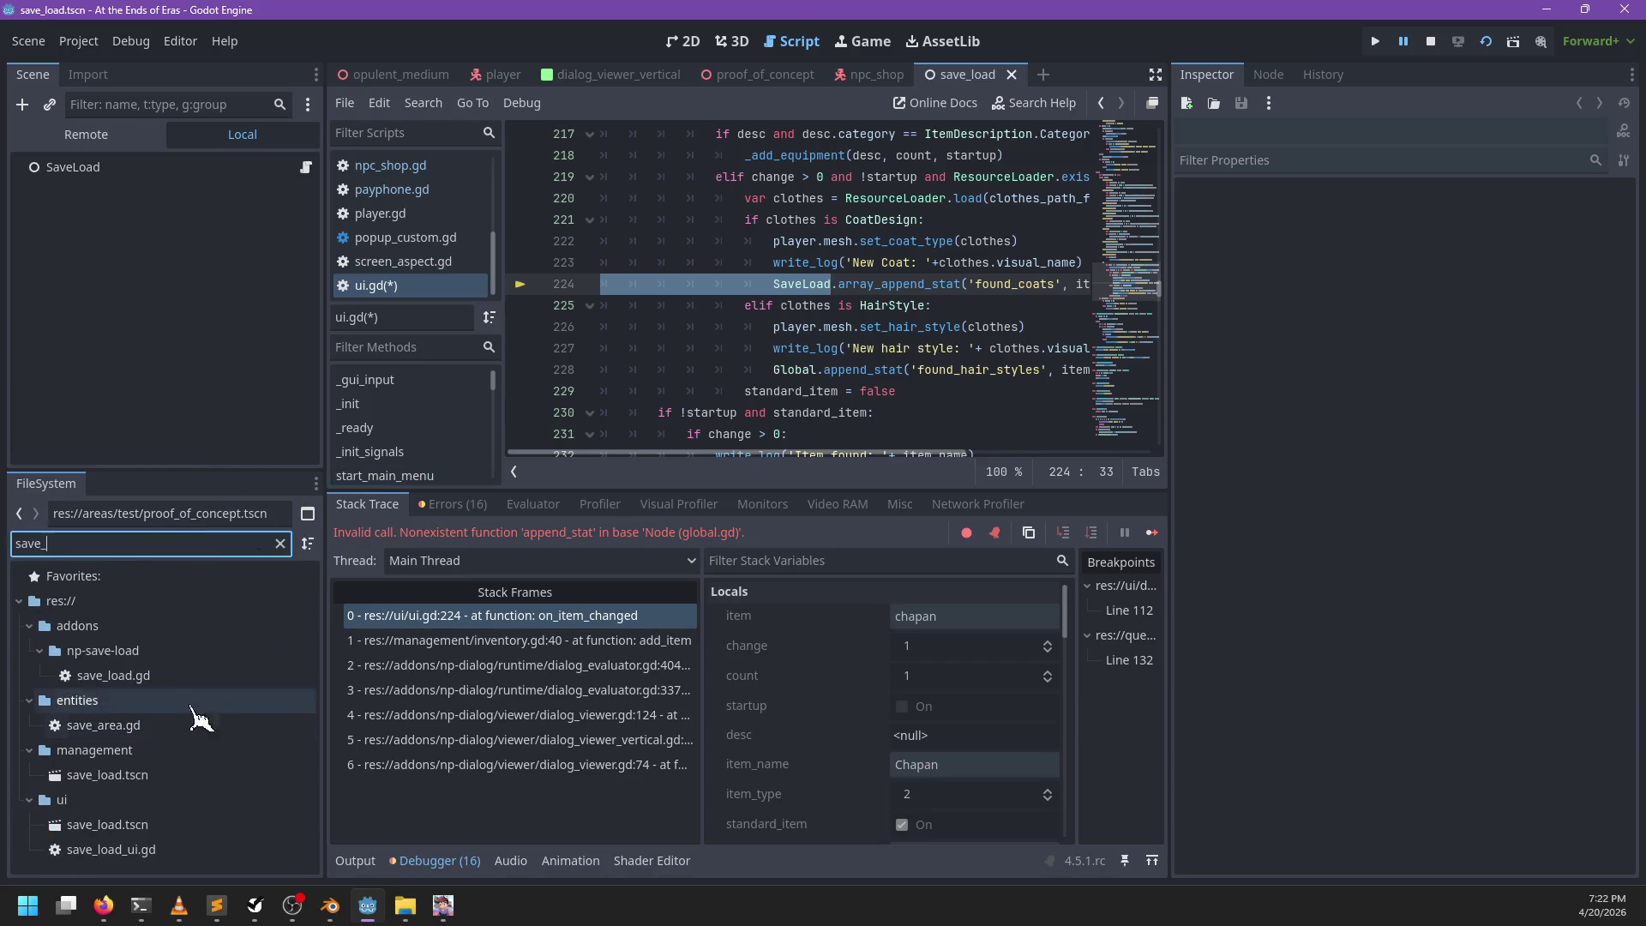
double_click(120, 674)
scroll(686, 346, "down", 7)
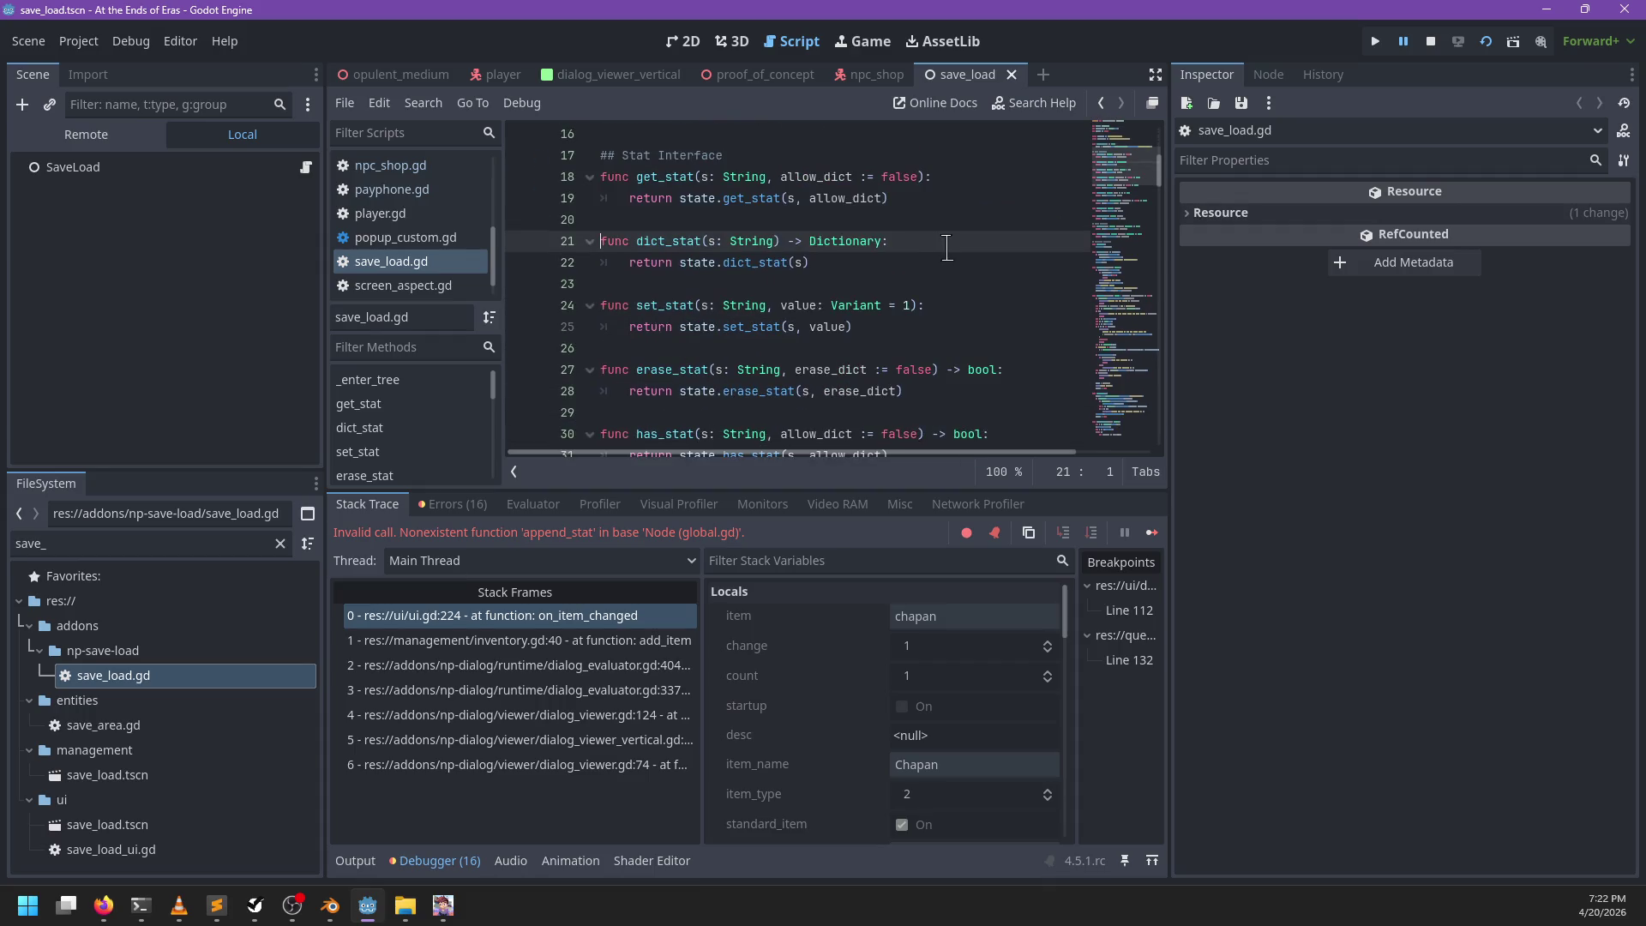
scroll(917, 288, "down", 2)
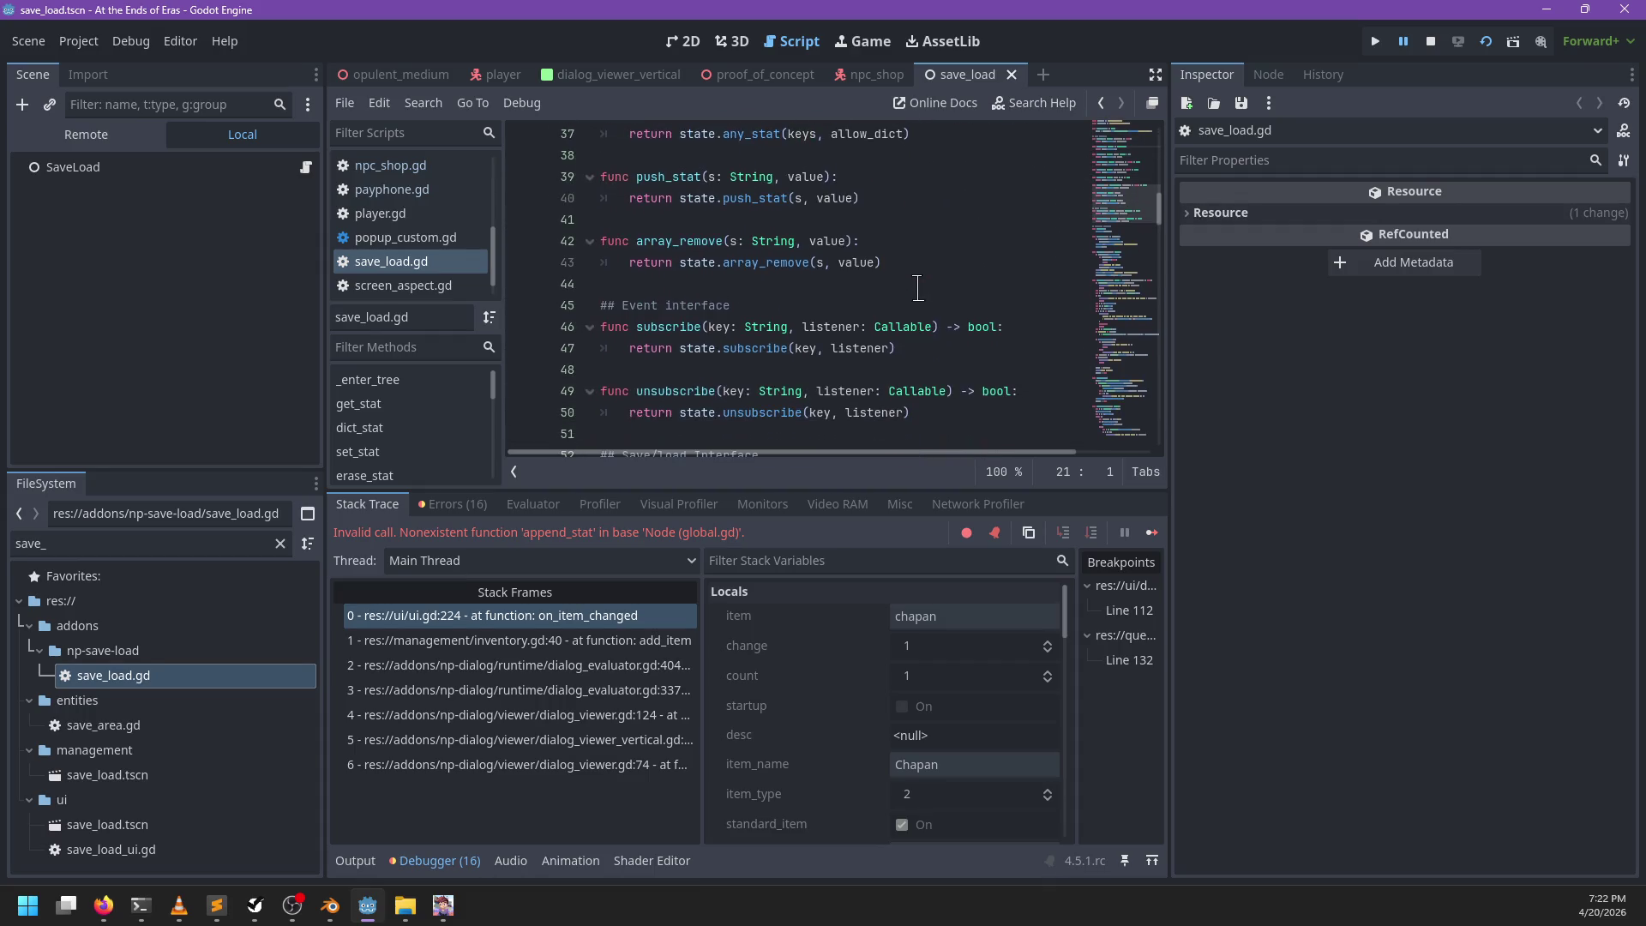
Step: Add func array_append(s: String, value) returning state.array_append(s, value) to save_load.gd
left_click(882, 217)
key("Return")
key("Up")
key("Return")
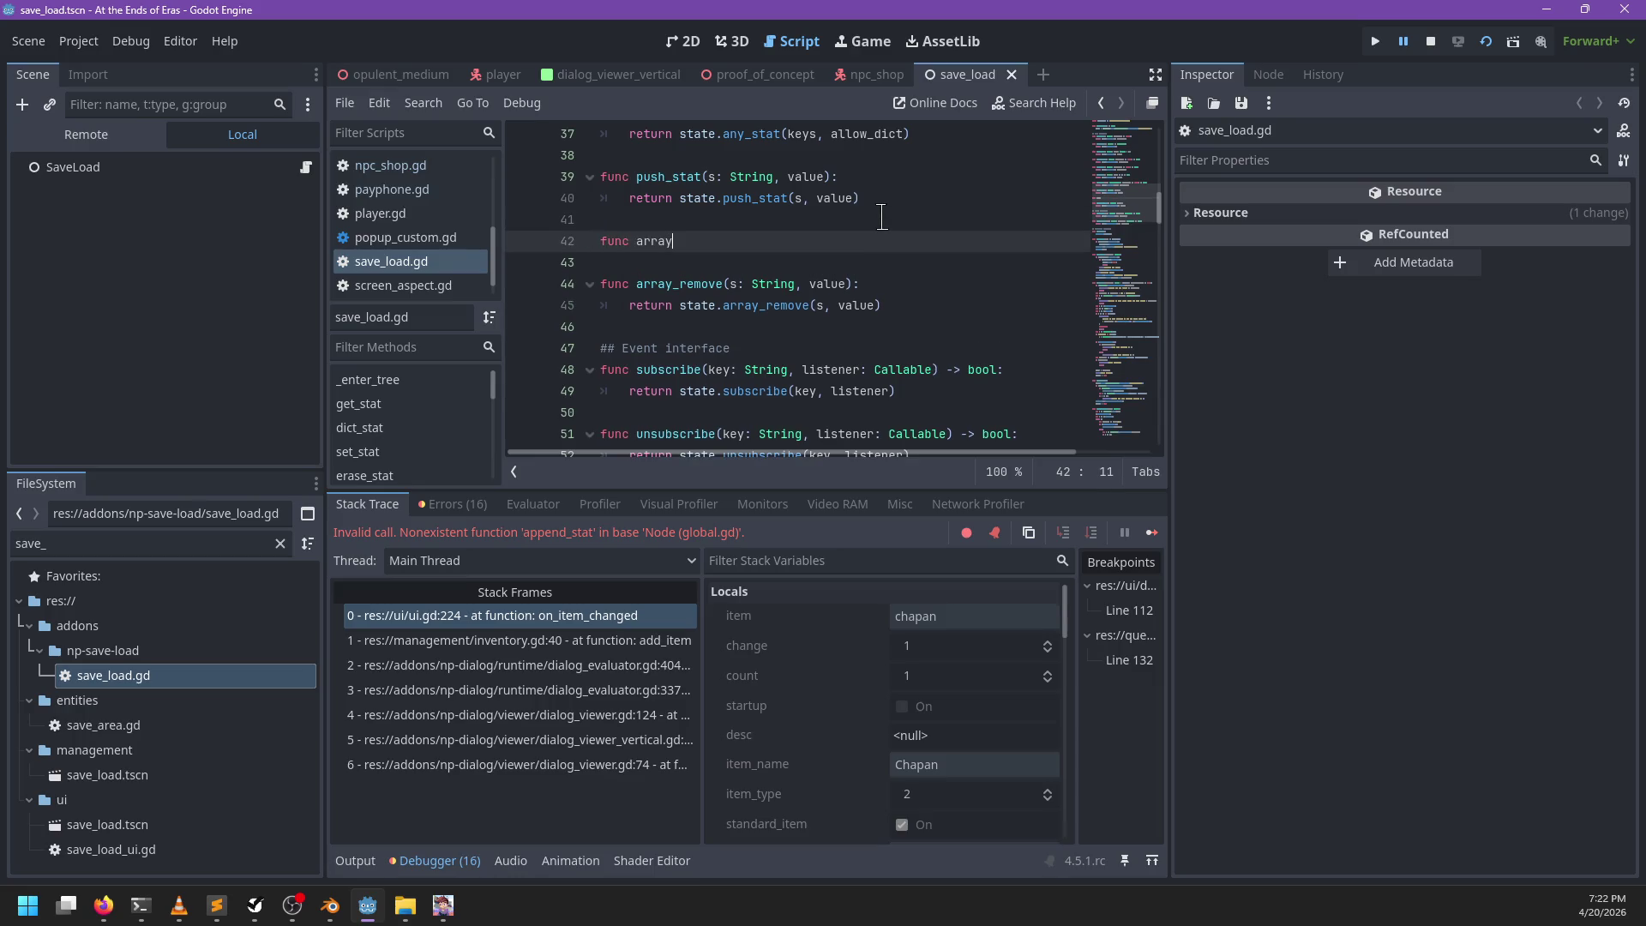
type("_append(s: St")
type("ring, value):")
key("Return")
type("return state.array_a")
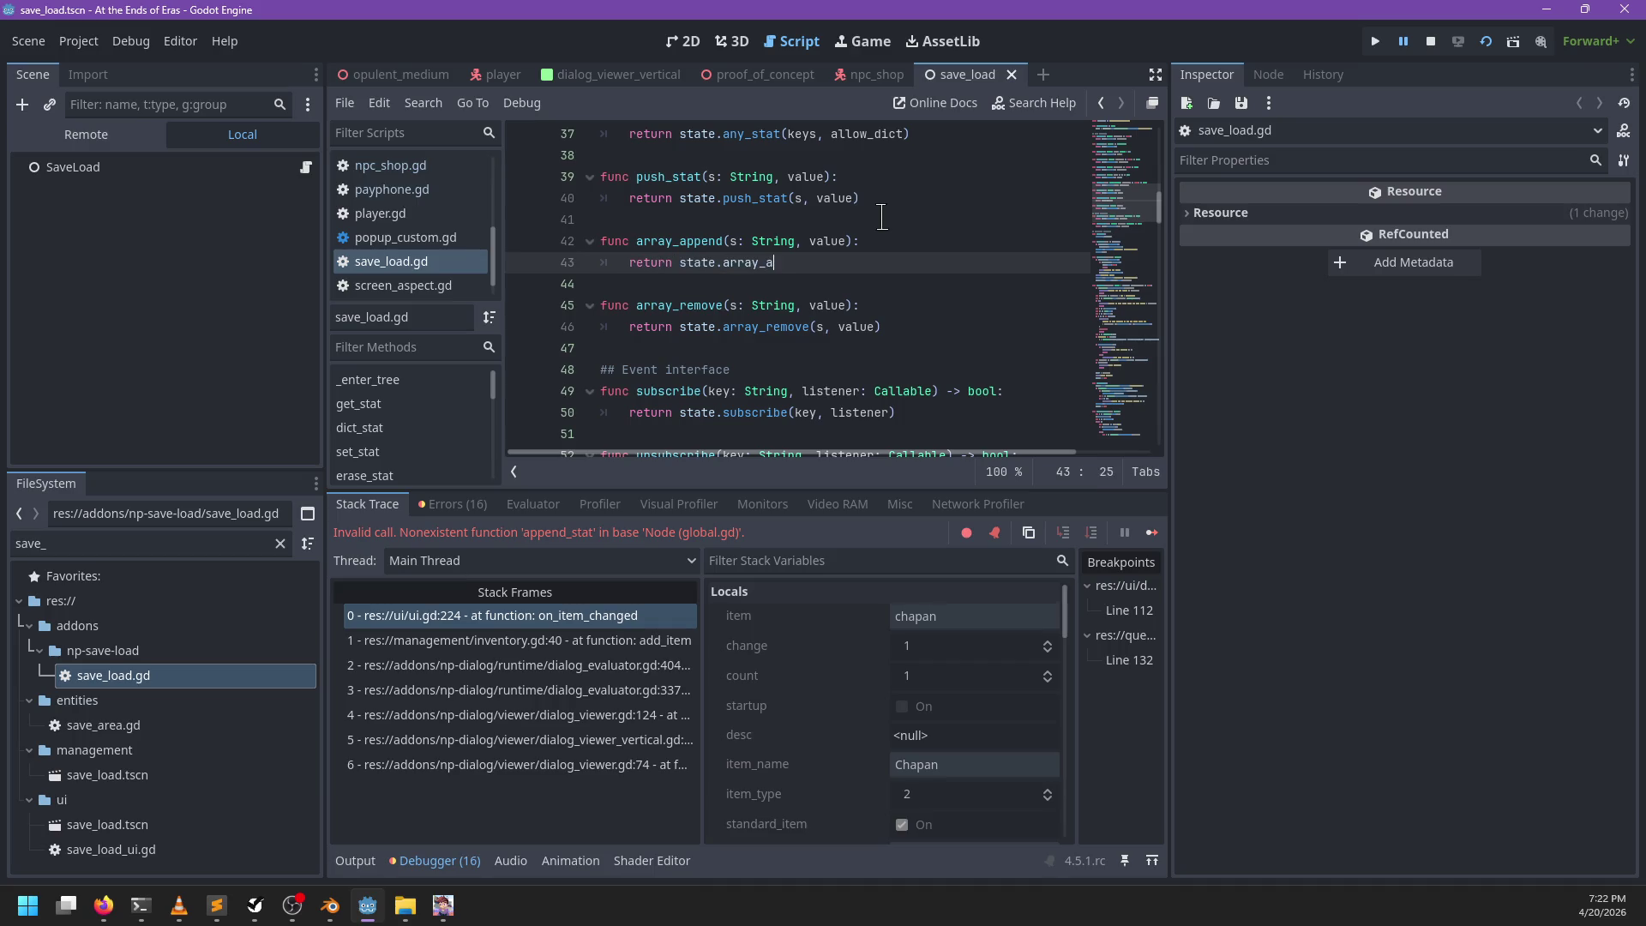
type("ppend(s, value)")
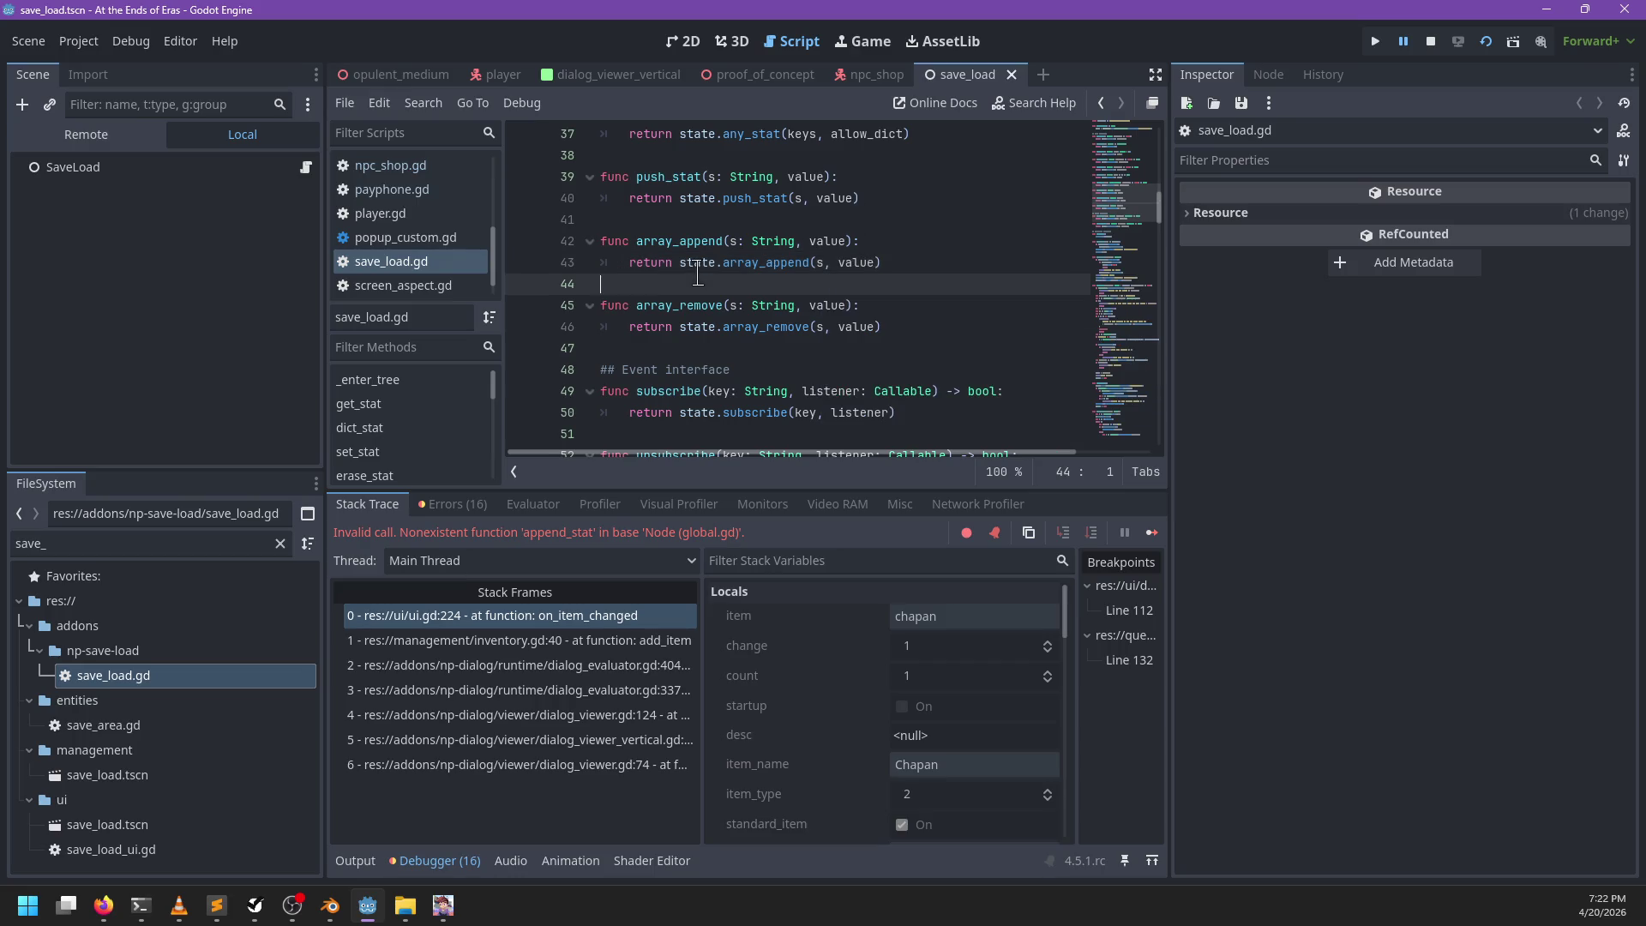
left_click(714, 262, "ctrl")
Step: Open the GameState script and locate array_remove in game_state.gd
left_click(718, 264, "ctrl")
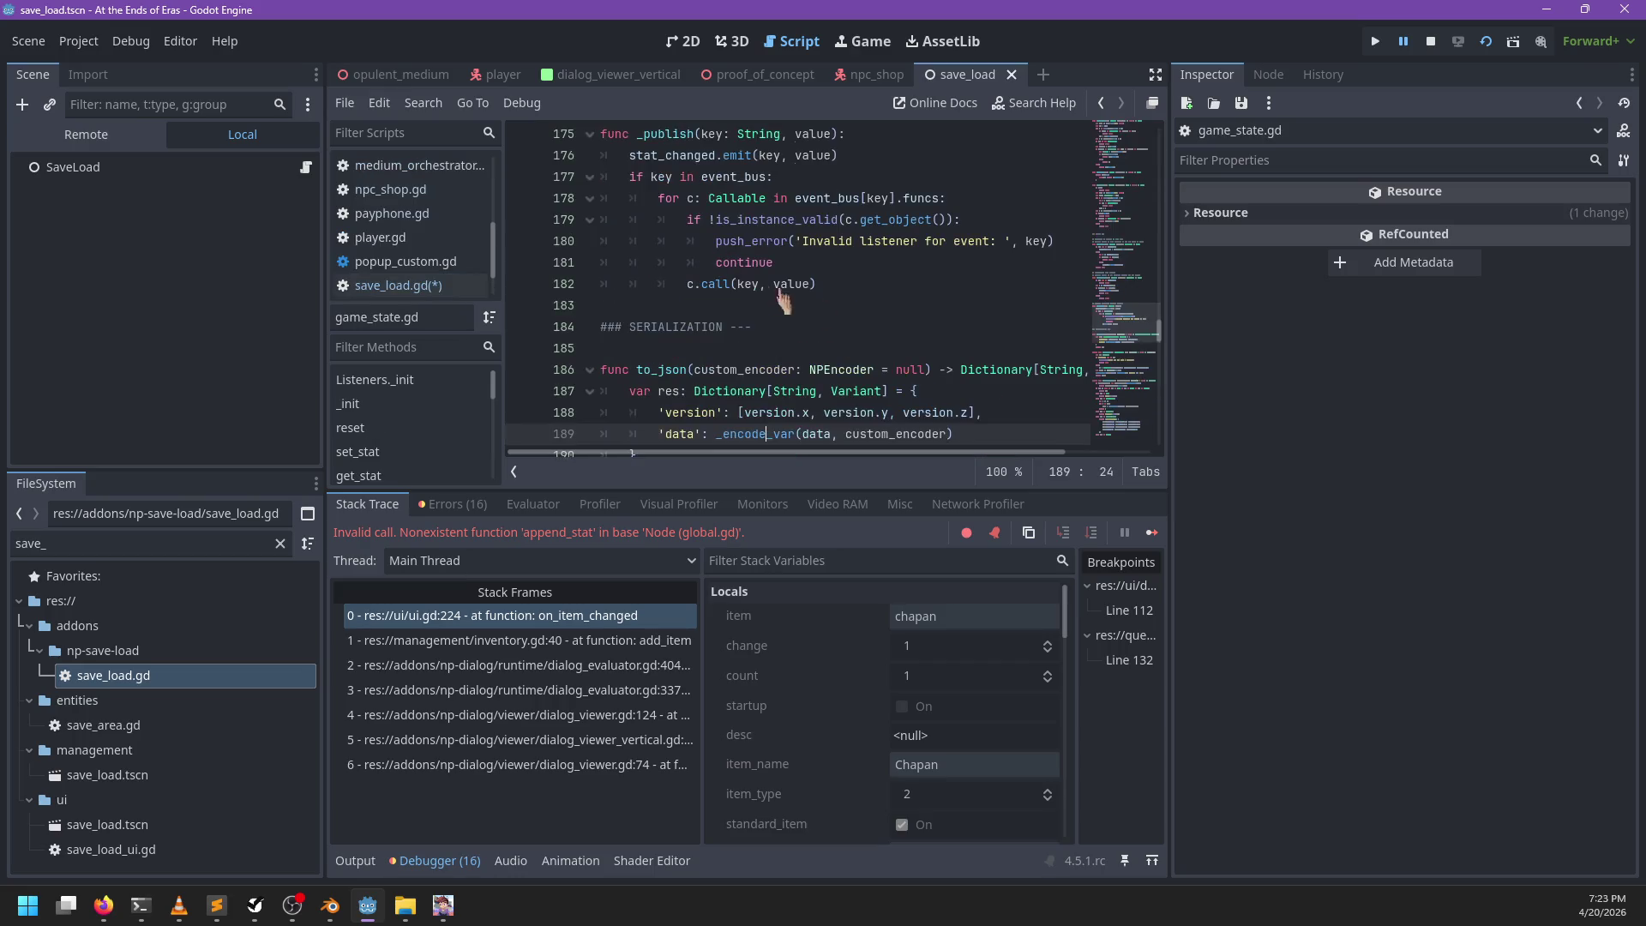
key("ctrl+f")
type("array_remove")
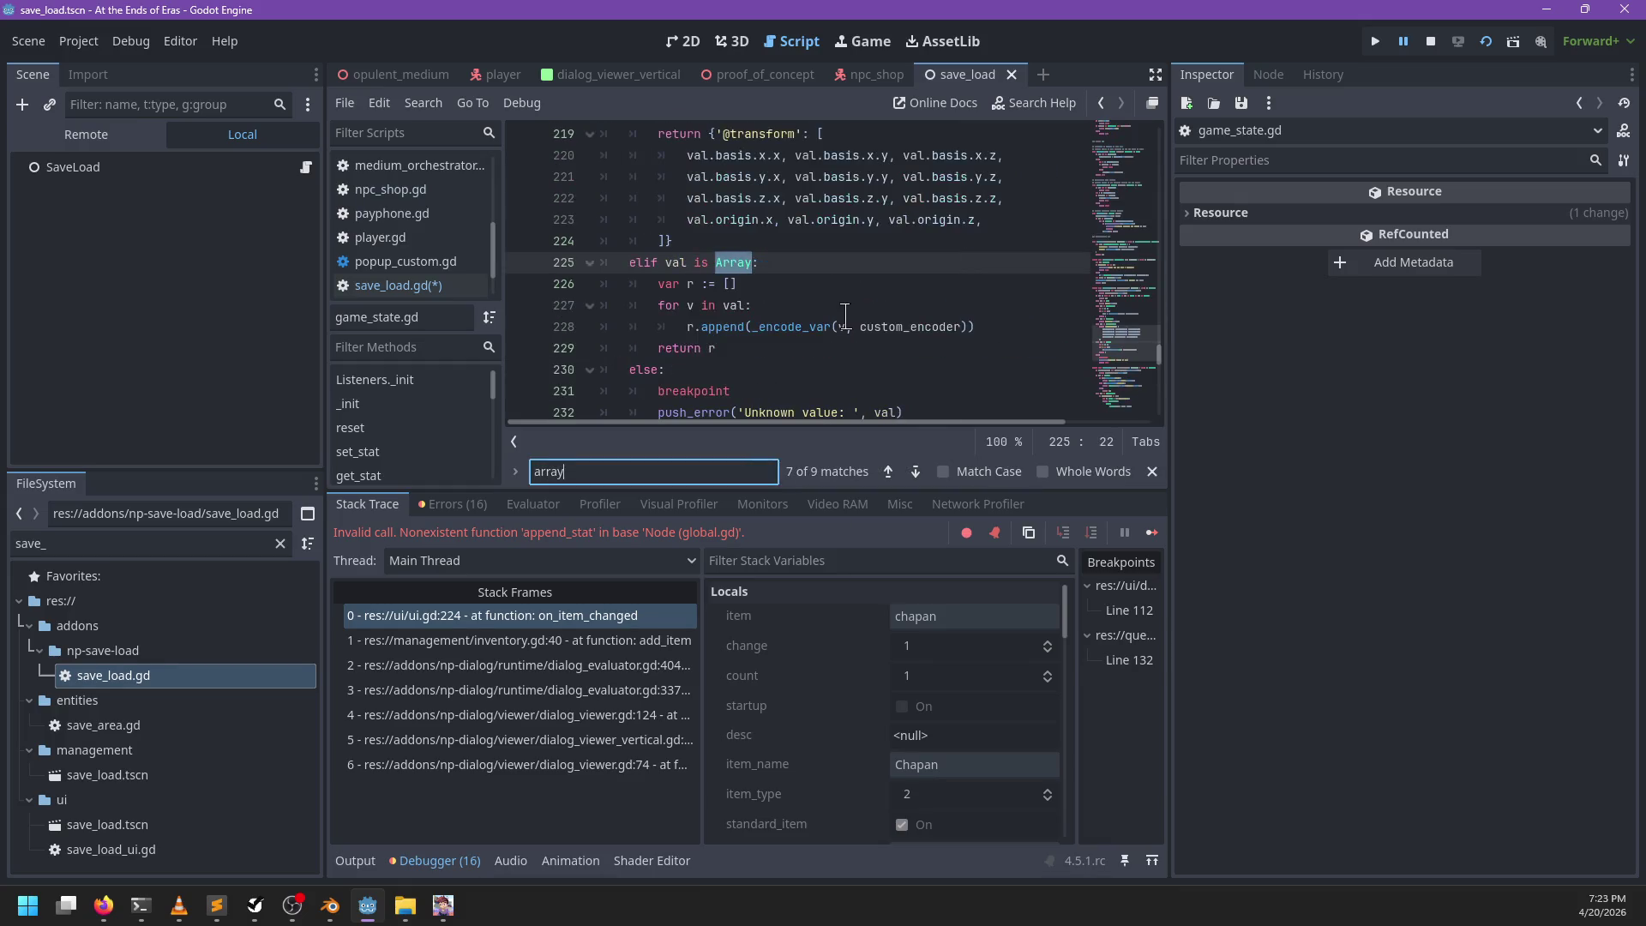
key("Escape")
Step: Start a new array_append(akey: String, val) function with a has_stat(akey) check
left_click(733, 223)
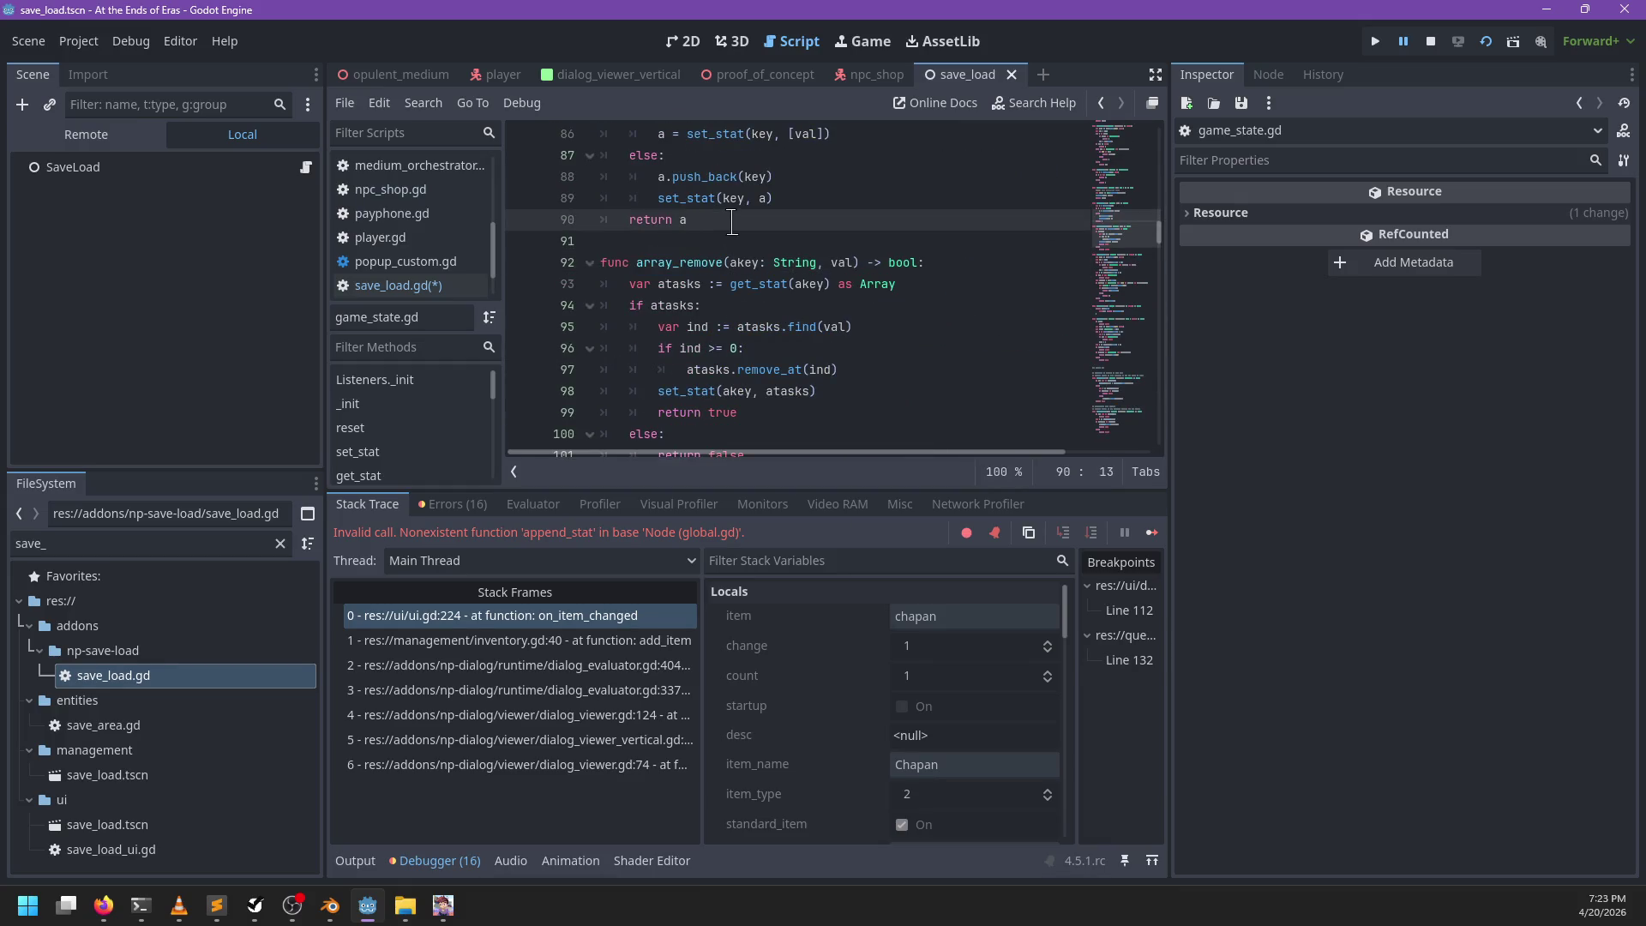
key("Return")
key("Return")
type("func array_append(akey: St")
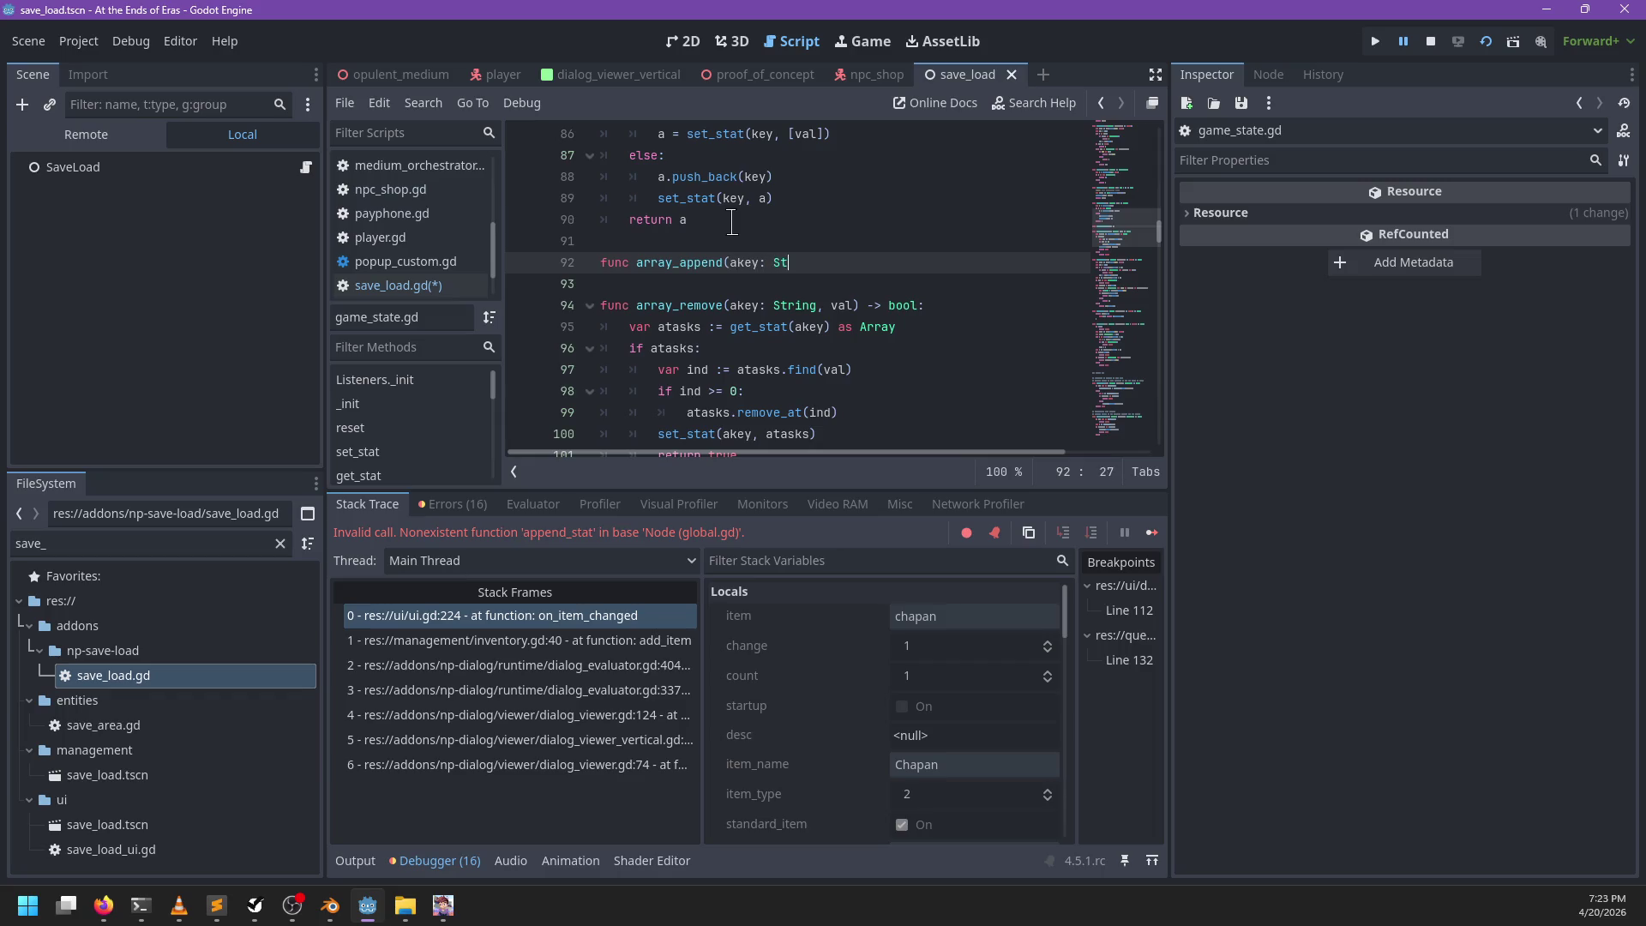
type("ring, val) -> bool:")
key("Return")
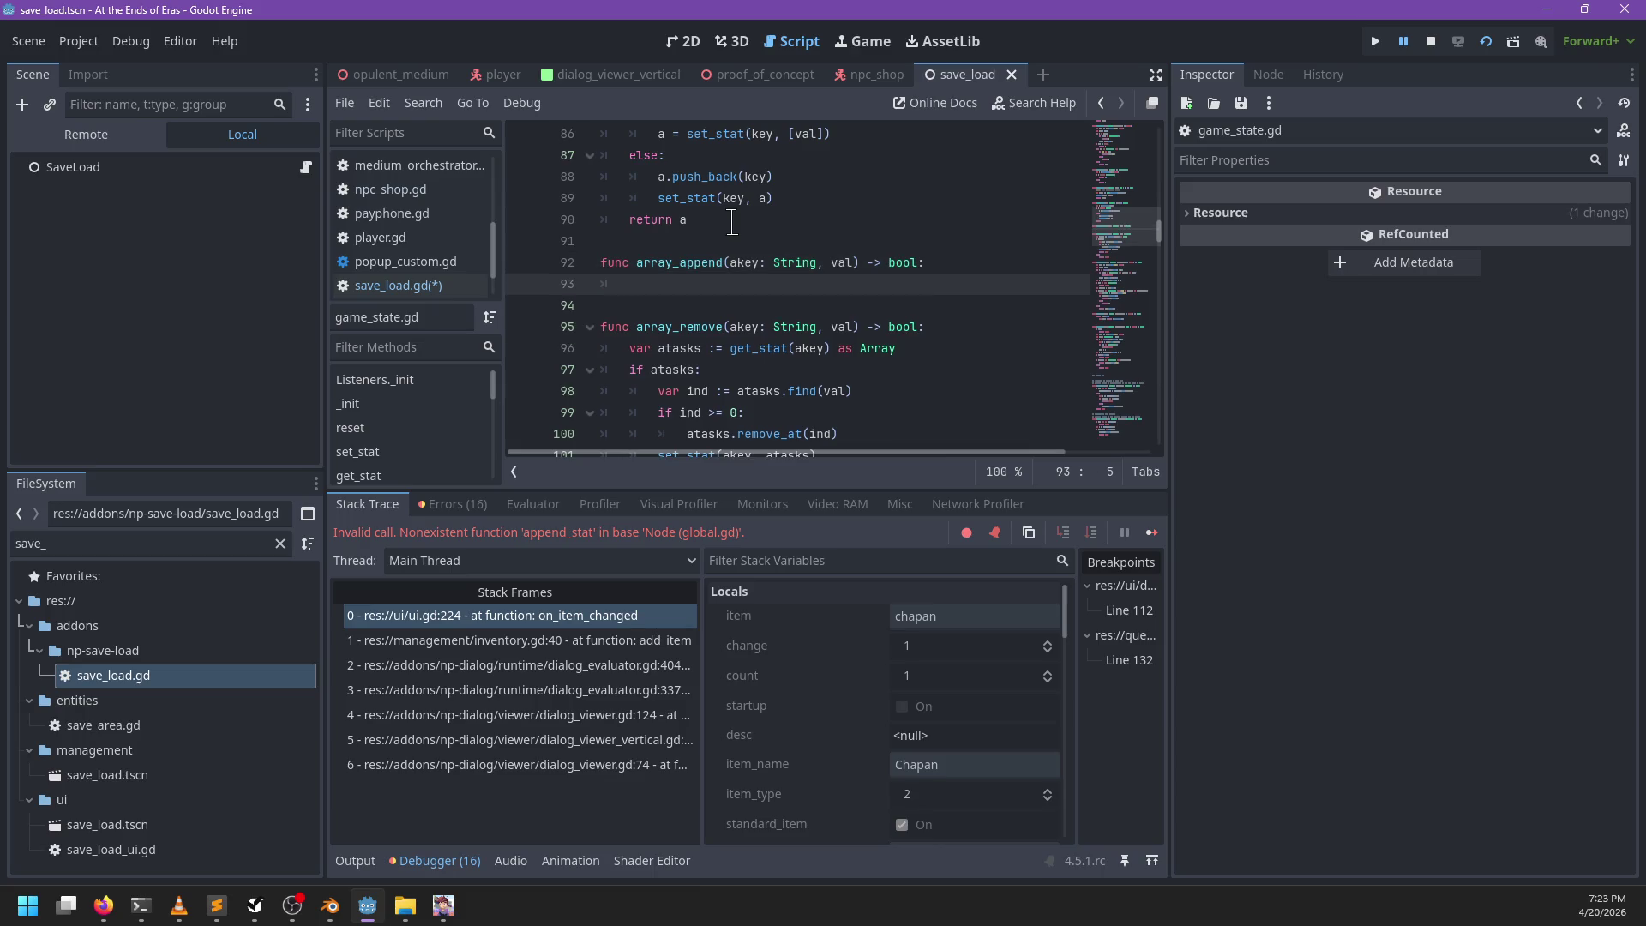
type("if !has_stat(a")
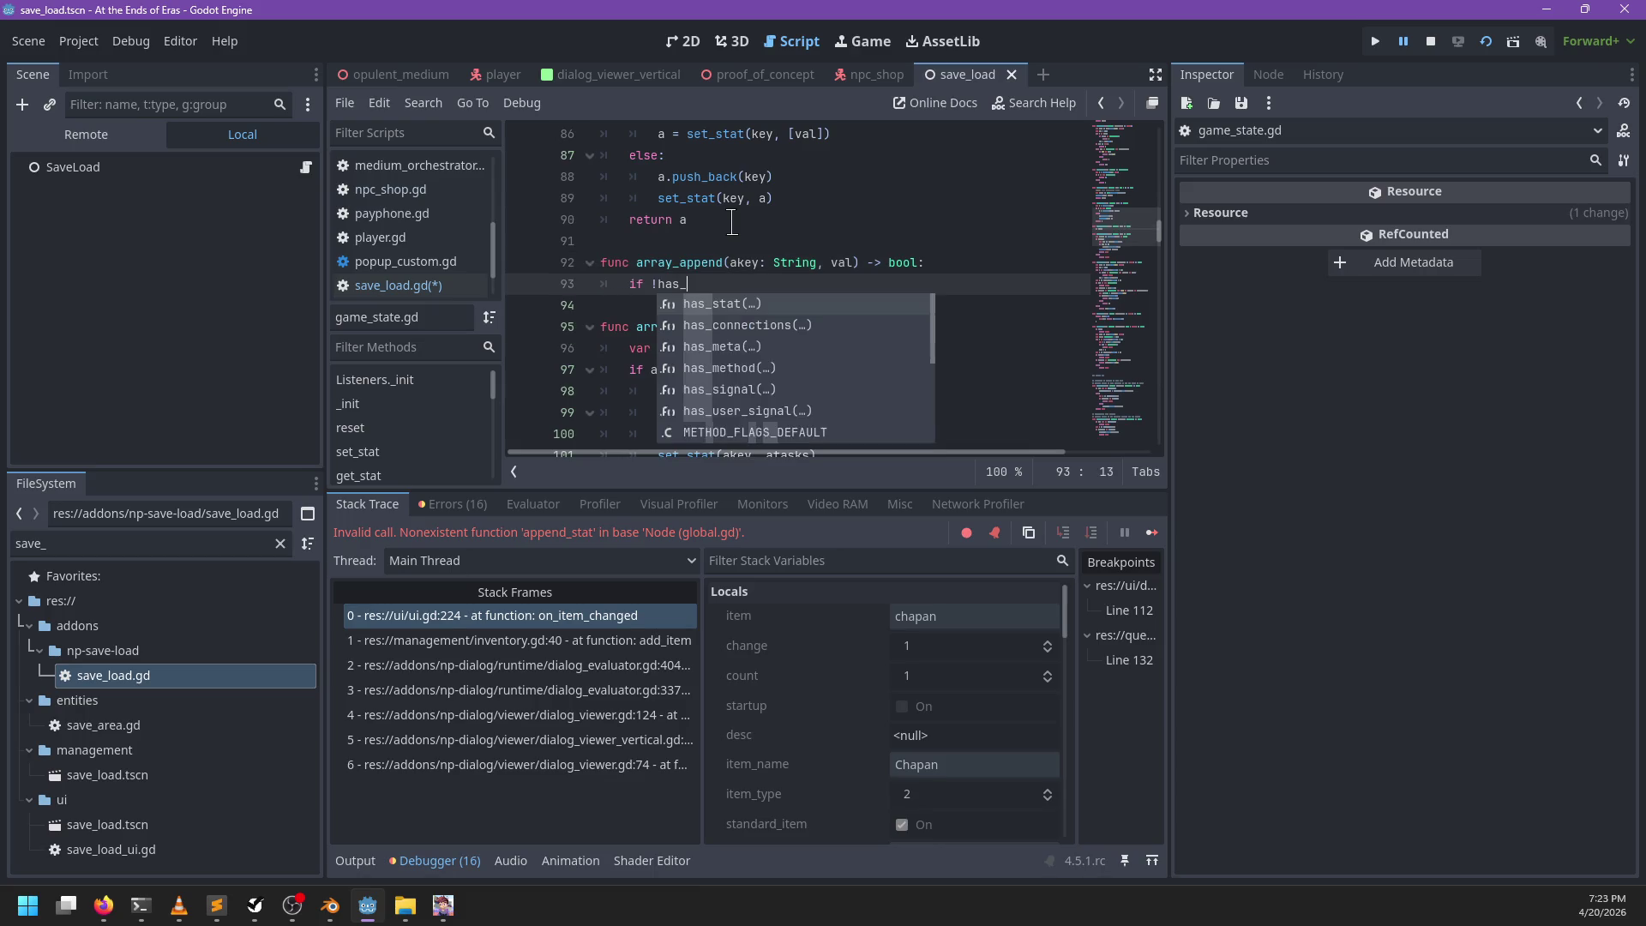
type("key):")
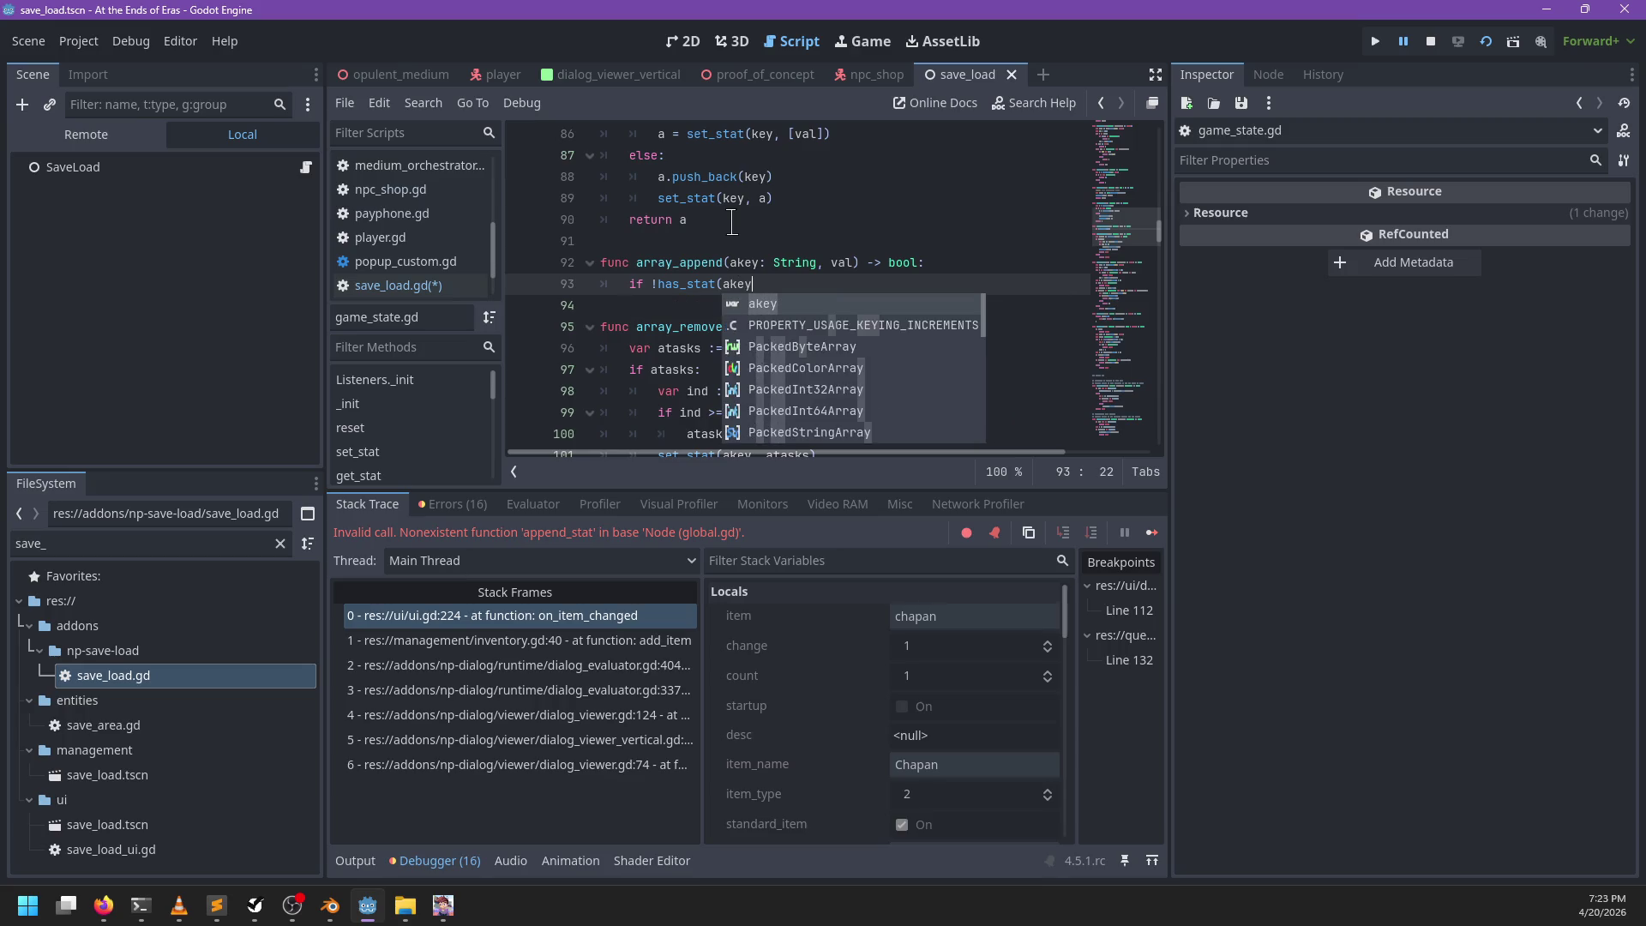
key("Return")
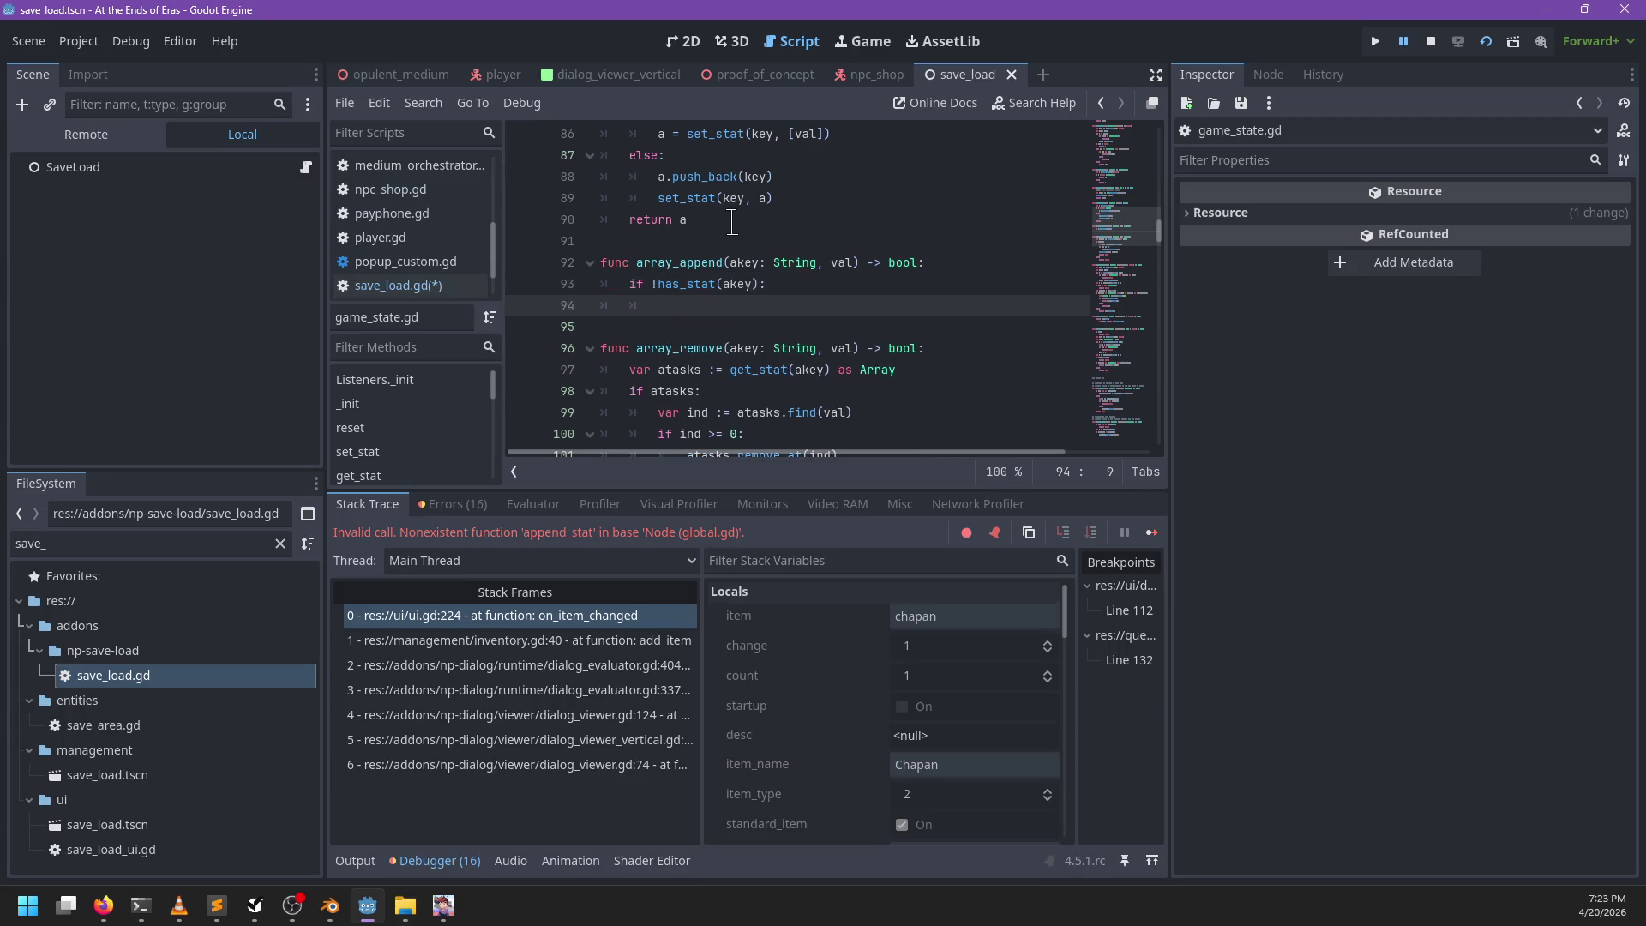
key("Up")
key("BackSpace")
key("Down")
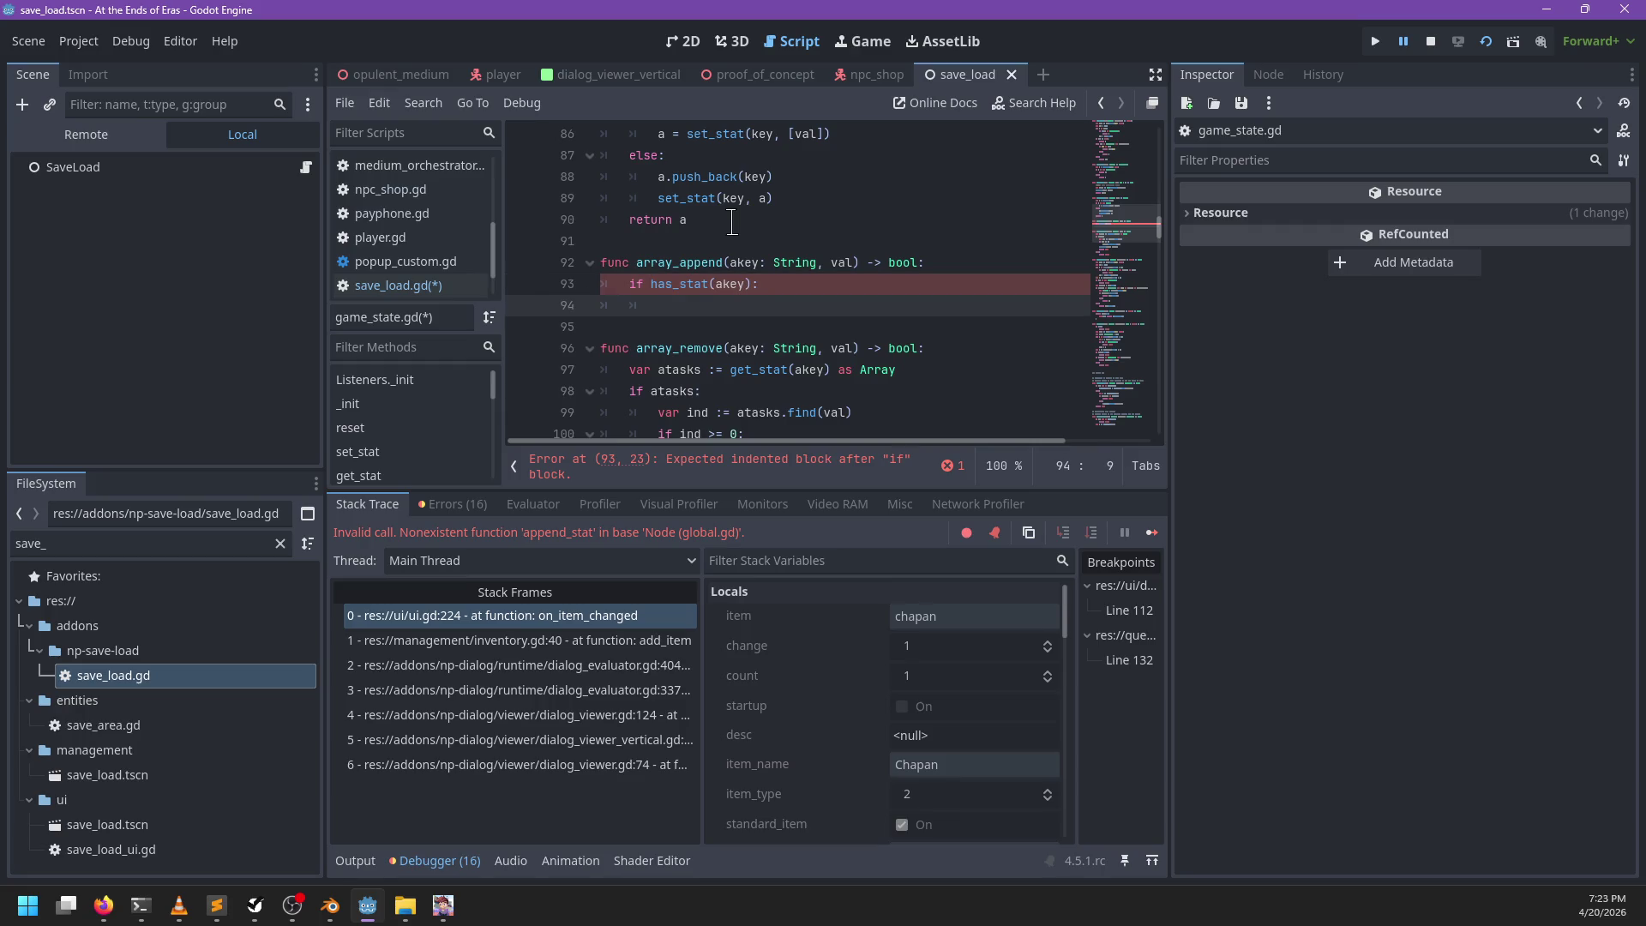
Step: Declare var a and assign it get_stat(akey) as Array inside the has_stat block
key("Up")
key("Up")
key("End")
key("Return")
type("var")
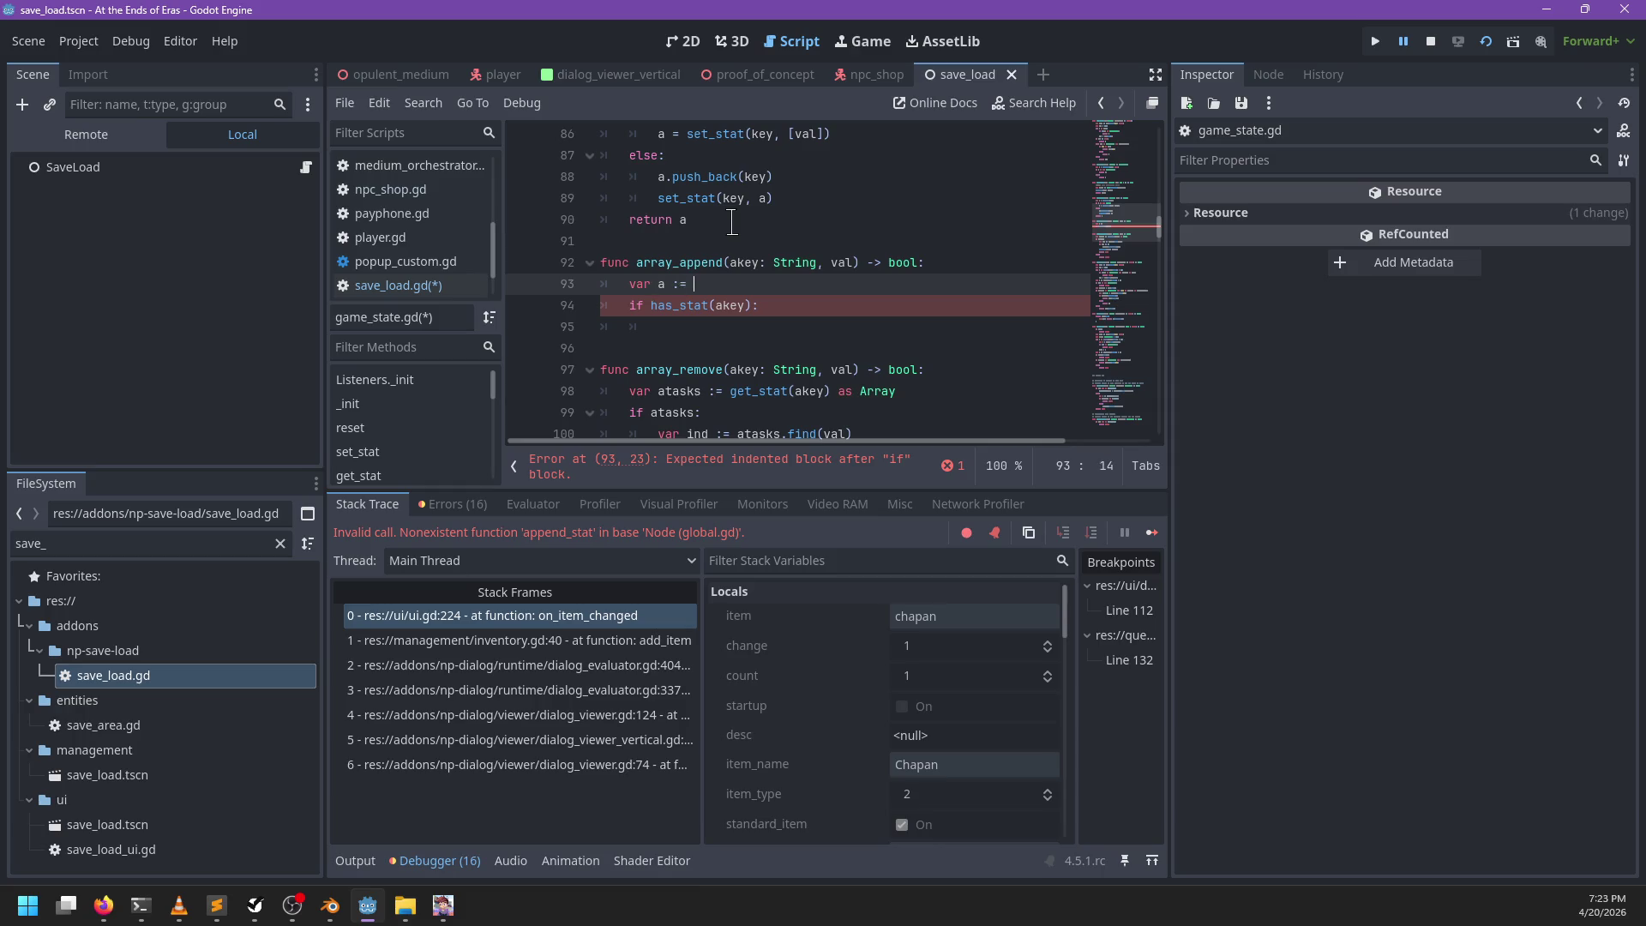
key("Down")
key("Down")
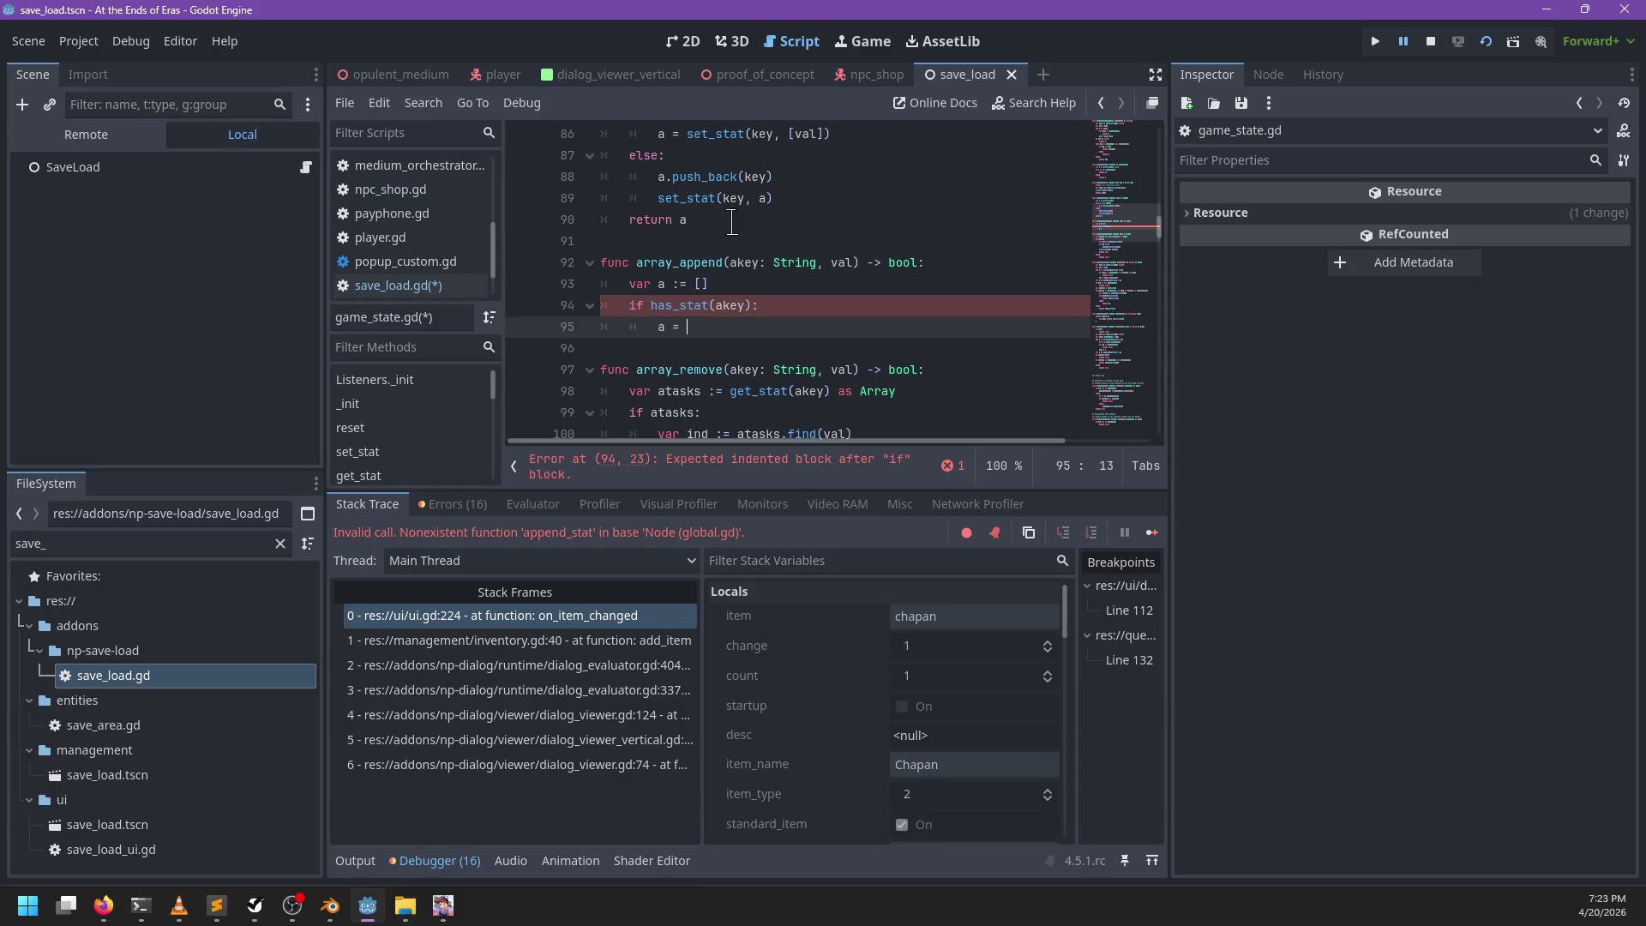
type("get_stat(")
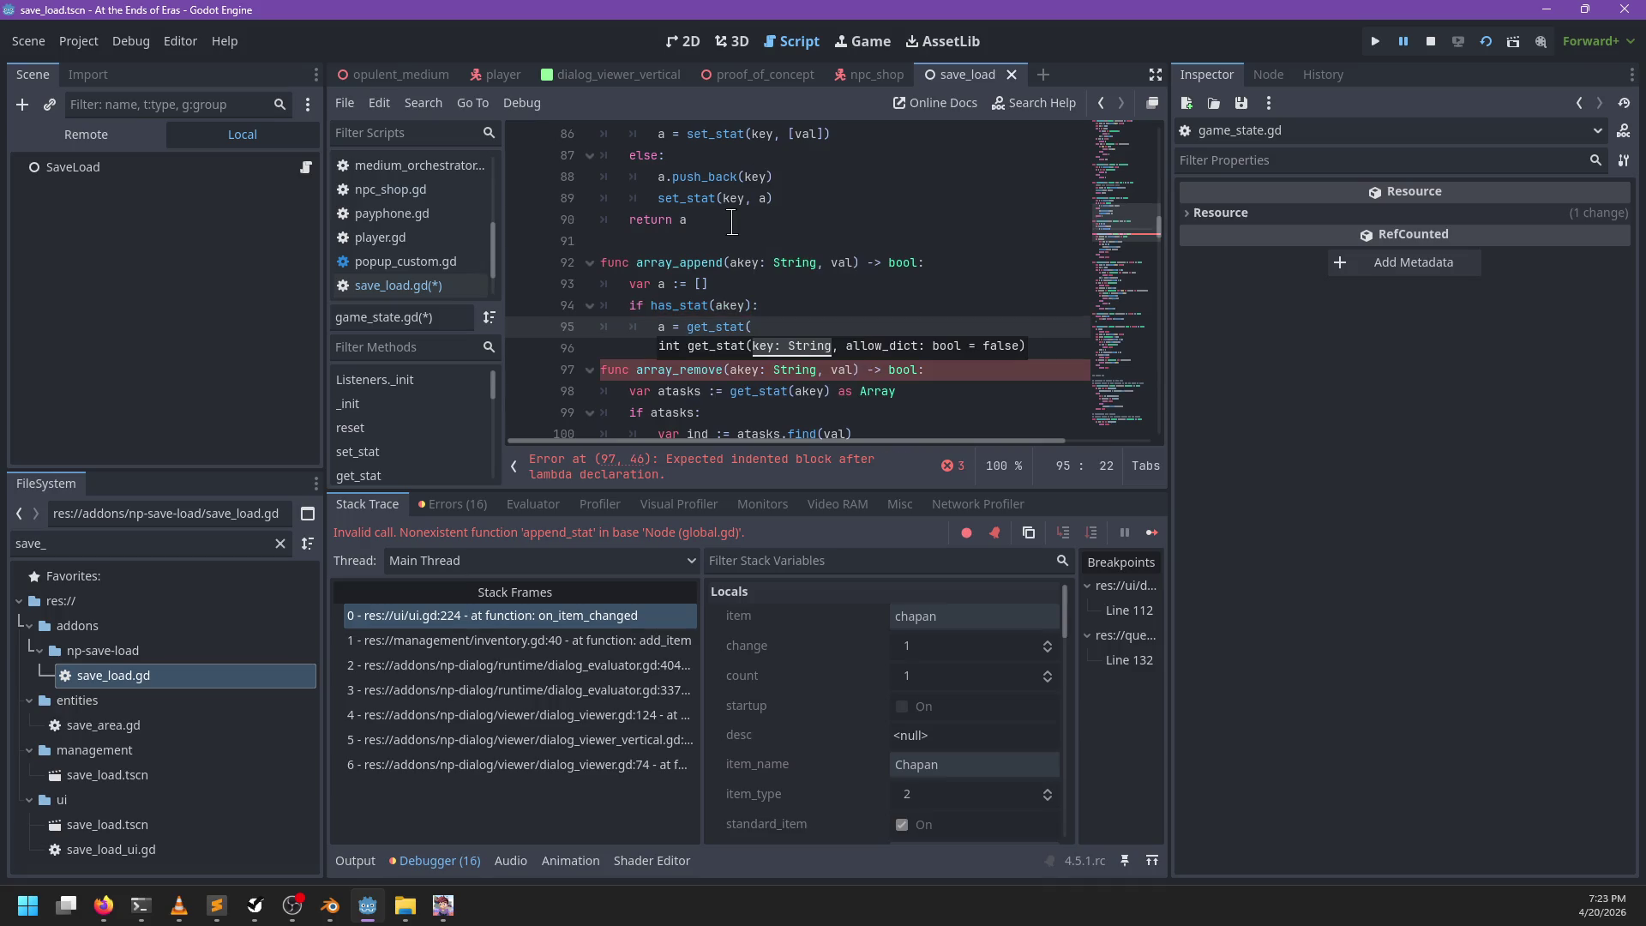
type("akey) as Array")
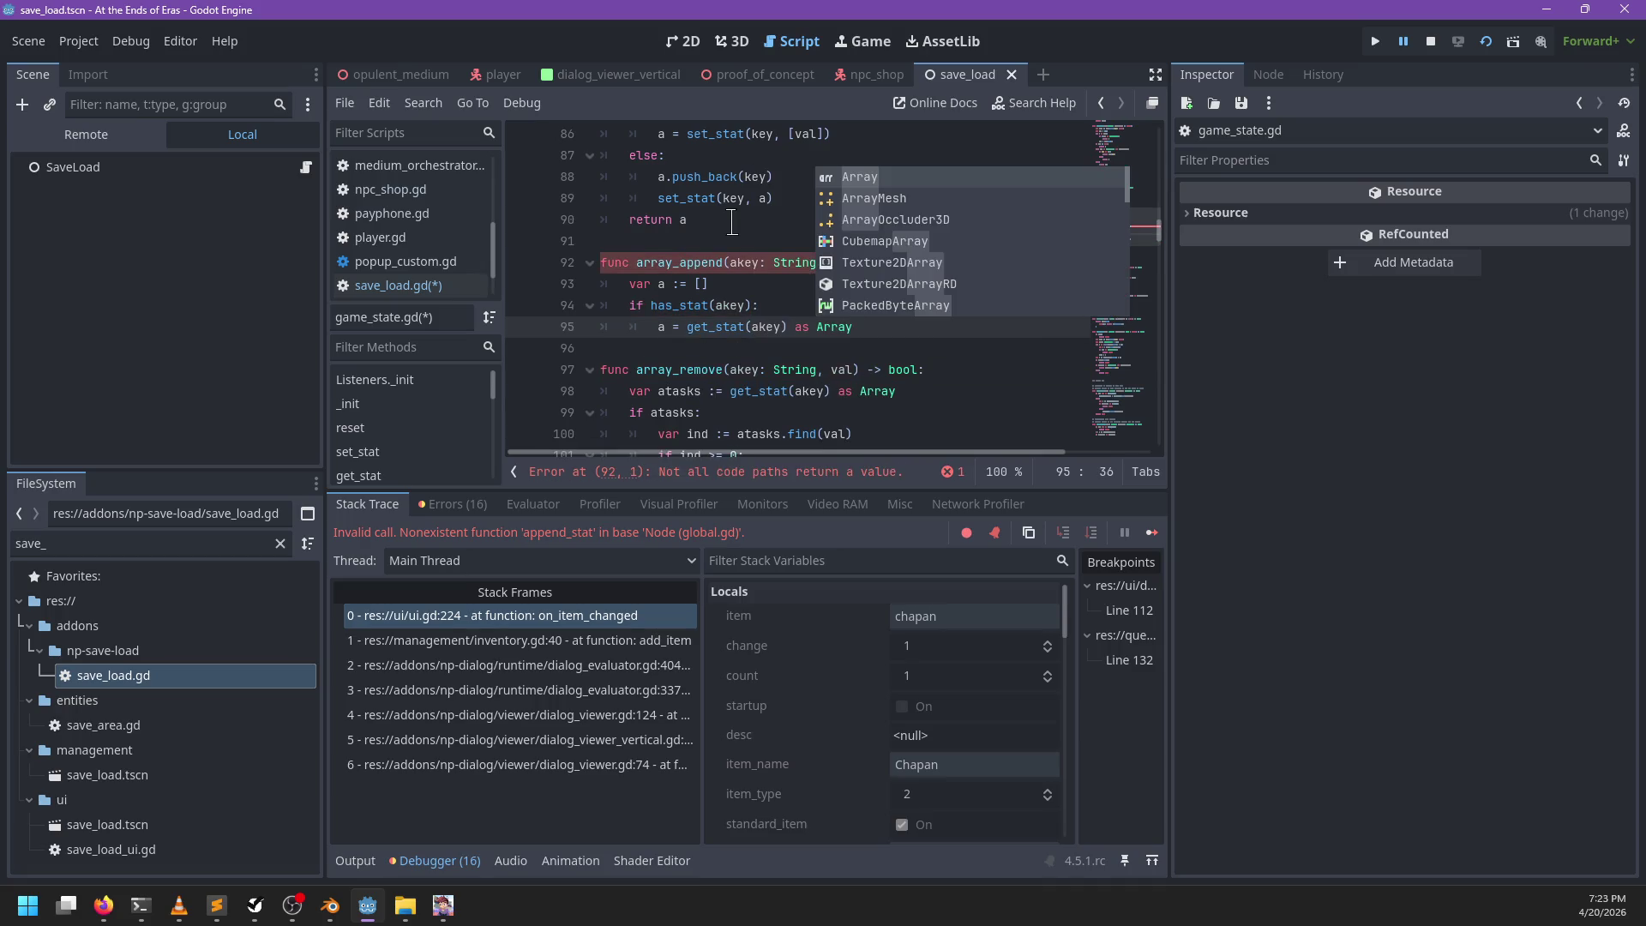
key("Escape")
scroll(934, 247, "down", 2)
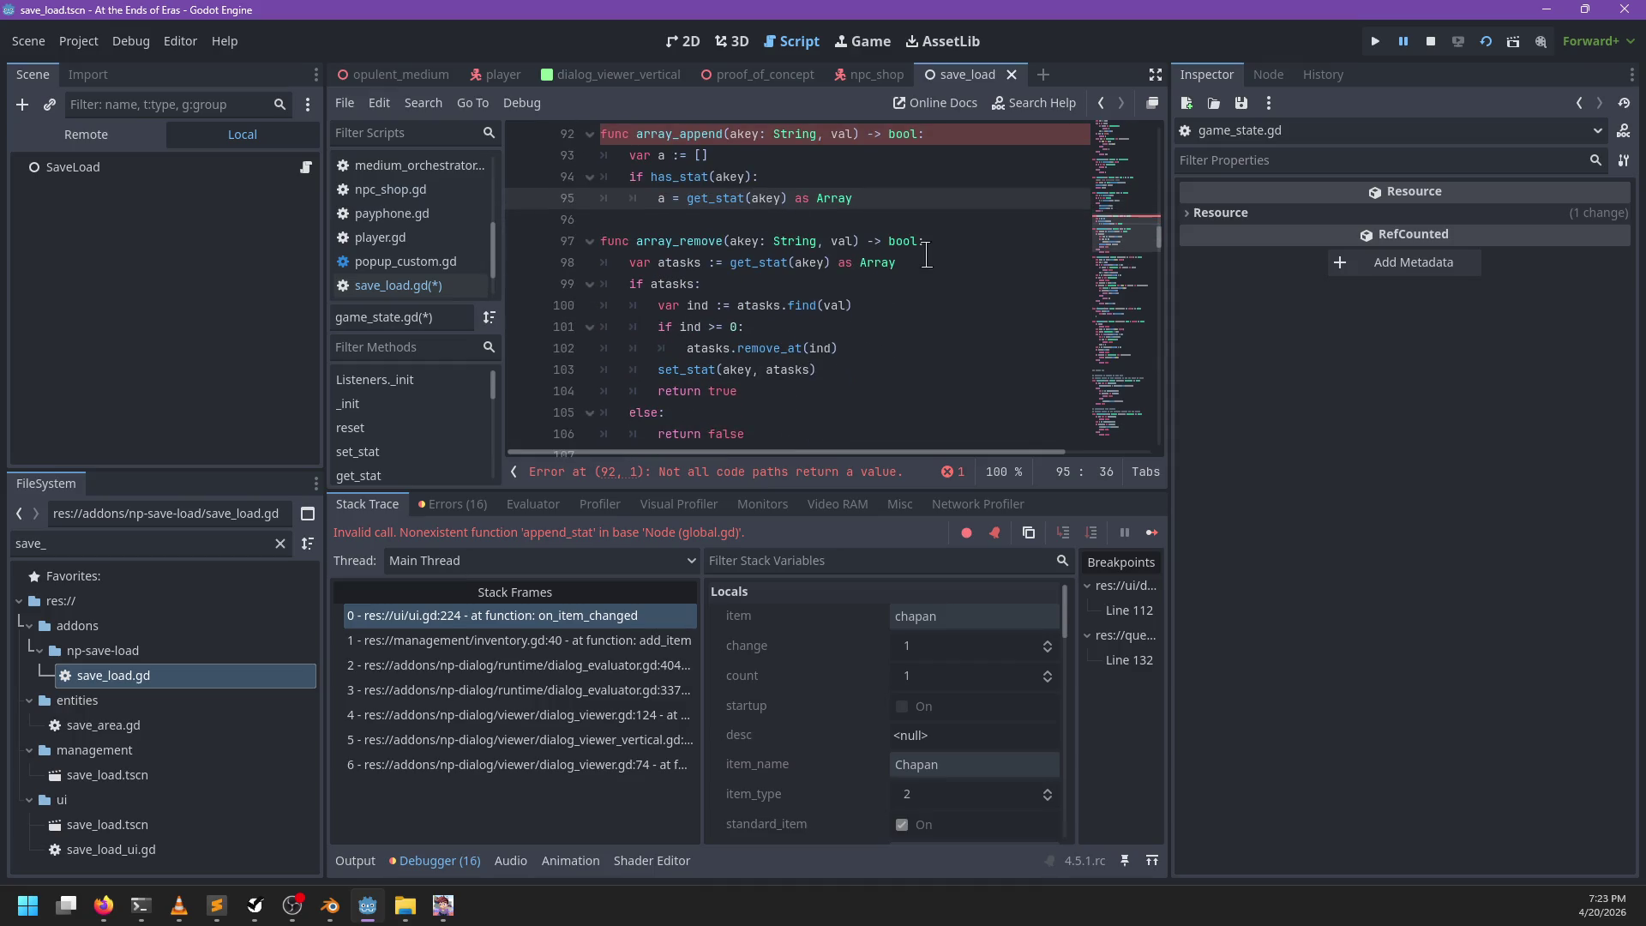
scroll(891, 247, "up", 1)
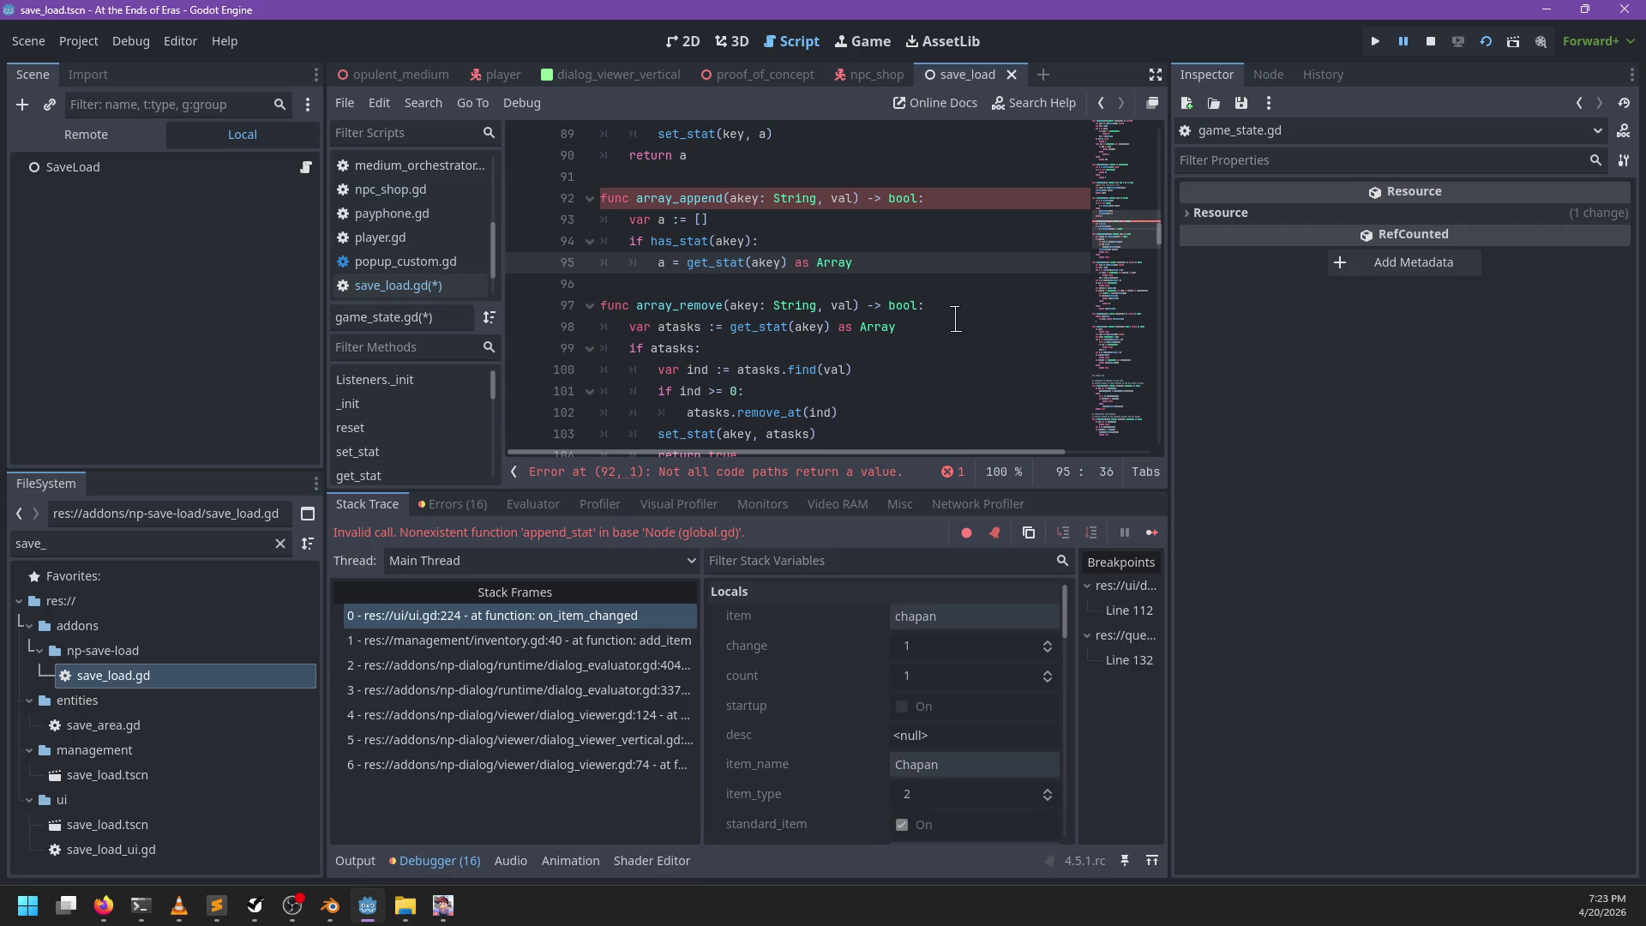
scroll(955, 318, "down", 2)
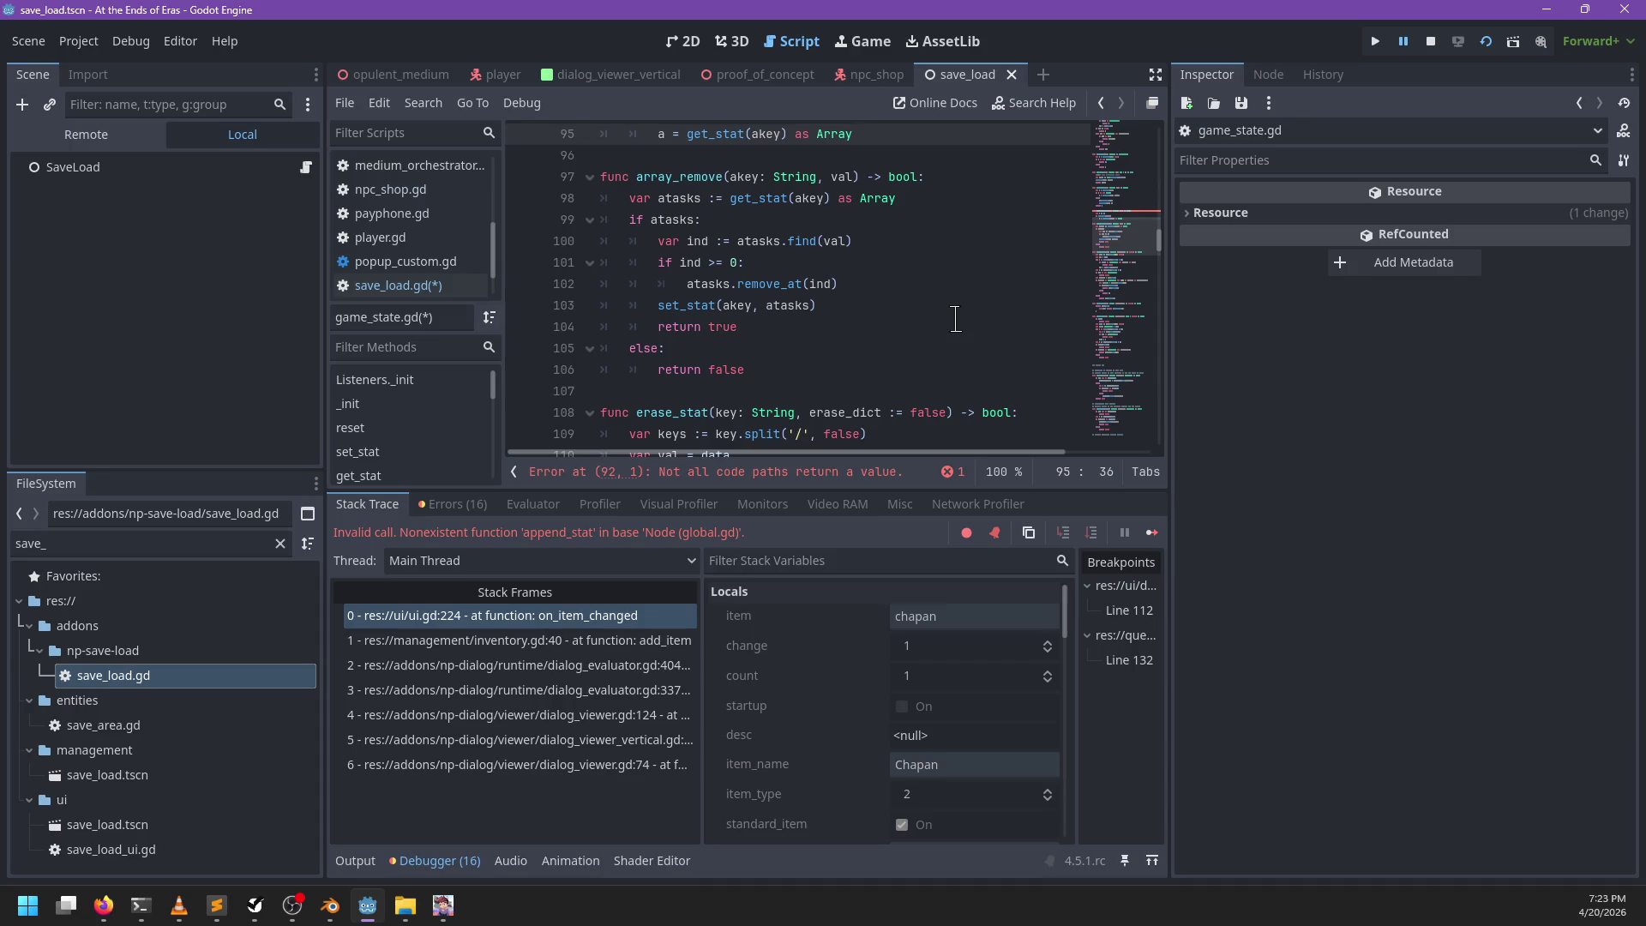
scroll(955, 319, "up", 2)
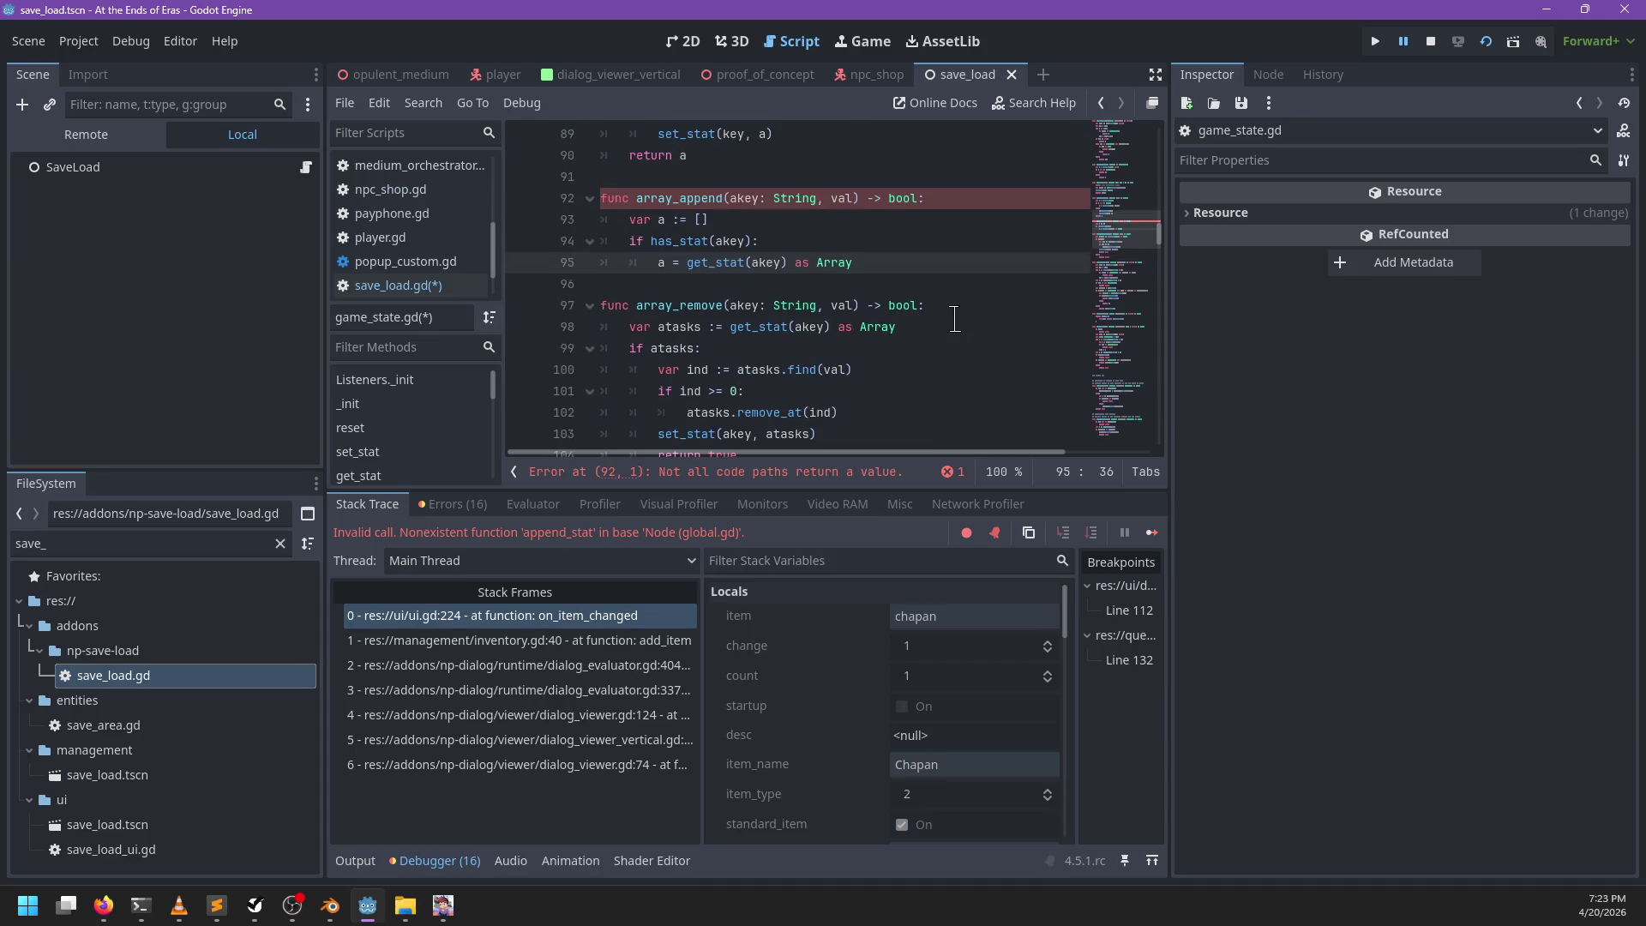
Step: Drop the else branch, append val to a, and return set_stat(akey, a)
left_click(934, 294)
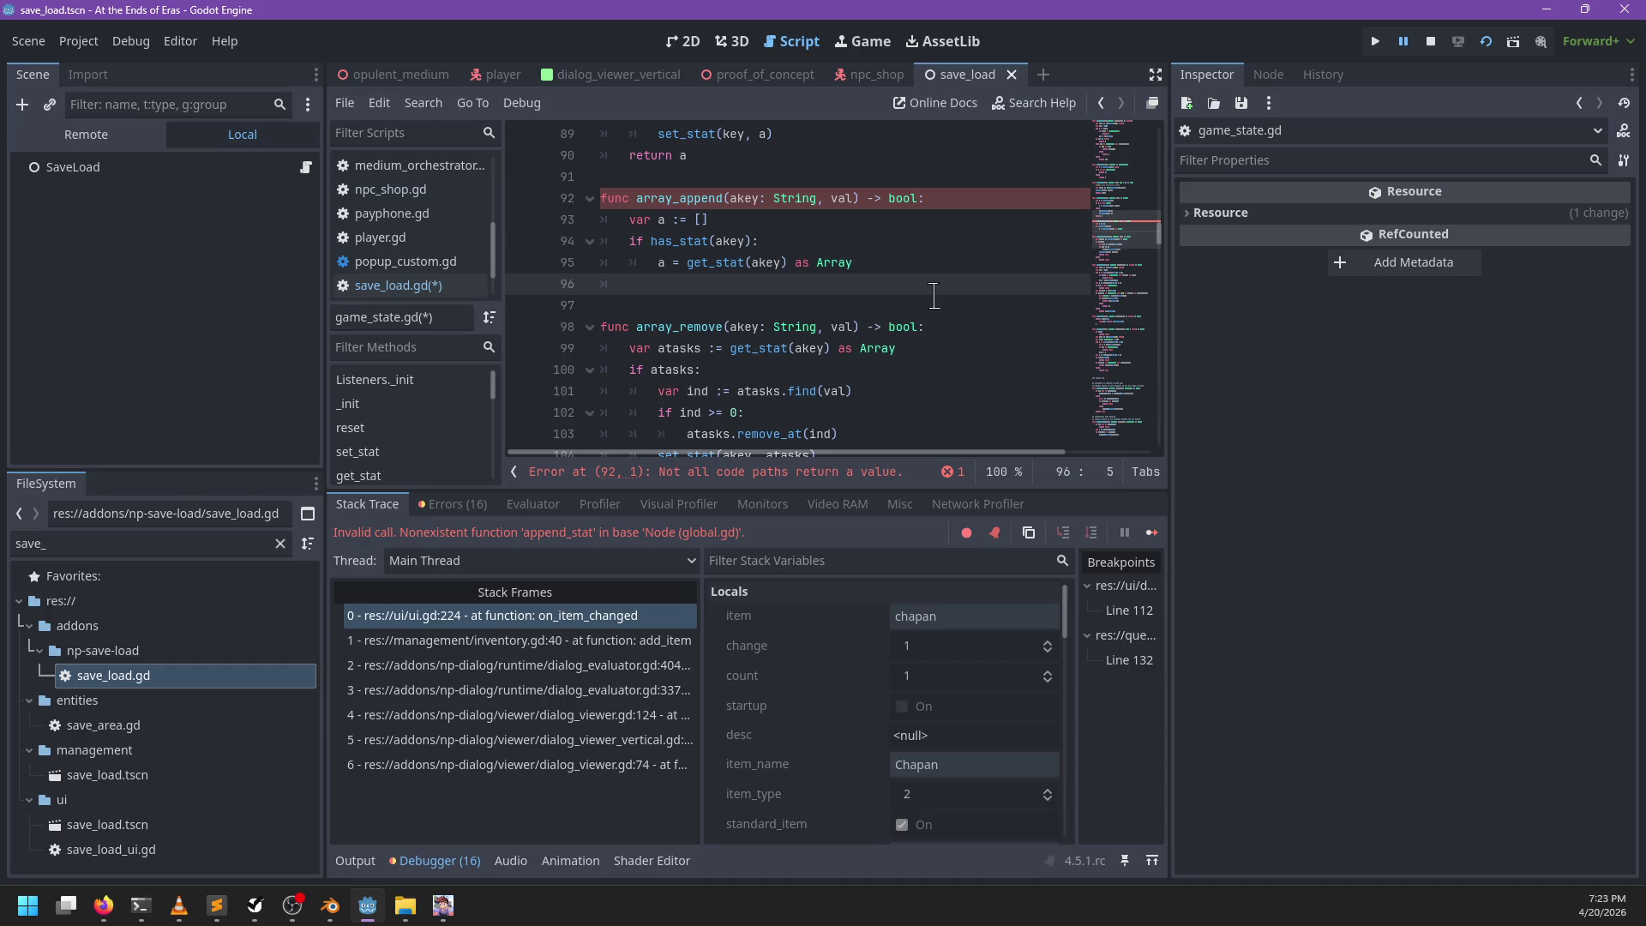
type("else:")
key("Return")
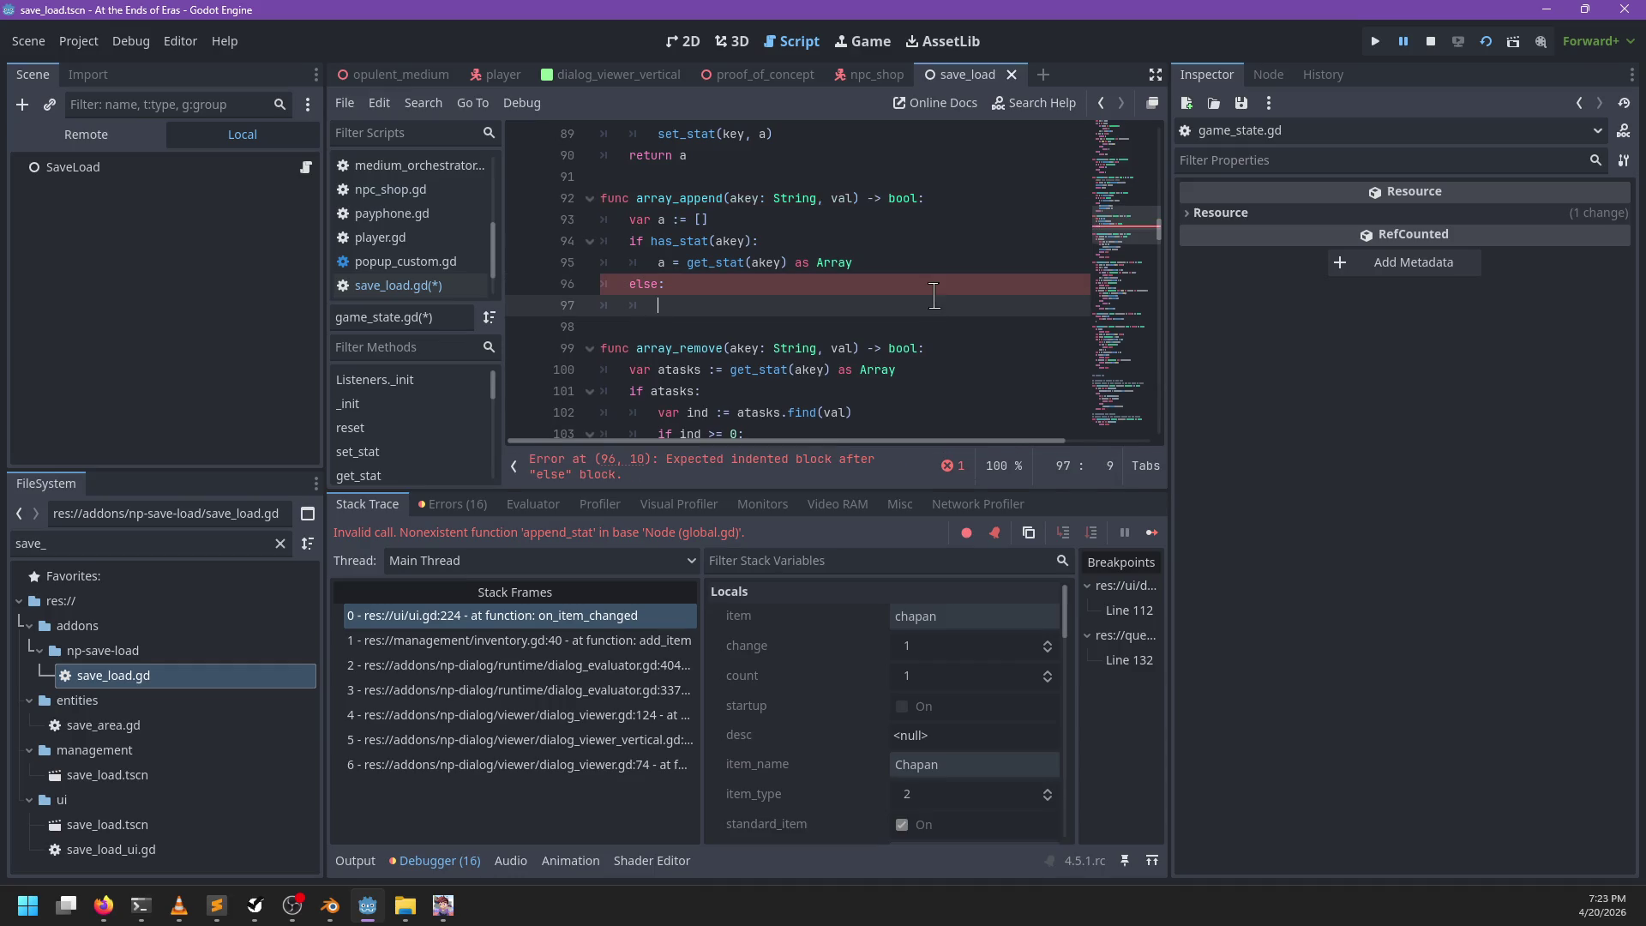
key("BackSpace")
key("BackSpace")
key("BackSpace")
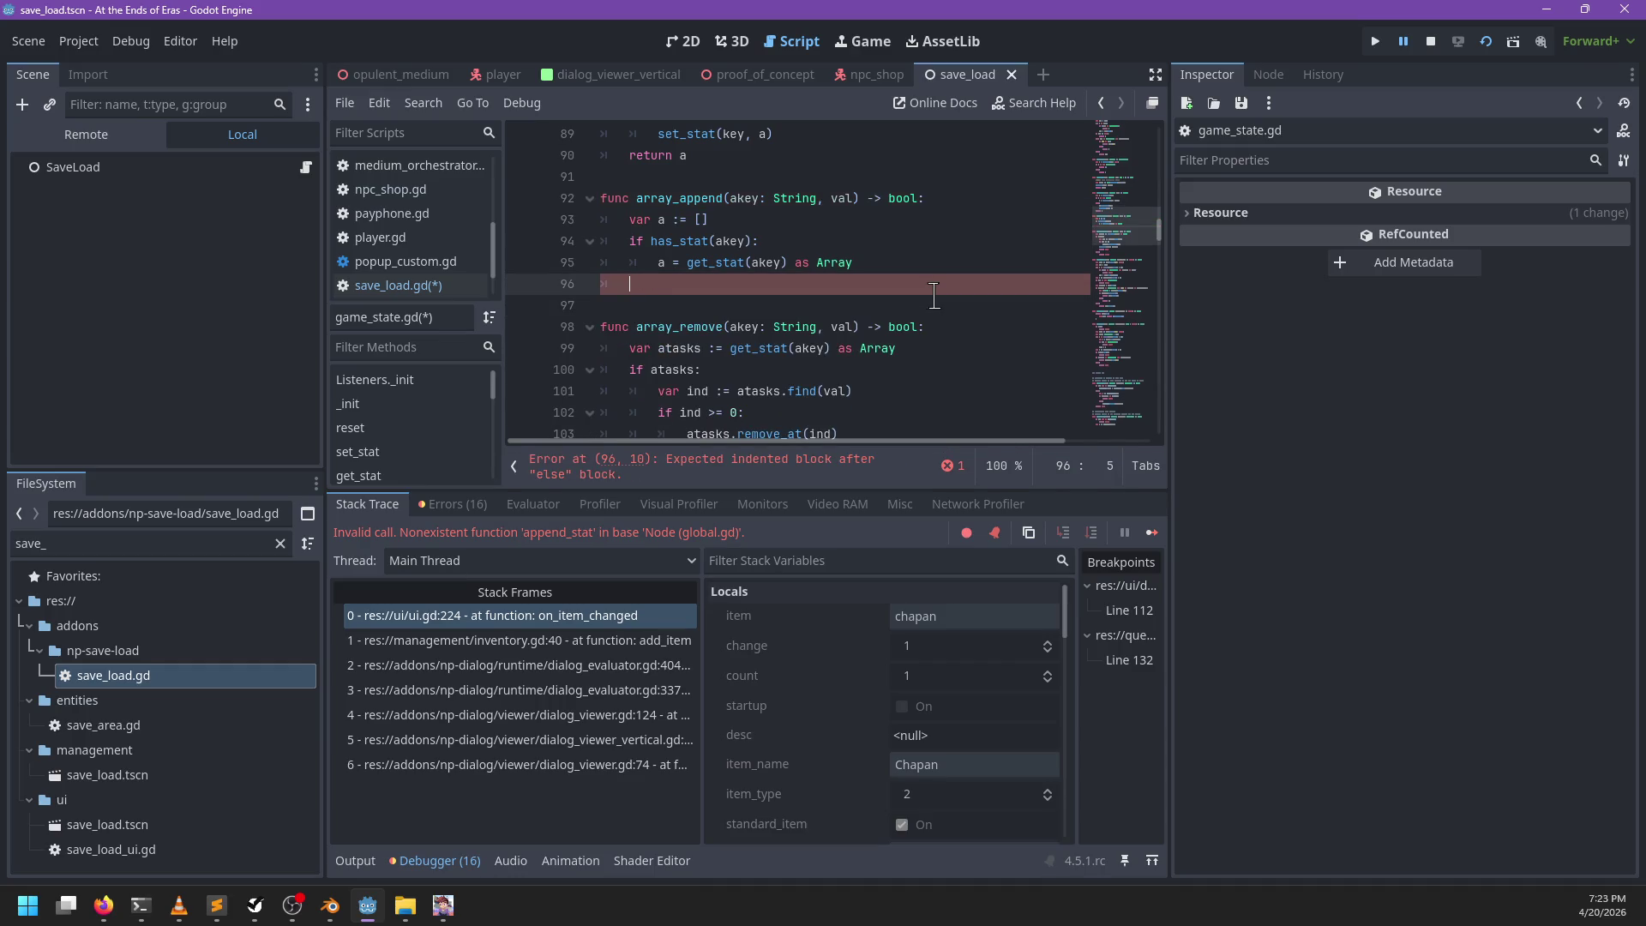
type("a.append(val")
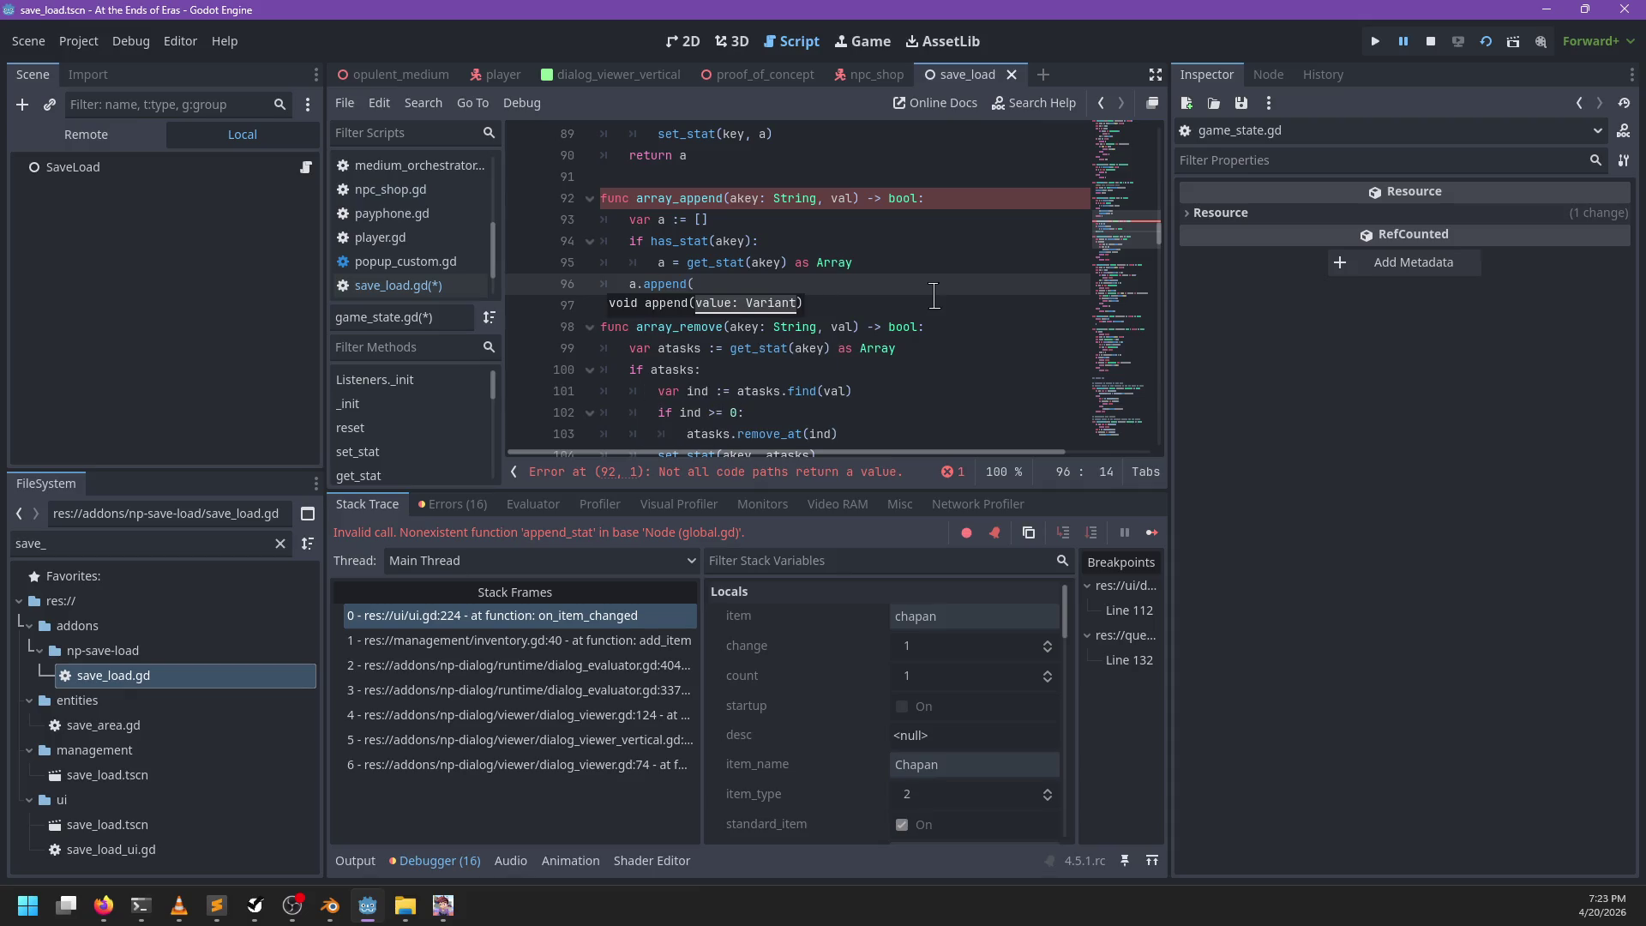
type(")")
key("Return")
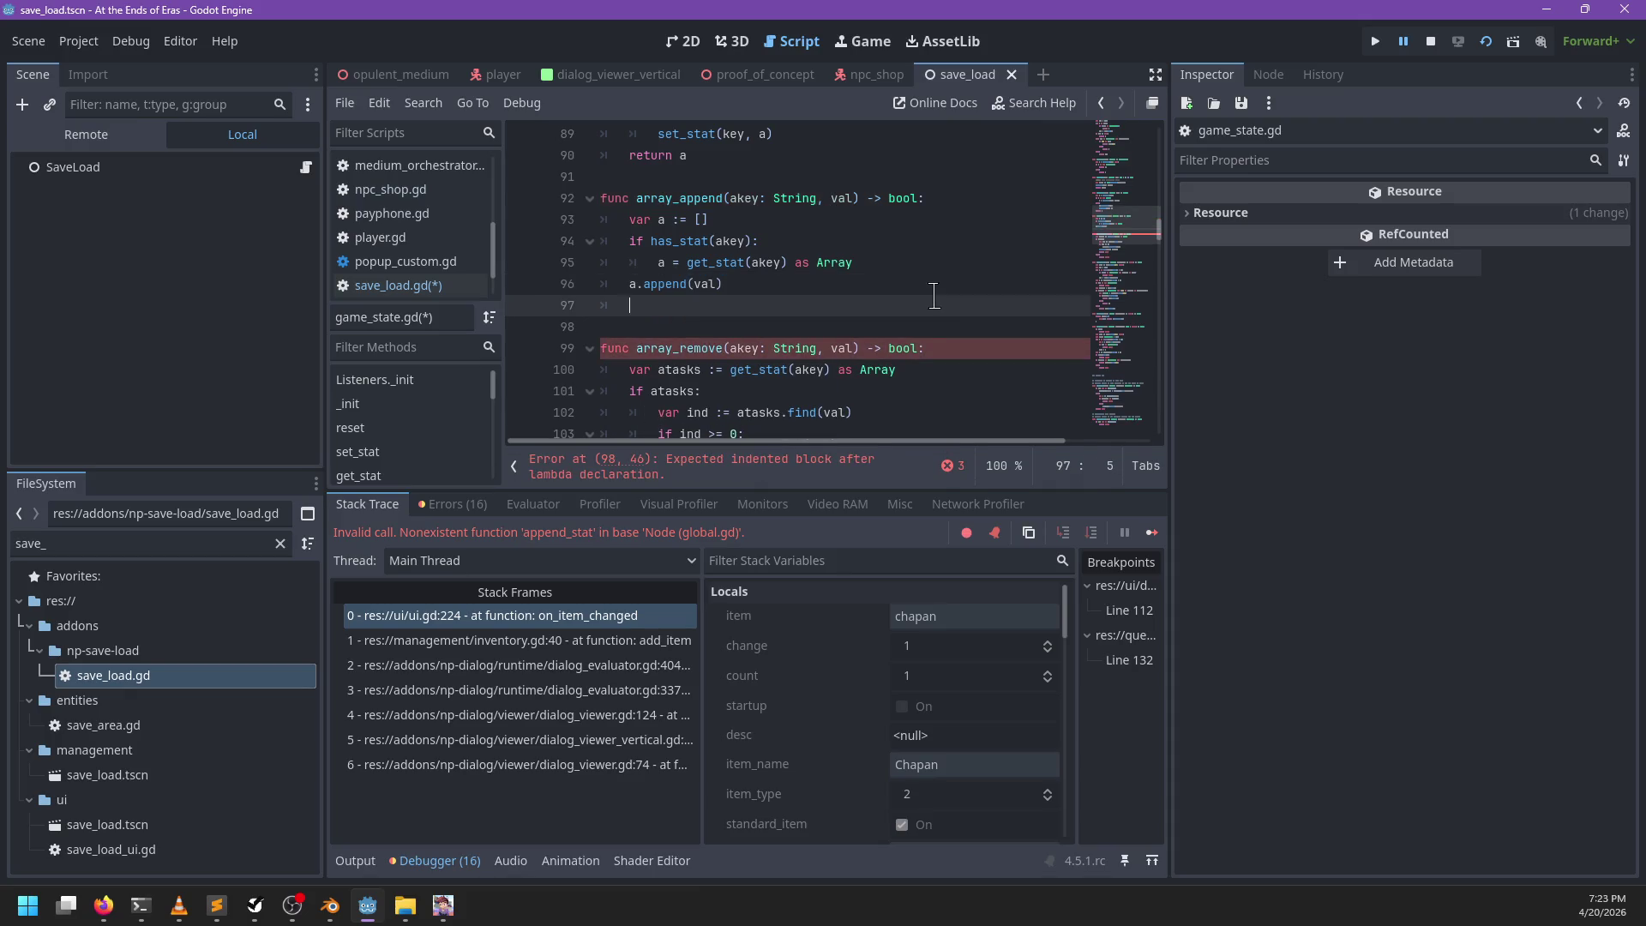
type("set_stat(akey, ")
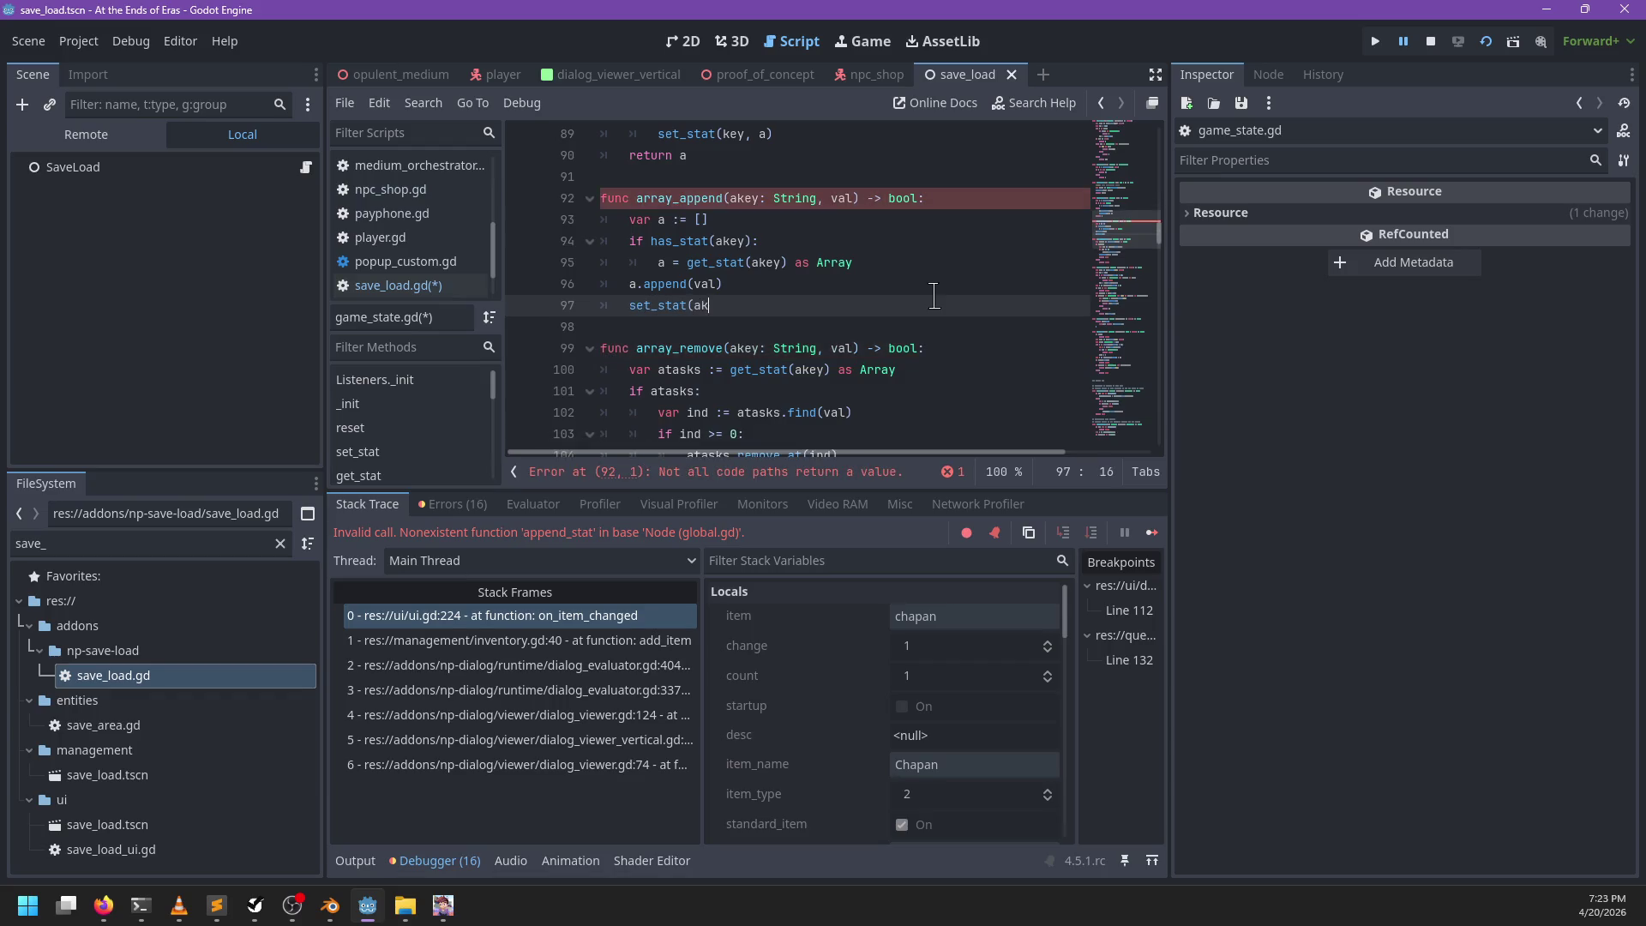
type("a)")
key("Return")
type("return")
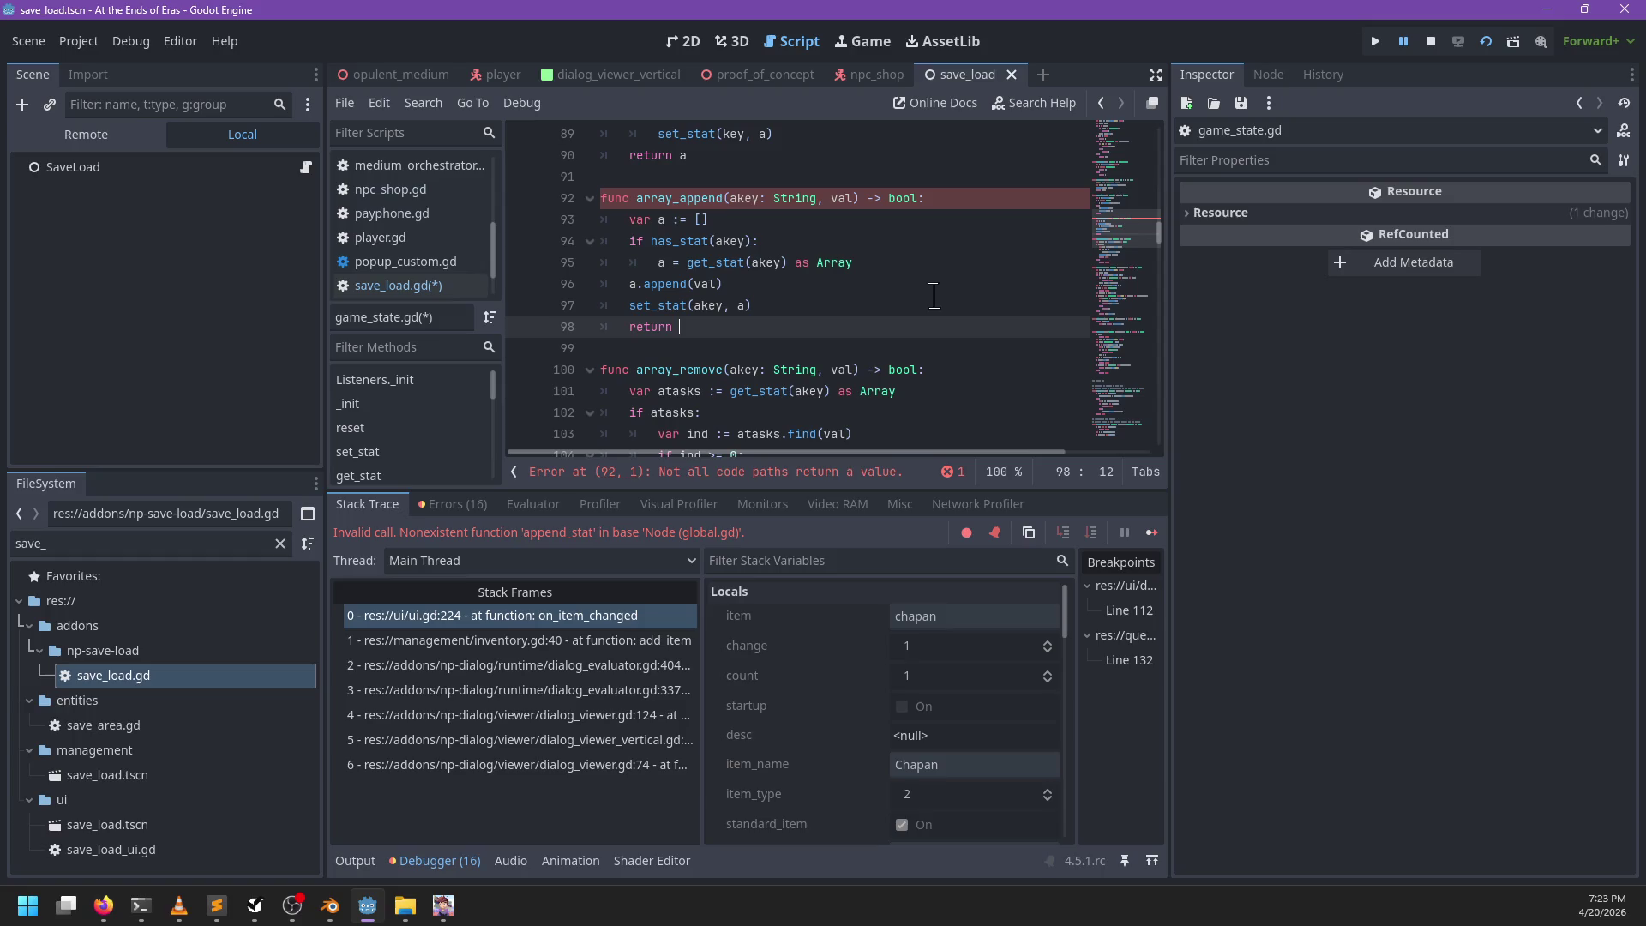
key("BackSpace")
key("Up")
key("Home")
type("return")
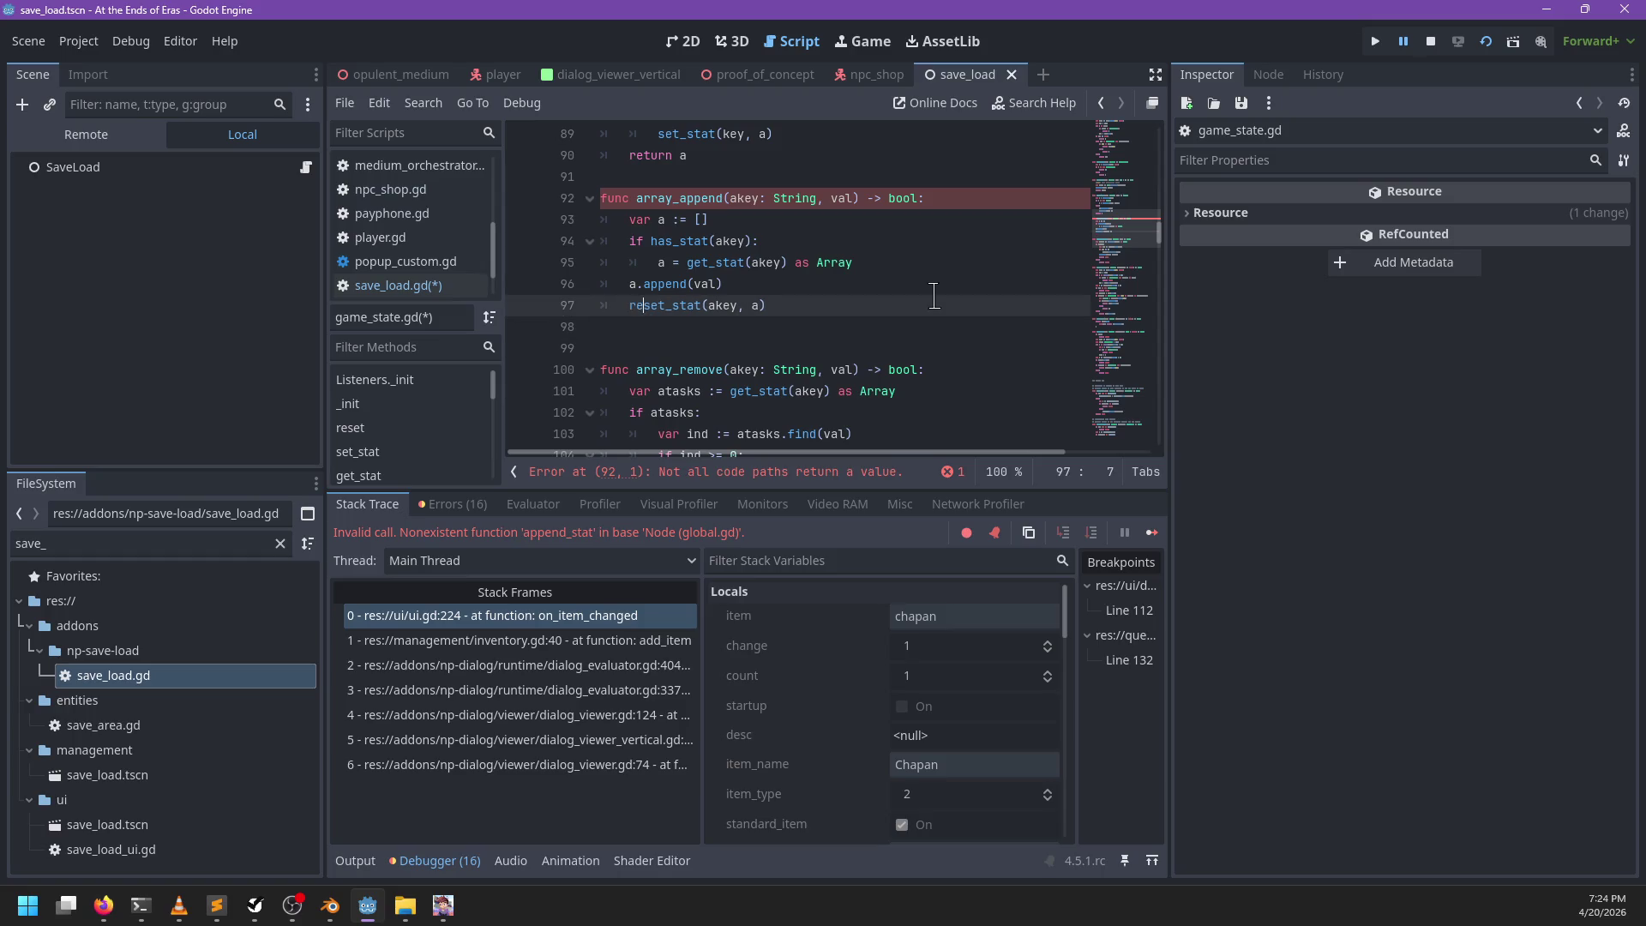
key("Down")
key("BackSpace")
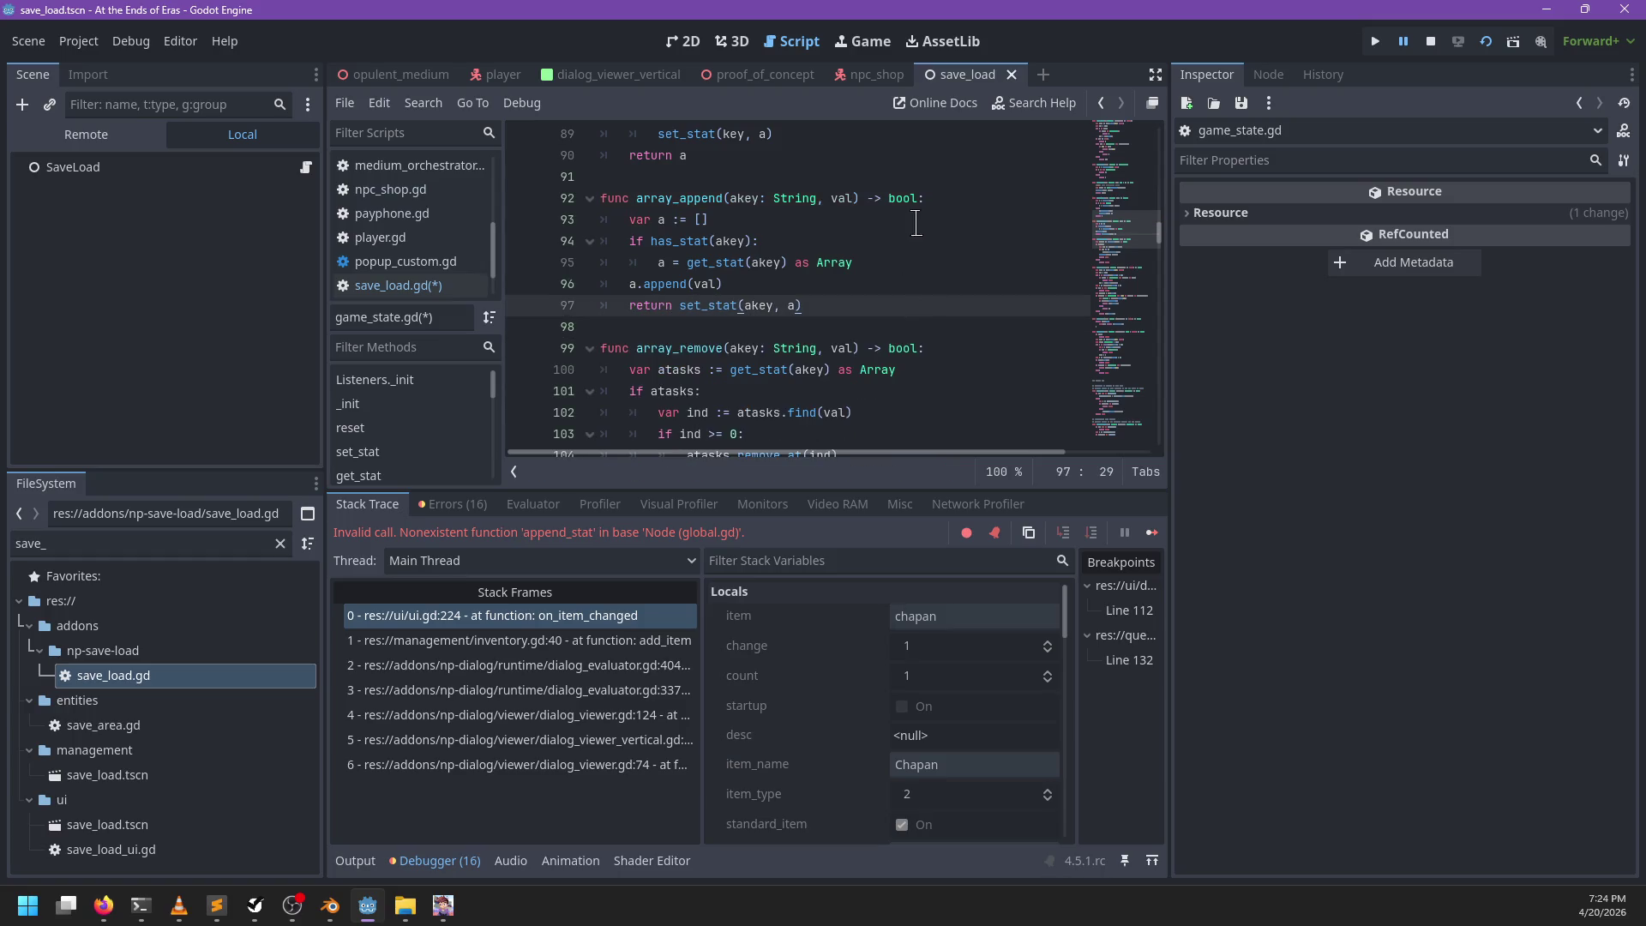
Step: Remove the bool return type from array_append and save the scripts
double_click(901, 202)
key("BackSpace")
key("BackSpace")
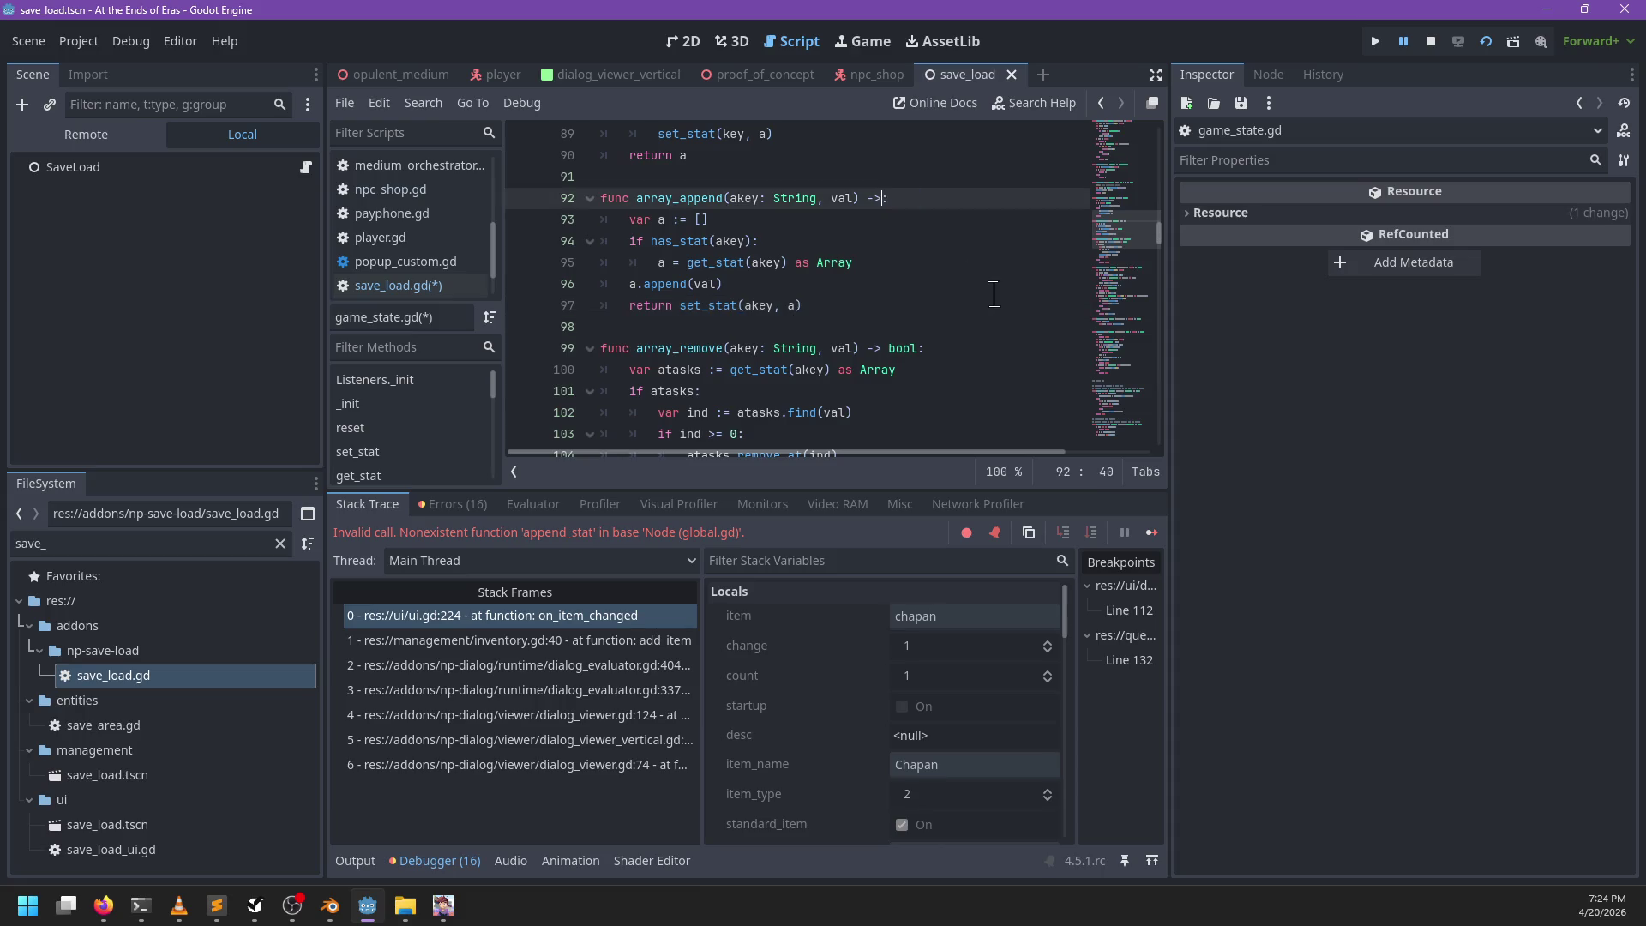
key("ctrl+s")
Step: Go to the failing ui.gd line 224, rename append_stat to array_append, and save
left_click(390, 287)
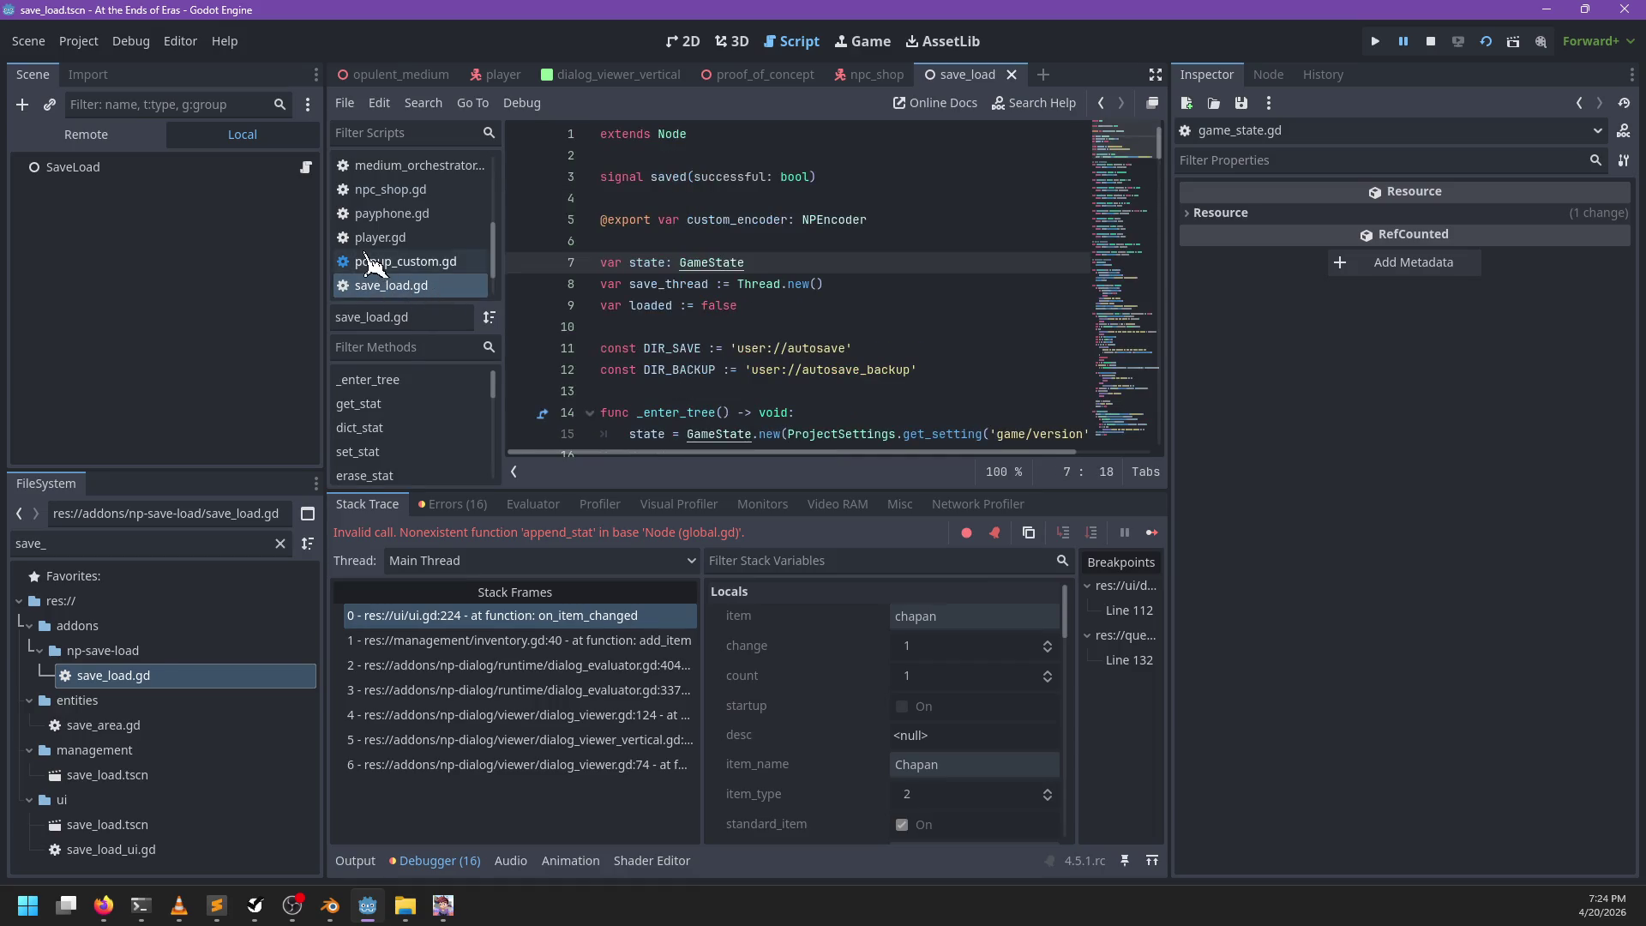
left_click(375, 261)
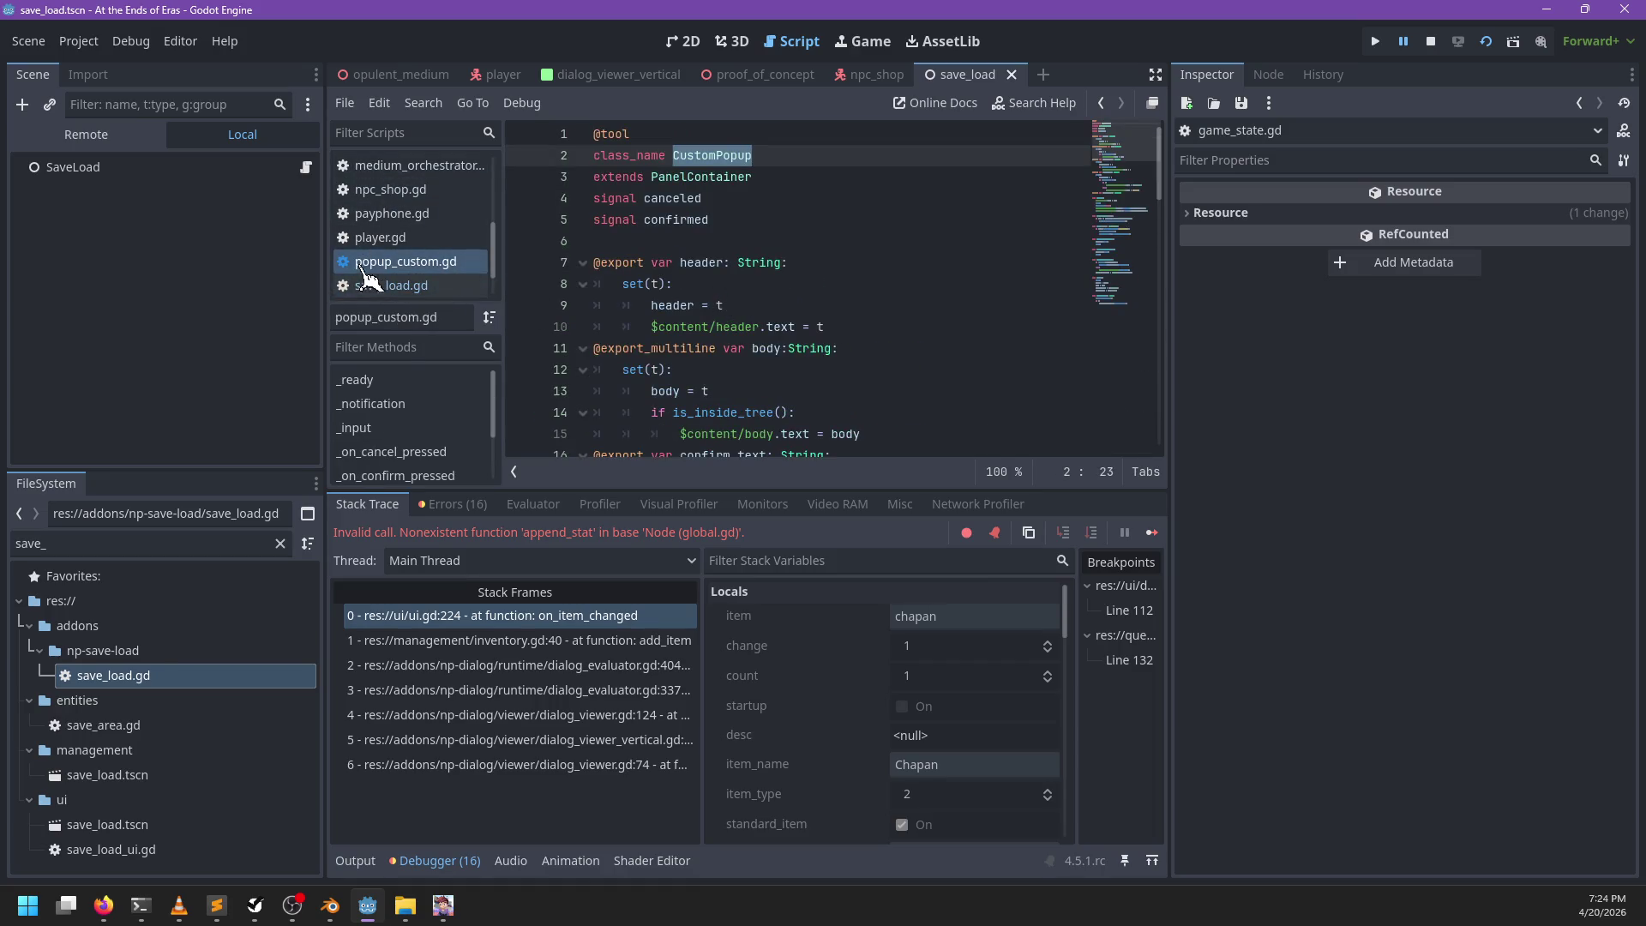
scroll(370, 276, "down", 2)
left_click(553, 617)
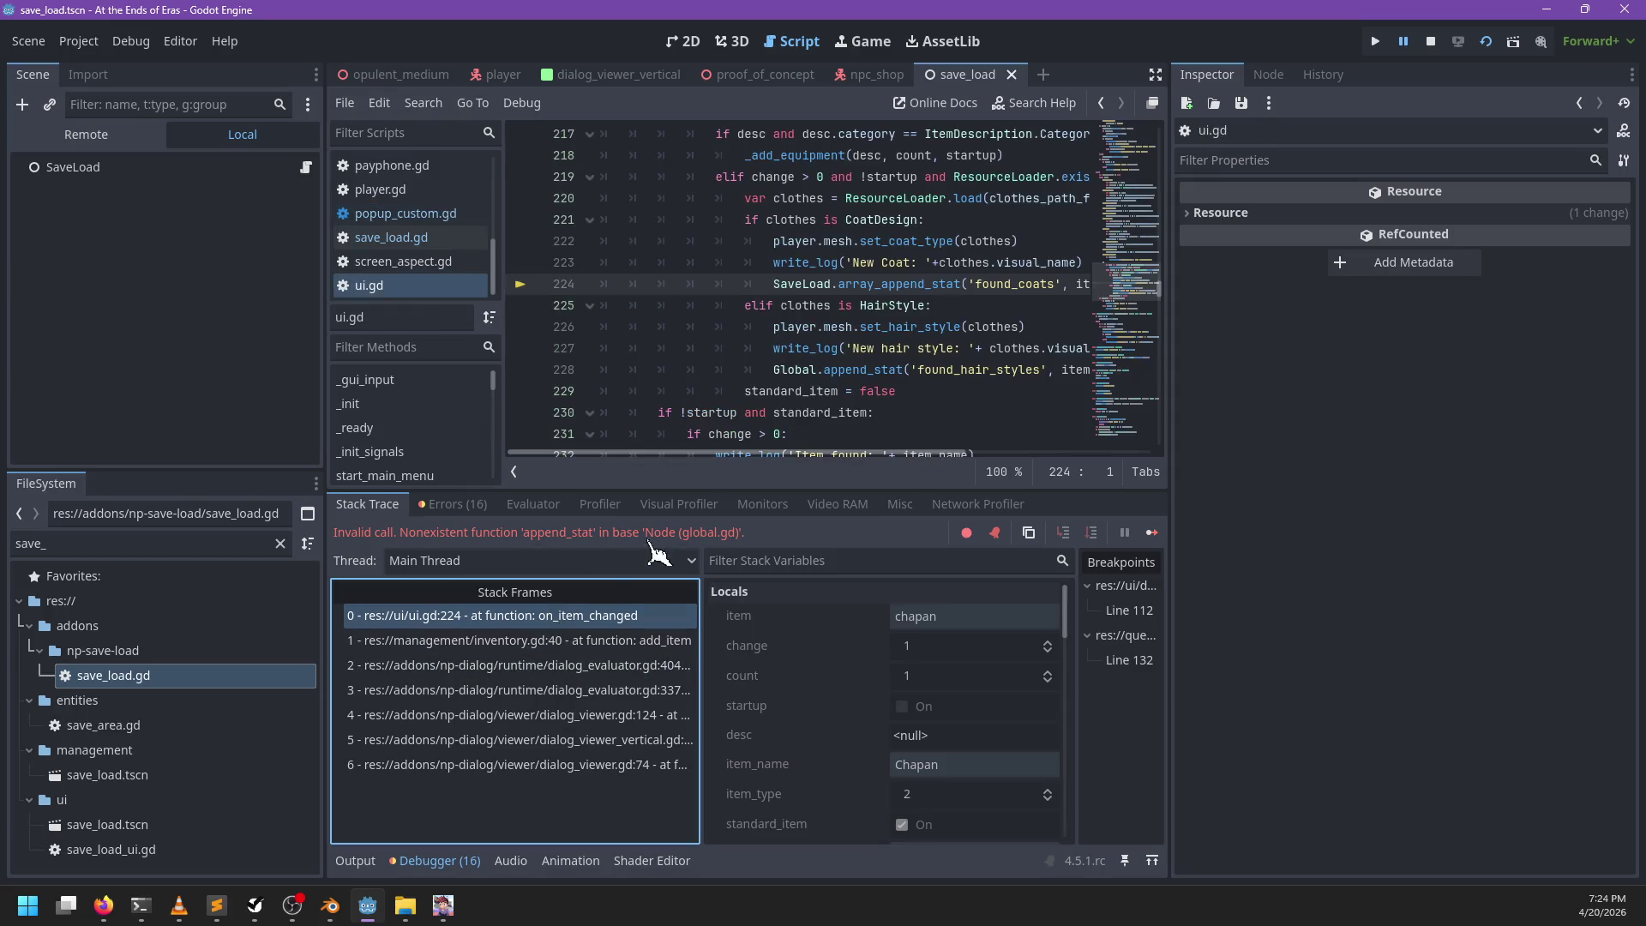
double_click(900, 286)
type("array_append")
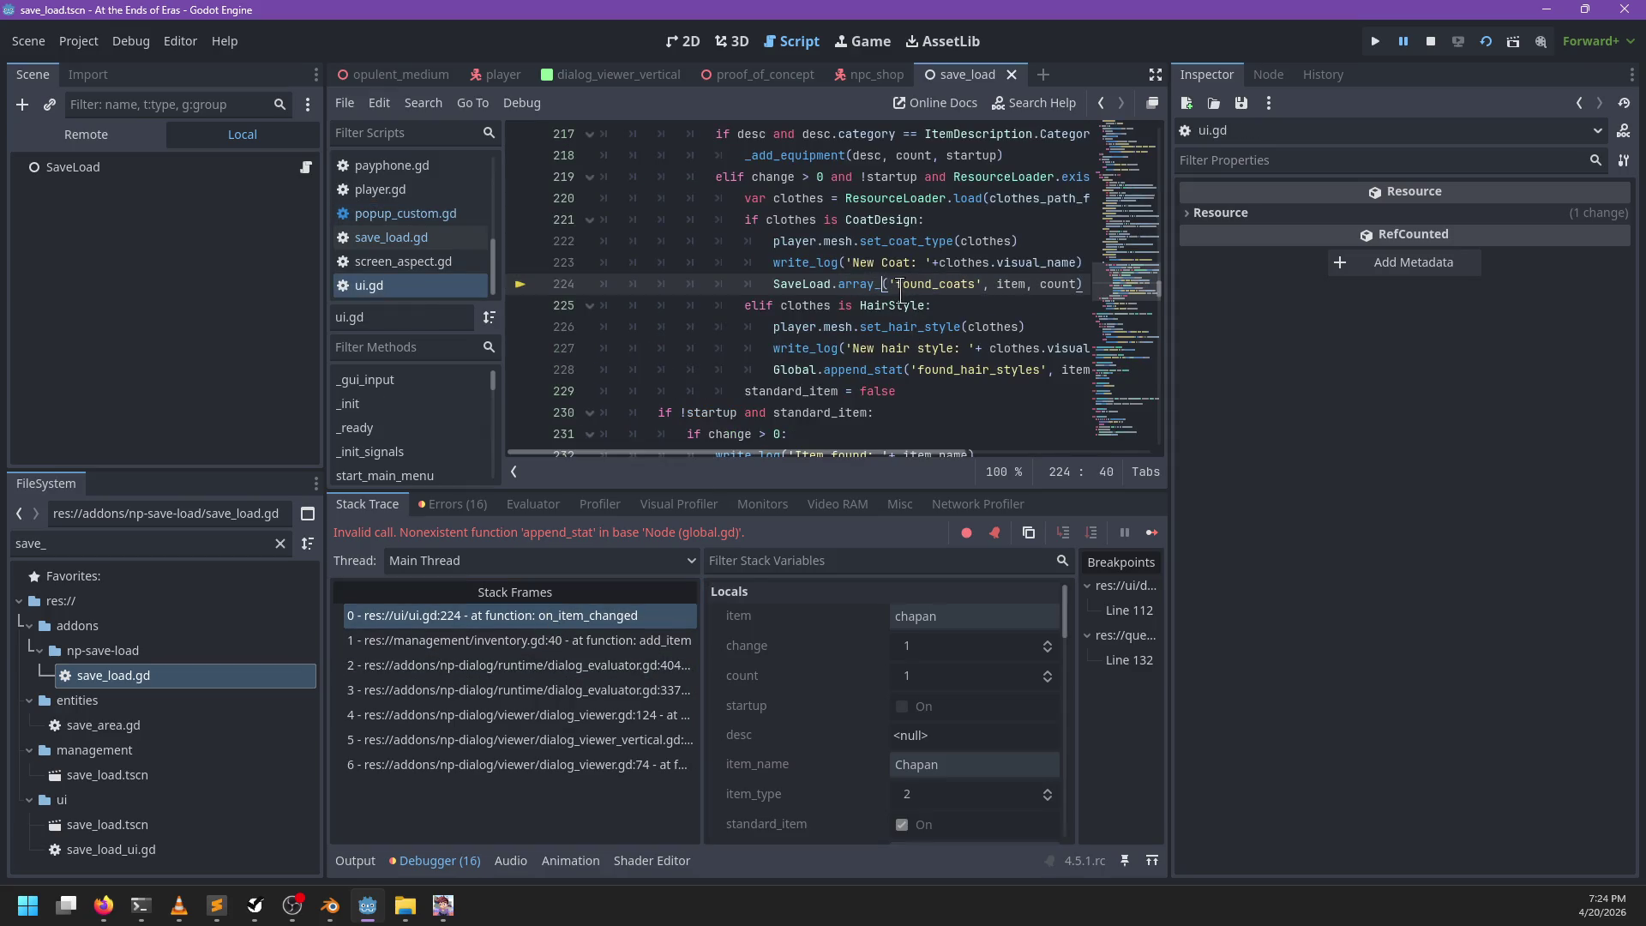
key("ctrl+s")
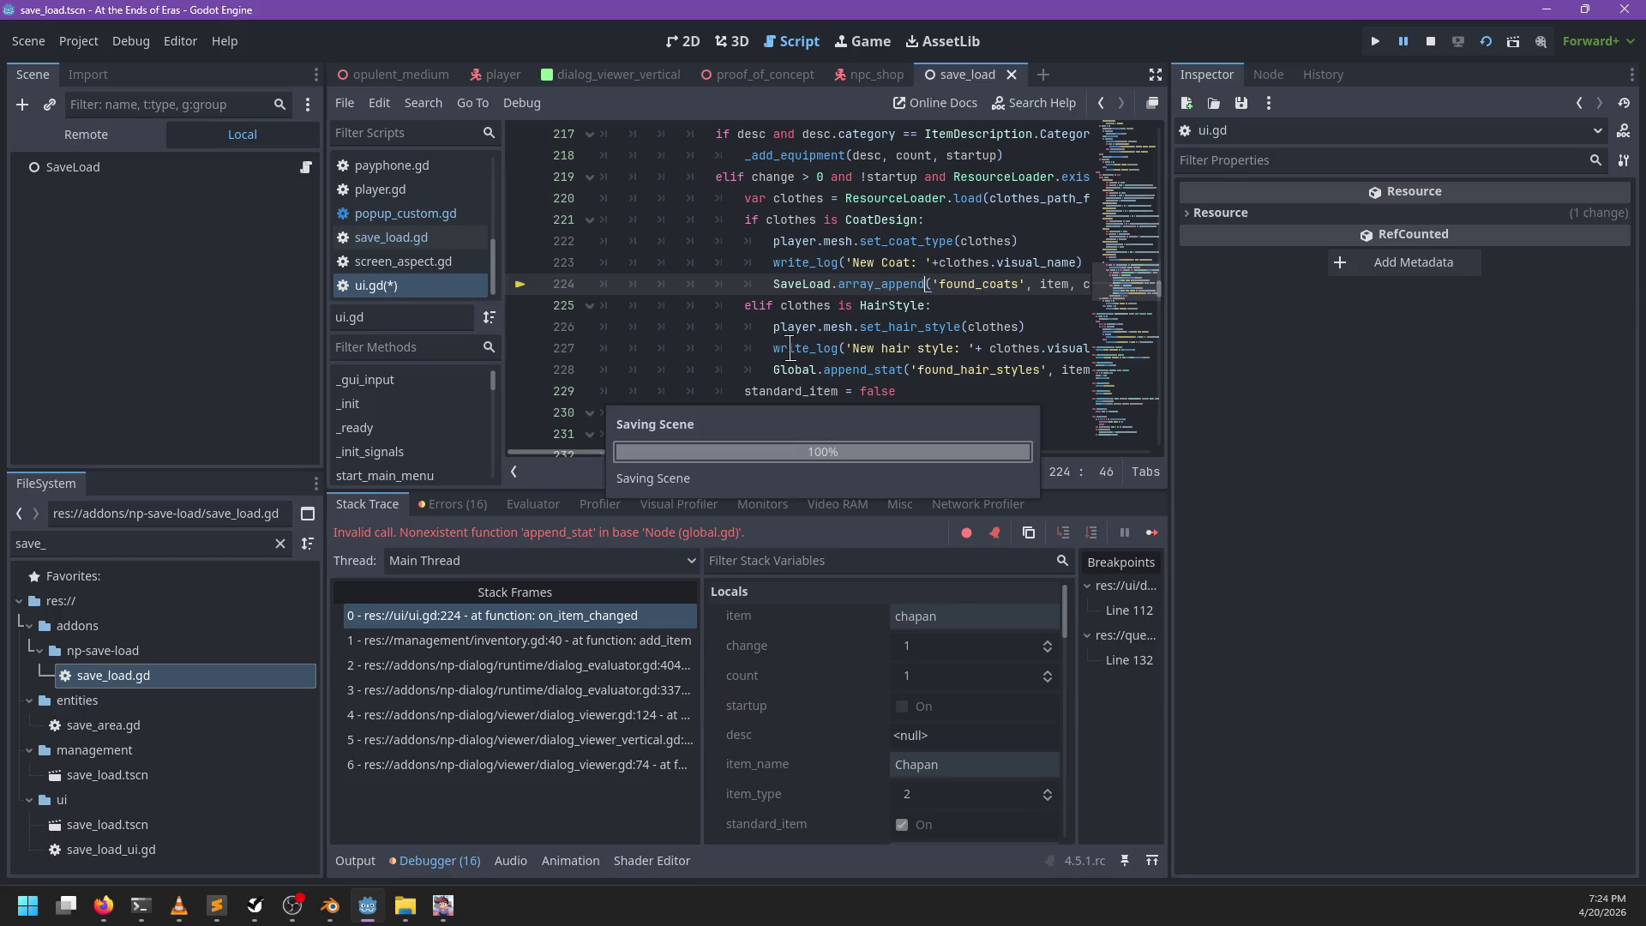
Step: Change line 228's Global.append_stat call to SaveLoad.array_append
left_click(879, 262)
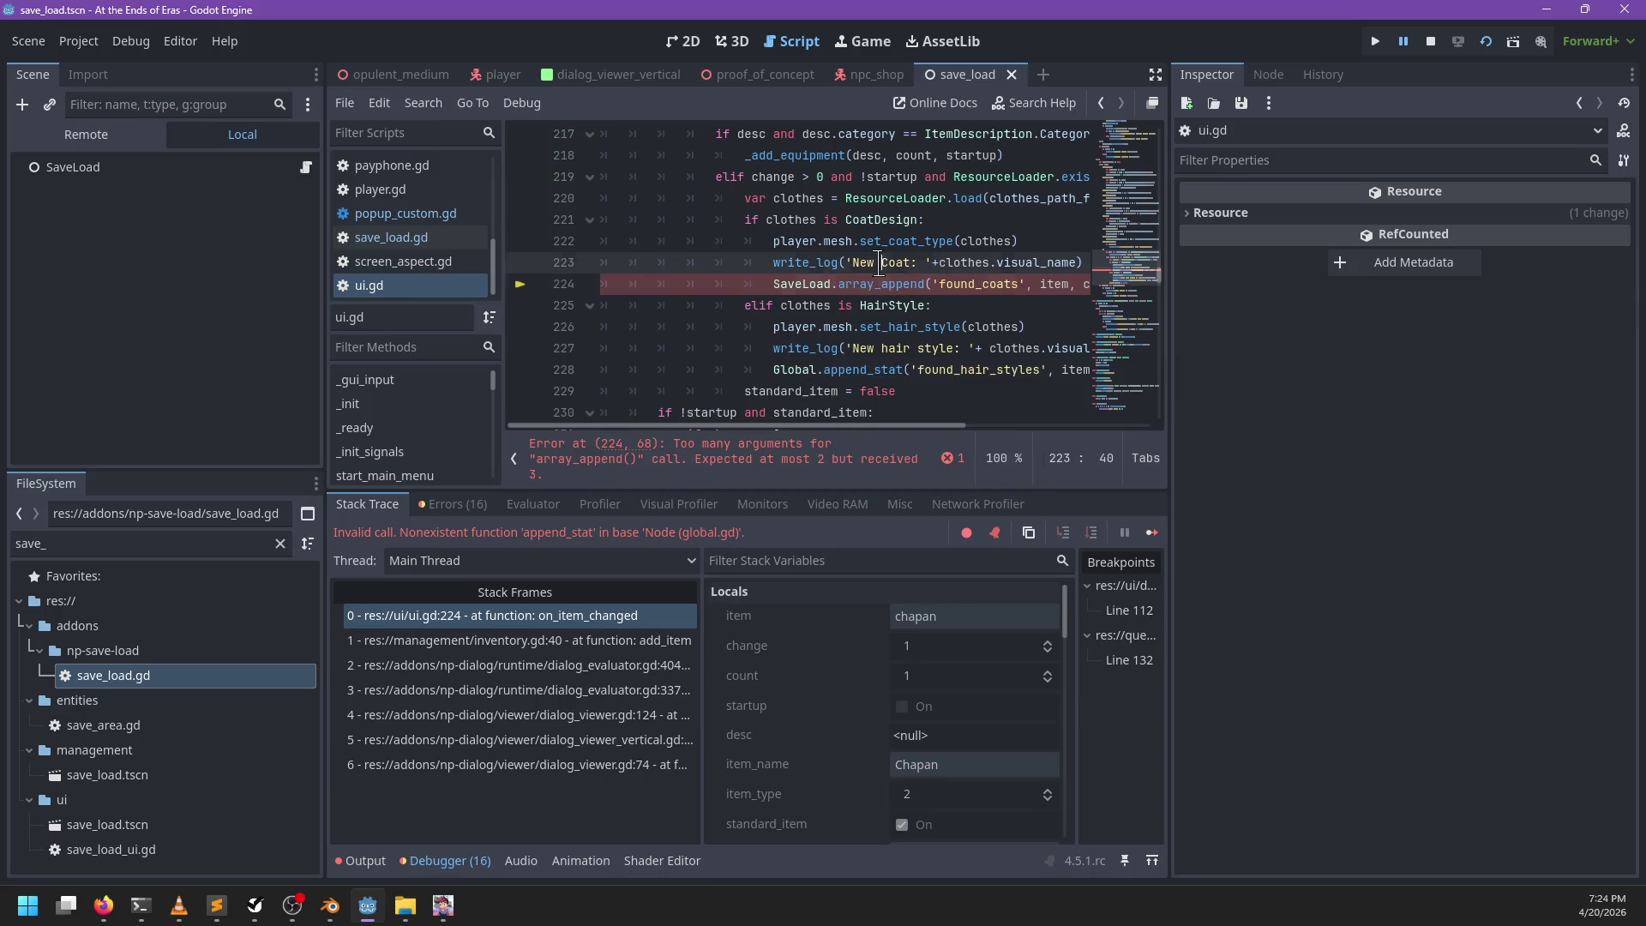
double_click(800, 368)
type("SaveLoad")
key("Right")
key("ctrl+Delete")
type("array_append")
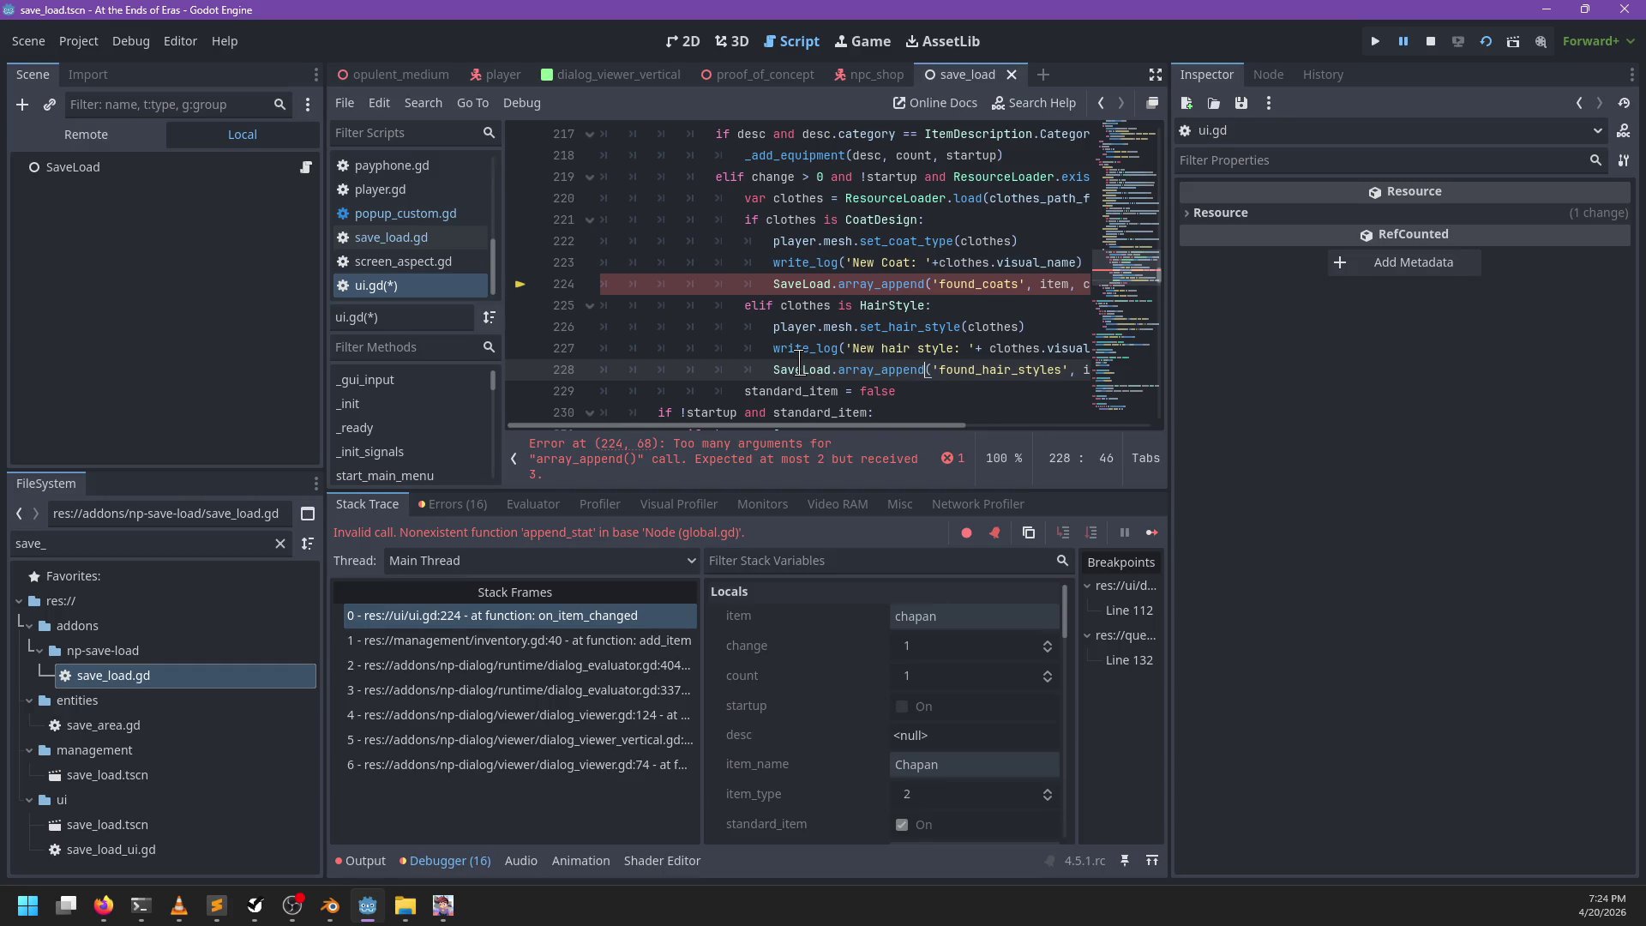
scroll(800, 360, "right", 5)
scroll(803, 320, "left", 4)
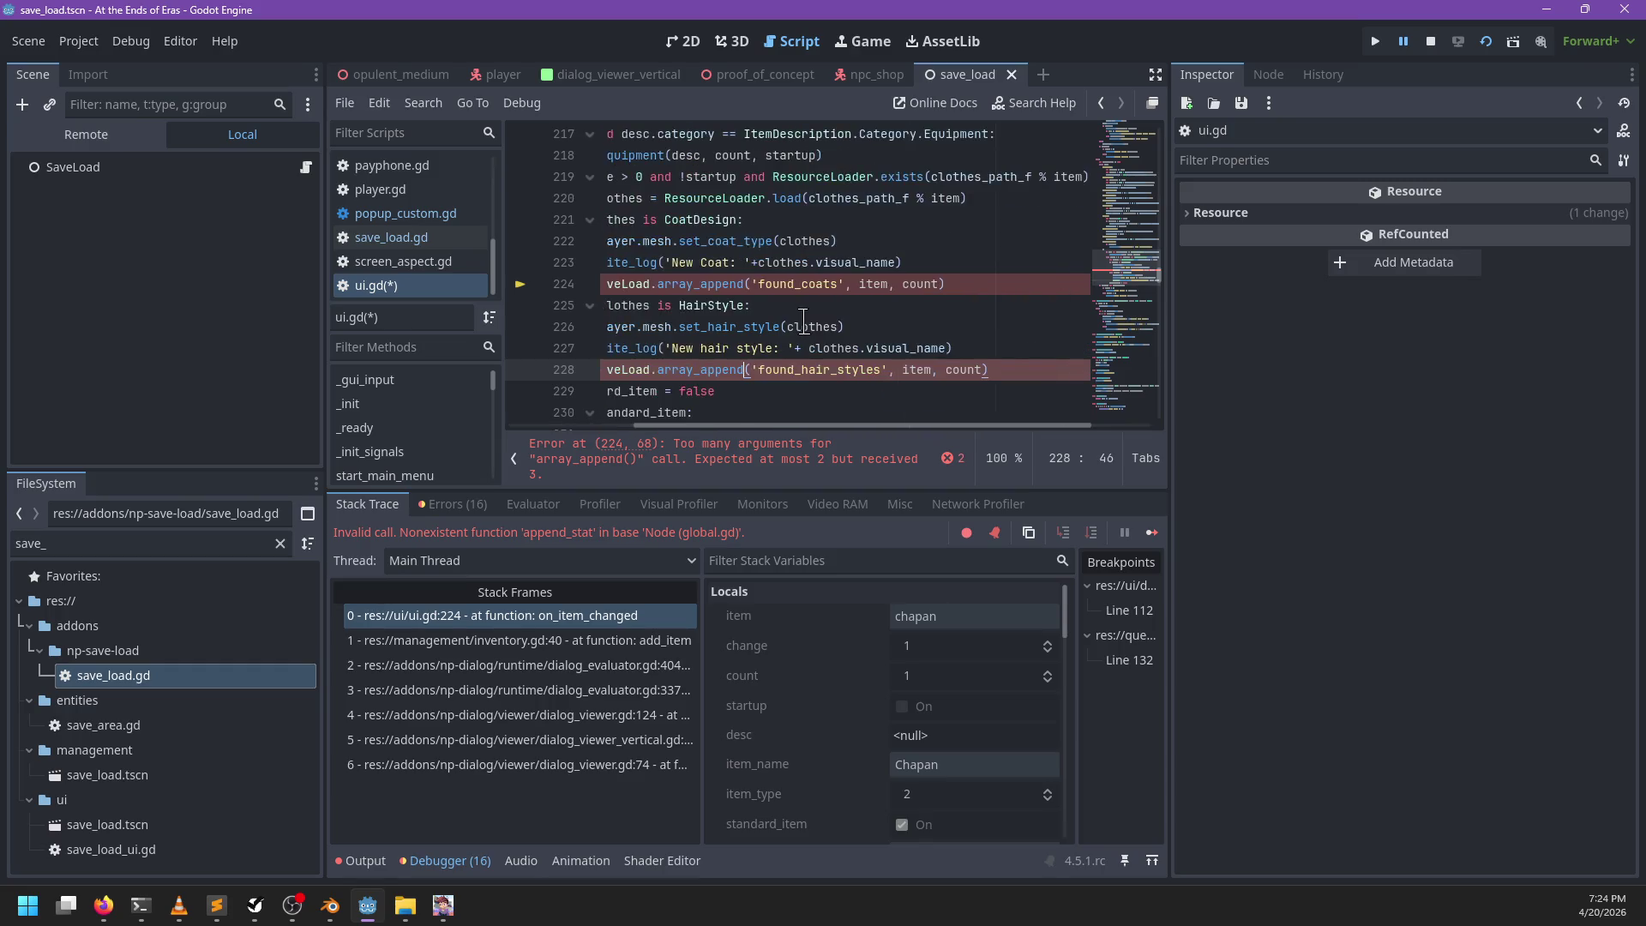
Step: Remove the extra count argument from the array_append calls and save ui.gd
double_click(995, 286)
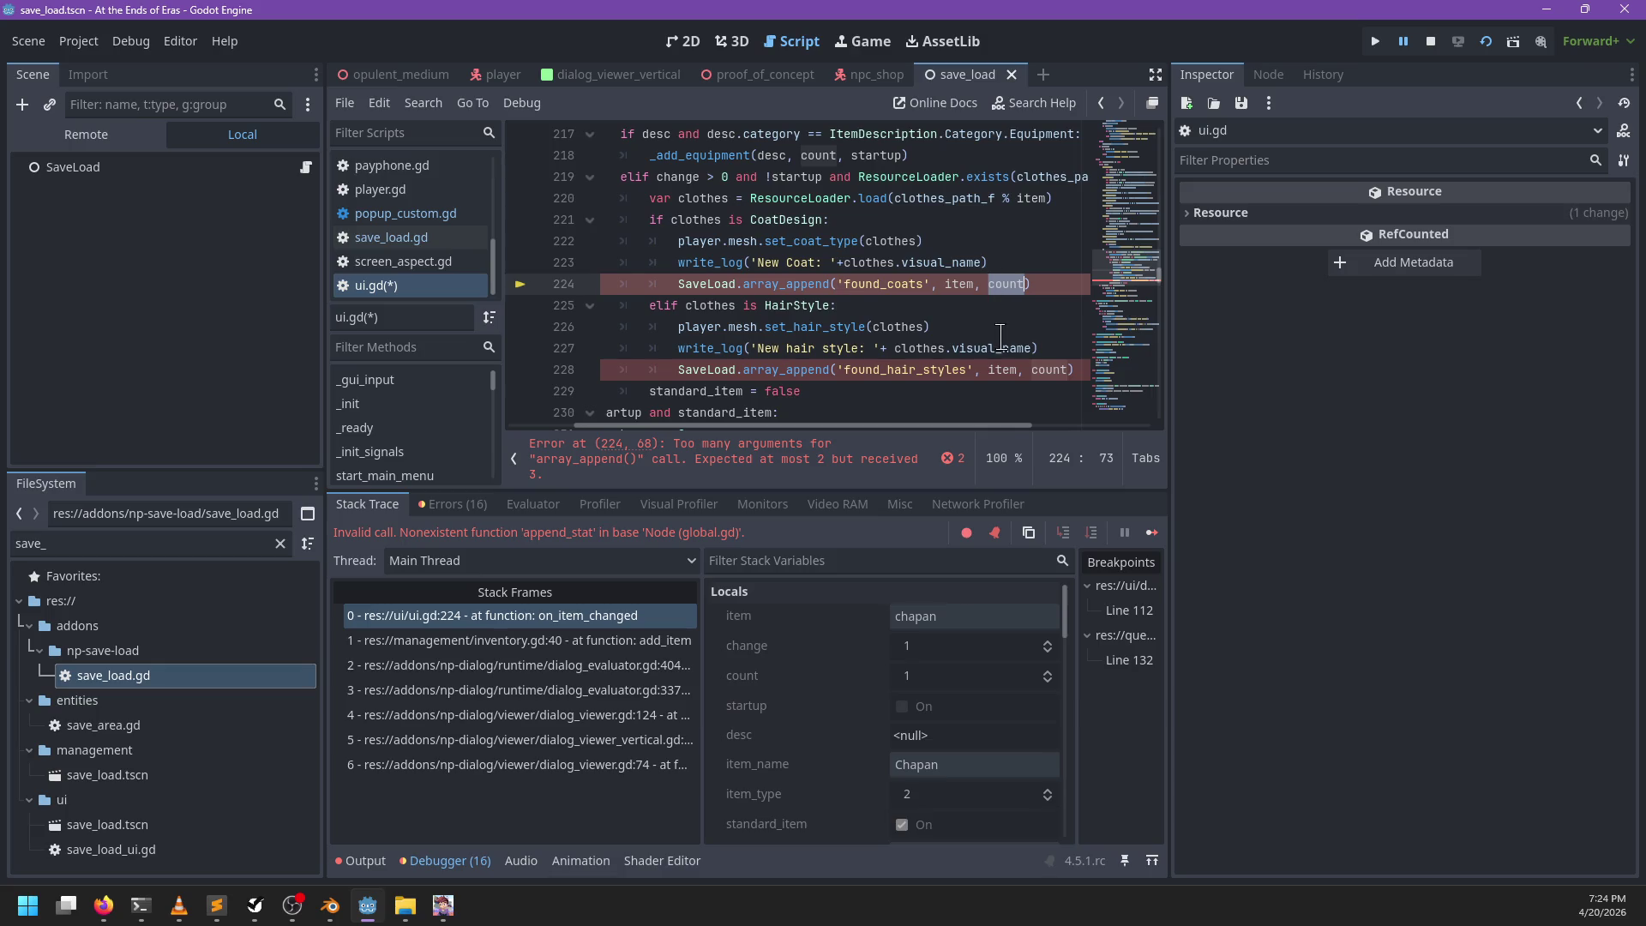
key("BackSpace")
key("BackSpace")
key("BackSpace")
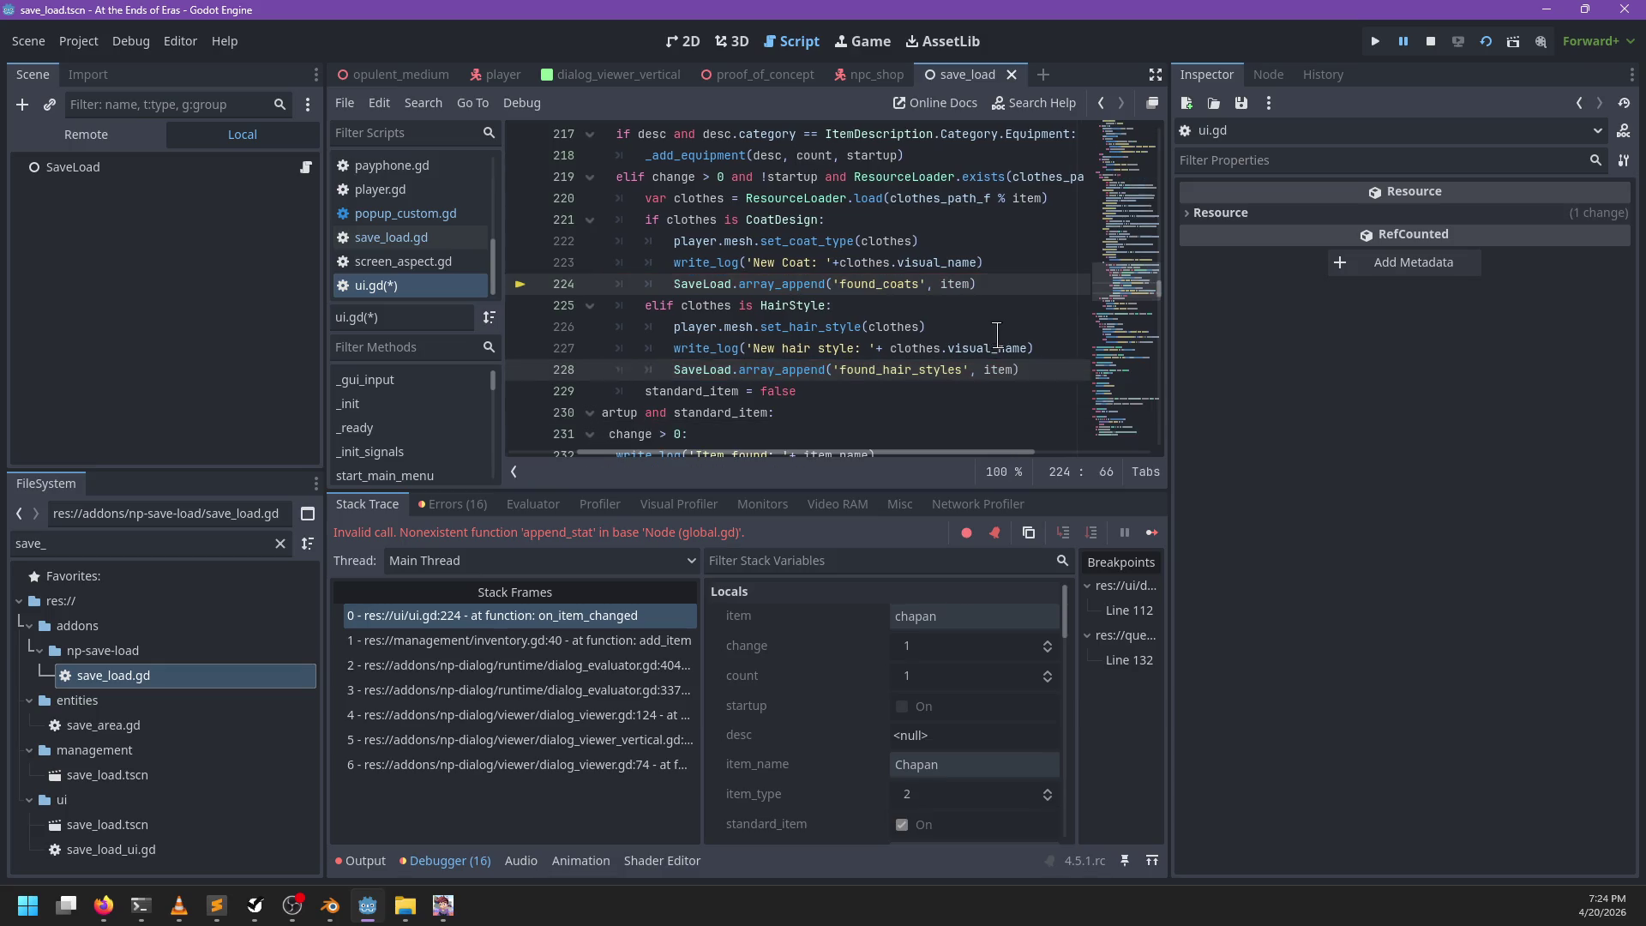
key("ctrl+s")
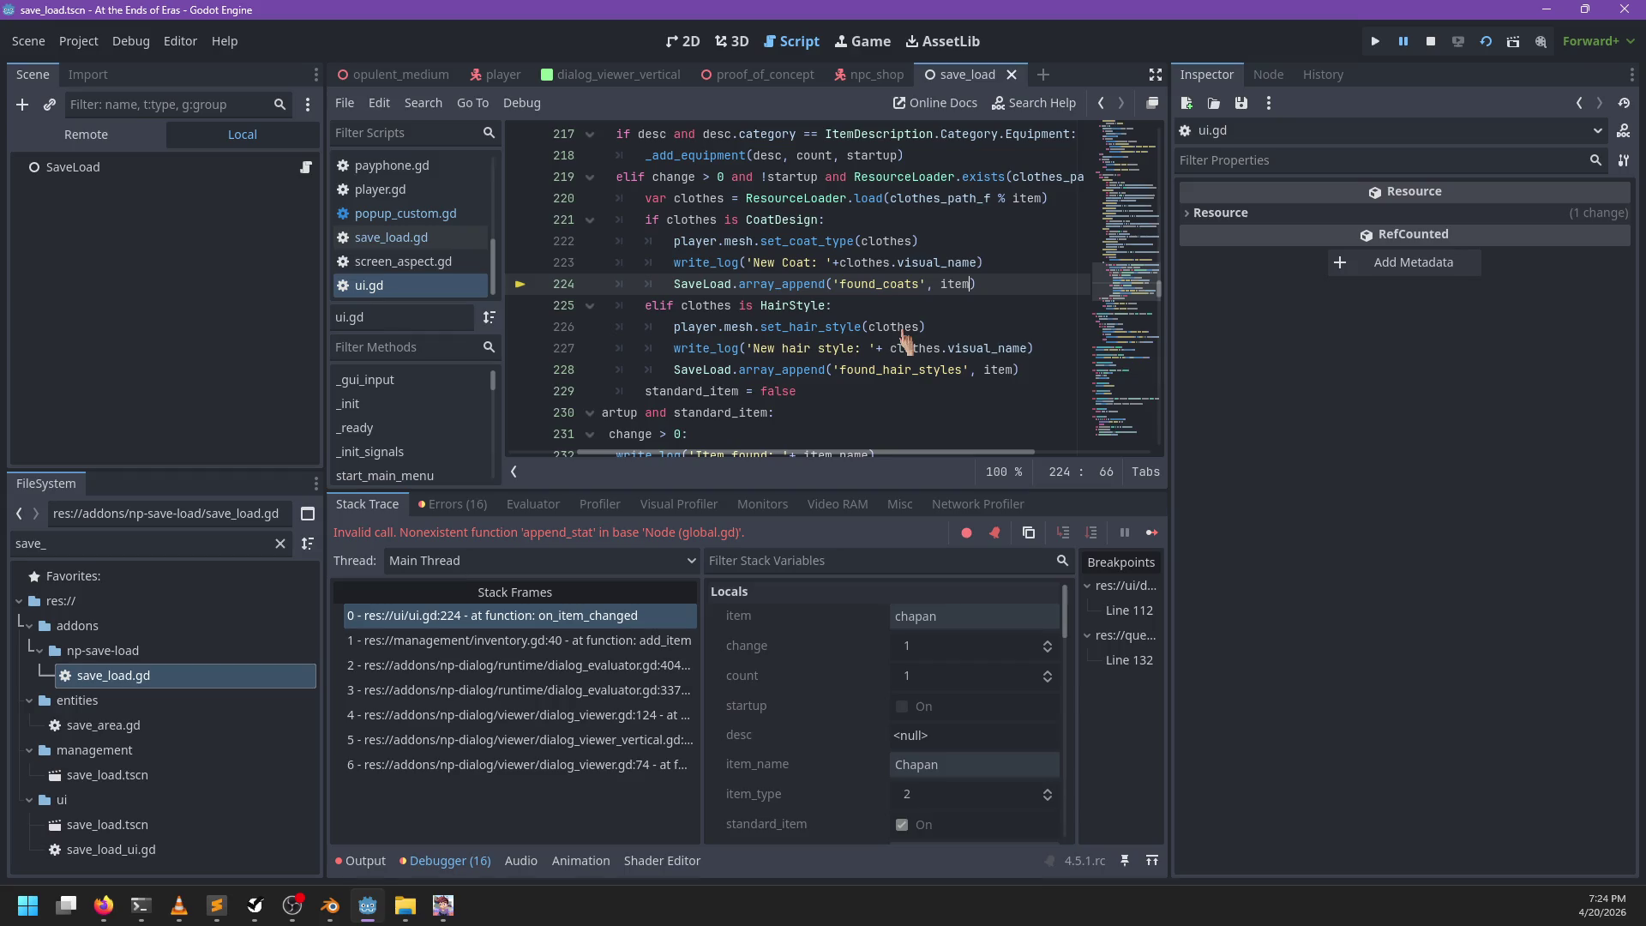
left_click(1009, 283)
Step: Resume the paused game and advance the current NPC conversation until it closes
key("F12")
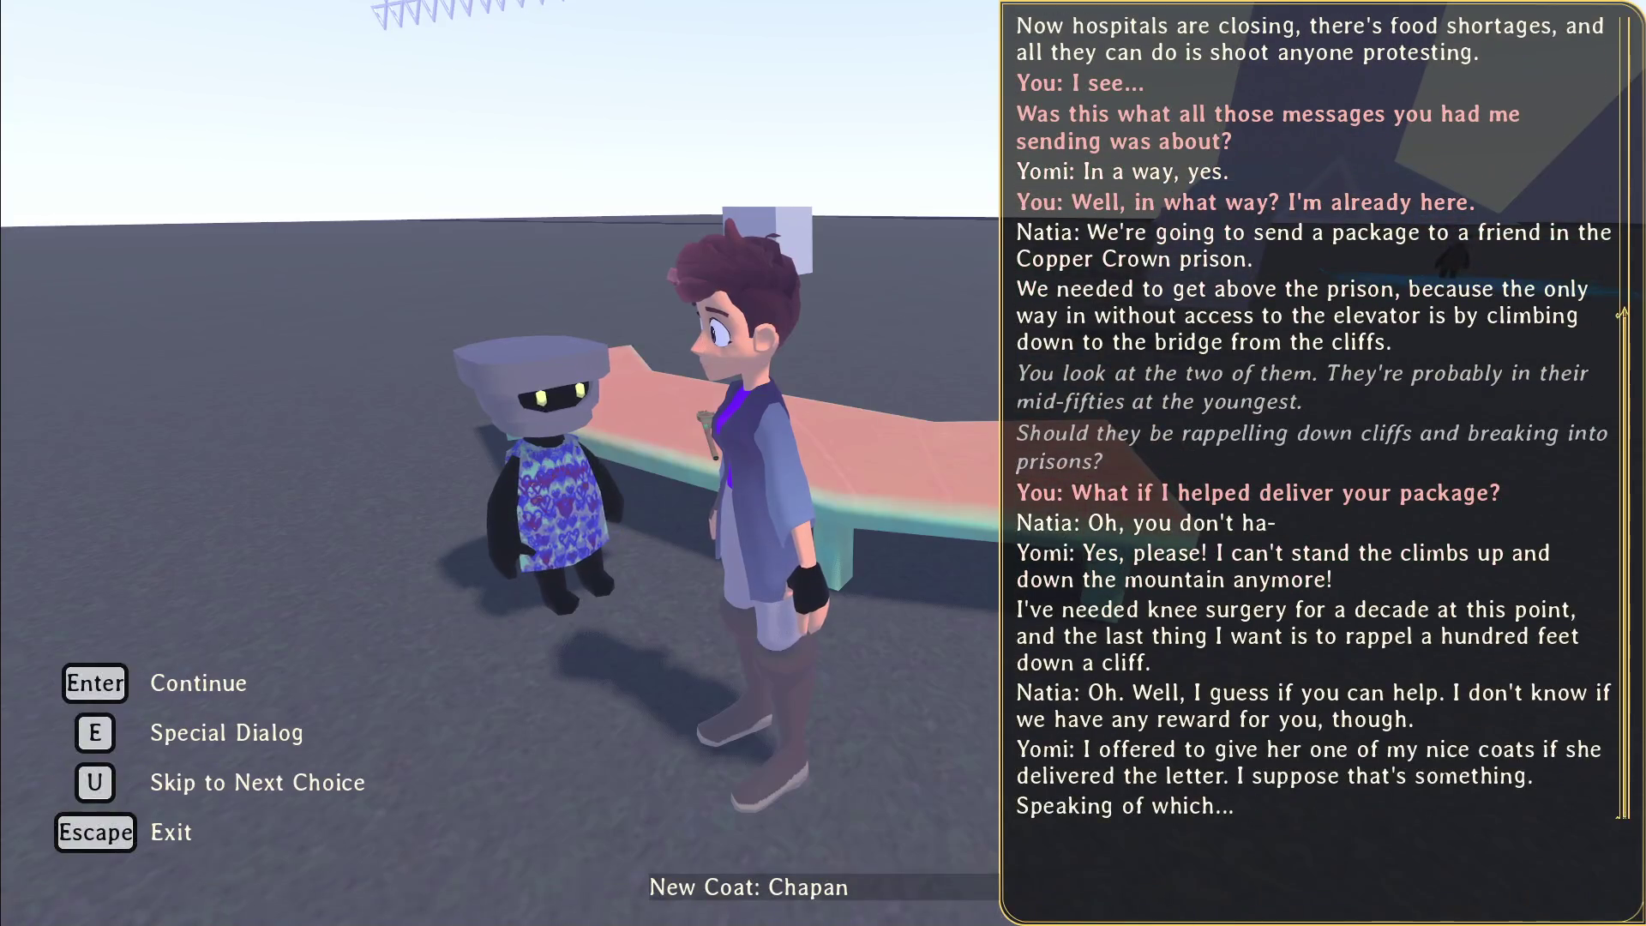
key("Return")
key("Return")
key("Return")
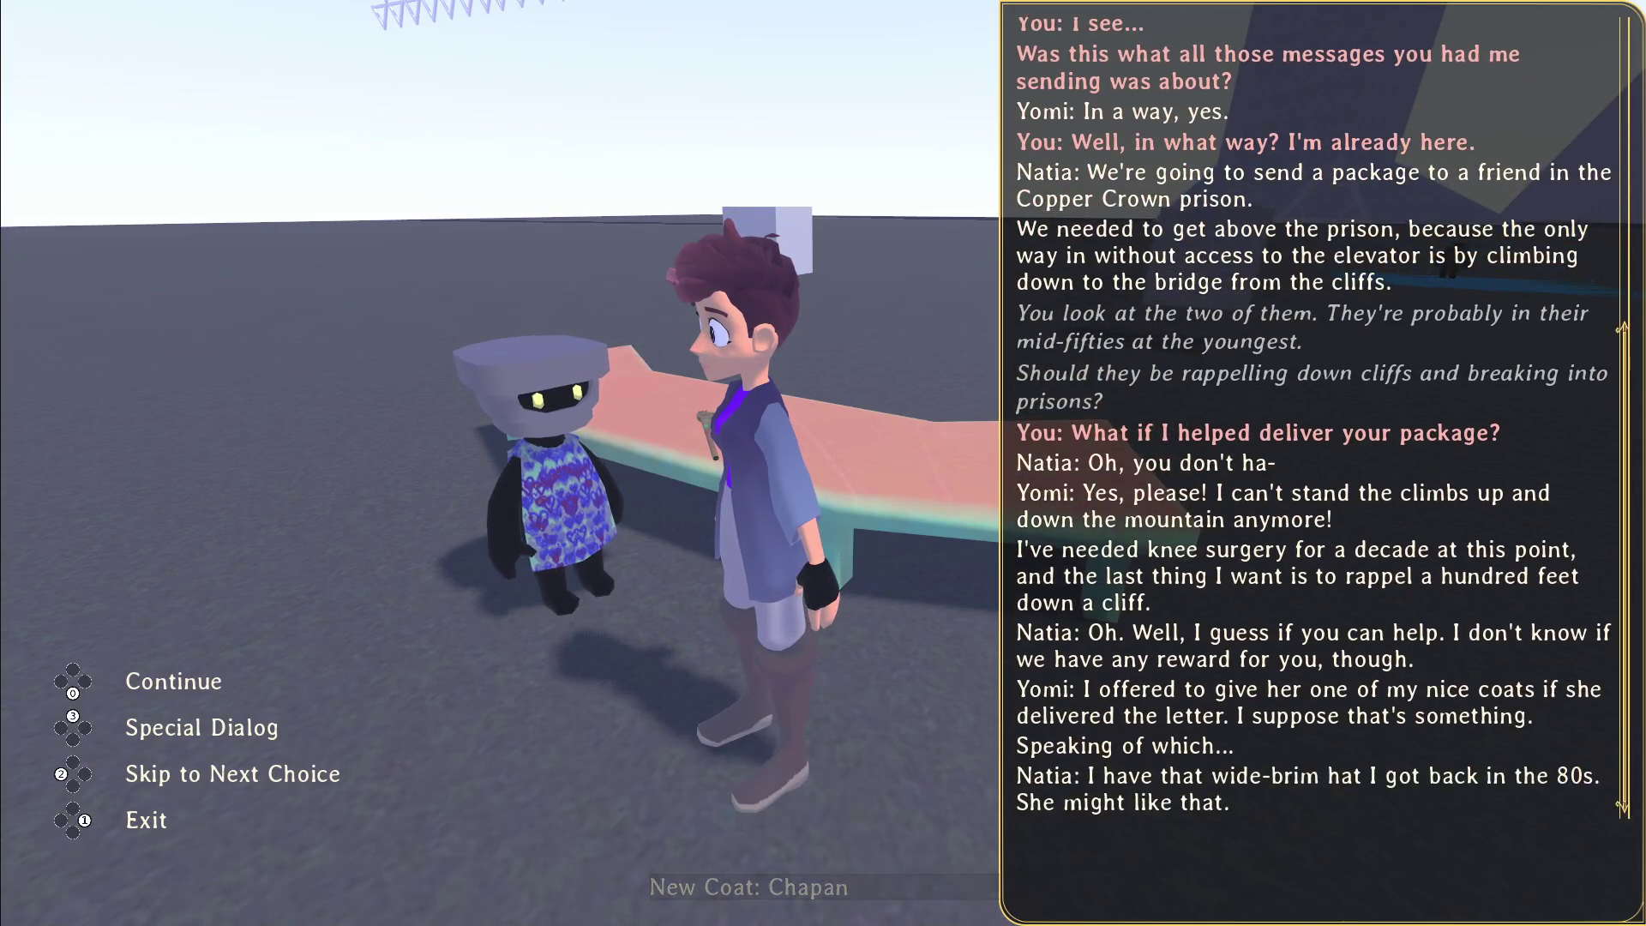
key("Return")
key("Return")
key("Return")
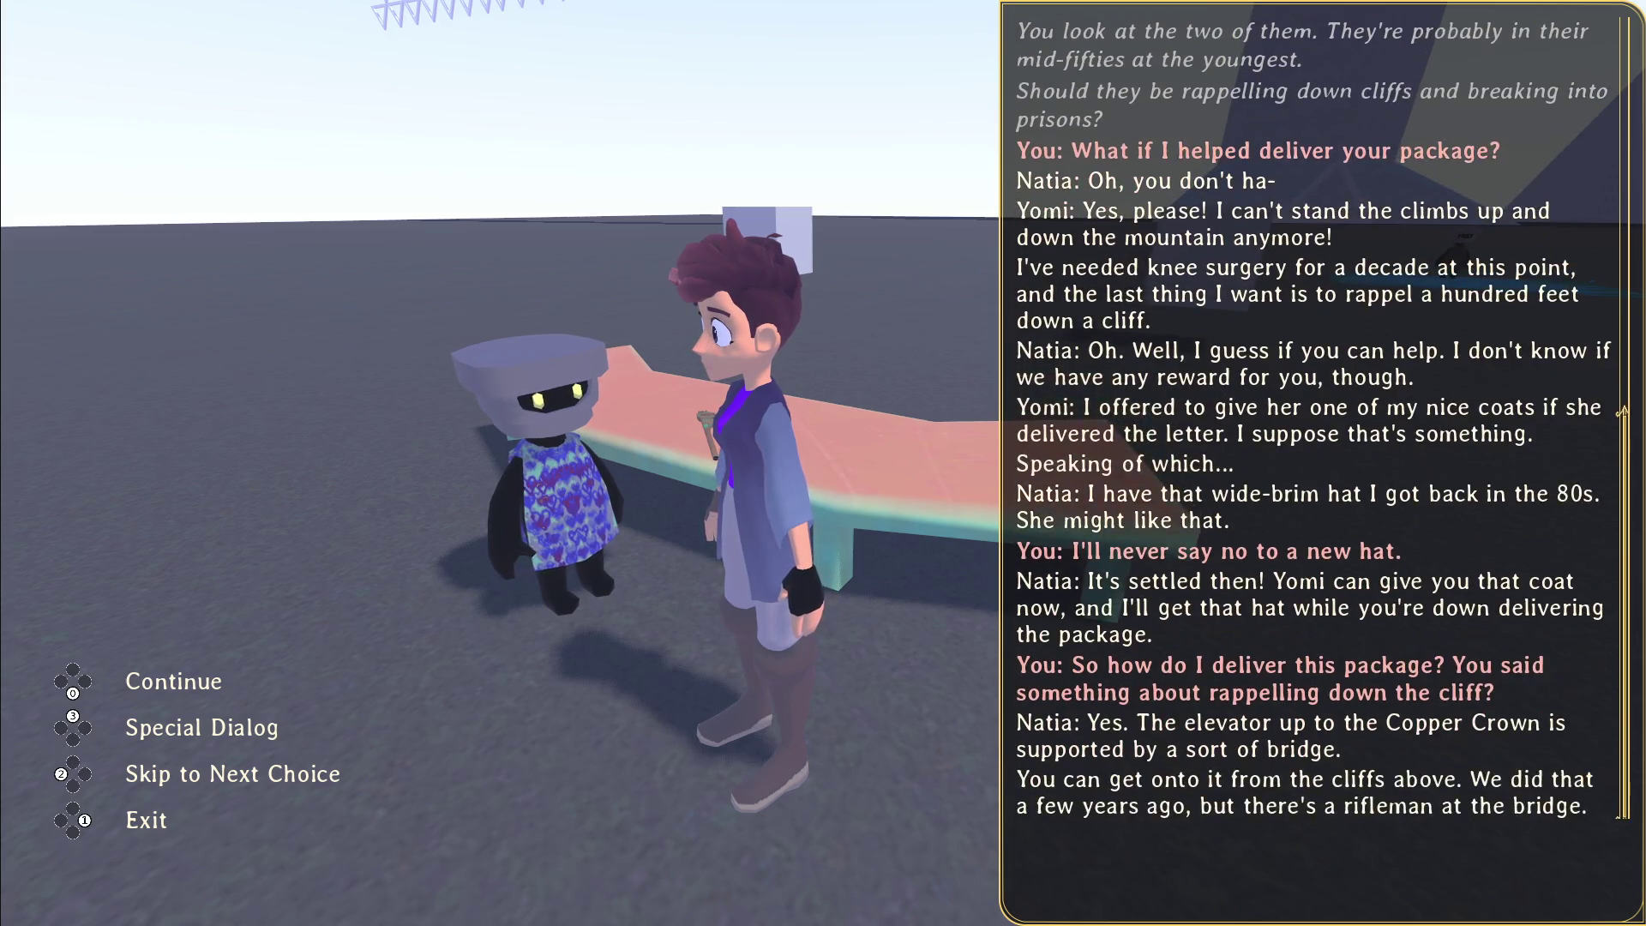
key("Return")
key("Escape")
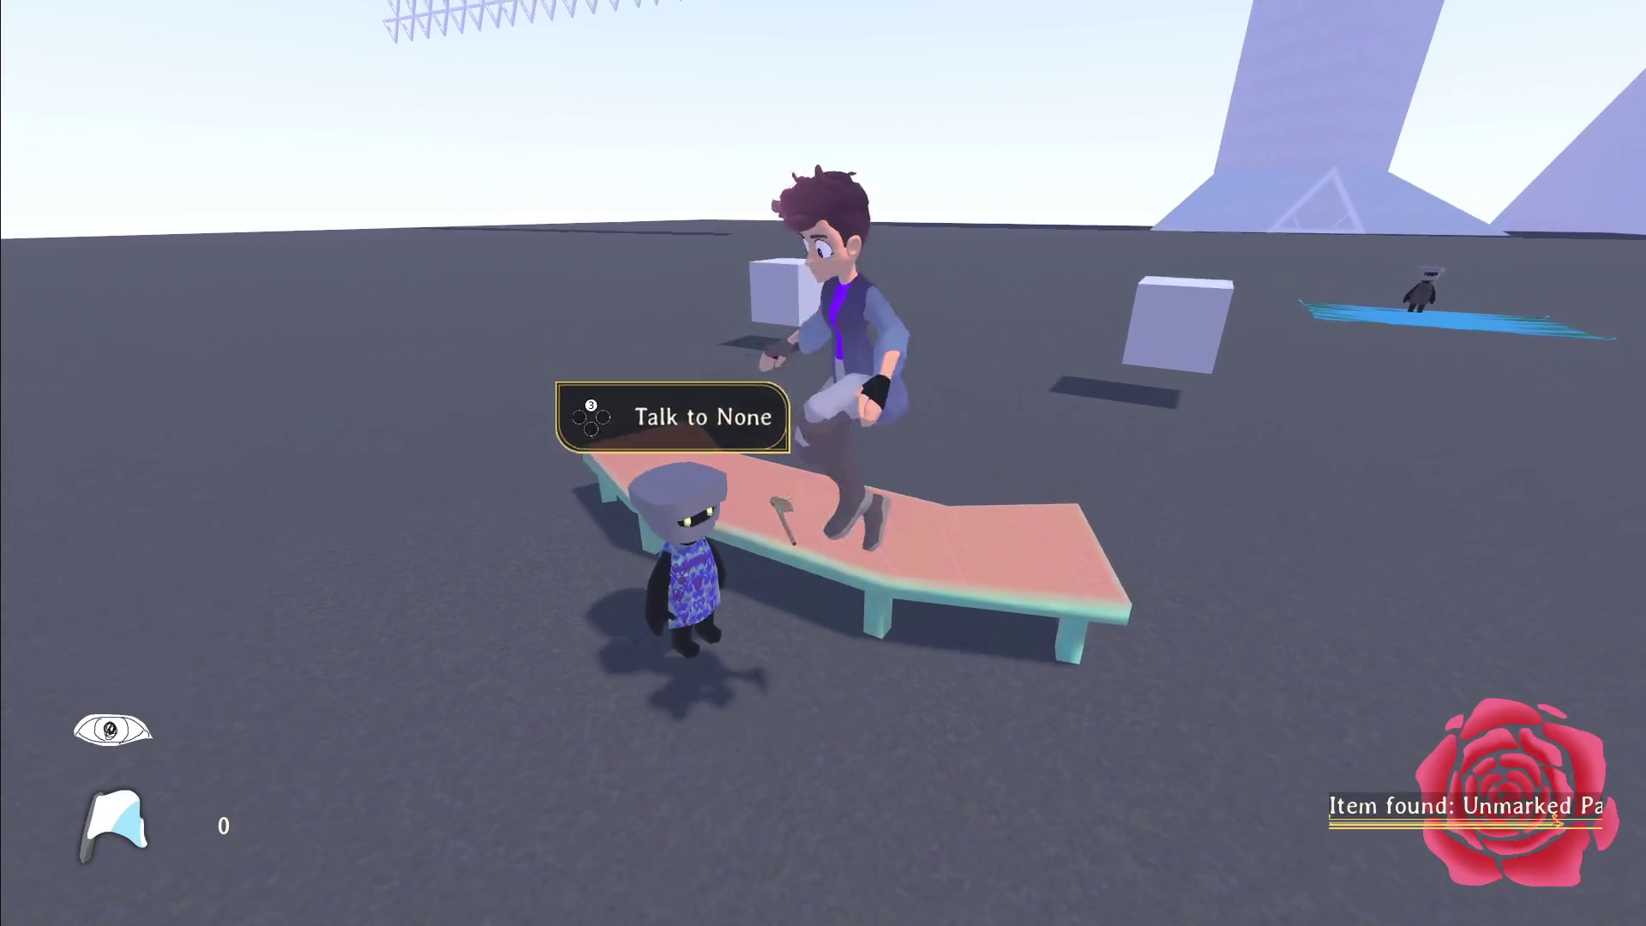
Step: Talk with the NPC by the table about the Medium, replying 'A what? Spectre?'
key("w")
key("a")
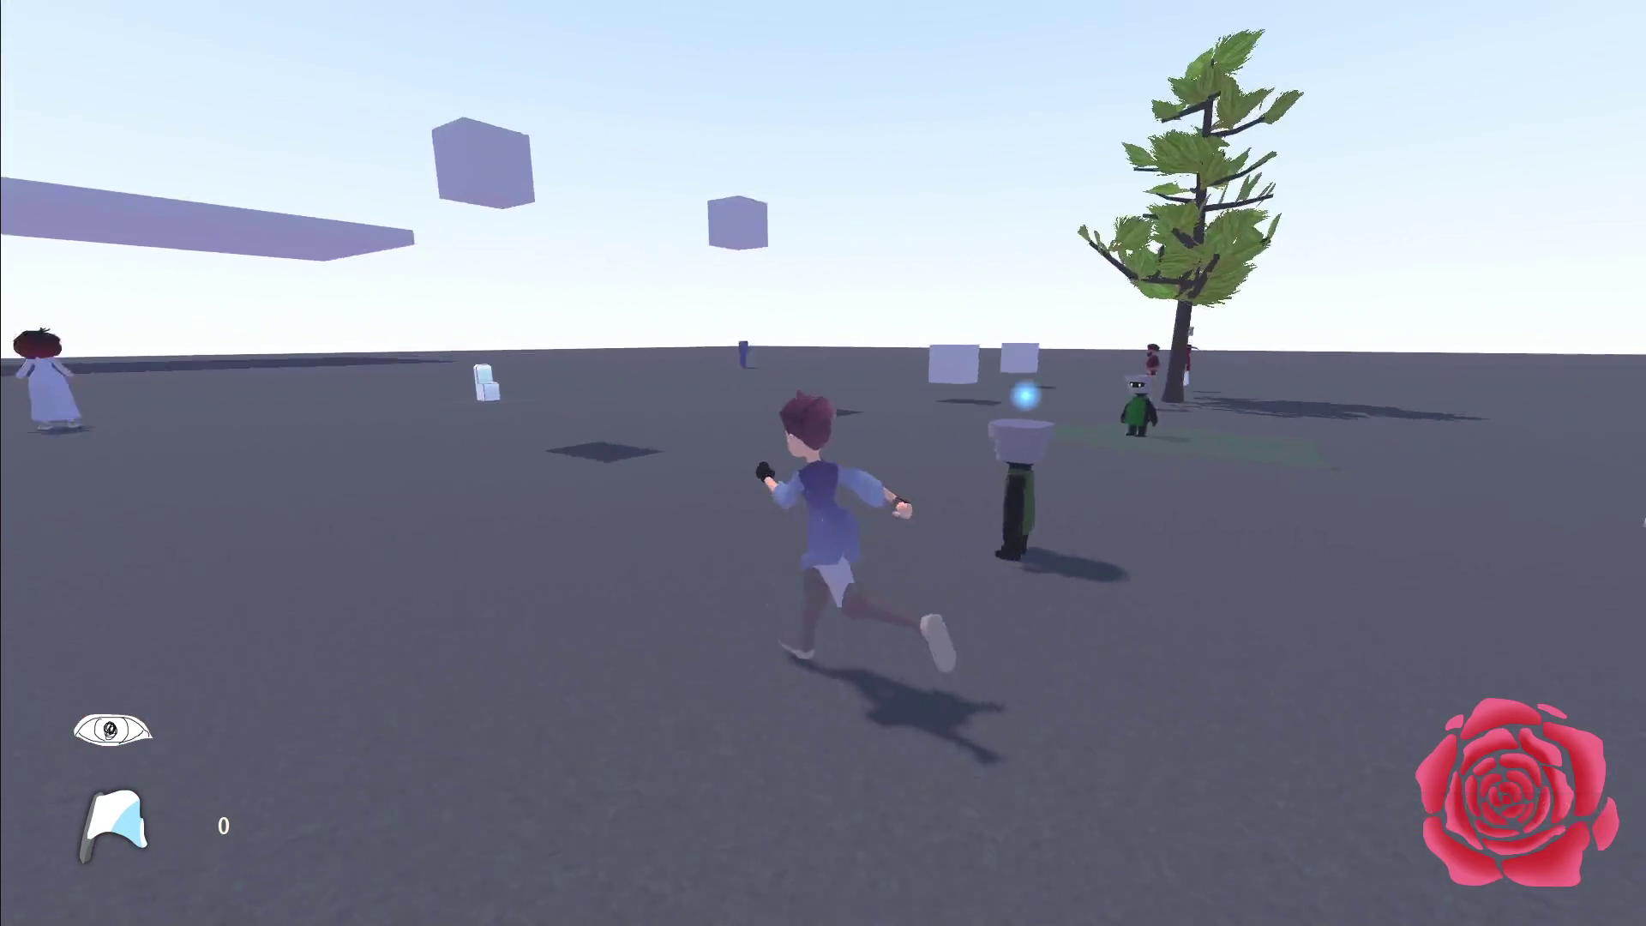
key("w")
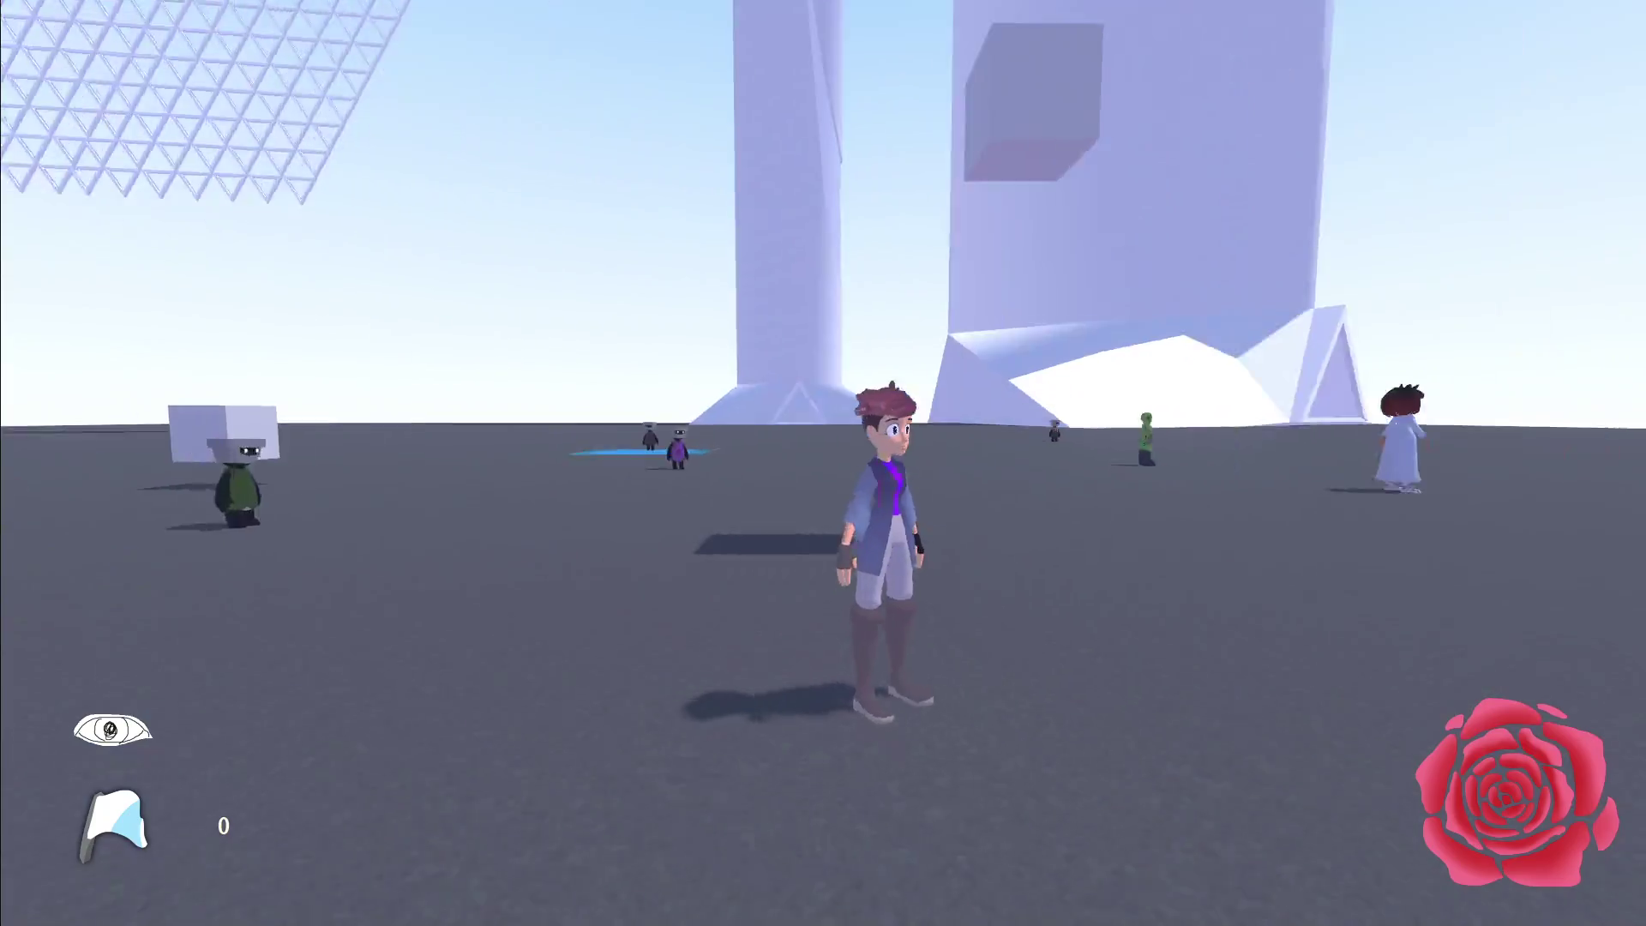
key("e")
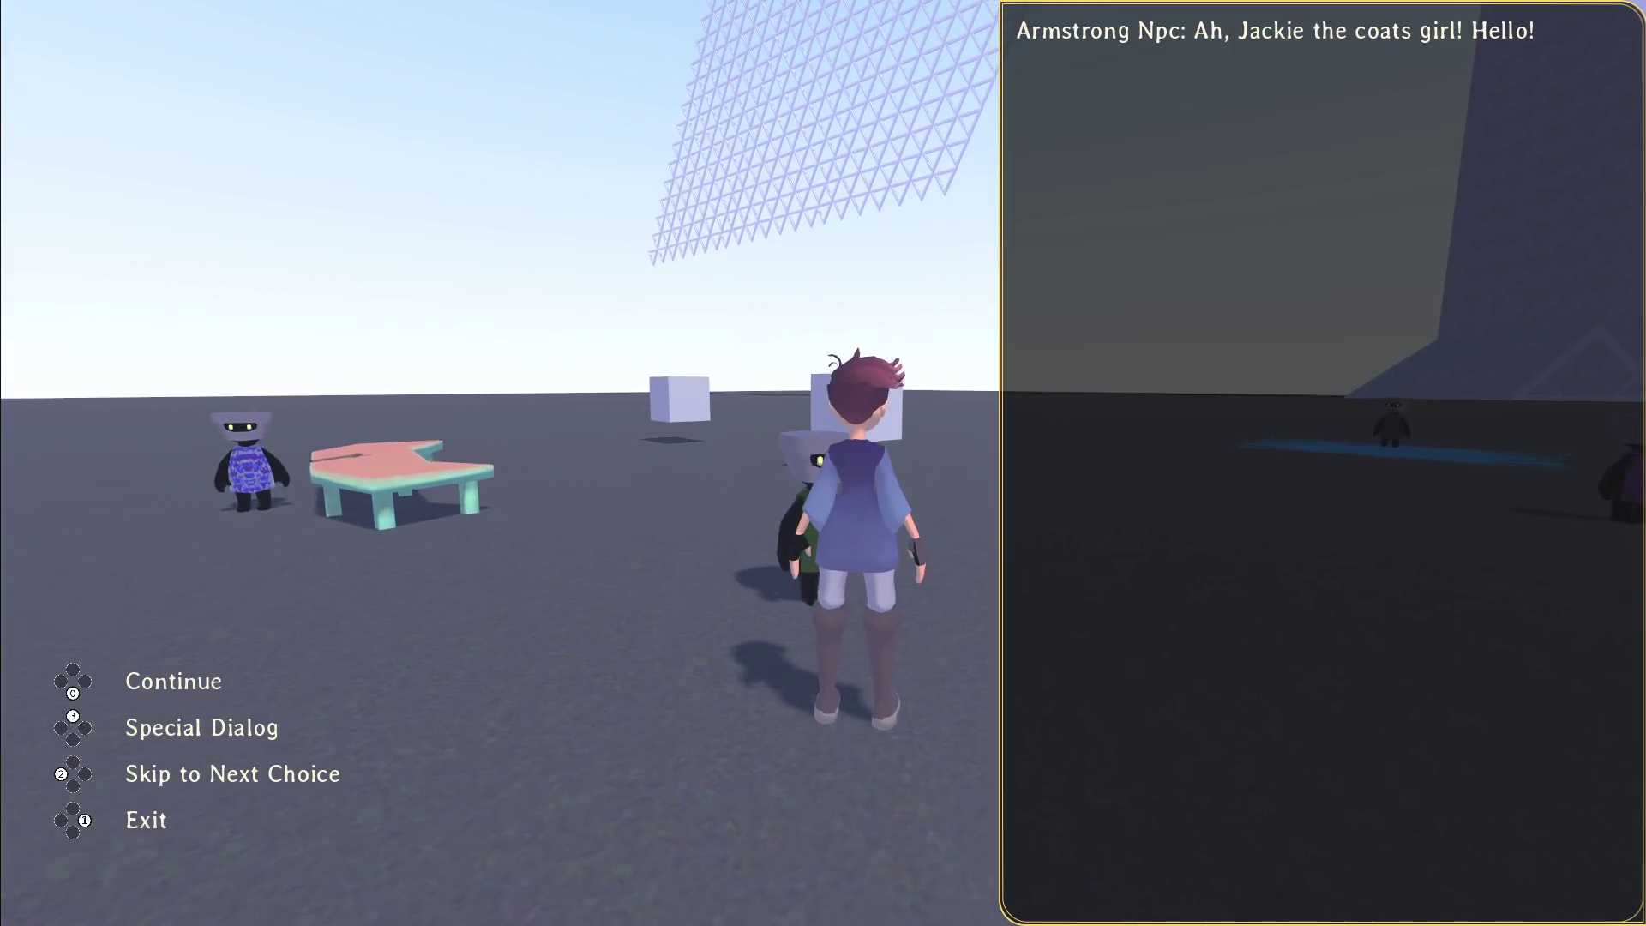
key("Down")
key("Return")
key("Return")
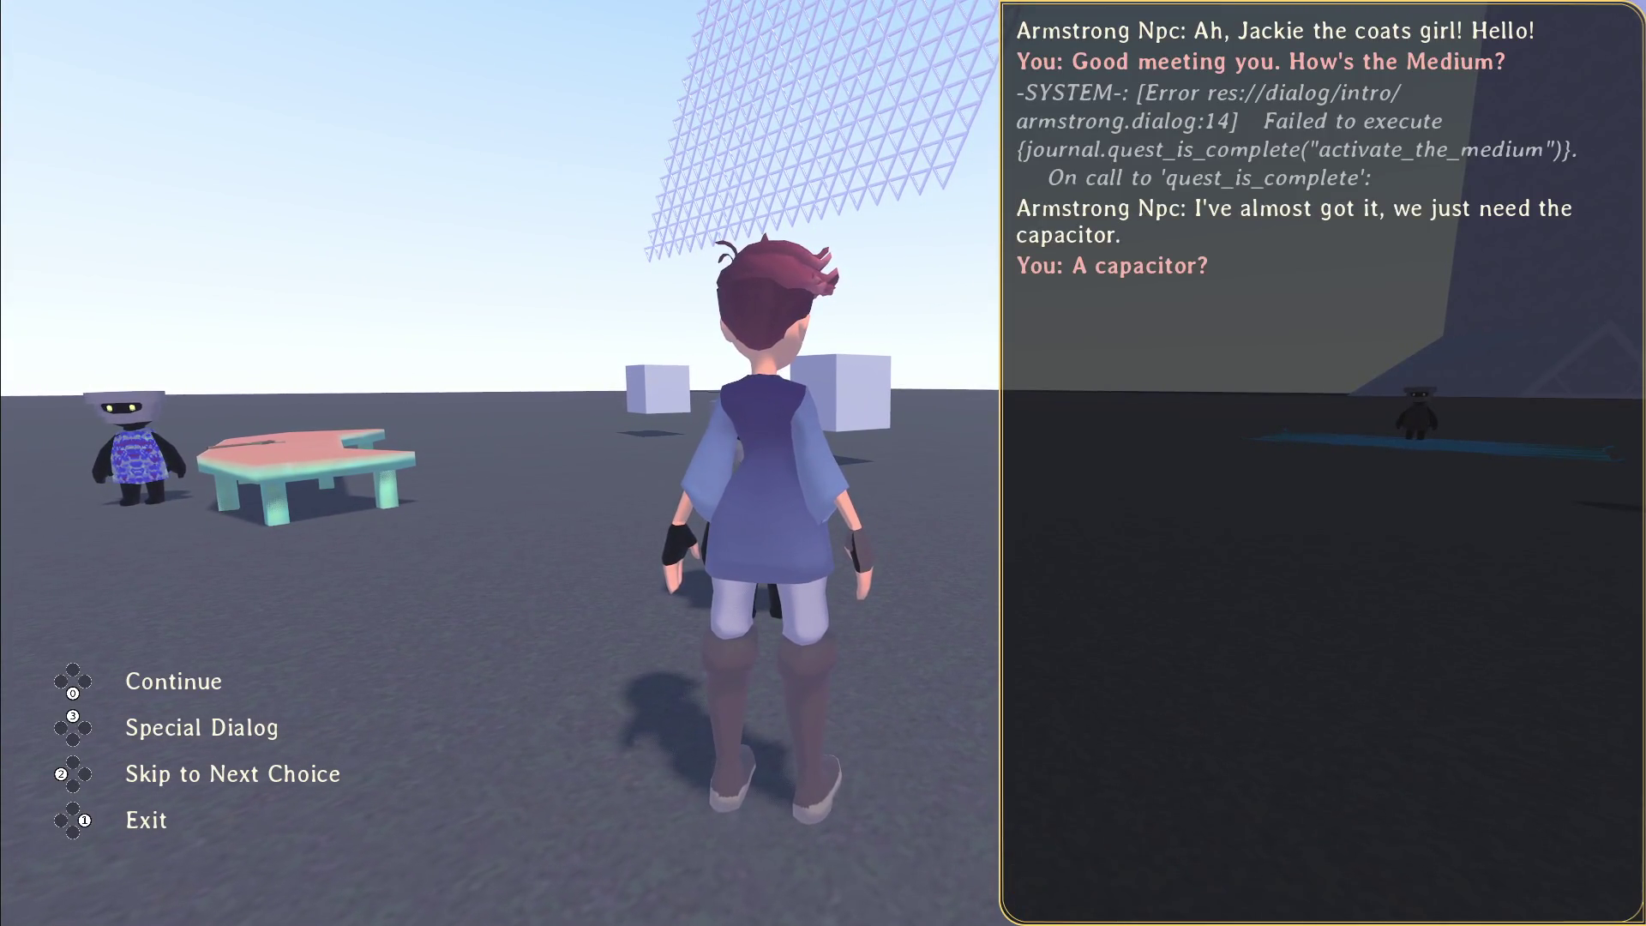
key("Down")
key("Up")
key("Return")
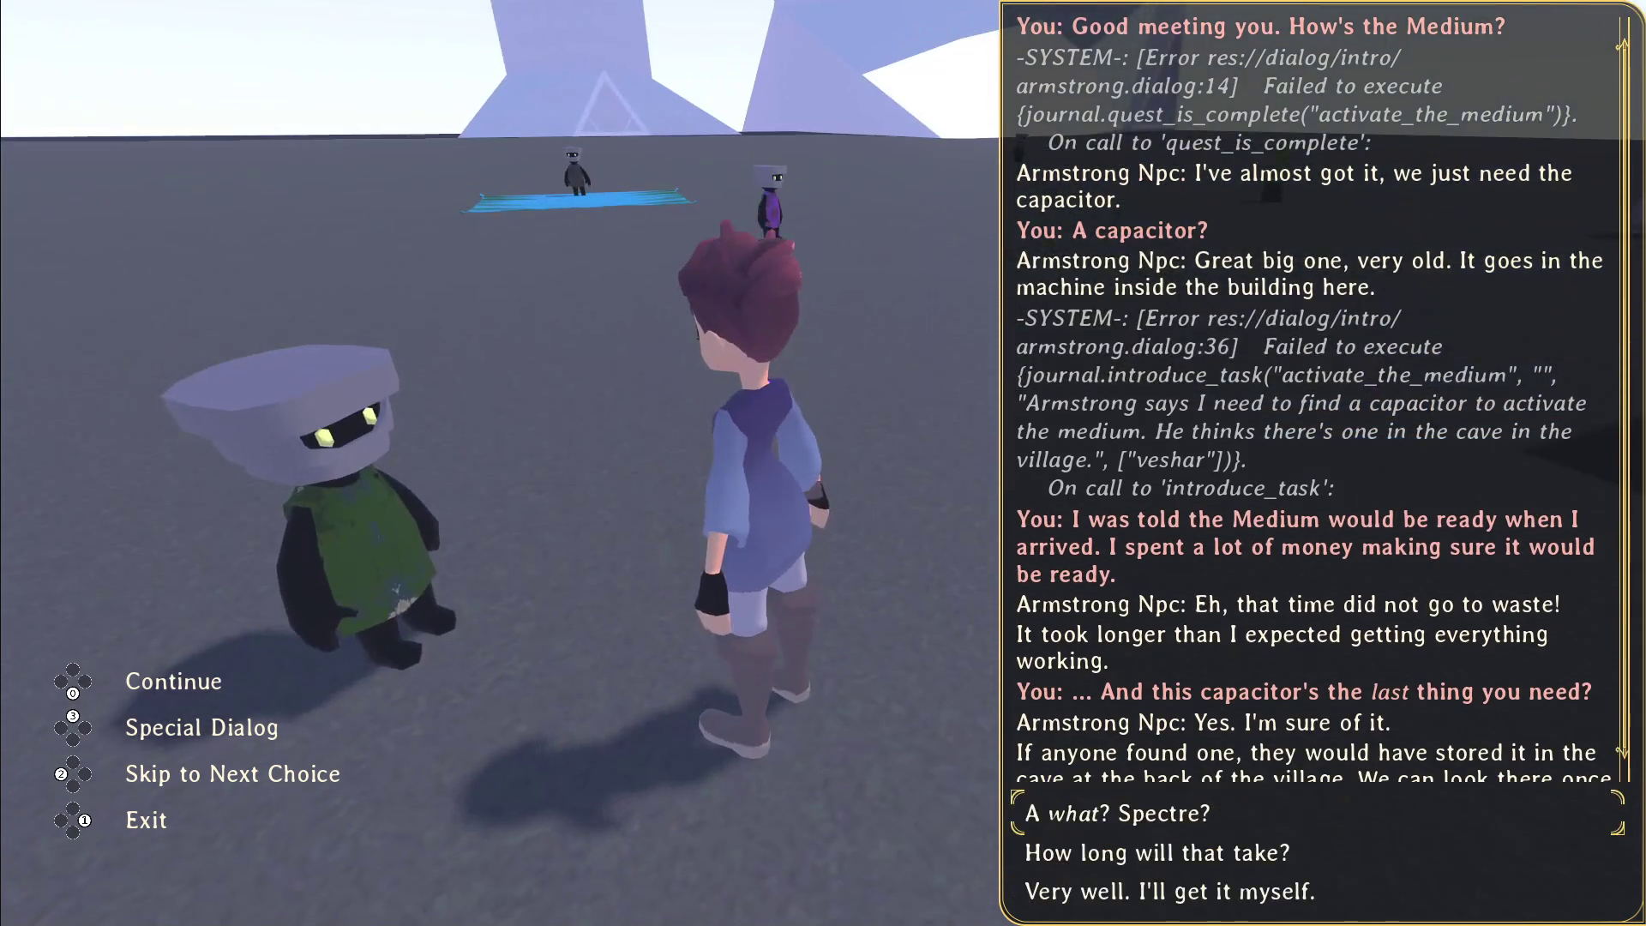
key("Return")
key("Return")
key("Return")
key("Return")
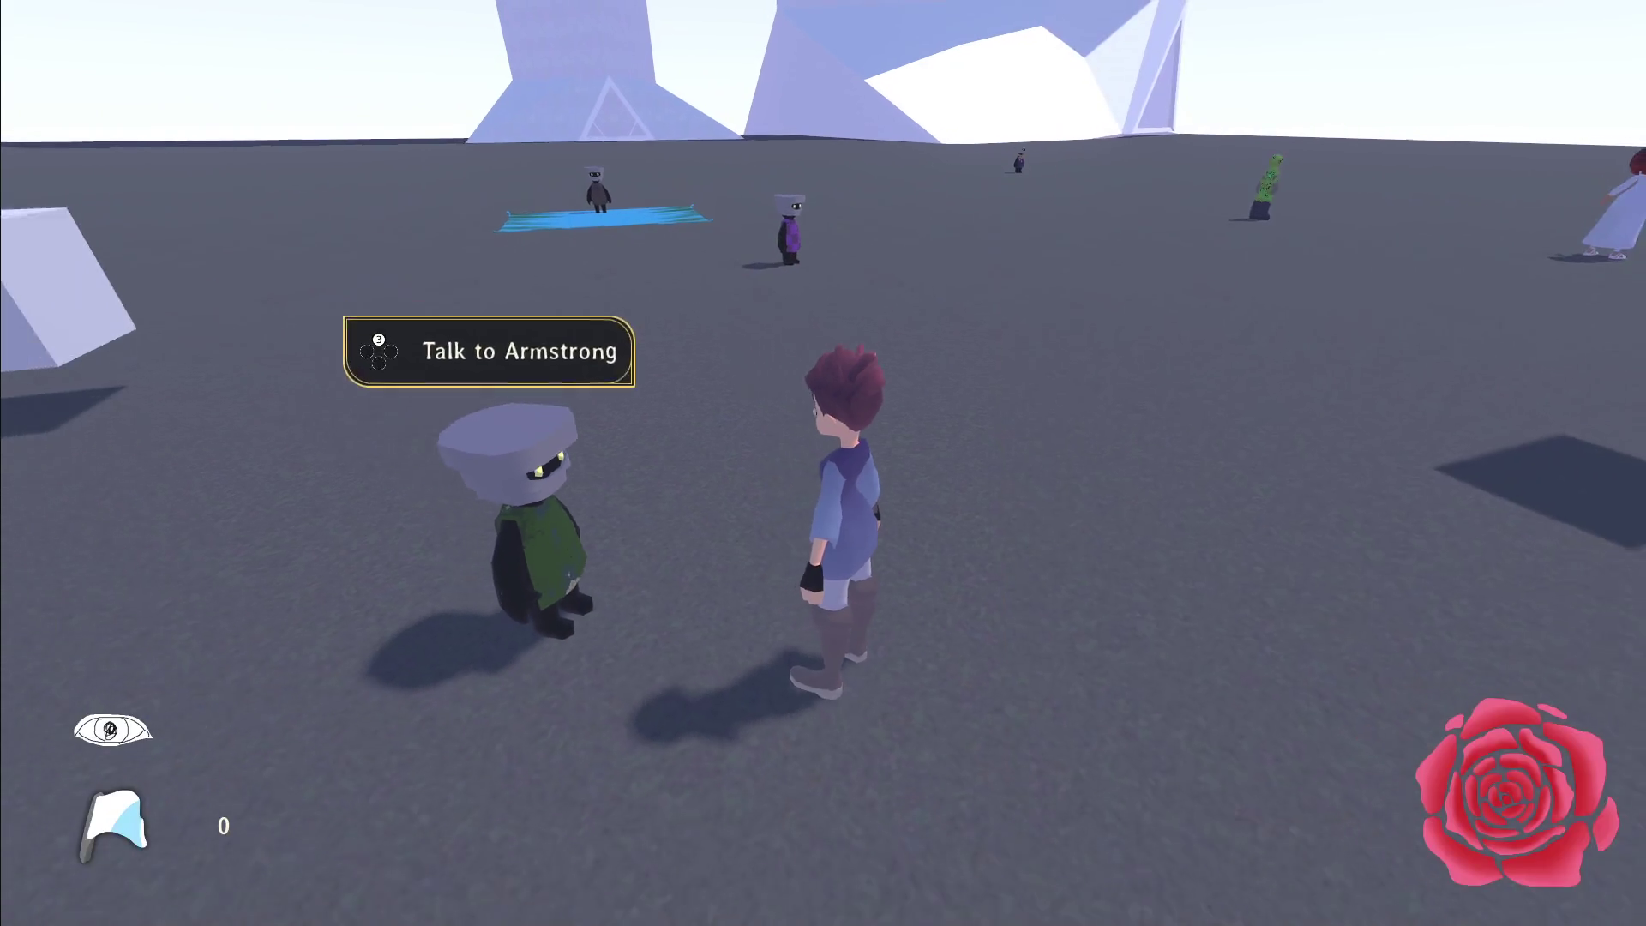
Step: Chat briefly with the green NPC, then the lab test NPC, choosing 'Dialog option with italics.'
key("w")
key("w")
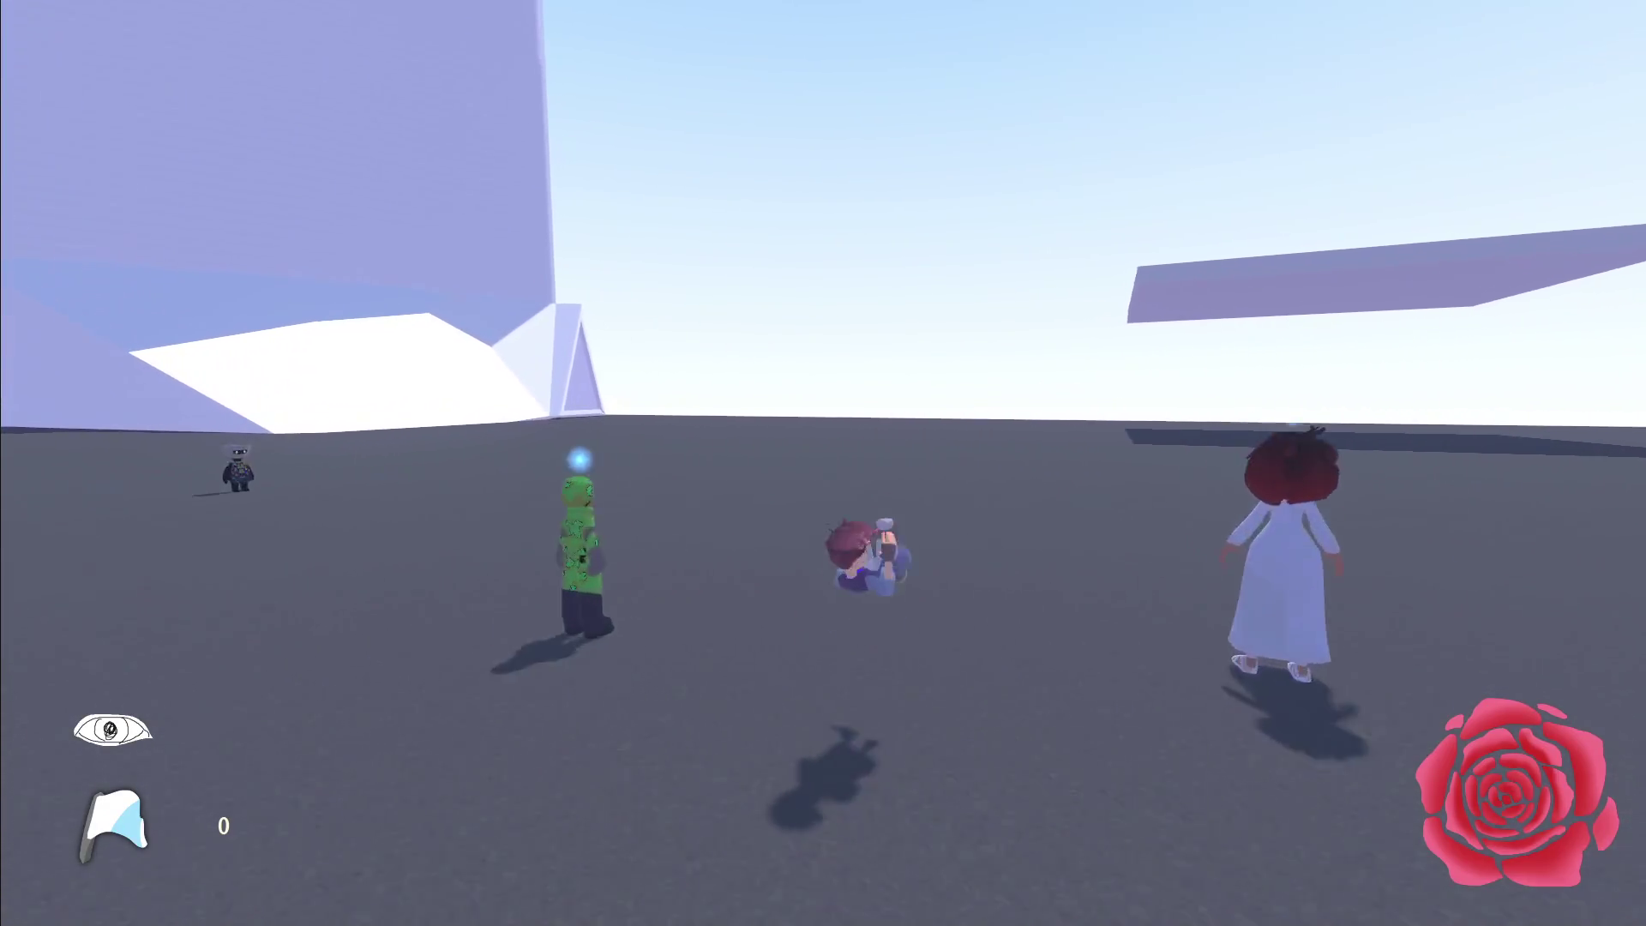
key("e")
key("Escape")
key("w")
key("e")
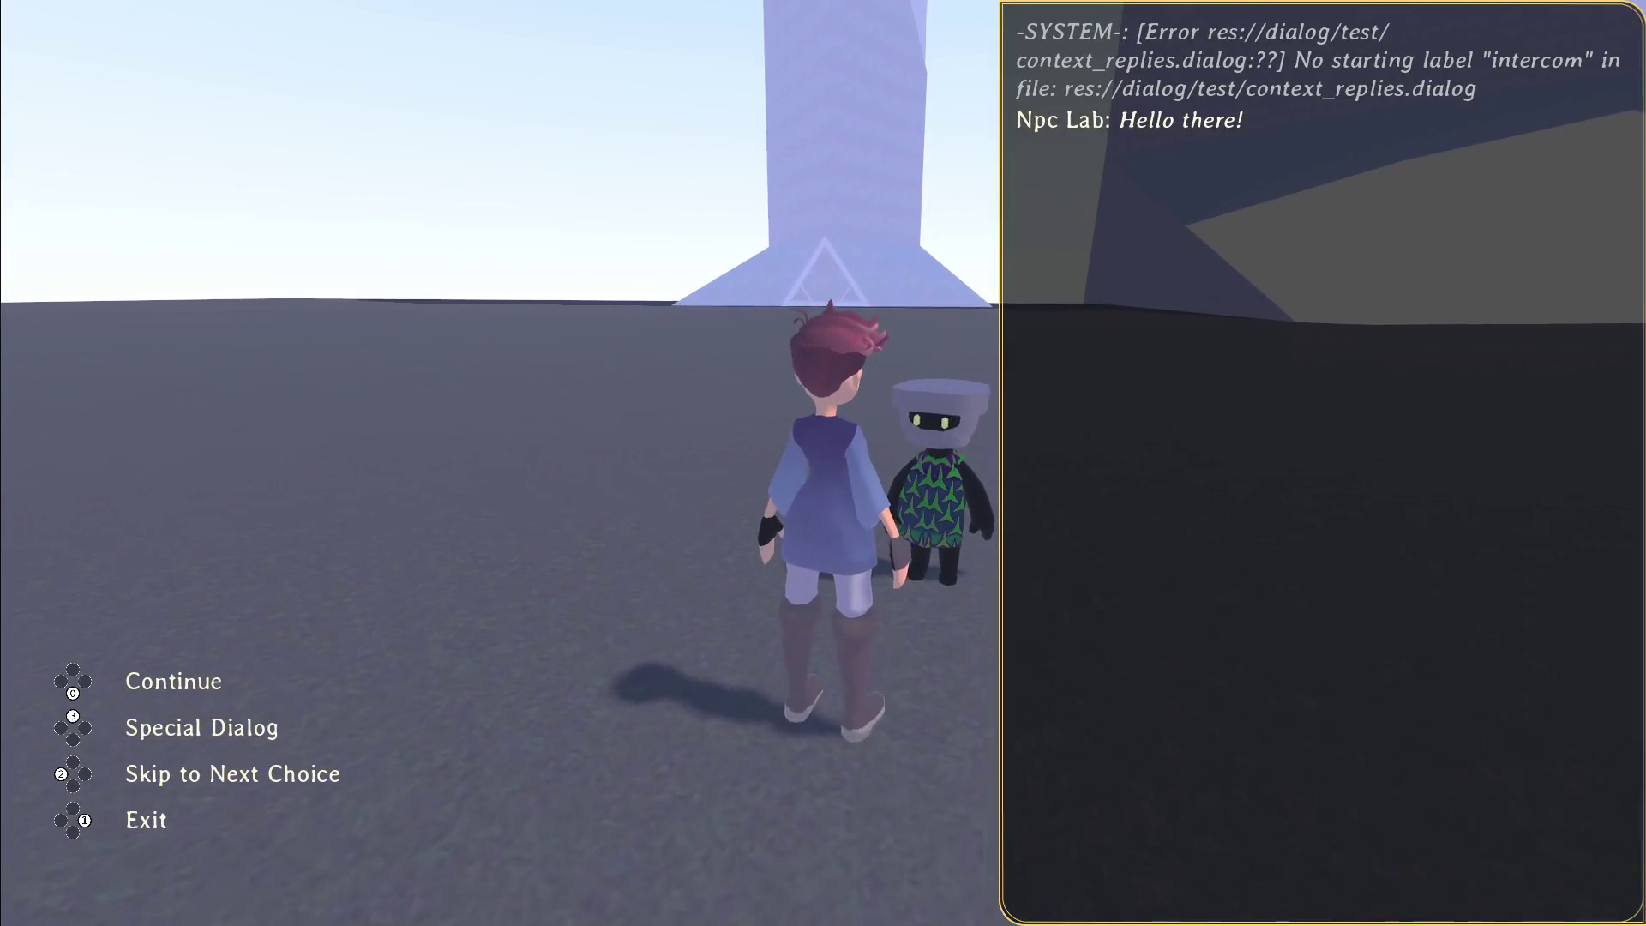
key("e")
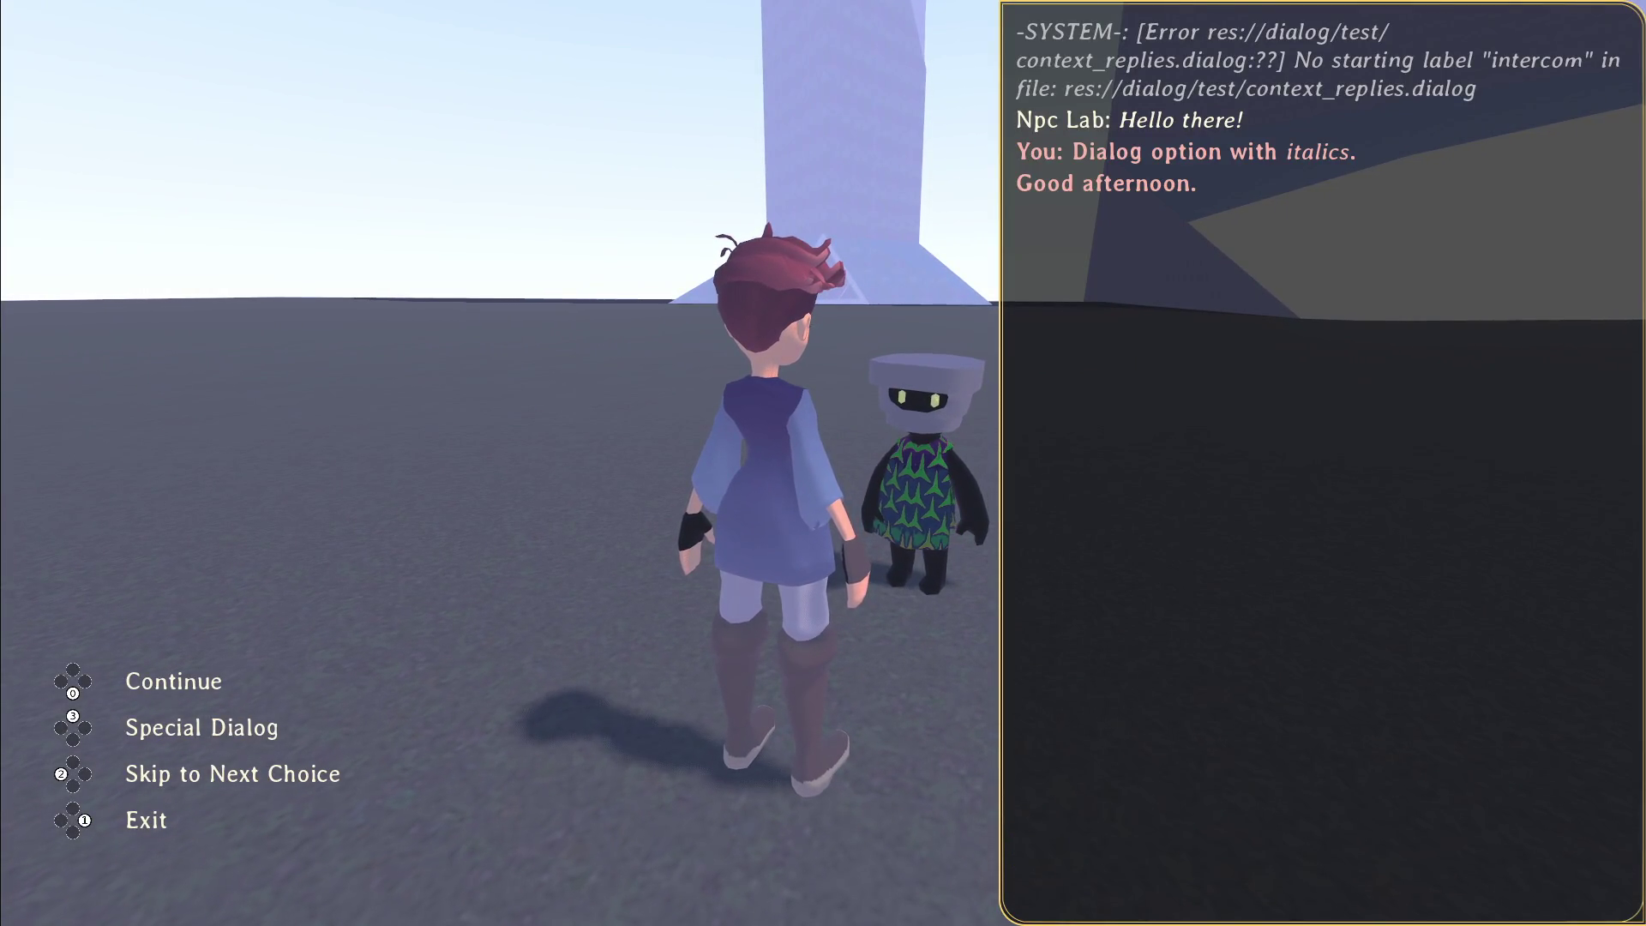
key("Escape")
key("d")
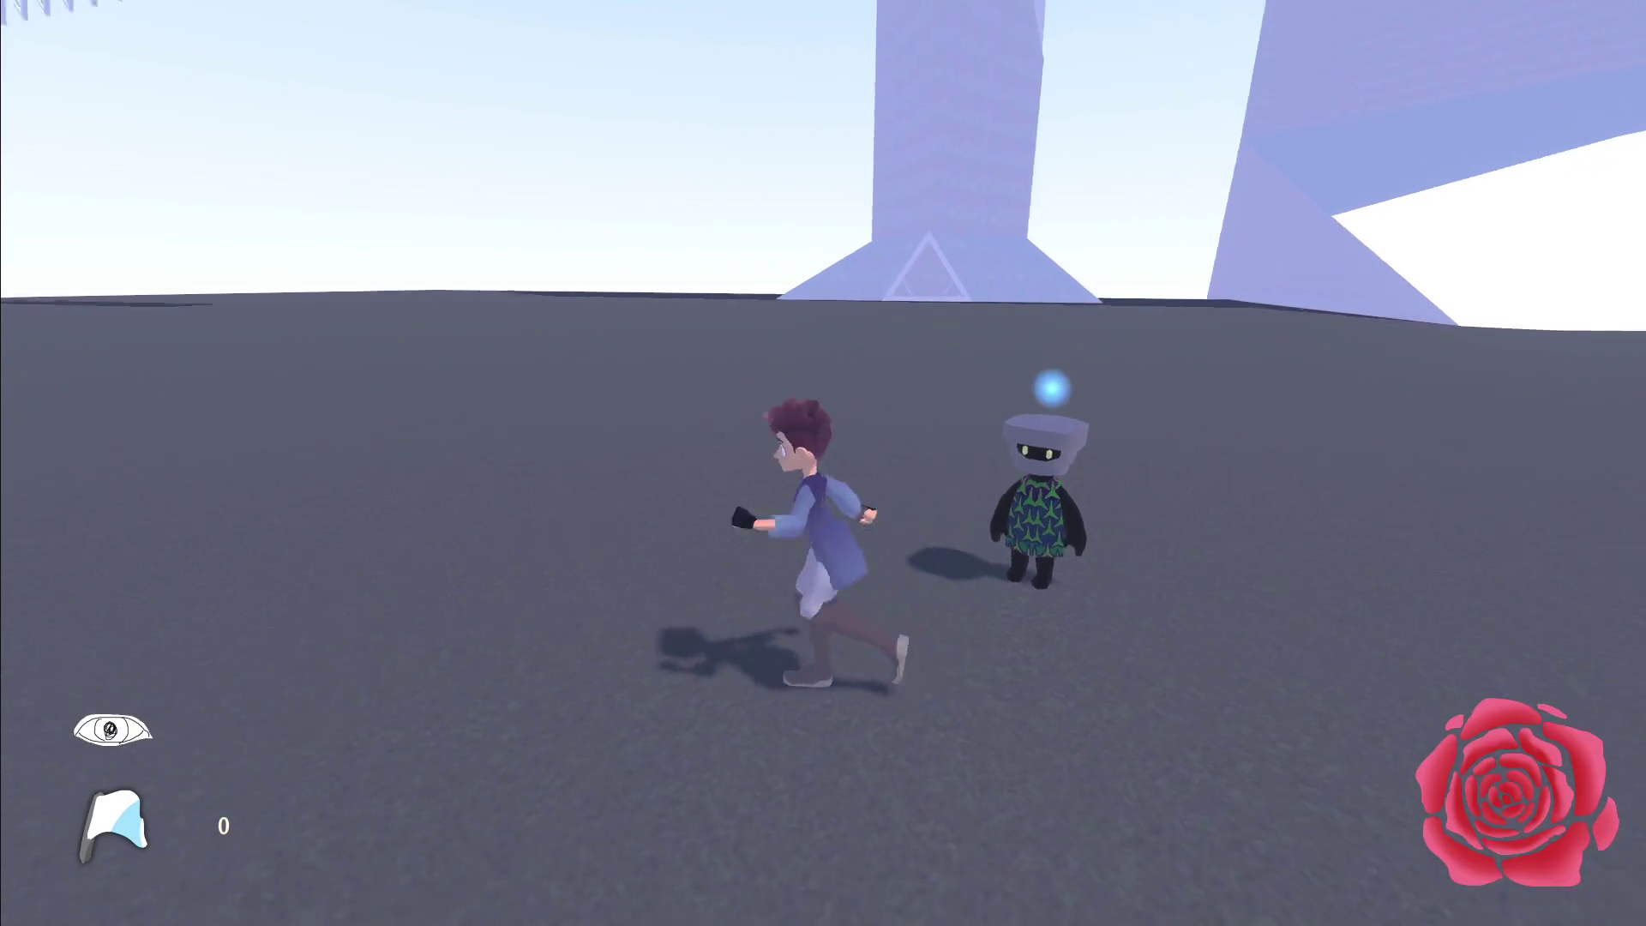
key("e")
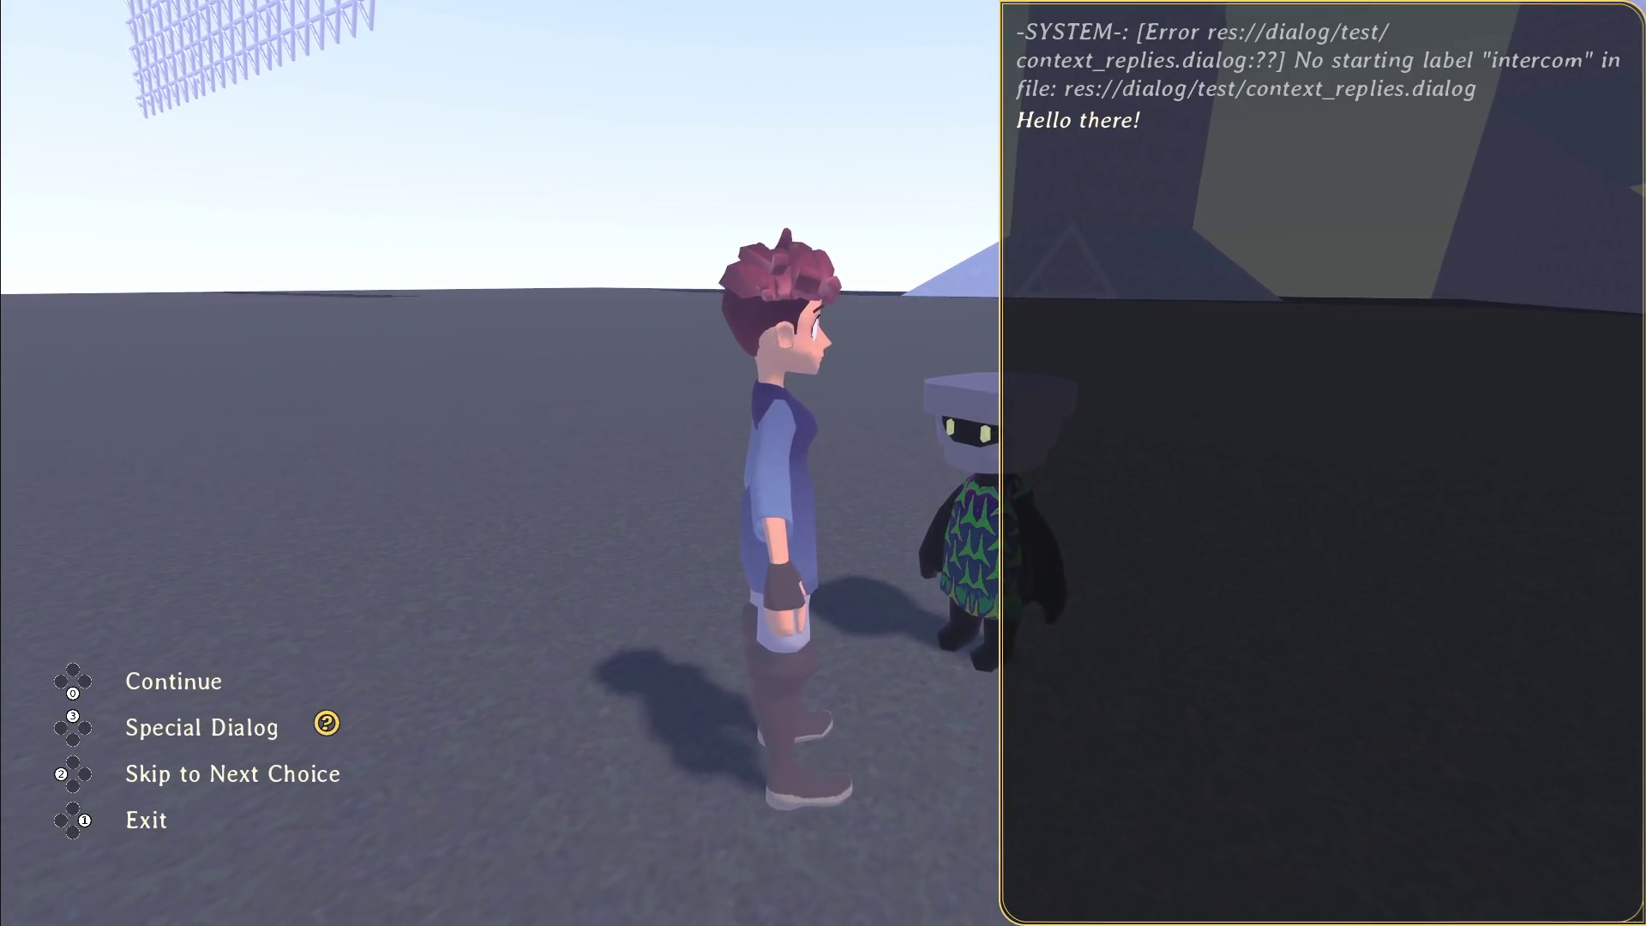
key("Escape")
key("w")
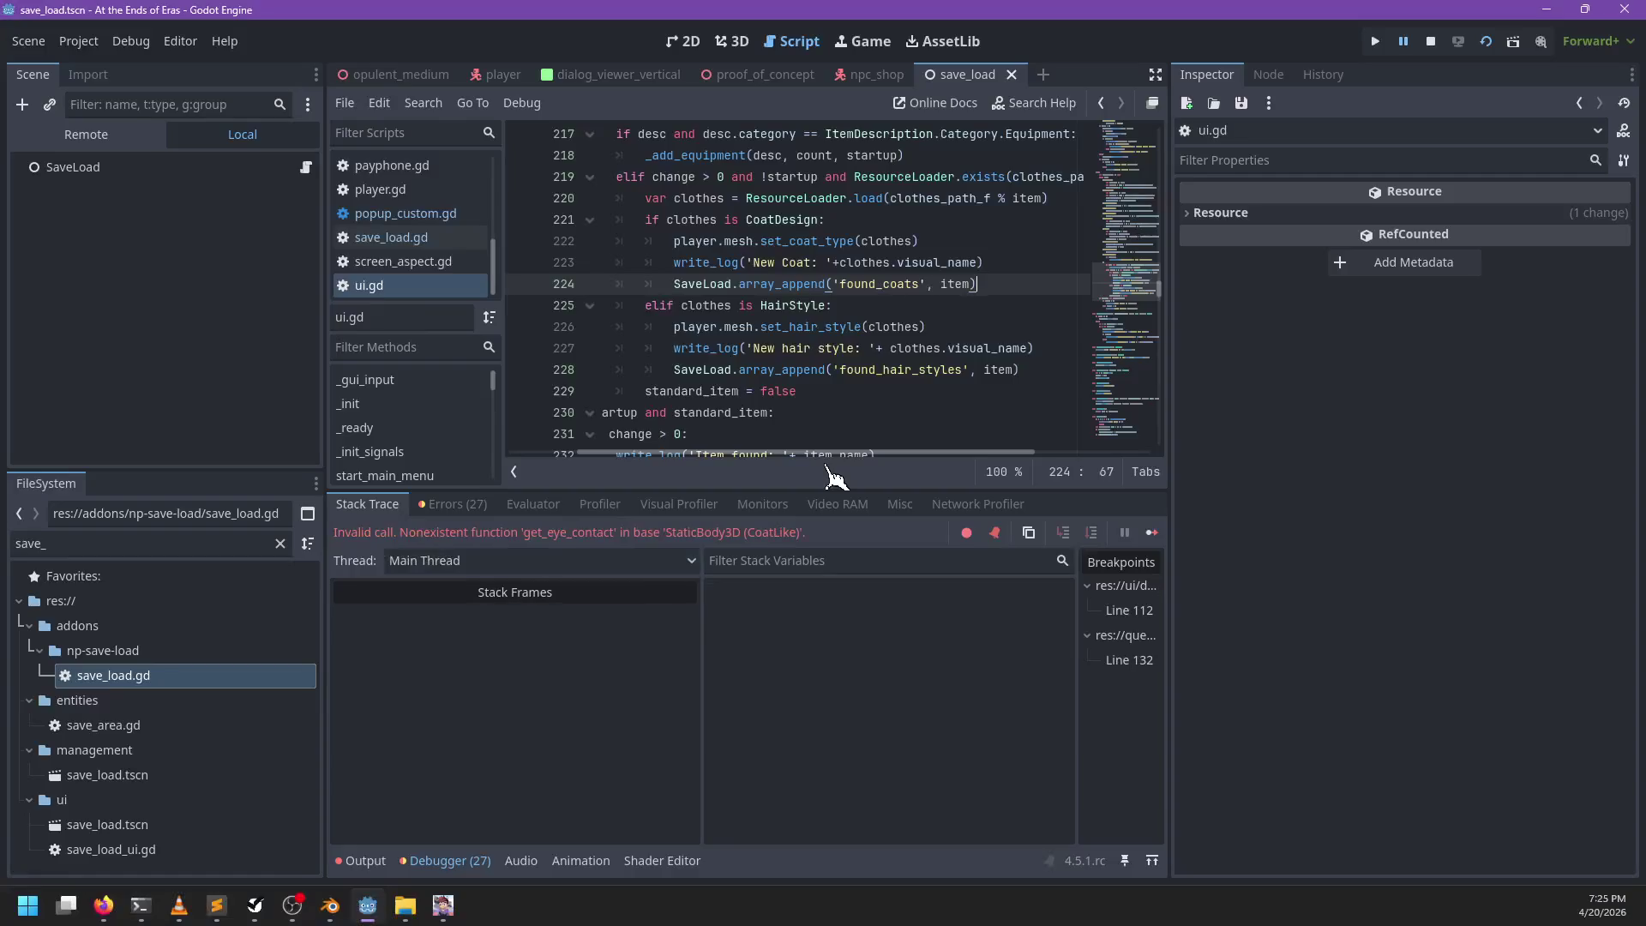
Step: Filter the script file list for 'coatli', then clear the filter
scroll(816, 239, "up", 2)
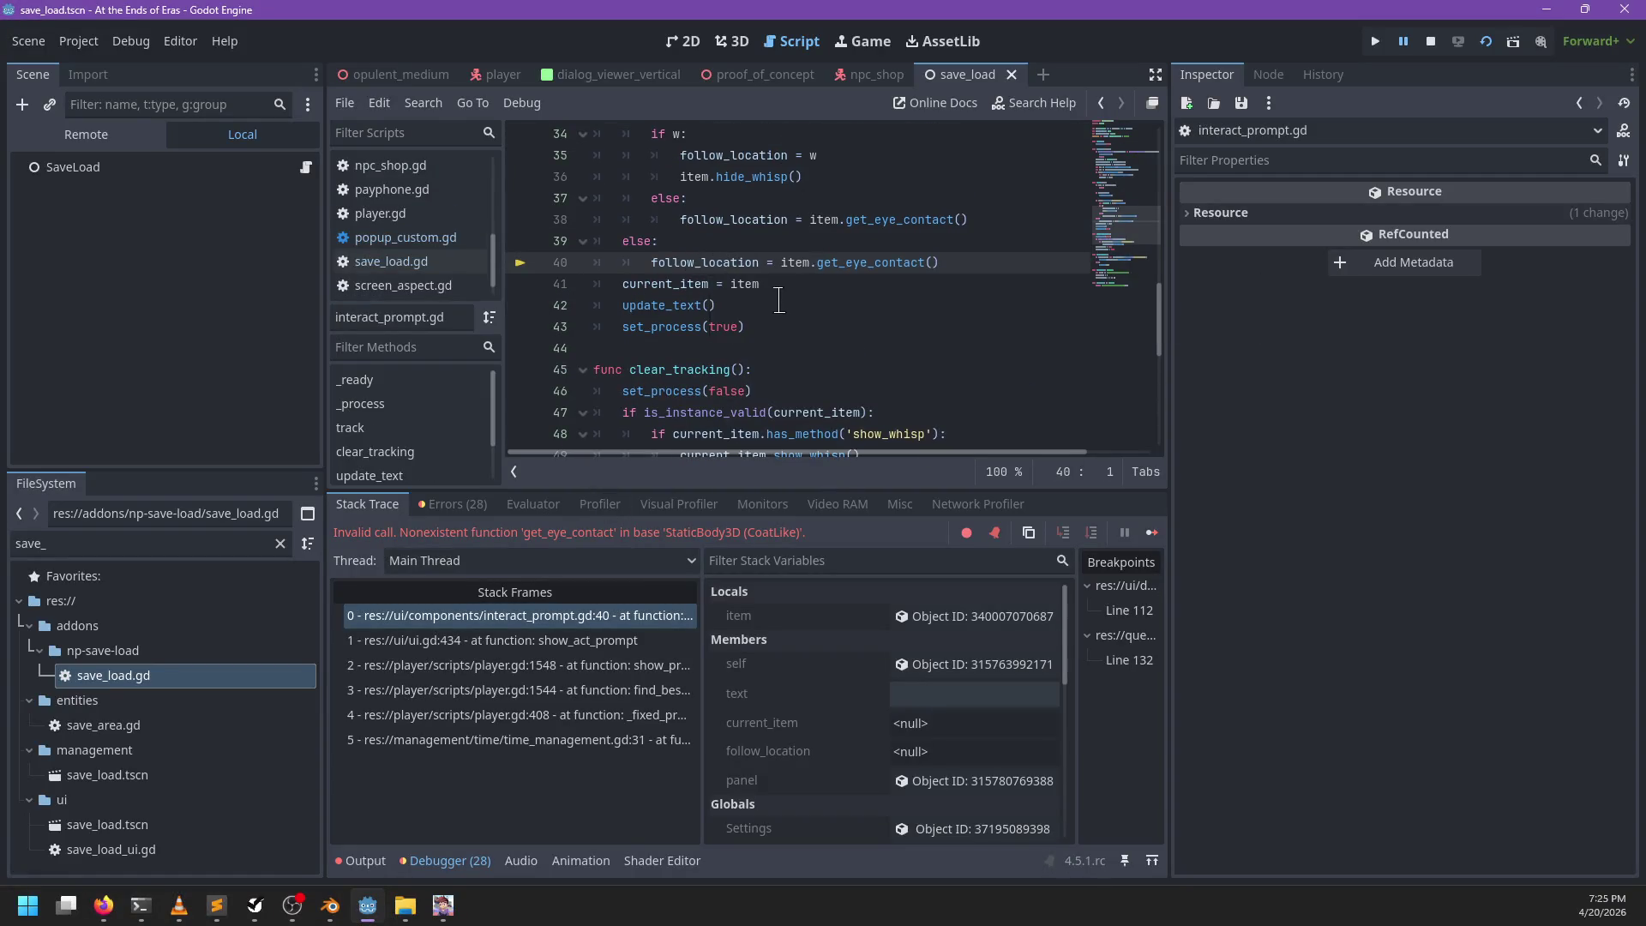
scroll(771, 306, "up", 1)
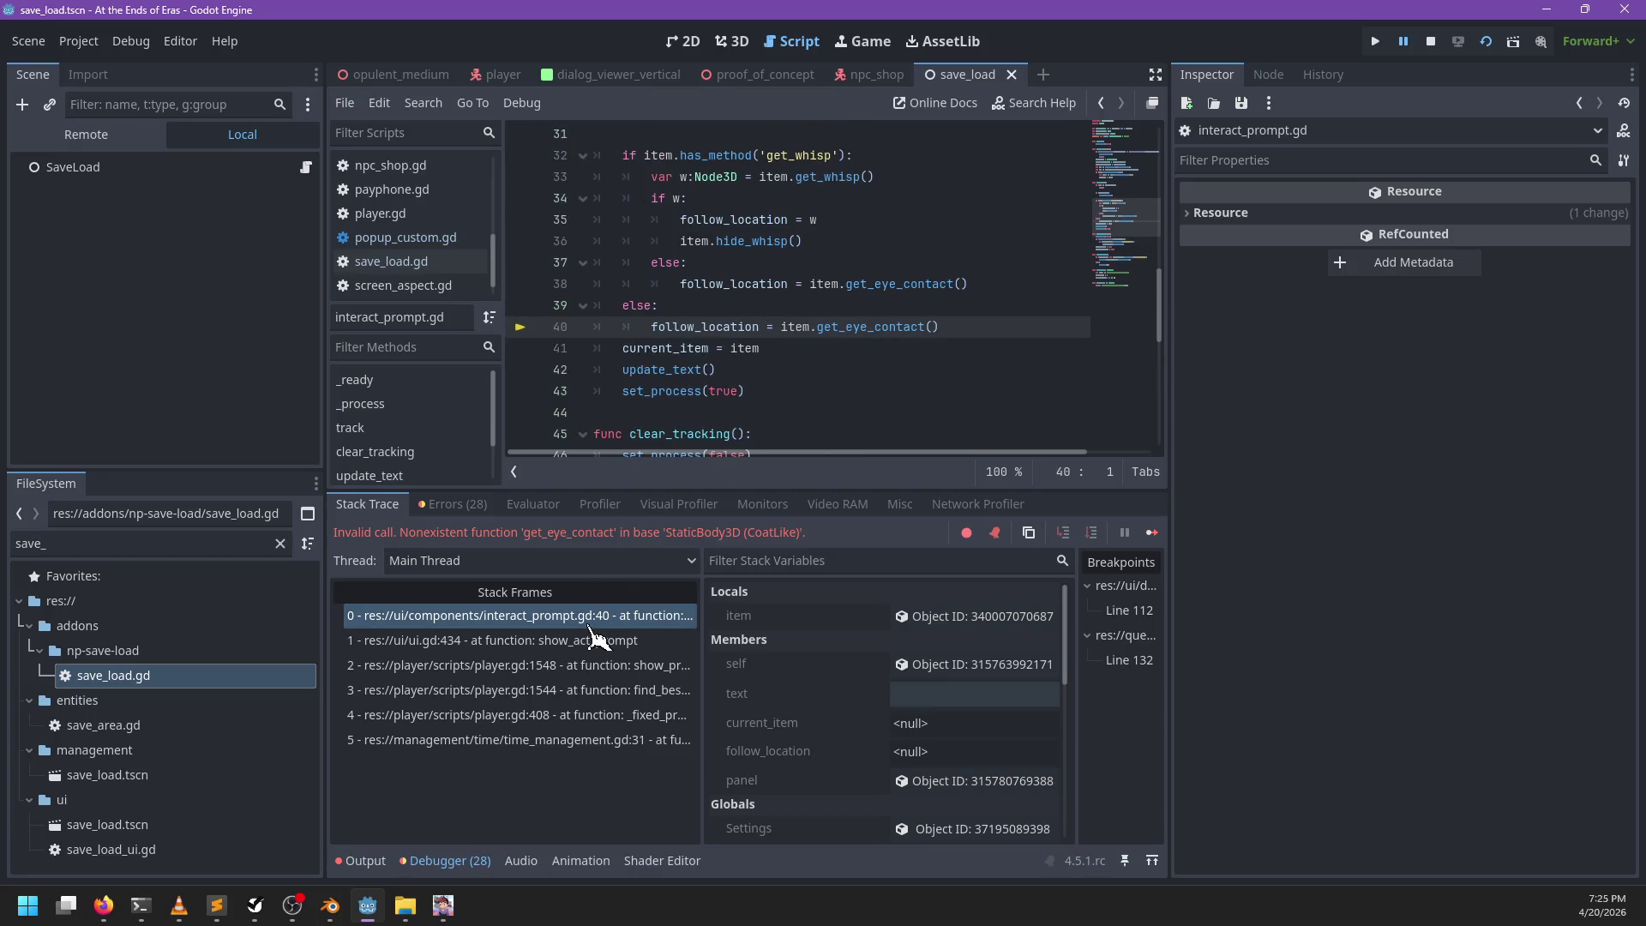
left_click(160, 540)
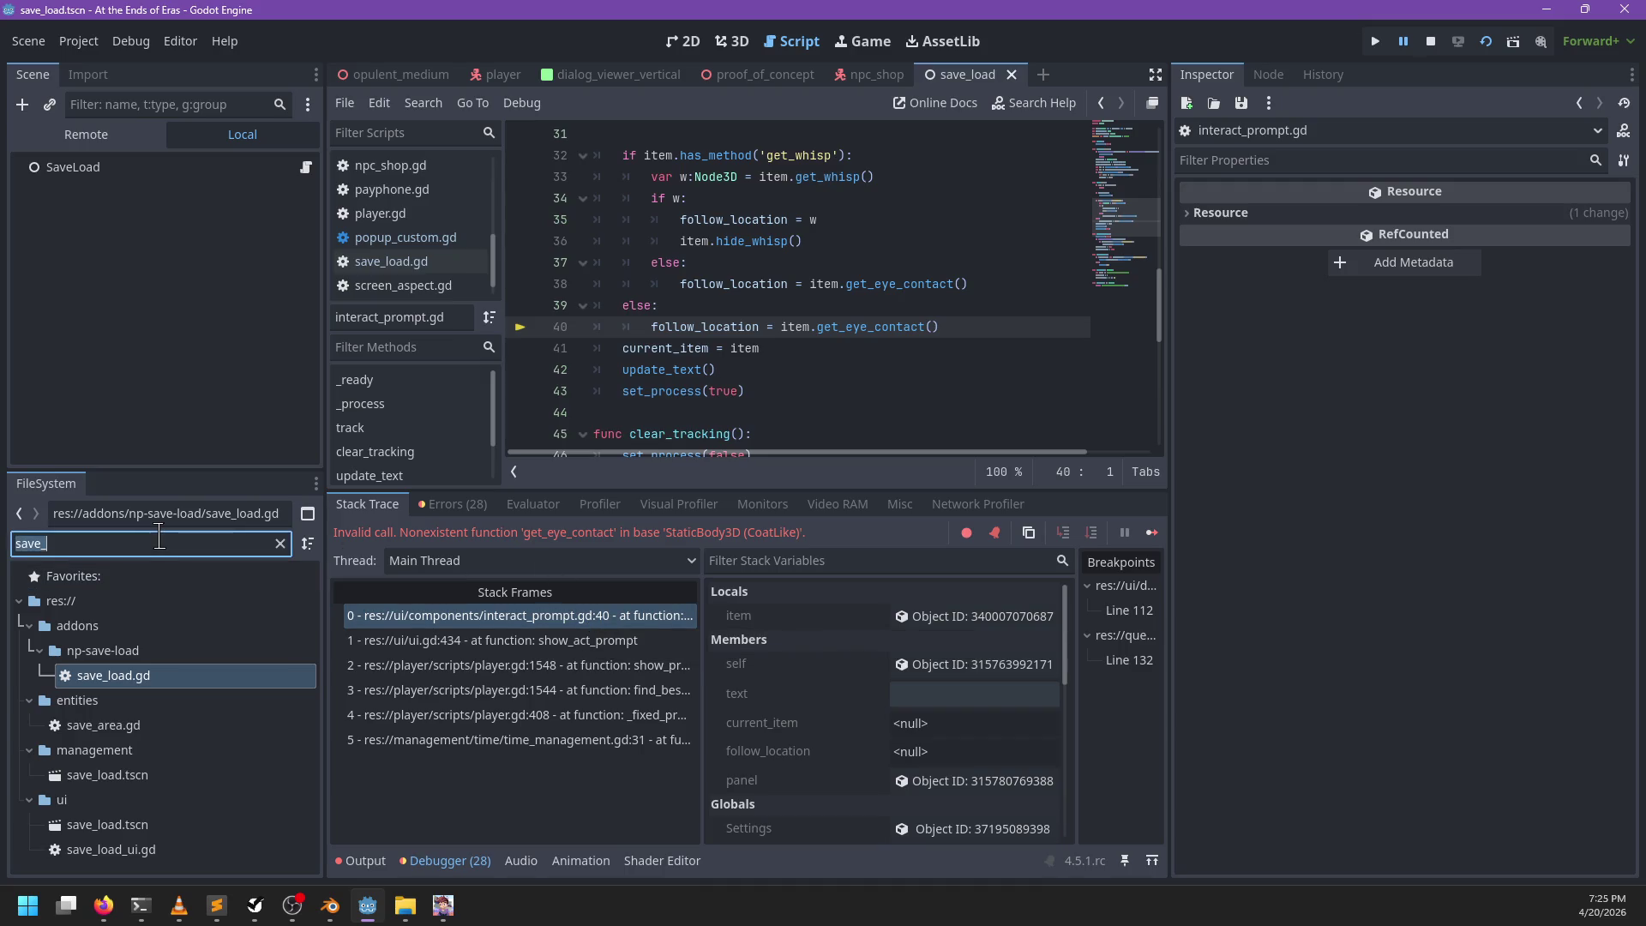
type("coat")
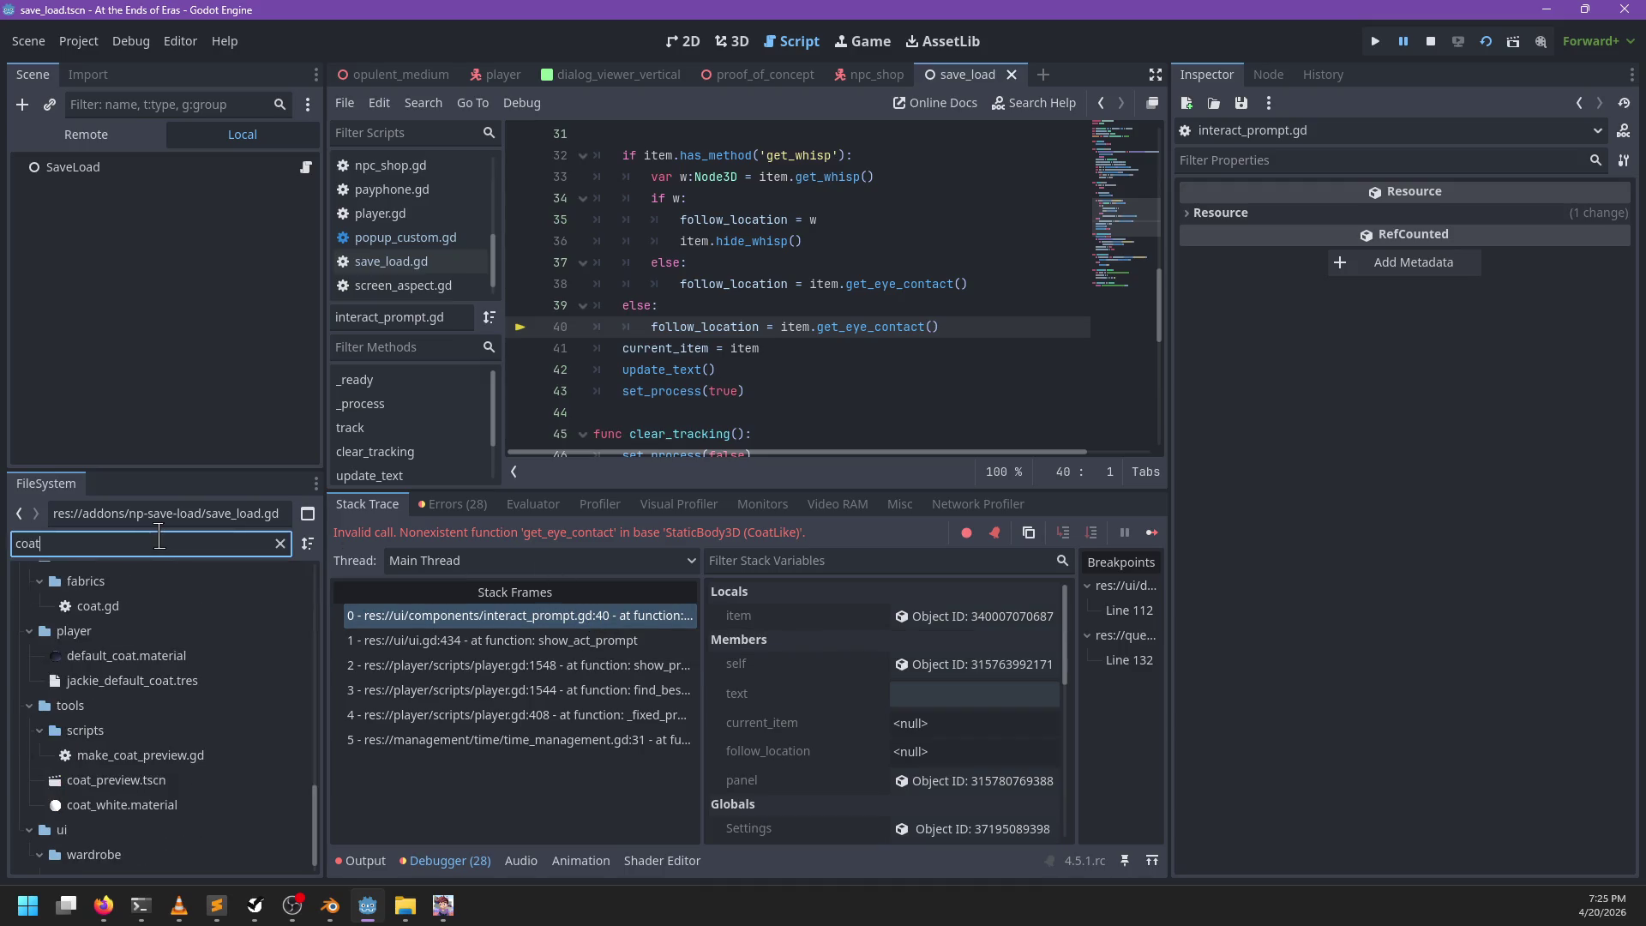
type("lik")
key("ctrl+a")
key("BackSpace")
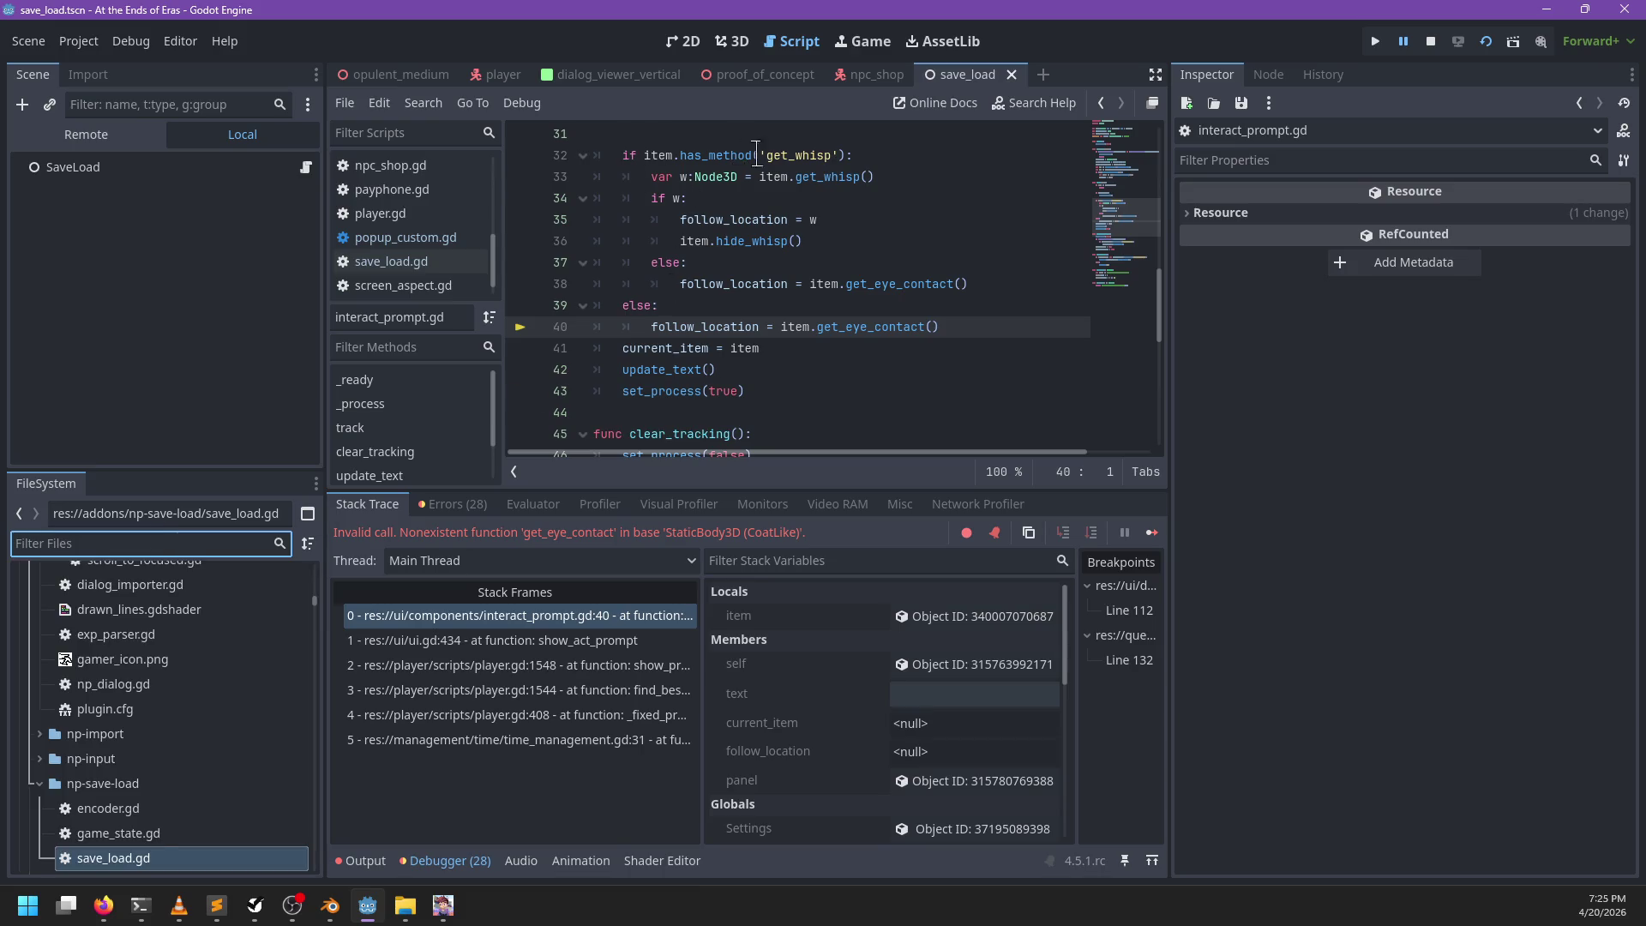
scroll(772, 283, "up", 2)
scroll(703, 323, "down", 1)
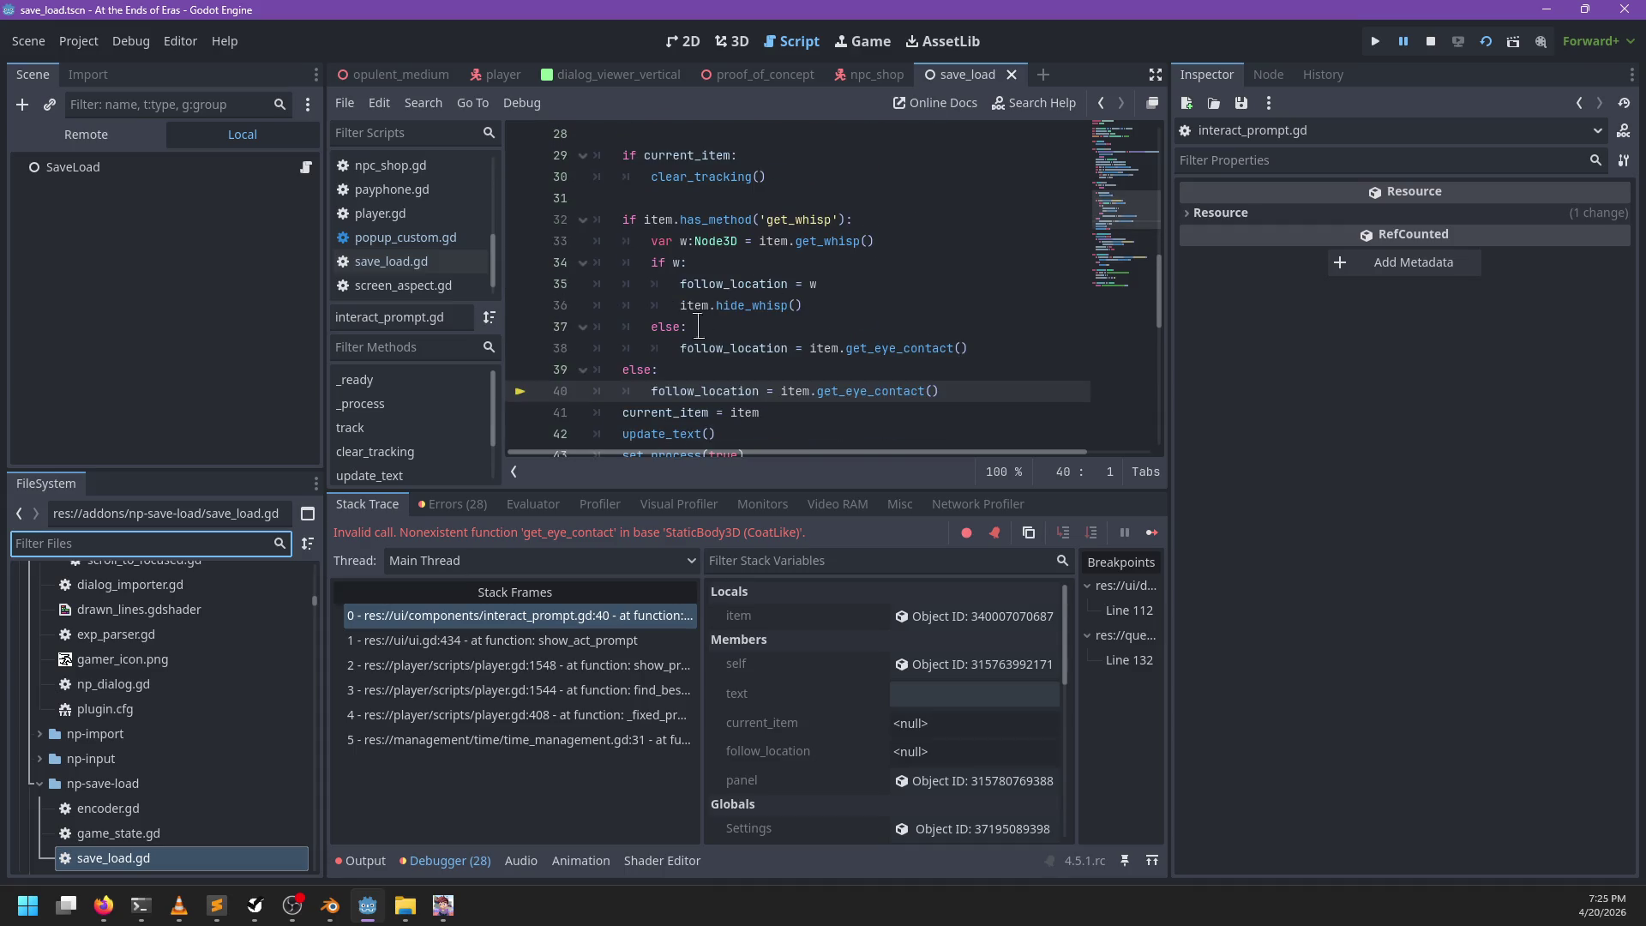
Step: Write an item.has_method('get_eye_contact') check on line 39 and cut it with its body
left_click(650, 369)
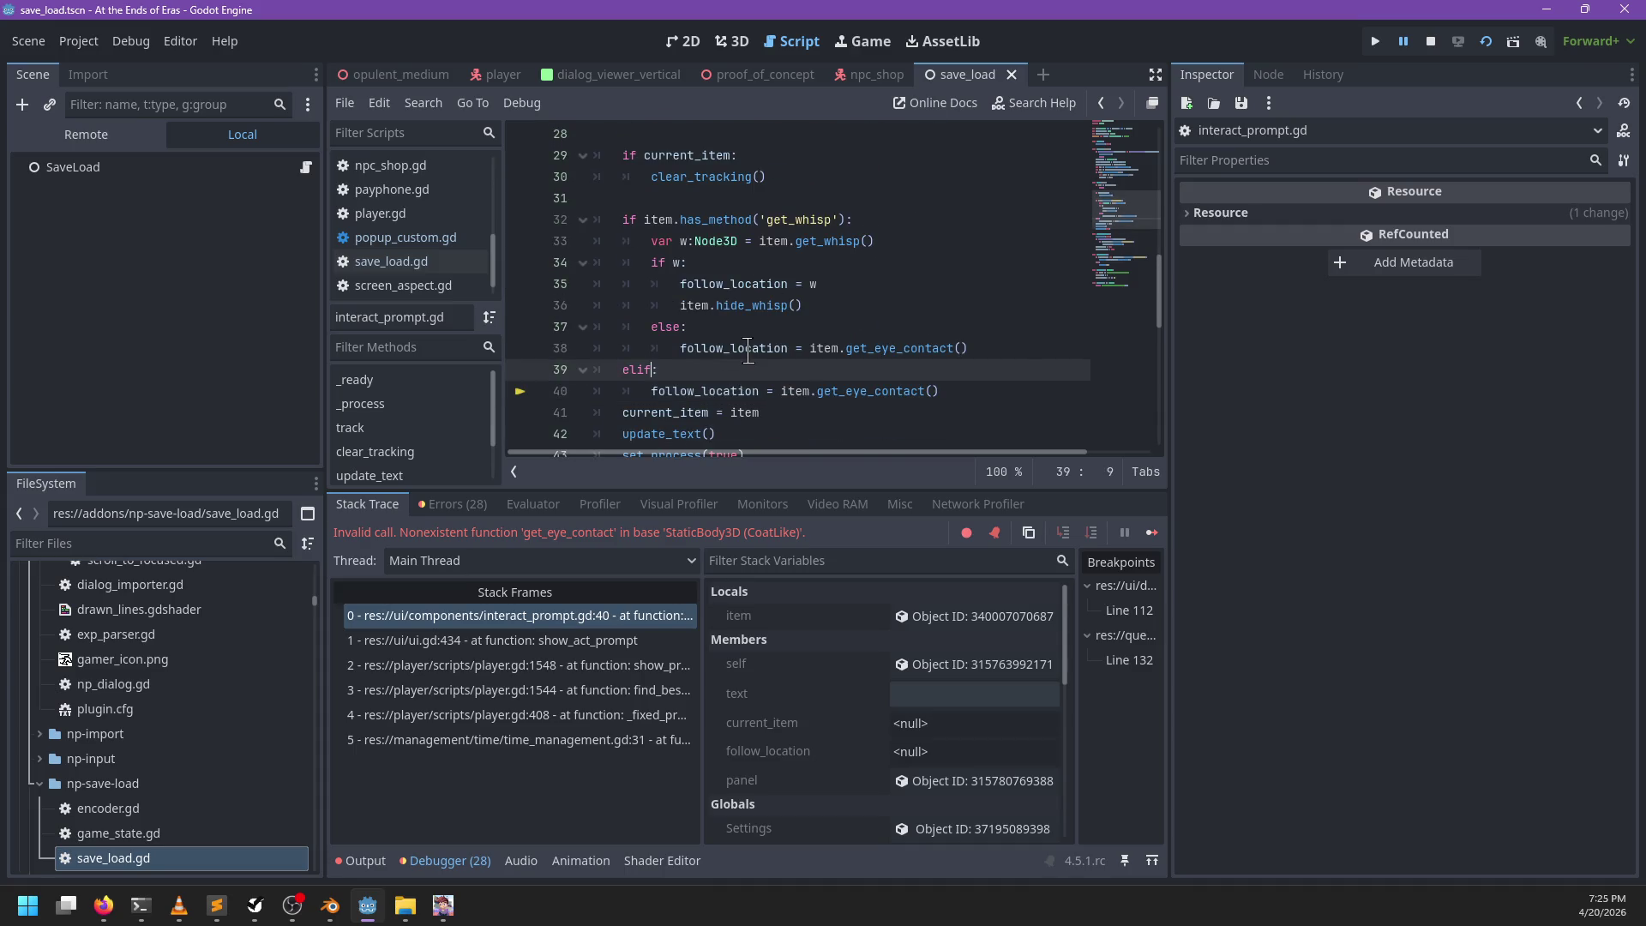
type("item.has_met")
type("hod(")
key("BackSpace")
type("'get_eye")
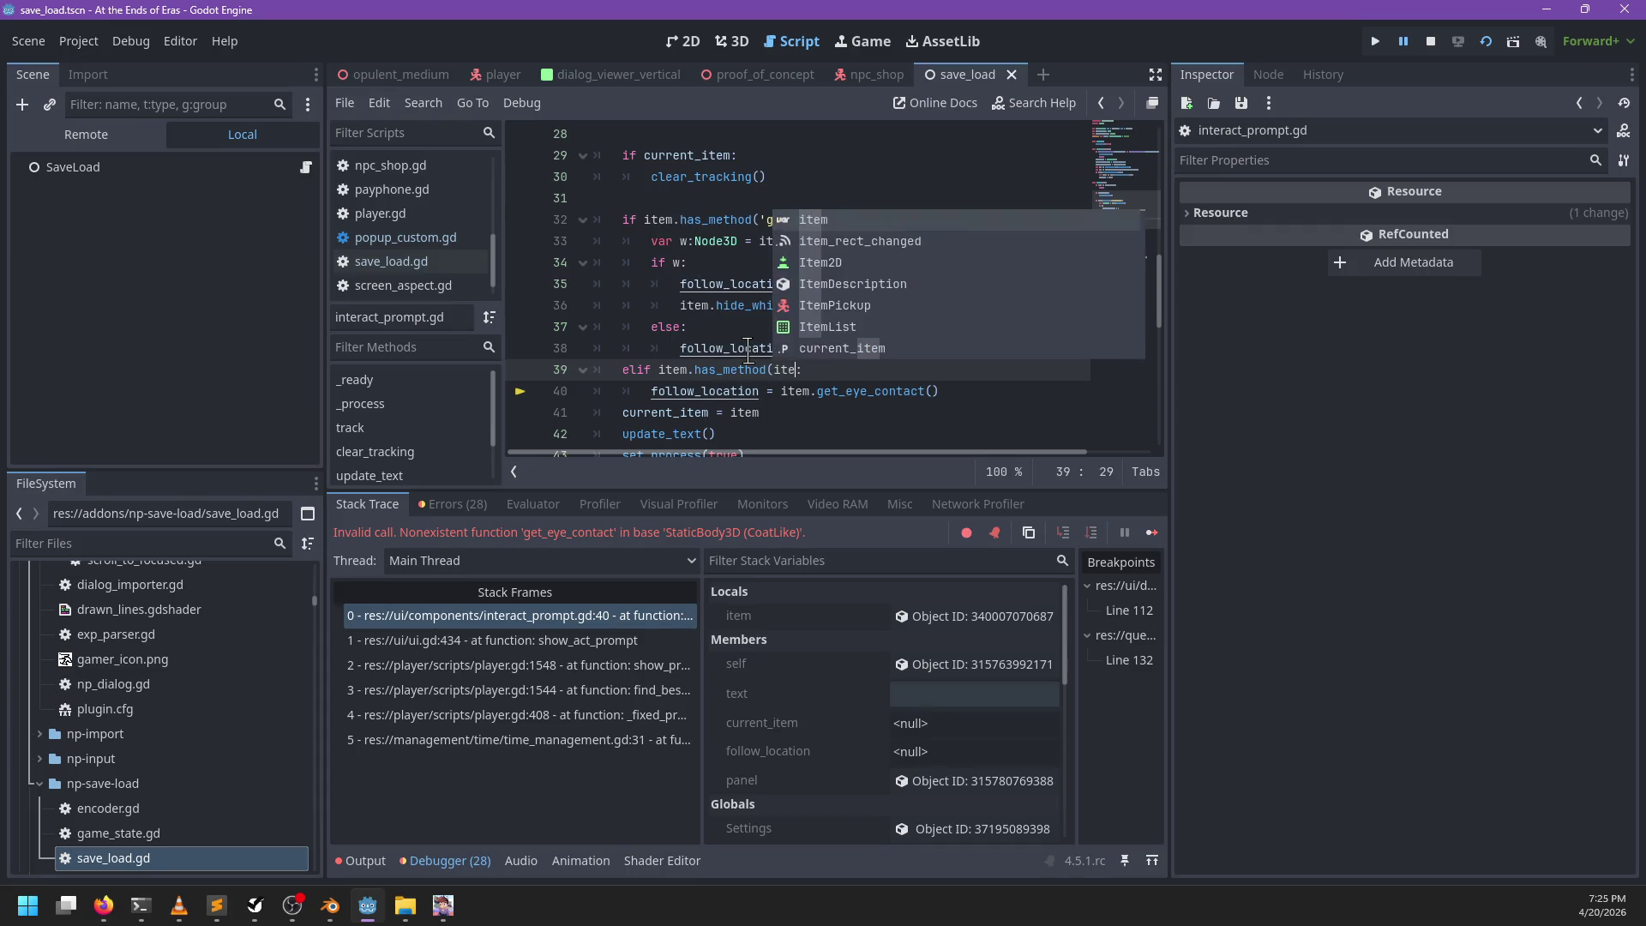
type("_cont")
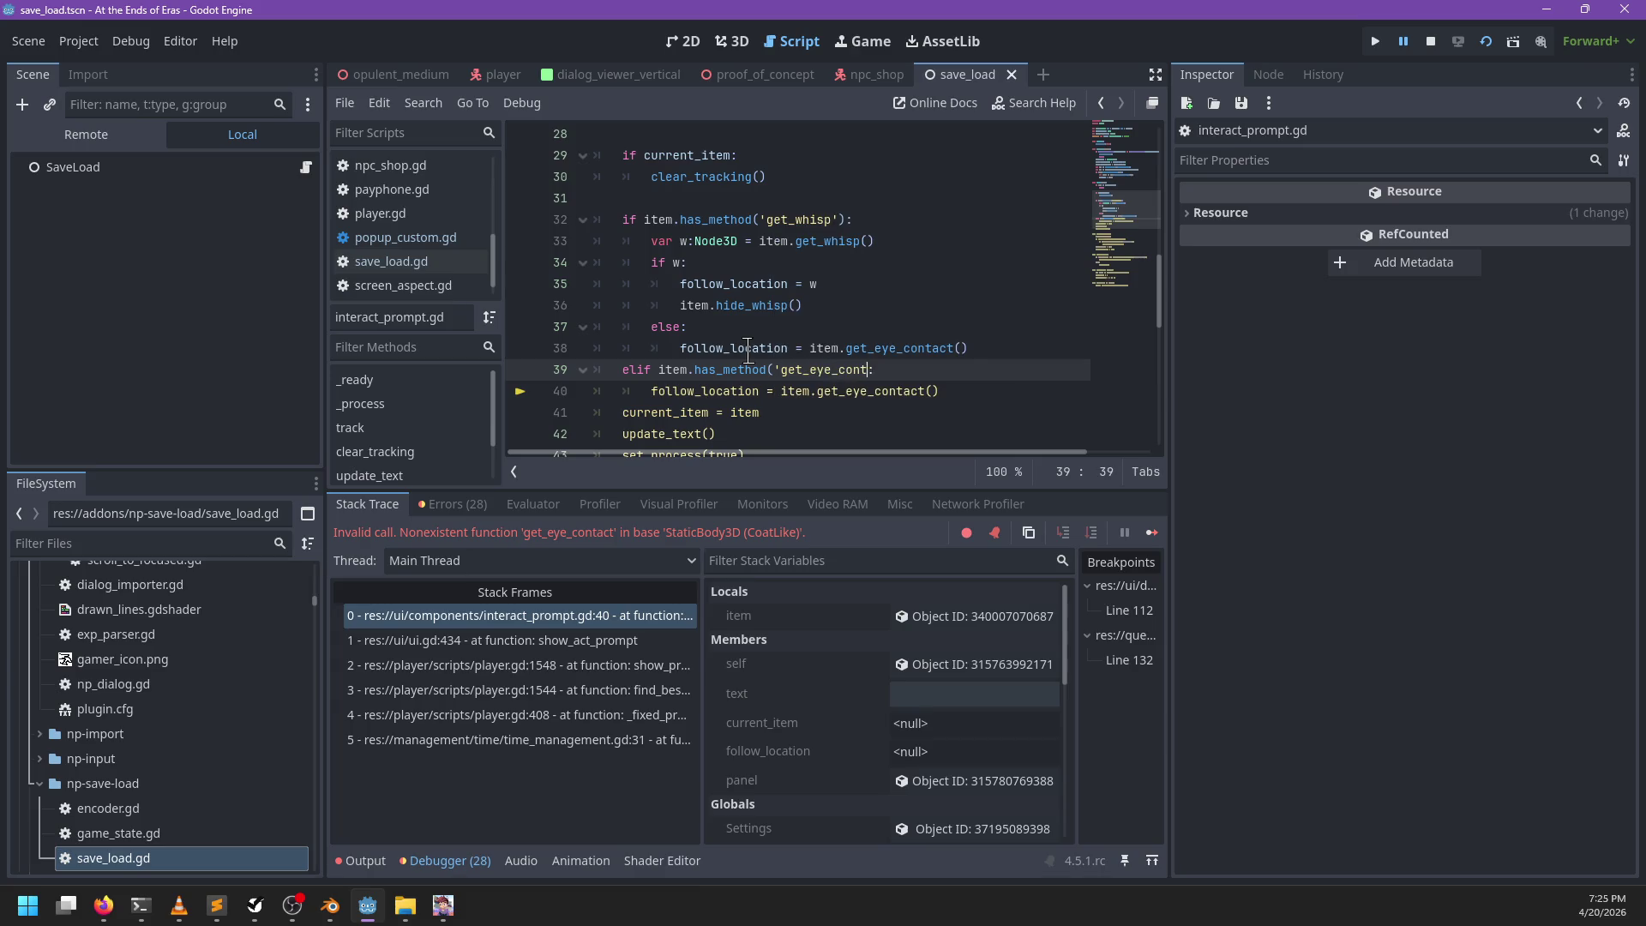
type("act'")
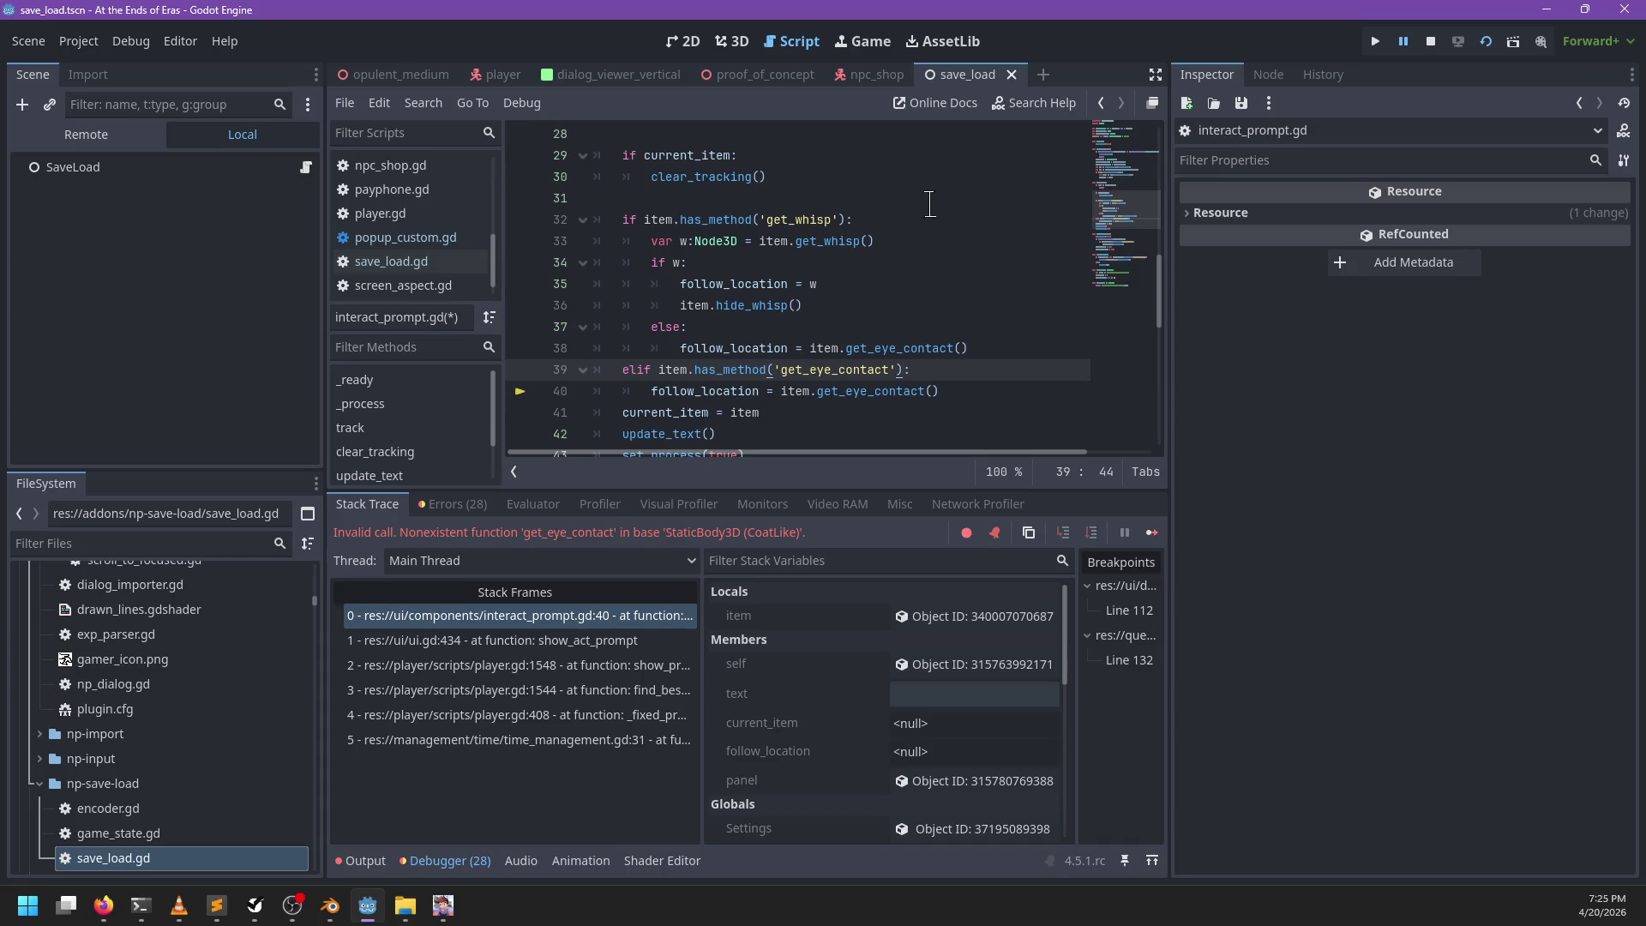
left_click_drag(639, 373, 965, 392)
key("ctrl+x")
Step: Paste the get_eye_contact check onto line 31 above the get_whisp check
left_click(643, 202)
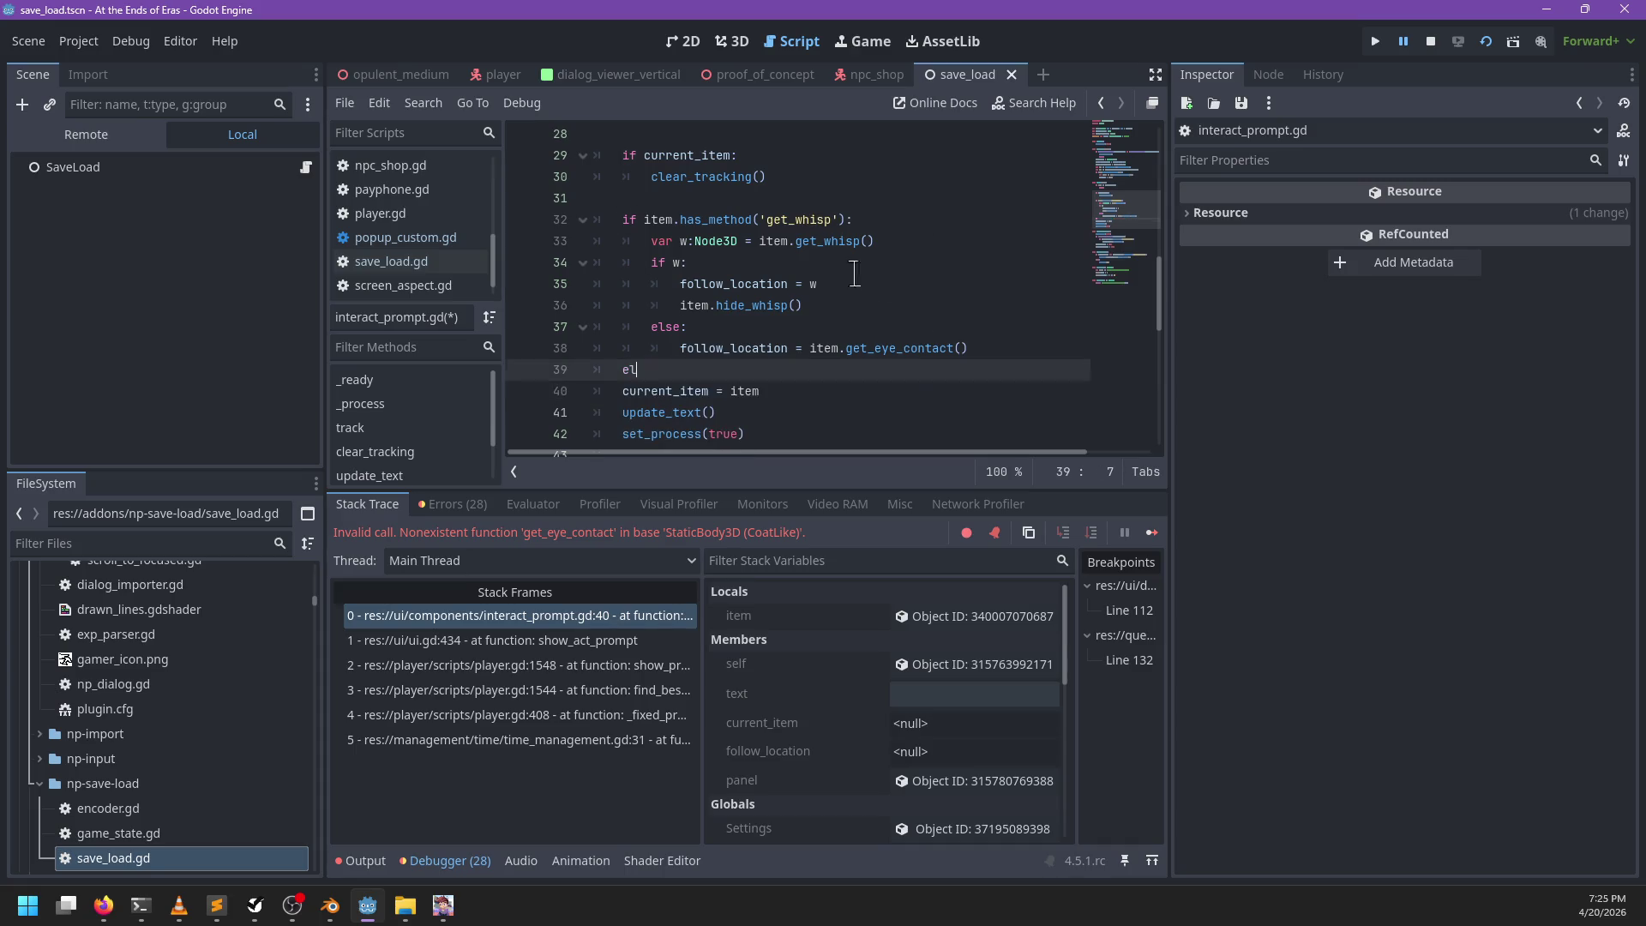
key("ctrl+v")
double_click(603, 198)
key("Tab")
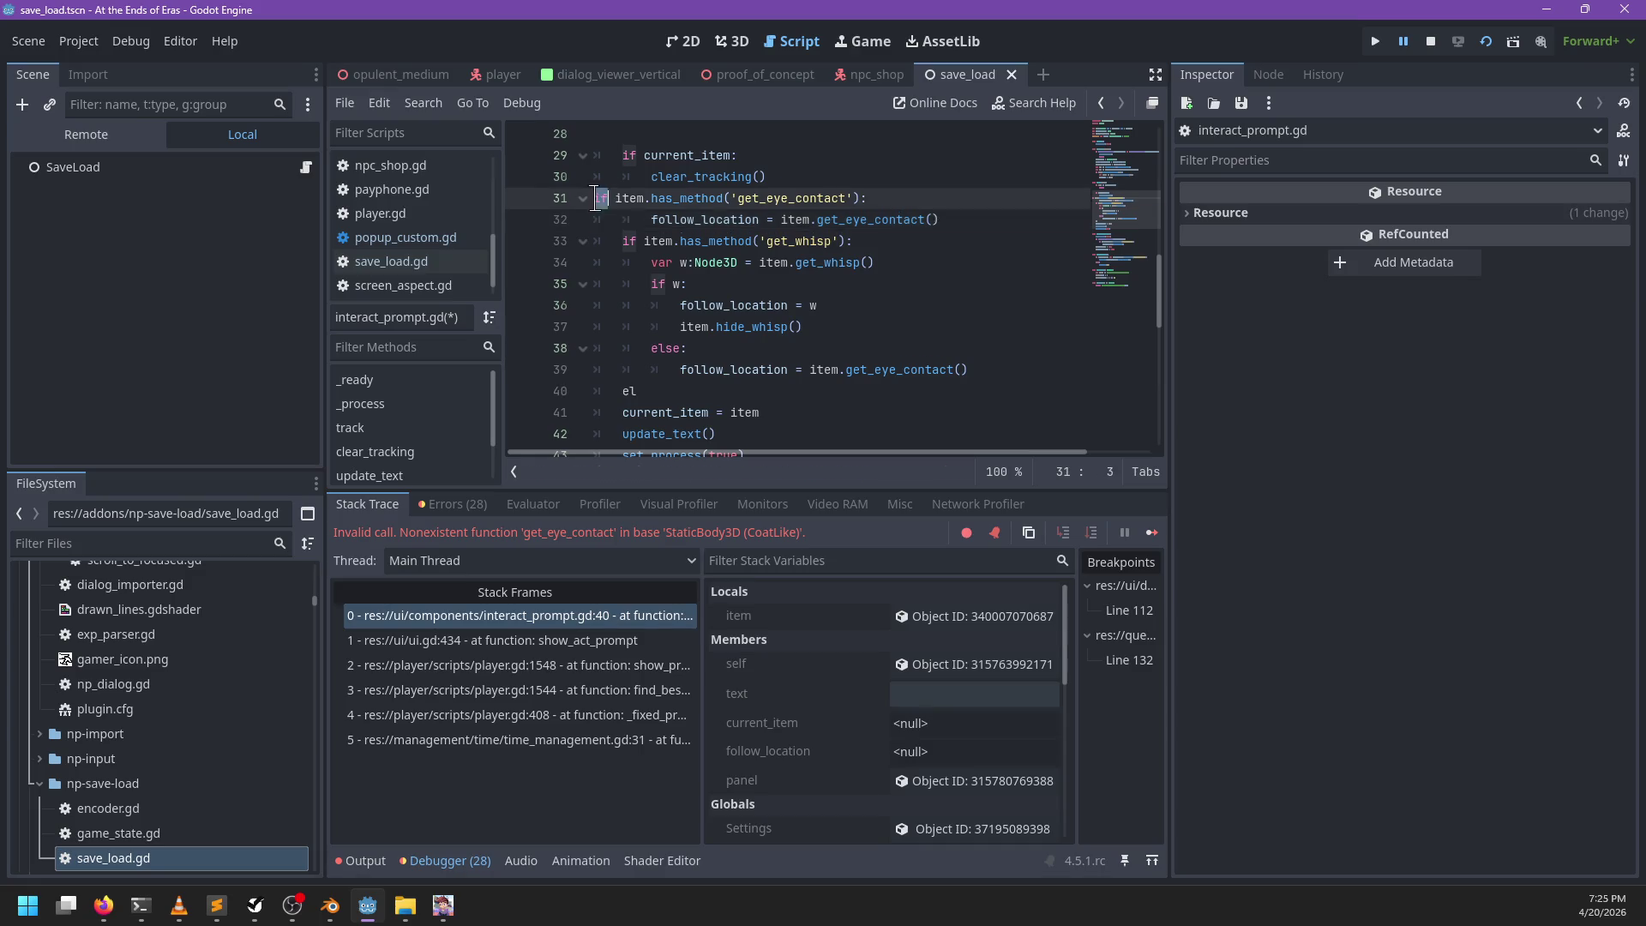
key("ctrl+z")
Step: Turn the get_whisp check into an elif and remove the leftover 'el' fragment
left_click(621, 241)
type("el")
left_click_drag(644, 407, 658, 392)
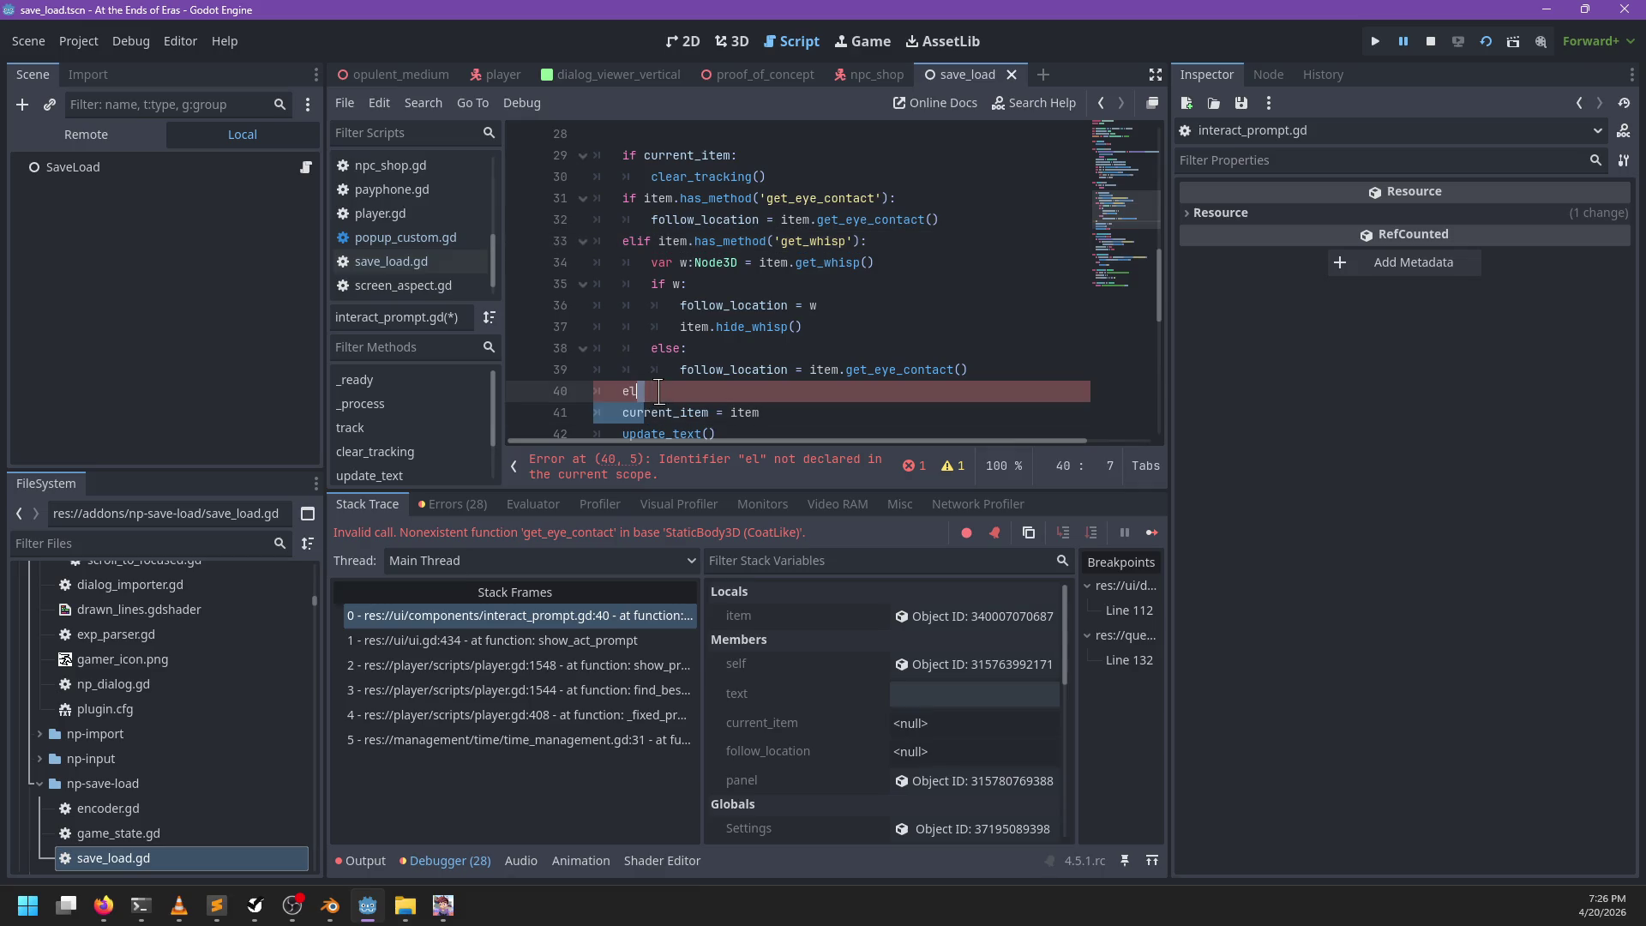
key("BackSpace")
key("ctrl+z")
left_click(658, 391)
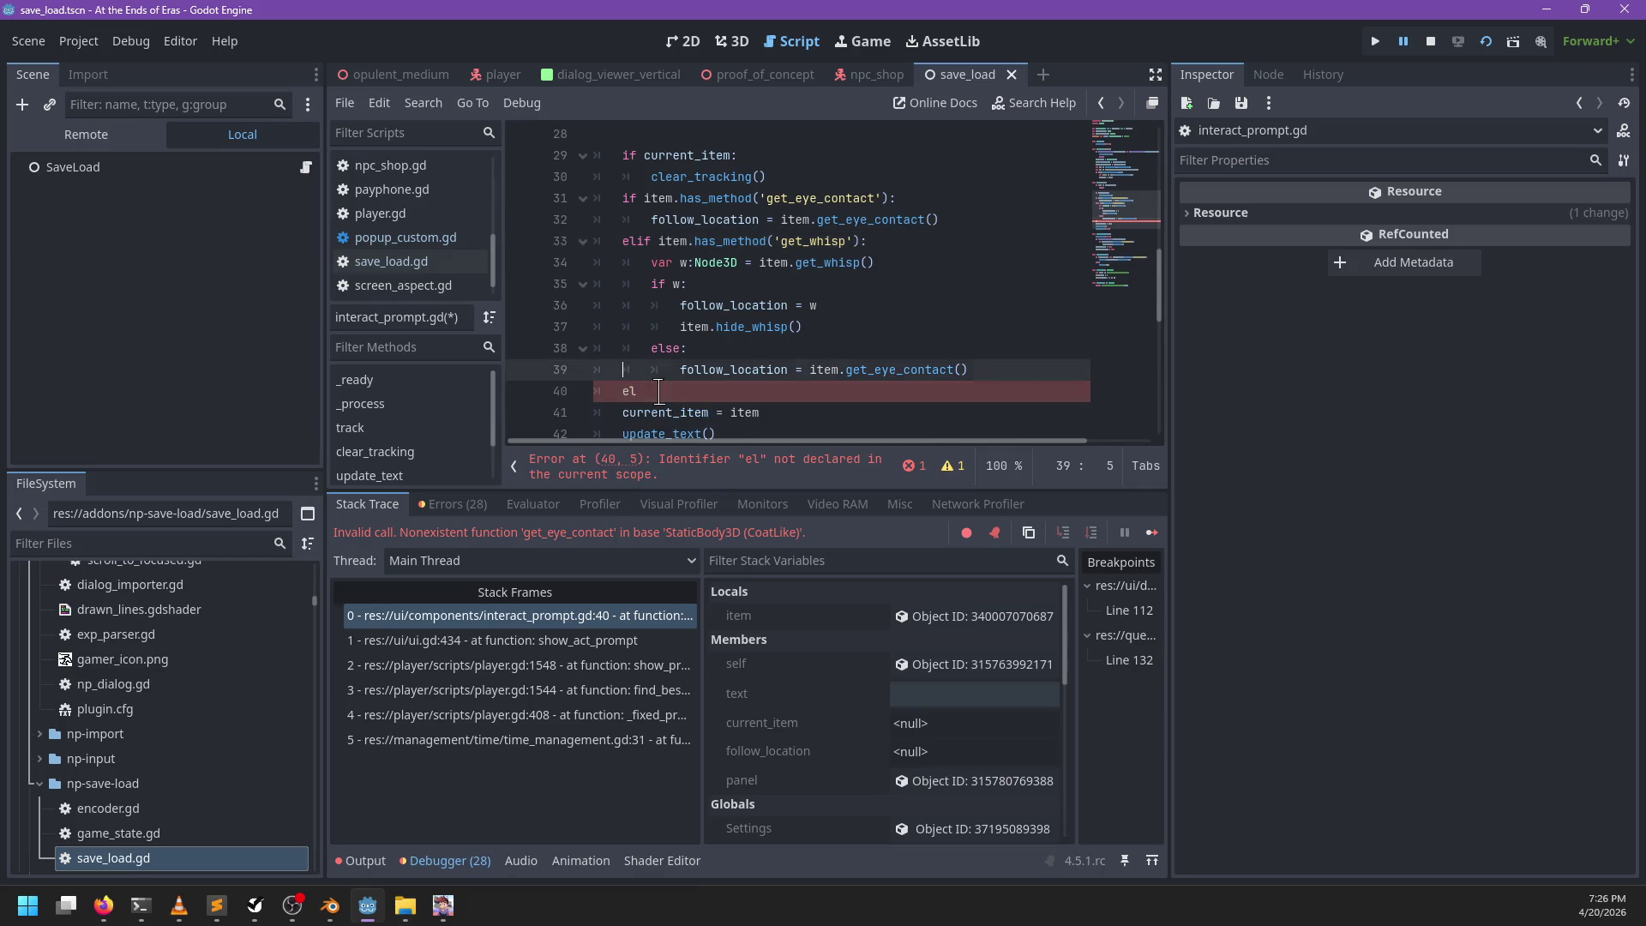
key("BackSpace")
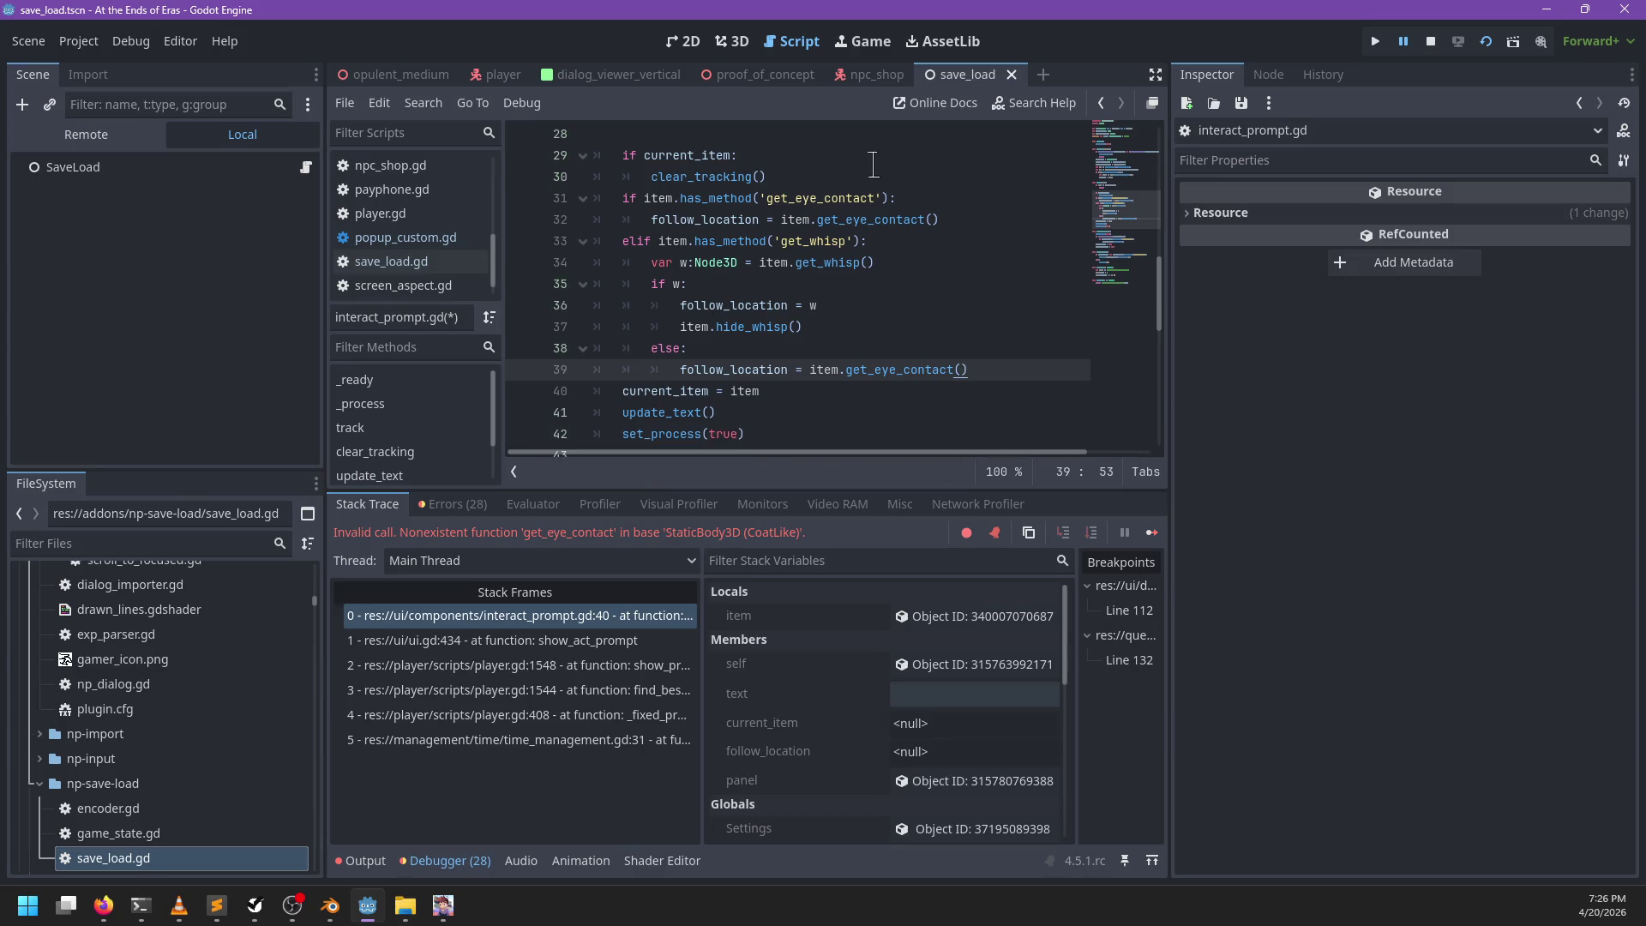
left_click(969, 220)
left_click(900, 196)
Step: Add a blank line above the method checks and start a new line after the whisp branch
key("Home")
key("Return")
key("Up")
scroll(894, 192, "up", 5)
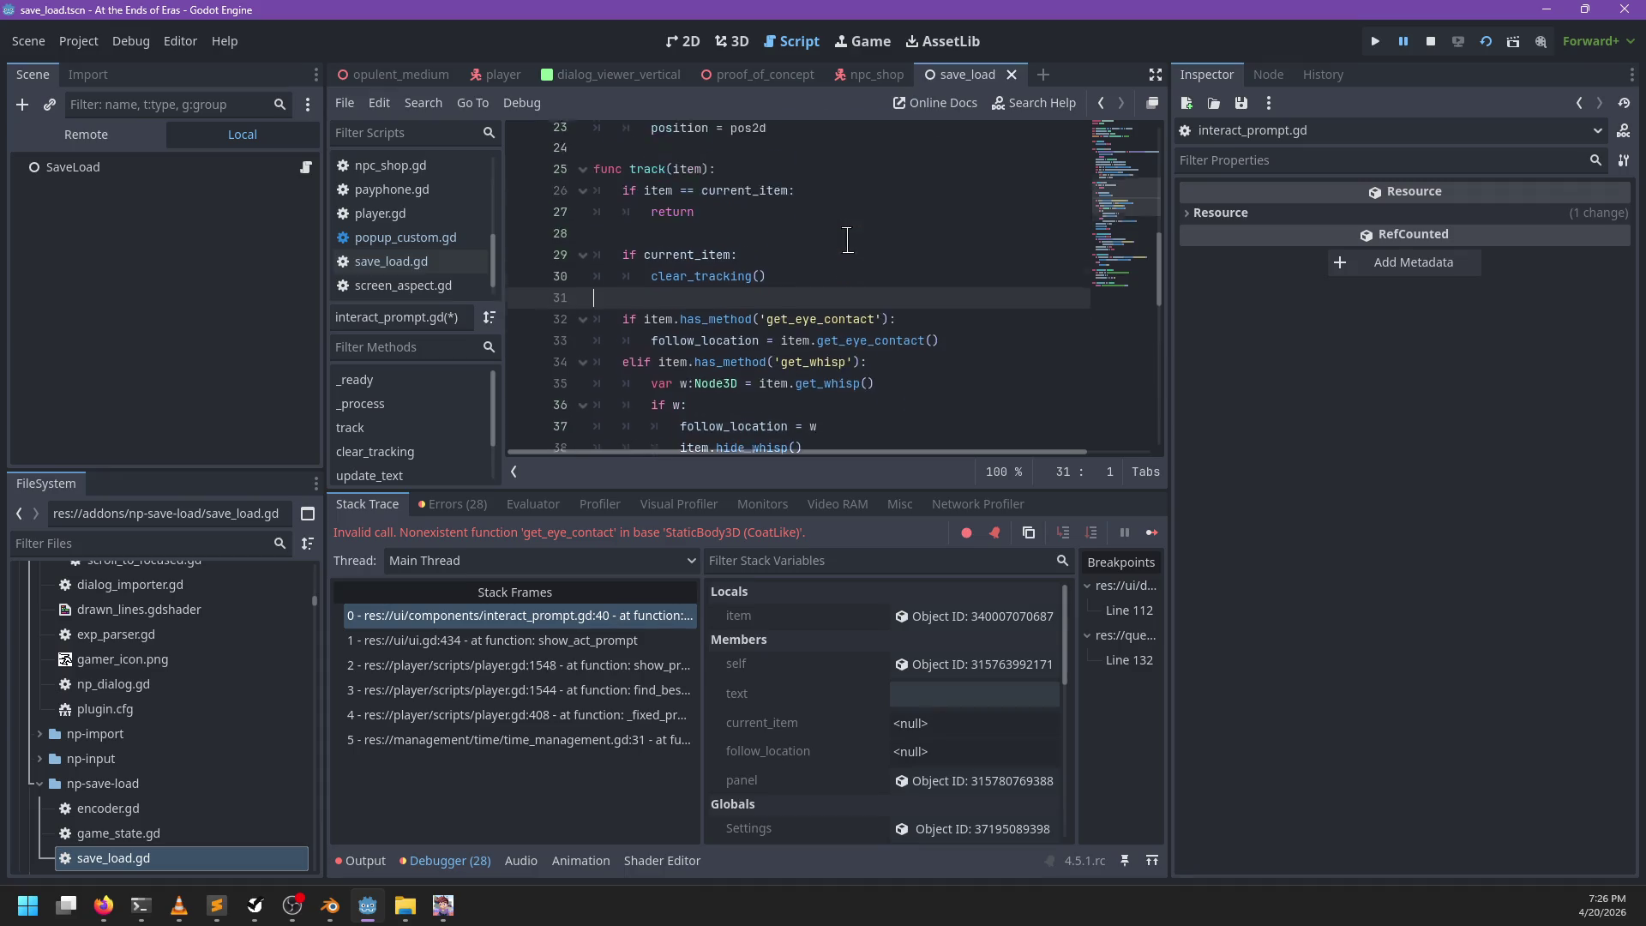
scroll(816, 274, "down", 5)
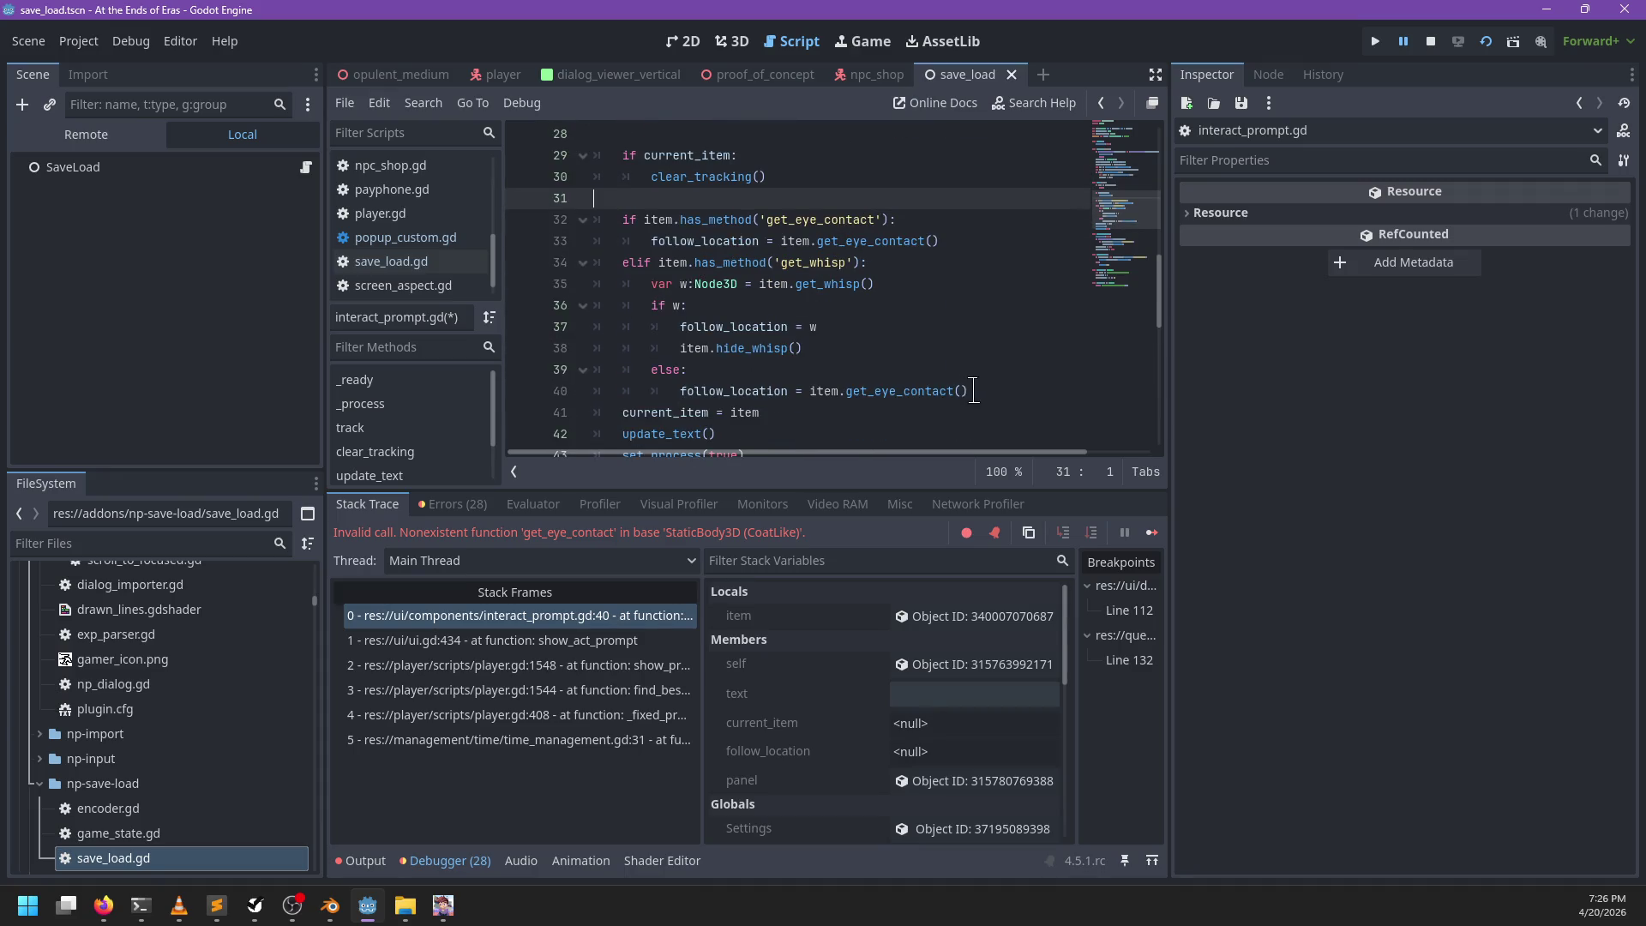
left_click(968, 392)
key("Return")
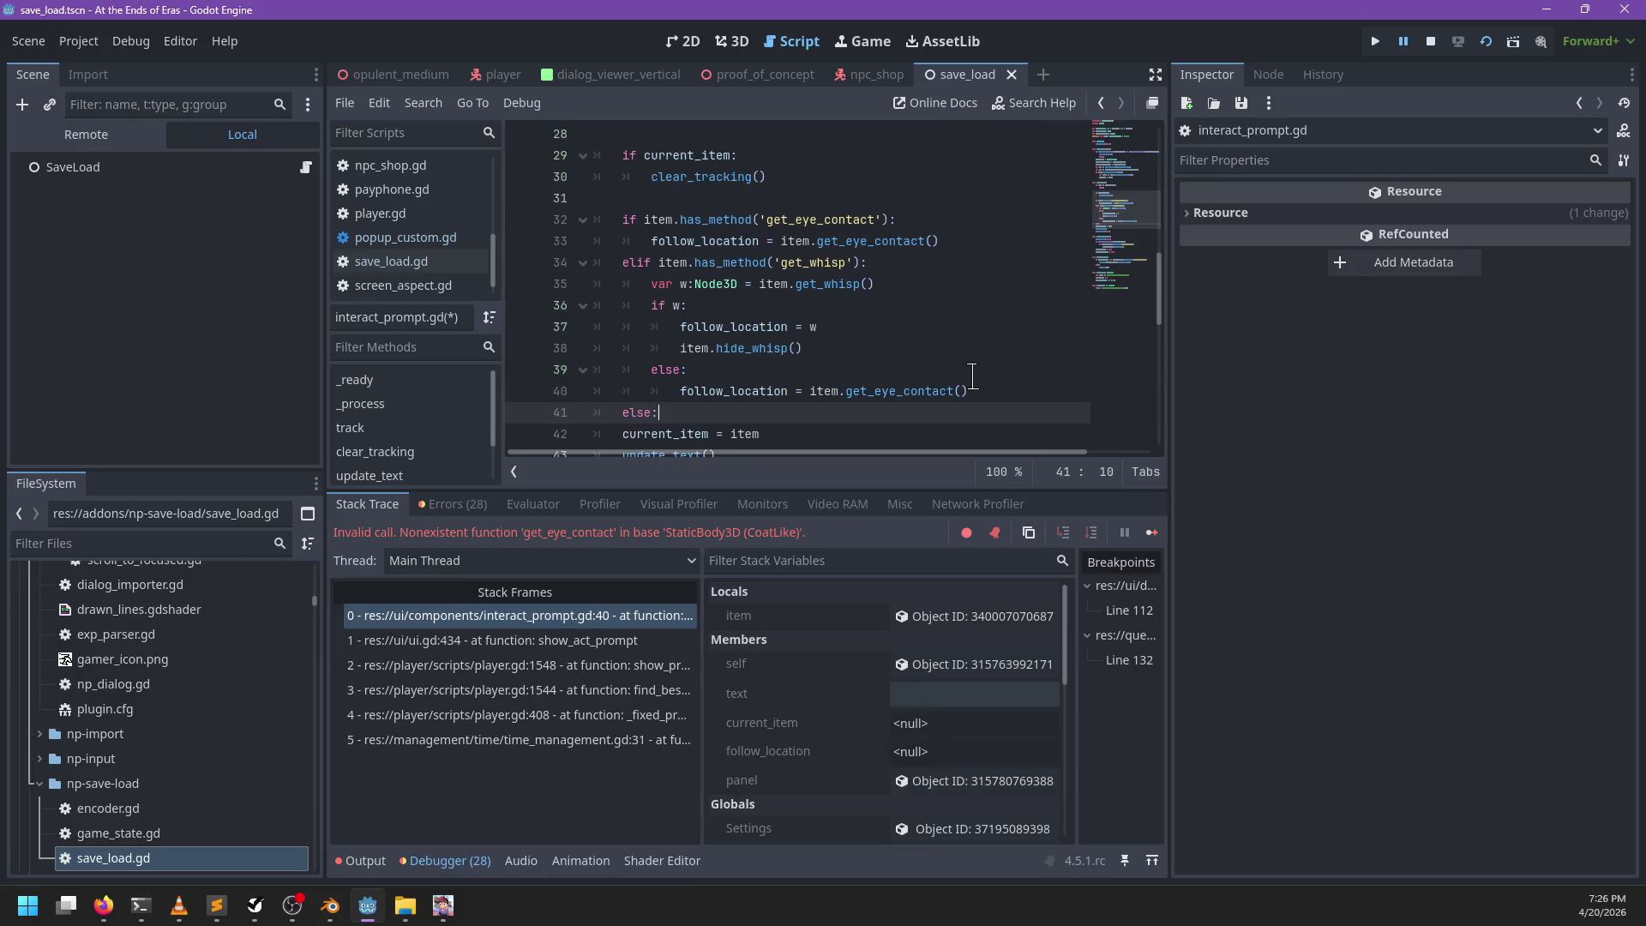
type(":")
key("Return")
type("follow_location = item")
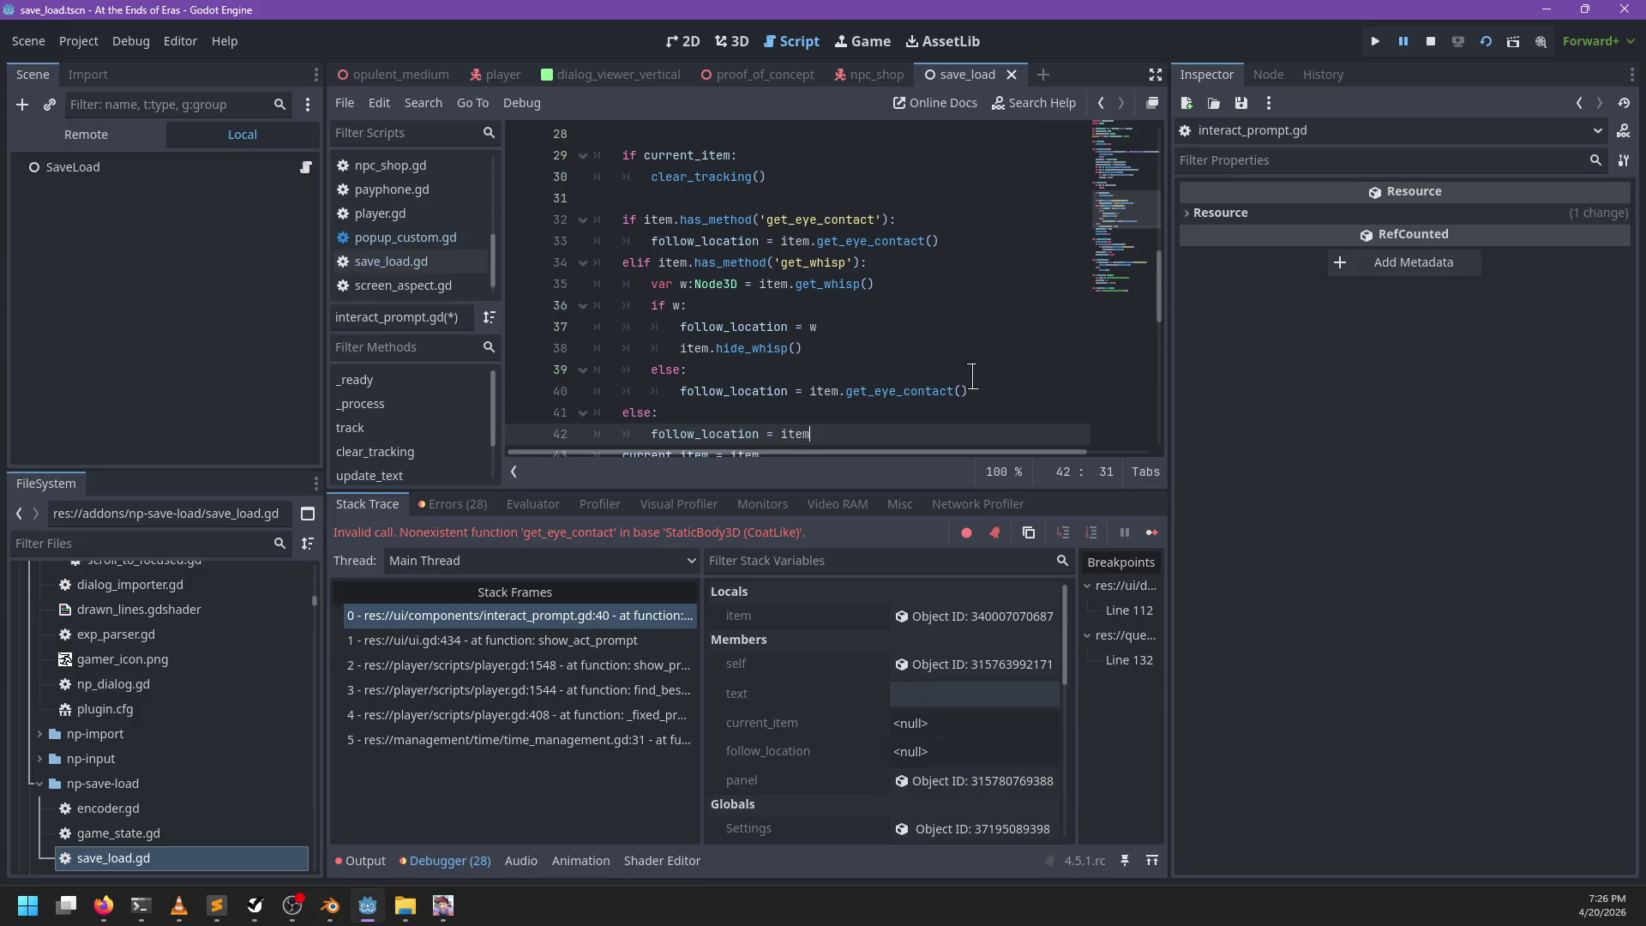
Step: Delete the inner else get_eye_contact fallback, save, and revert a trial re-indent of the else block
left_click_drag(1009, 384, 1007, 351)
key("BackSpace")
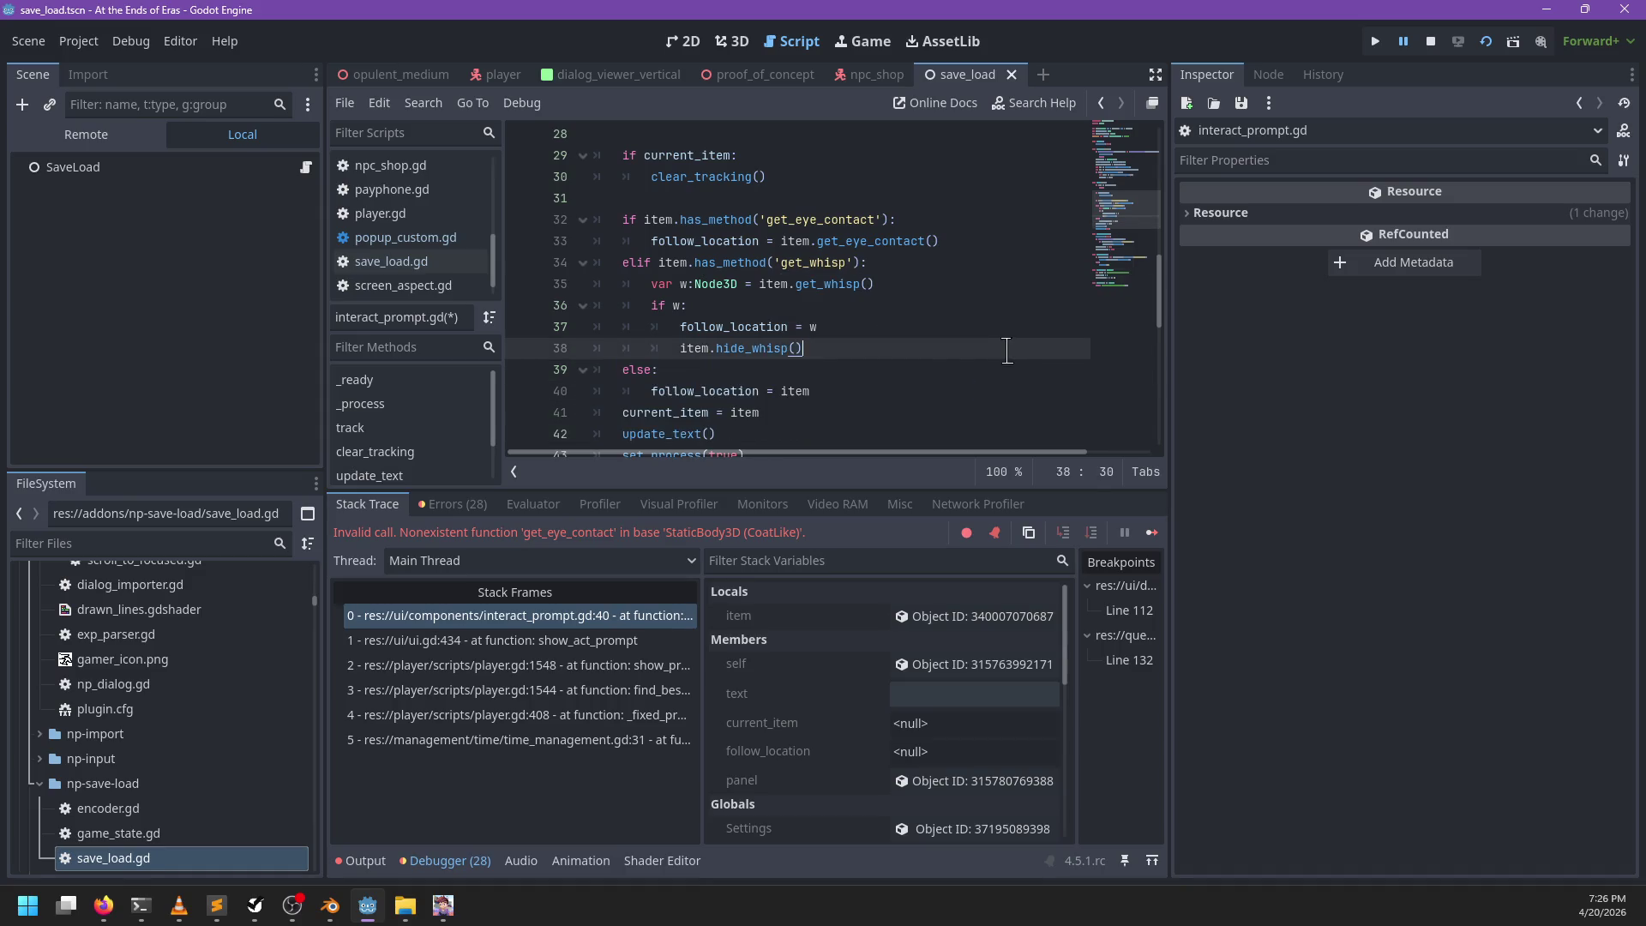
key("ctrl+s")
left_click_drag(636, 369, 686, 391)
key("Tab")
left_click(870, 389)
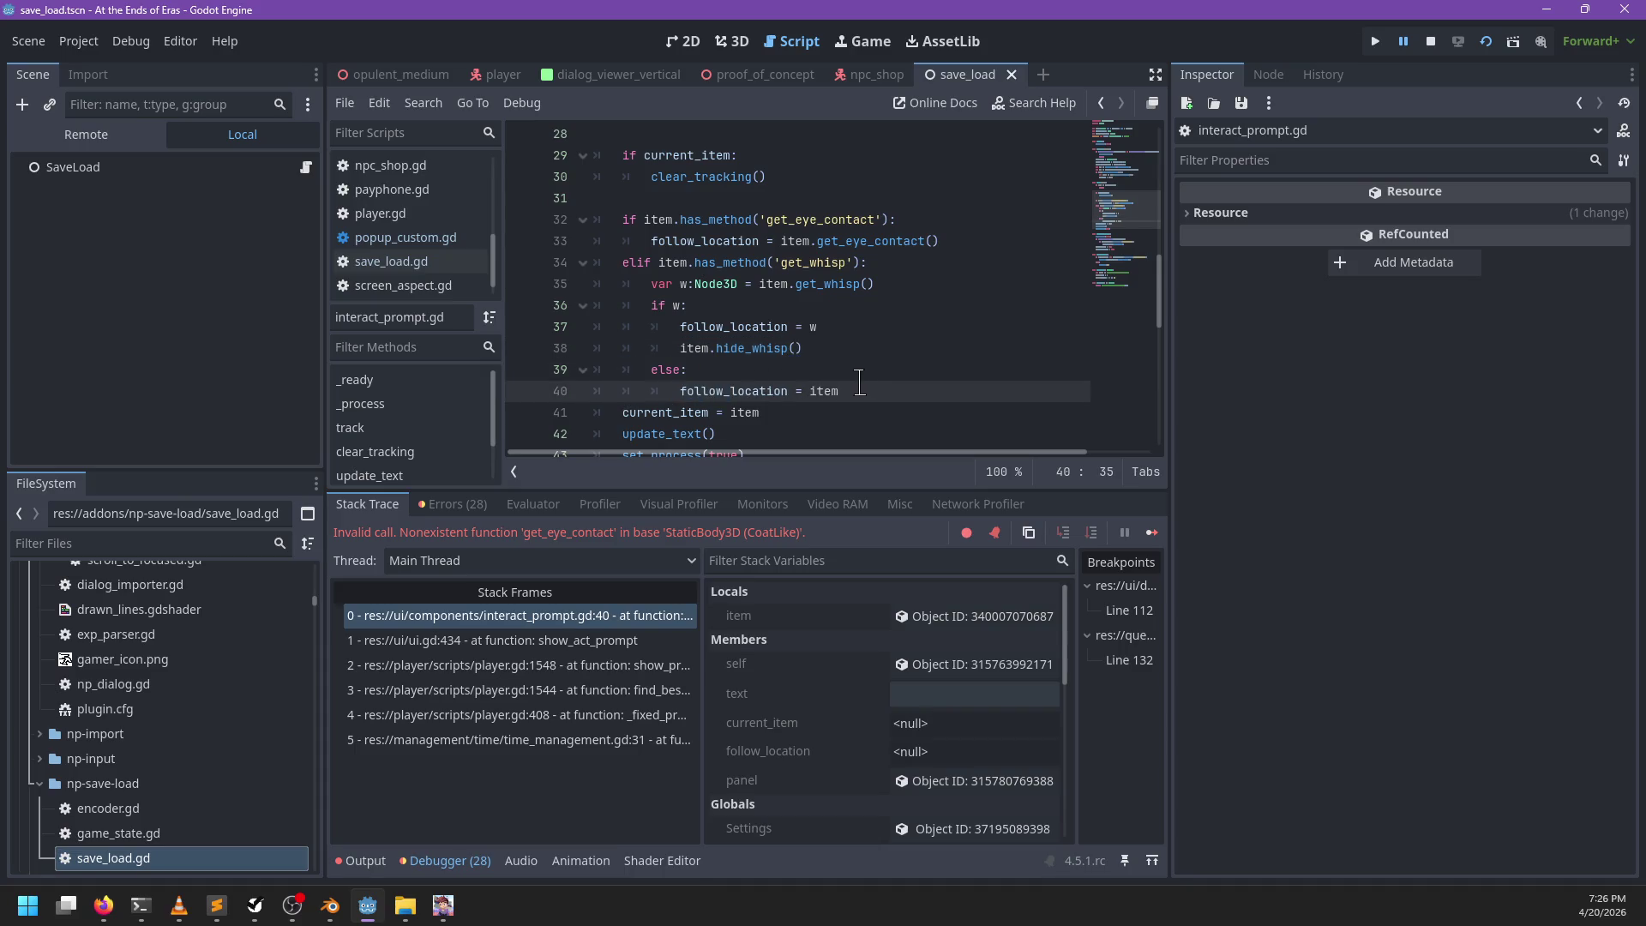
key("Return")
key("ctrl+z")
key("ctrl+z")
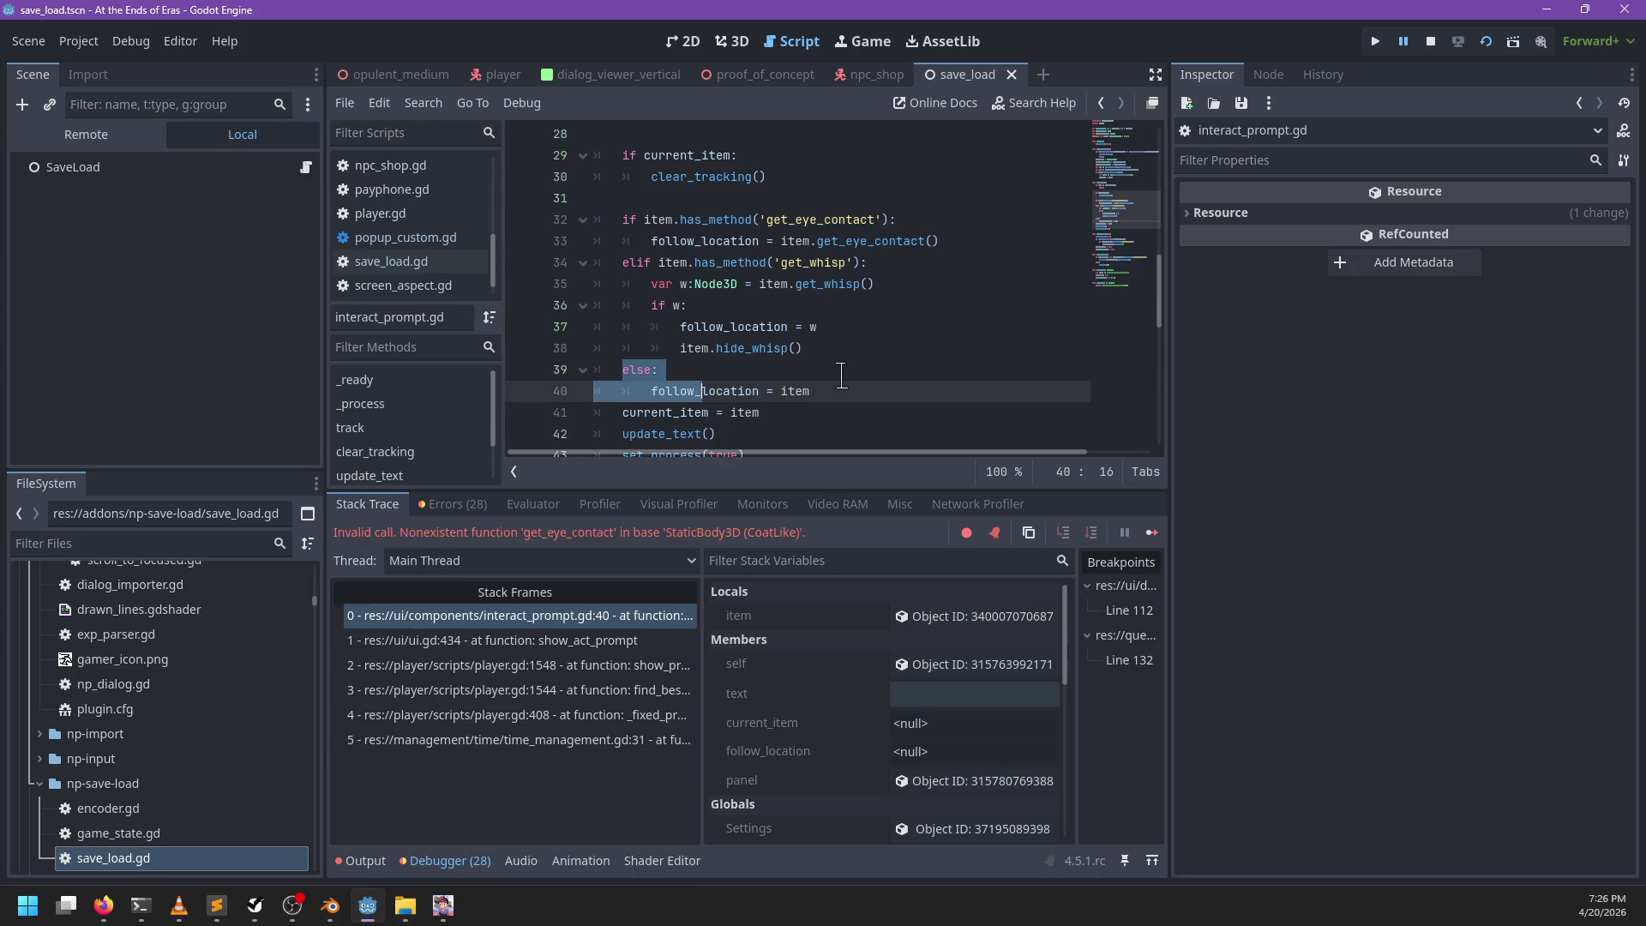
left_click(844, 348)
key("ctrl+z")
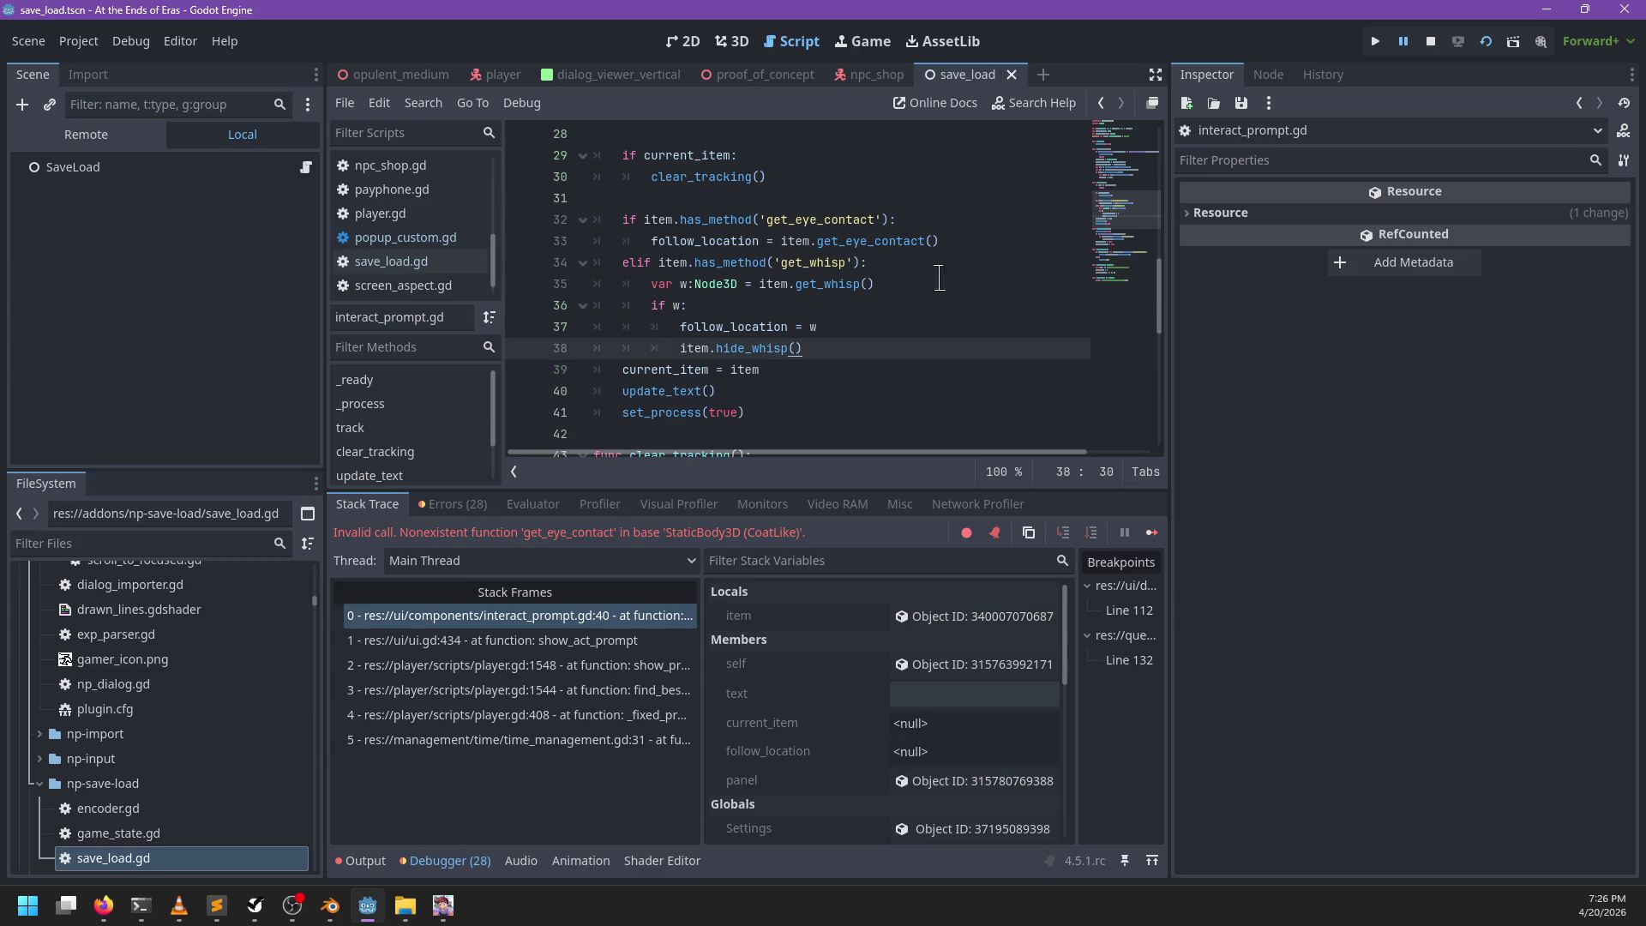
Step: Add 'follow_location = item' on a new line above the method checks
left_click(943, 198)
key("Return")
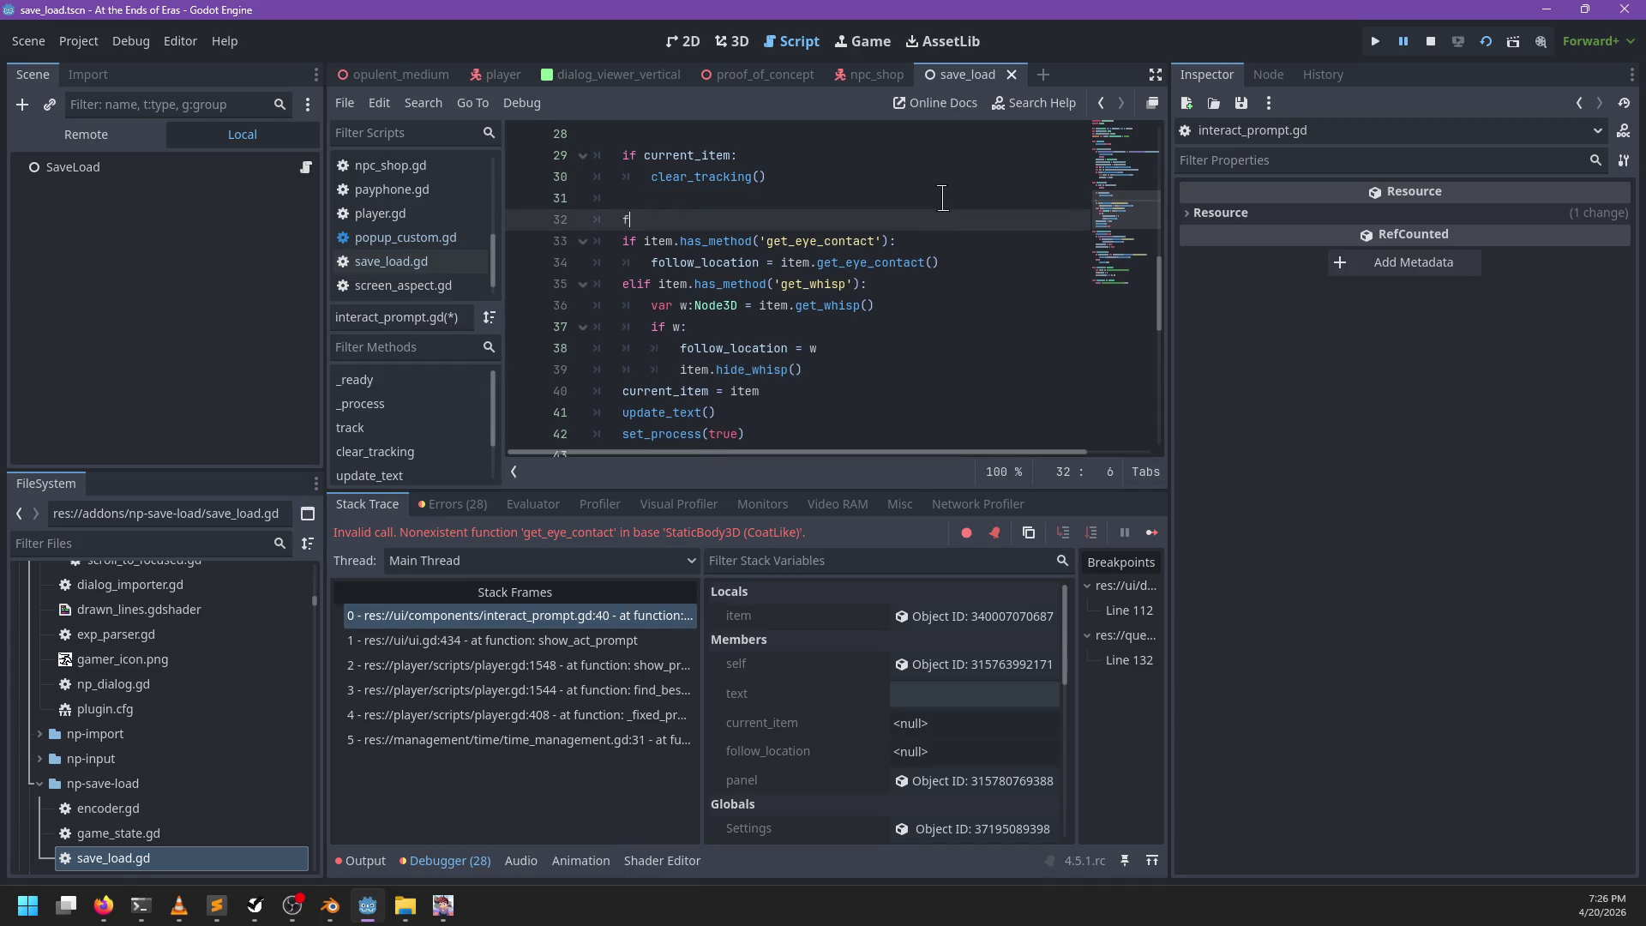
type("follow_location = item")
Step: Remove the typed follow_location line and review every follow_location use via search
scroll(891, 197, "down", 2)
key("ctrl+BackSpace")
key("ctrl+BackSpace")
key("ctrl+BackSpace")
scroll(886, 207, "up", 3)
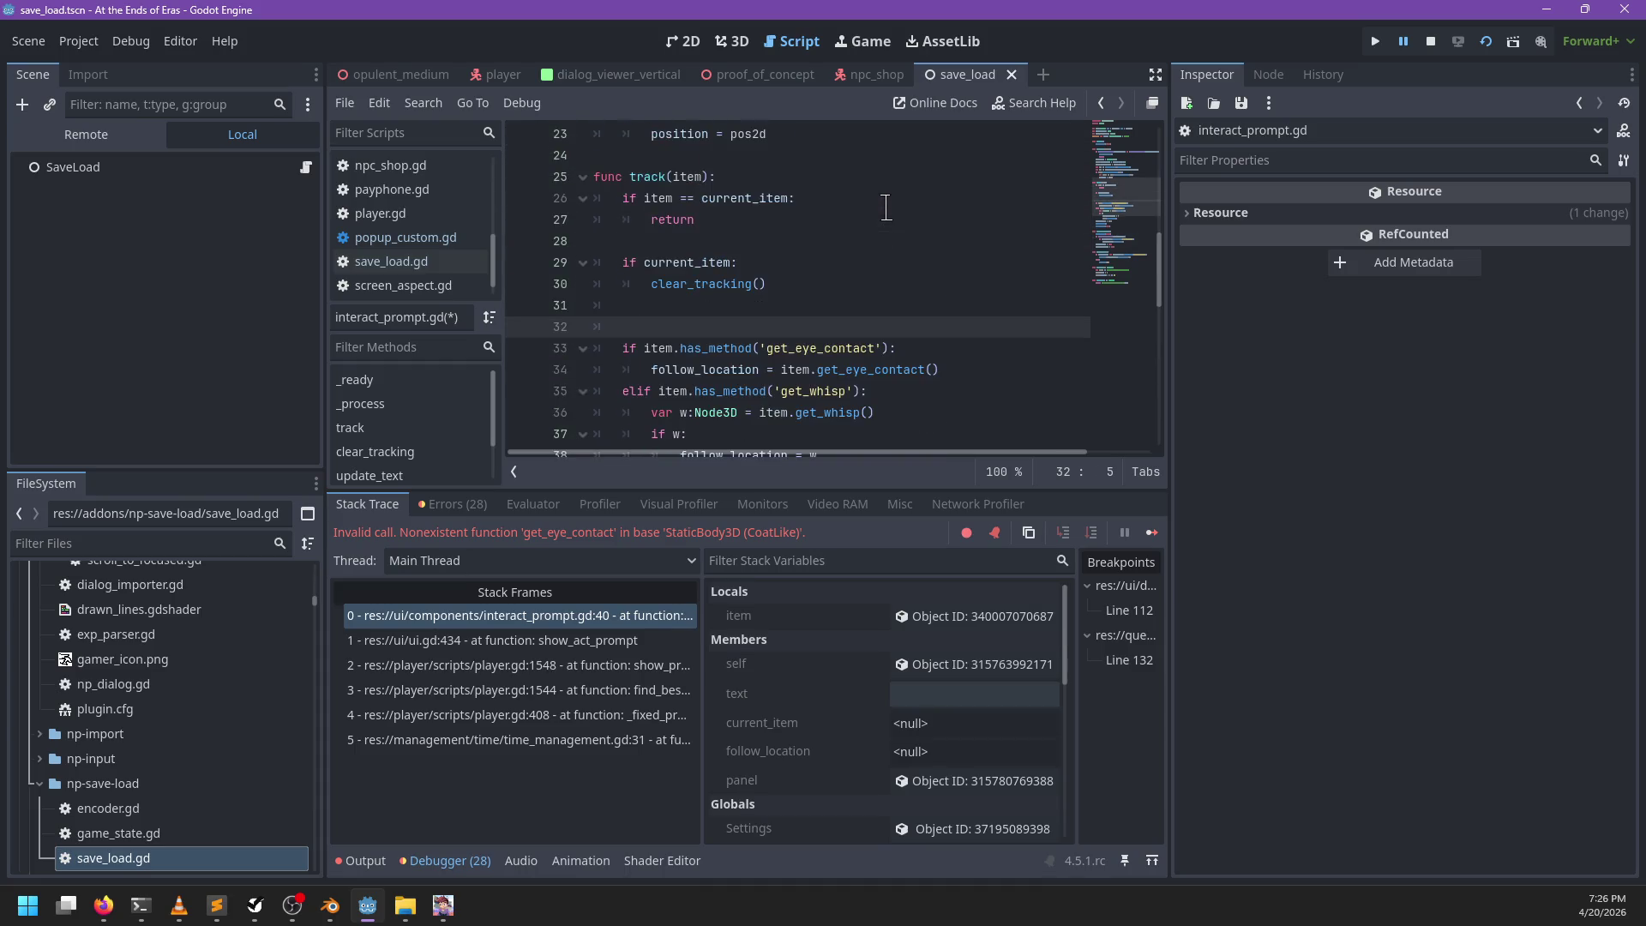
key("BackSpace")
key("BackSpace")
key("ctrl+f")
type("foll")
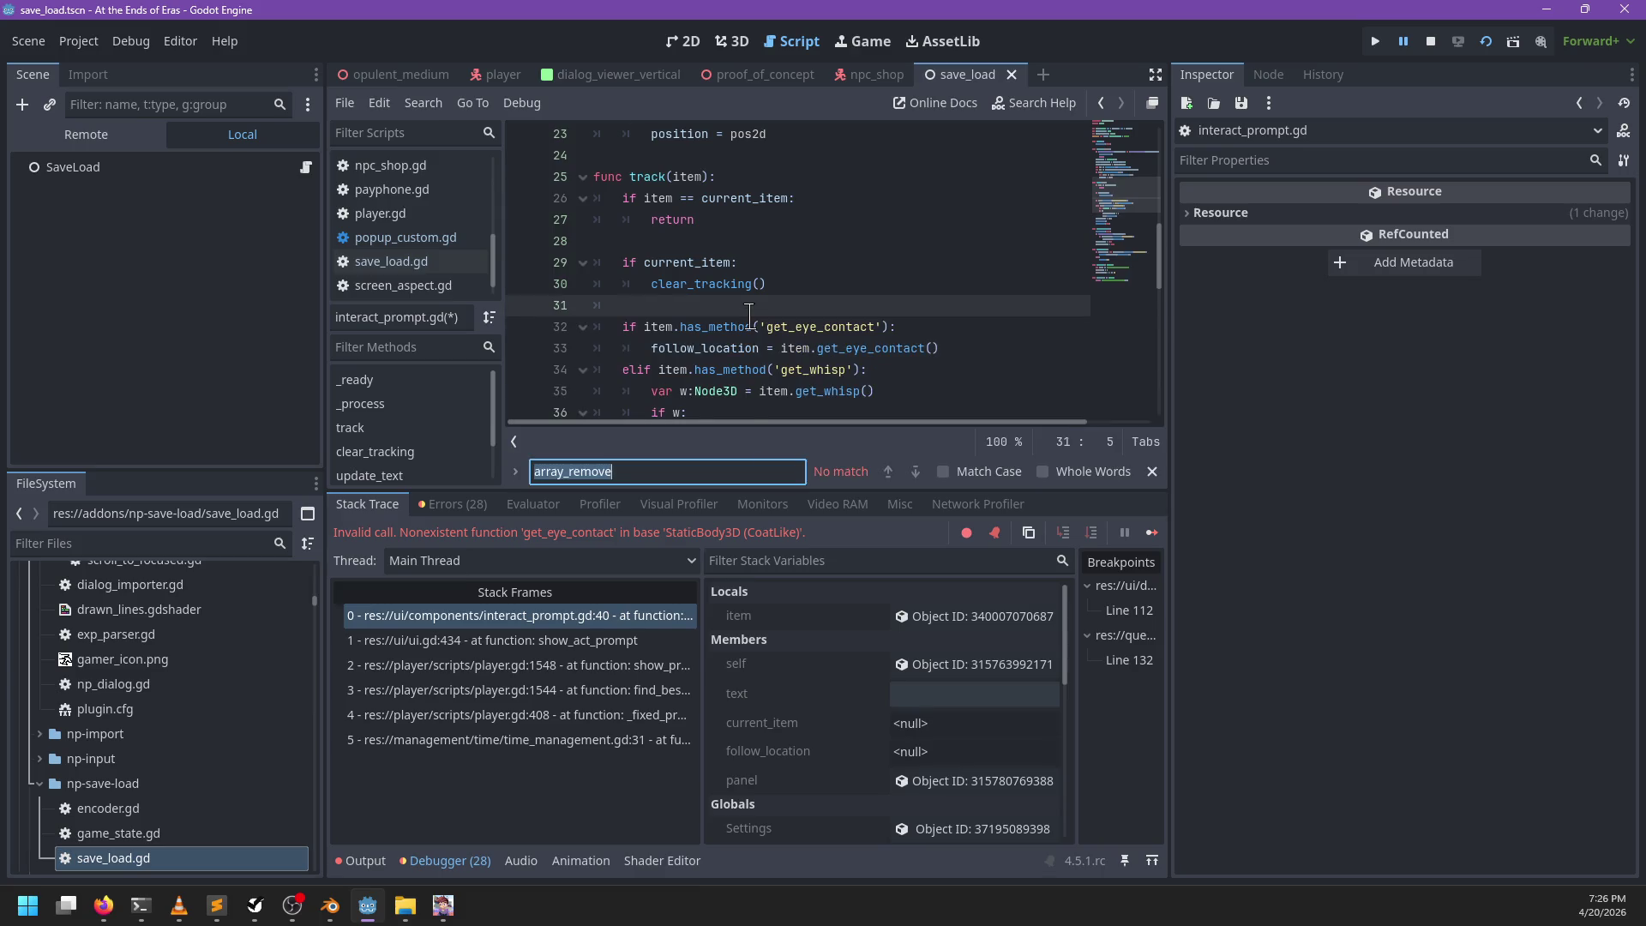
type("ow_location")
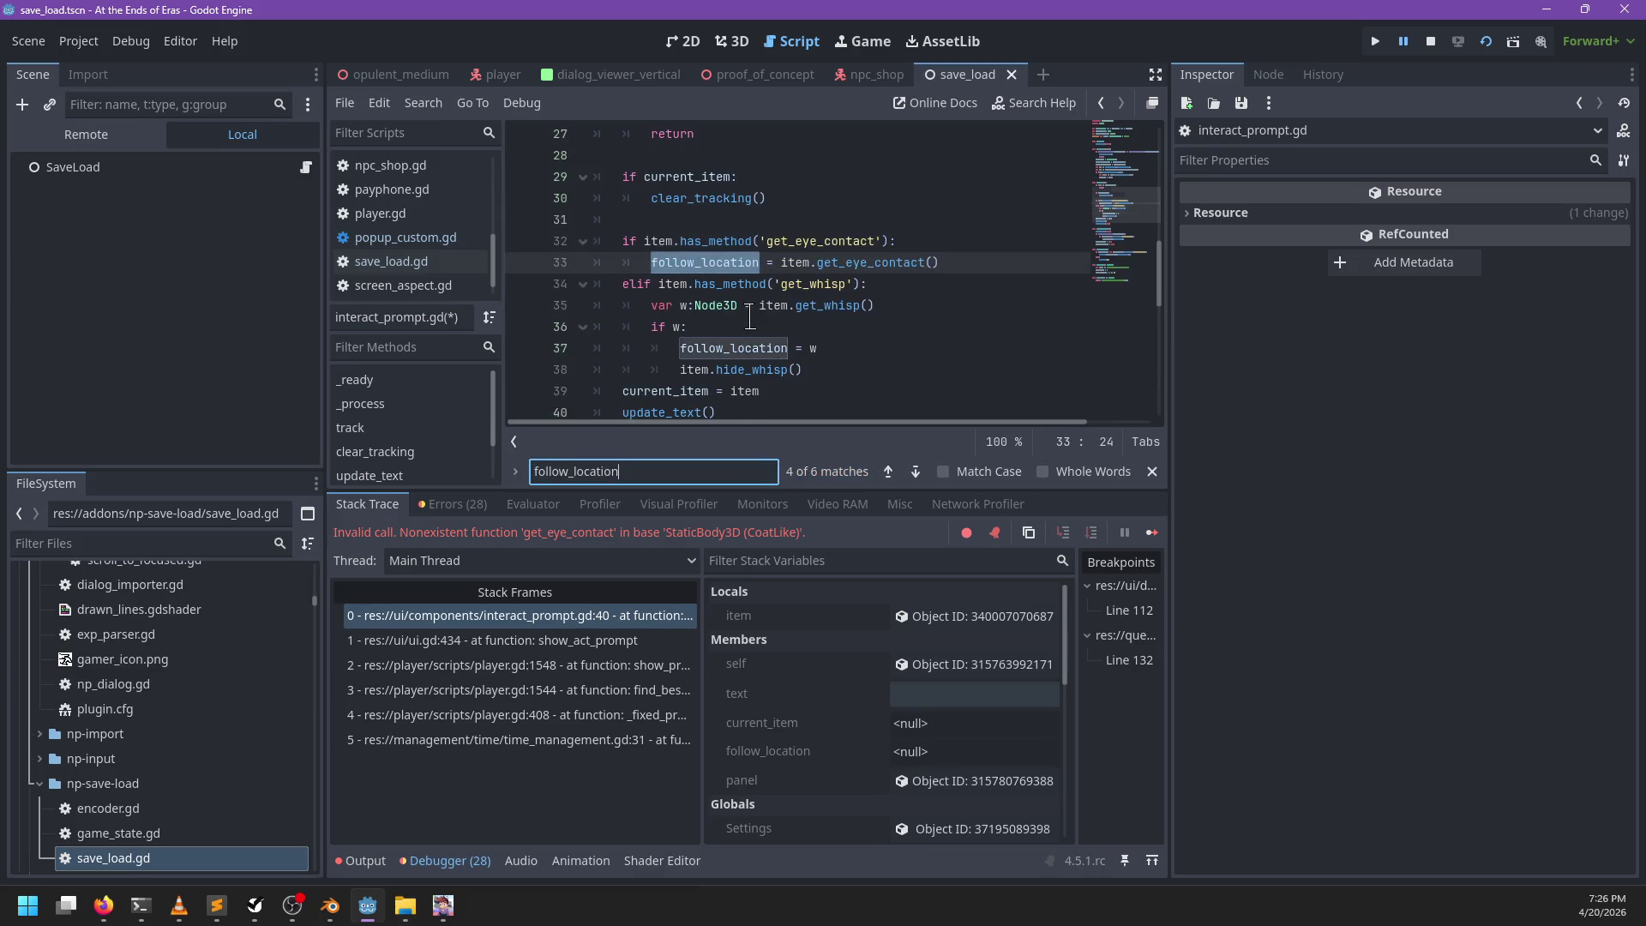
key("Return")
key("Return")
key("Return")
key("Return")
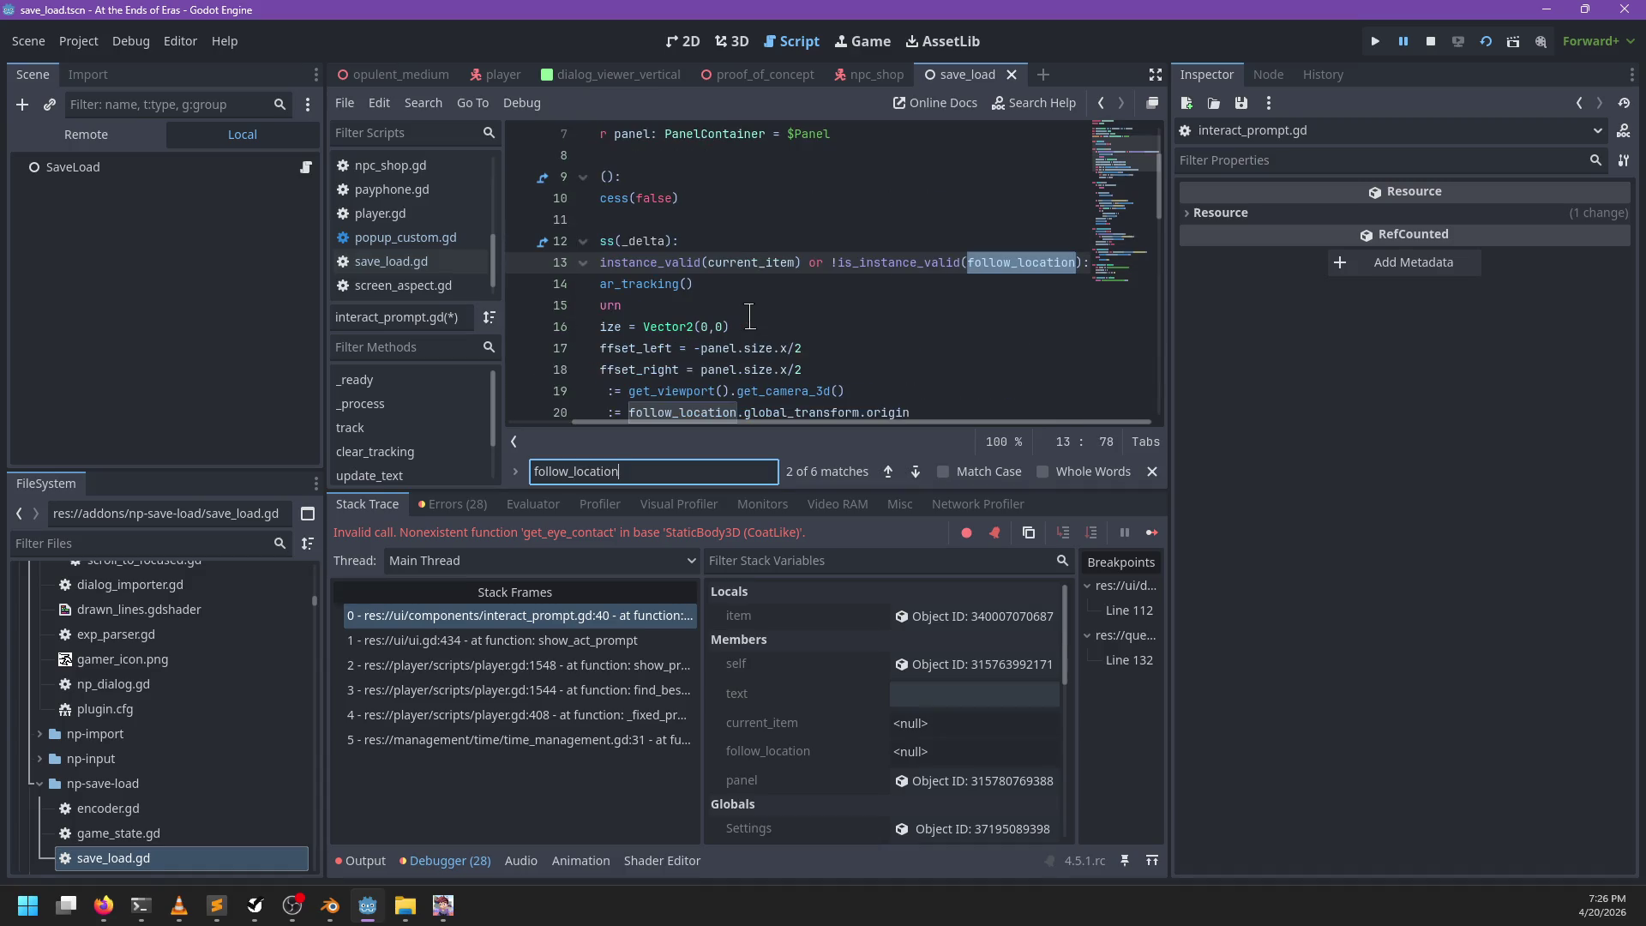
key("Return")
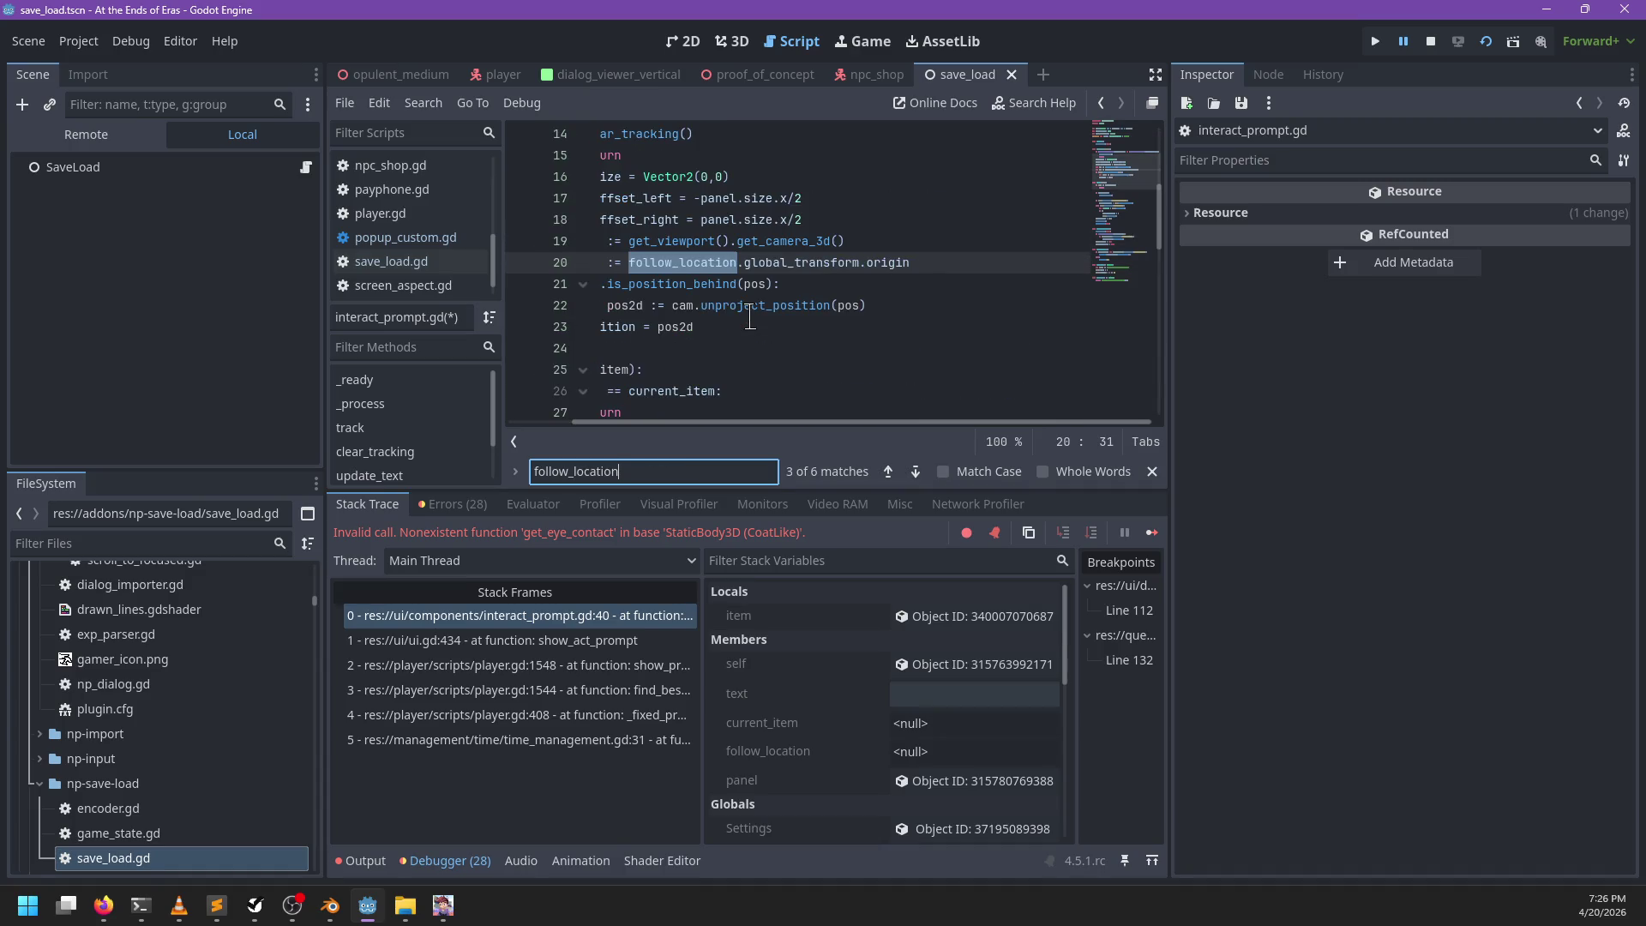
scroll(750, 317, "left", 2)
key("Return")
key("Return")
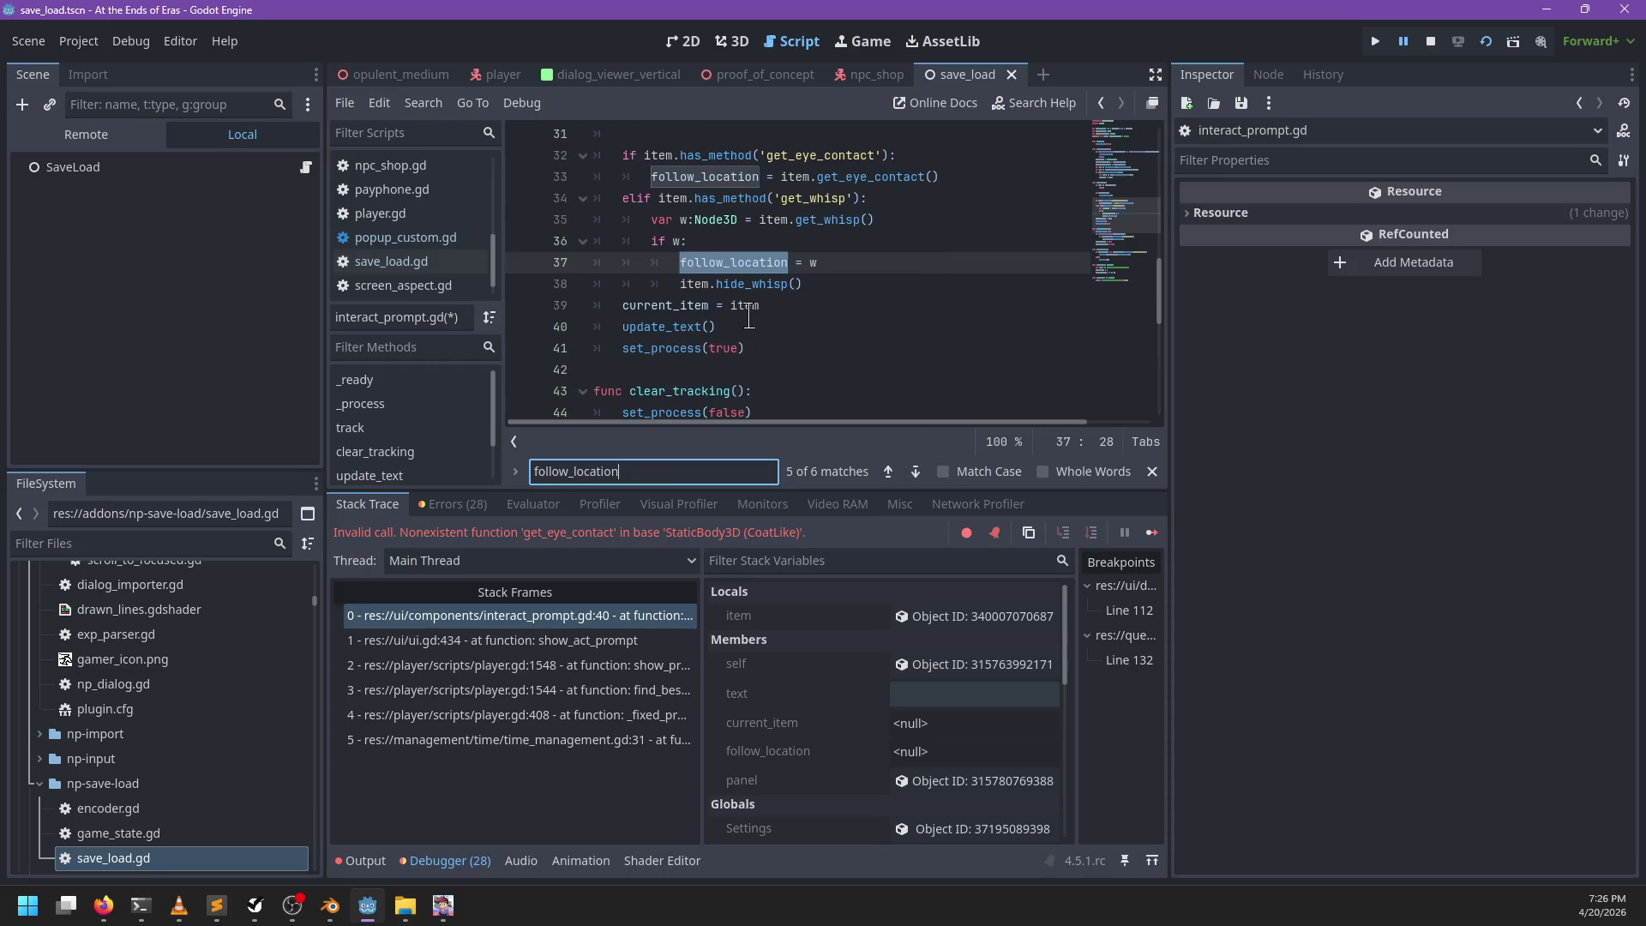
key("Escape")
left_click(836, 265)
Step: Re-add 'follow_location = item' at line 32, save the script, and stop the debug session
scroll(814, 285, "up", 5)
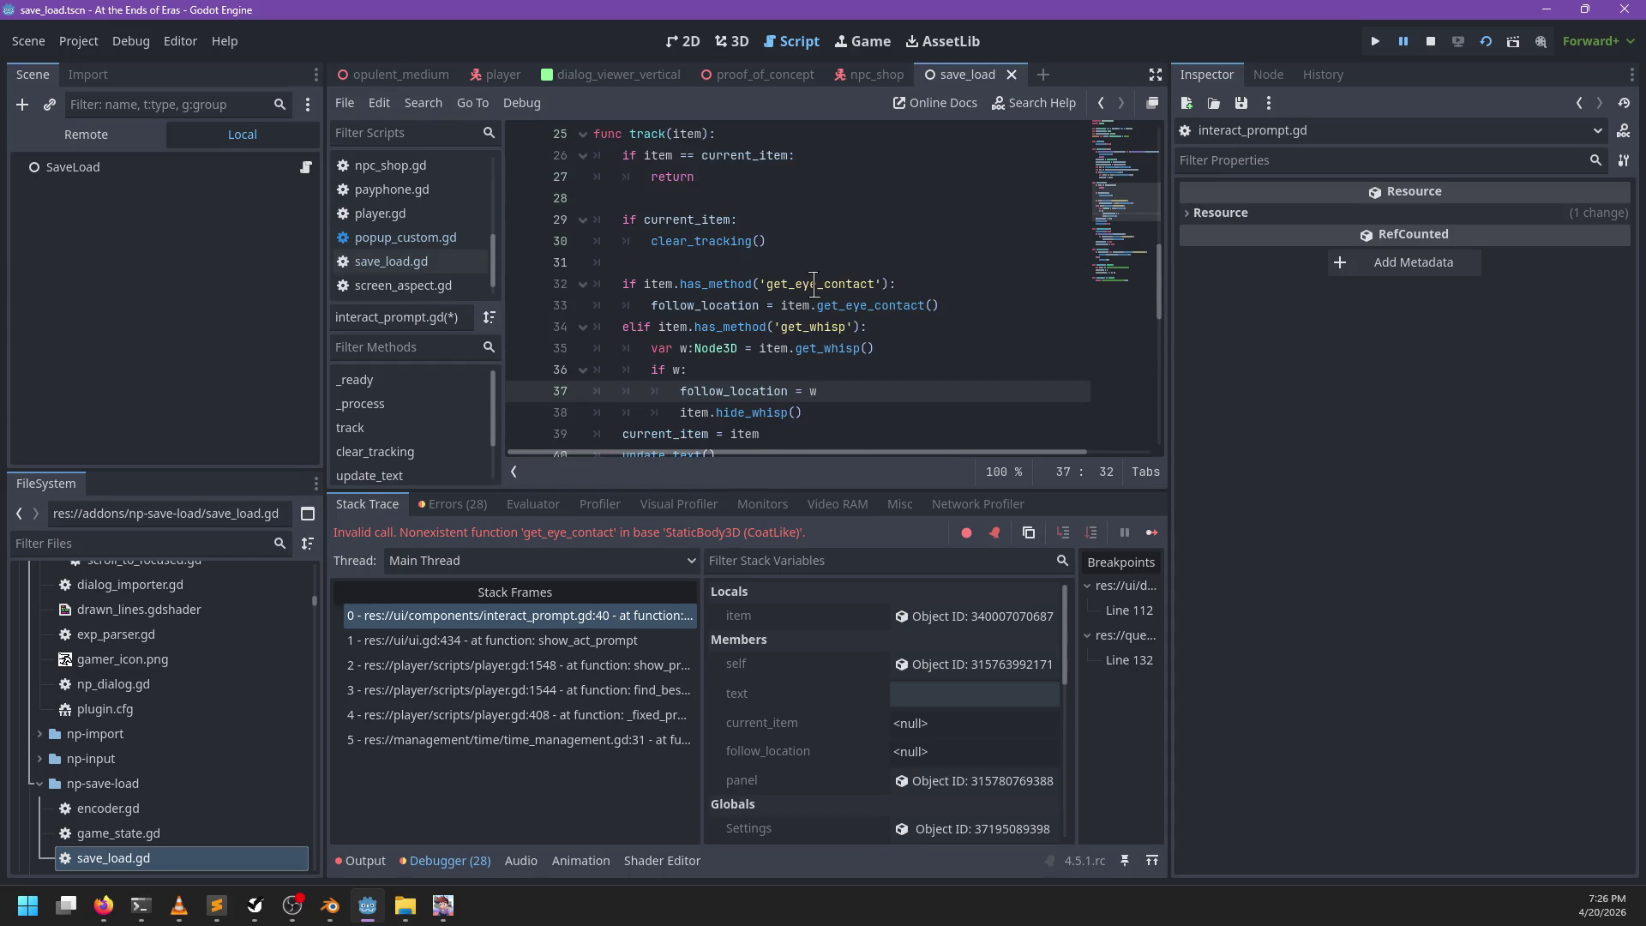
scroll(814, 284, "down", 2)
left_click(679, 259)
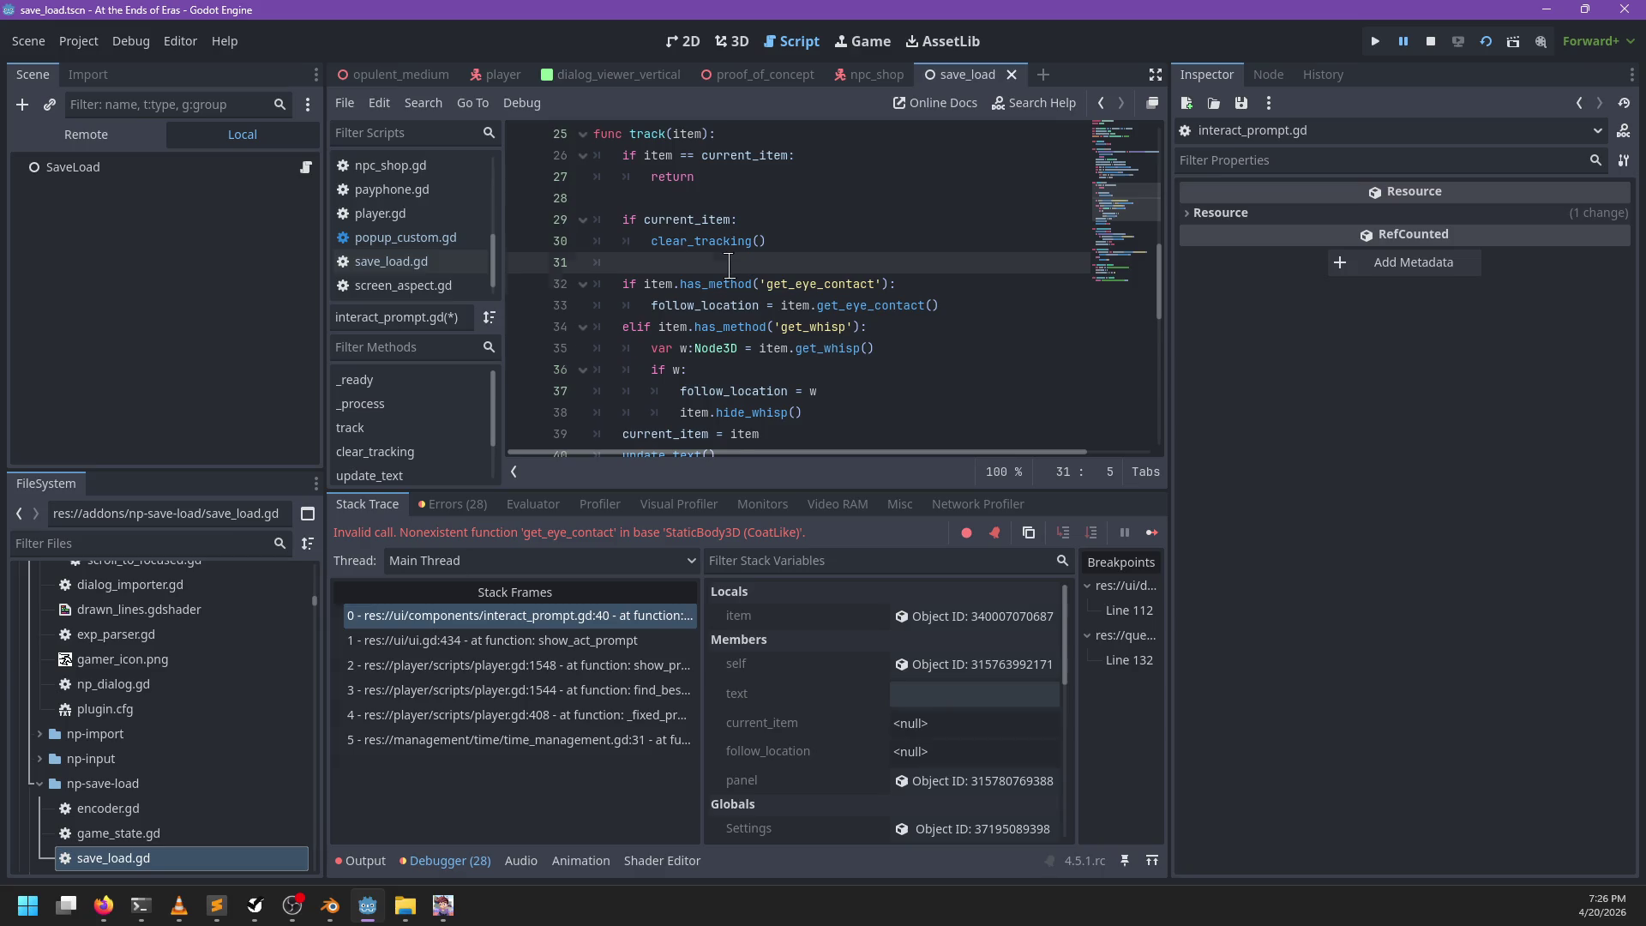
key("Return")
type("f")
type("ollow_")
key("Return")
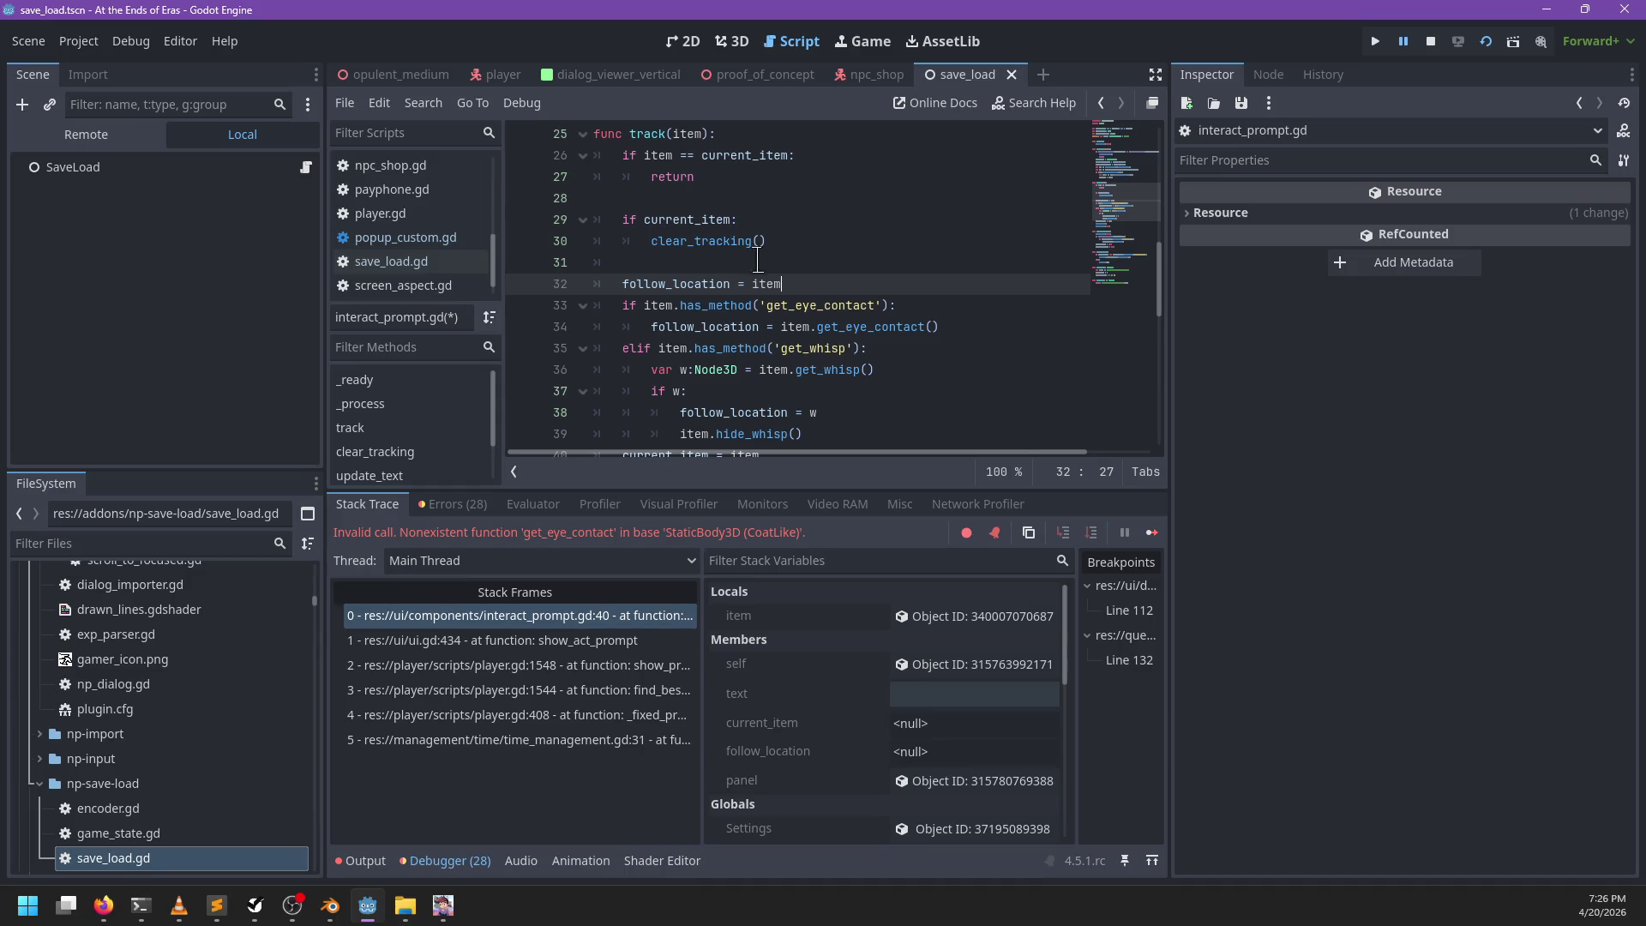
scroll(751, 260, "down", 1)
key("ctrl+s")
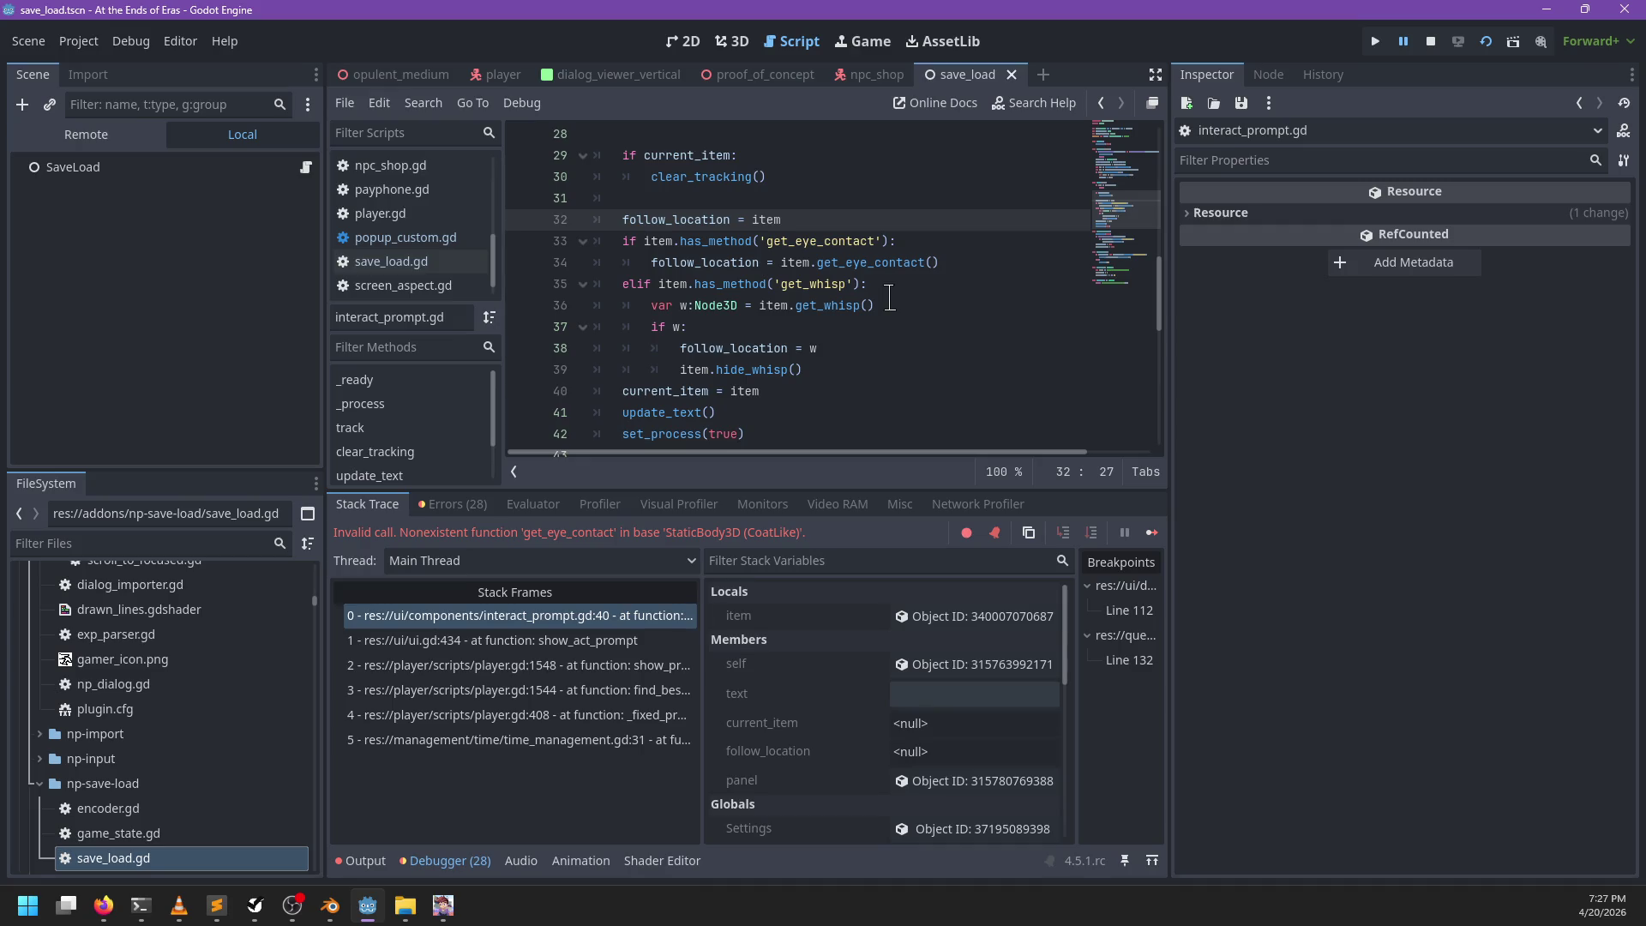
key("F8")
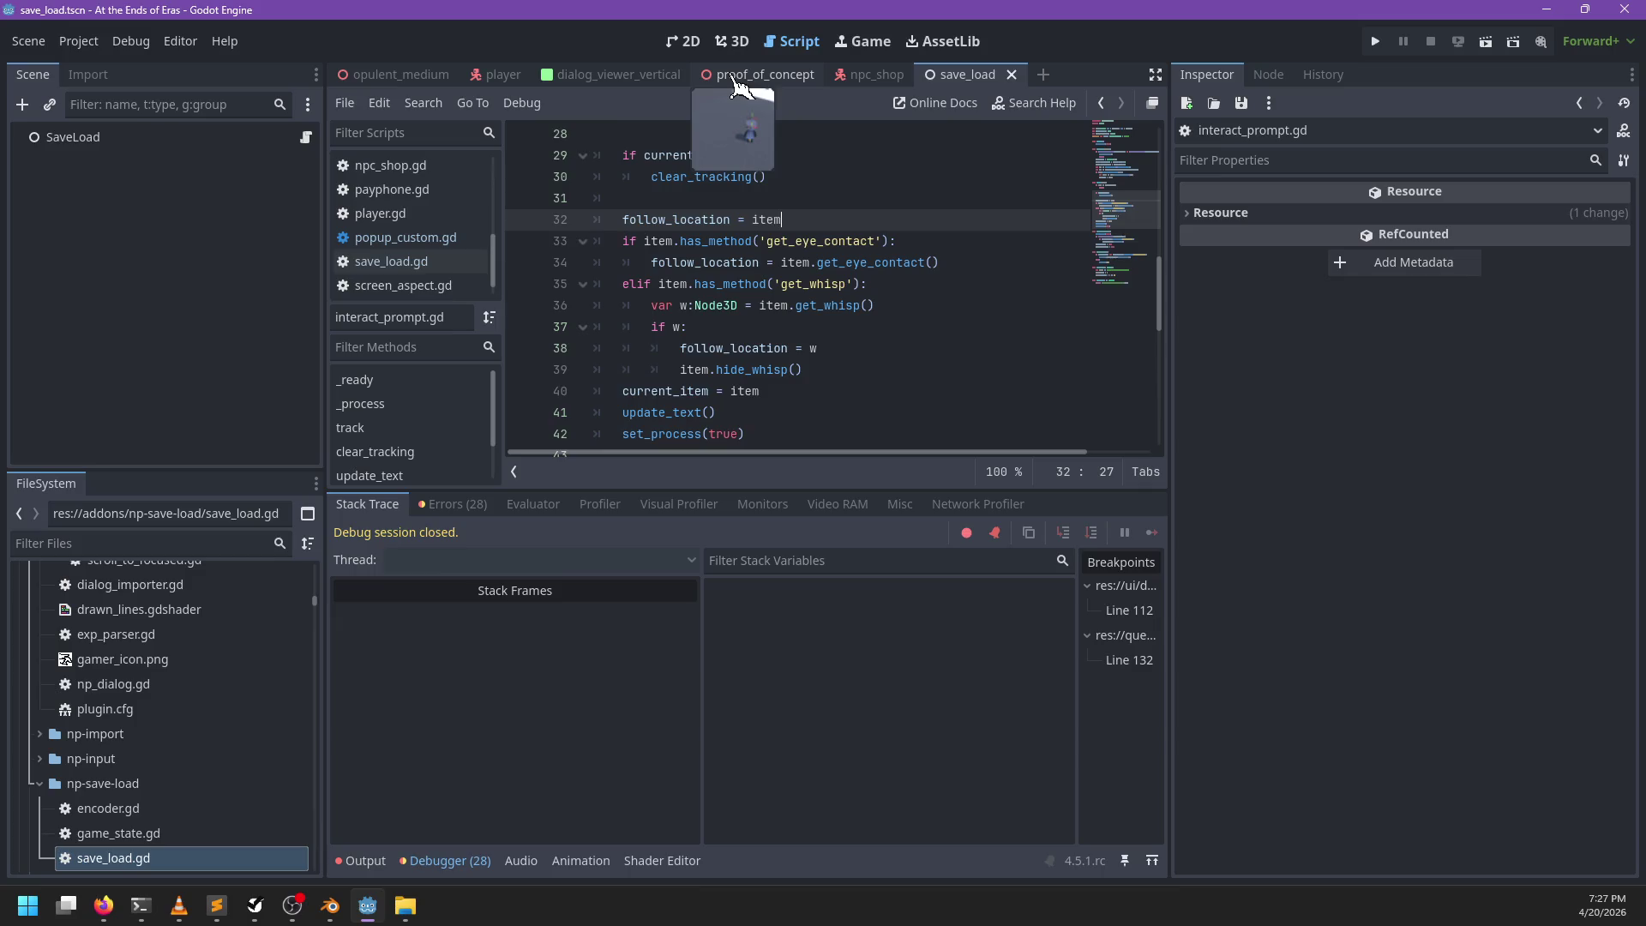
Step: Launch the proof_of_concept scene in 3D view and start gameplay from the main menu
left_click(390, 75)
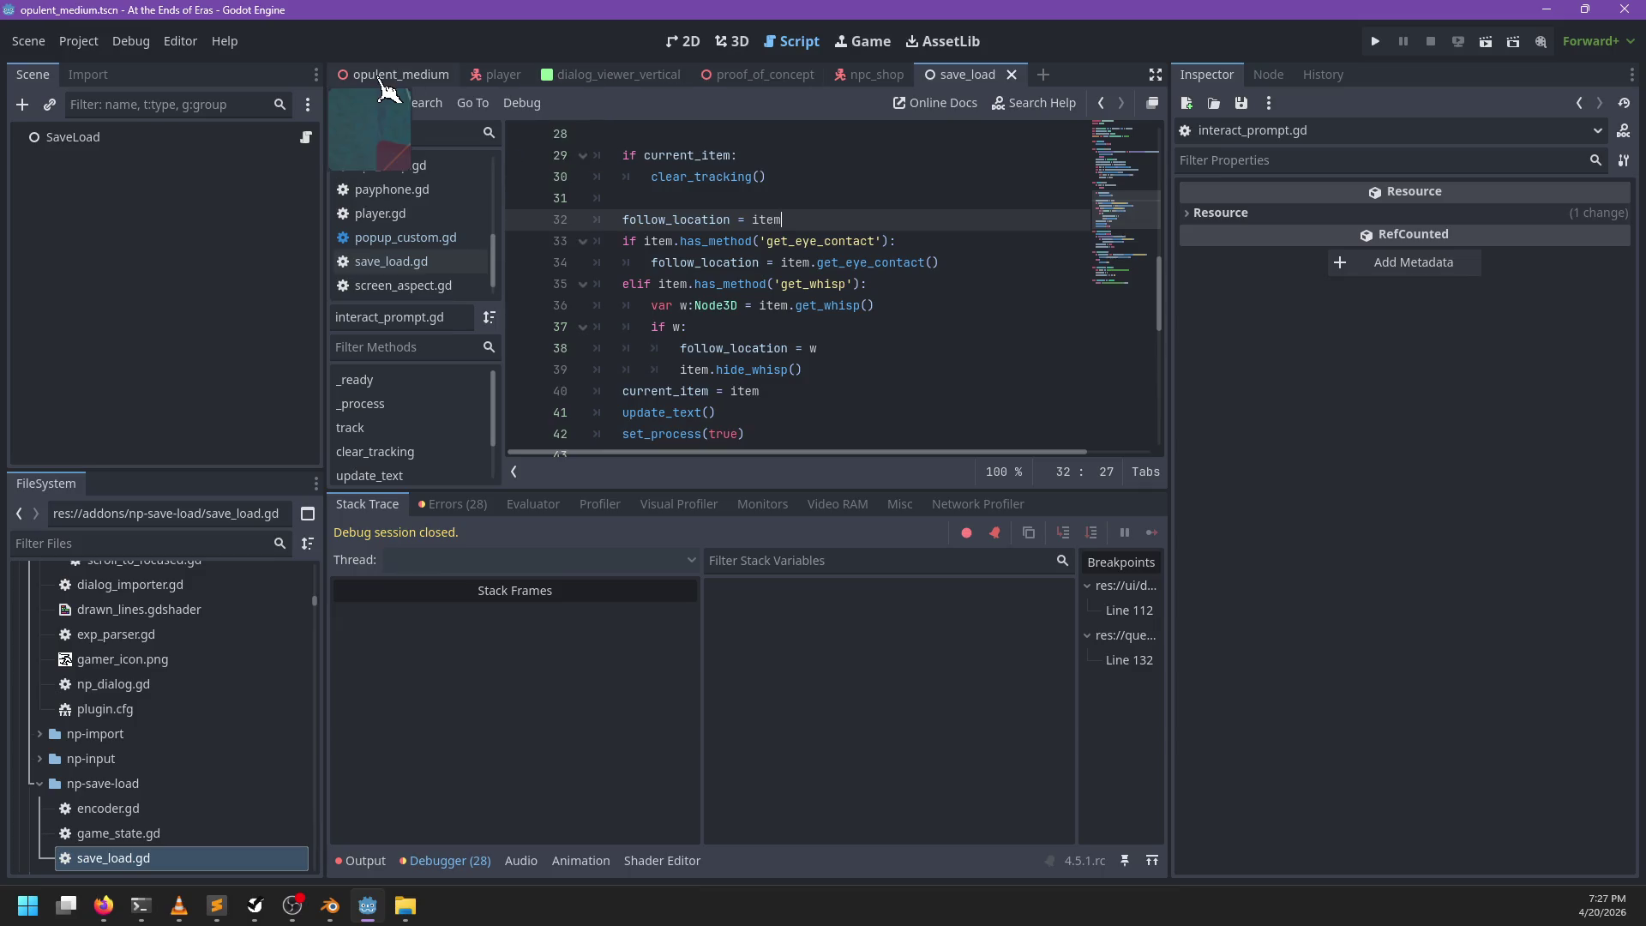
left_click(763, 78)
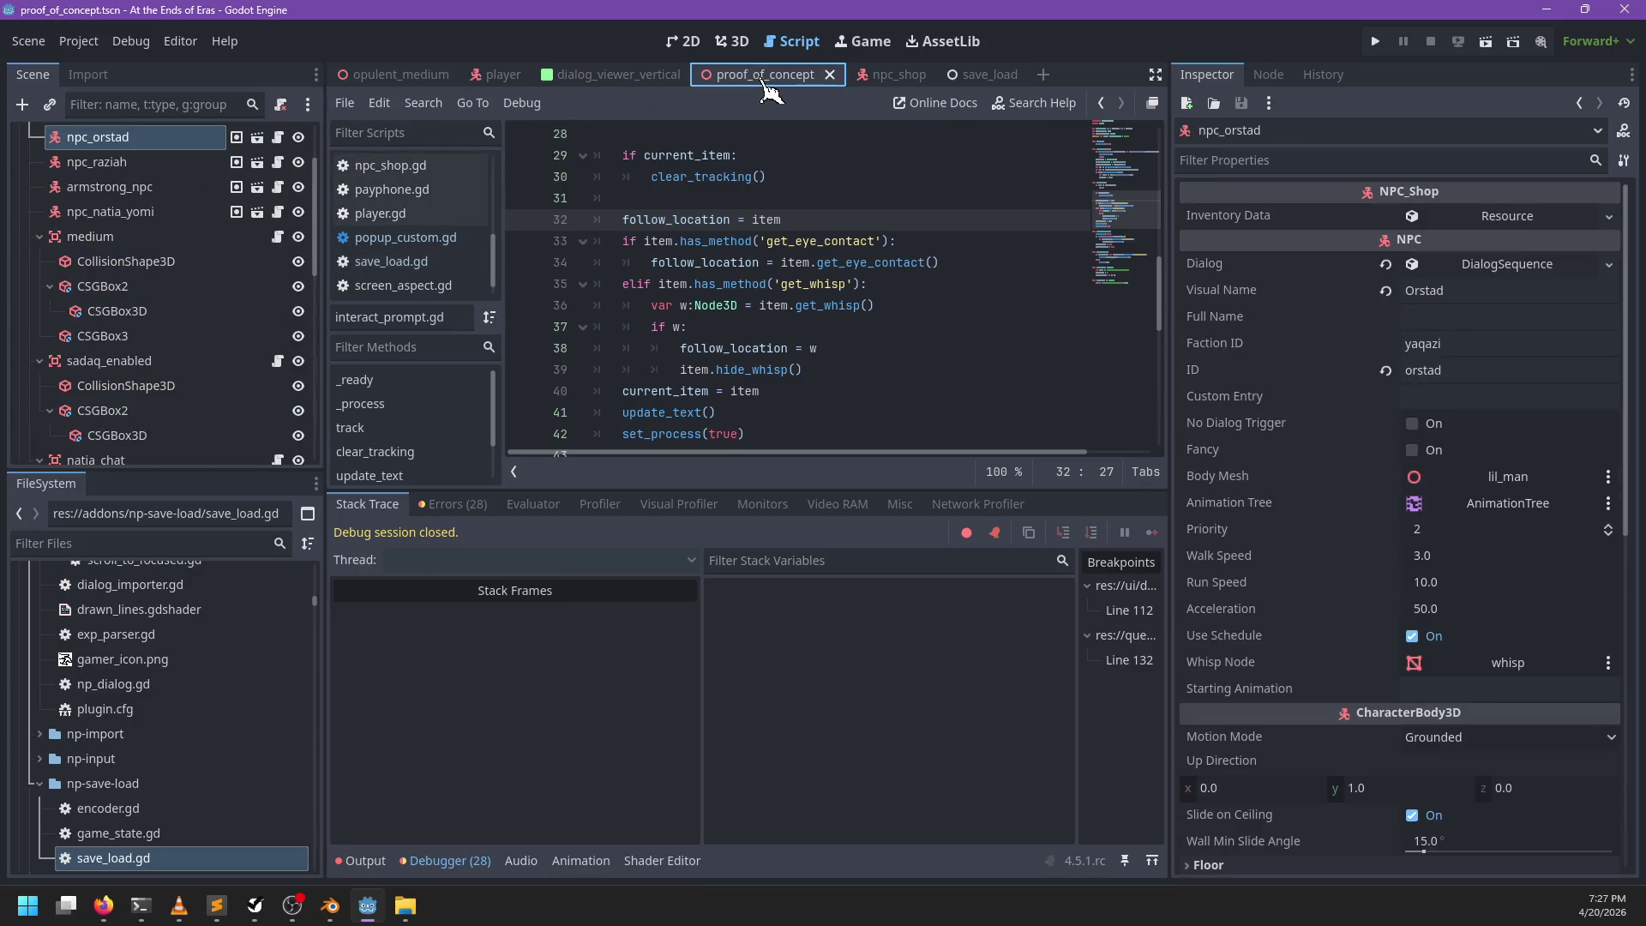
left_click(732, 41)
key("F6")
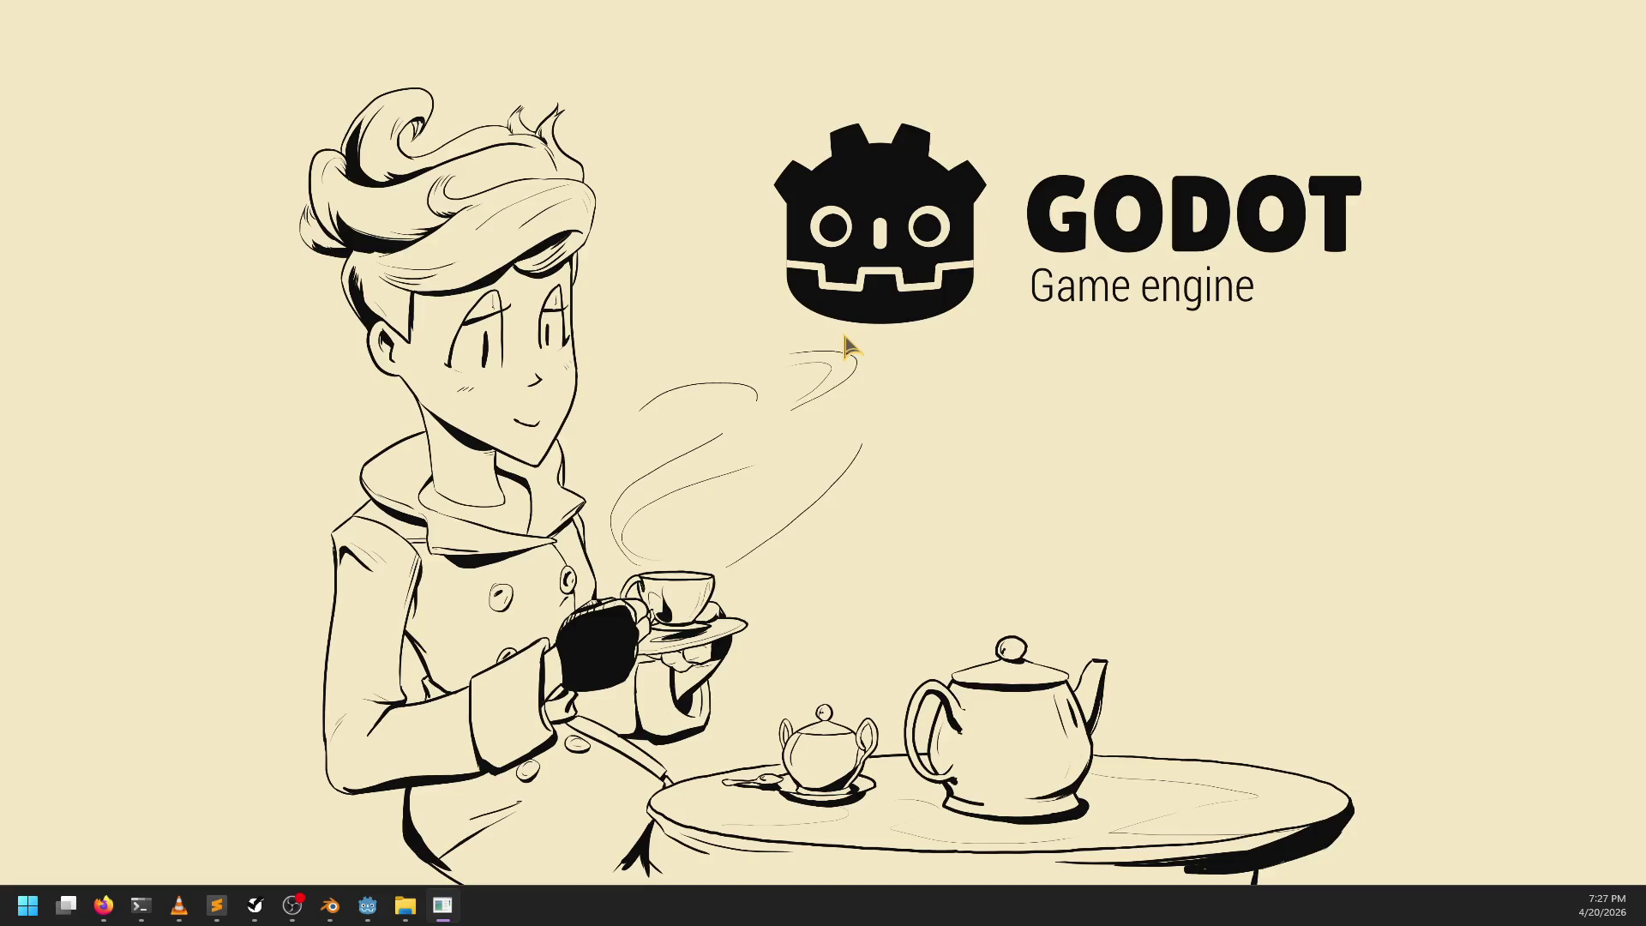
key("Return")
Step: Run and roll over to the shopkeeper and choose an item, triggering the debugger break
key("s")
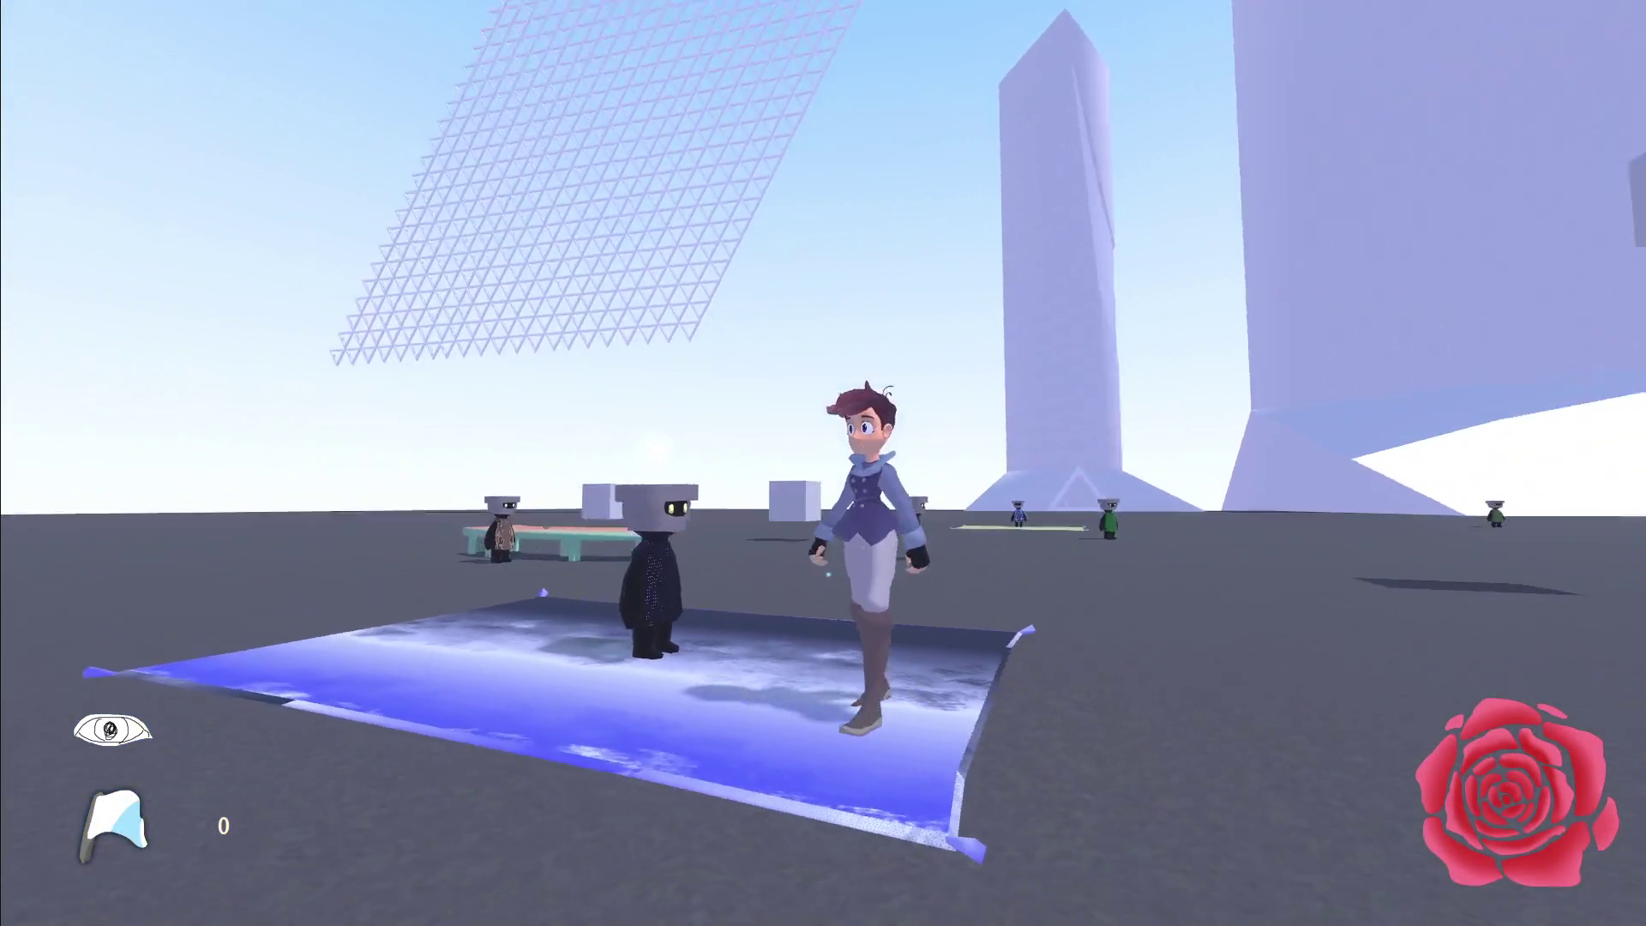
key("a")
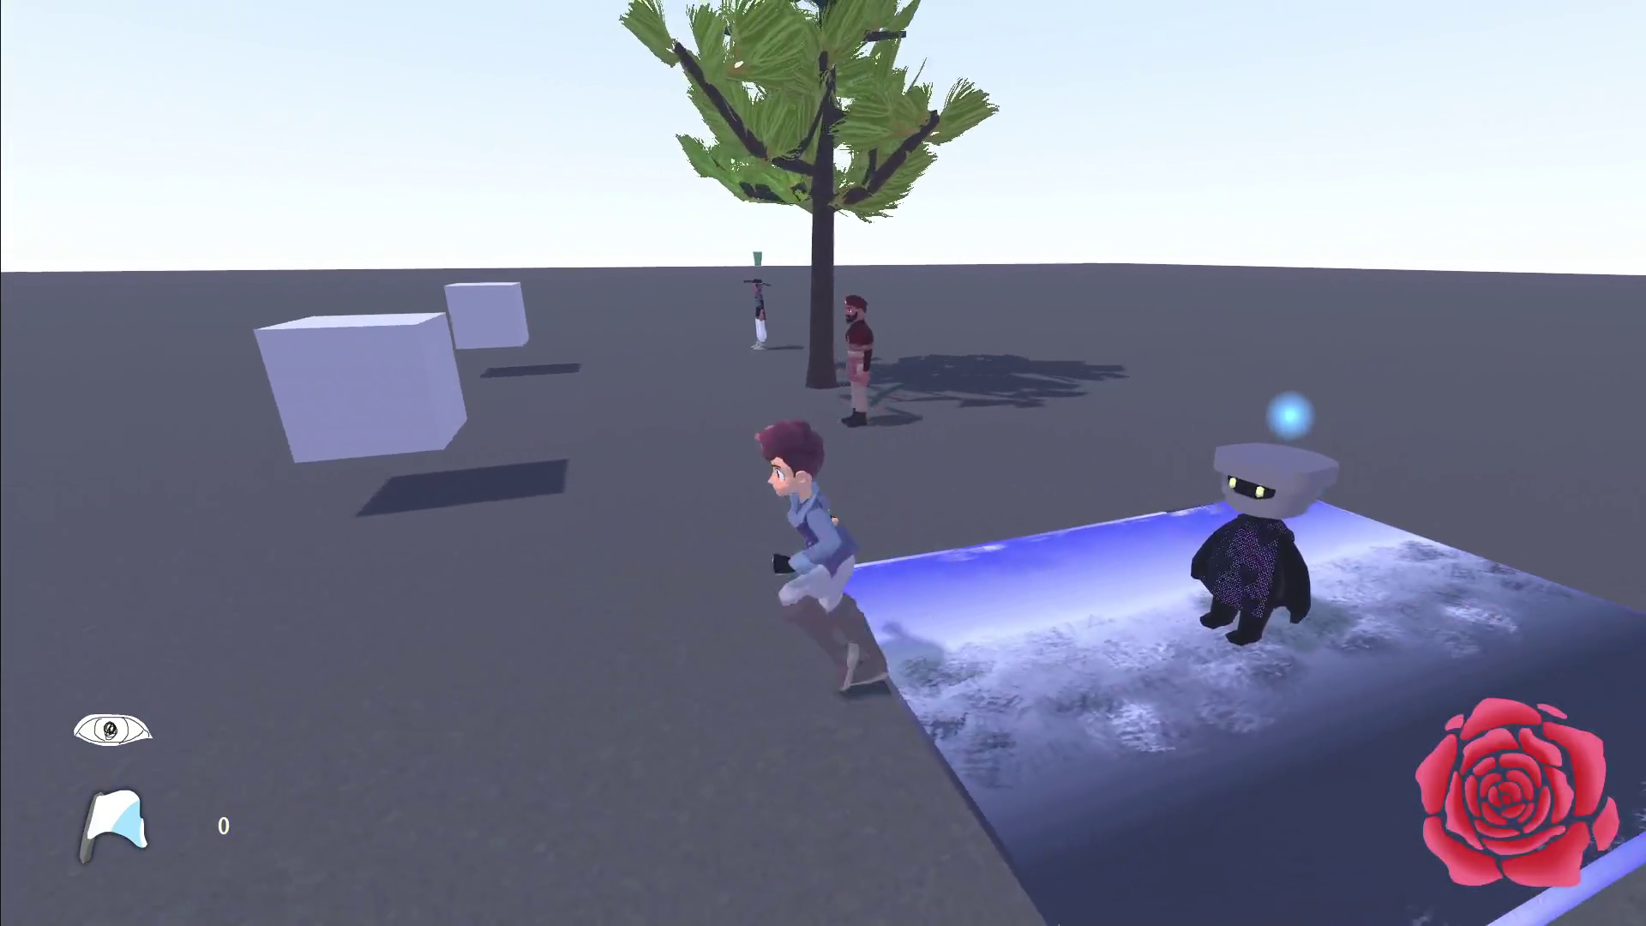
key("w")
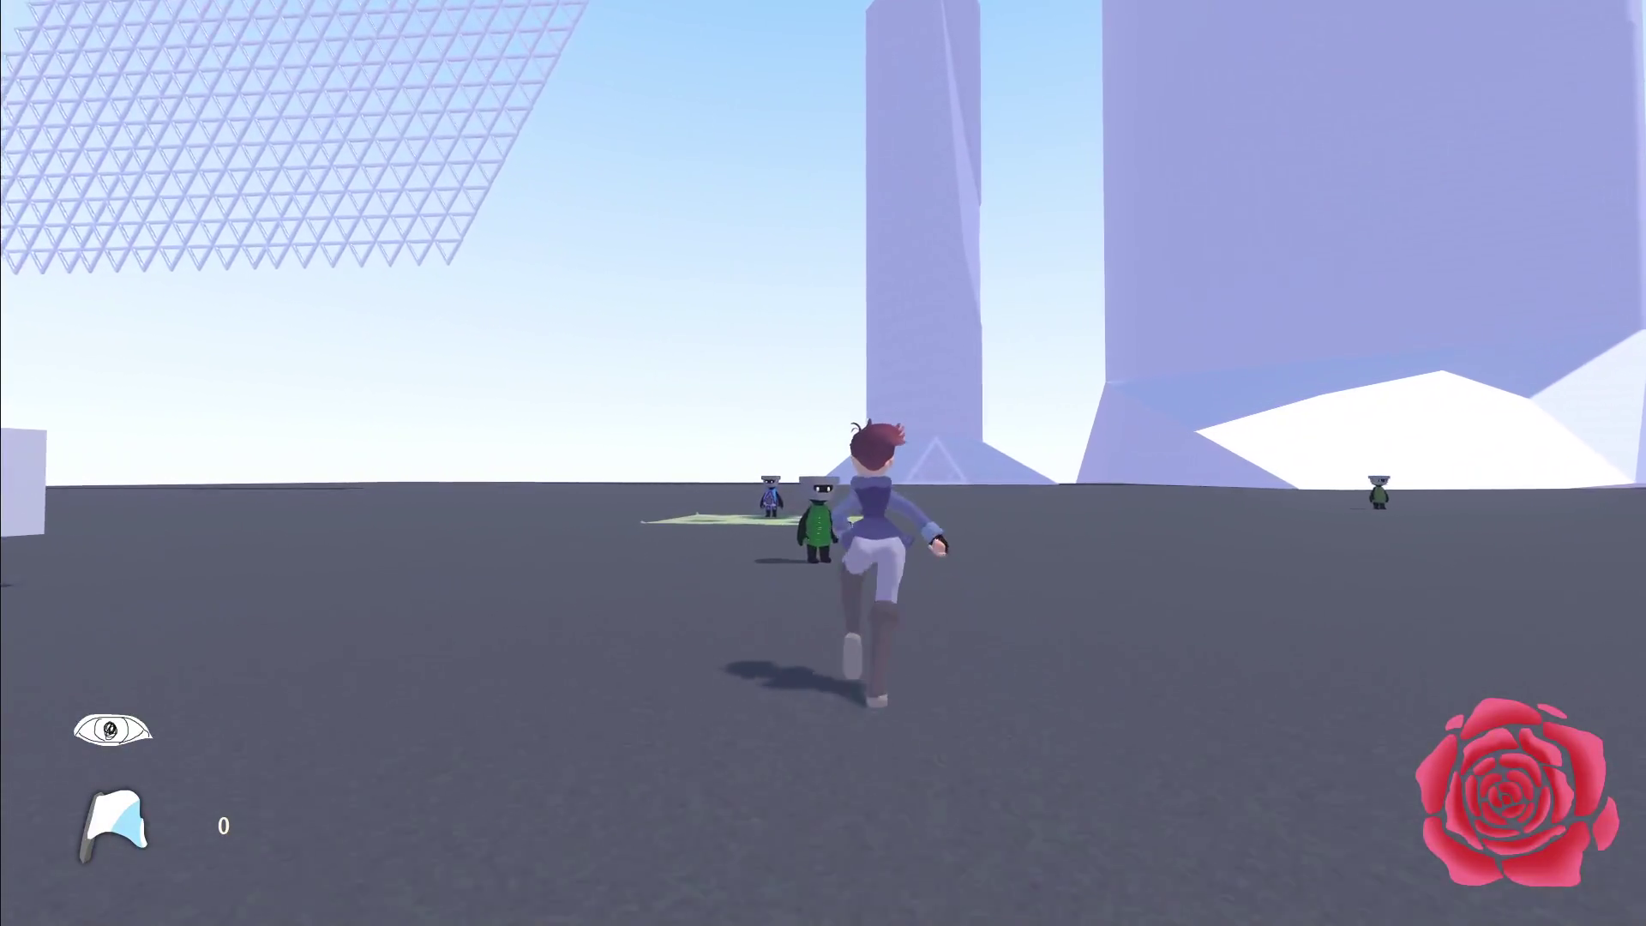
key("a")
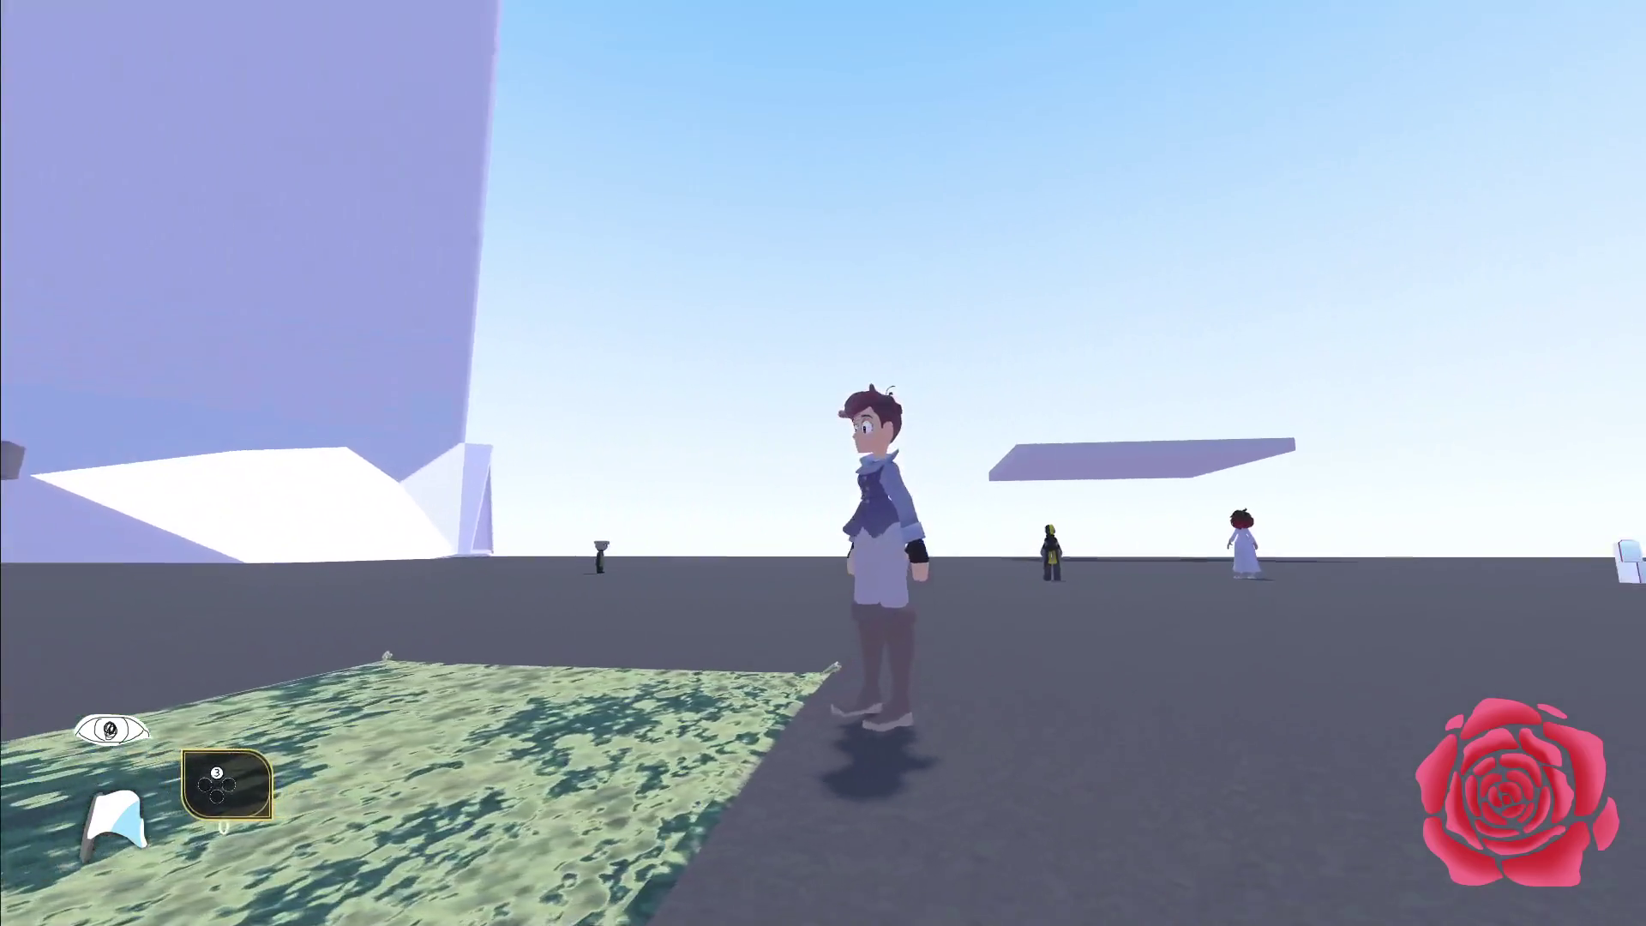
key("Right")
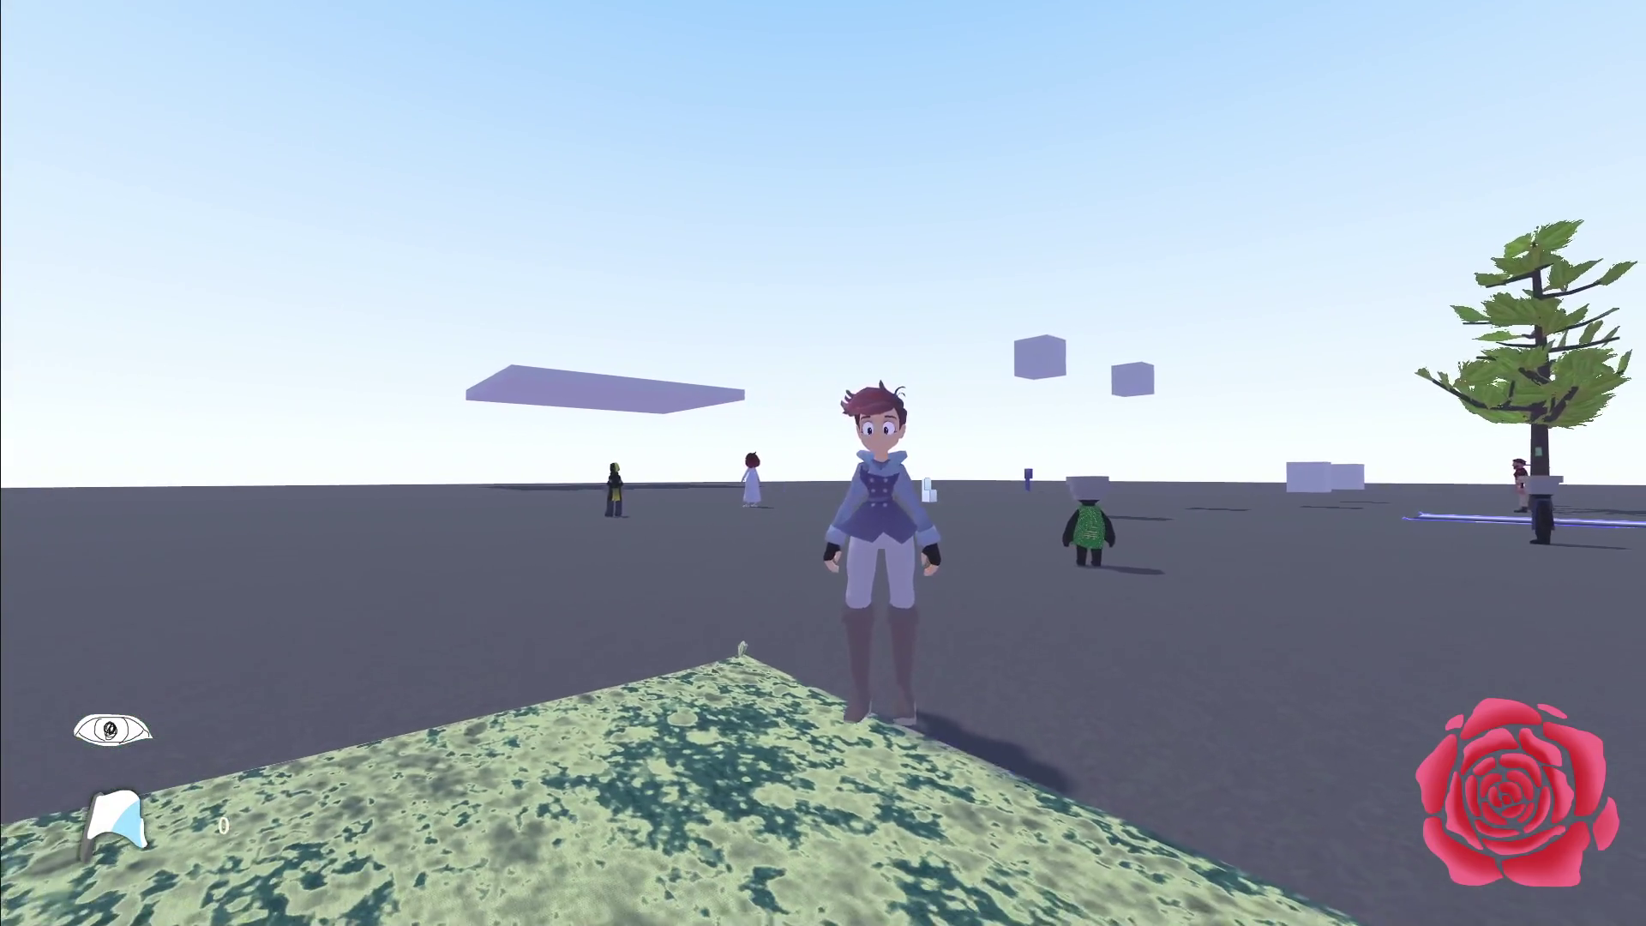
key("Left")
key("space")
key("Right")
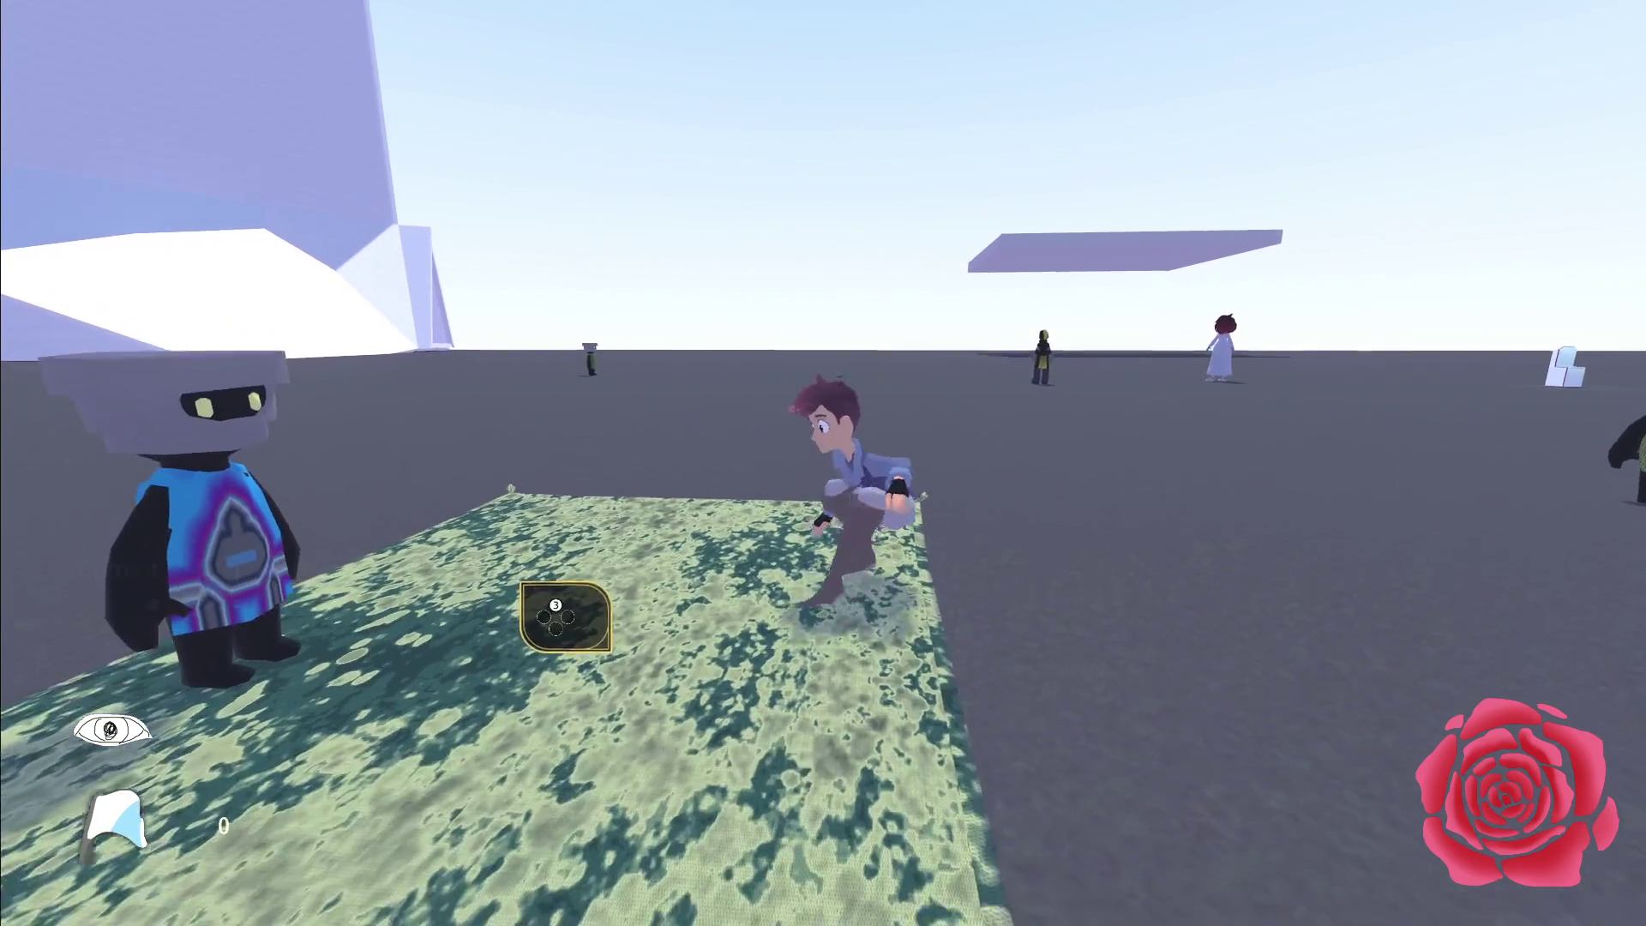
key("Left")
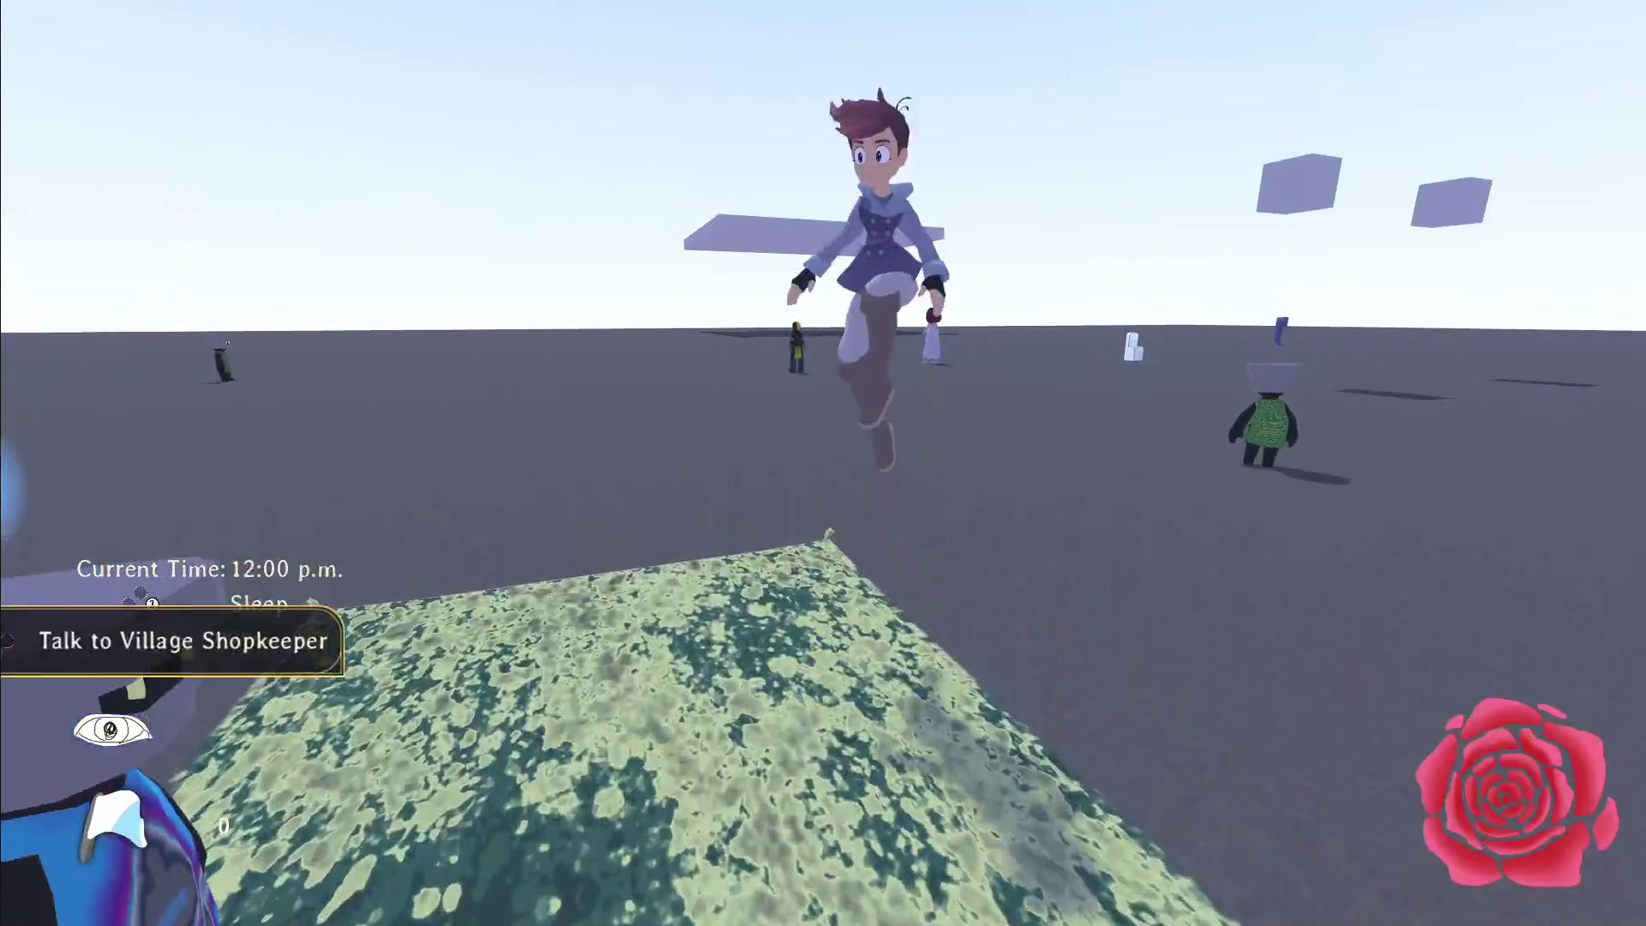
key("w")
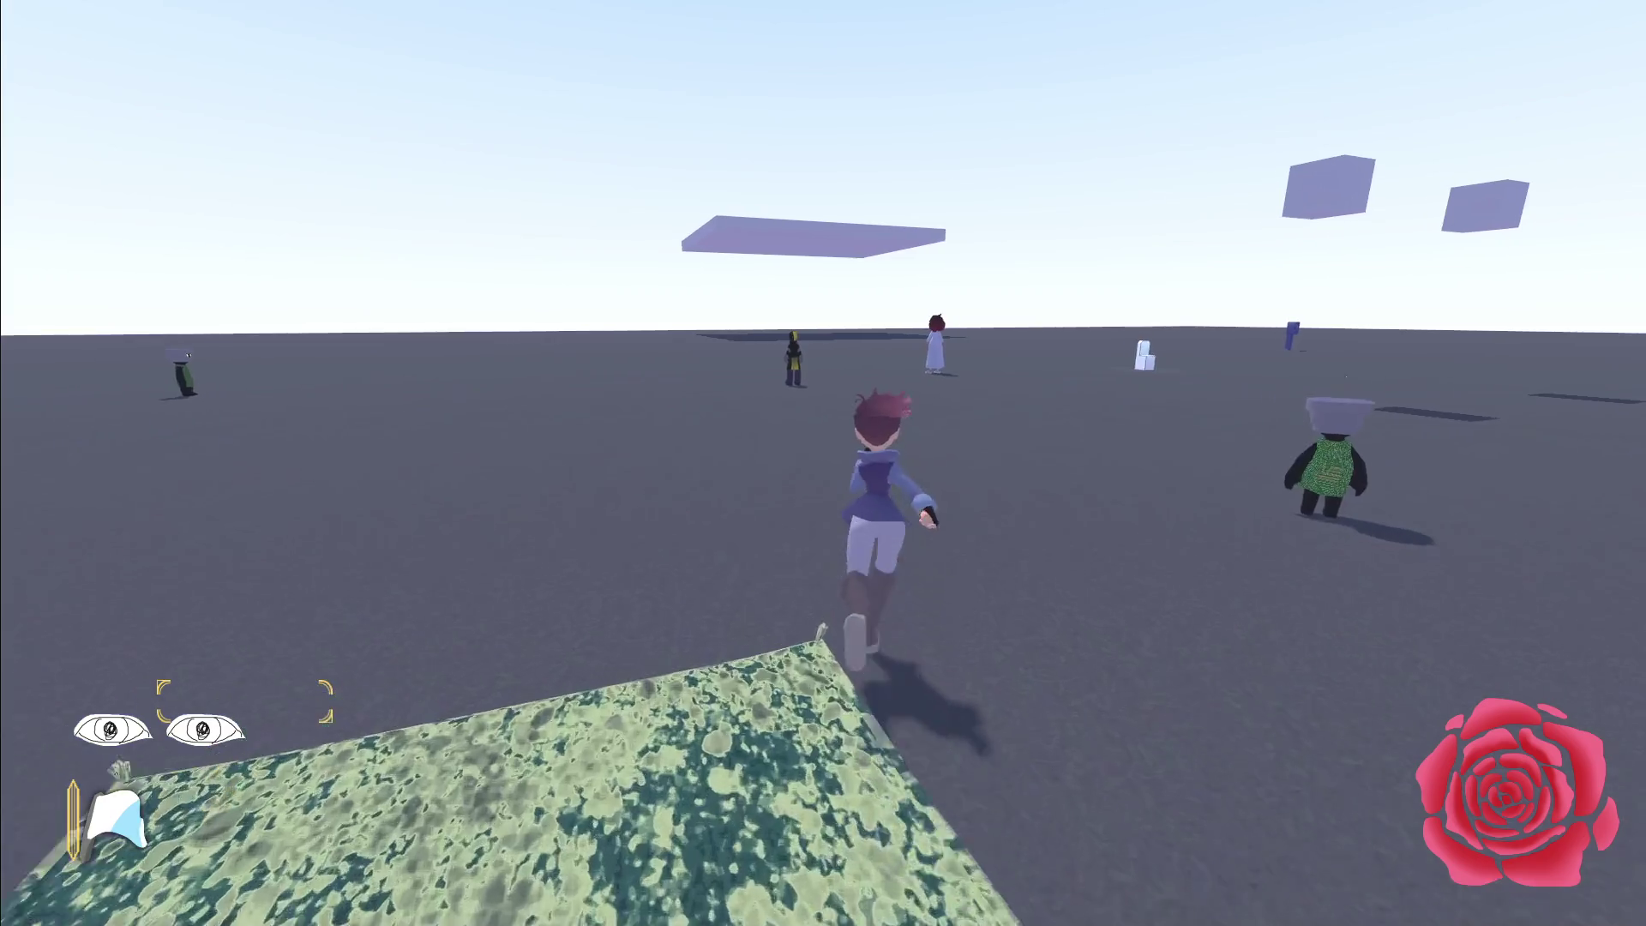
scroll(823, 462, "down", 1)
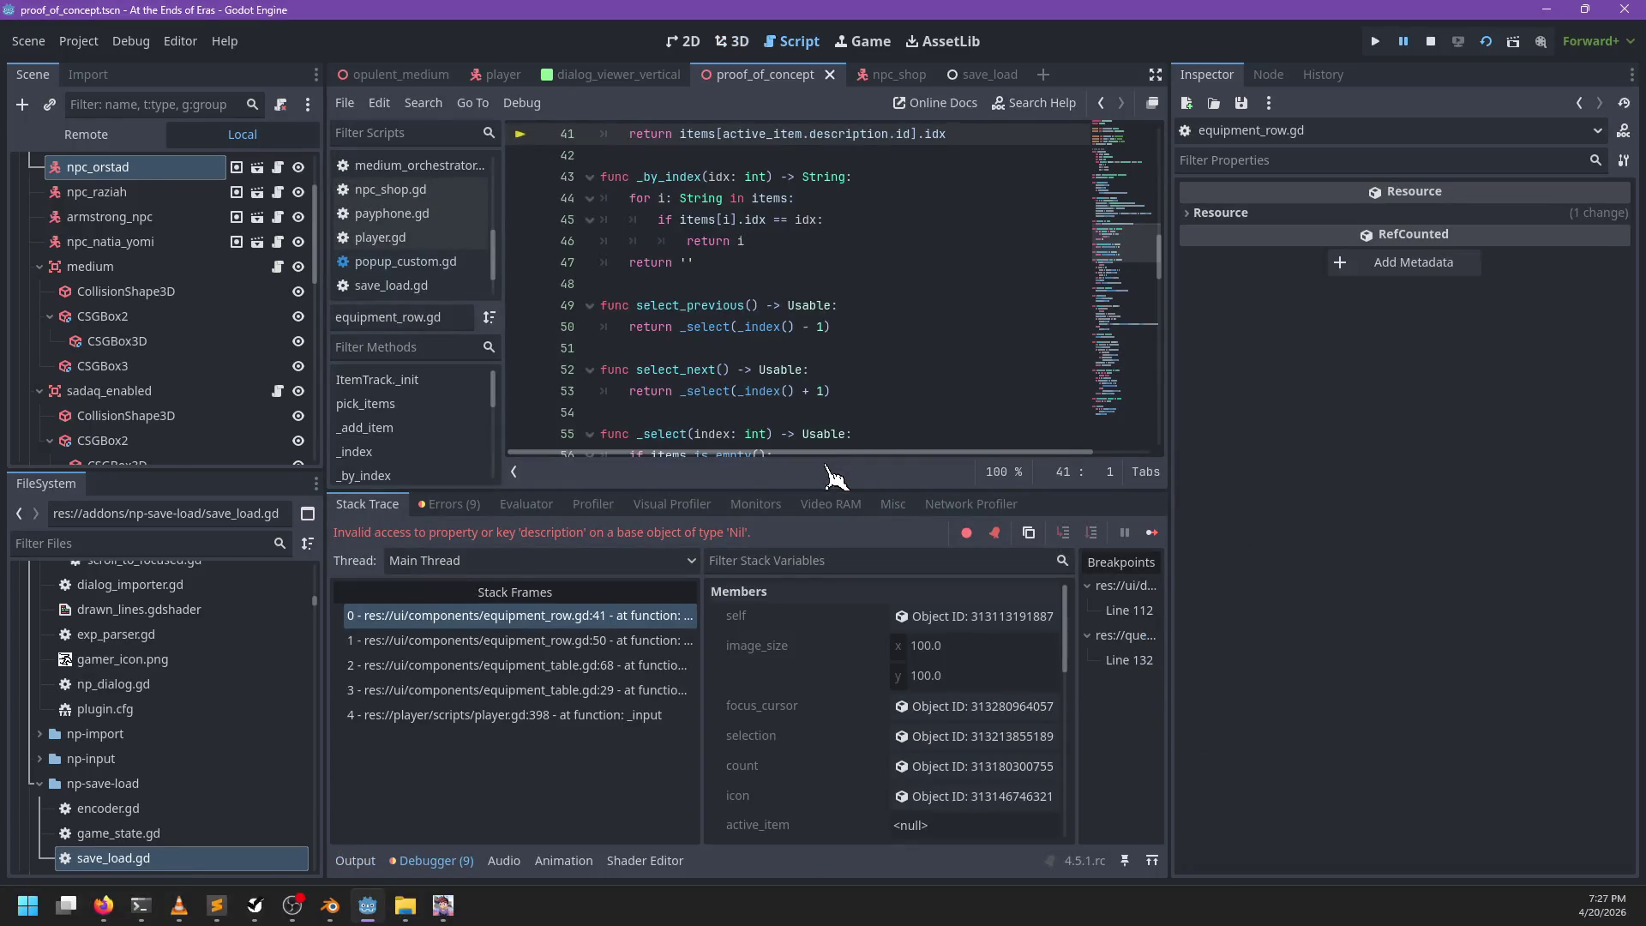
Step: Insert a null check on active_item above the failing return at equipment_row.gd line 41
scroll(829, 324, "up", 3)
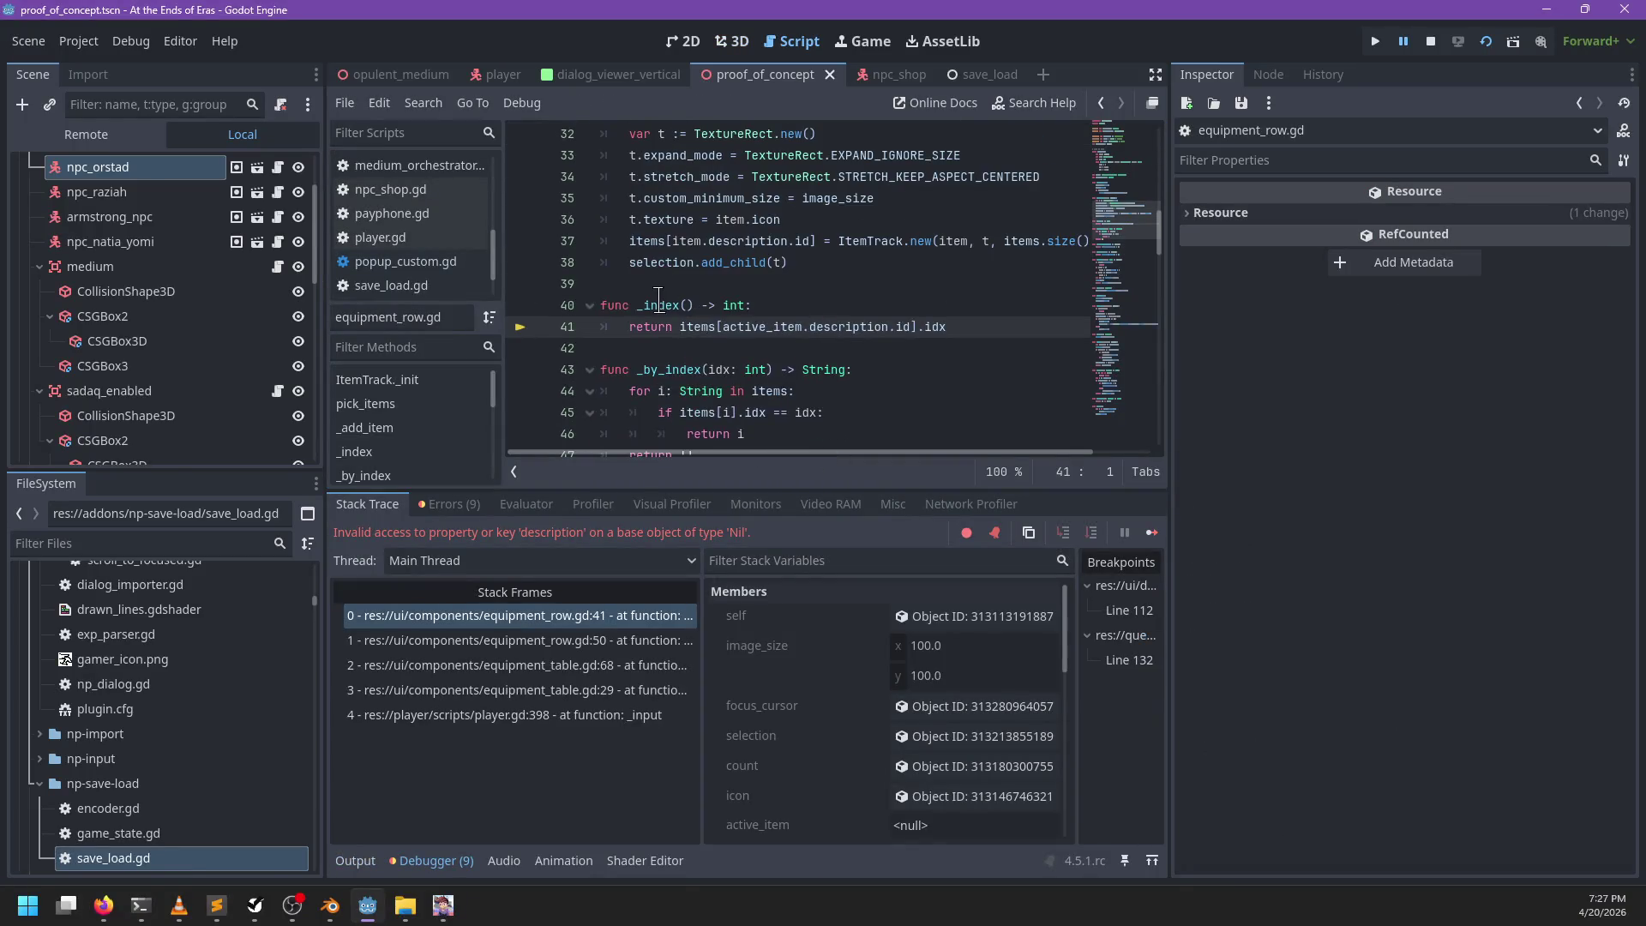
left_click(627, 643)
left_click(623, 623)
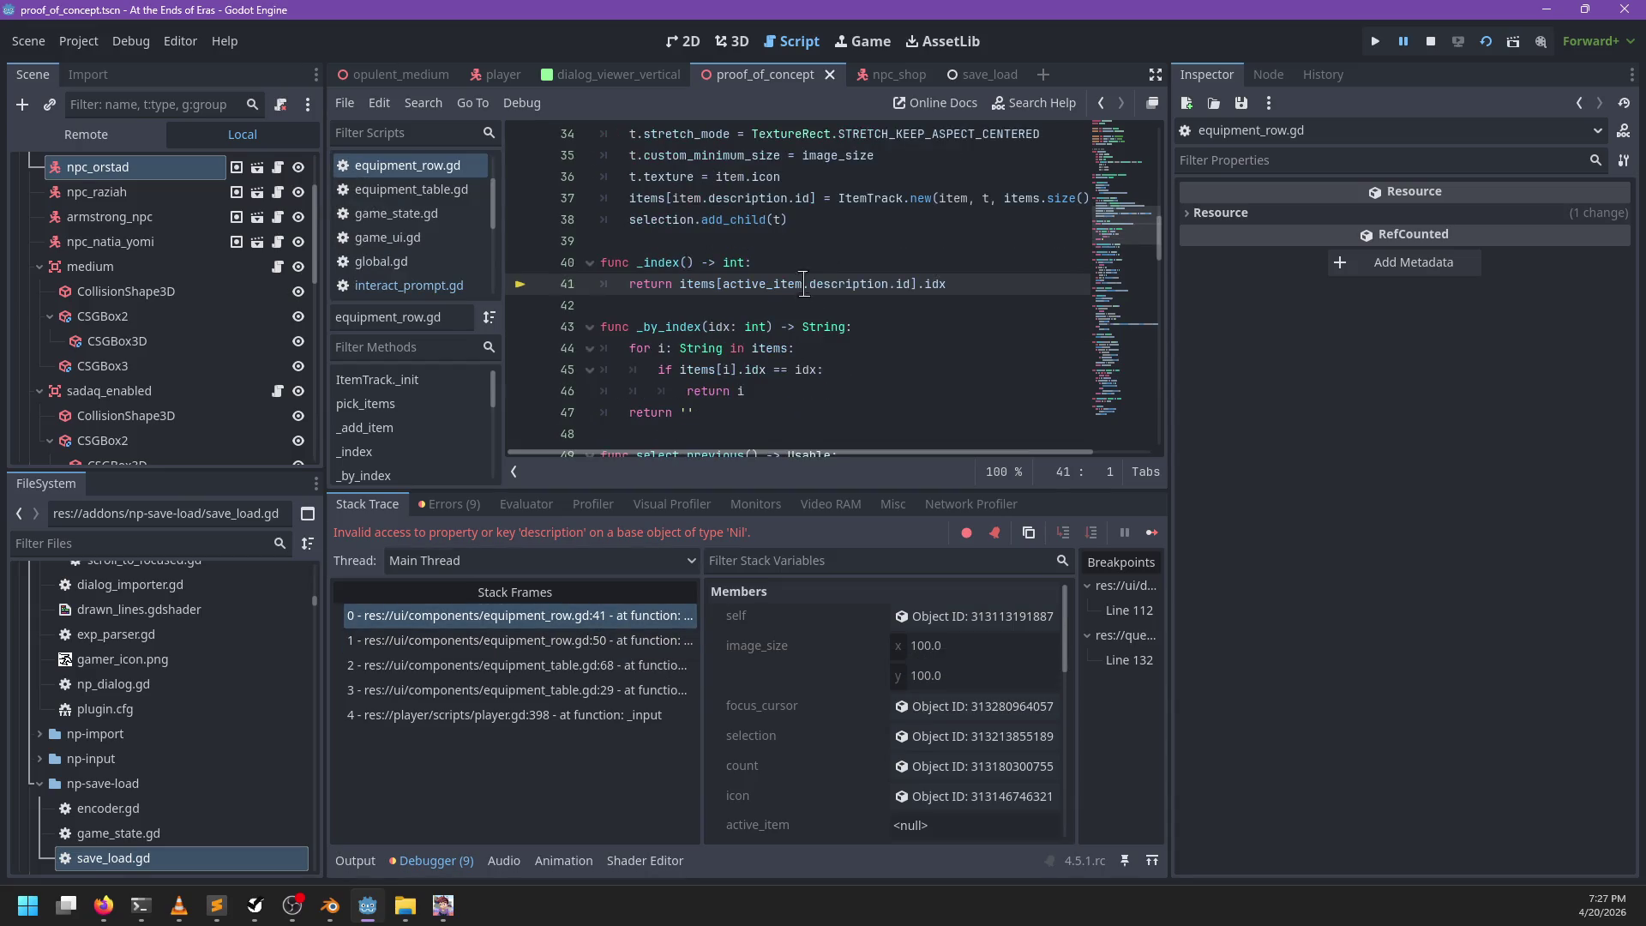
key("ctrl+shift+Return")
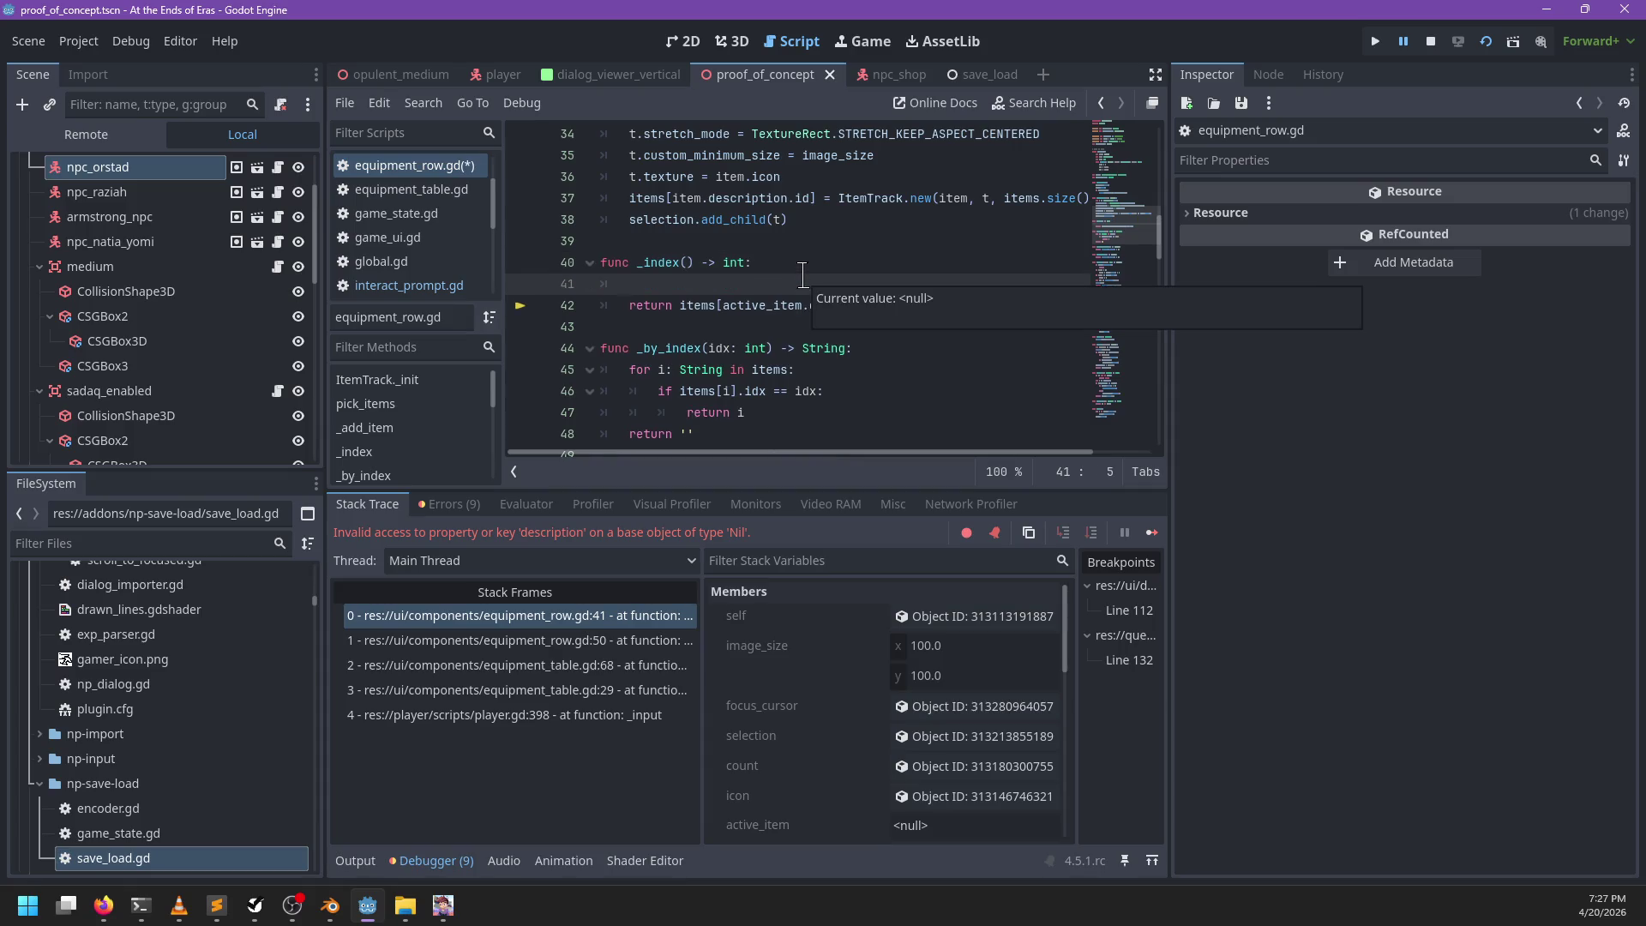
type("if !active_ite")
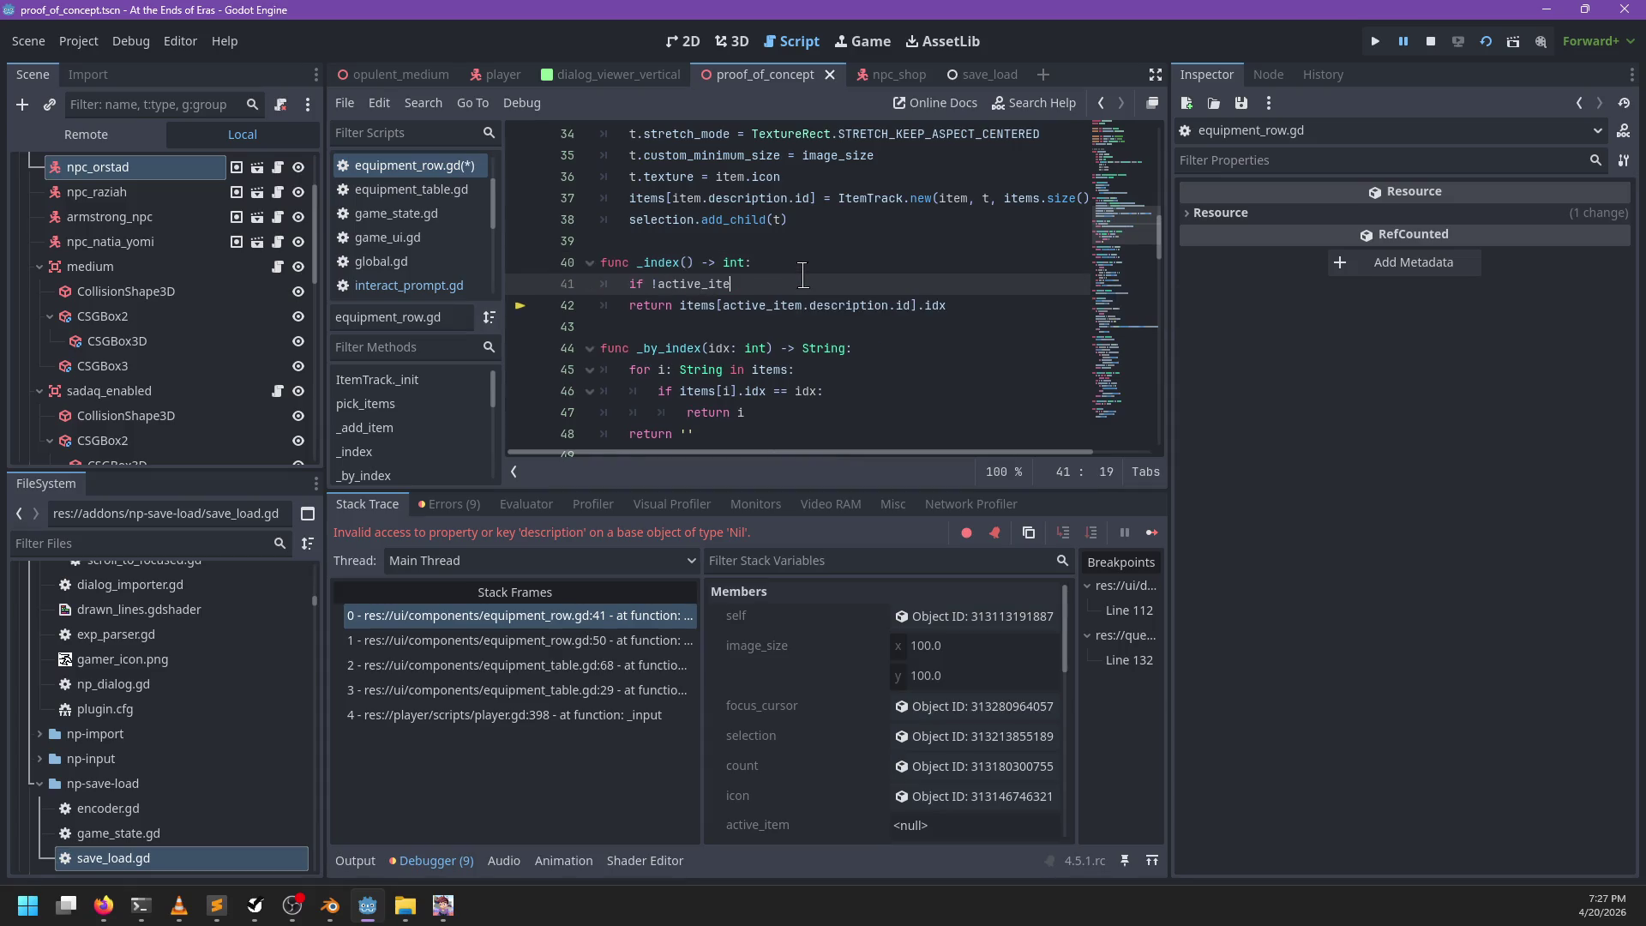
type("m:")
key("Return")
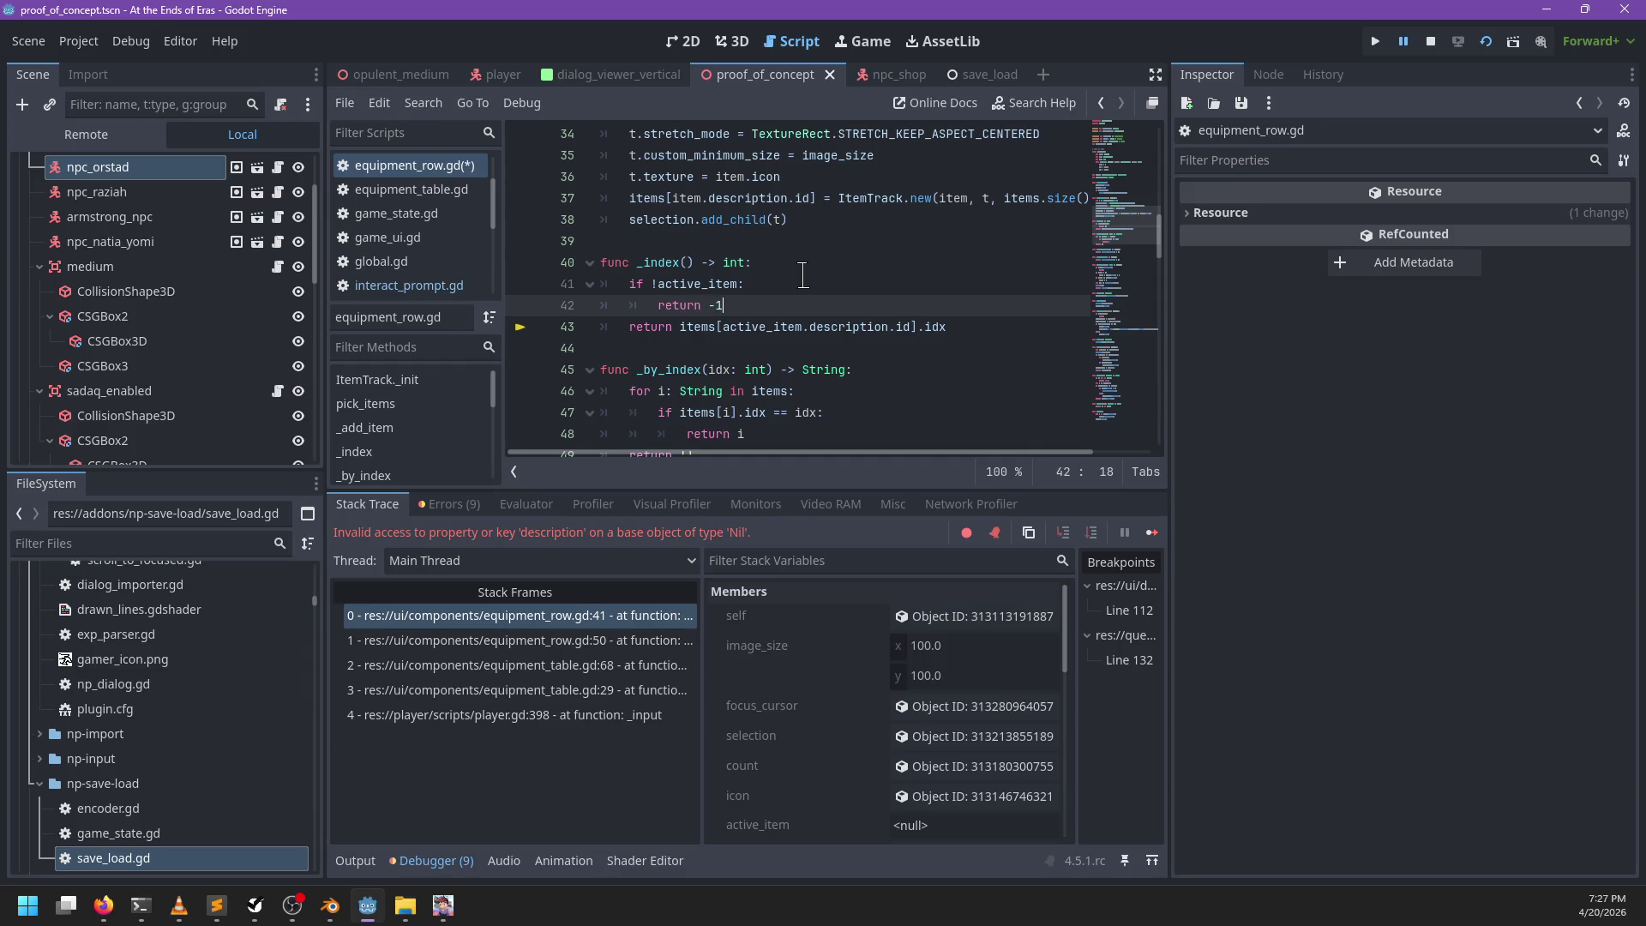
Step: Trace the call stack through equipment_table.gd up to player.gd line 398, then resume the game
left_click(624, 642)
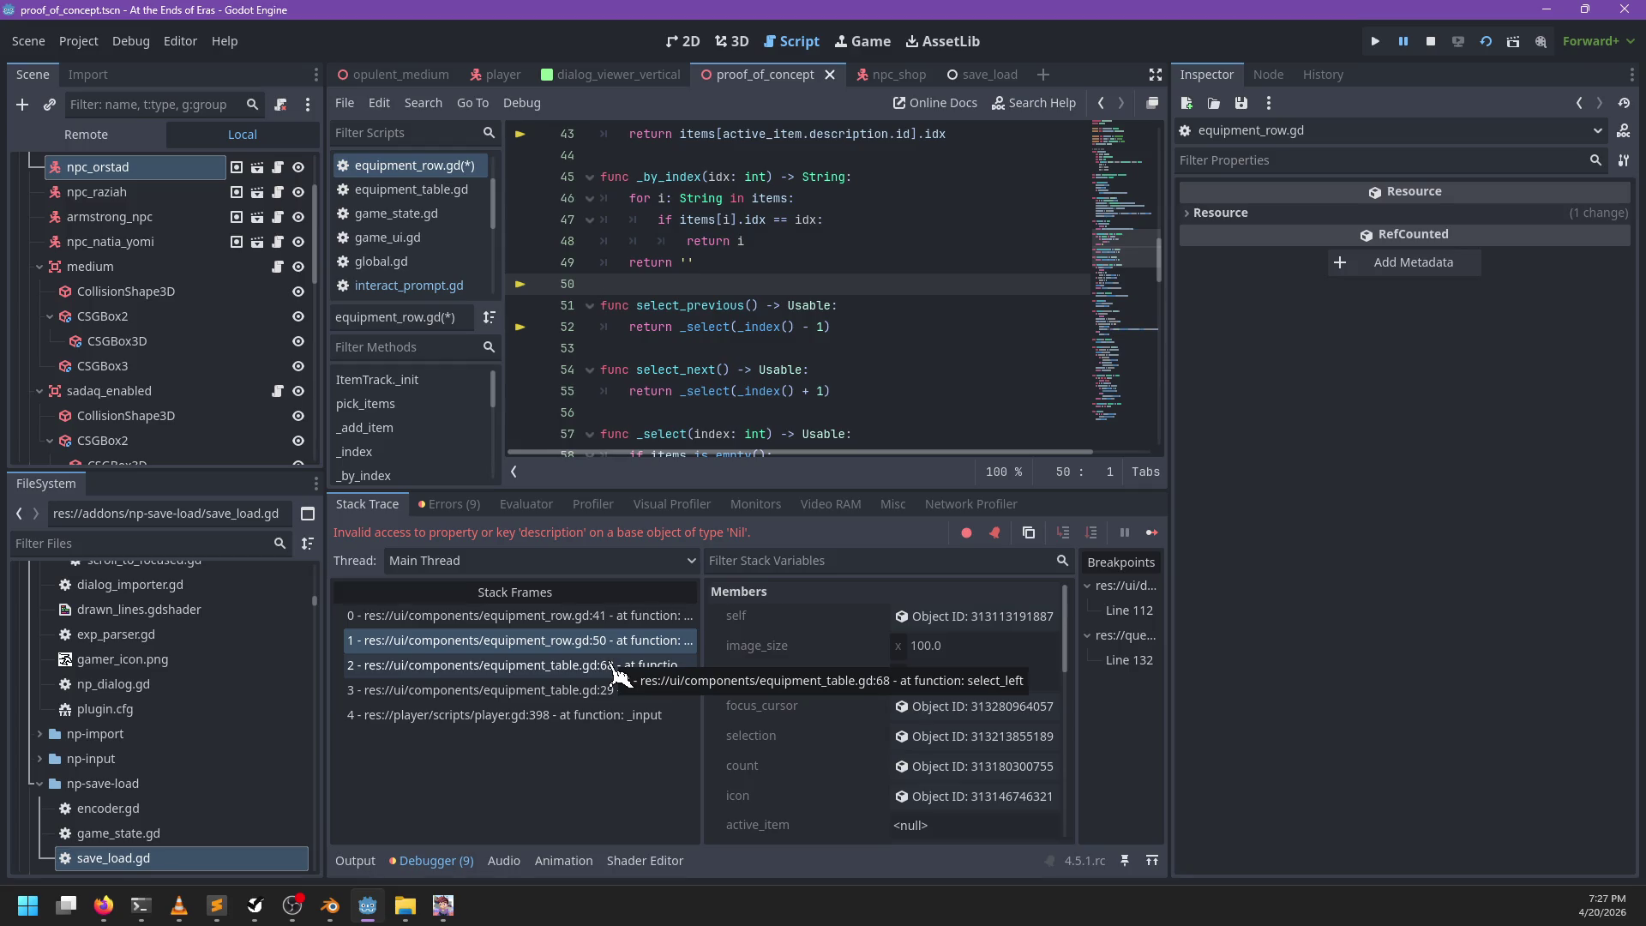
left_click(616, 667)
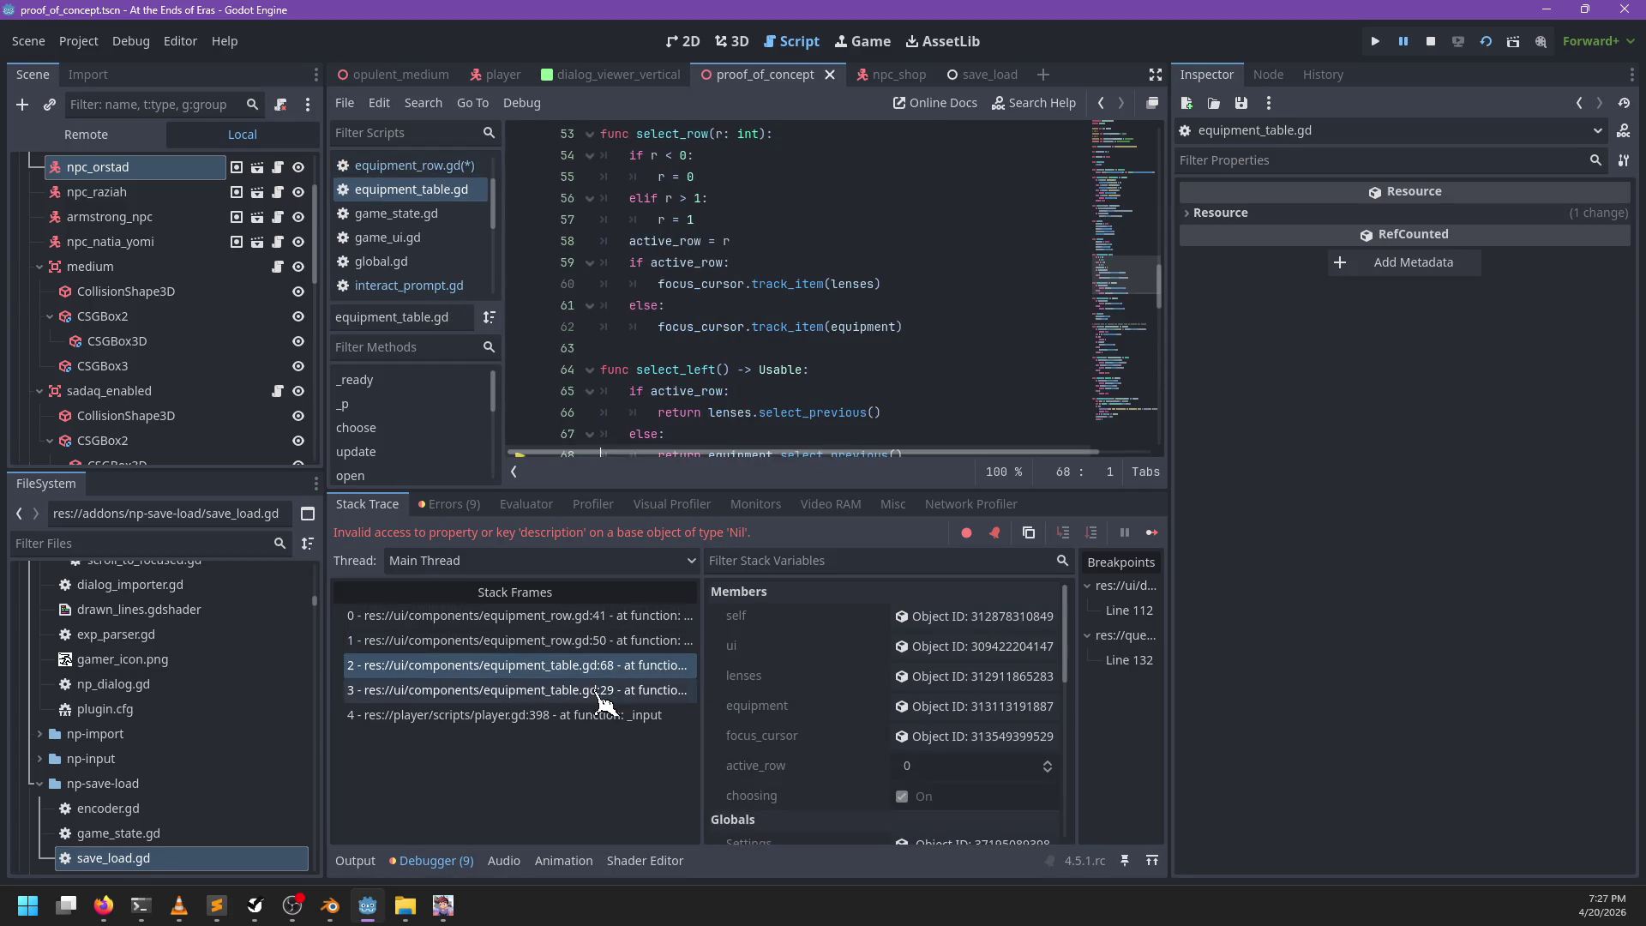
left_click(600, 691)
left_click(600, 715)
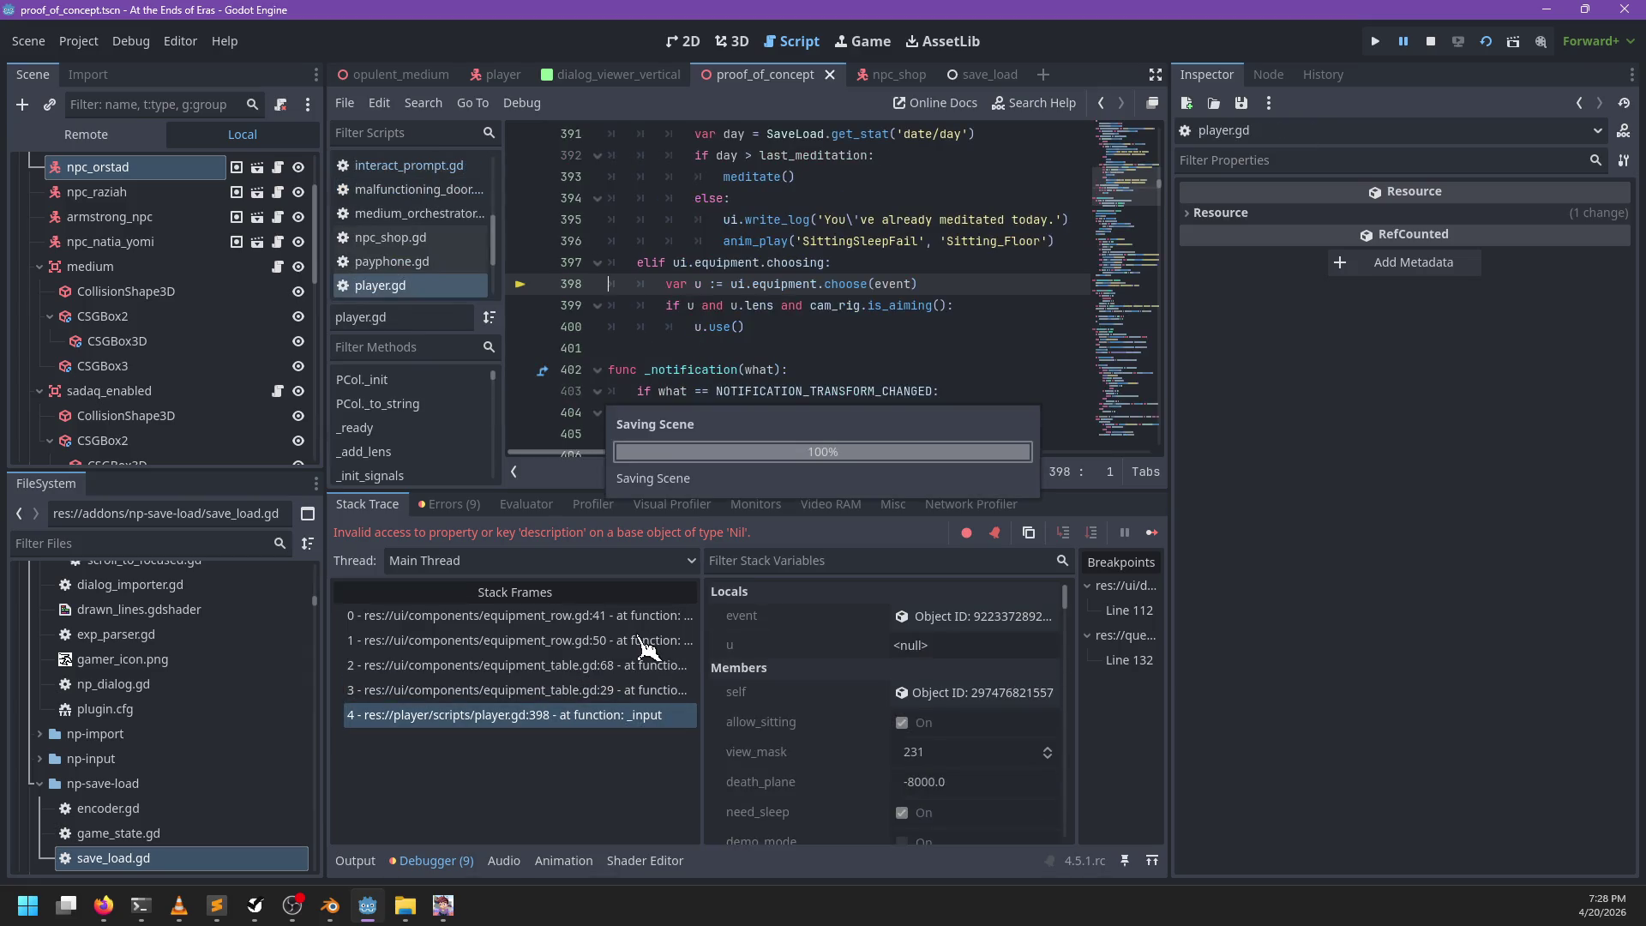
left_click(852, 328)
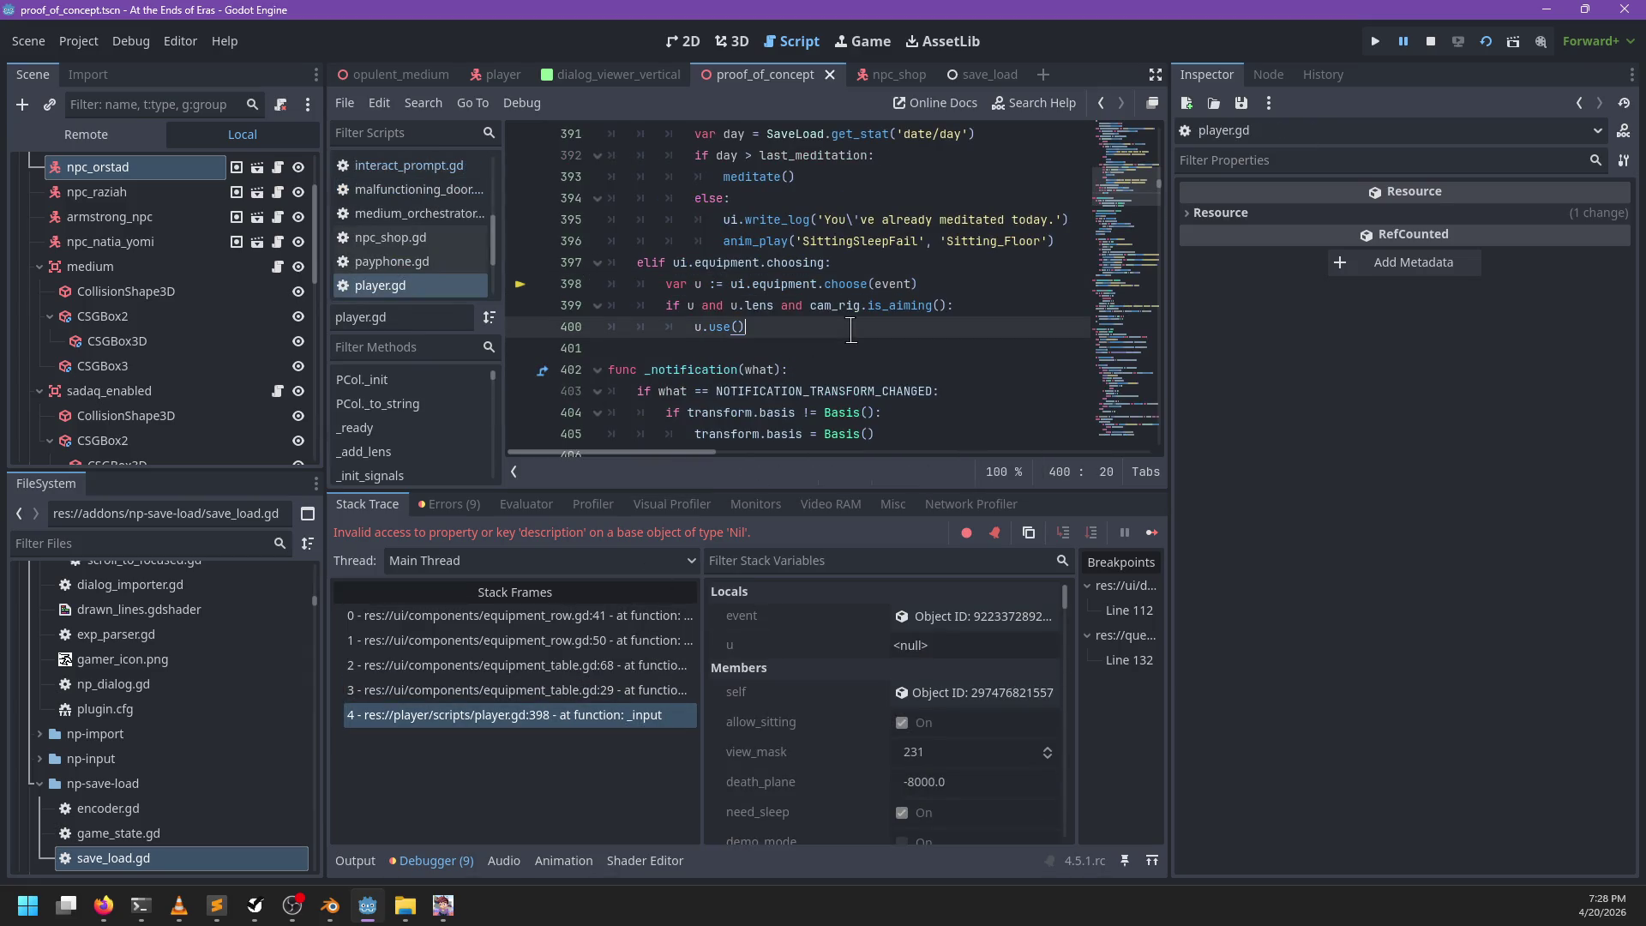
key("F12")
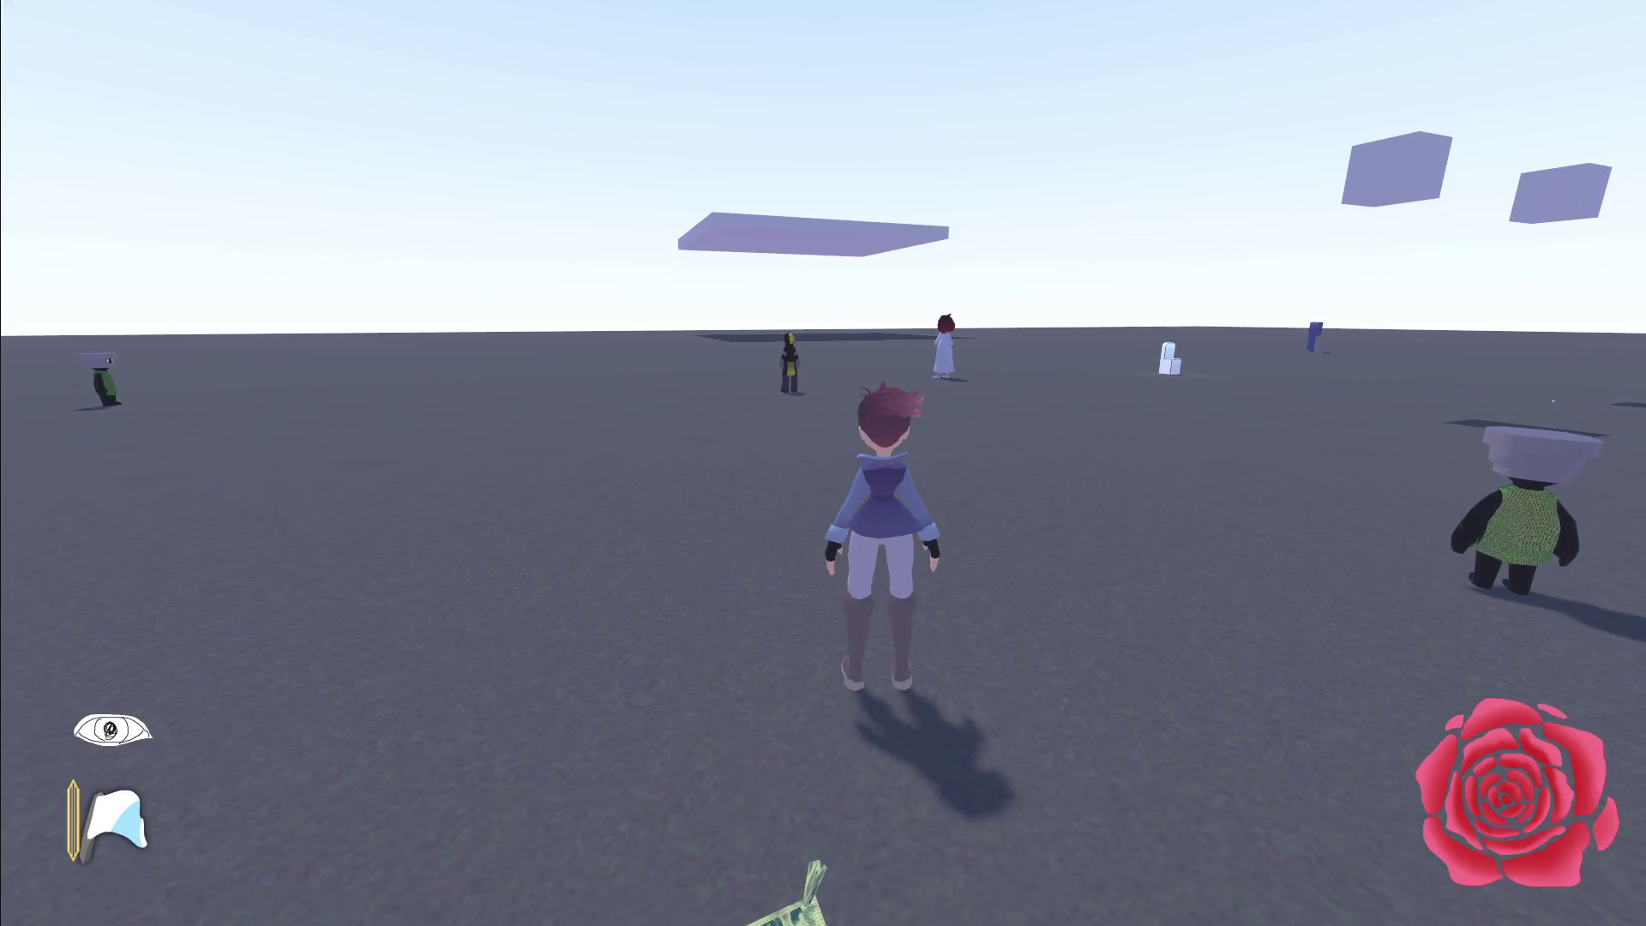
Step: Roll across the field toward Raziah, swapping gear between eyes and hood on the way
key("w")
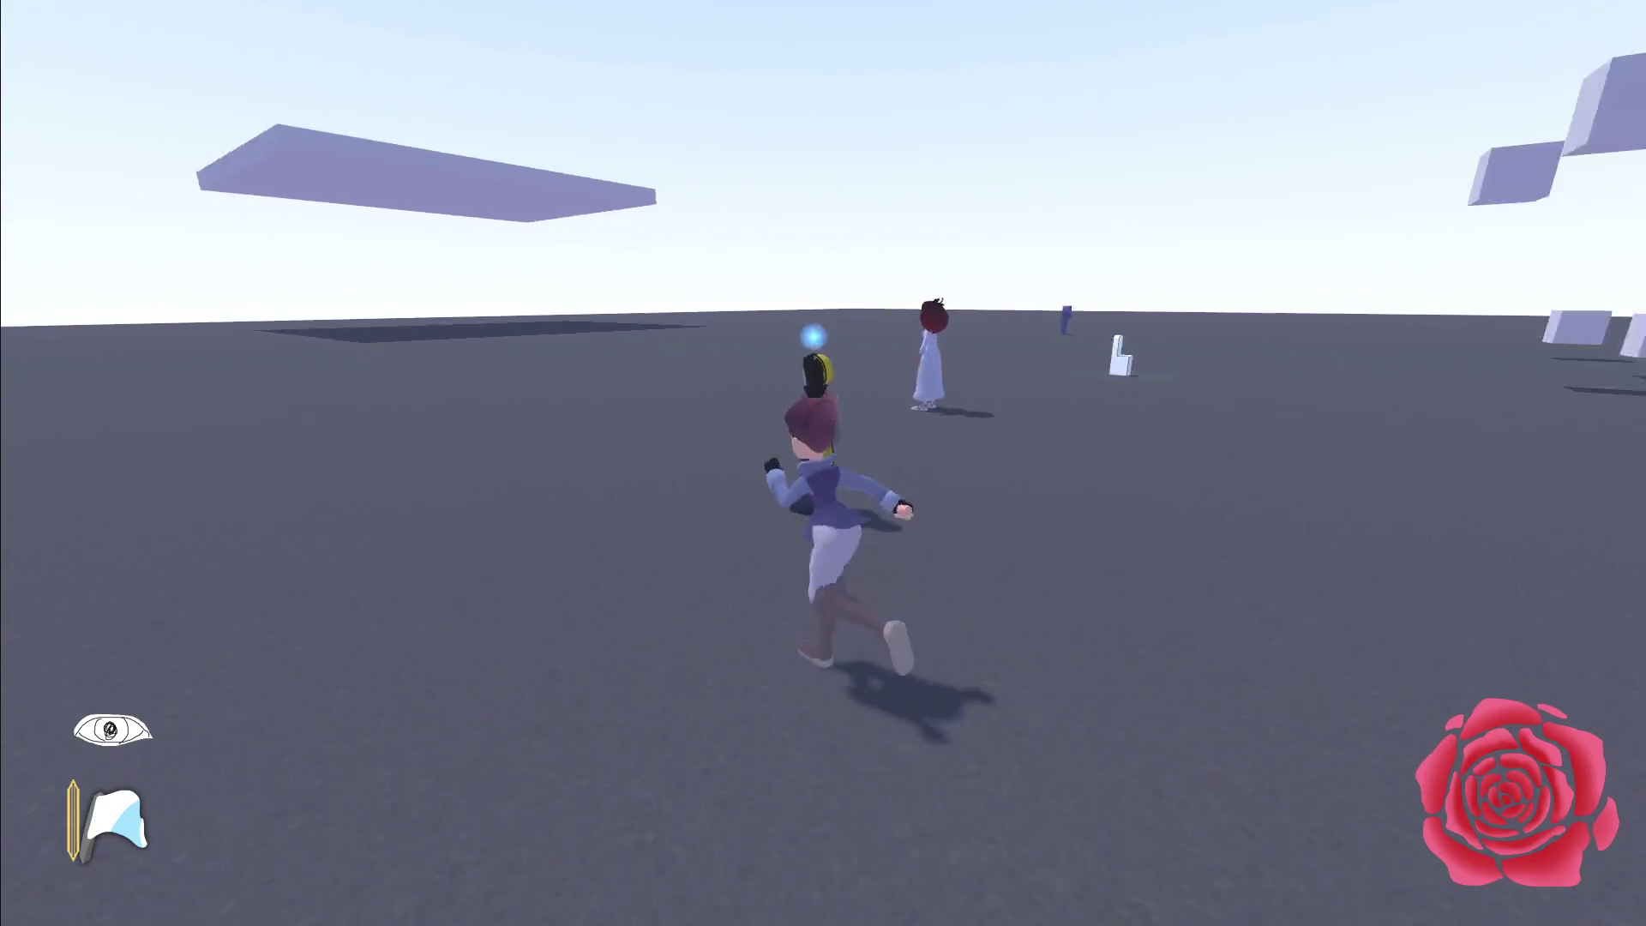
key("space")
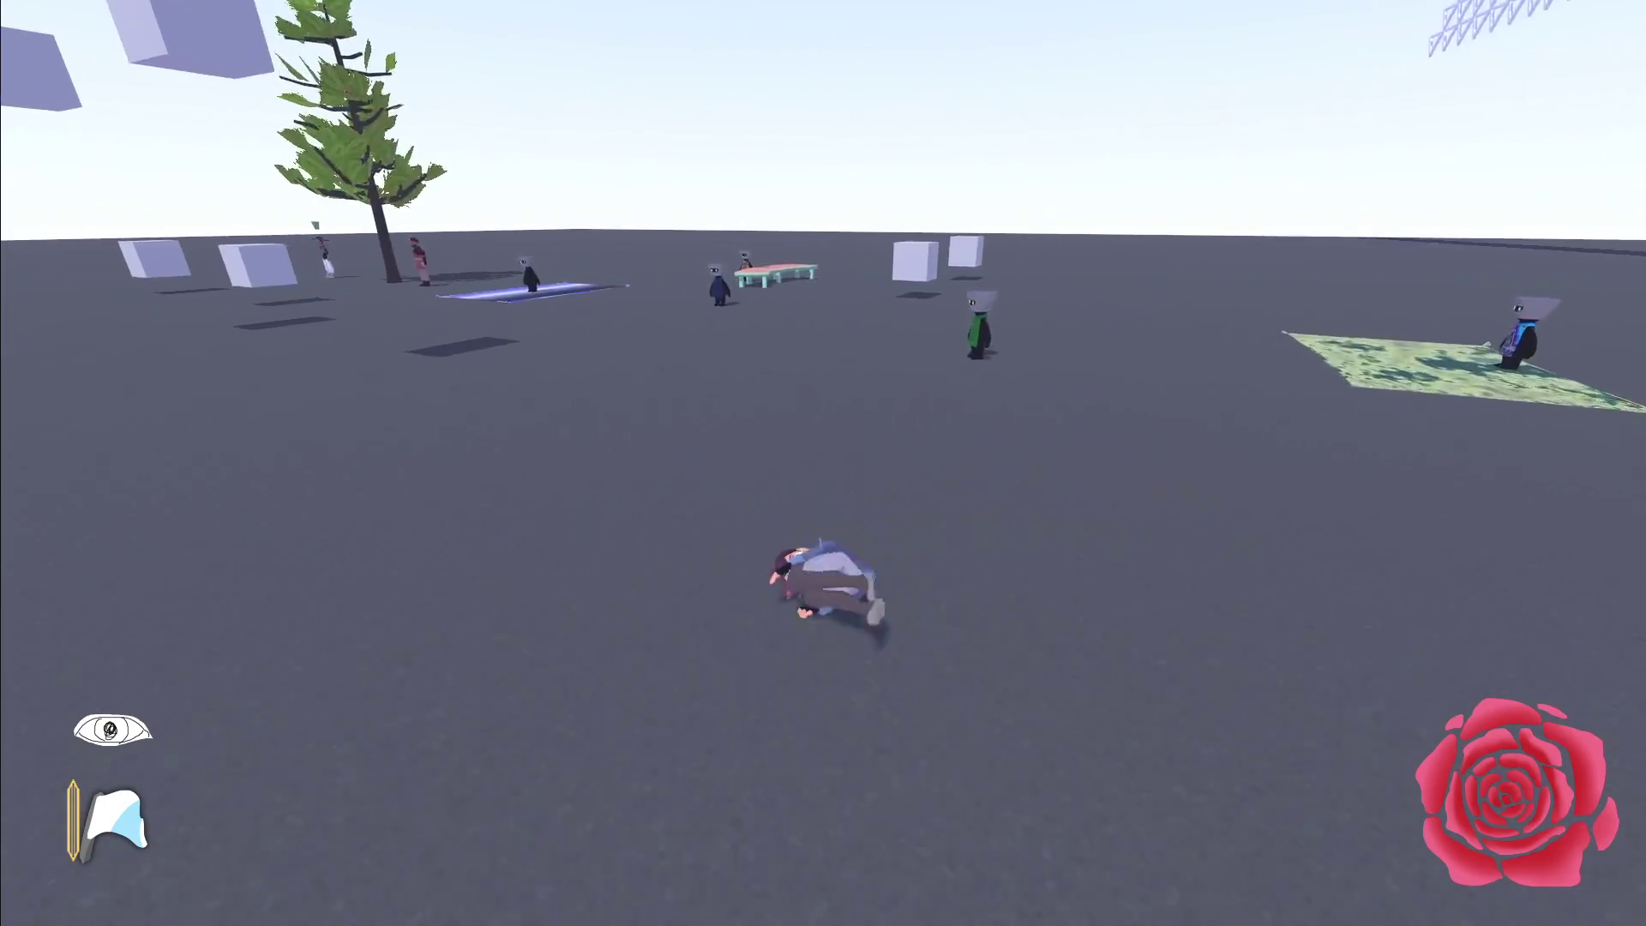
key("space")
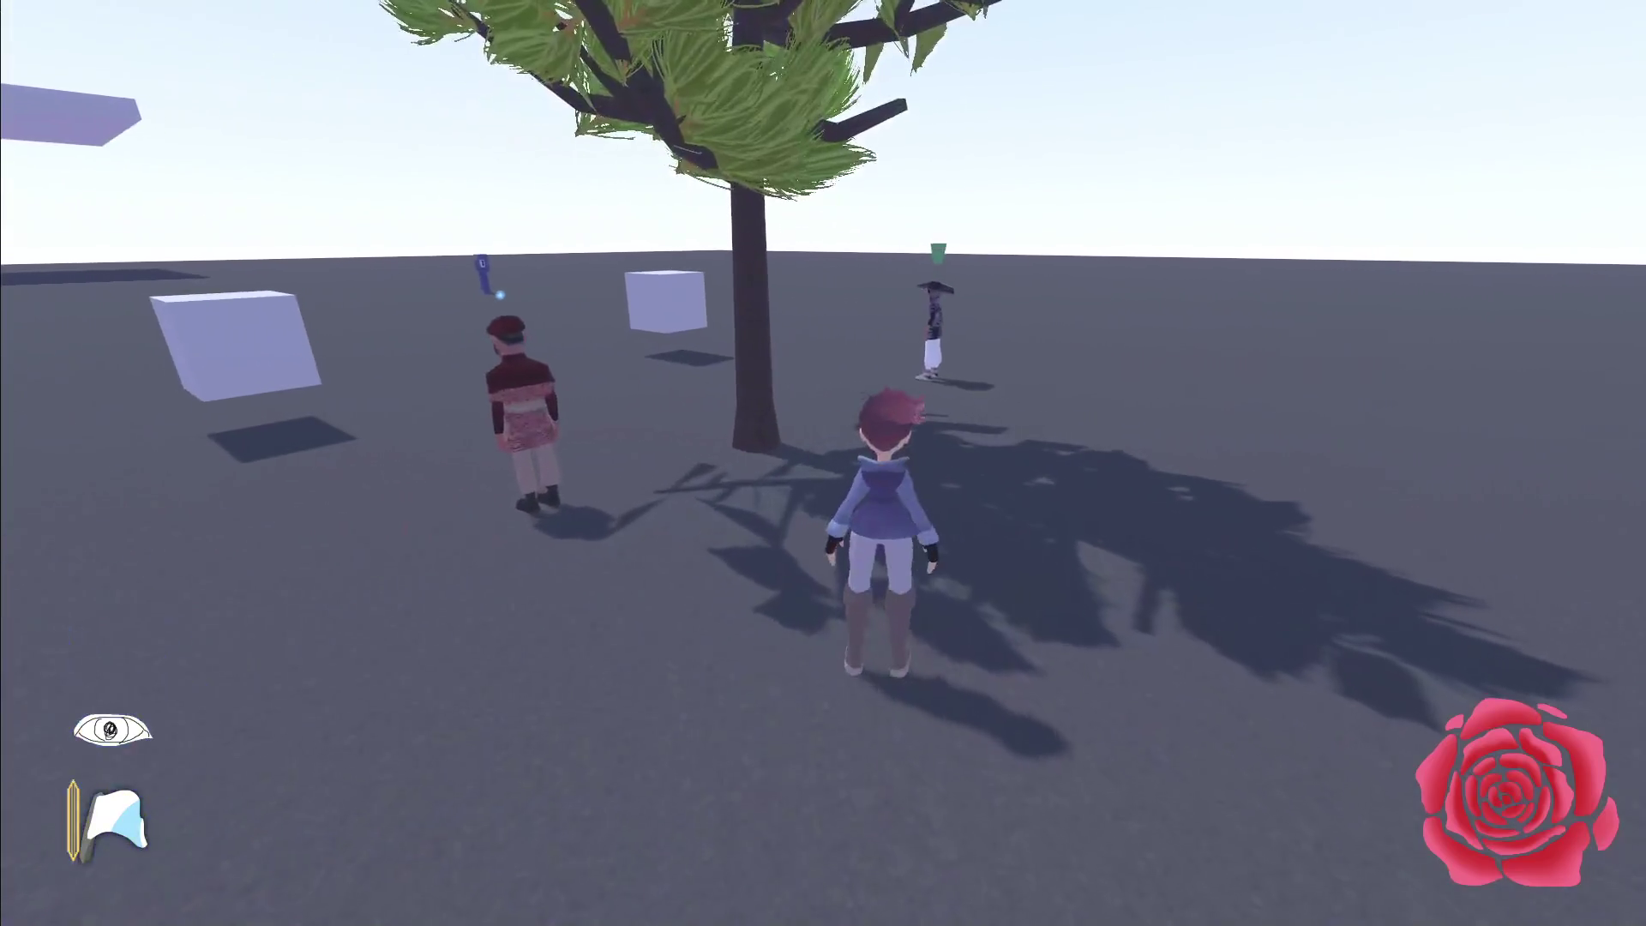
key("Up")
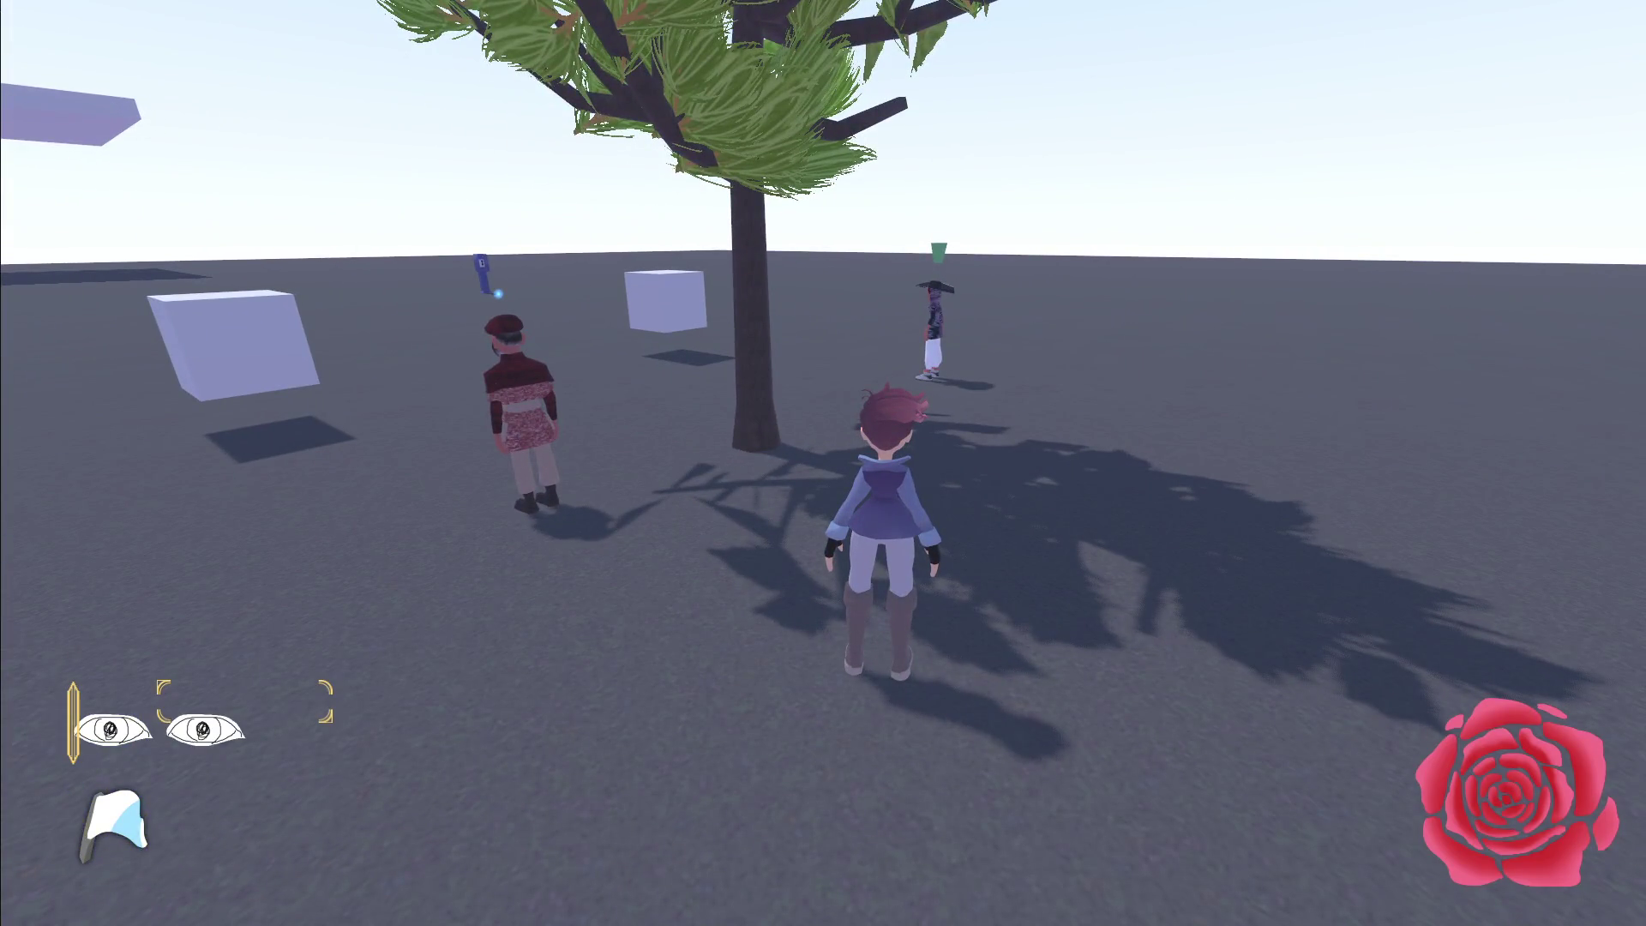
key("Down")
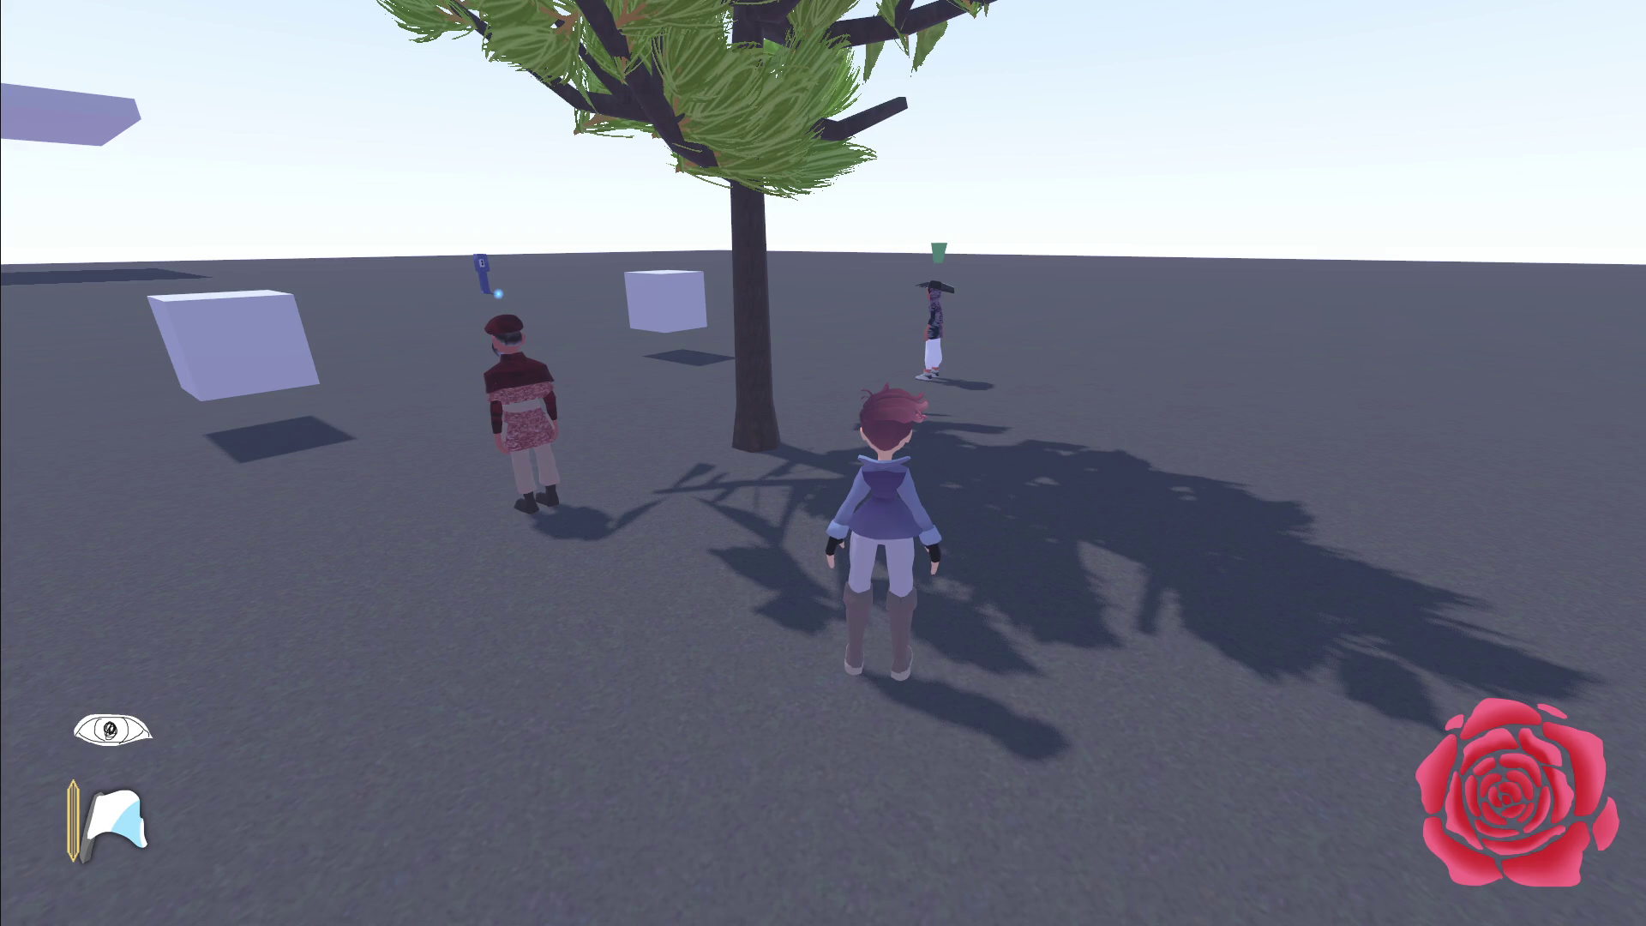
key("w")
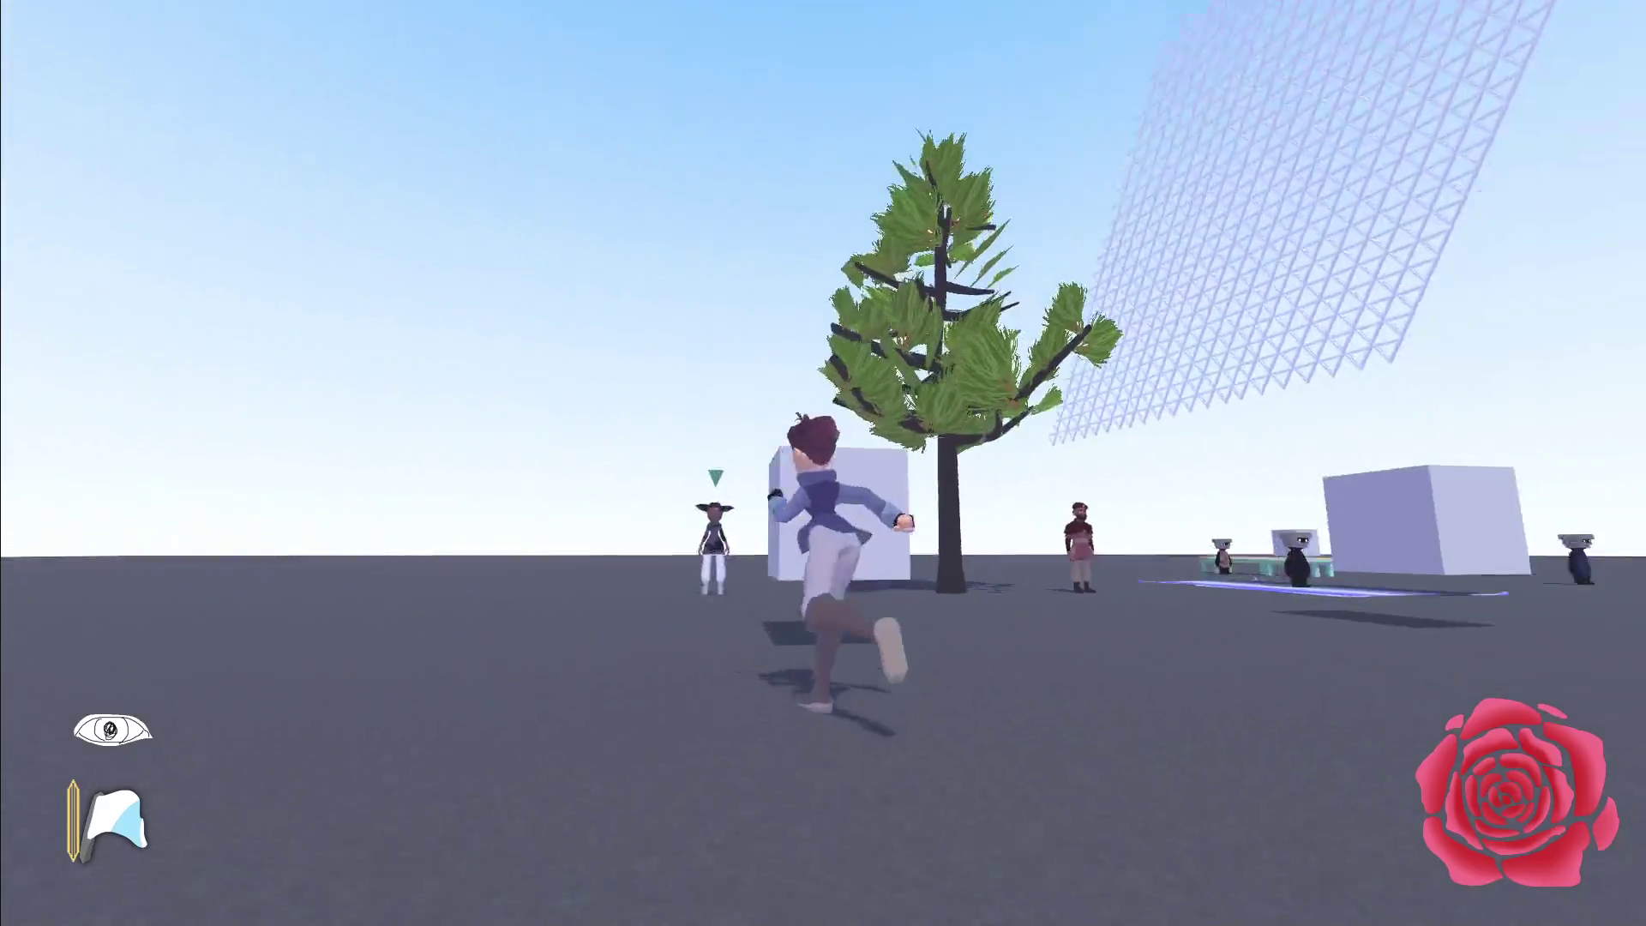
Step: Talk to Raziah, replying 'Nothing at the moment.' then 'That's it for now.', and return to Godot
key("e")
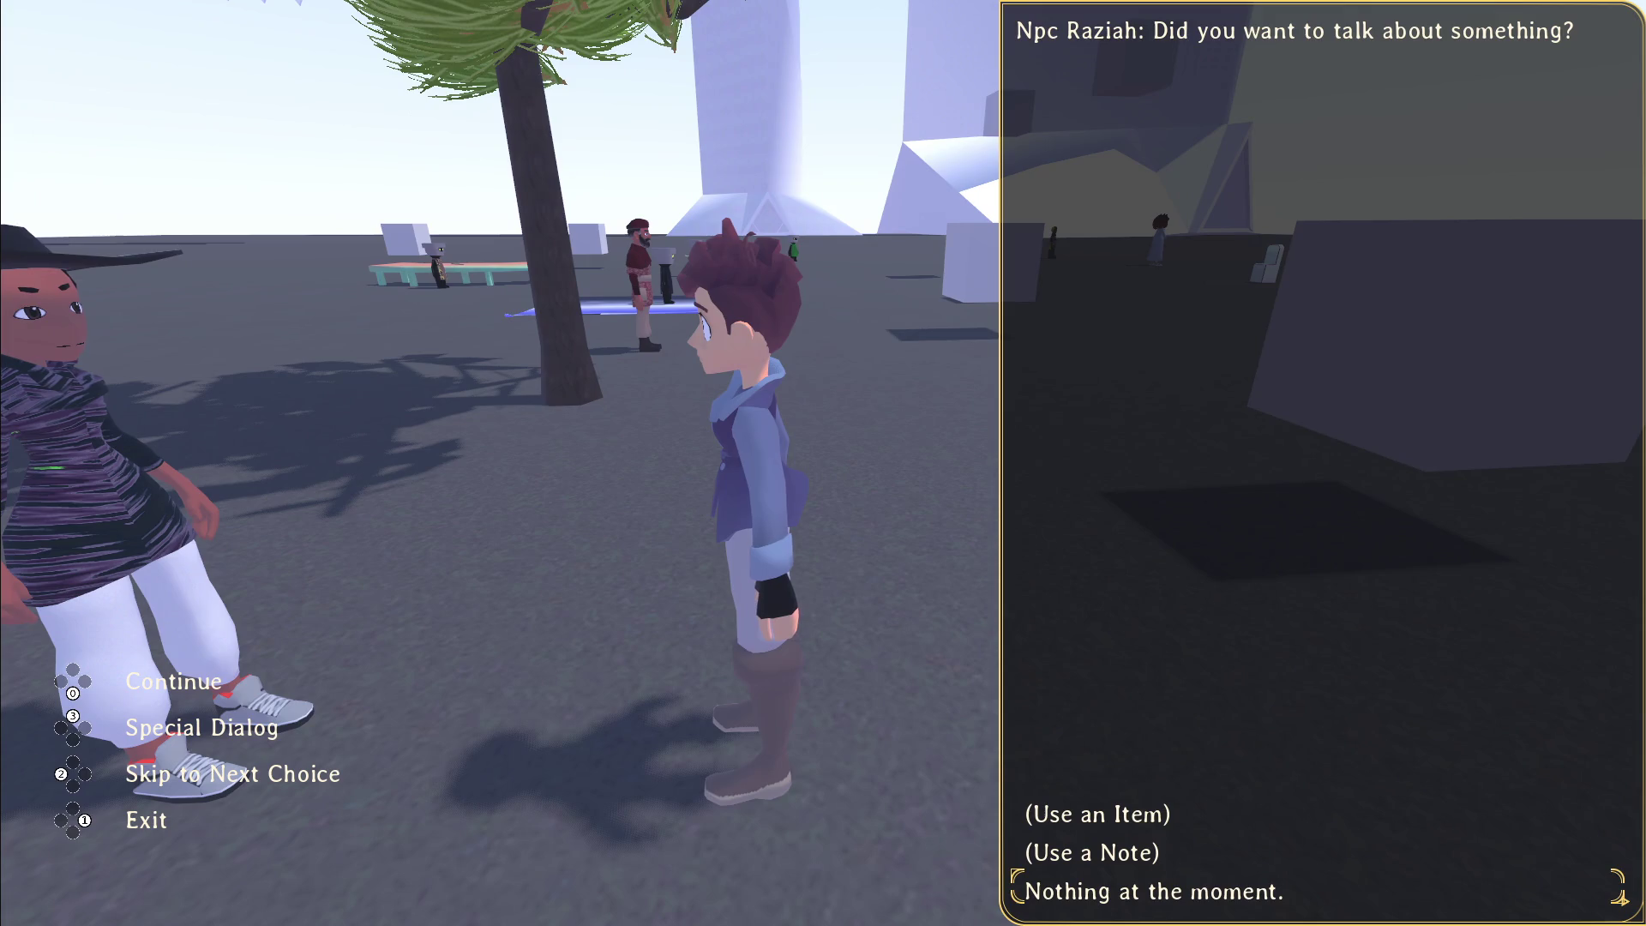
key("Return")
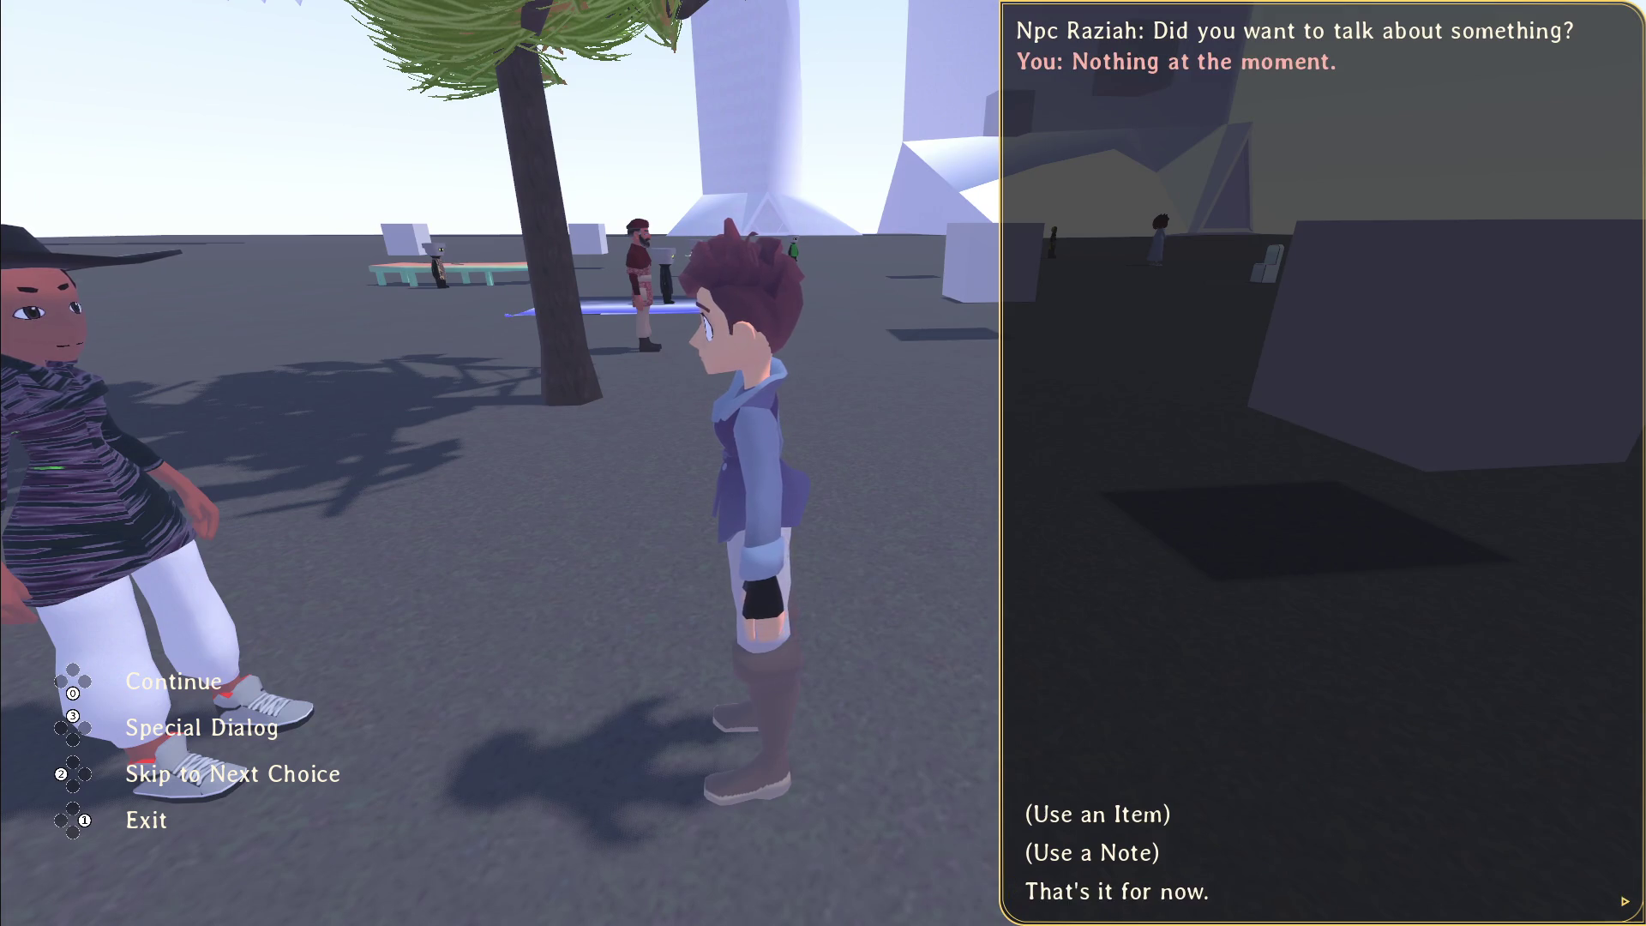
left_click(1111, 896)
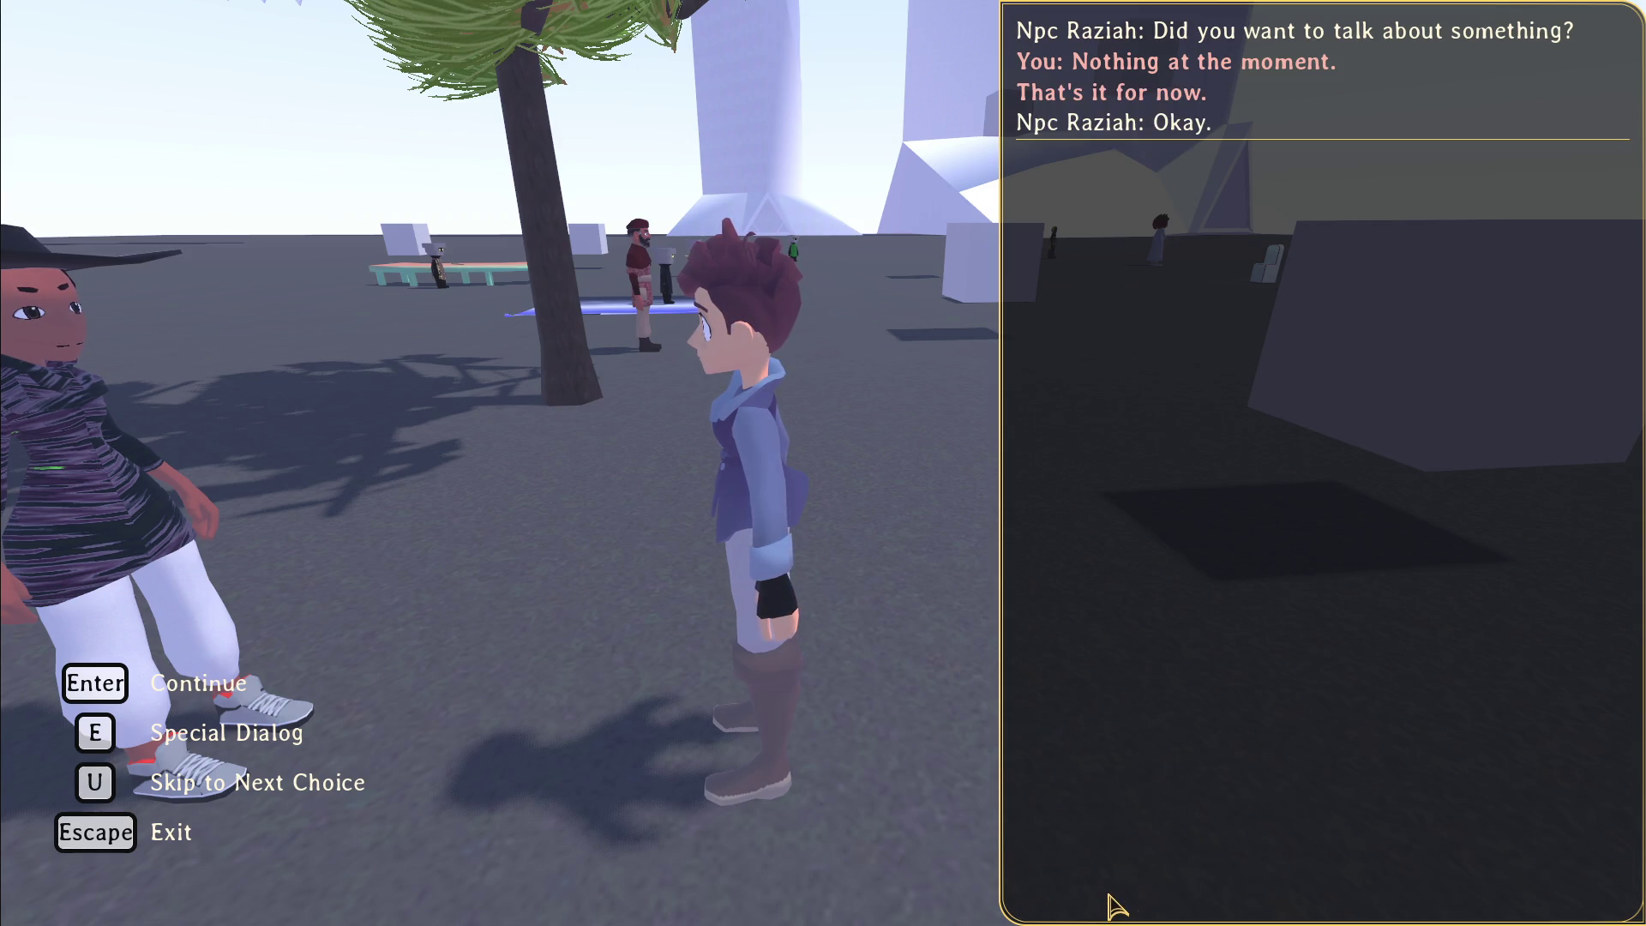
key("alt+F4")
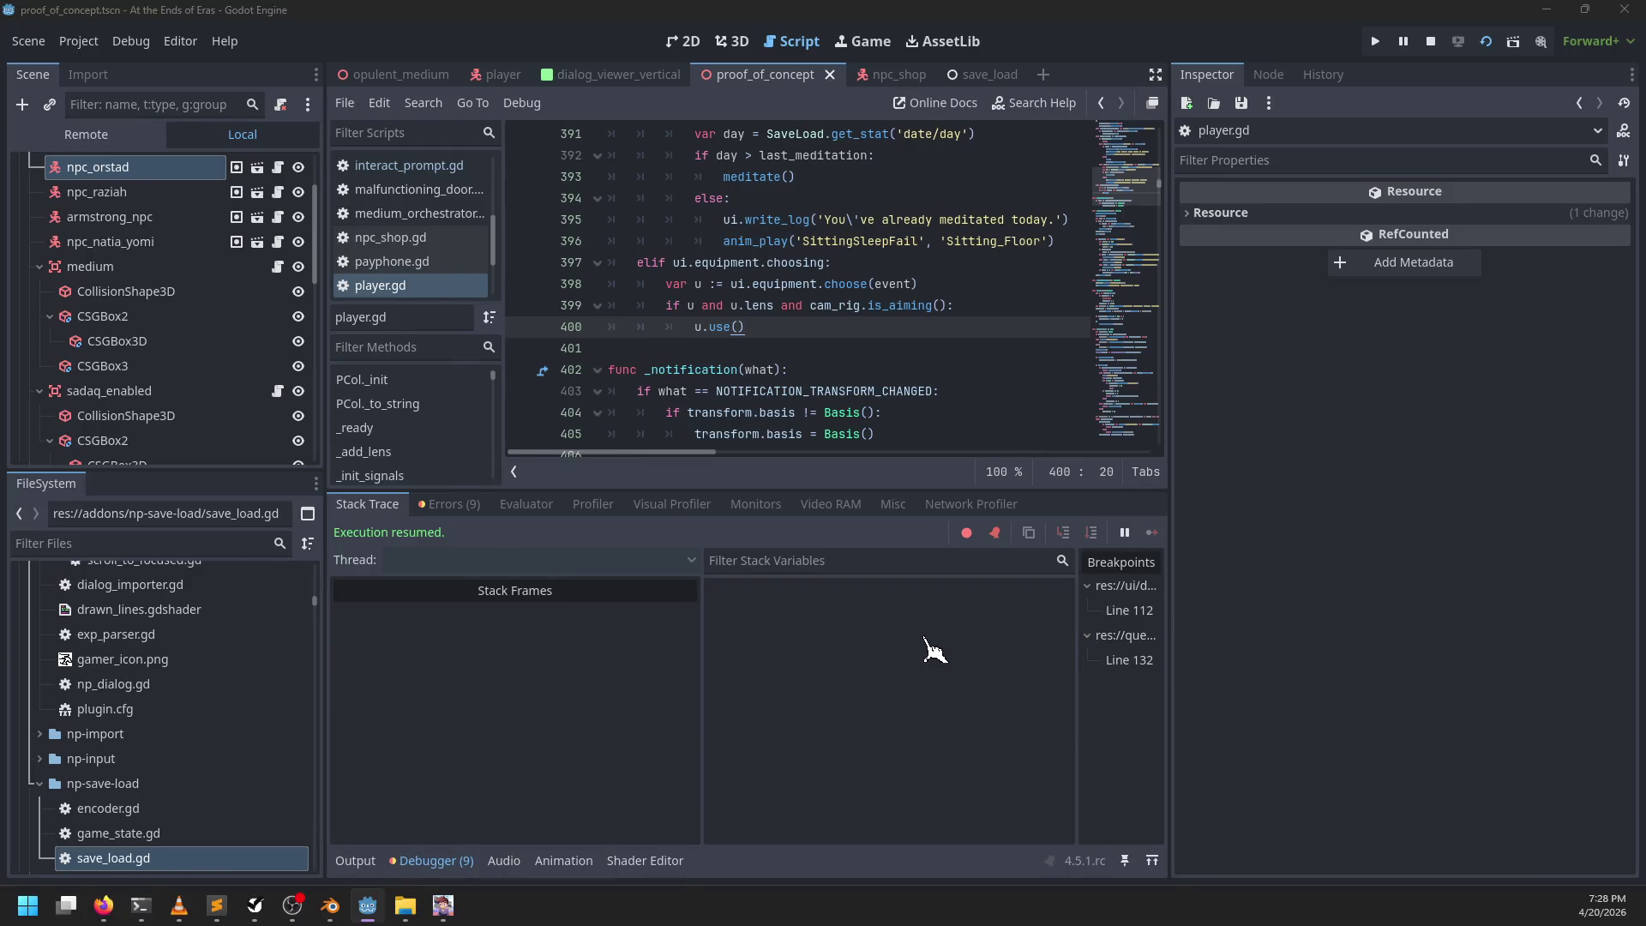
Step: In NP-ToDo, add child task 'back to back notes don't work' under 'Special menu doesn't work right'
key("alt+Tab")
key("ctrl+n")
key("Escape")
left_click(592, 742)
key("ctrl+n")
type("back to back notes don't work")
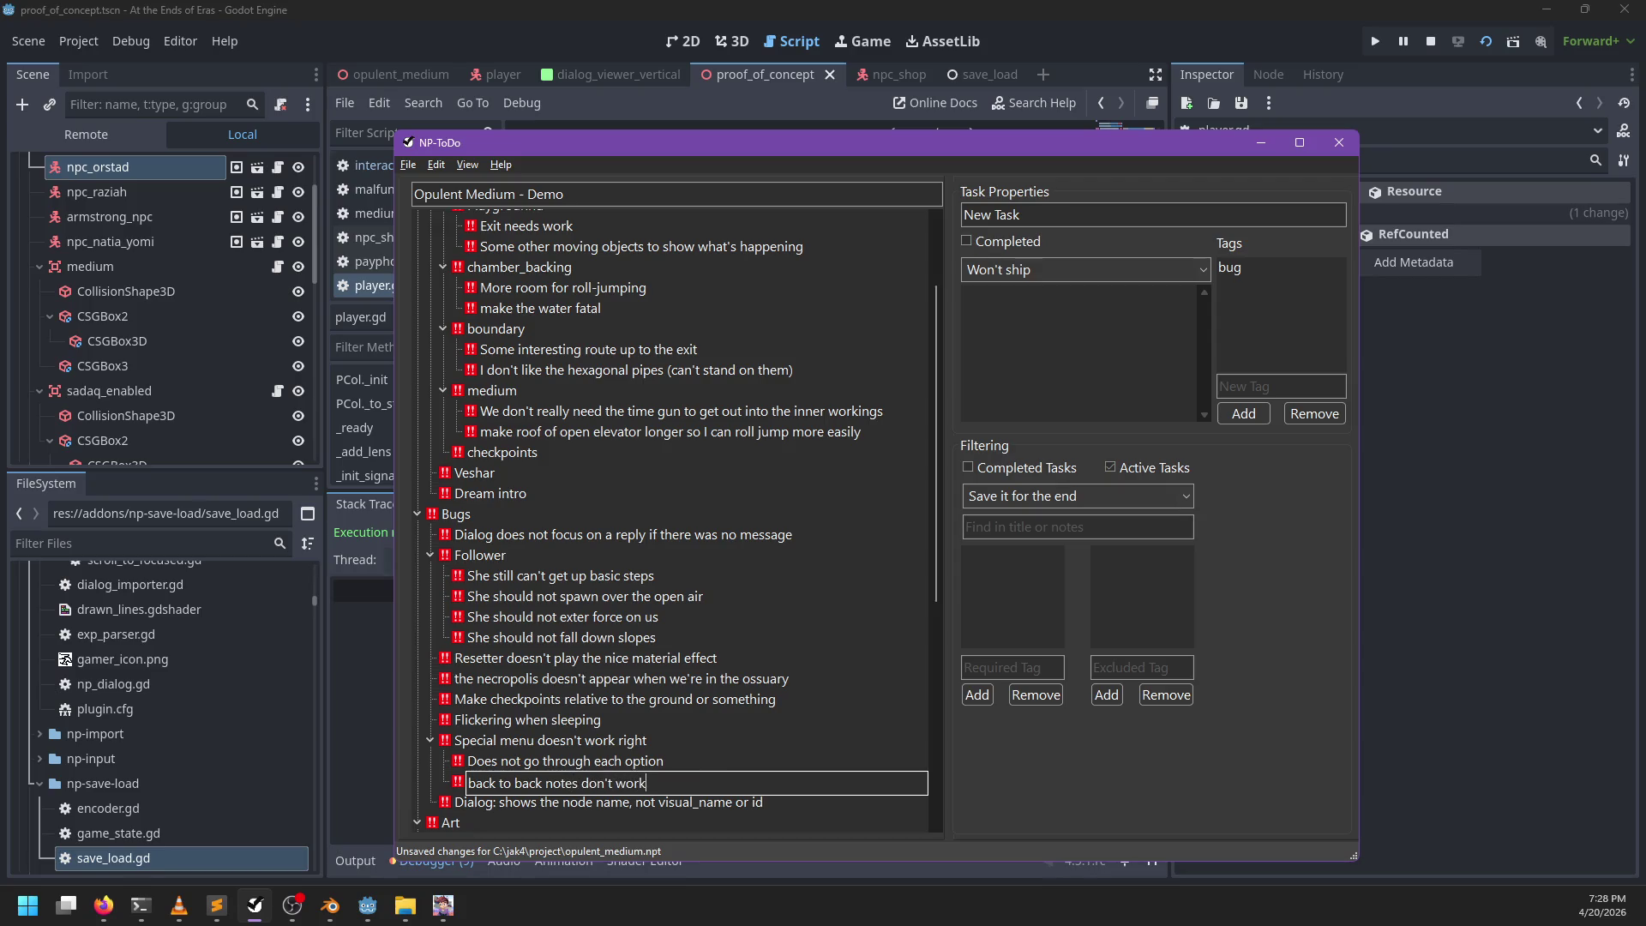
key("Return")
key("alt+Tab")
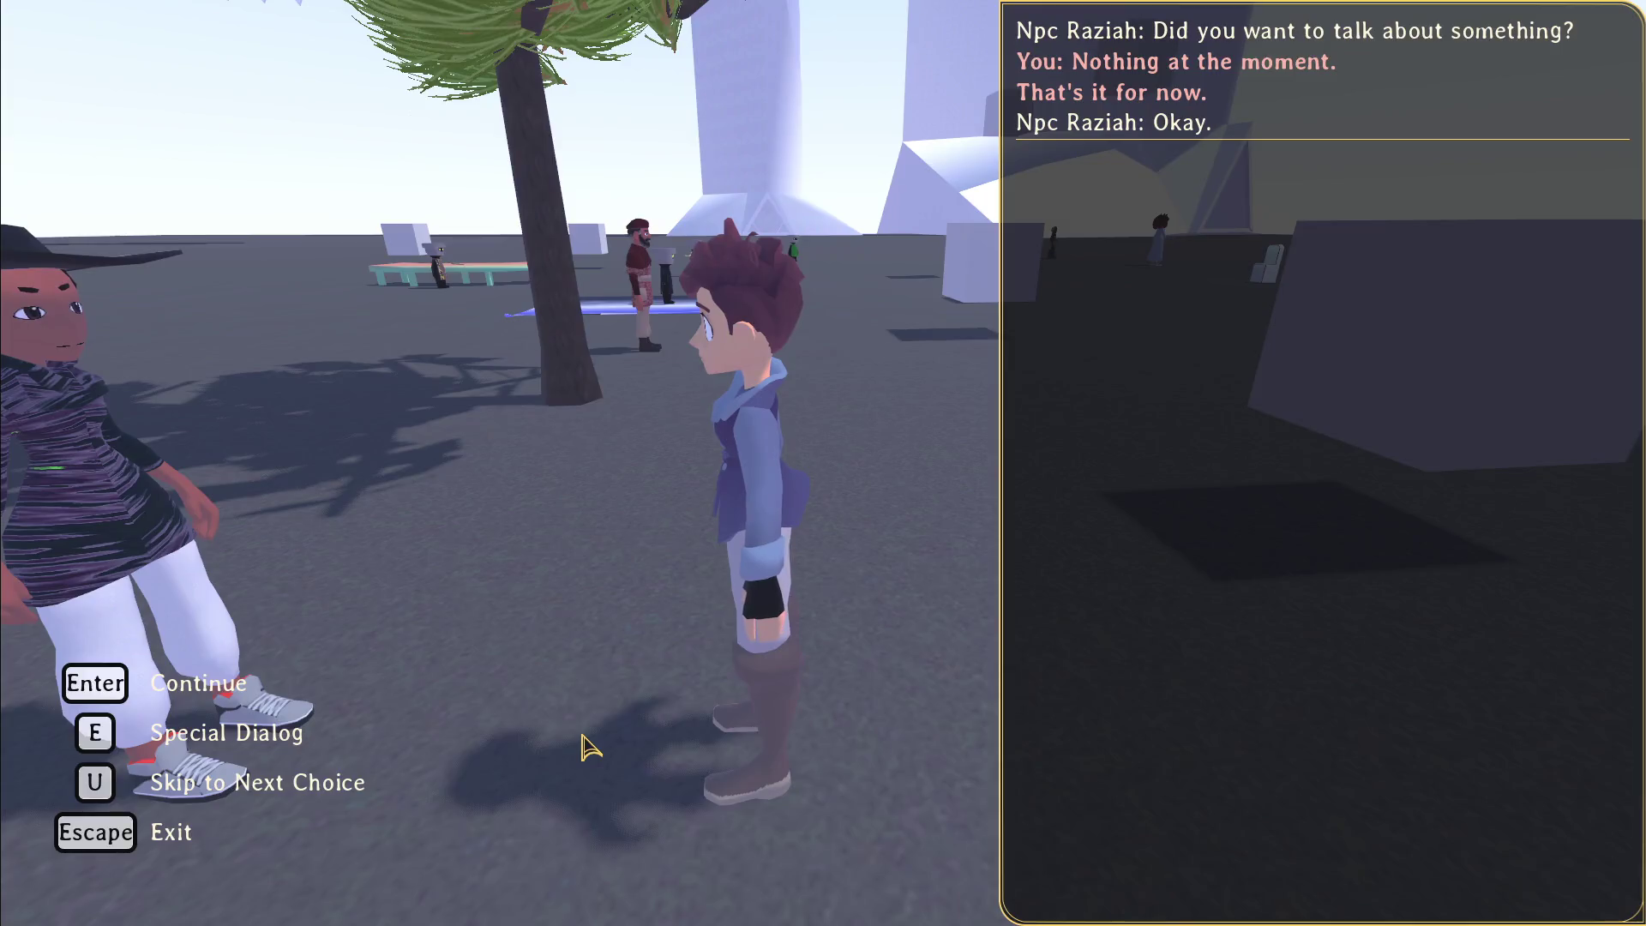
Step: Close the NPC dialog, open the game's pause menu, and switch to Sublime Text
key("Escape")
key("w")
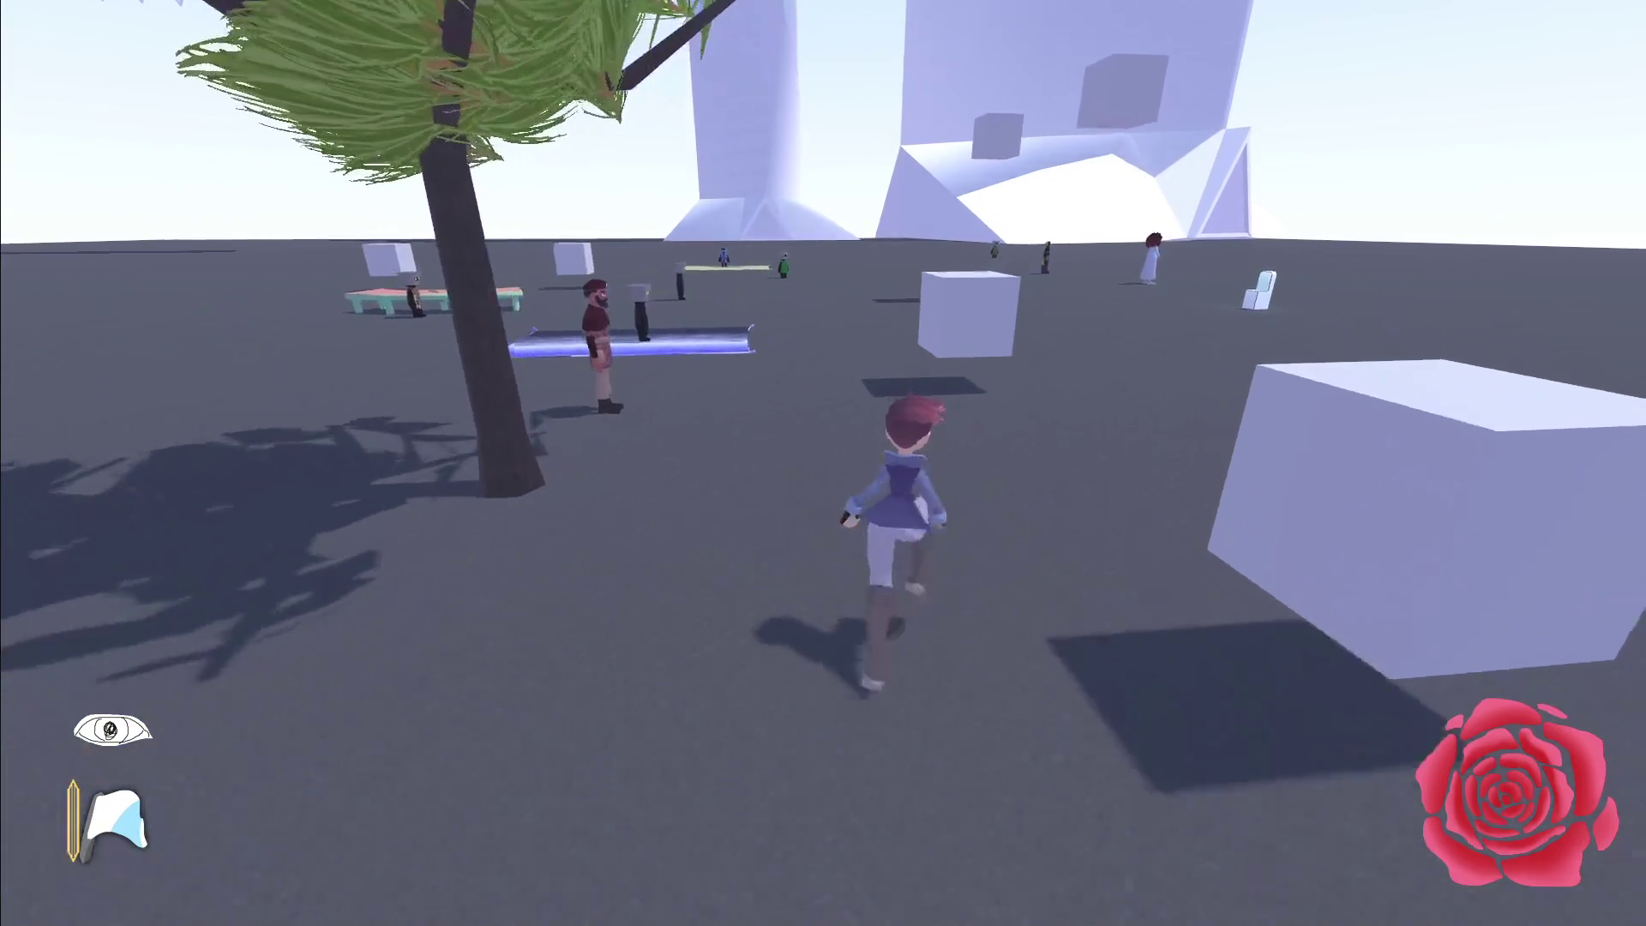
key("Escape")
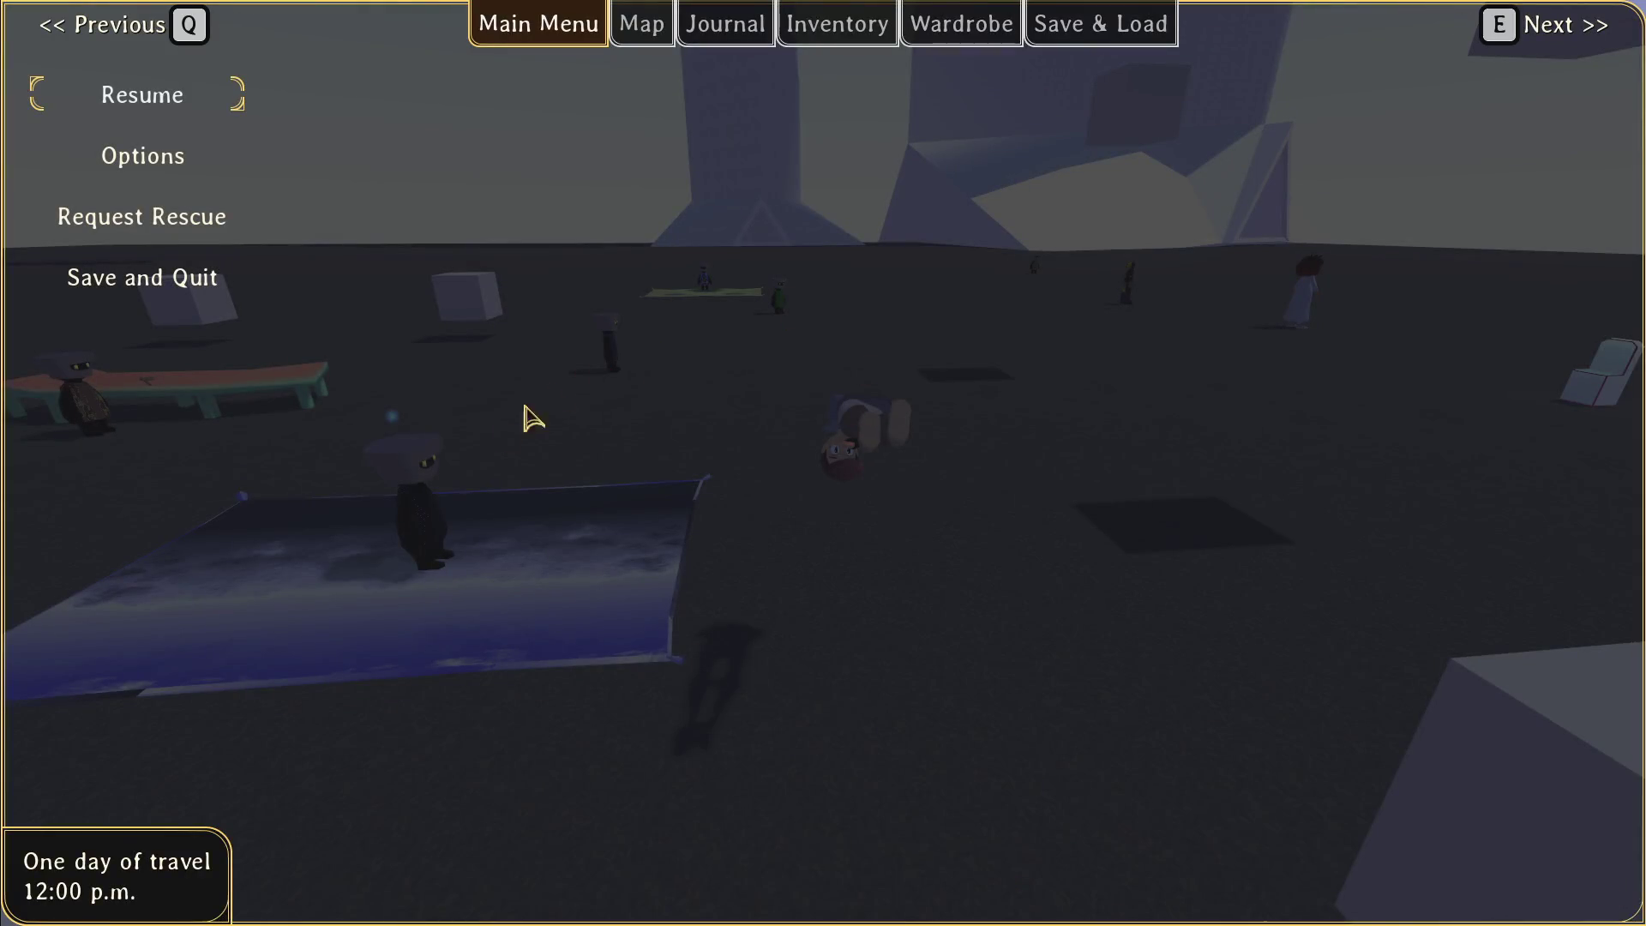
key("alt+Tab")
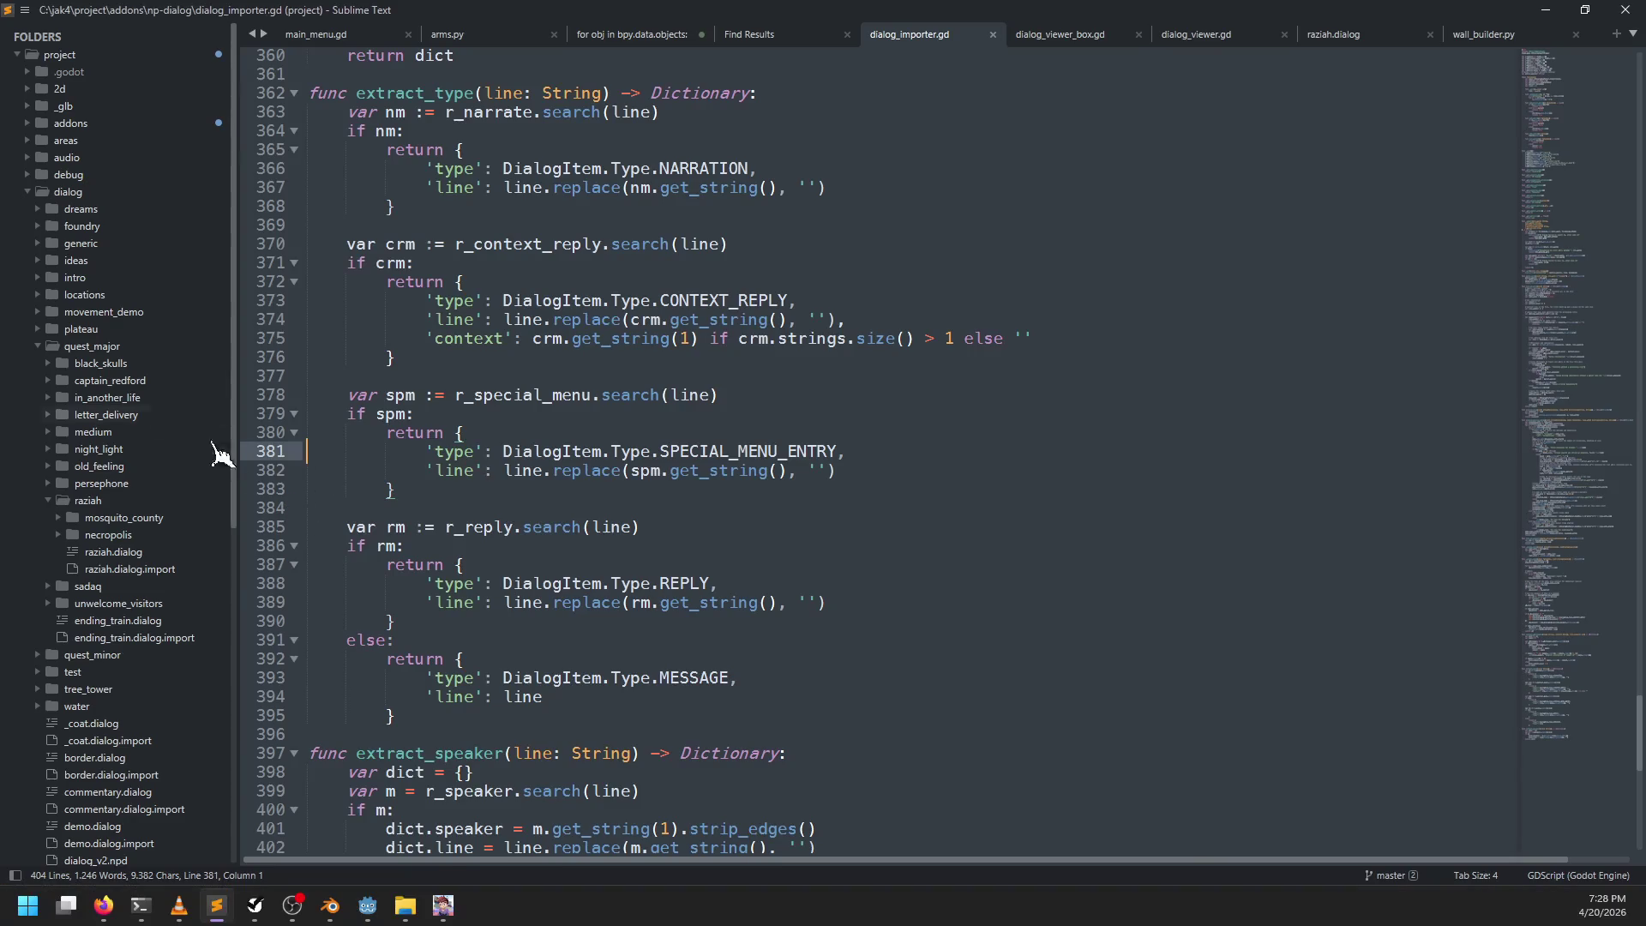
Step: Expand the test folder and browse question, hot_reload and funguy dialogs, ending in question.dialog
left_click(53, 383)
scroll(176, 486, "down", 5)
left_click(126, 553)
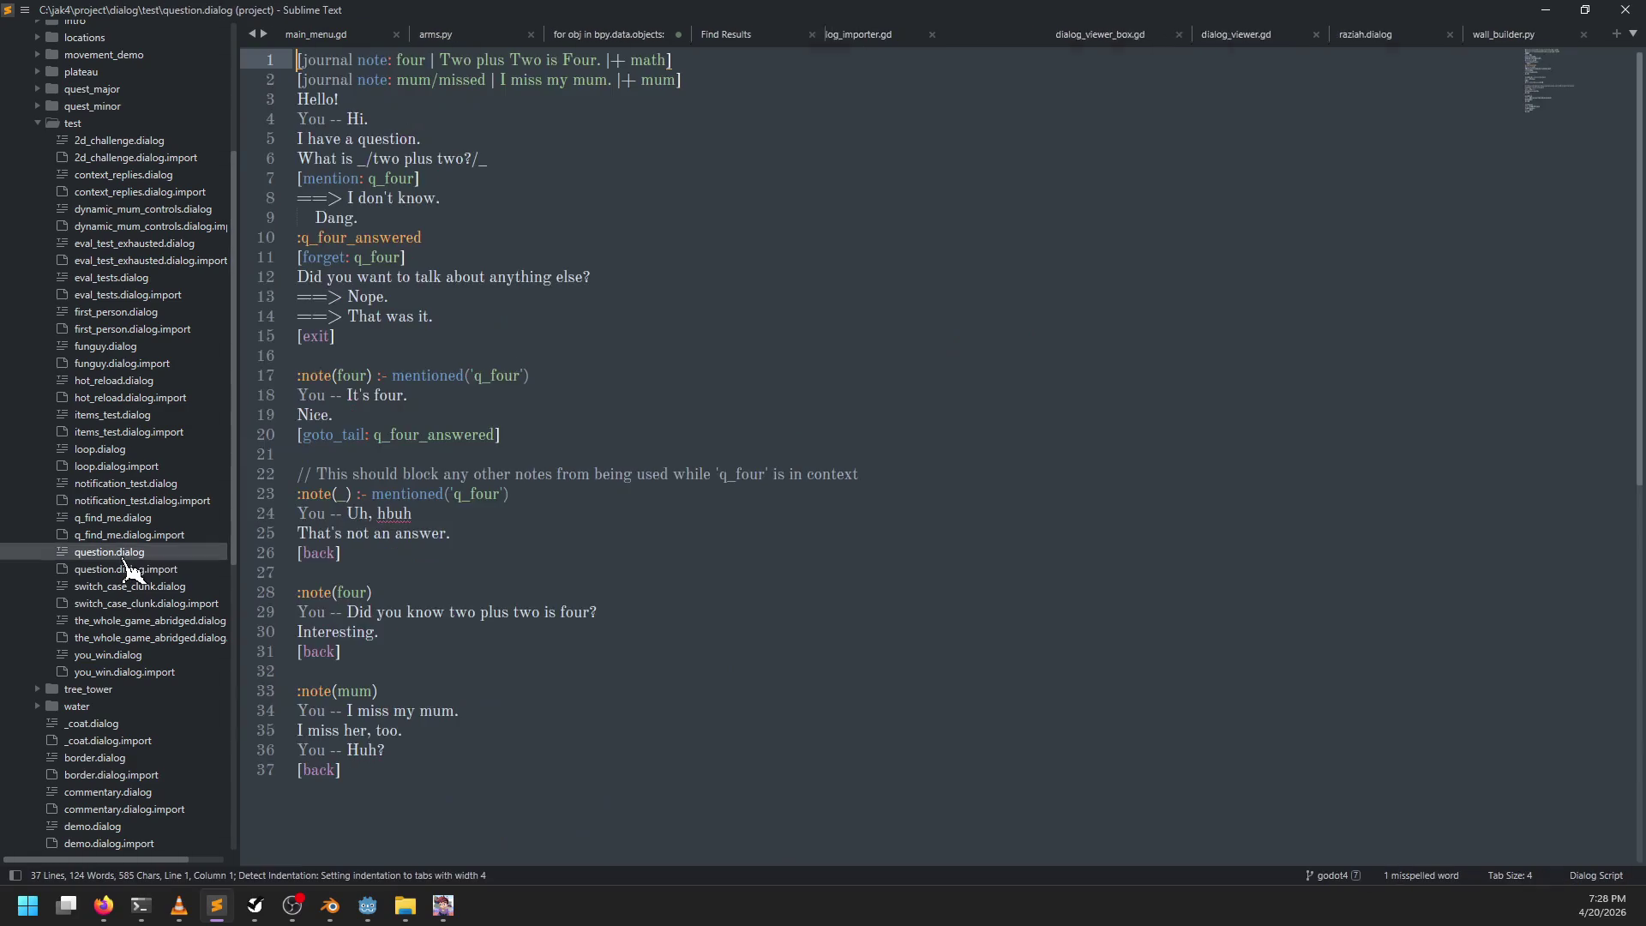
left_click(101, 383)
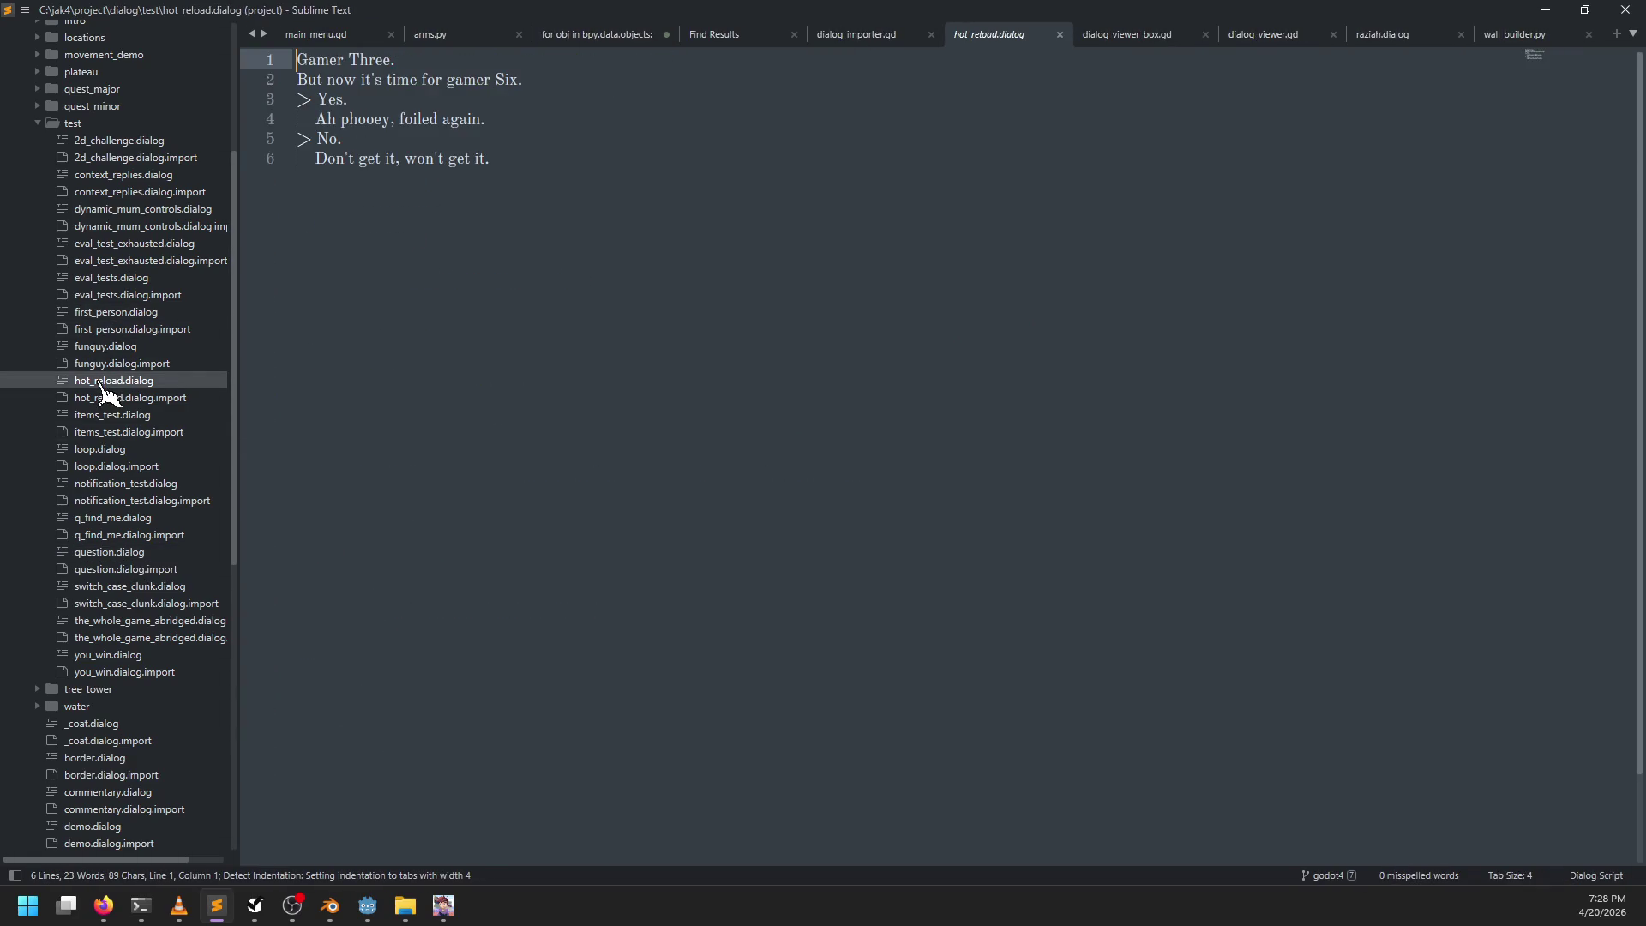
left_click(641, 199)
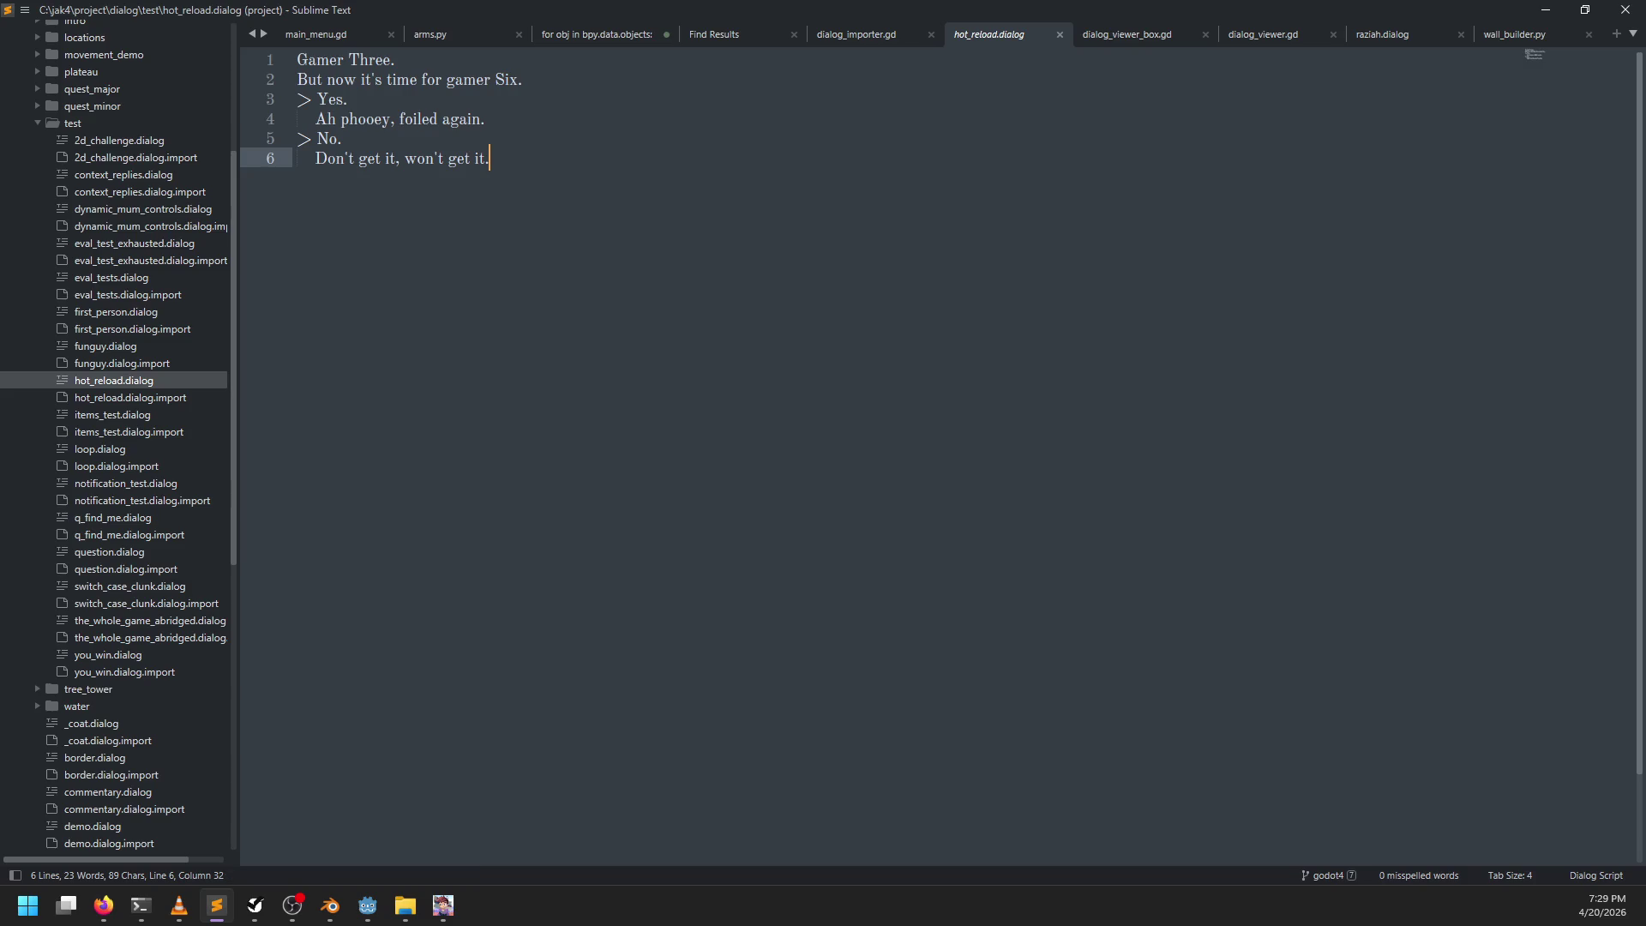
key("shift+Up")
key("shift+Up")
key("shift+Up")
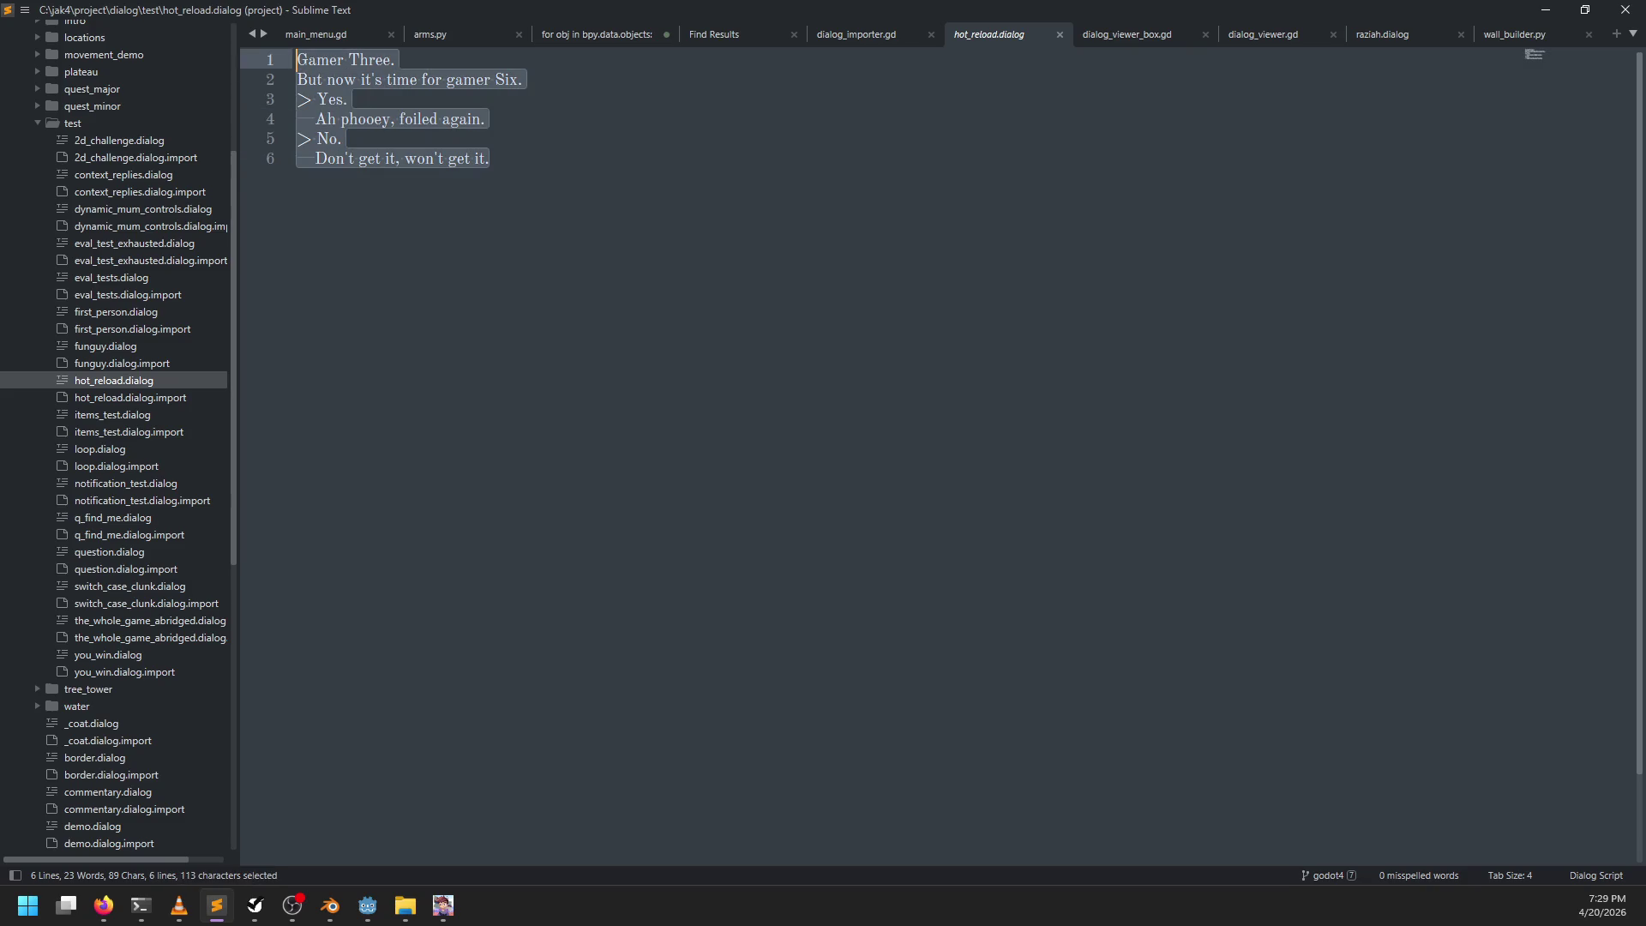
left_click(599, 120)
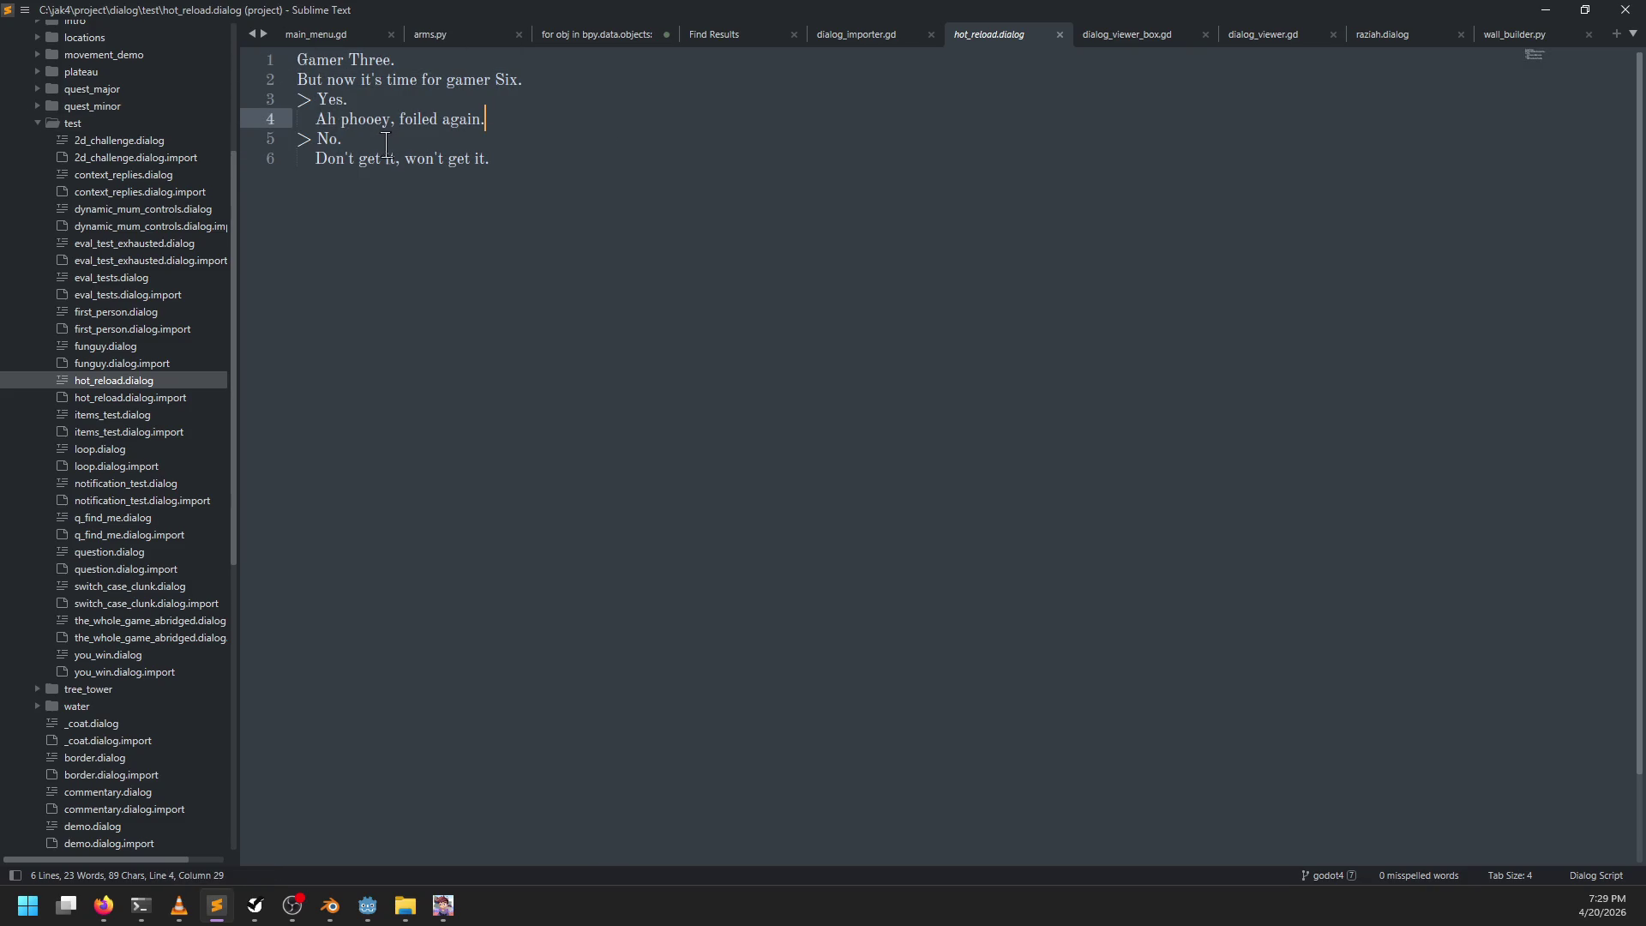
left_click(96, 345)
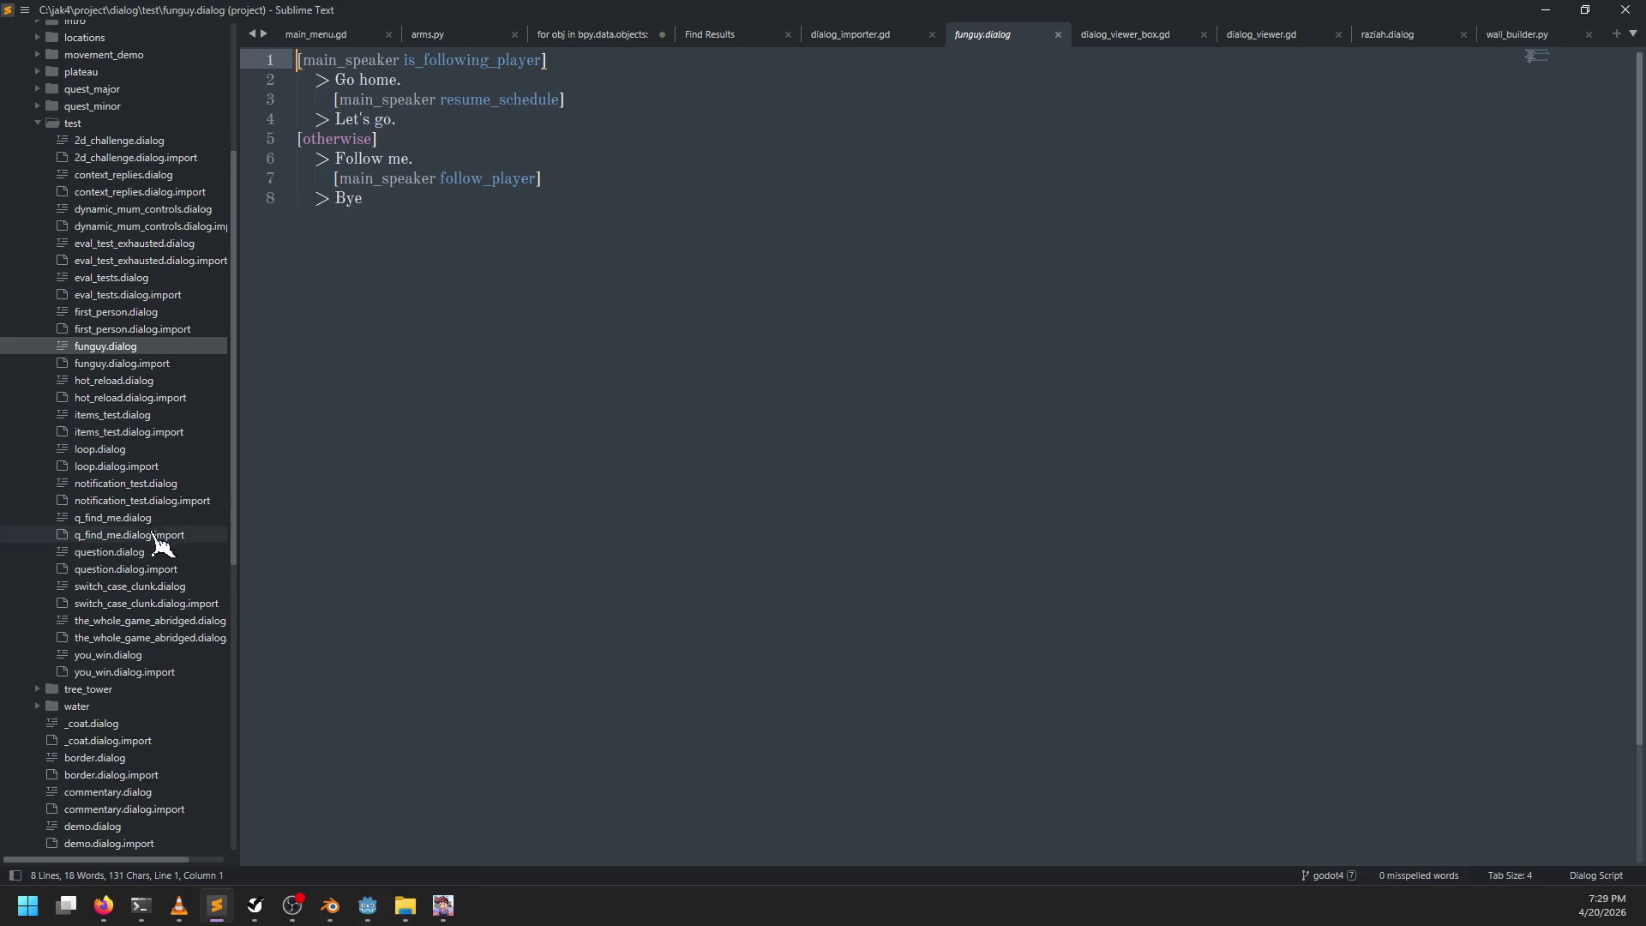
left_click(114, 556)
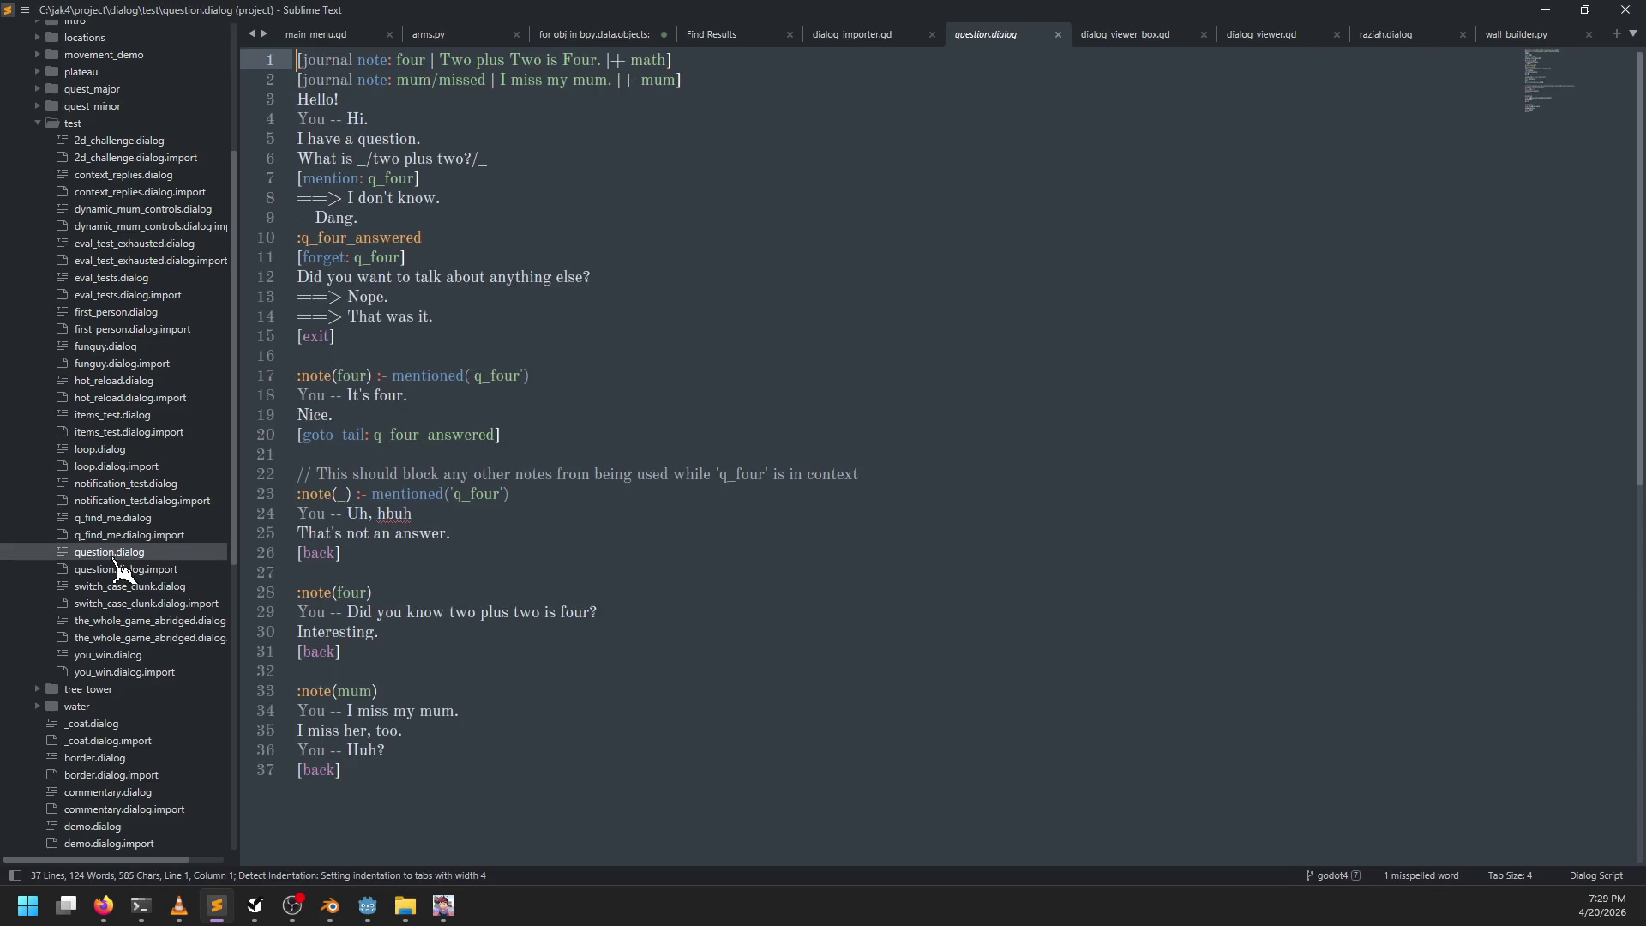
left_click(360, 592)
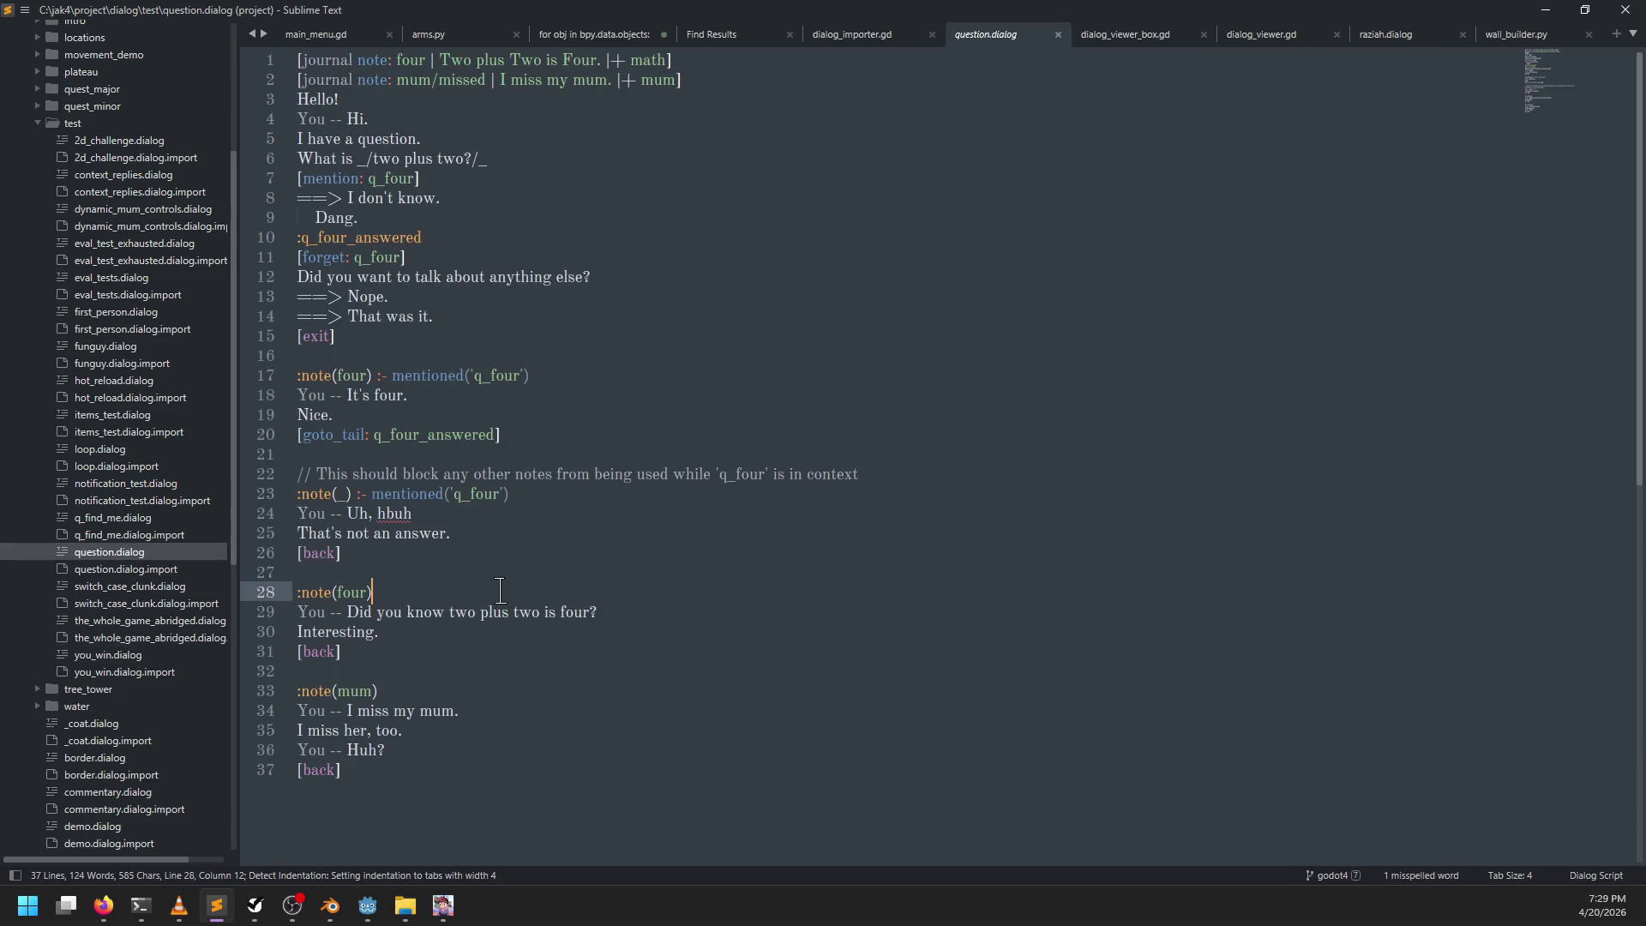
Step: Write replies '> This', '> That', '{true}', '> THis 2', '> That2' and save as empty_replies.dialog
key("ctrl+n")
type("> This")
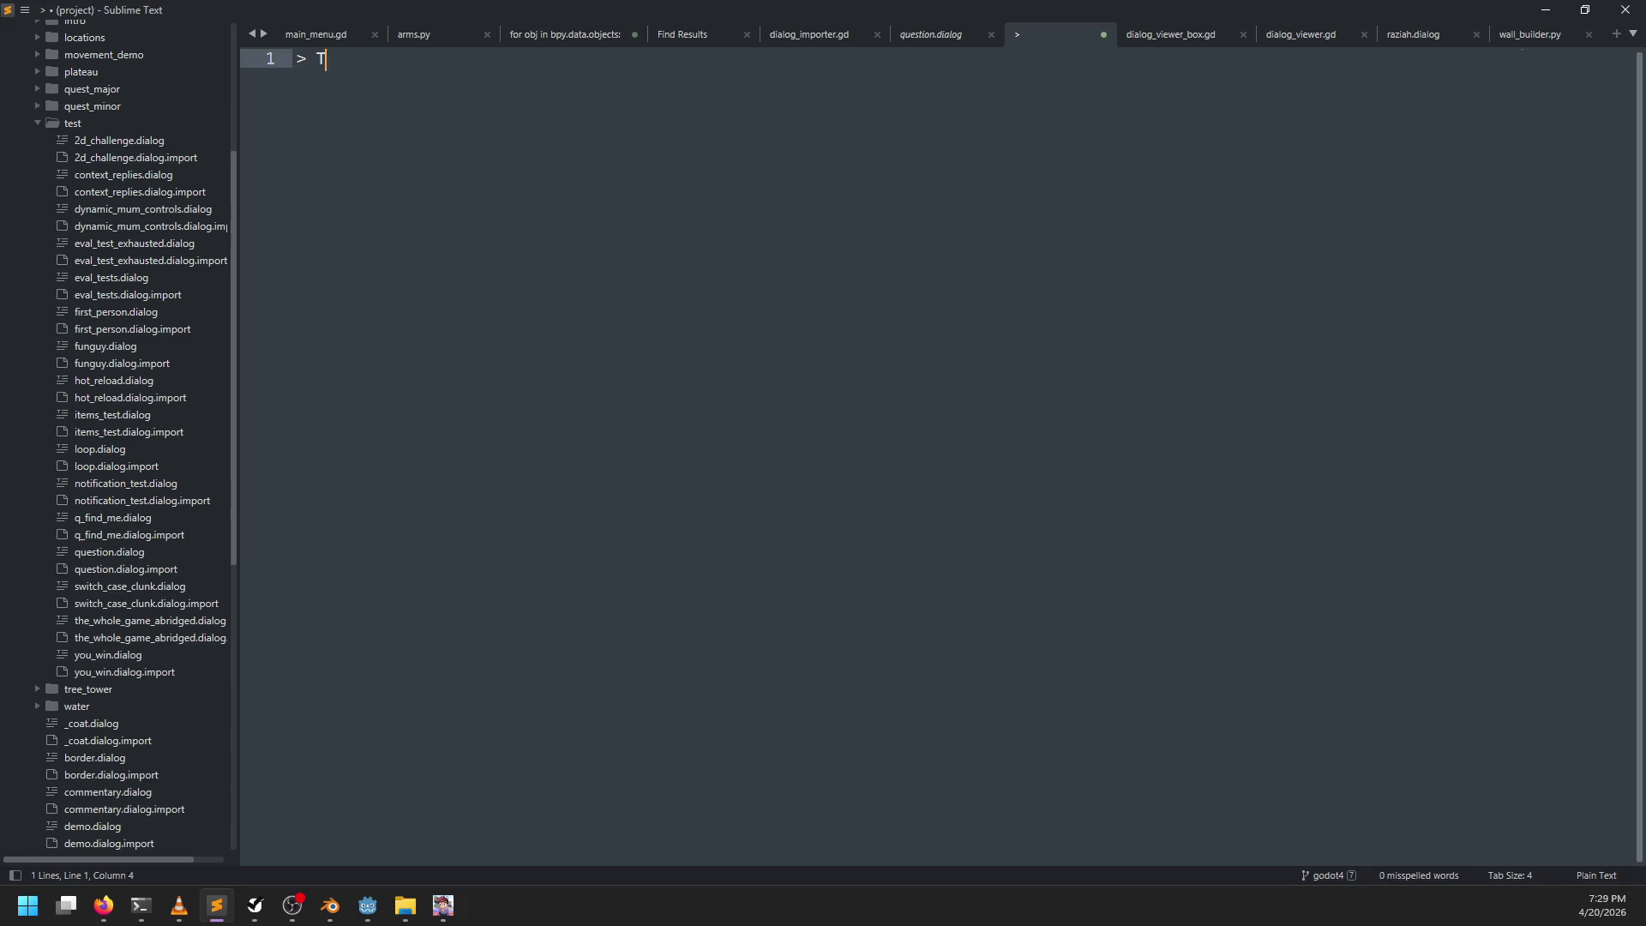
key("Return")
type("That")
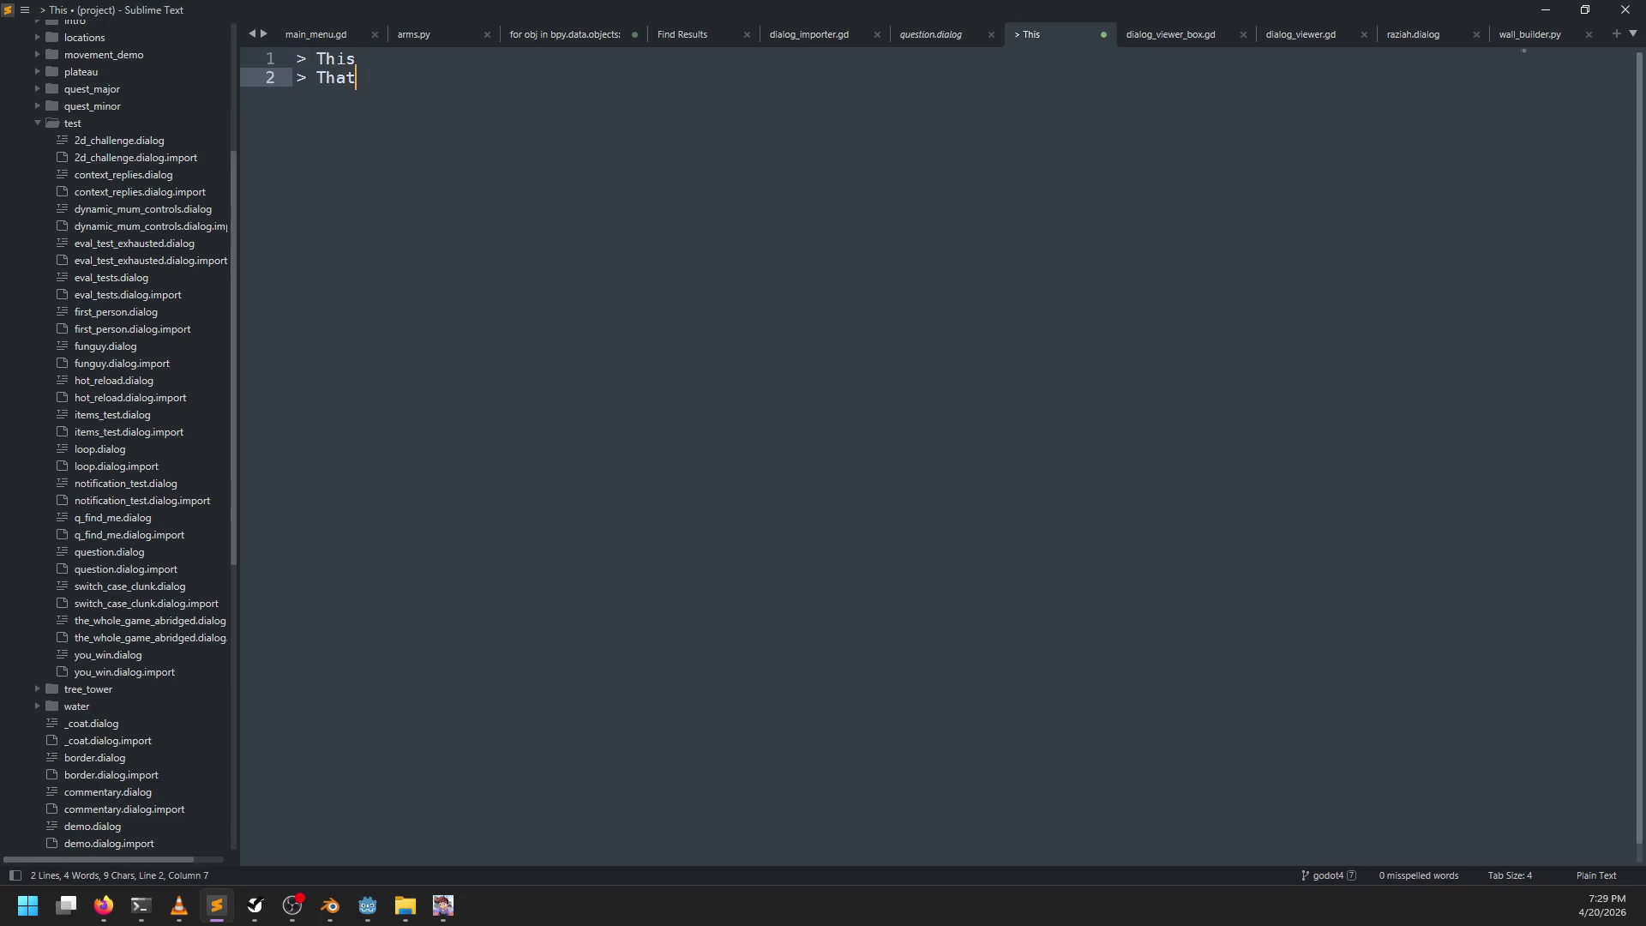
key("Return")
key("Return")
key("BackSpace")
key("BackSpace")
key("Return")
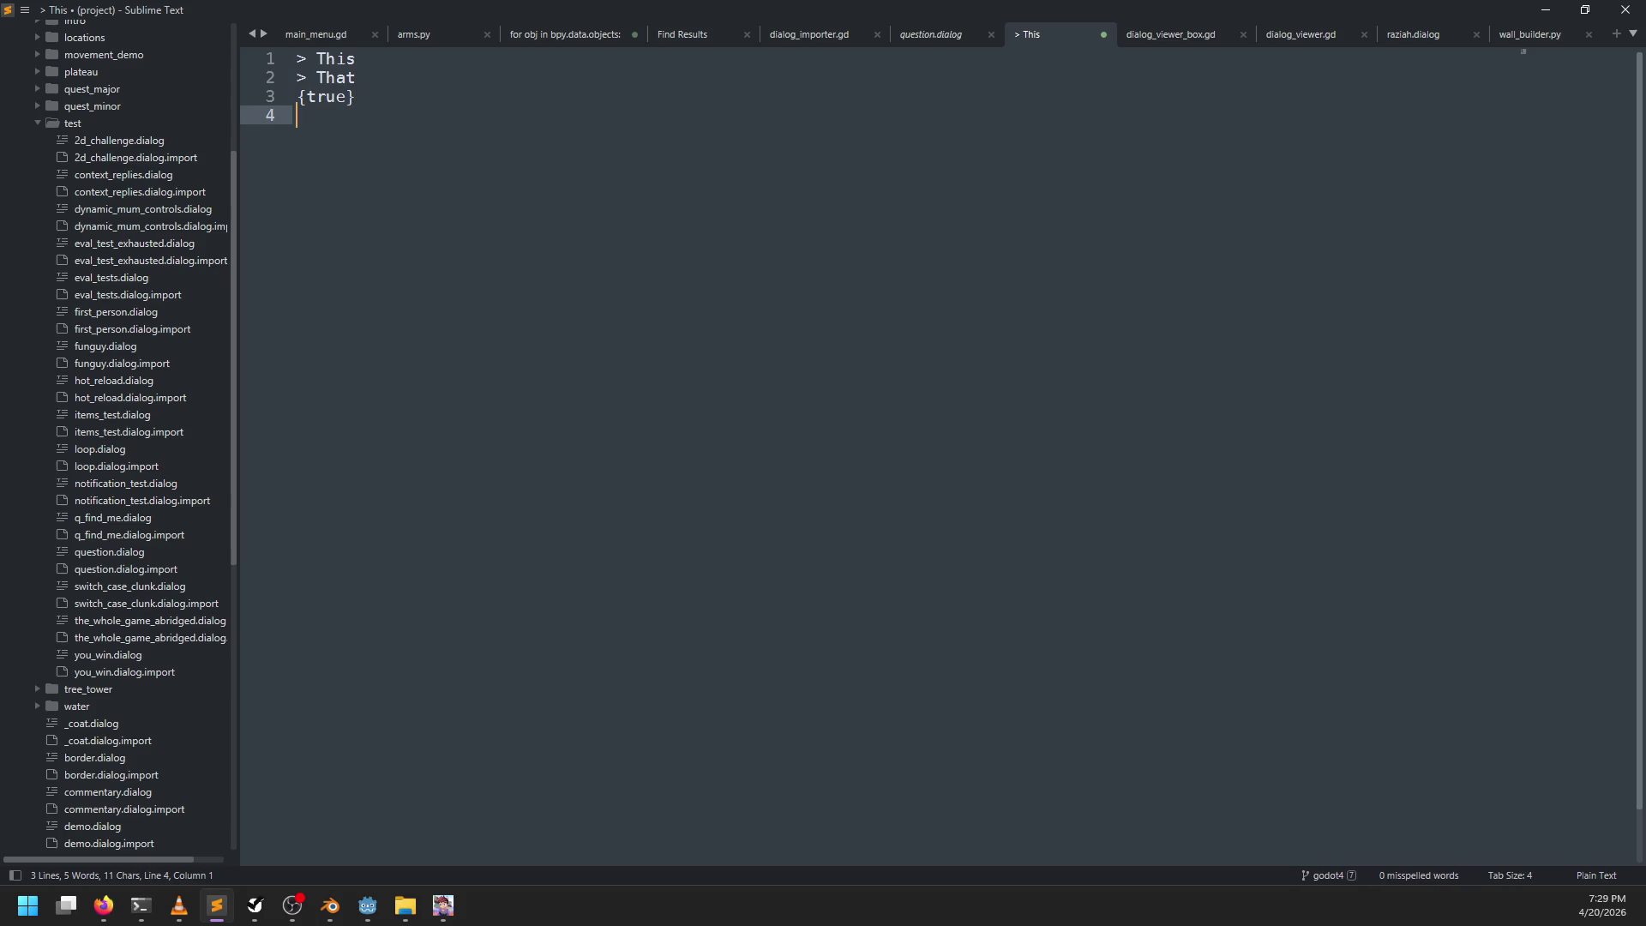
type("> THis 2")
key("Return")
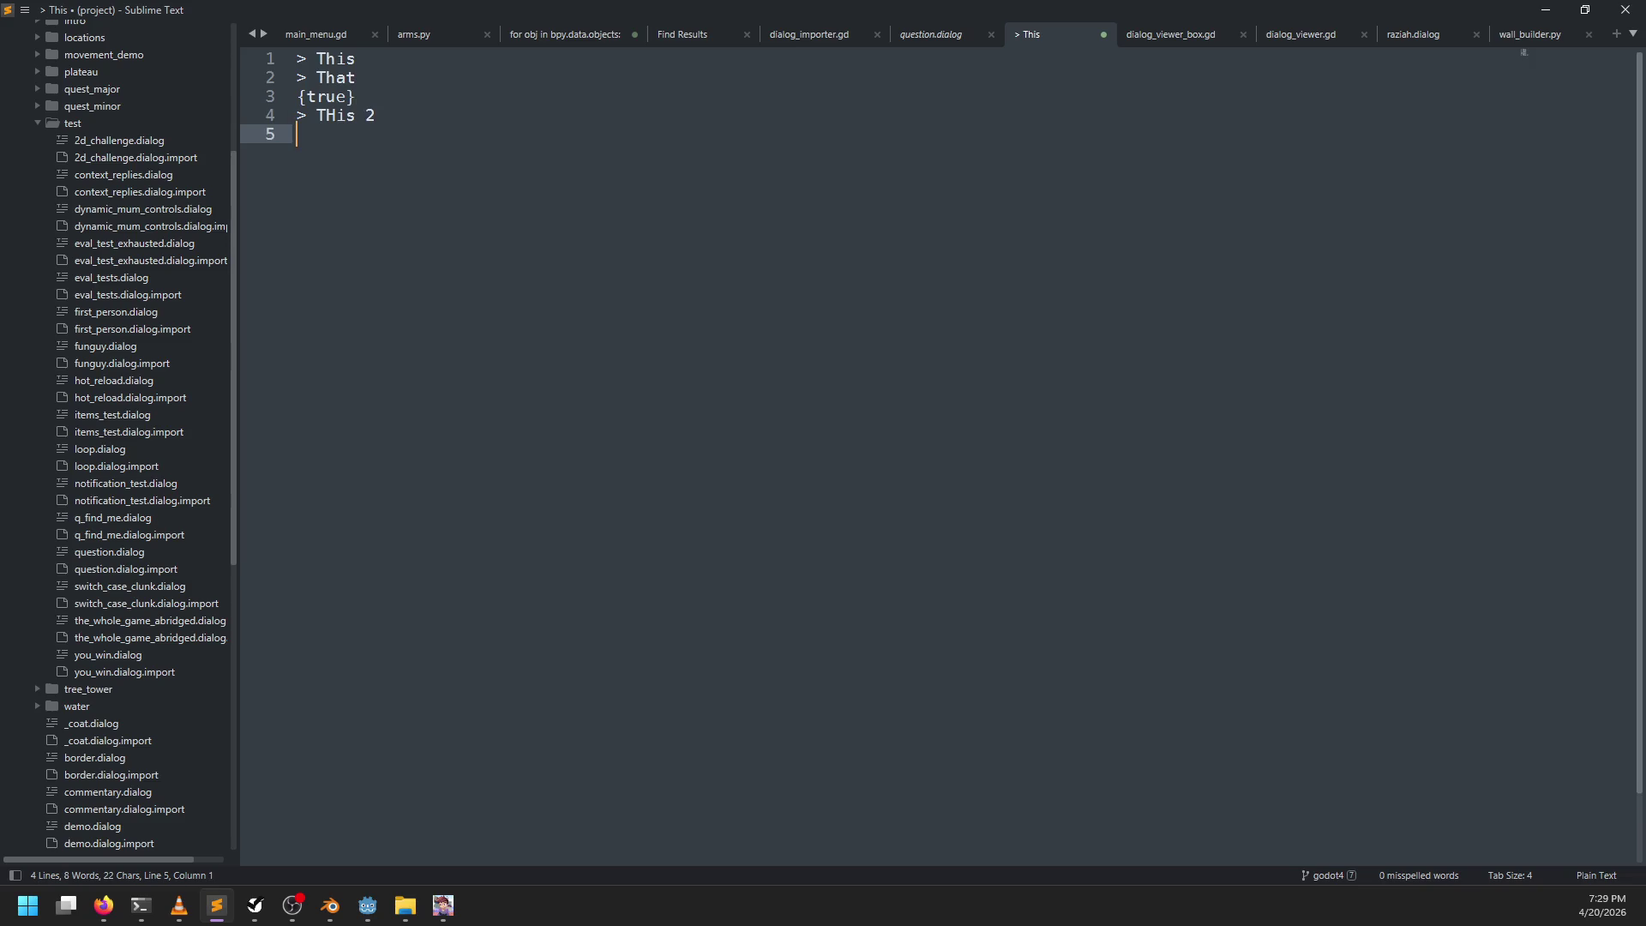
type("at2")
key("ctrl+s")
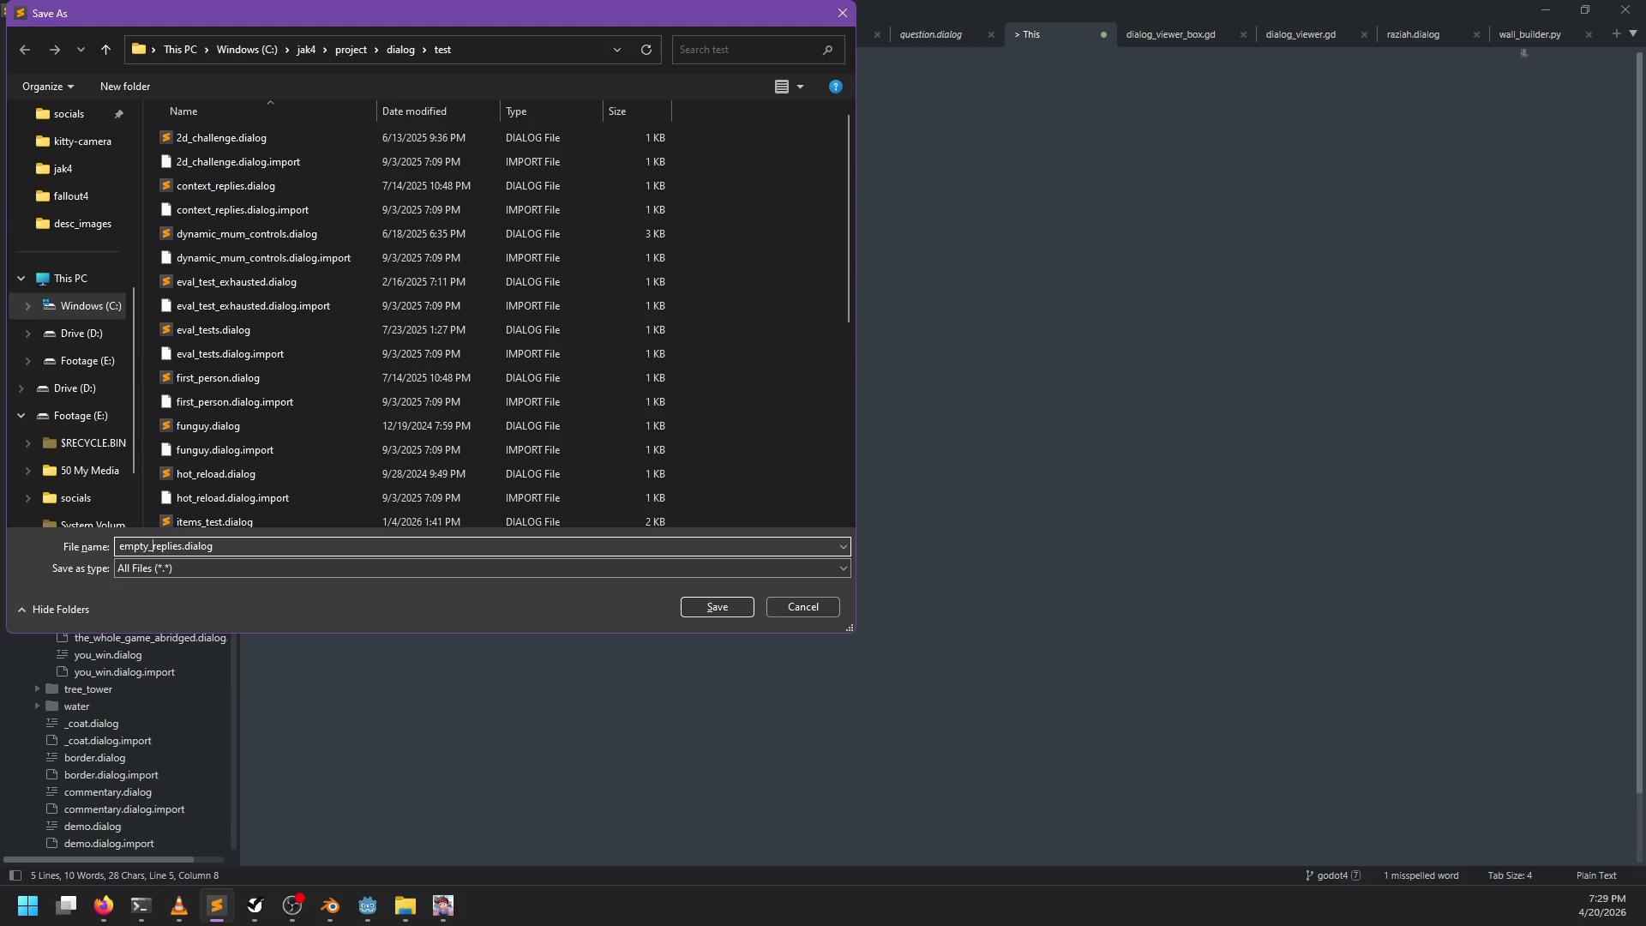
key("Return")
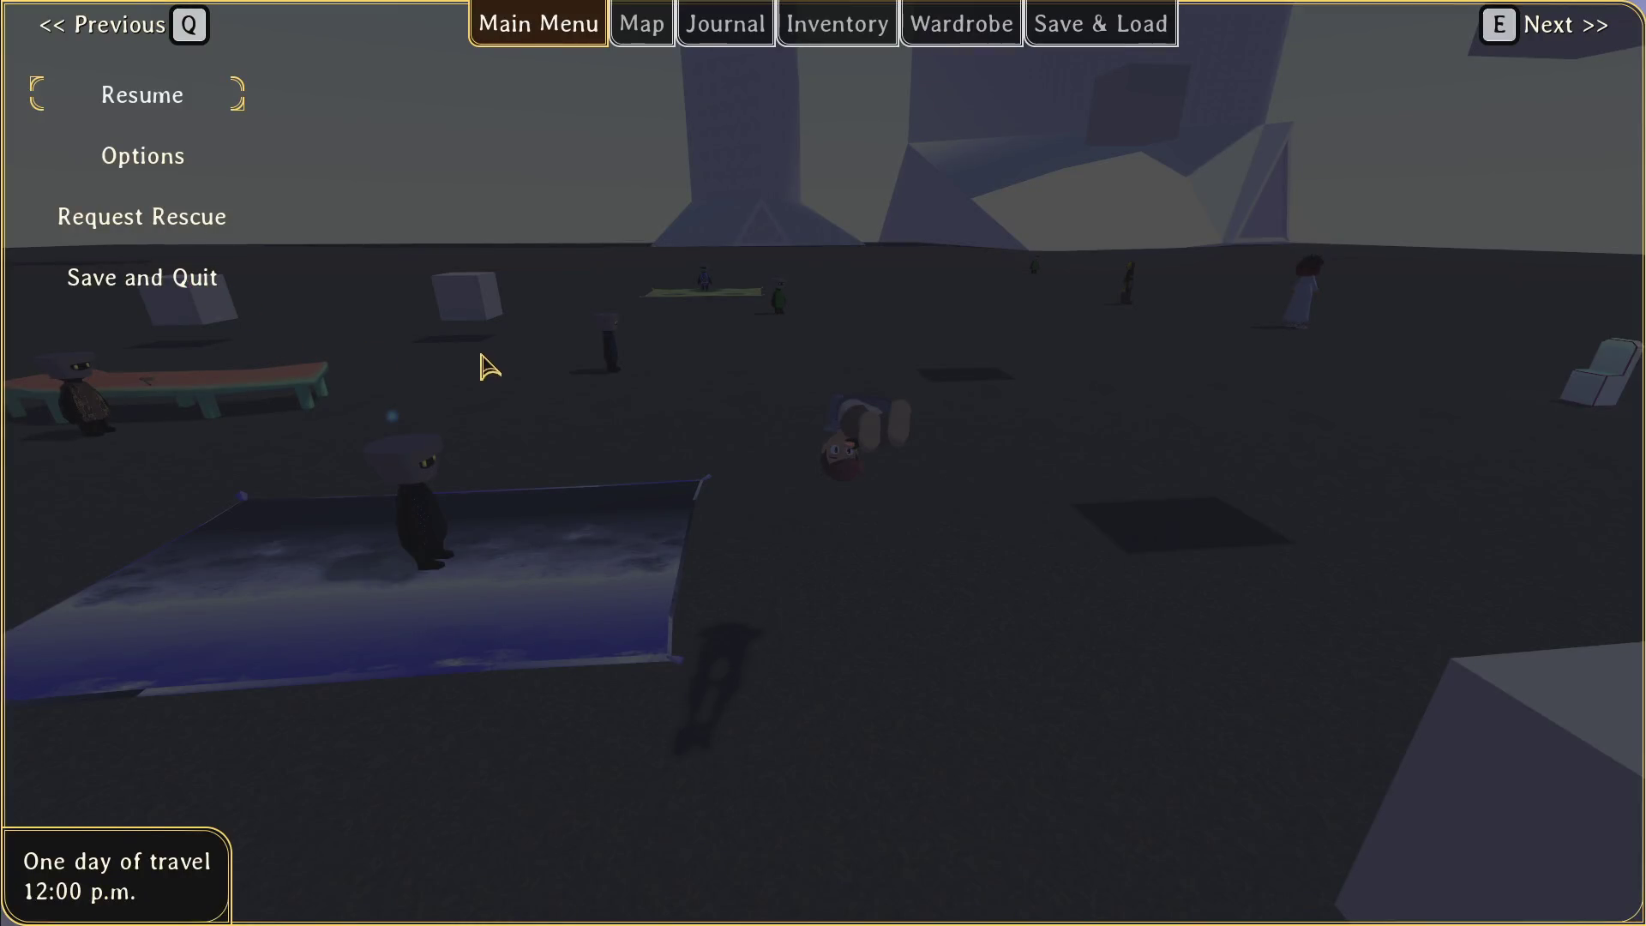
Step: Drag res://dialog/test/empty_replies.dialog onto npc_mishar's Dialog property and save proof_of_concept
key("alt+Tab")
key("alt+Tab")
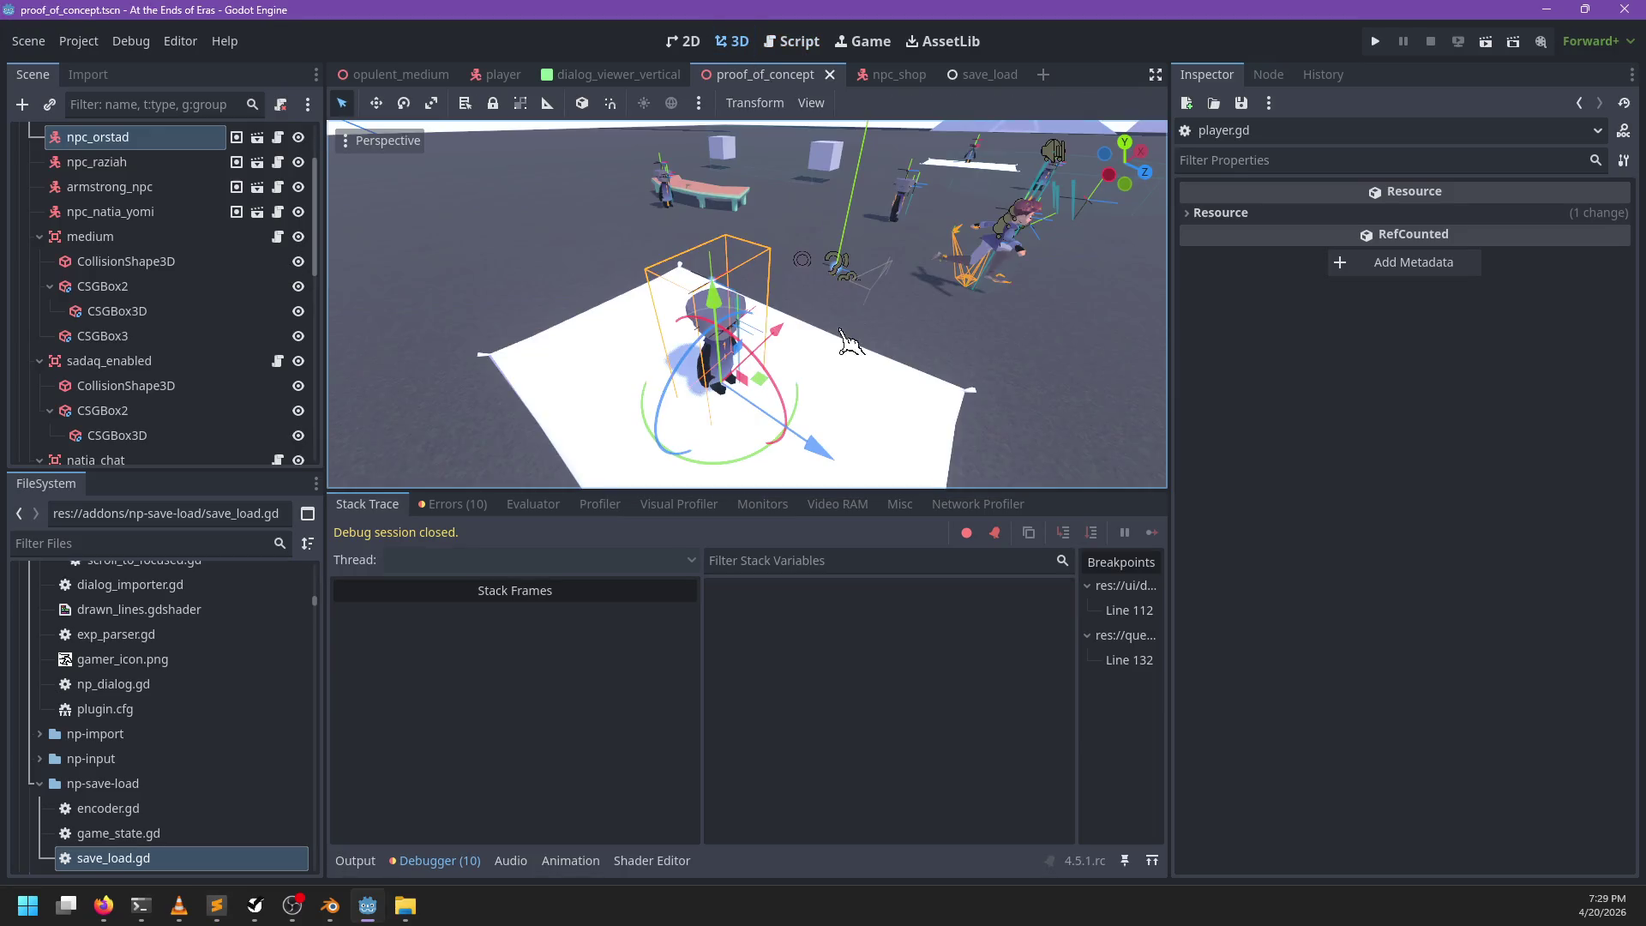
left_click(660, 328)
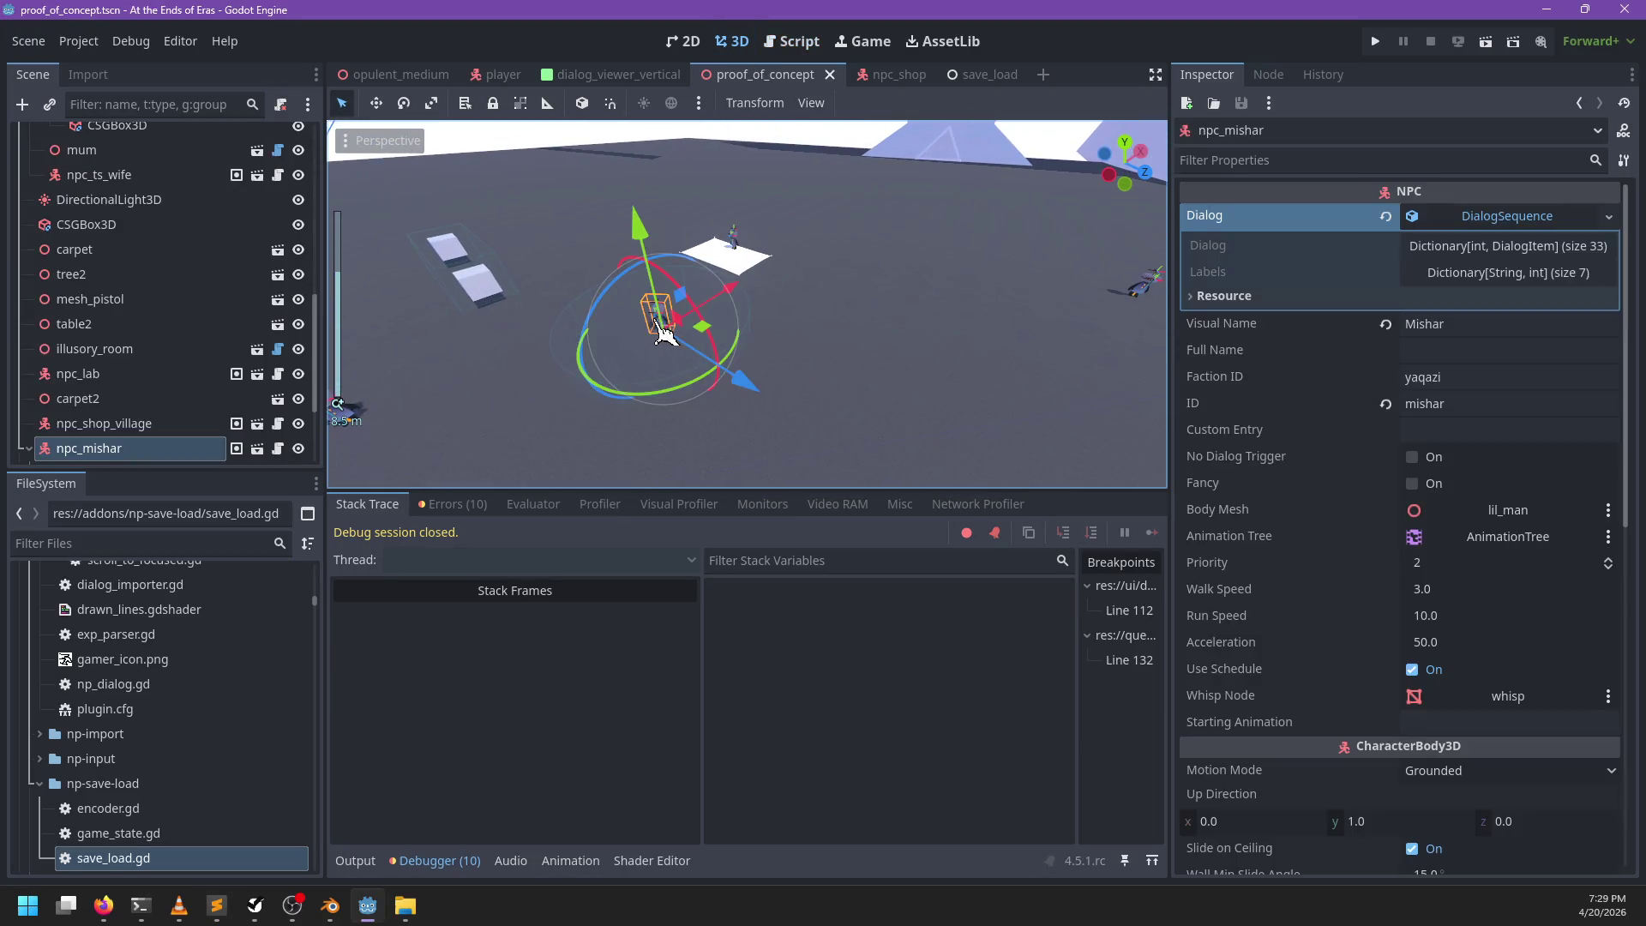
left_click_drag(662, 415, 709, 429)
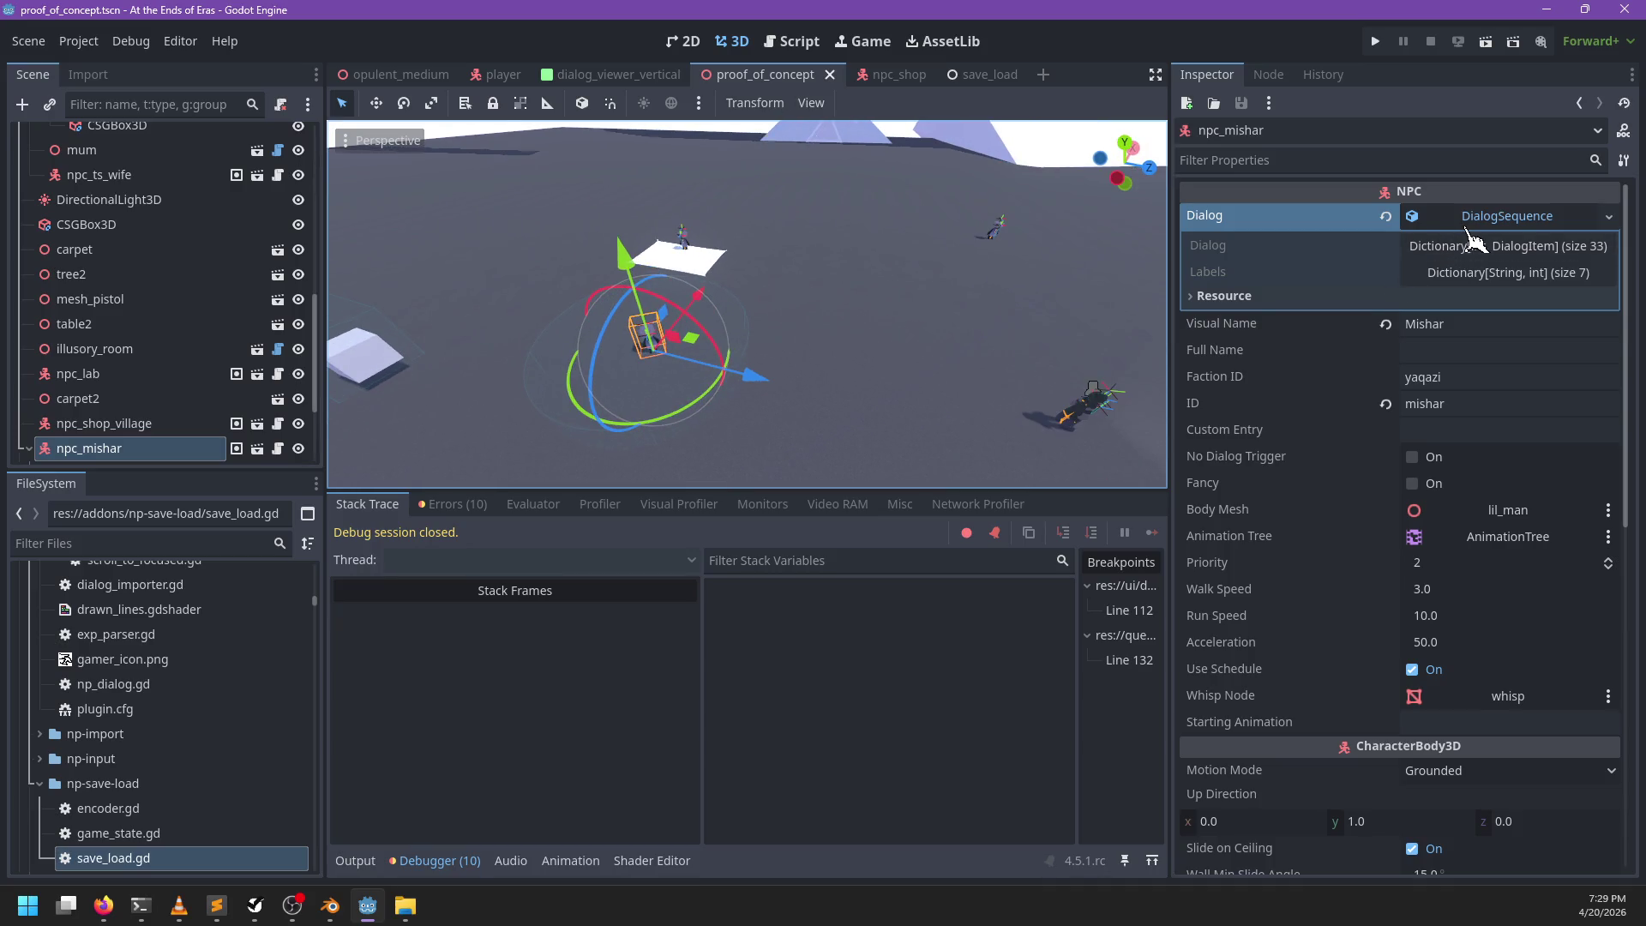
left_click(146, 545)
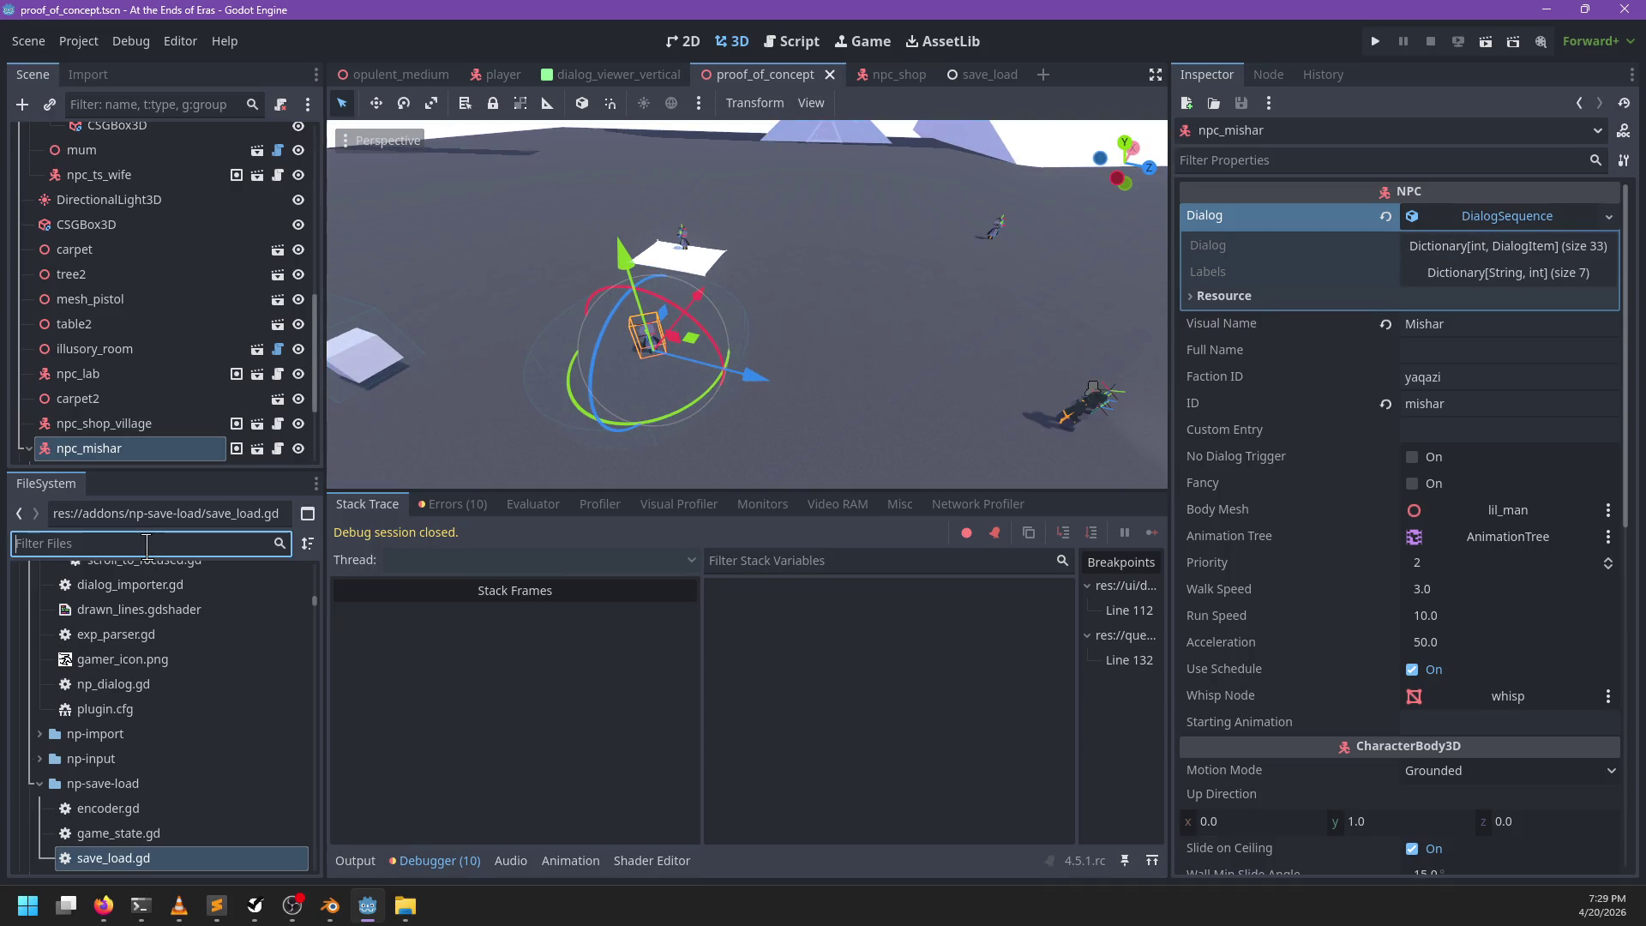
type("empty")
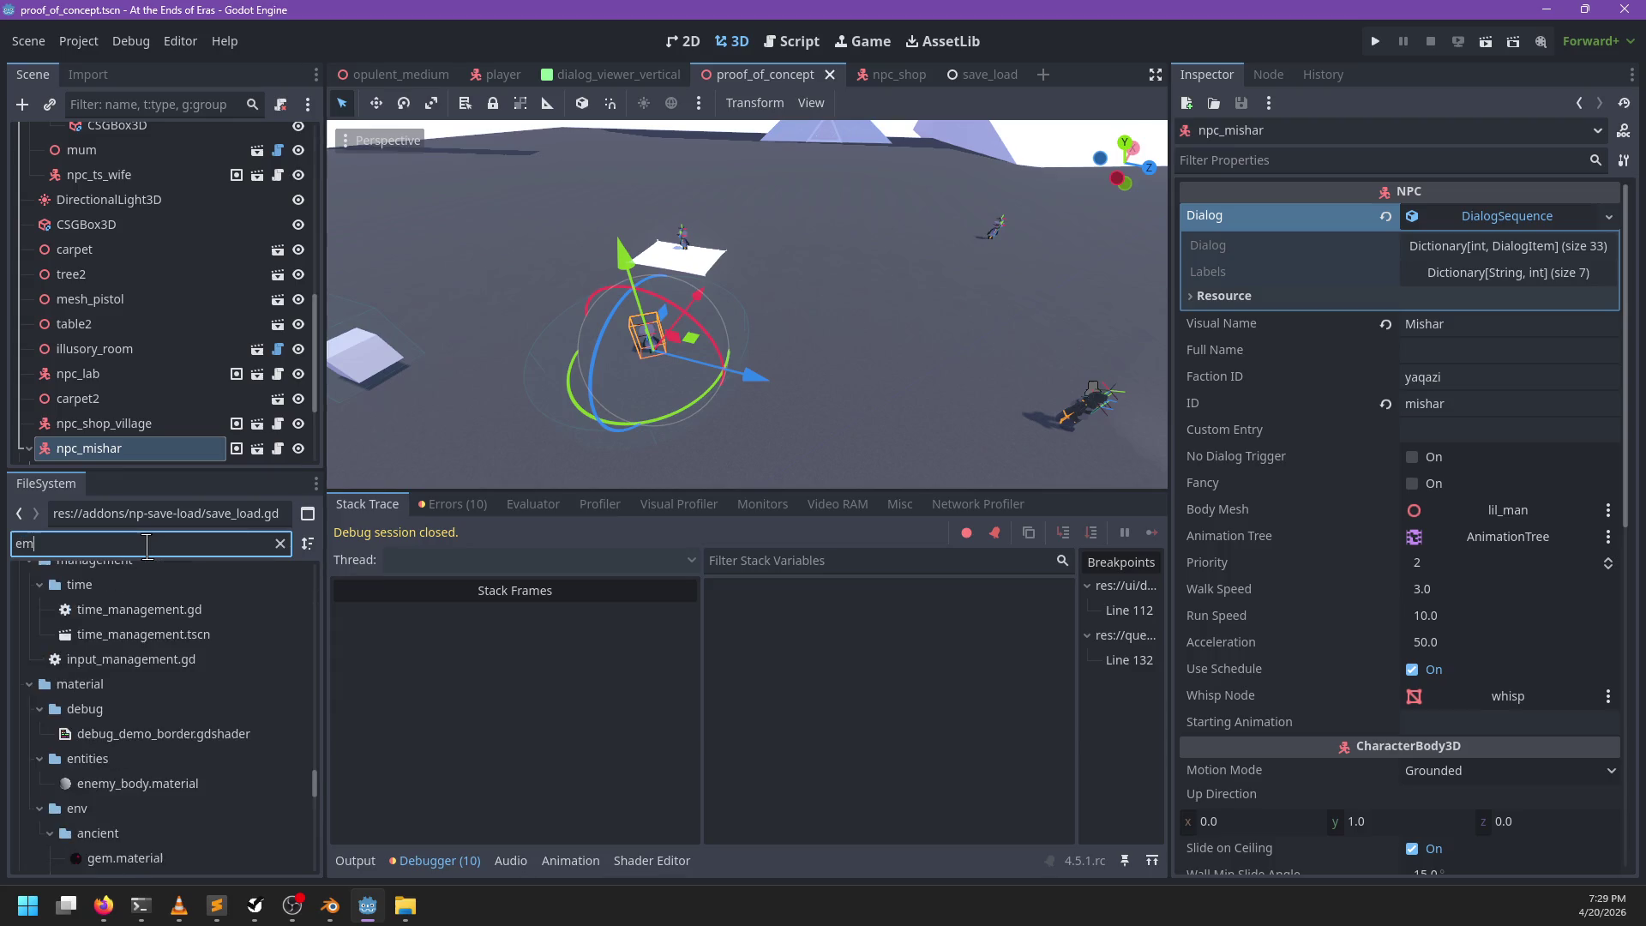
scroll(183, 654, "up", 2)
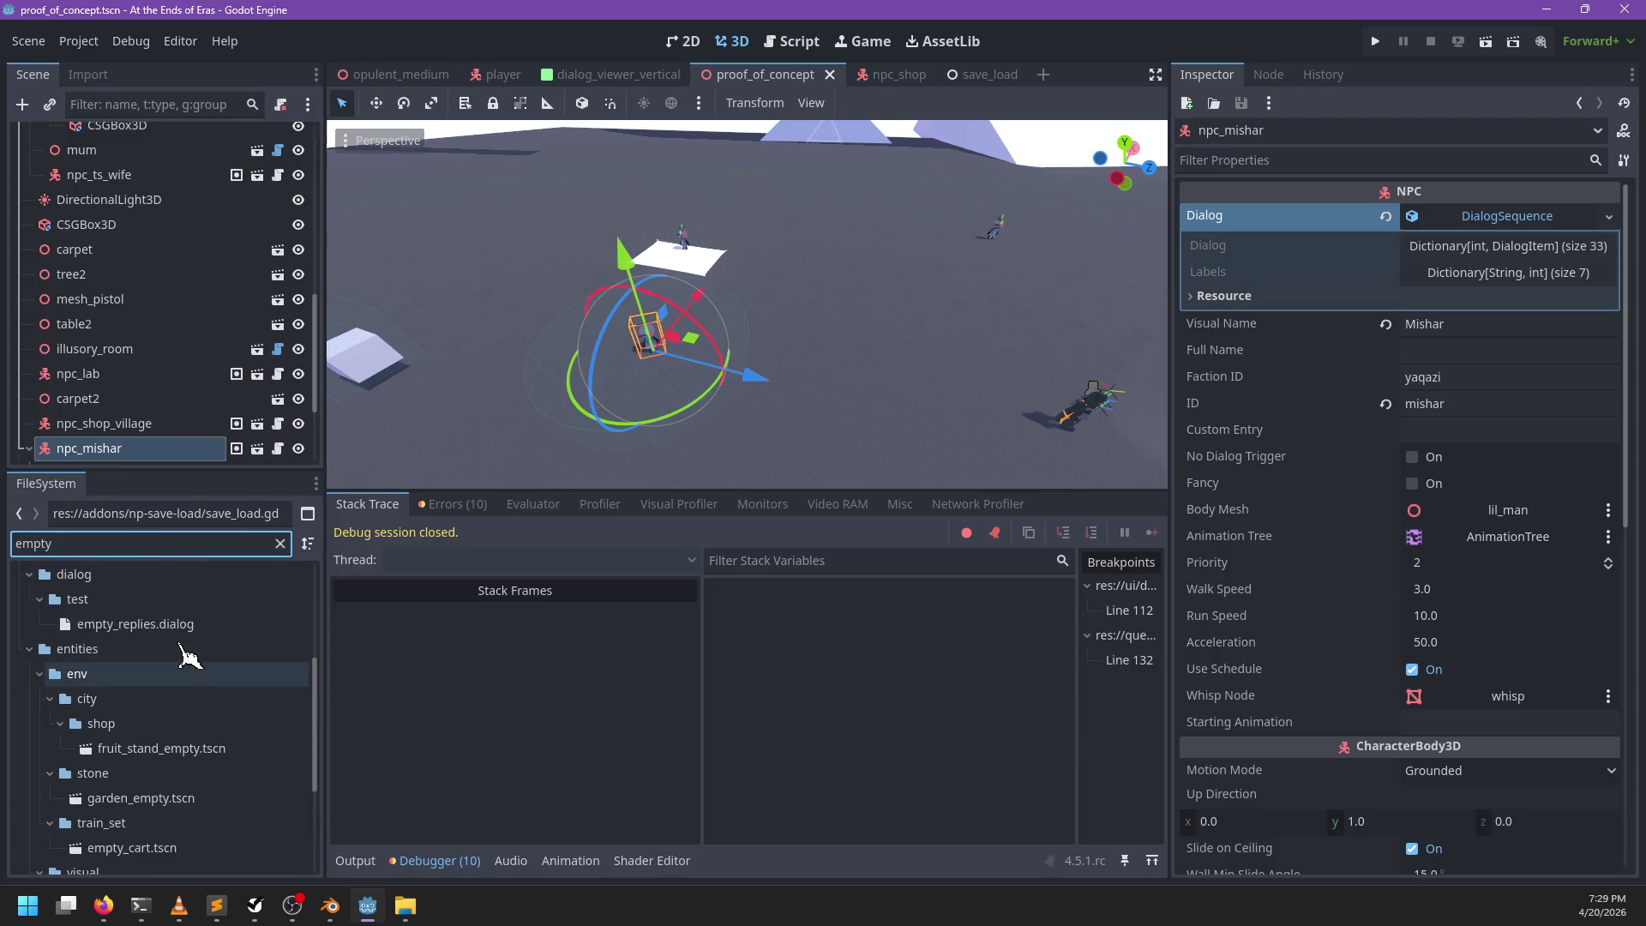
mouse_move(172, 662)
left_mouse_down()
mouse_move(948, 496)
mouse_move(1453, 237)
left_mouse_up()
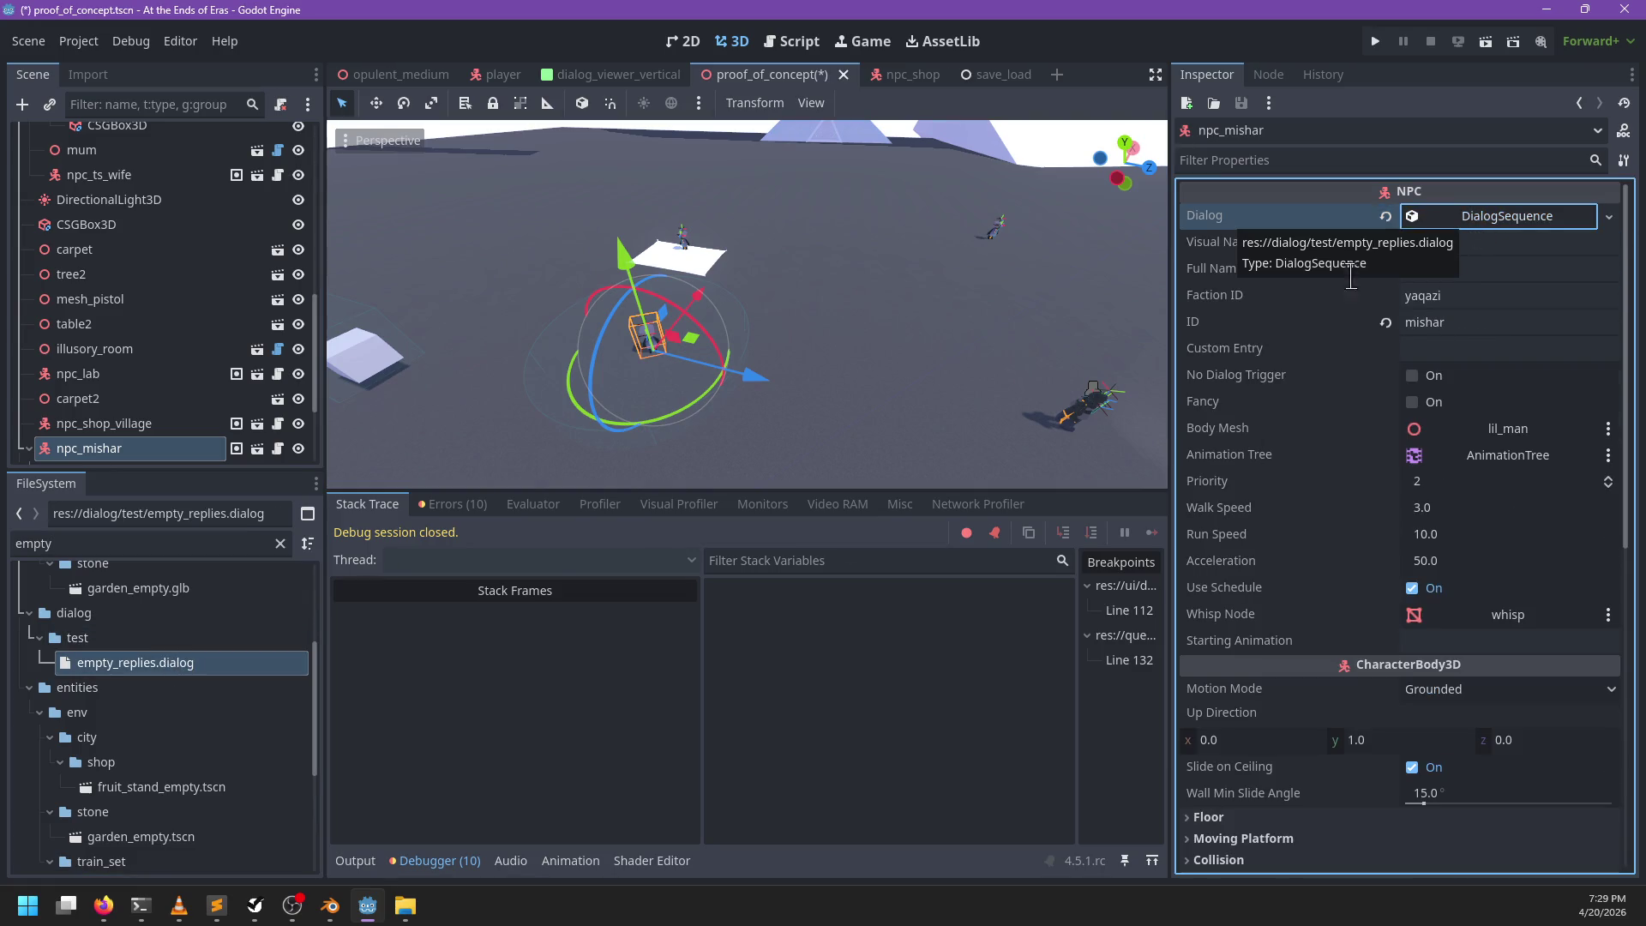
key("ctrl+s")
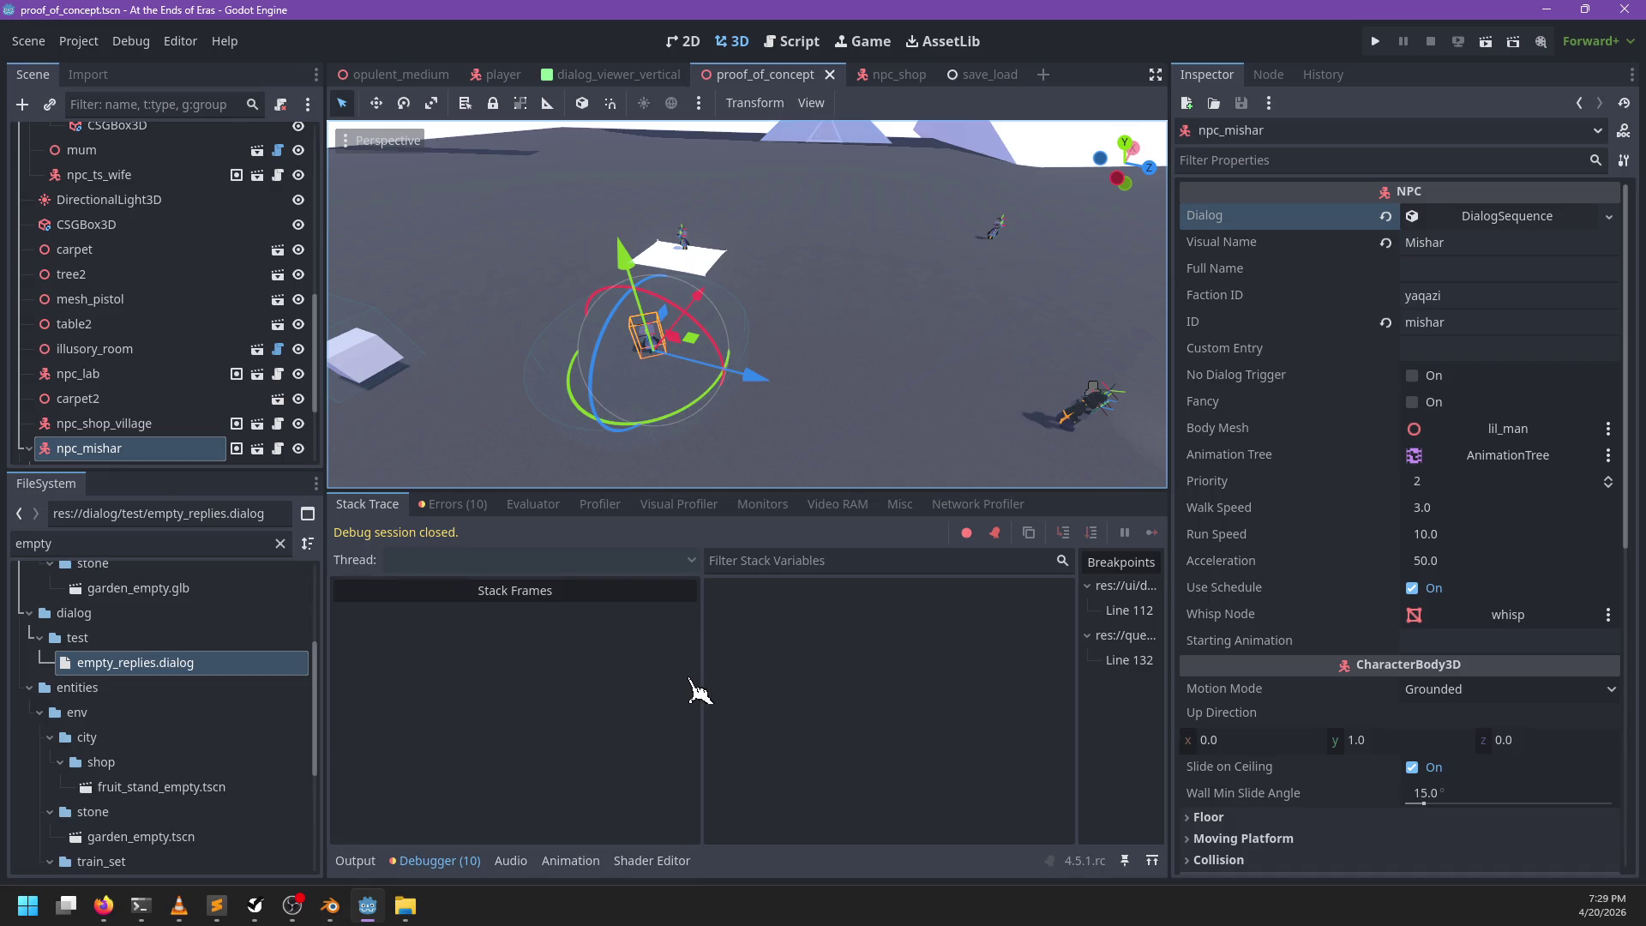
key("F6")
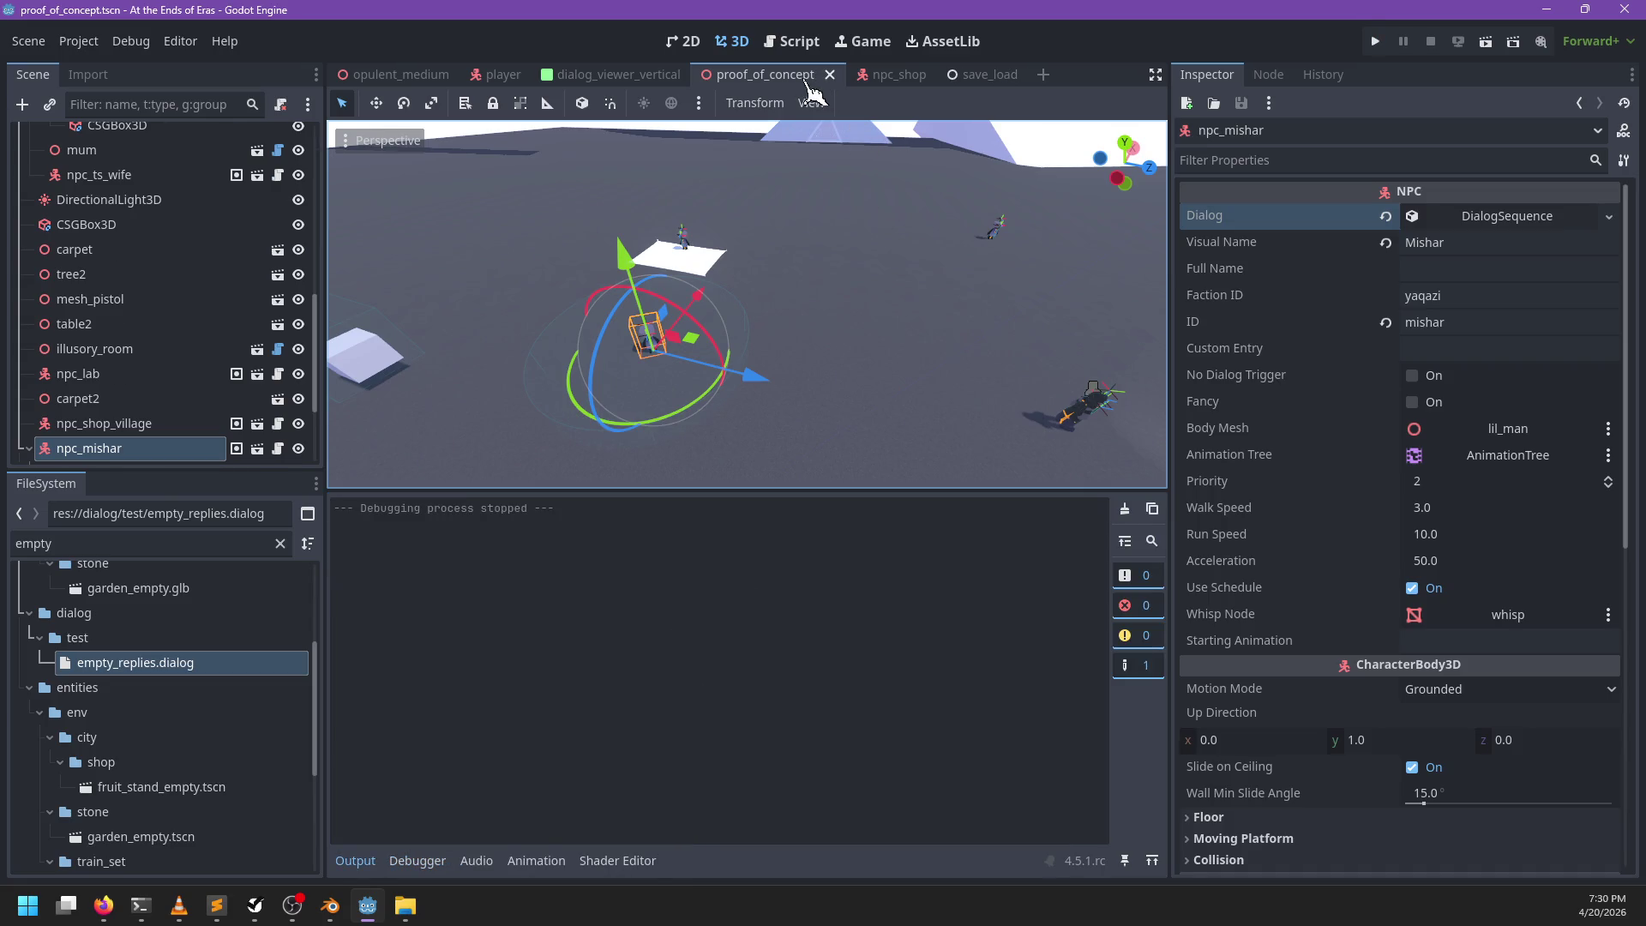
Step: Run the game, talk to Mishar, choose This to reveal THis 2/That2, then quit the game
key("F6")
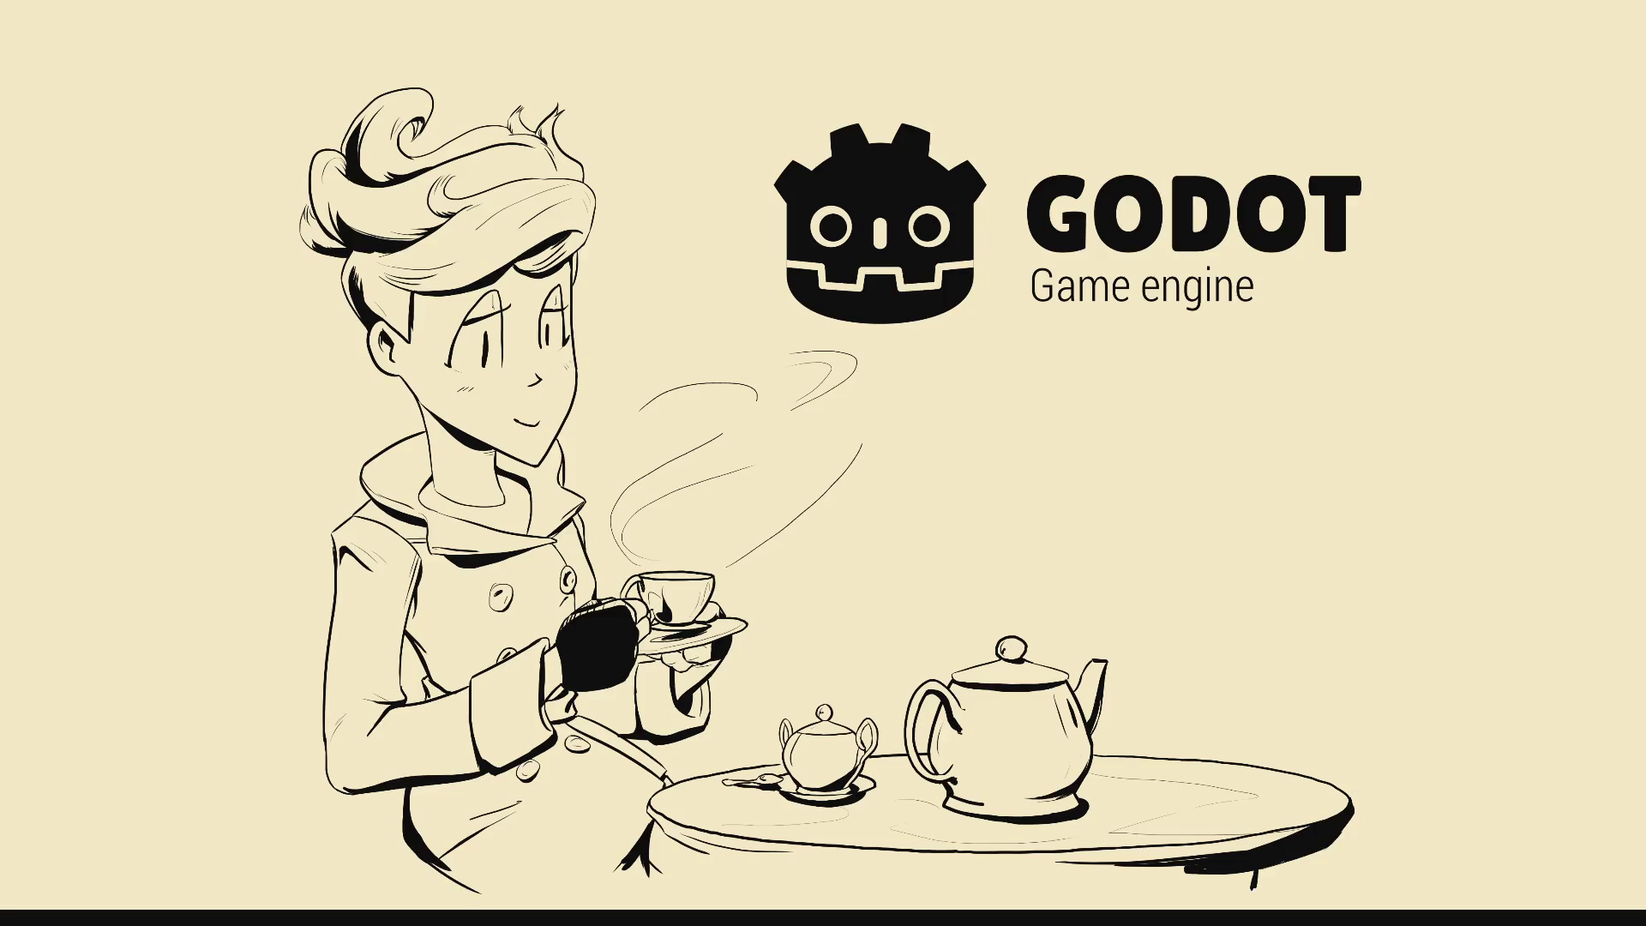
key("Return")
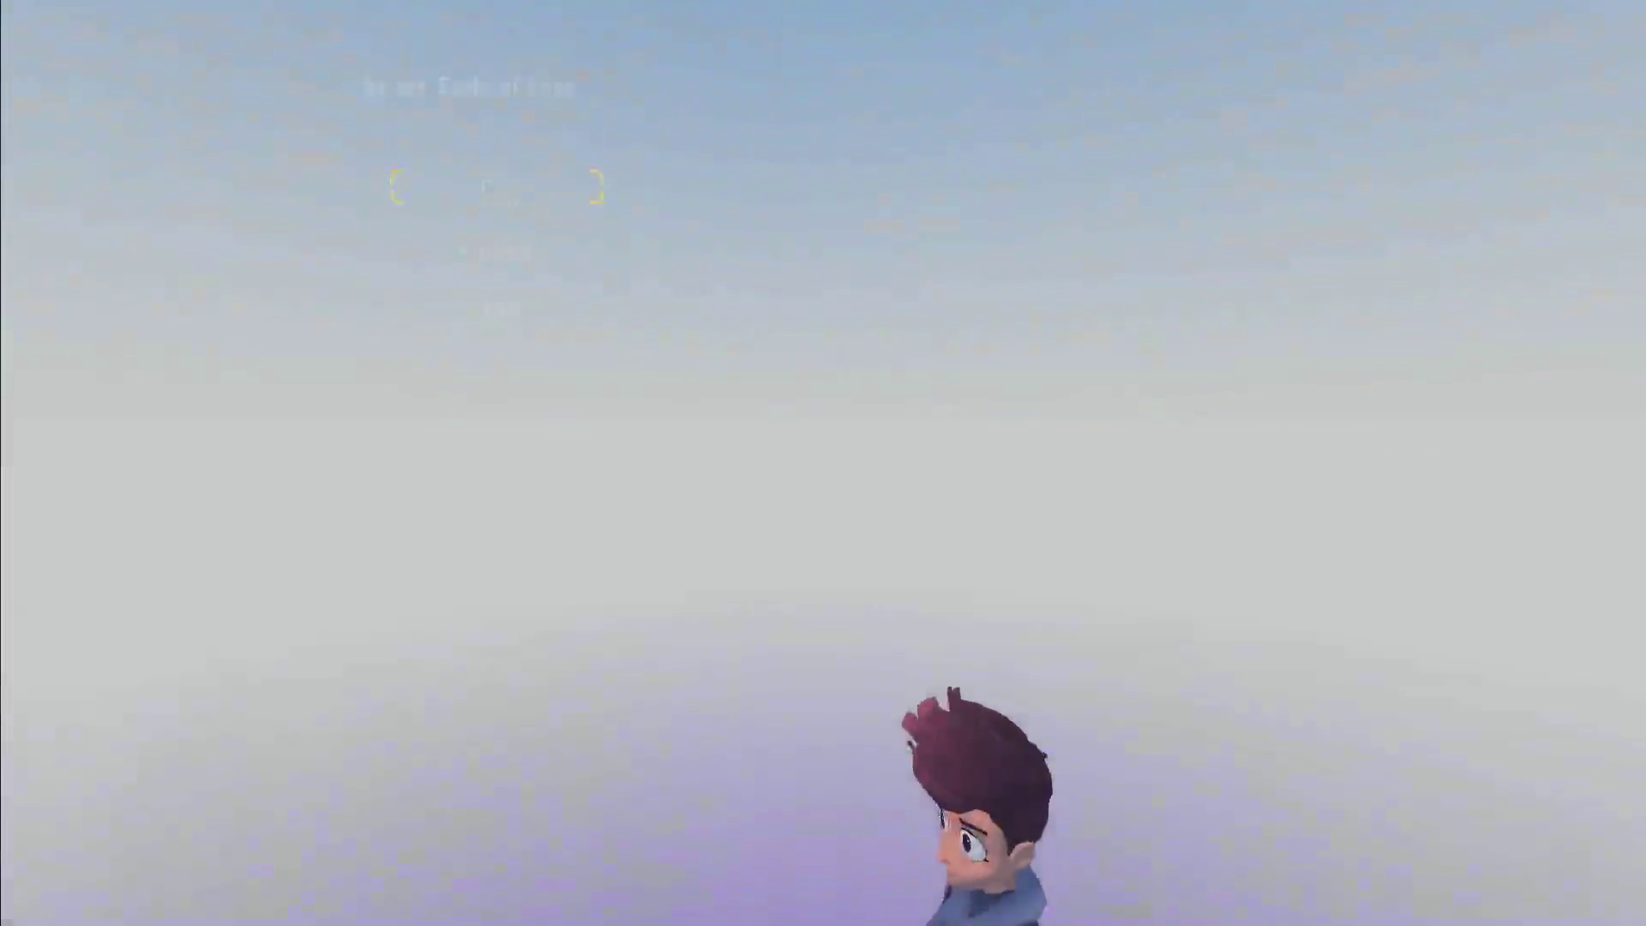
key("w")
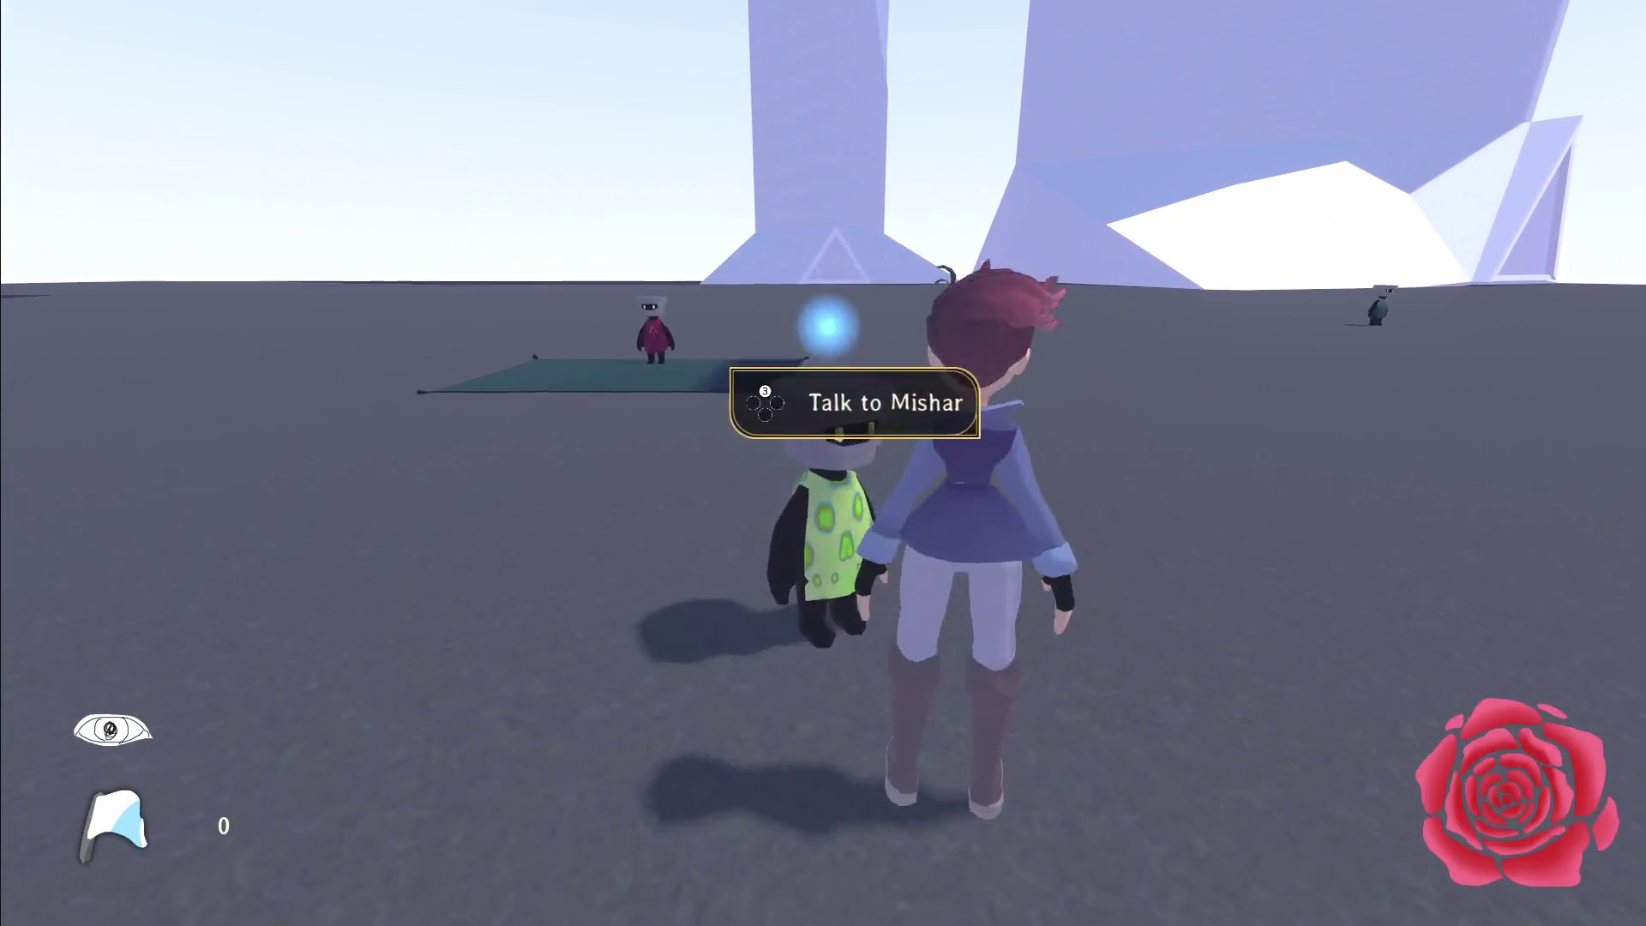
key("e")
key("Return")
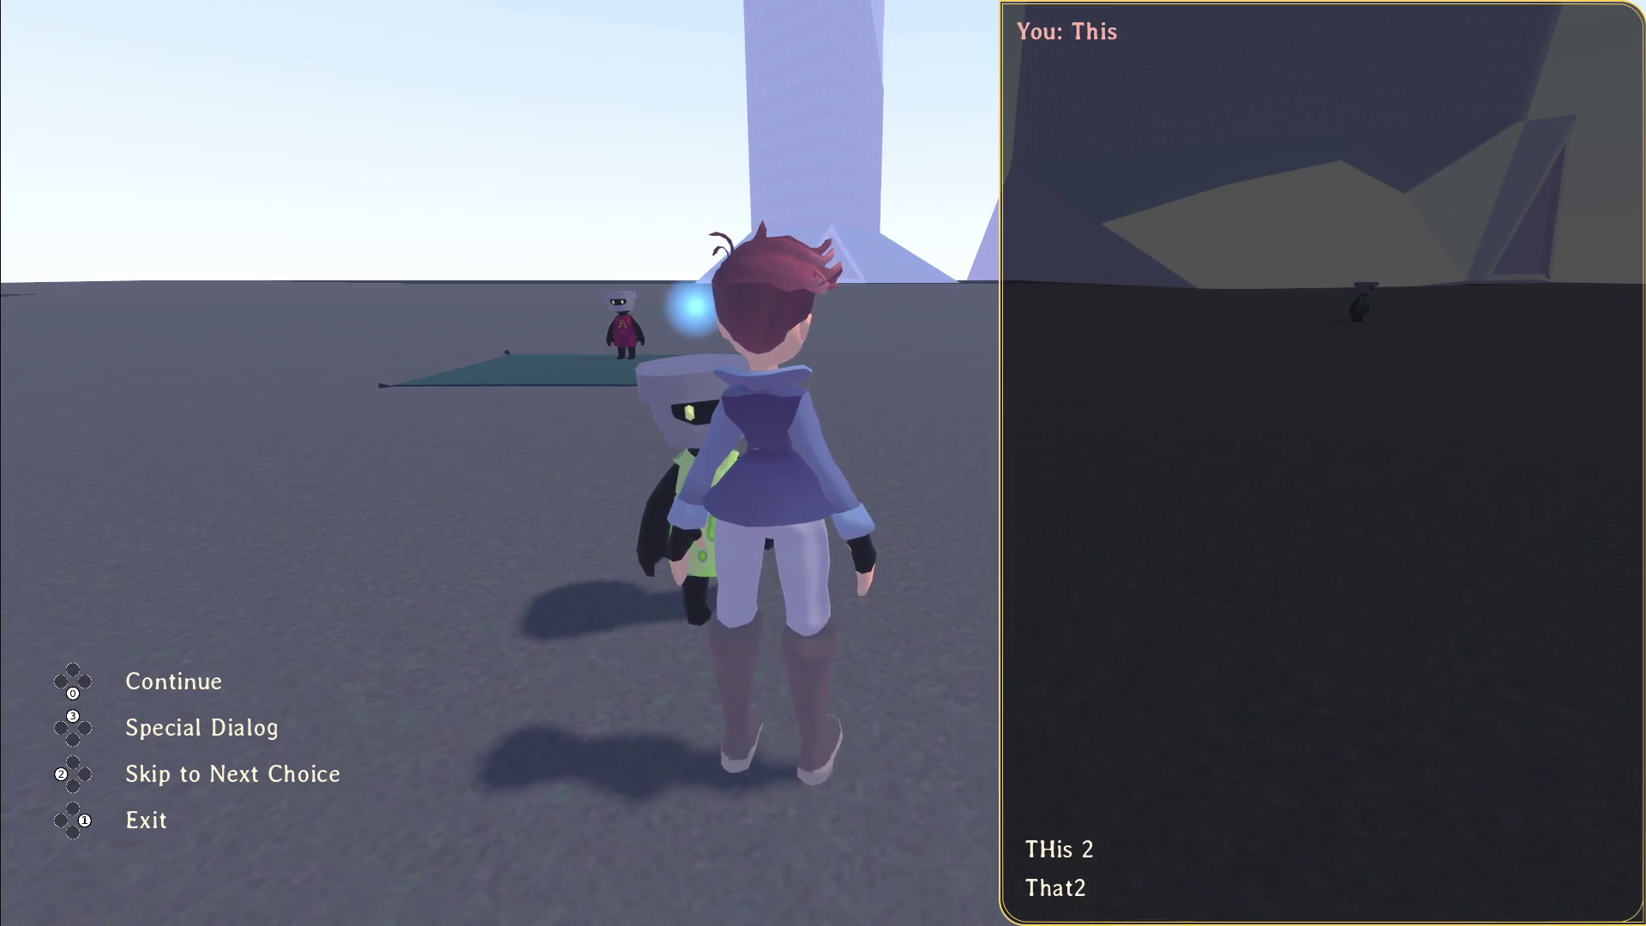
key("Escape")
key("s")
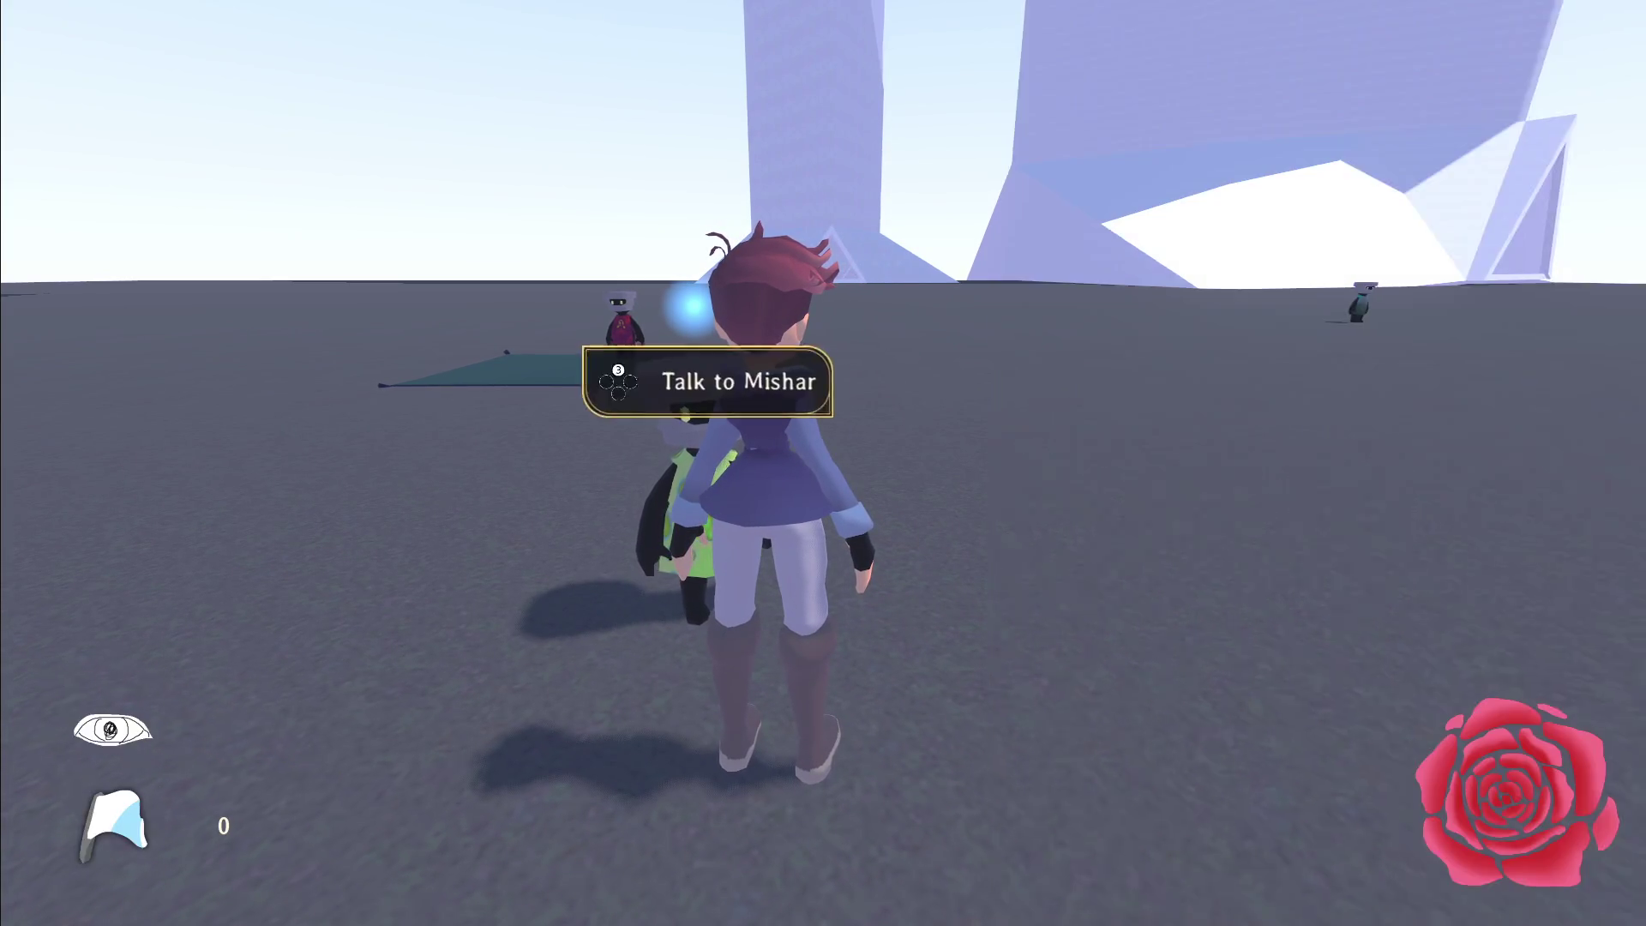
key("Escape")
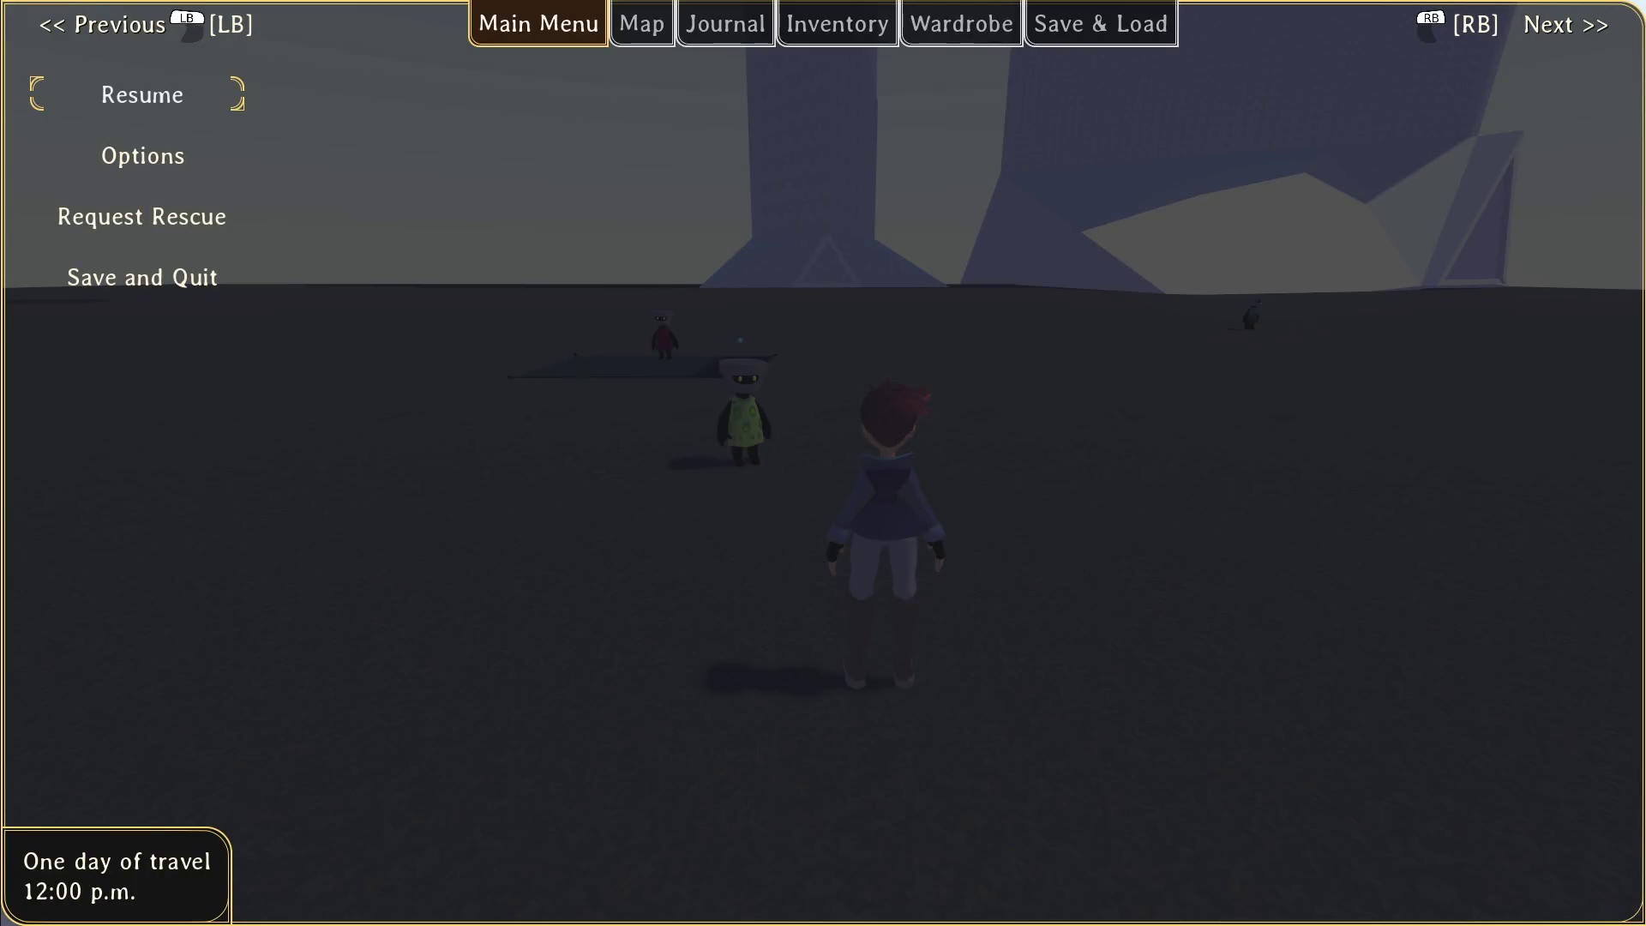
key("alt+F4")
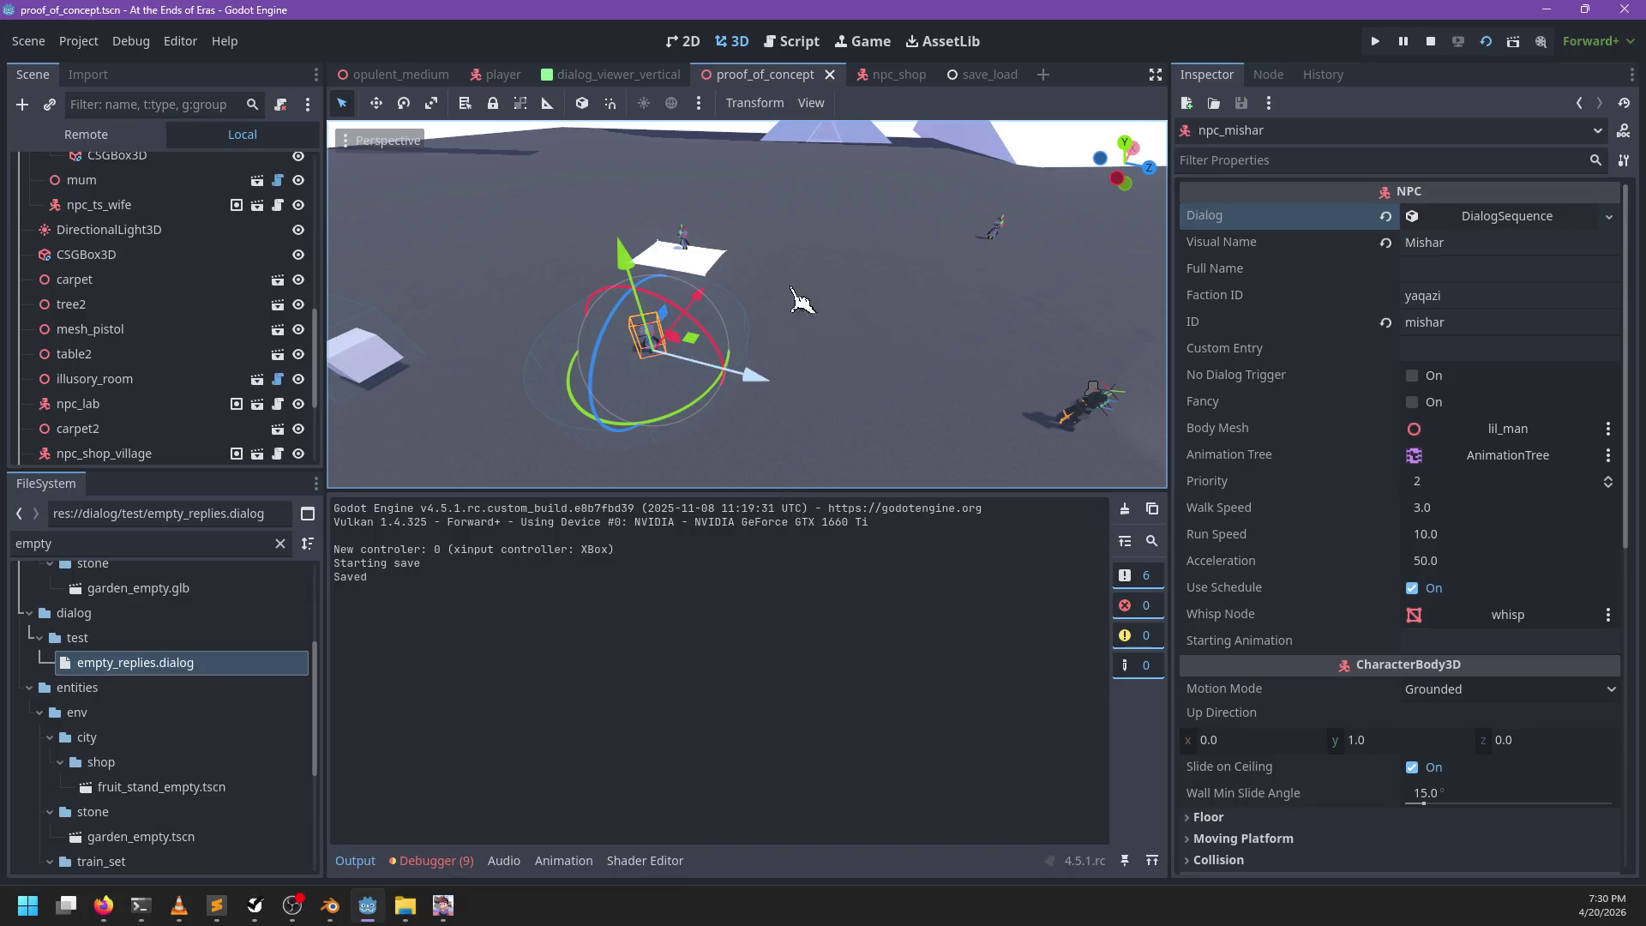
Step: Collapse the bottom panel and open dialog_viewer.gd at line 136, where display calls _first_reply_focus
left_click(794, 43)
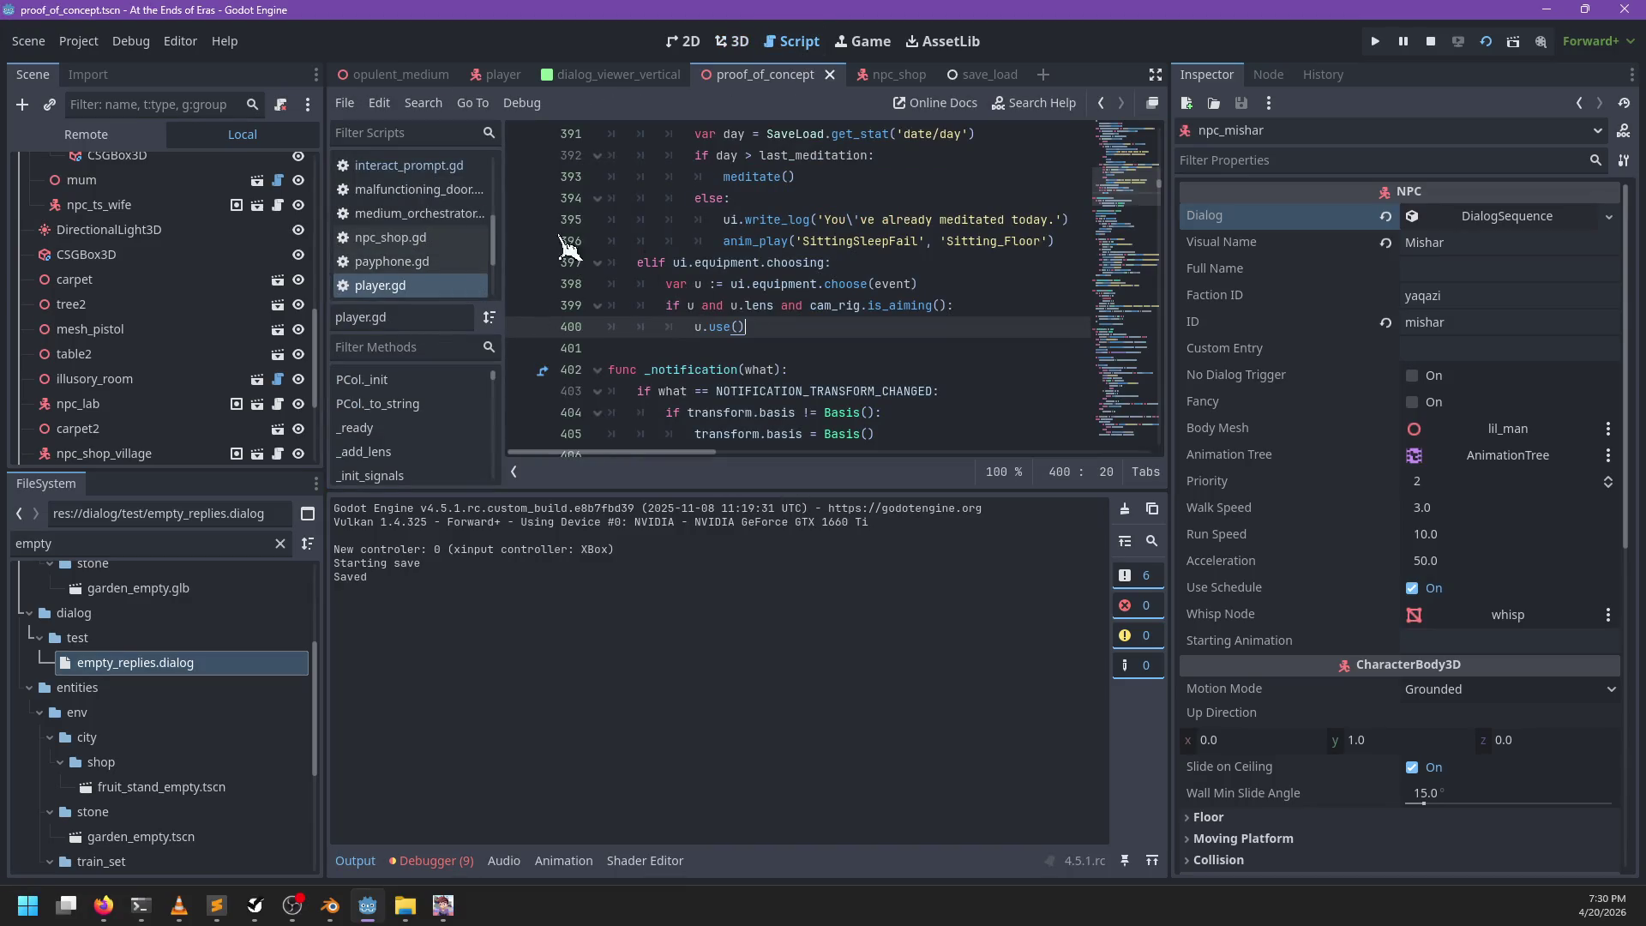
scroll(414, 176, "up", 5)
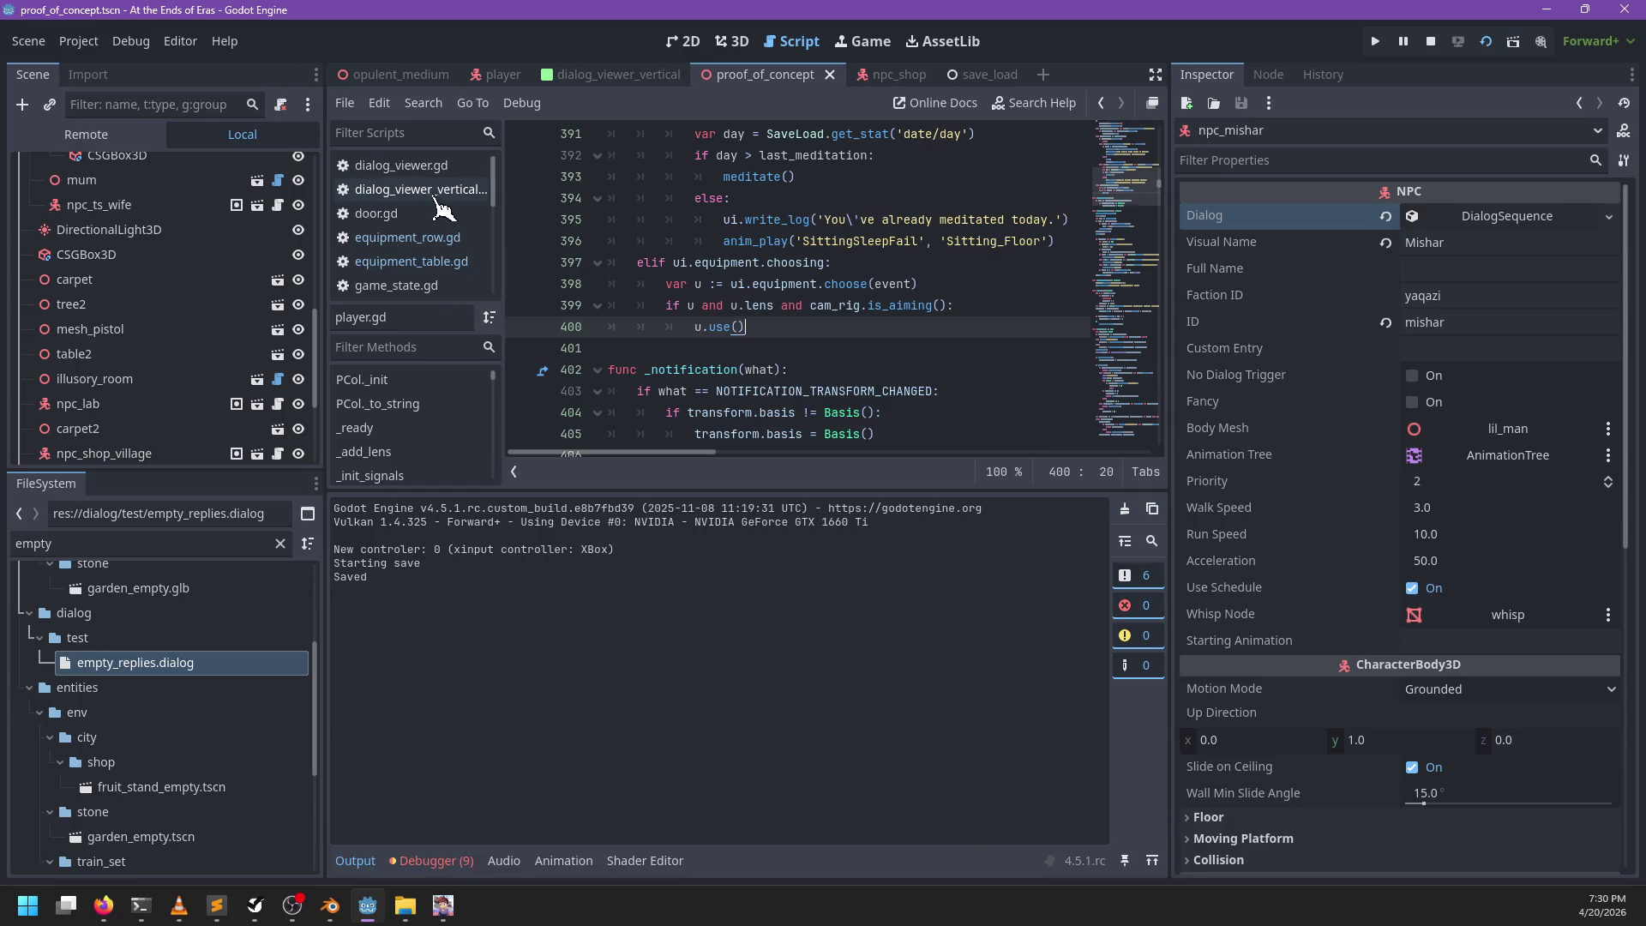
scroll(431, 266, "down", 8)
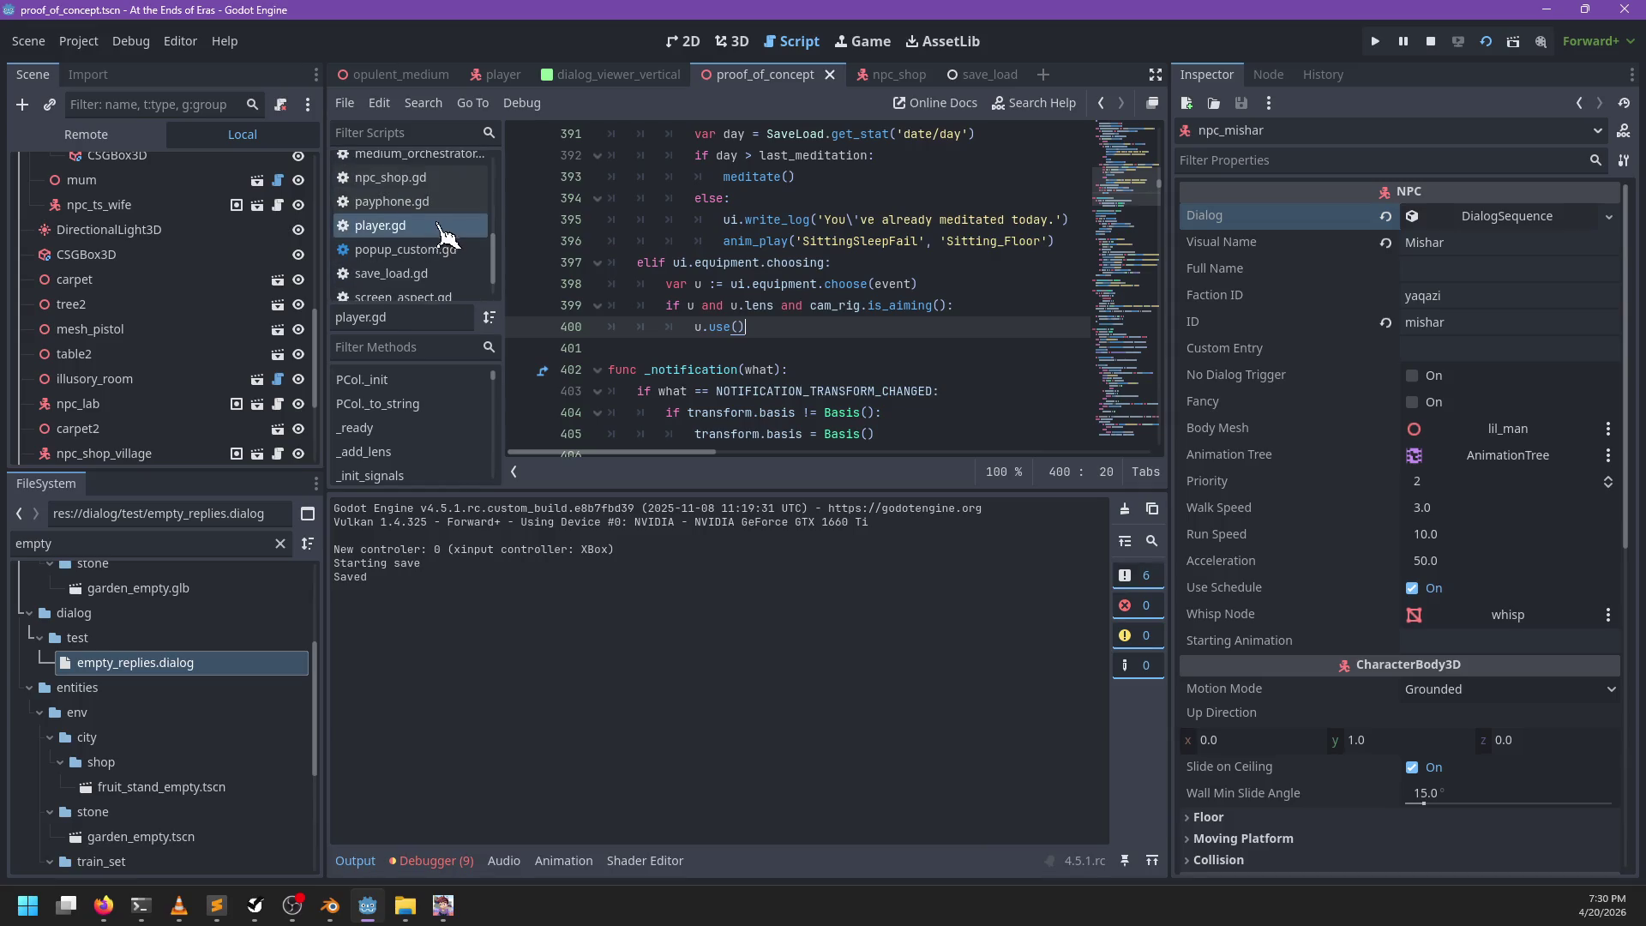
scroll(432, 264, "up", 8)
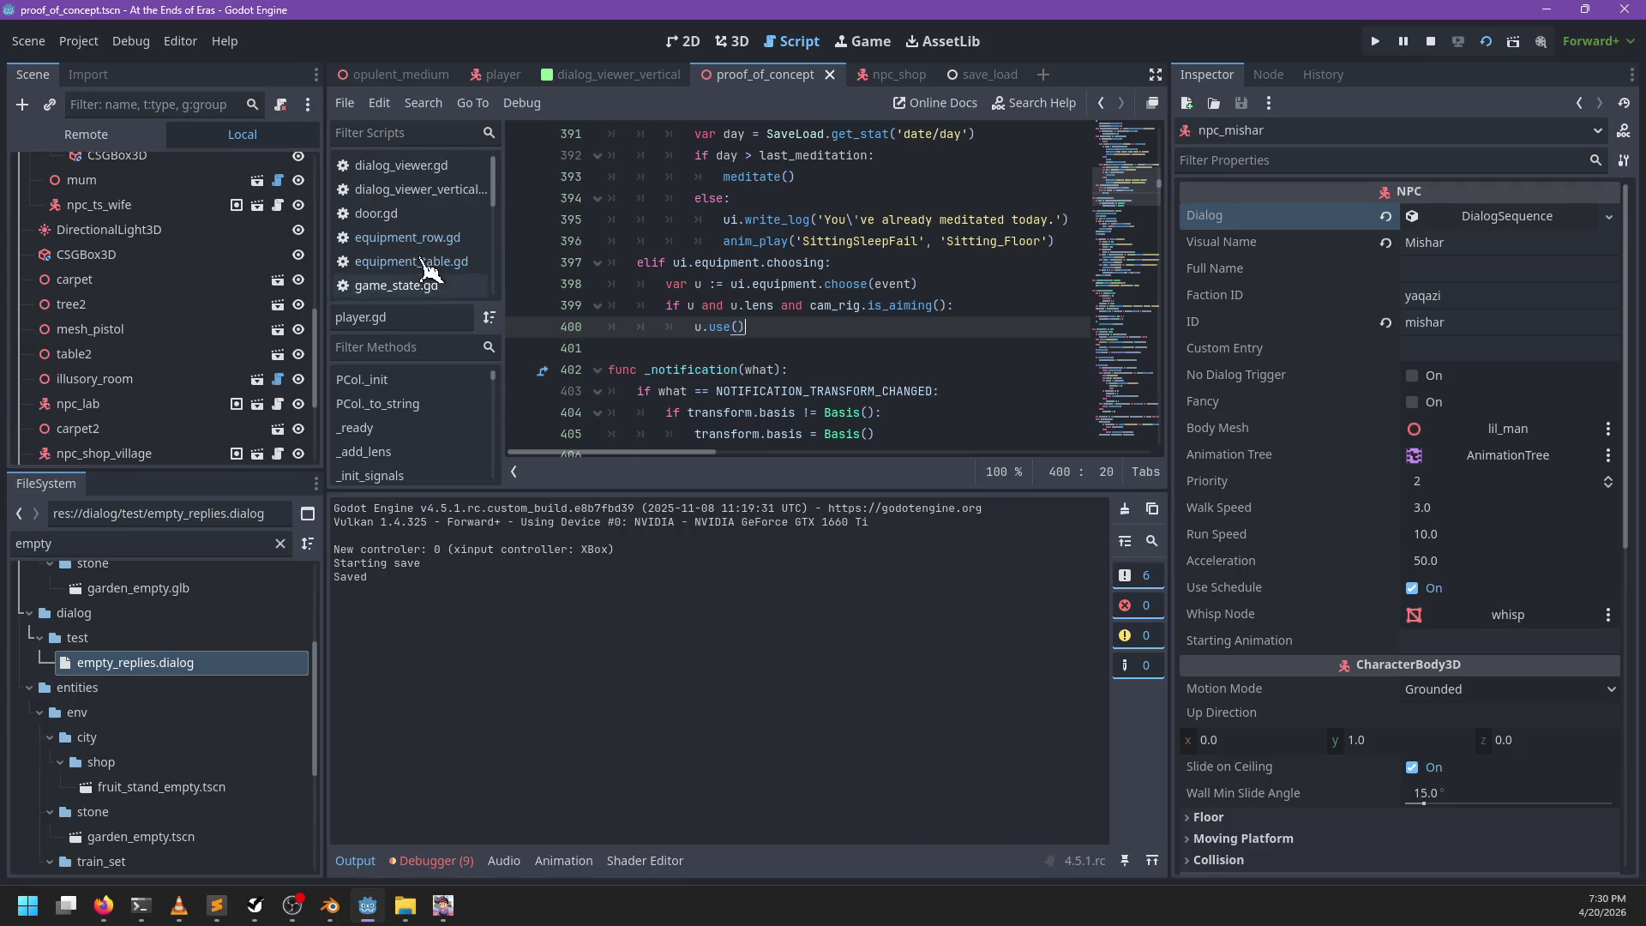
left_click(429, 861)
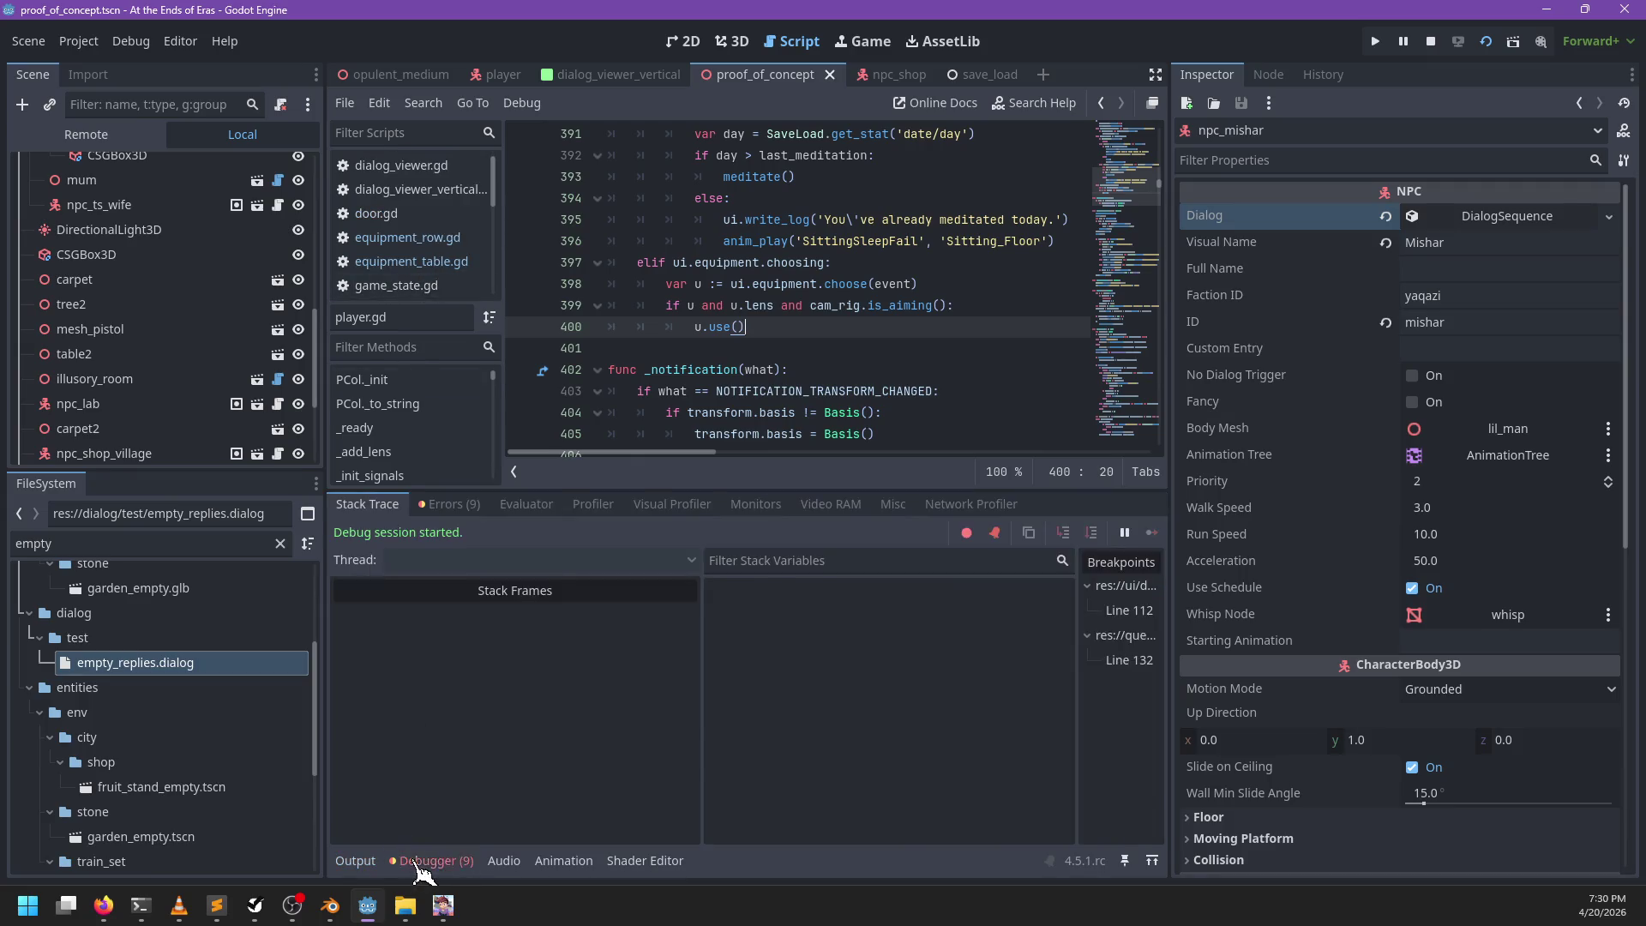
left_click(428, 861)
scroll(442, 352, "down", 3)
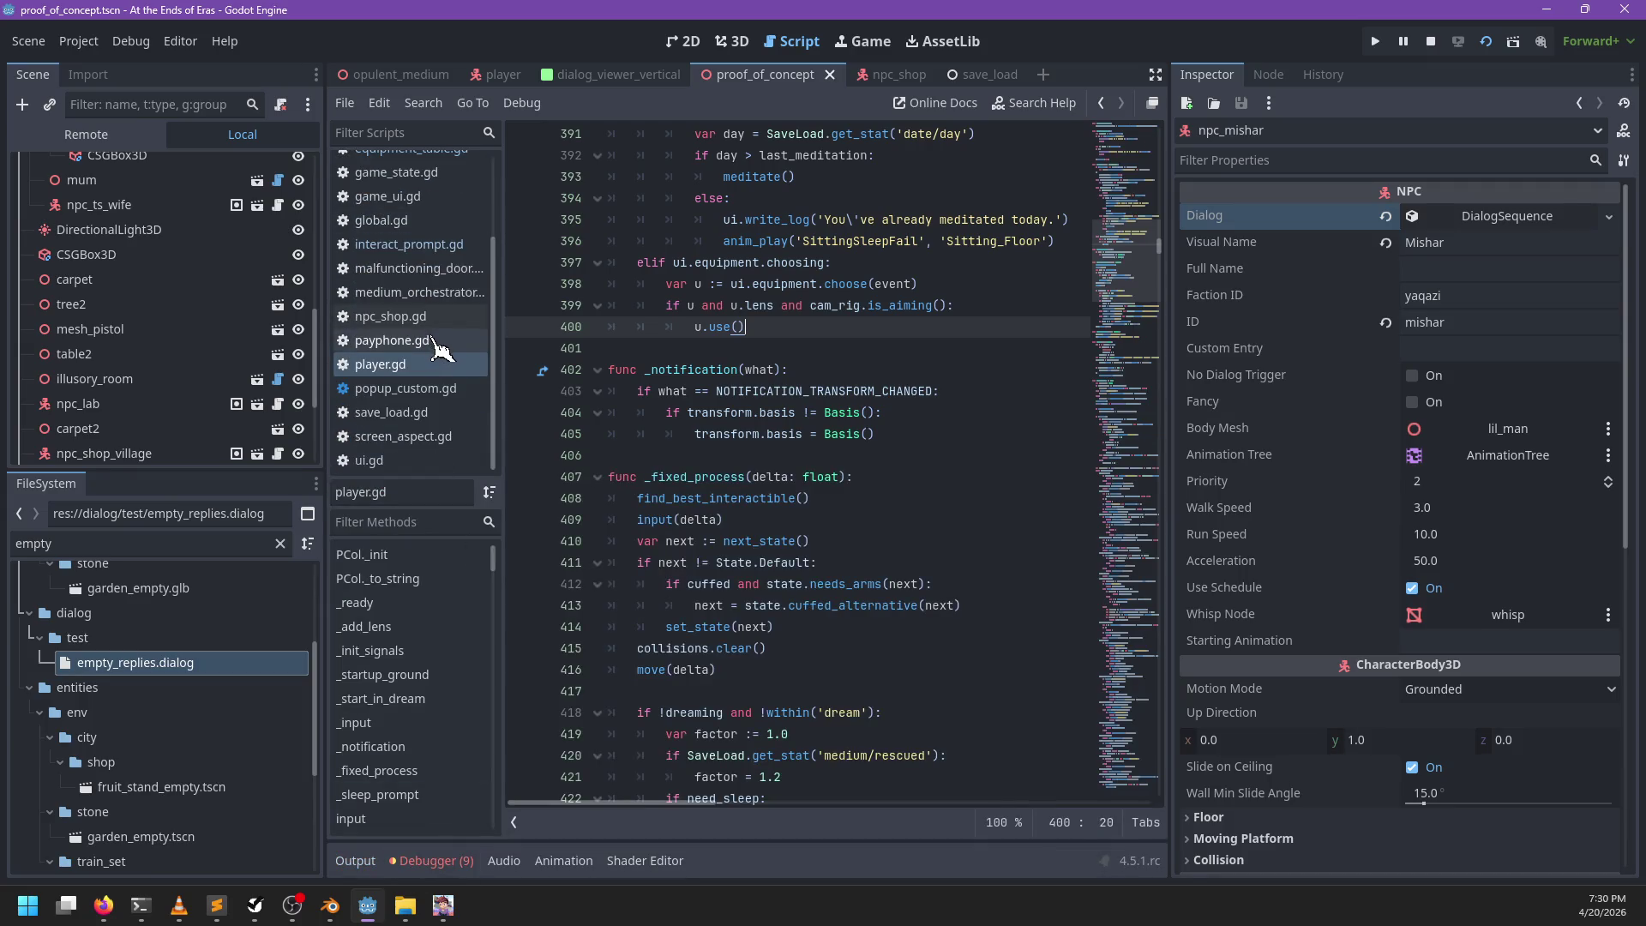
scroll(435, 444, "up", 3)
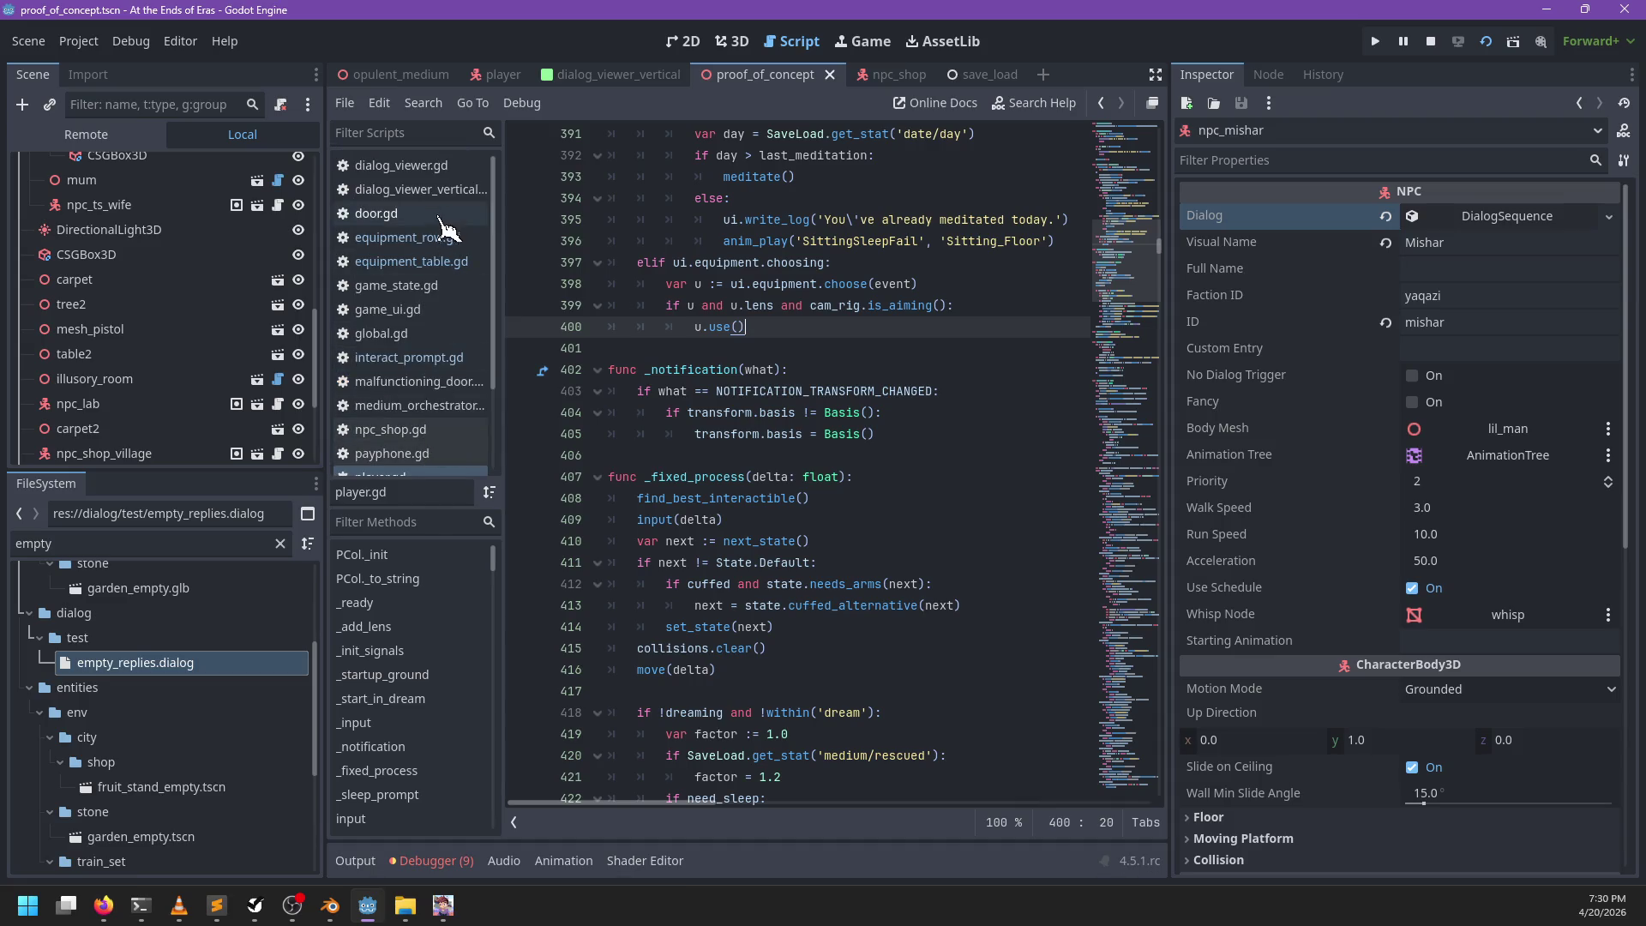
left_click(420, 188)
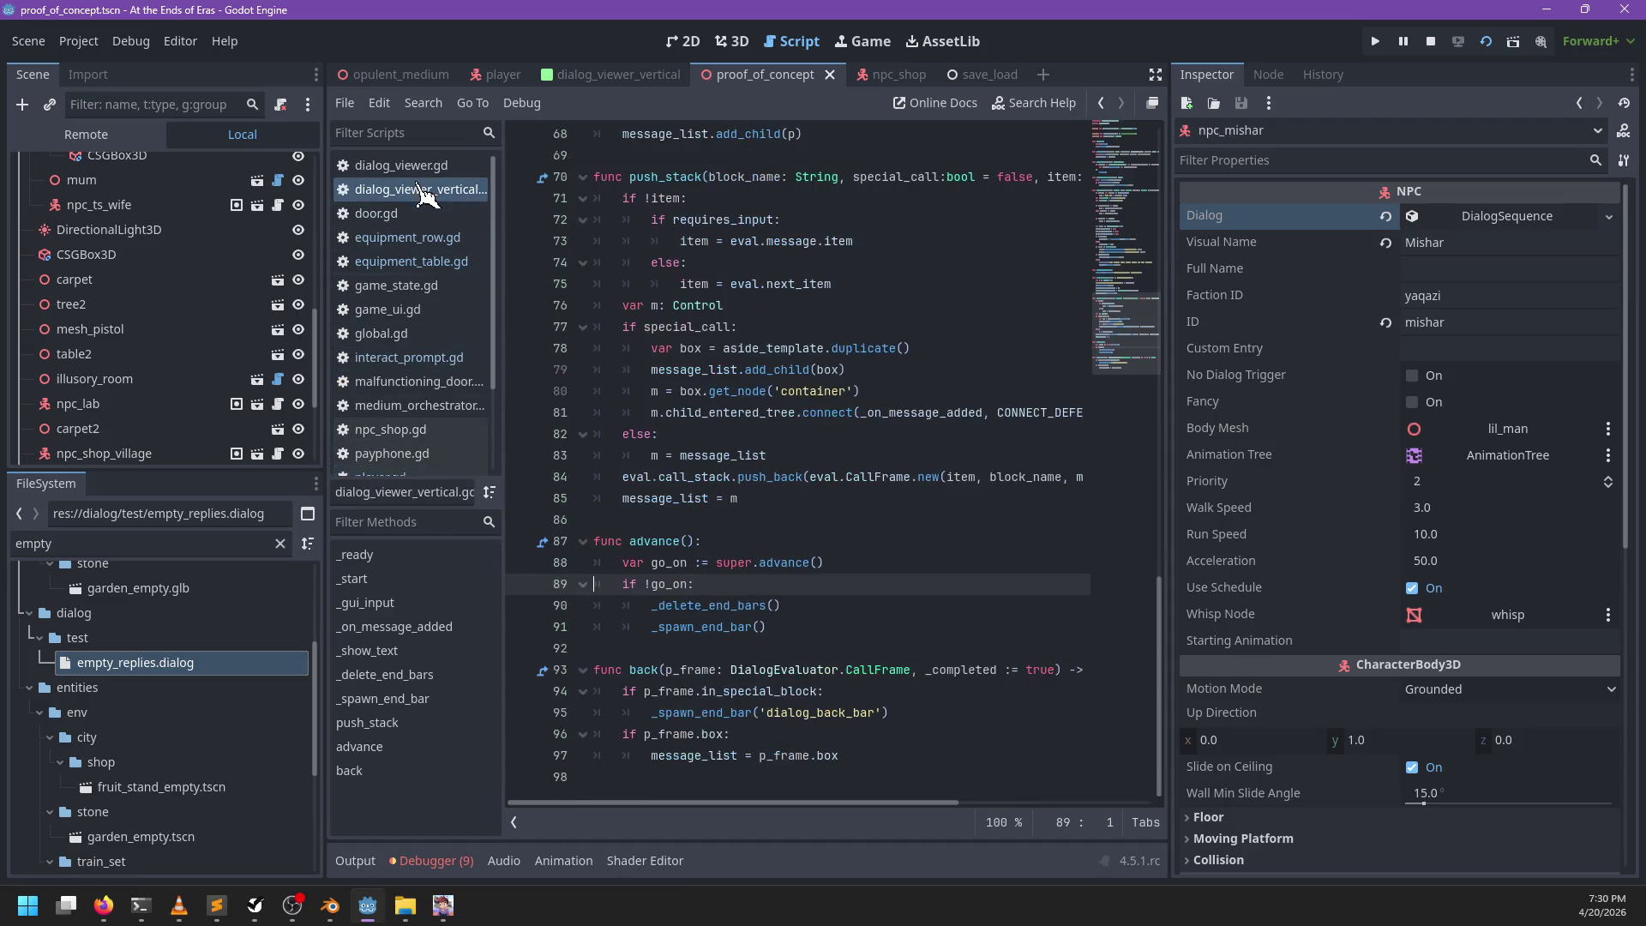
left_click(418, 168)
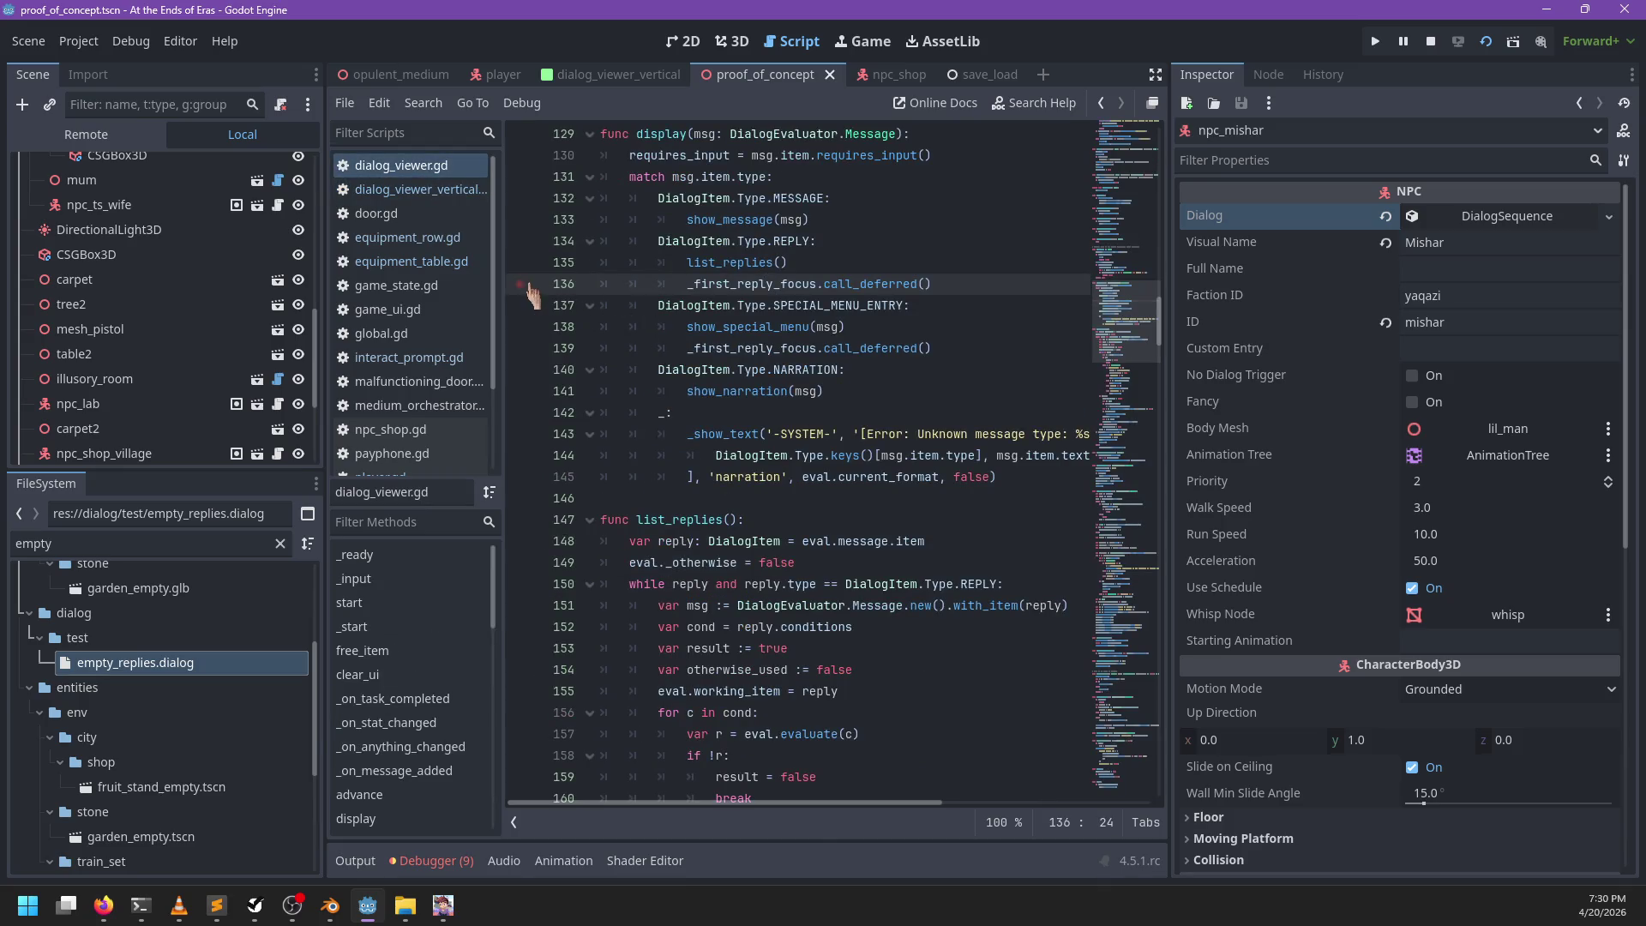
key("F5")
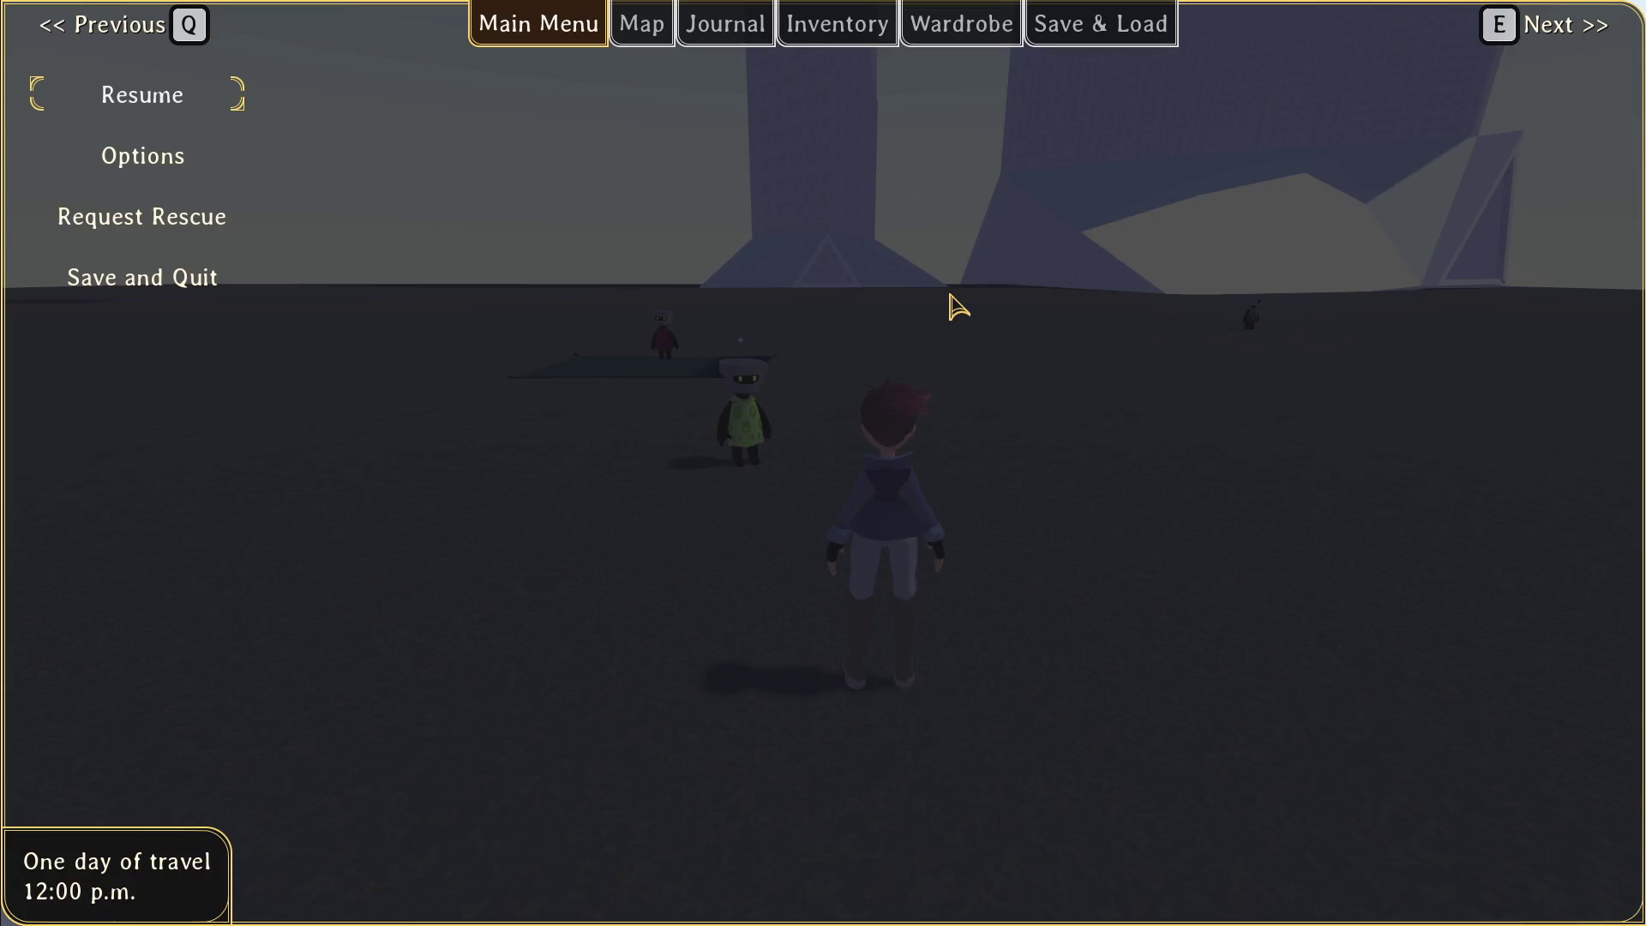
Step: Talk to Mishar in the game and advance the dialog until the line 136 breakpoint hits
key("Escape")
key("w")
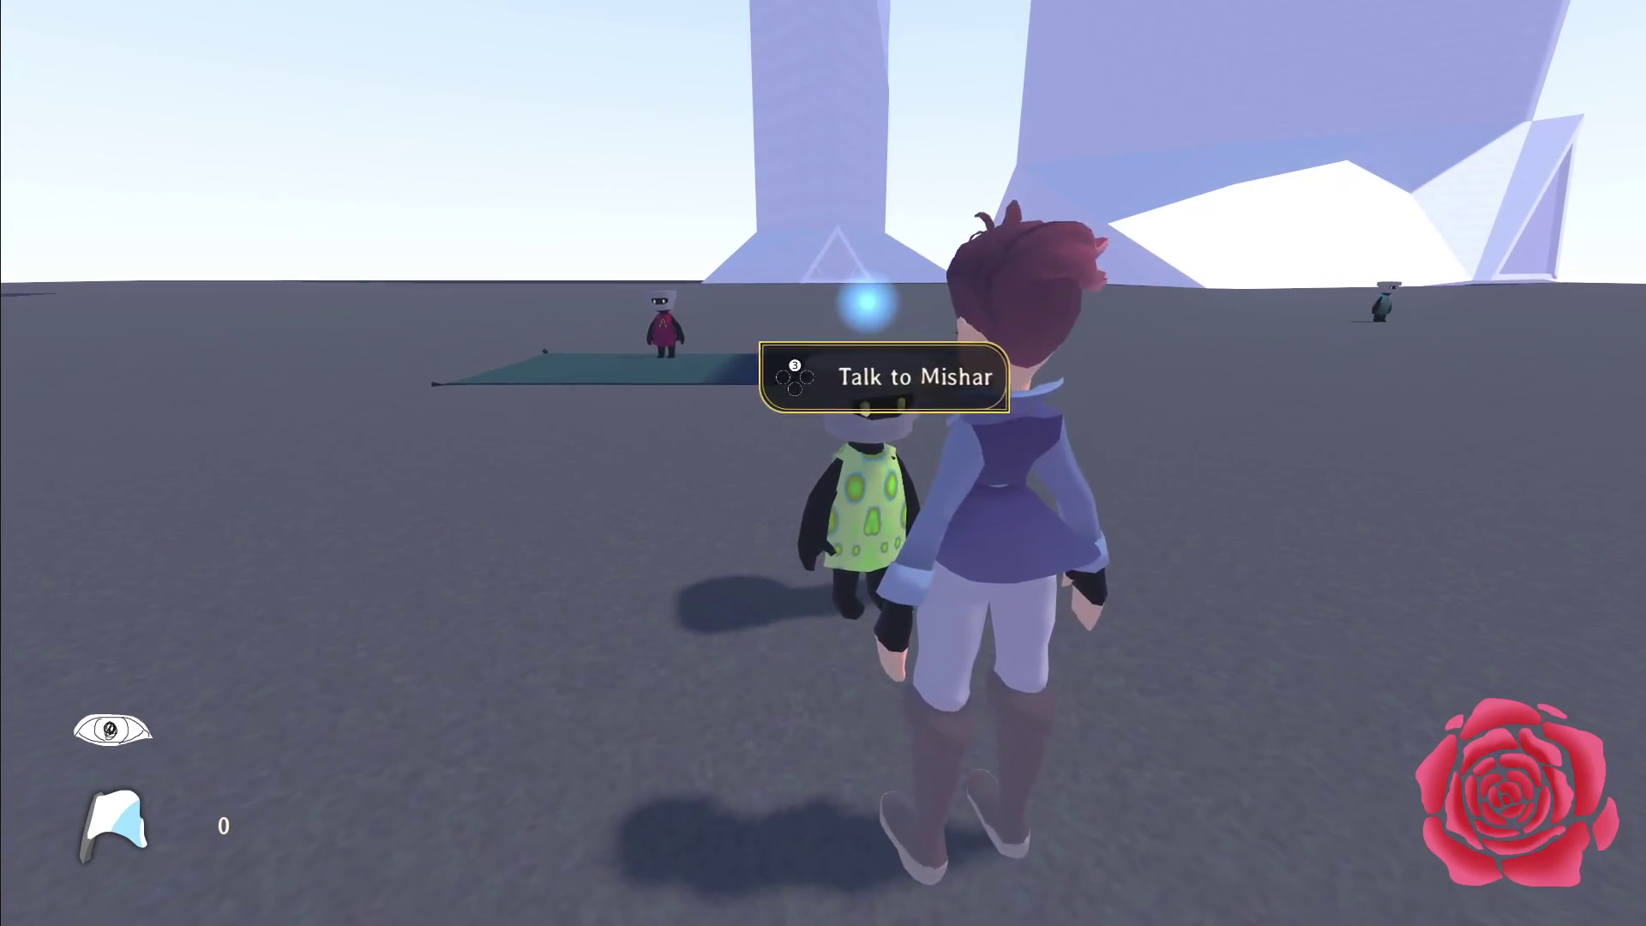
key("e")
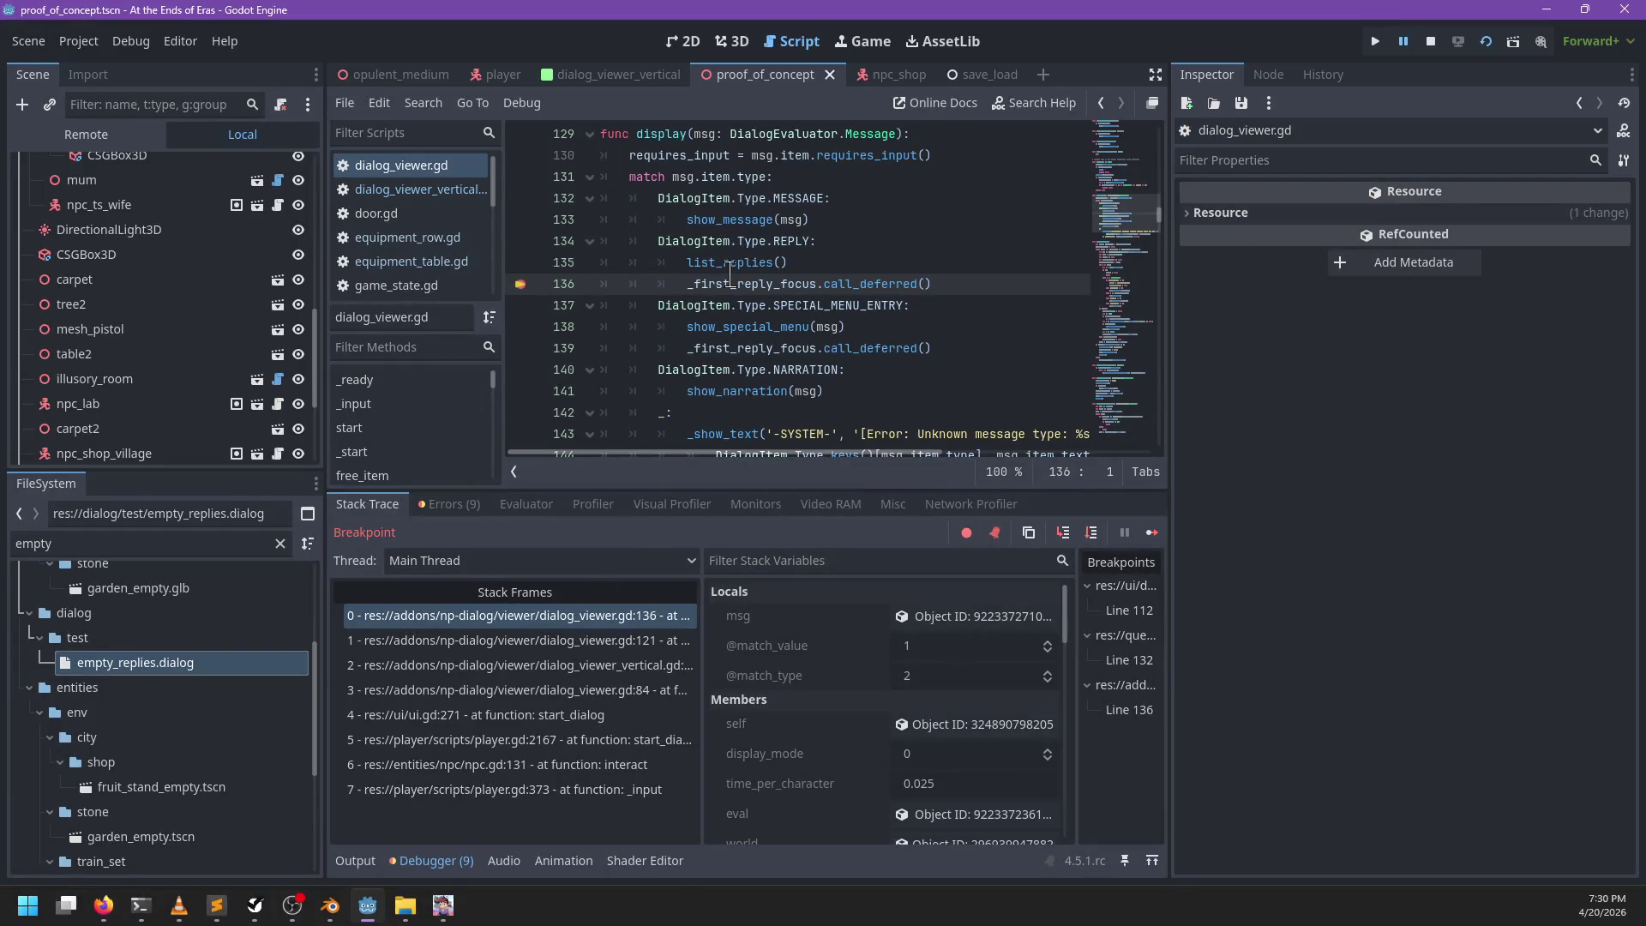
key("F10")
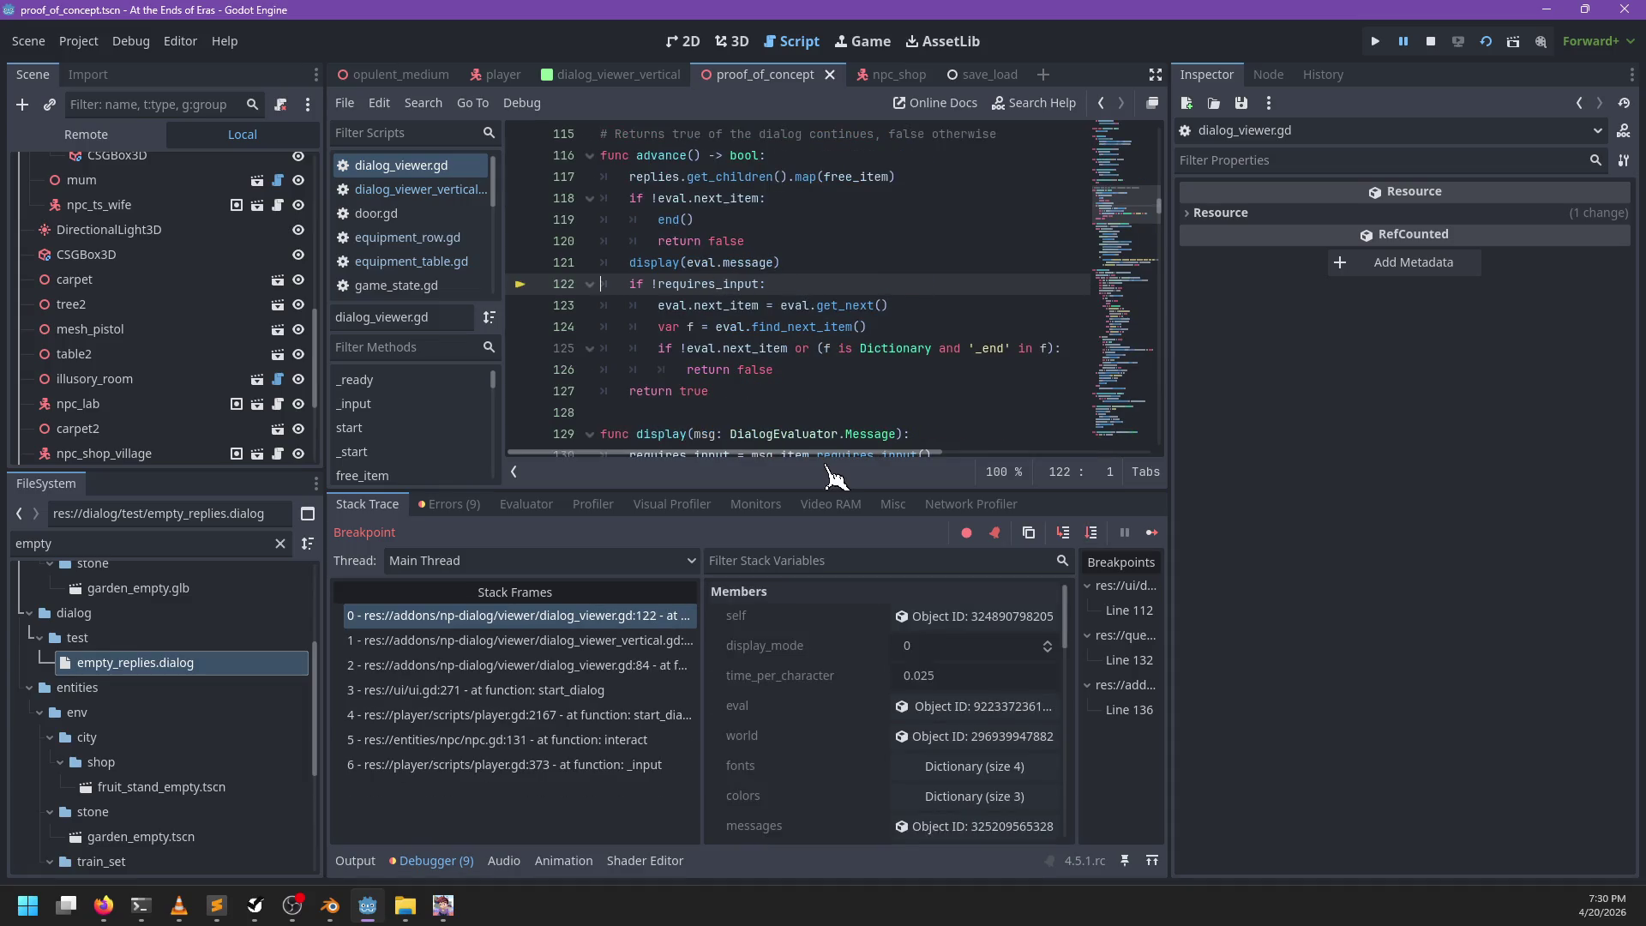
key("F12")
key("Return")
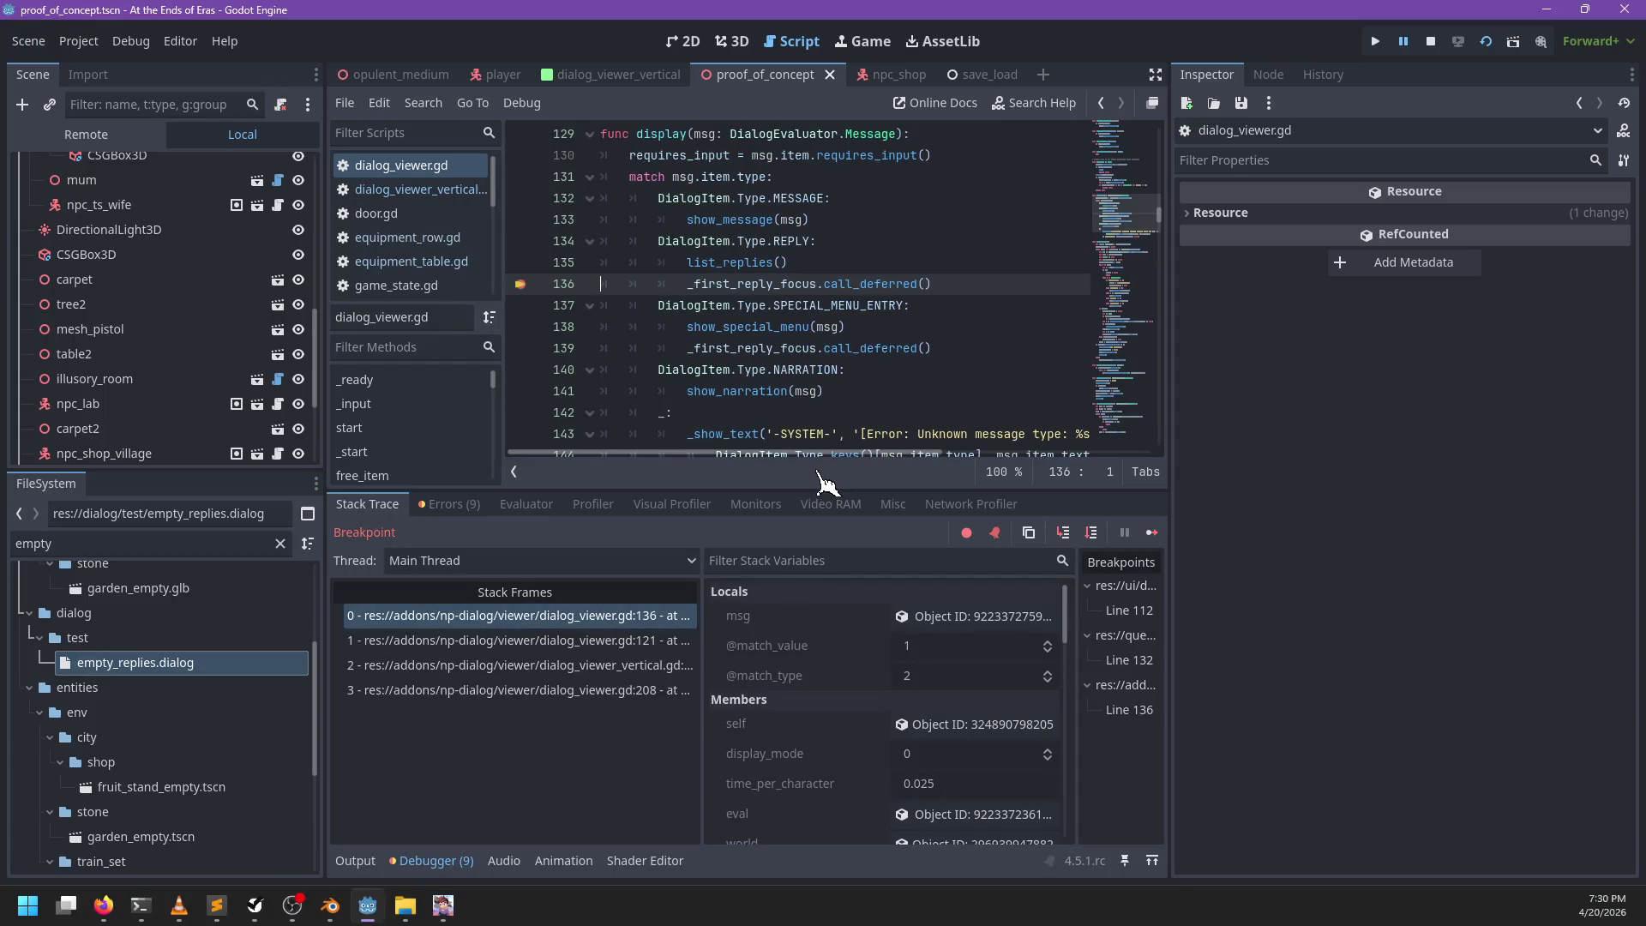
Step: Add a breakpoint at line 273 in _first_reply_focus and inspect the caller stack frames
left_click(757, 283, "ctrl")
left_click(519, 306)
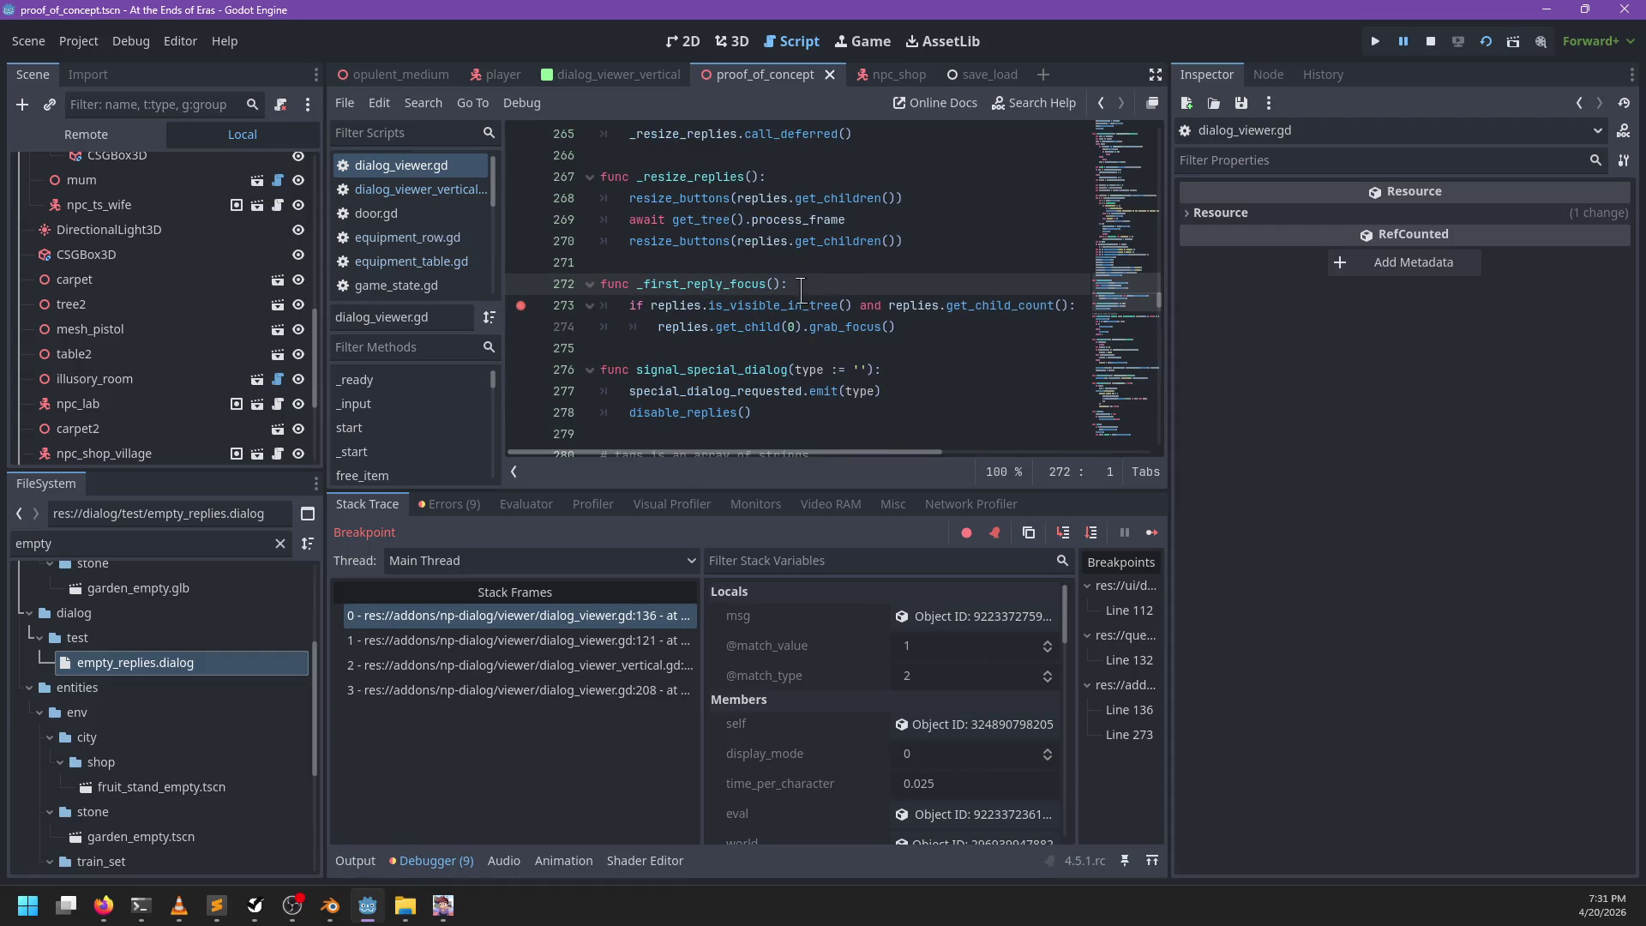
left_click(615, 649)
left_click(597, 667)
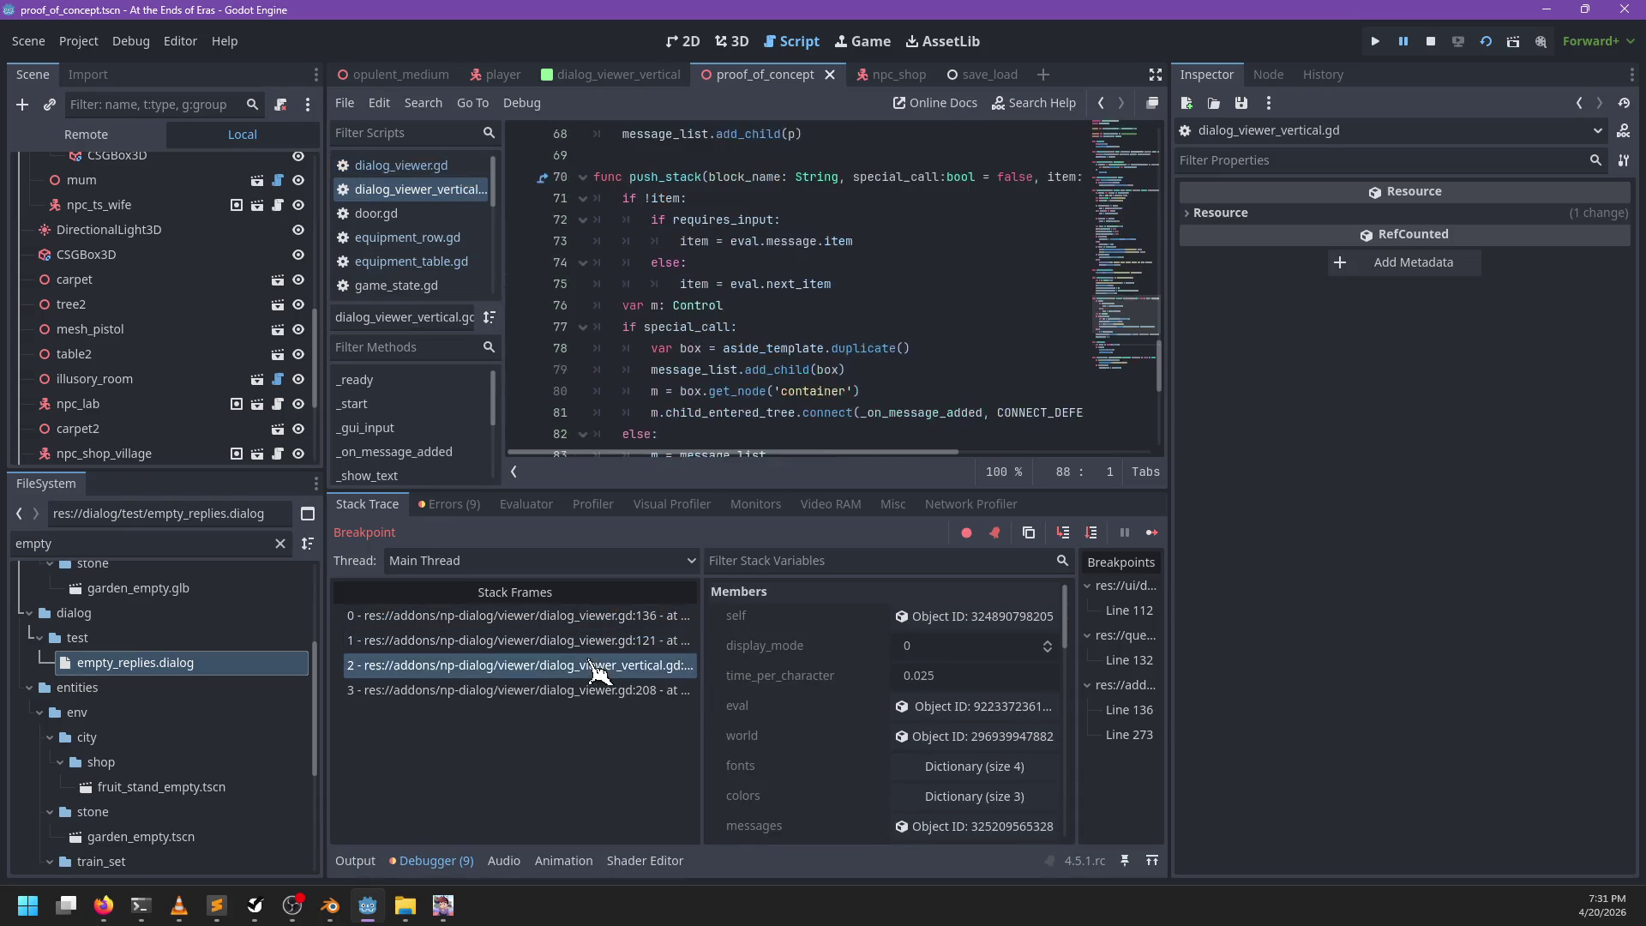
left_click(591, 649)
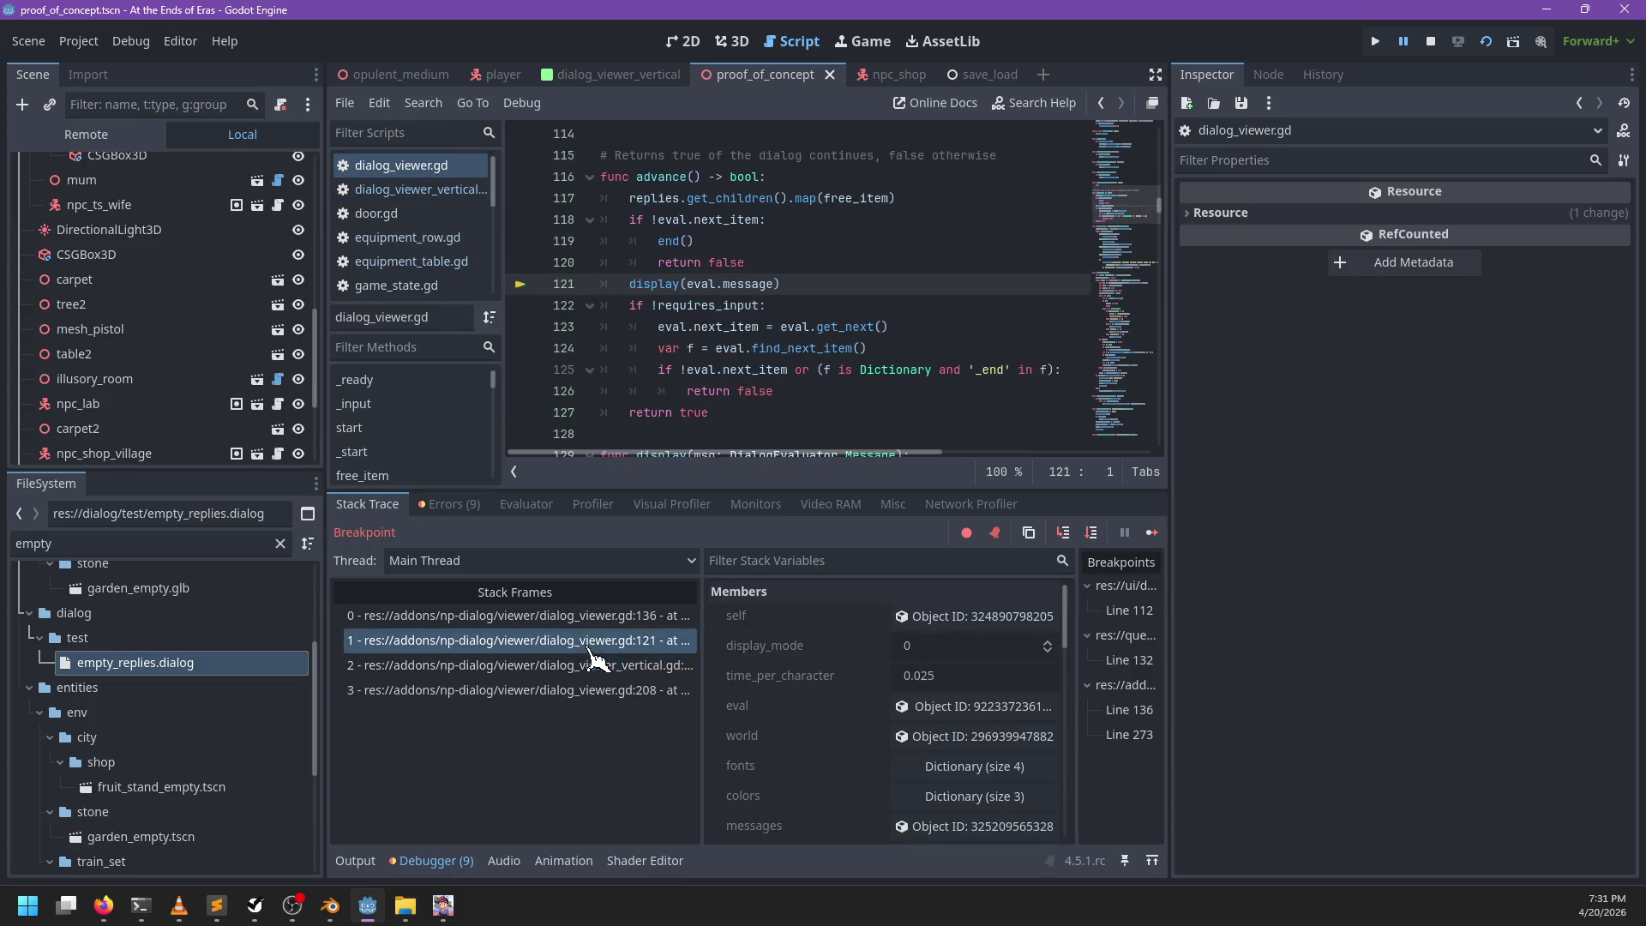
left_click(589, 619)
Step: Step out, continue to line 273, step onto the grab_focus line 274, then resume
key("F10")
key("F10")
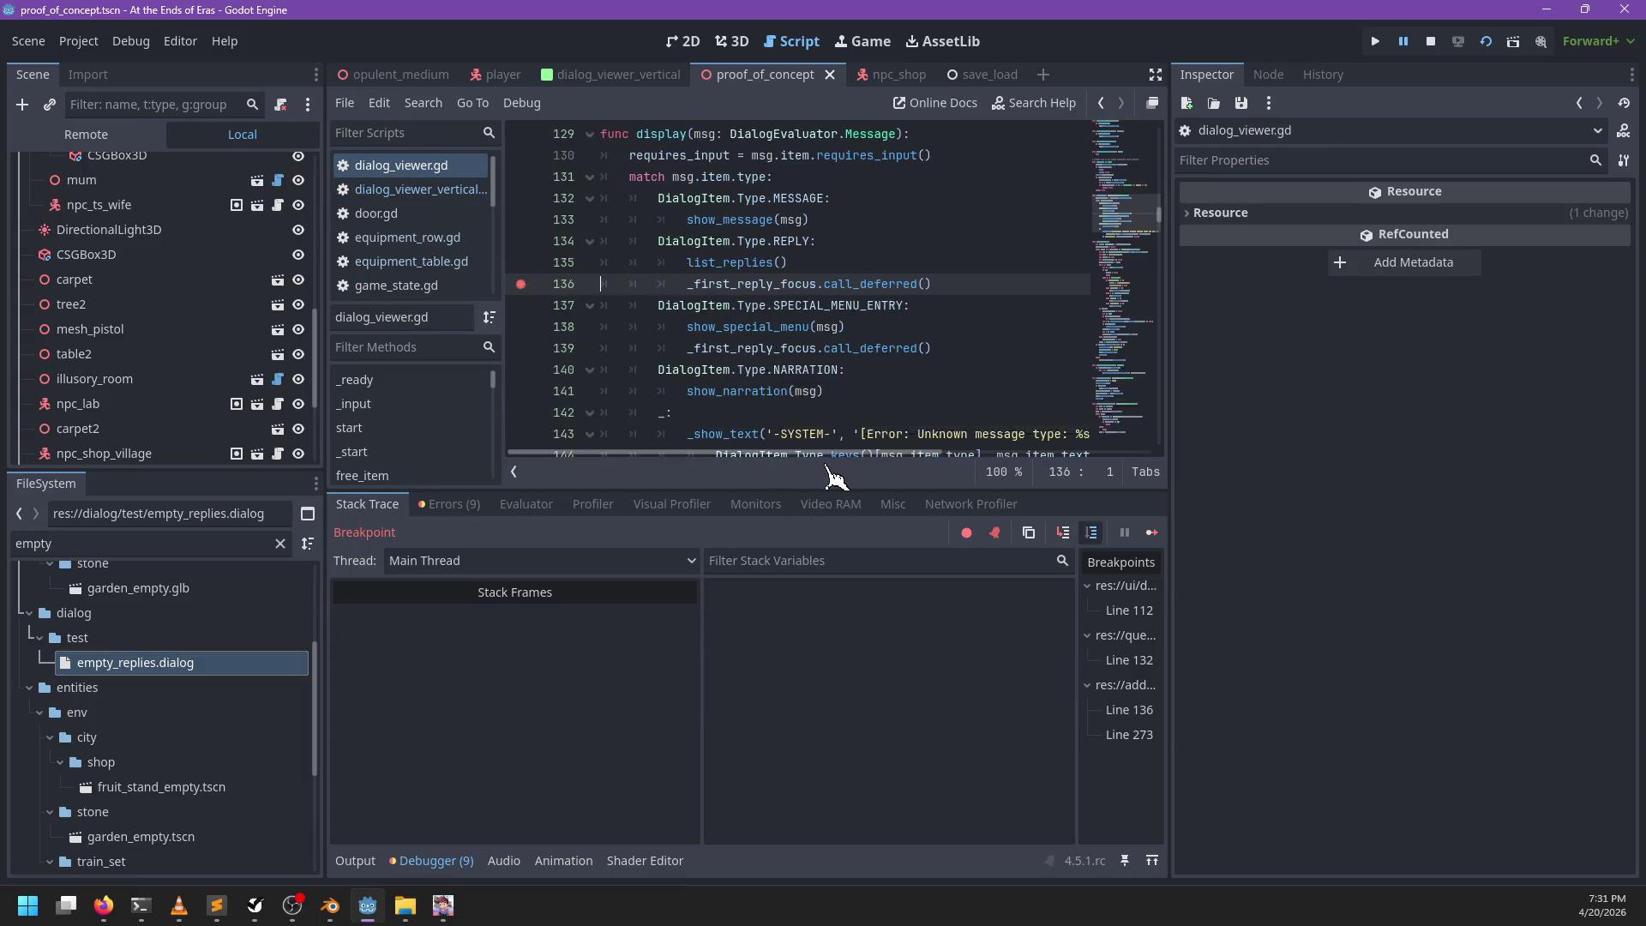
key("F10")
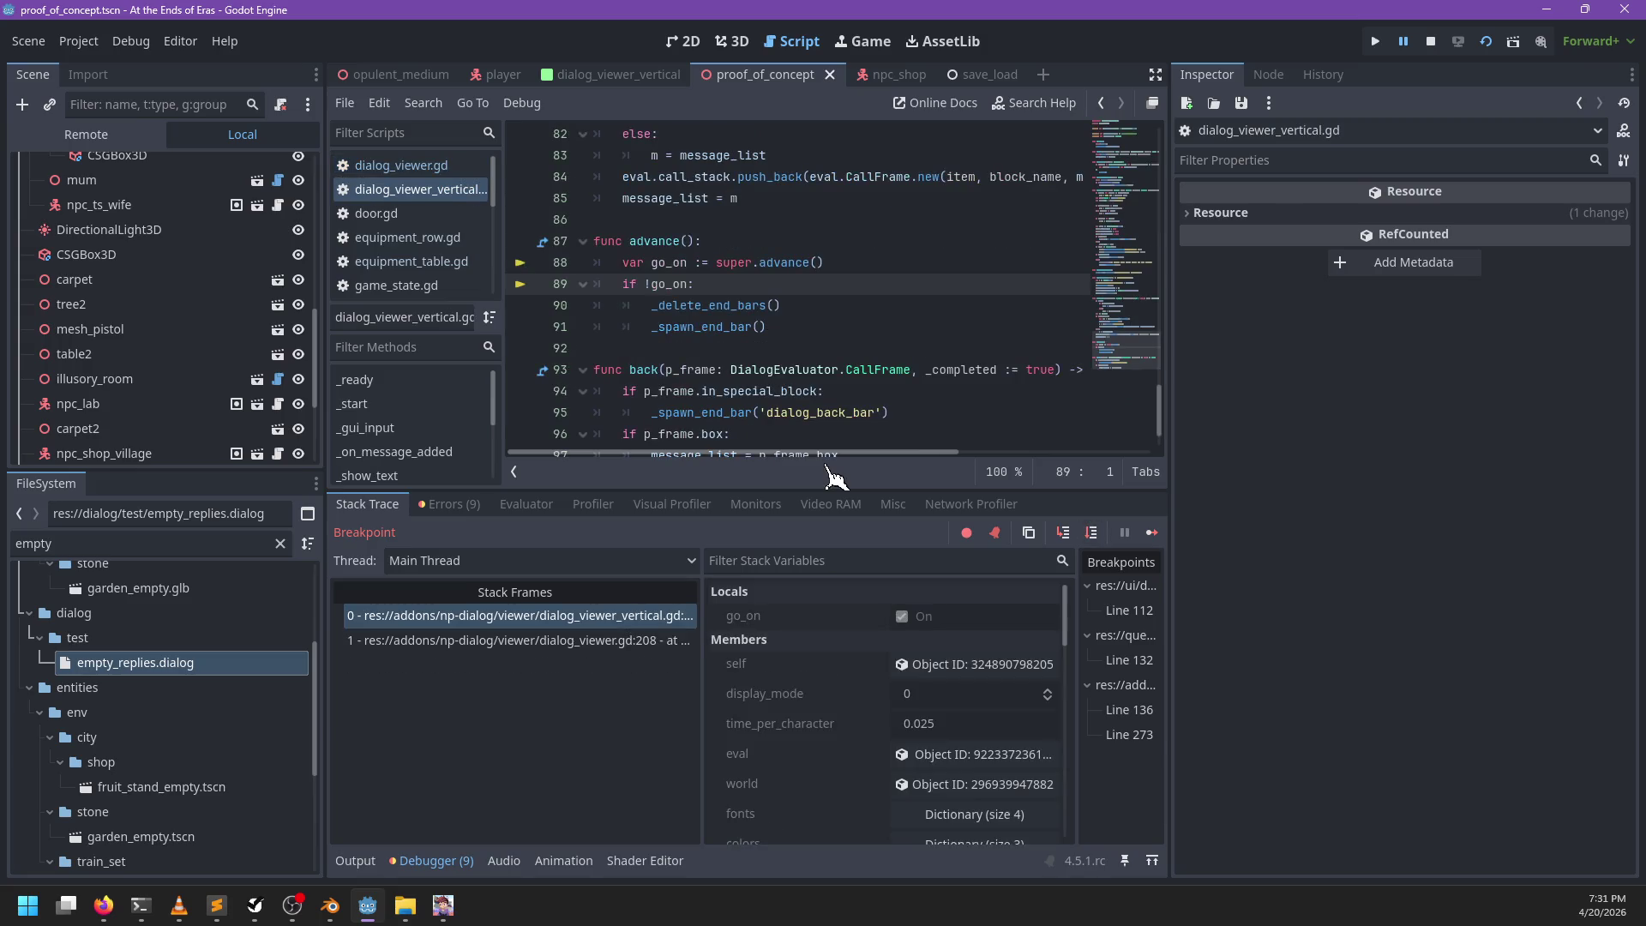
key("F12")
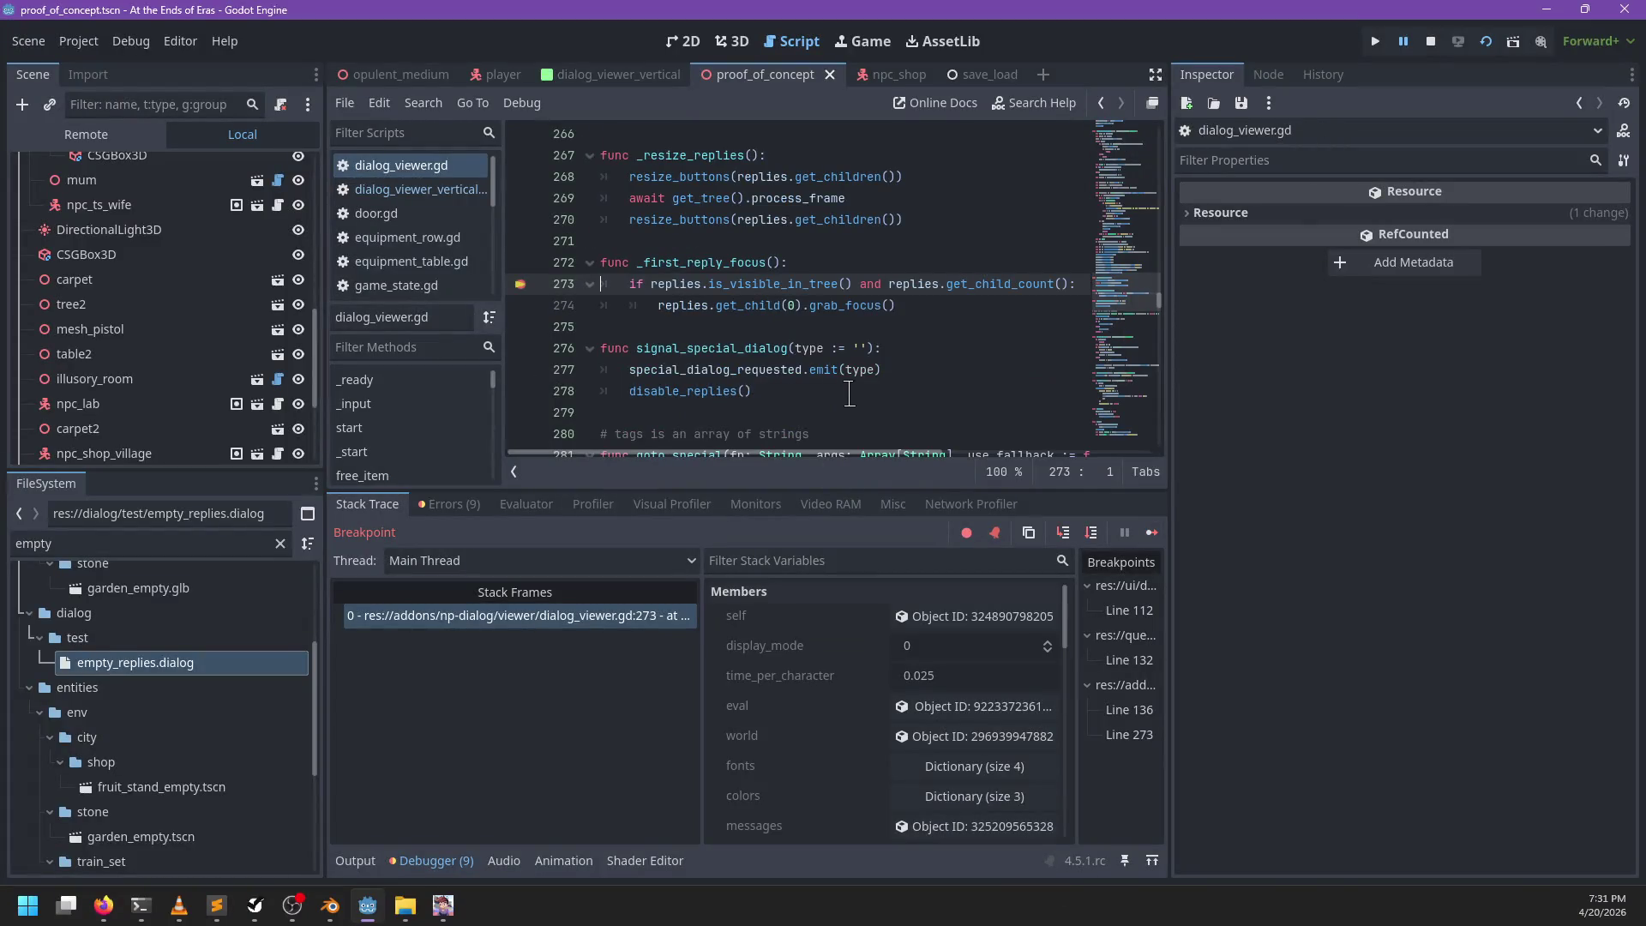
key("F10")
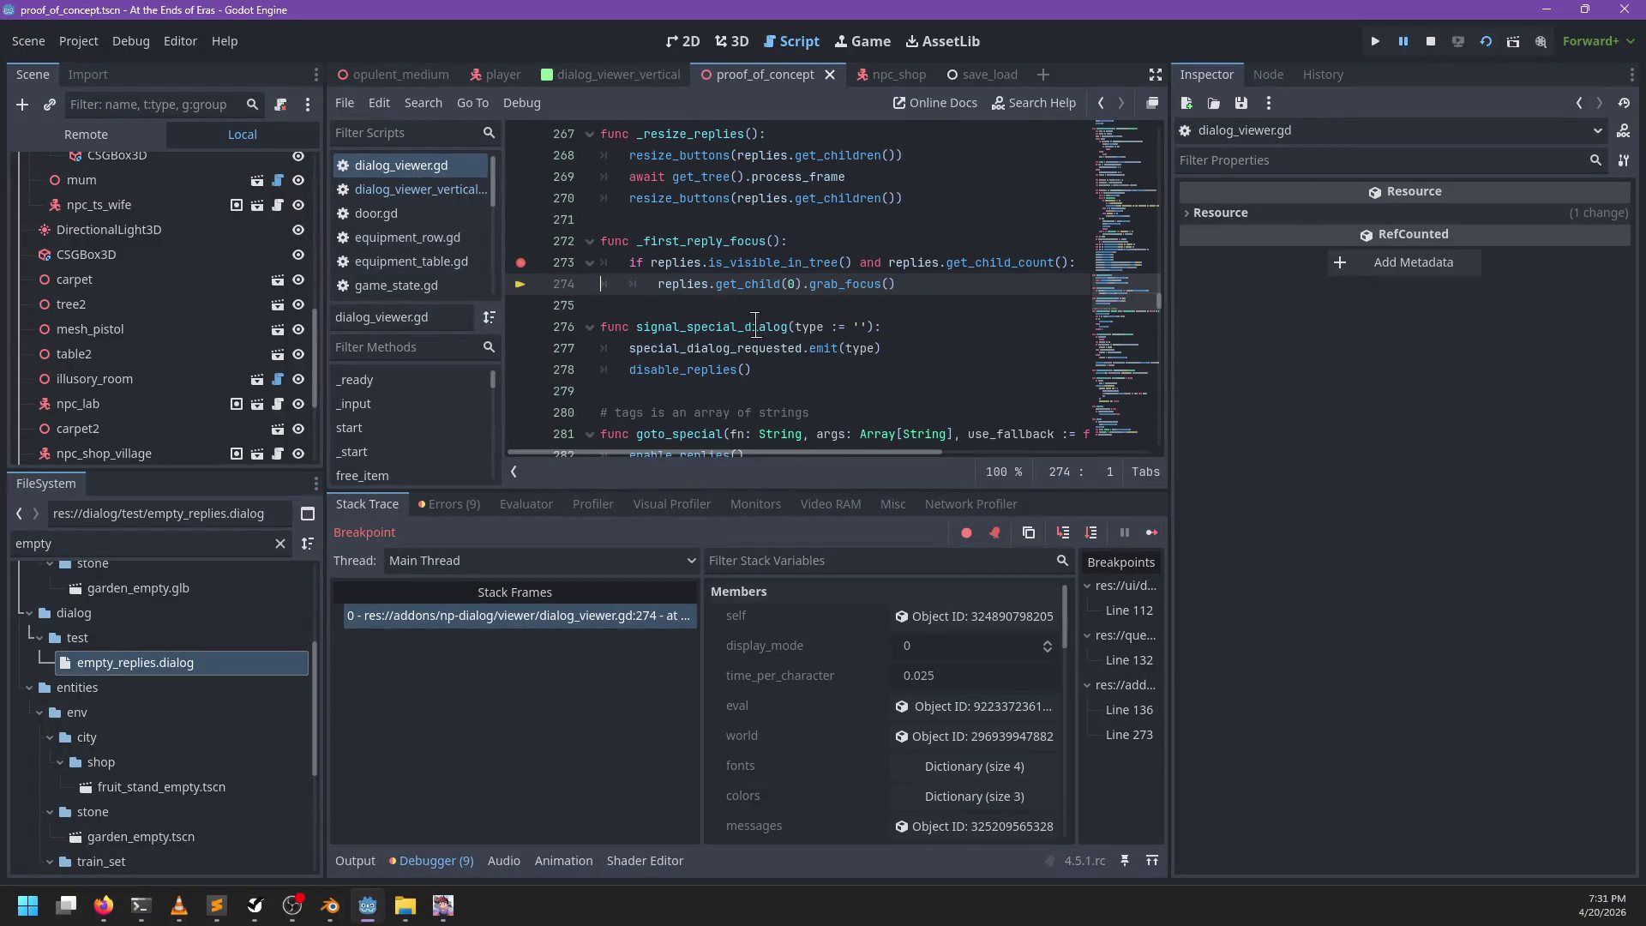
key("F10")
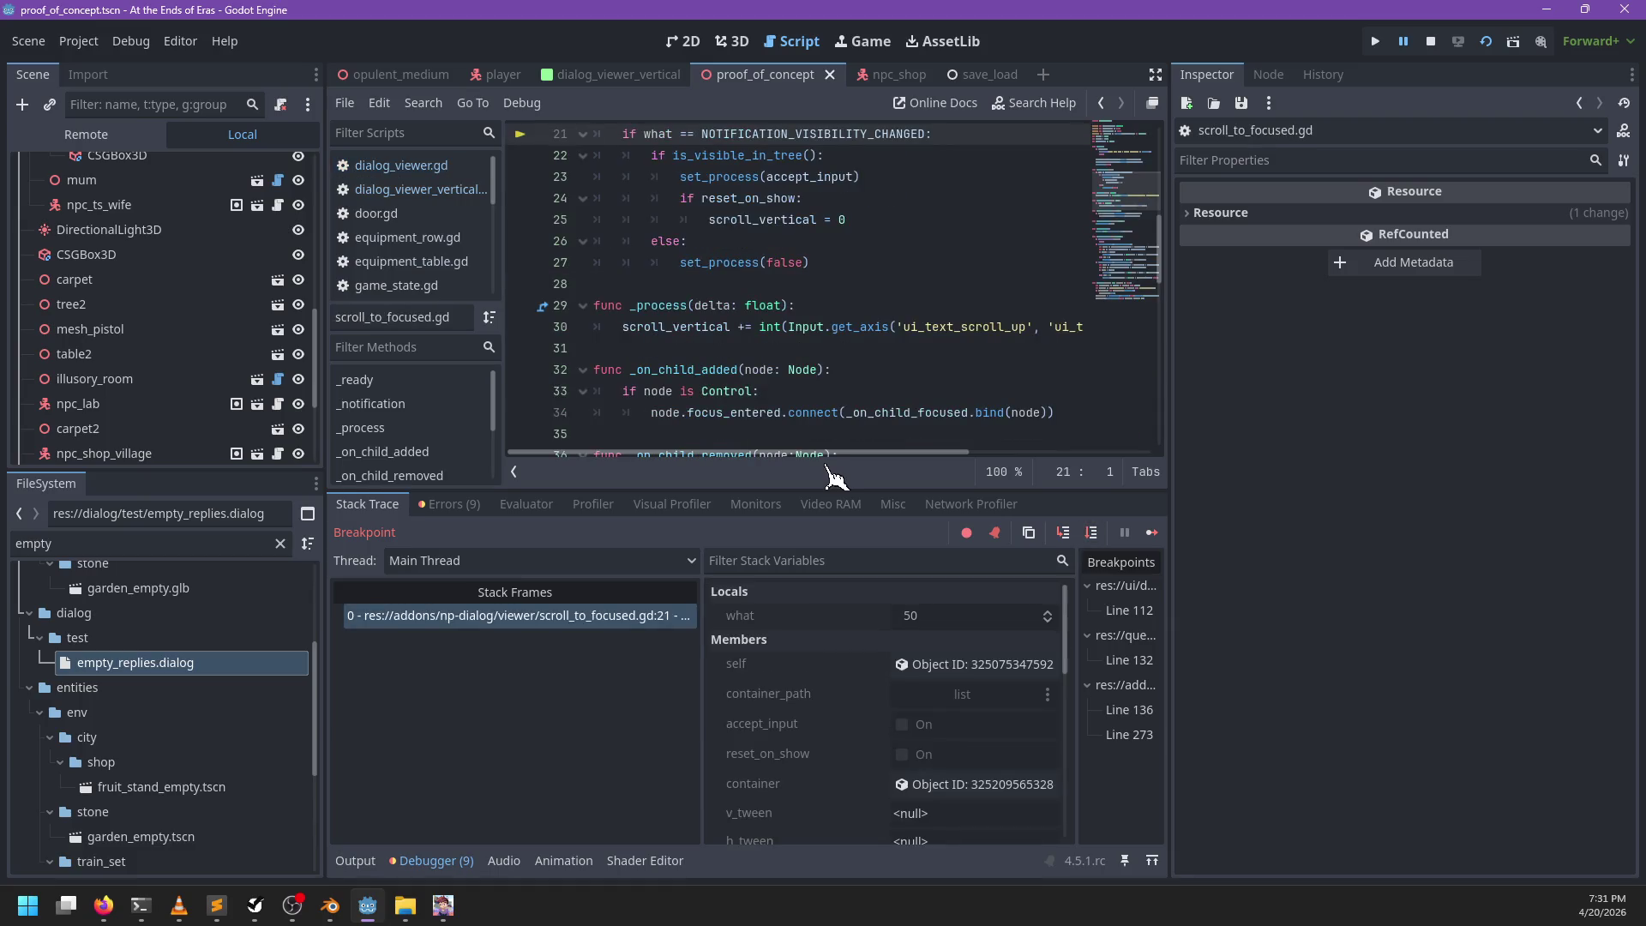
key("F12")
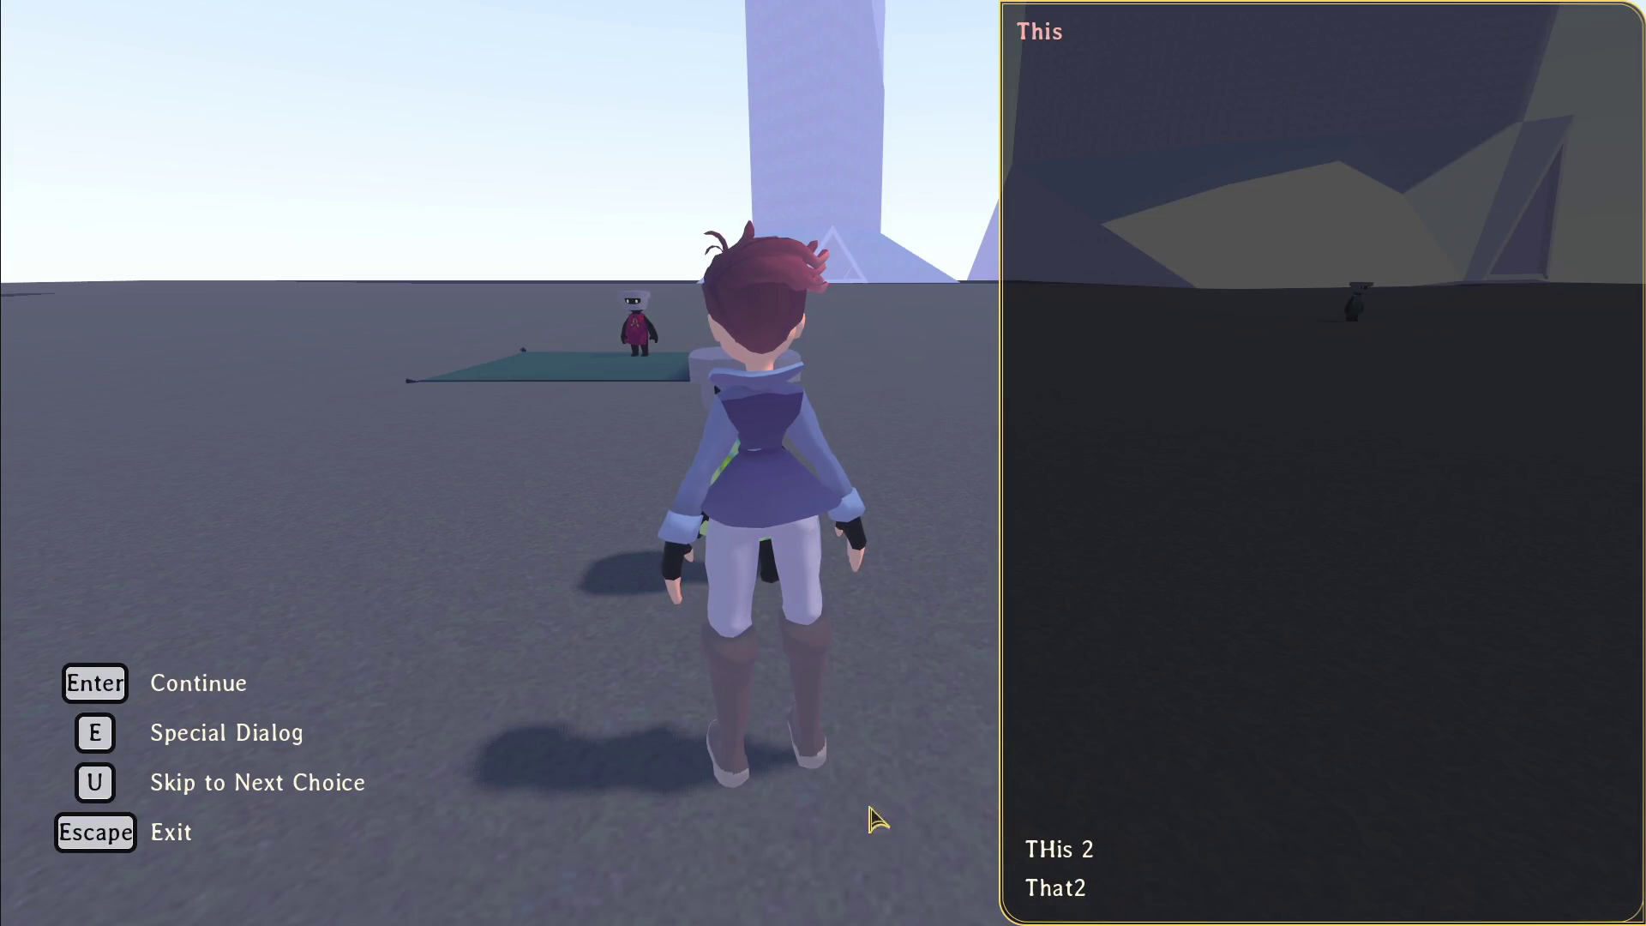
Step: Pick the That2 reply, pause the game, and return to the Godot editor
left_click(1138, 890)
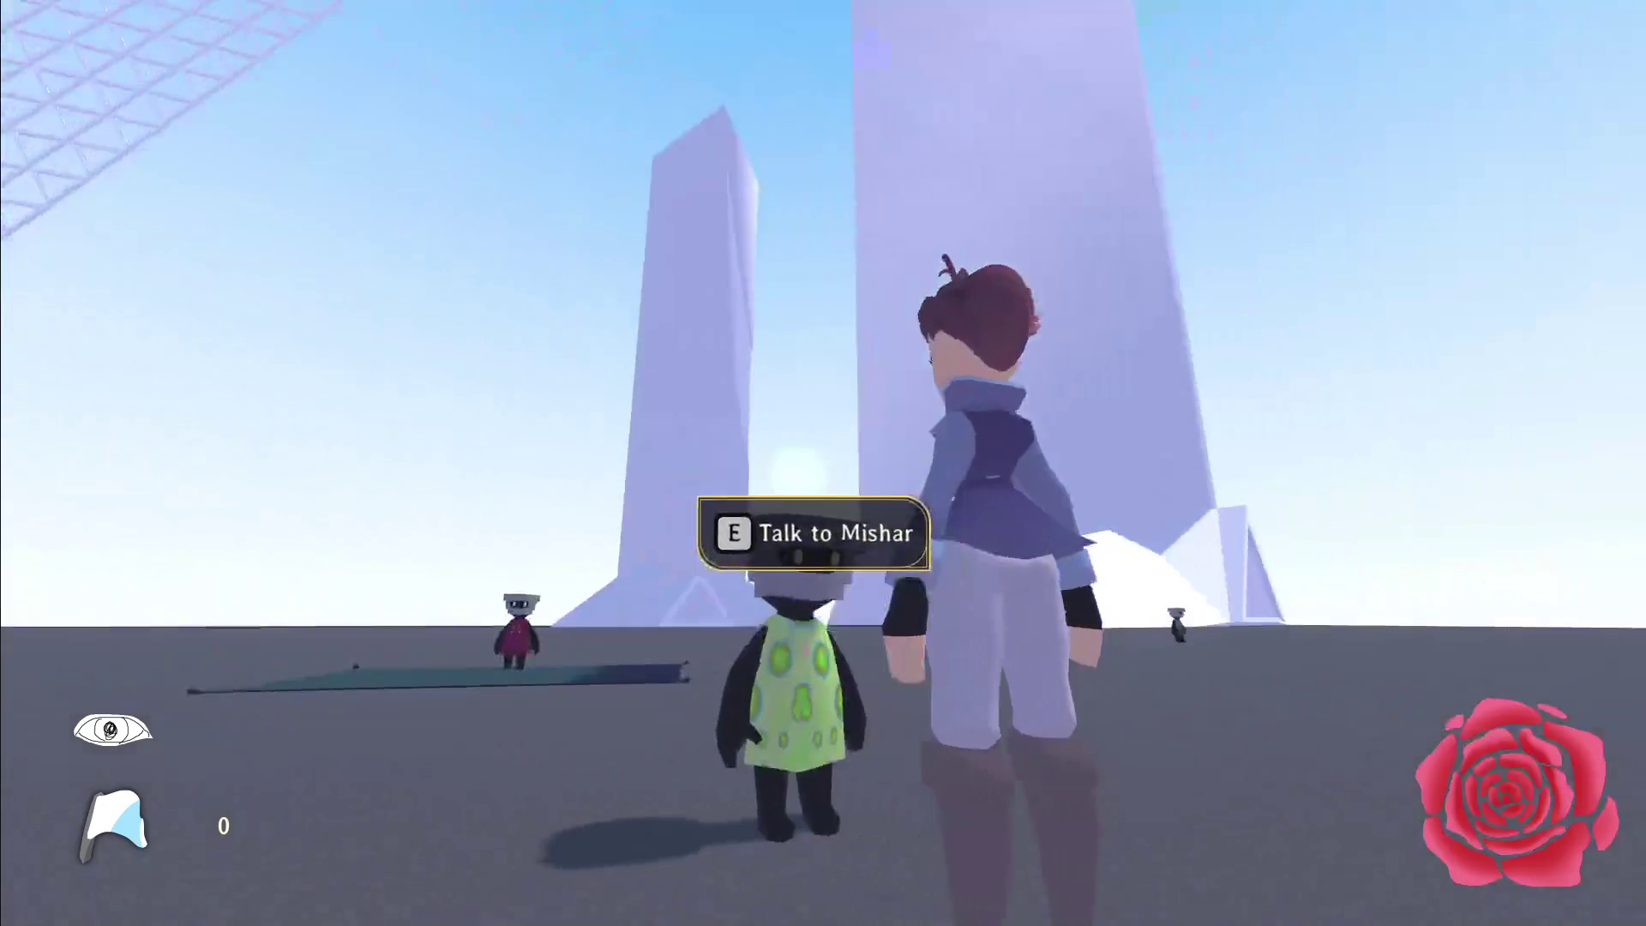
key("s")
key("Escape")
key("F8")
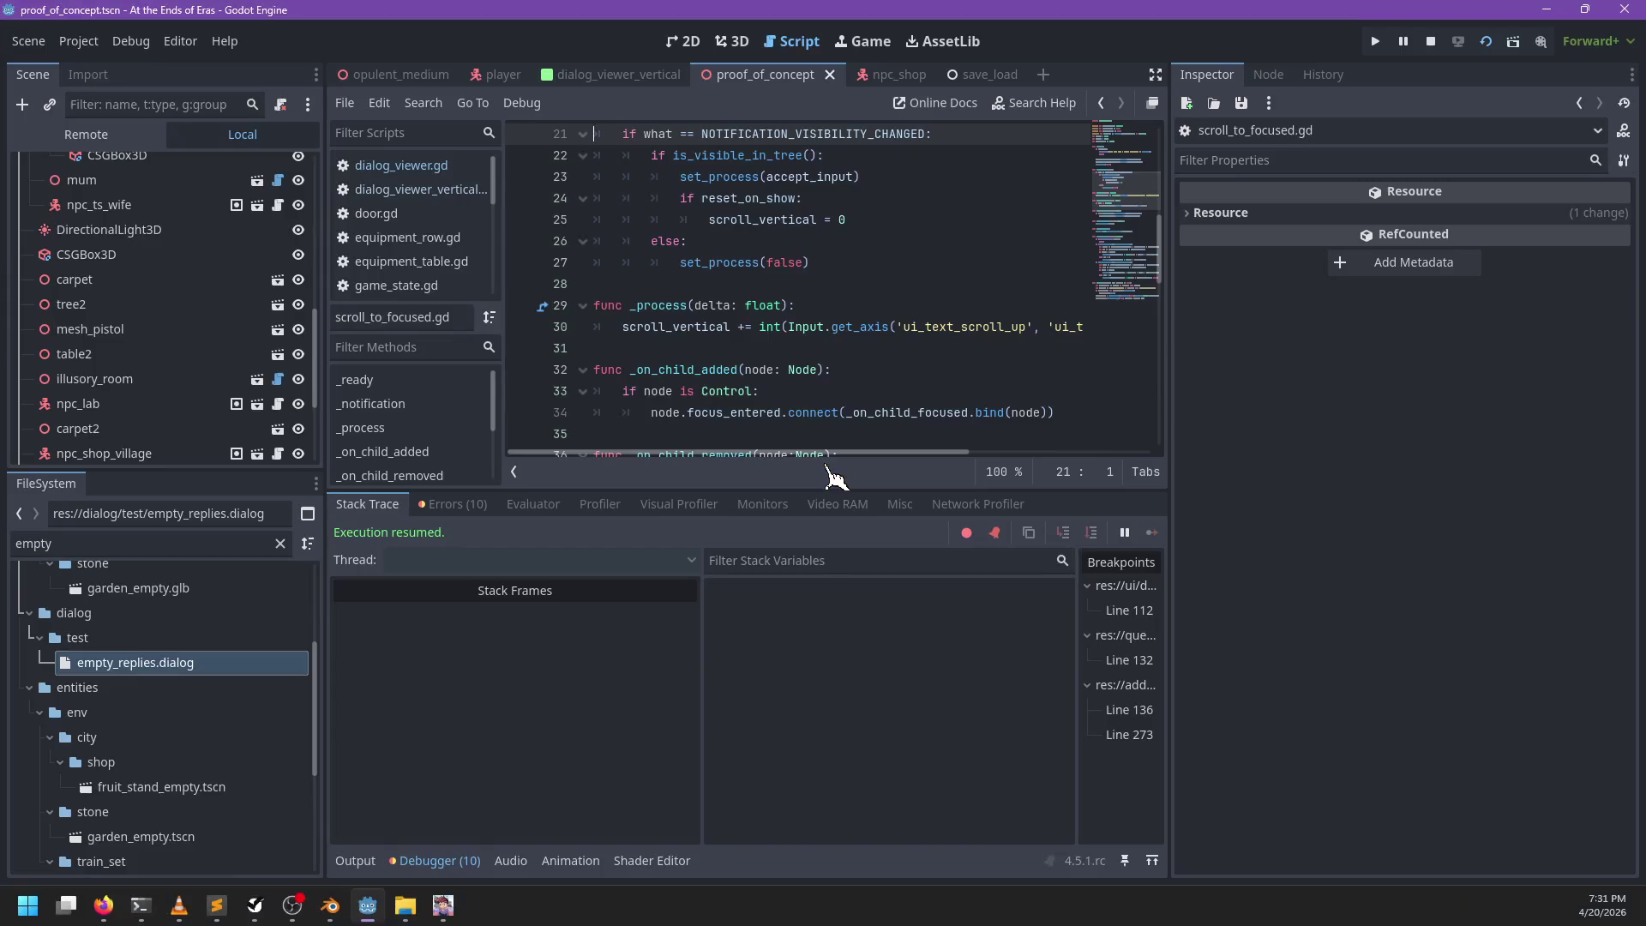
Step: Search the script for 'focus_cha' and then for reply-related text
key("ctrl+f")
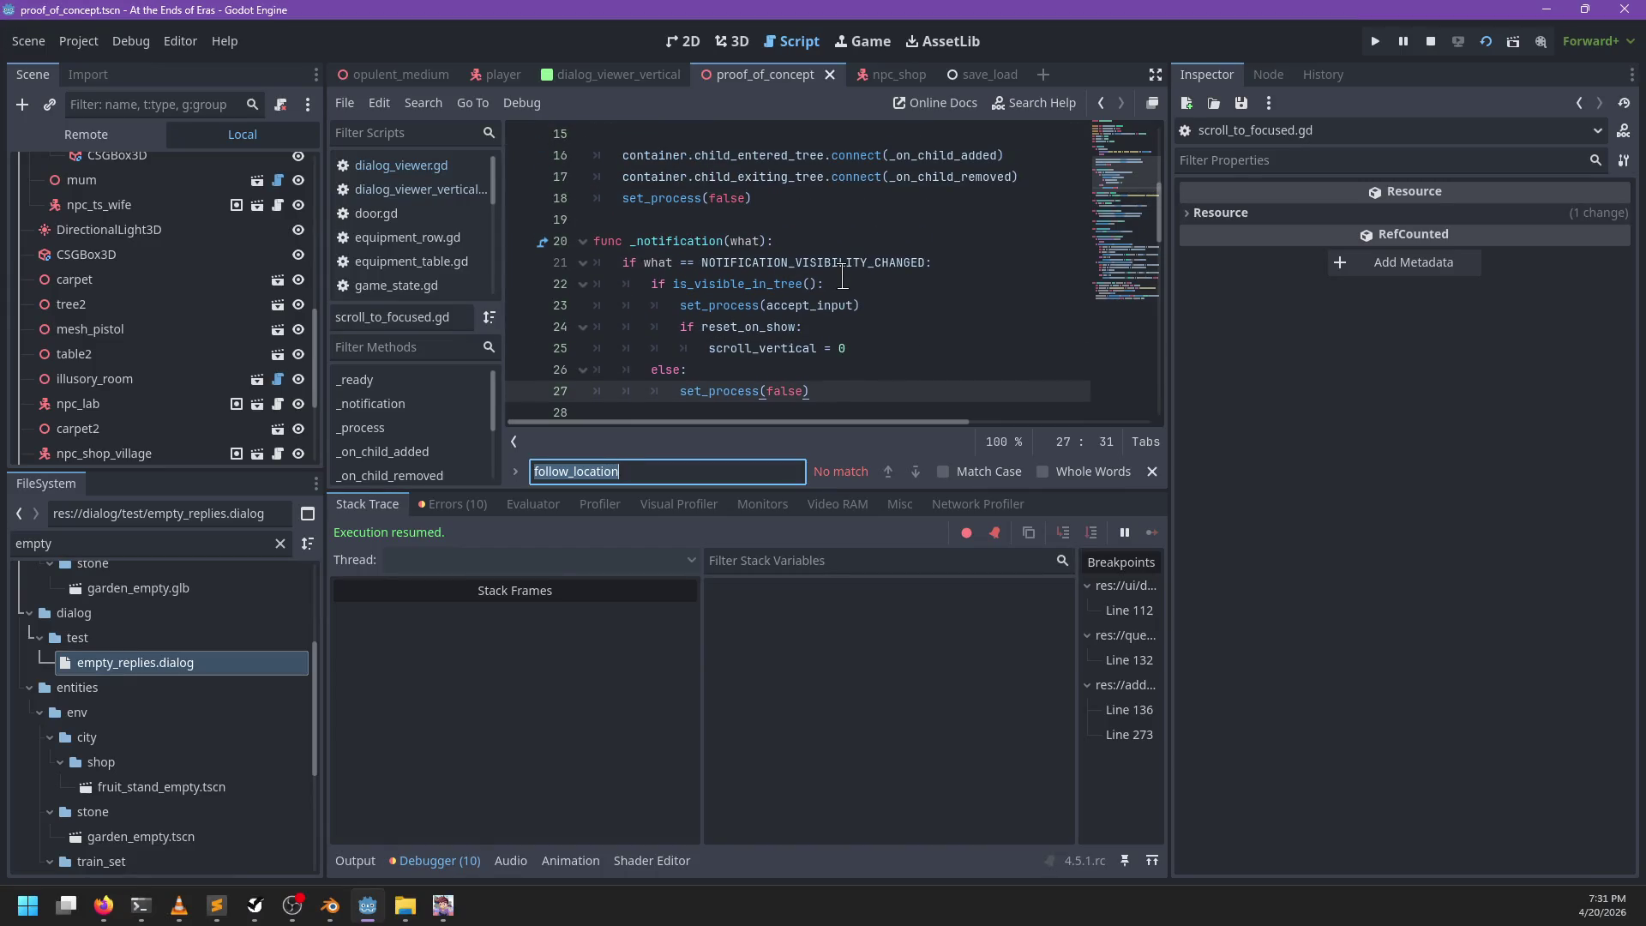
type("ficys")
key("BackSpace")
key("BackSpace")
key("BackSpace")
type("ocus_changed")
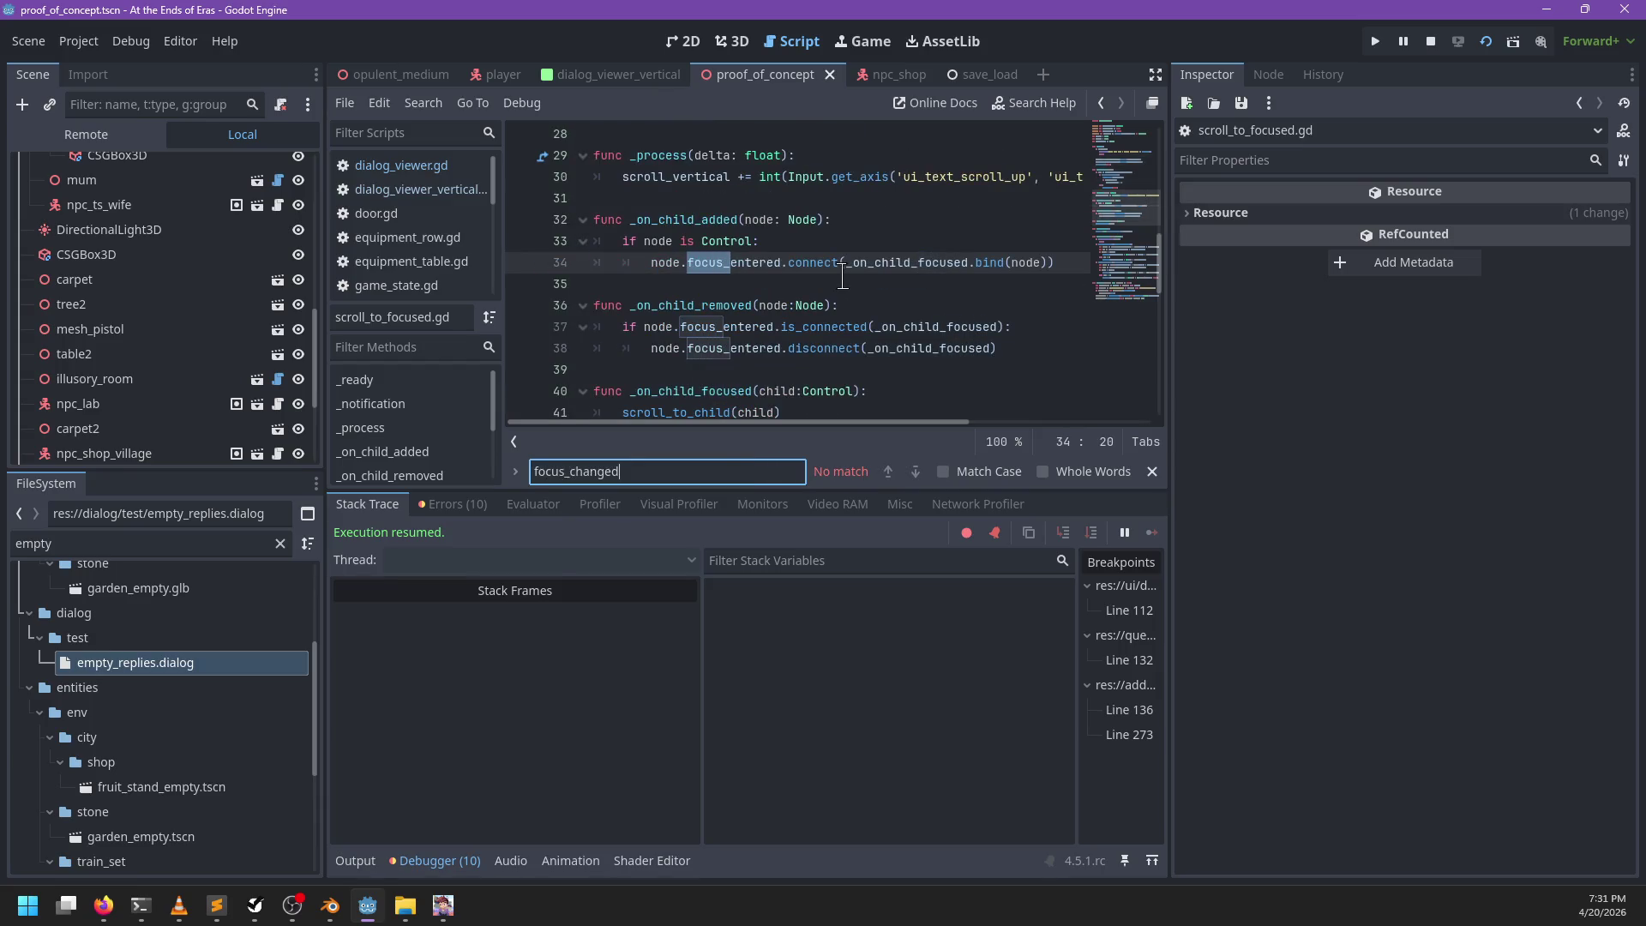
key("Escape")
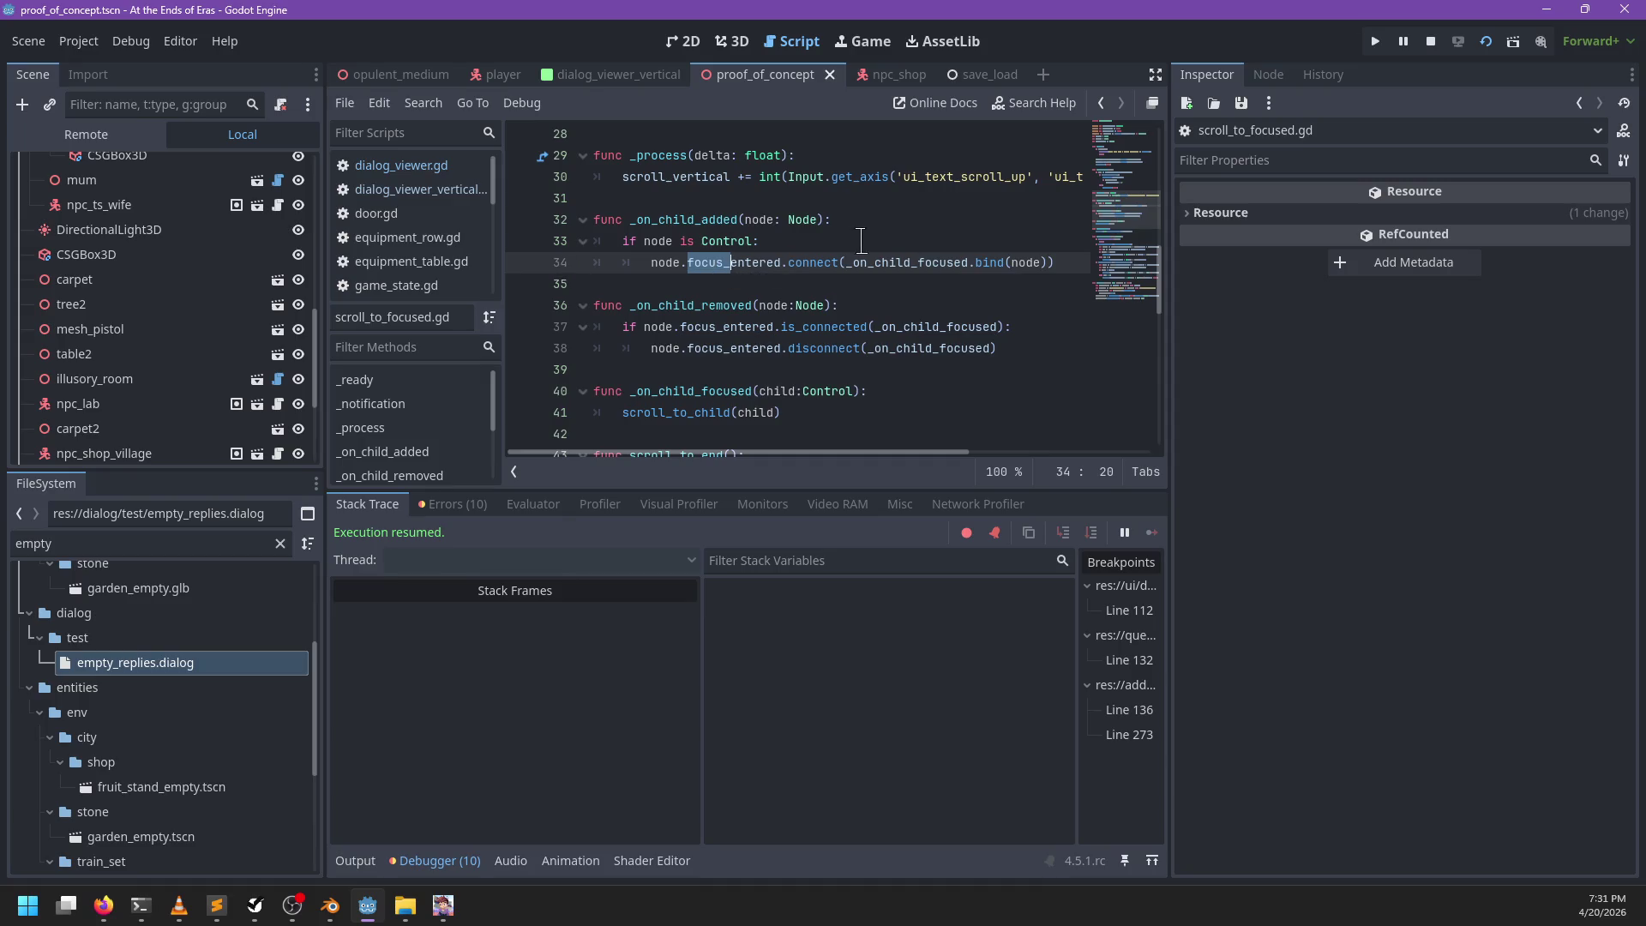
left_click(859, 241)
key("ctrl+f")
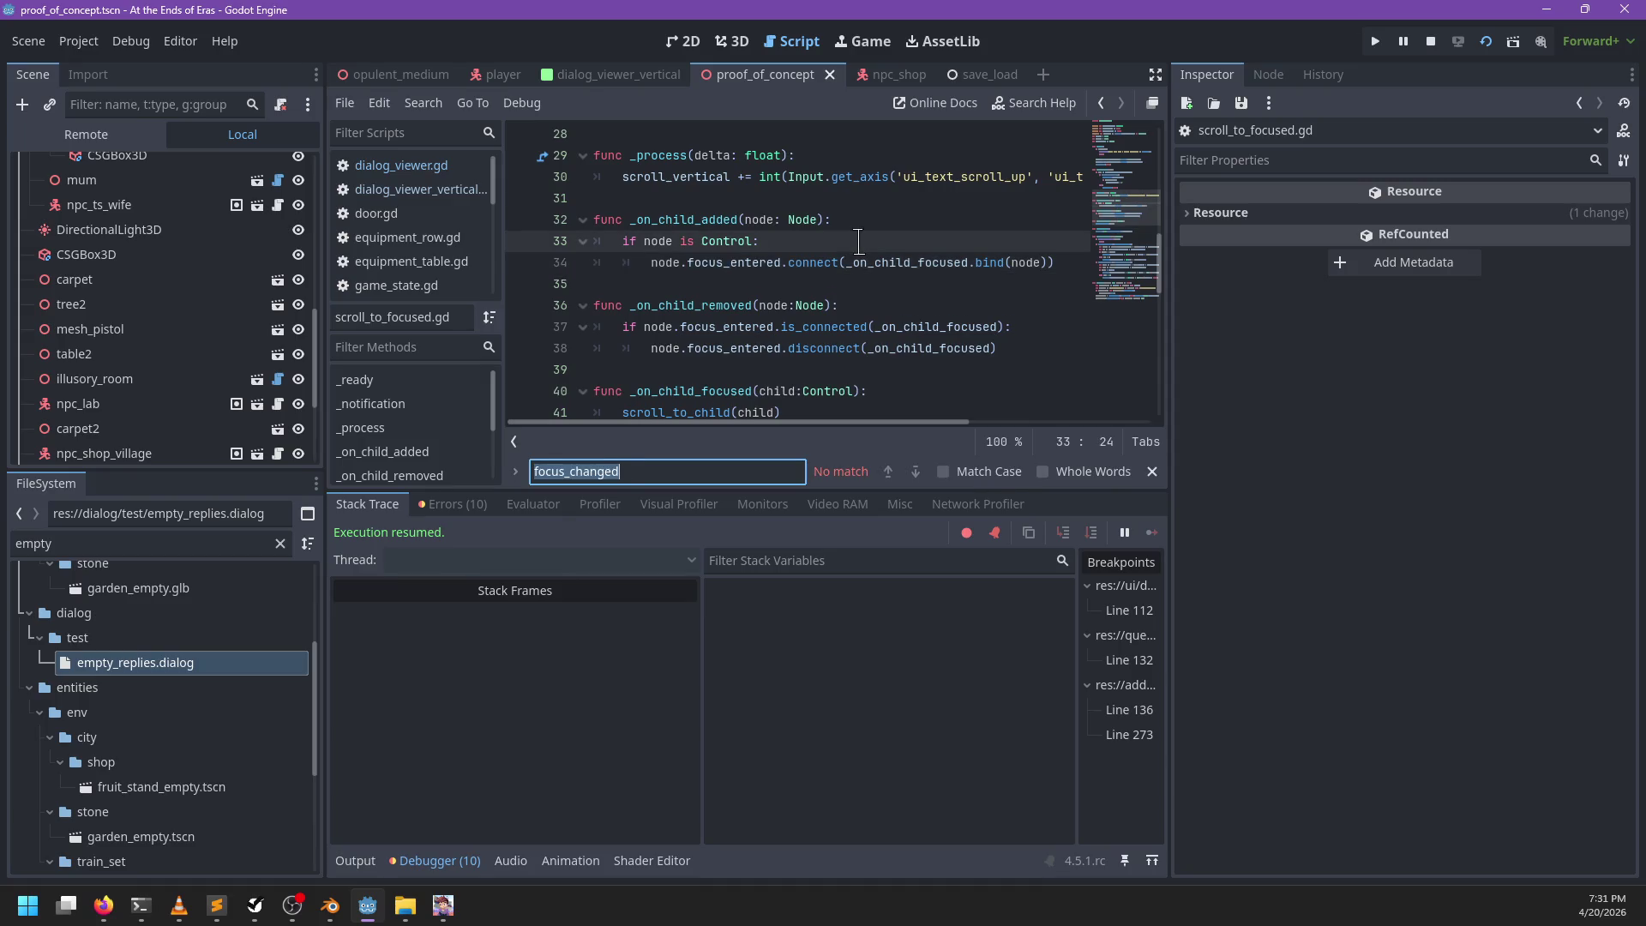
type("reply")
key("BackSpace")
key("BackSpace")
key("BackSpace")
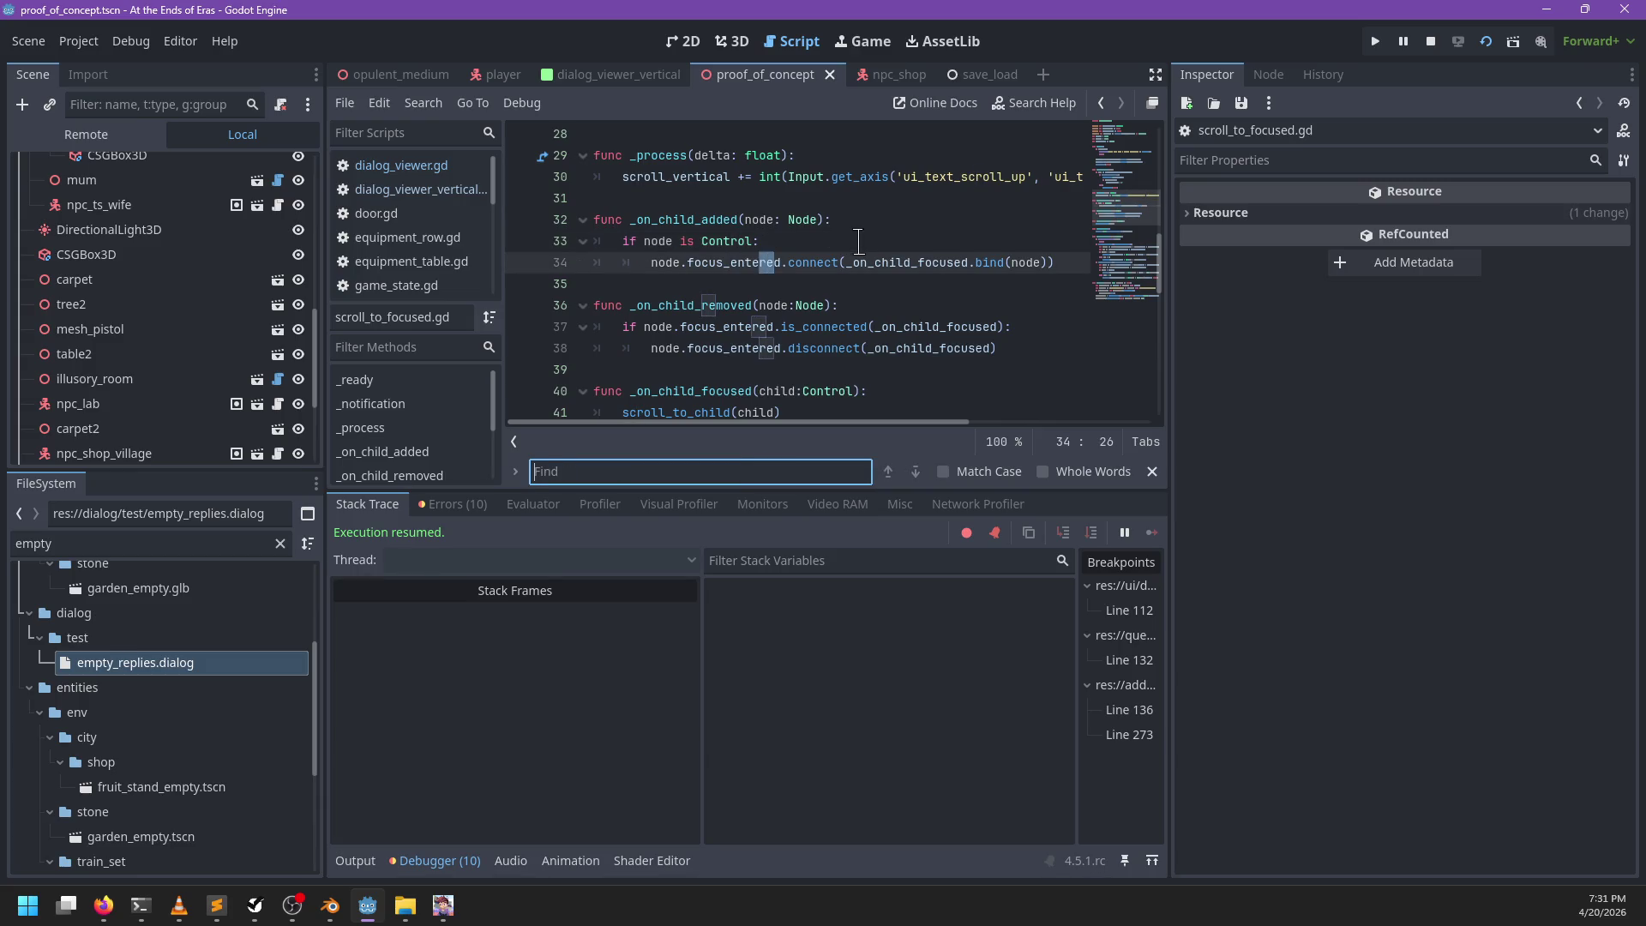
type("pl")
key("Escape")
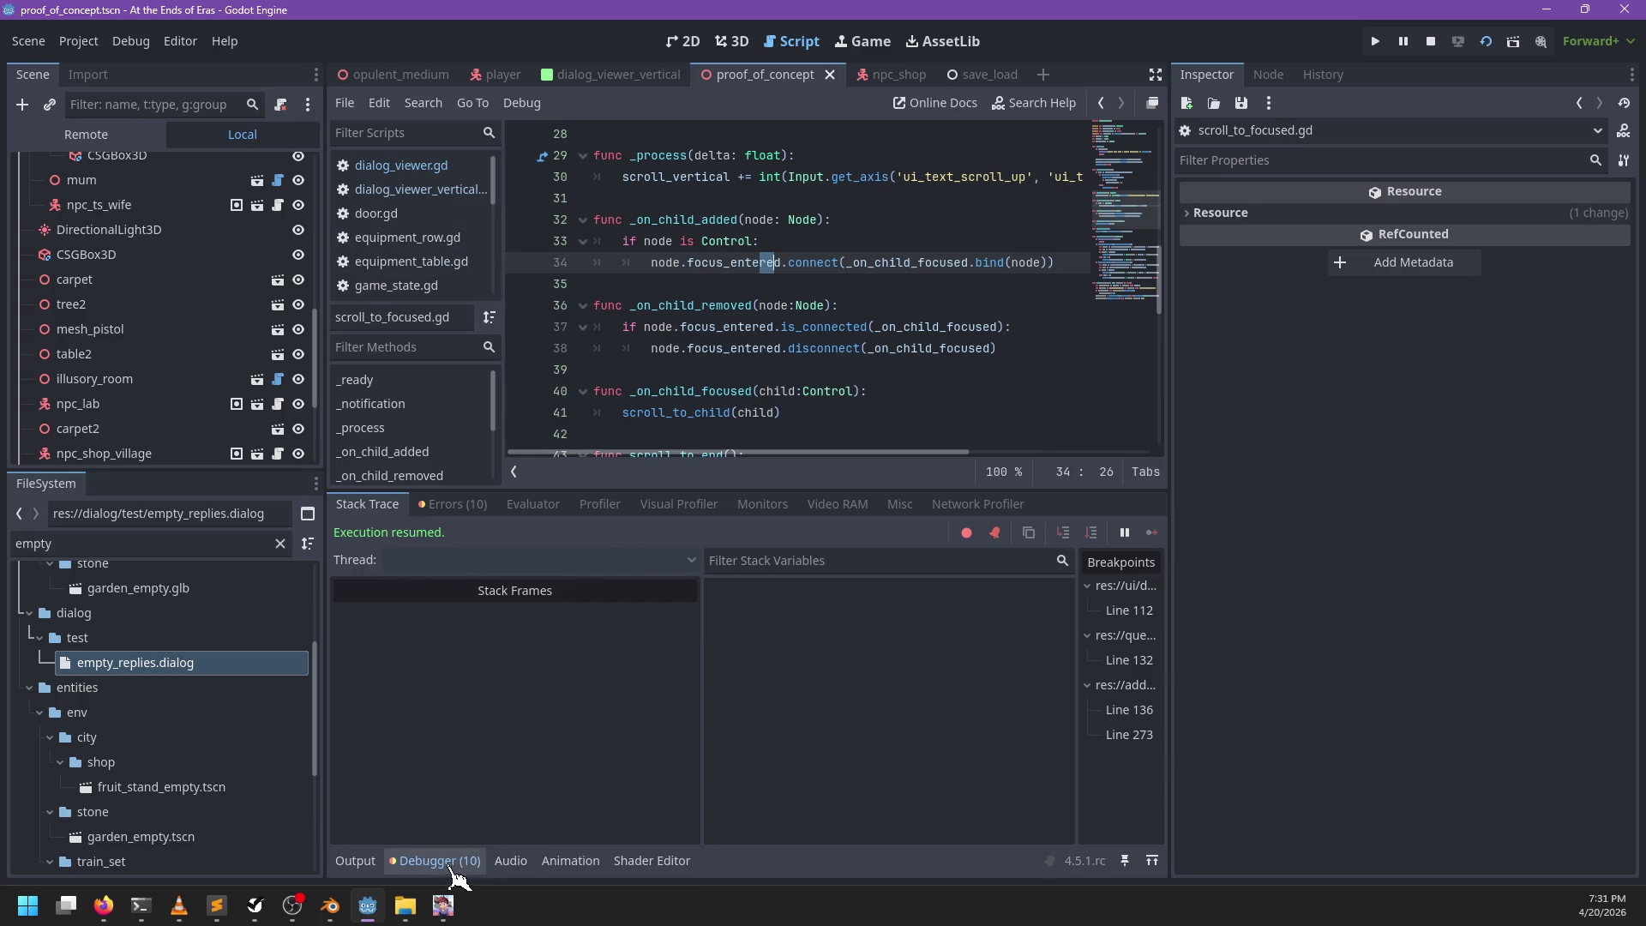
Step: Collapse the debugger, open dialog_viewer.gd, and remove the line 136 breakpoint in display()
left_click(435, 860)
scroll(997, 150, "up", 10)
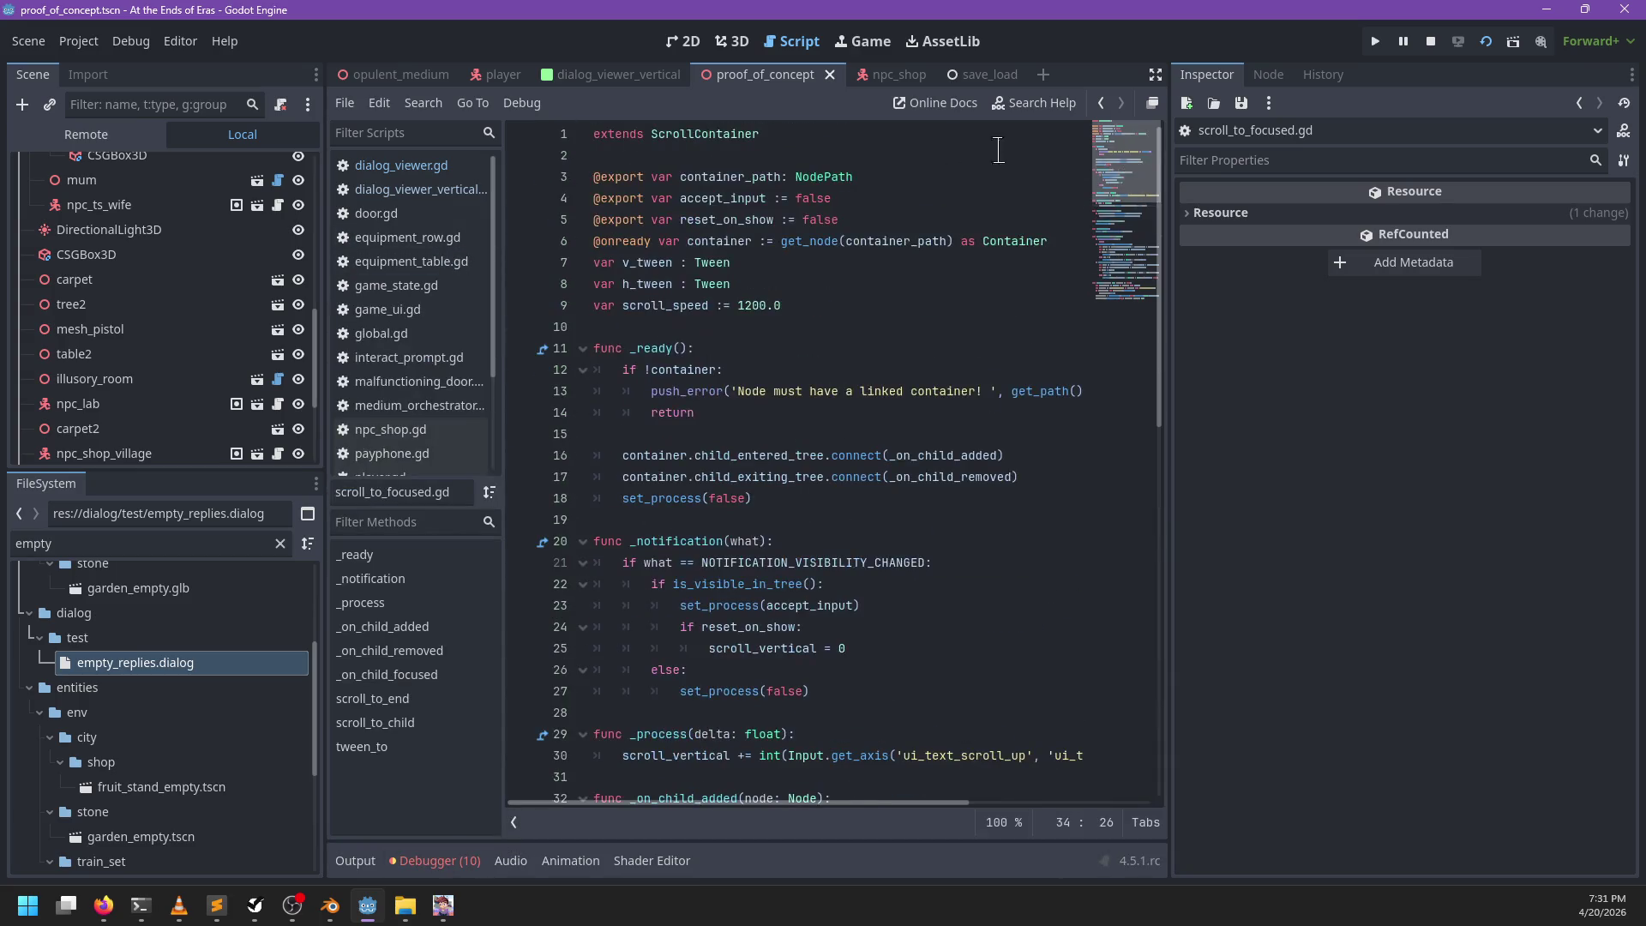
left_click(428, 170)
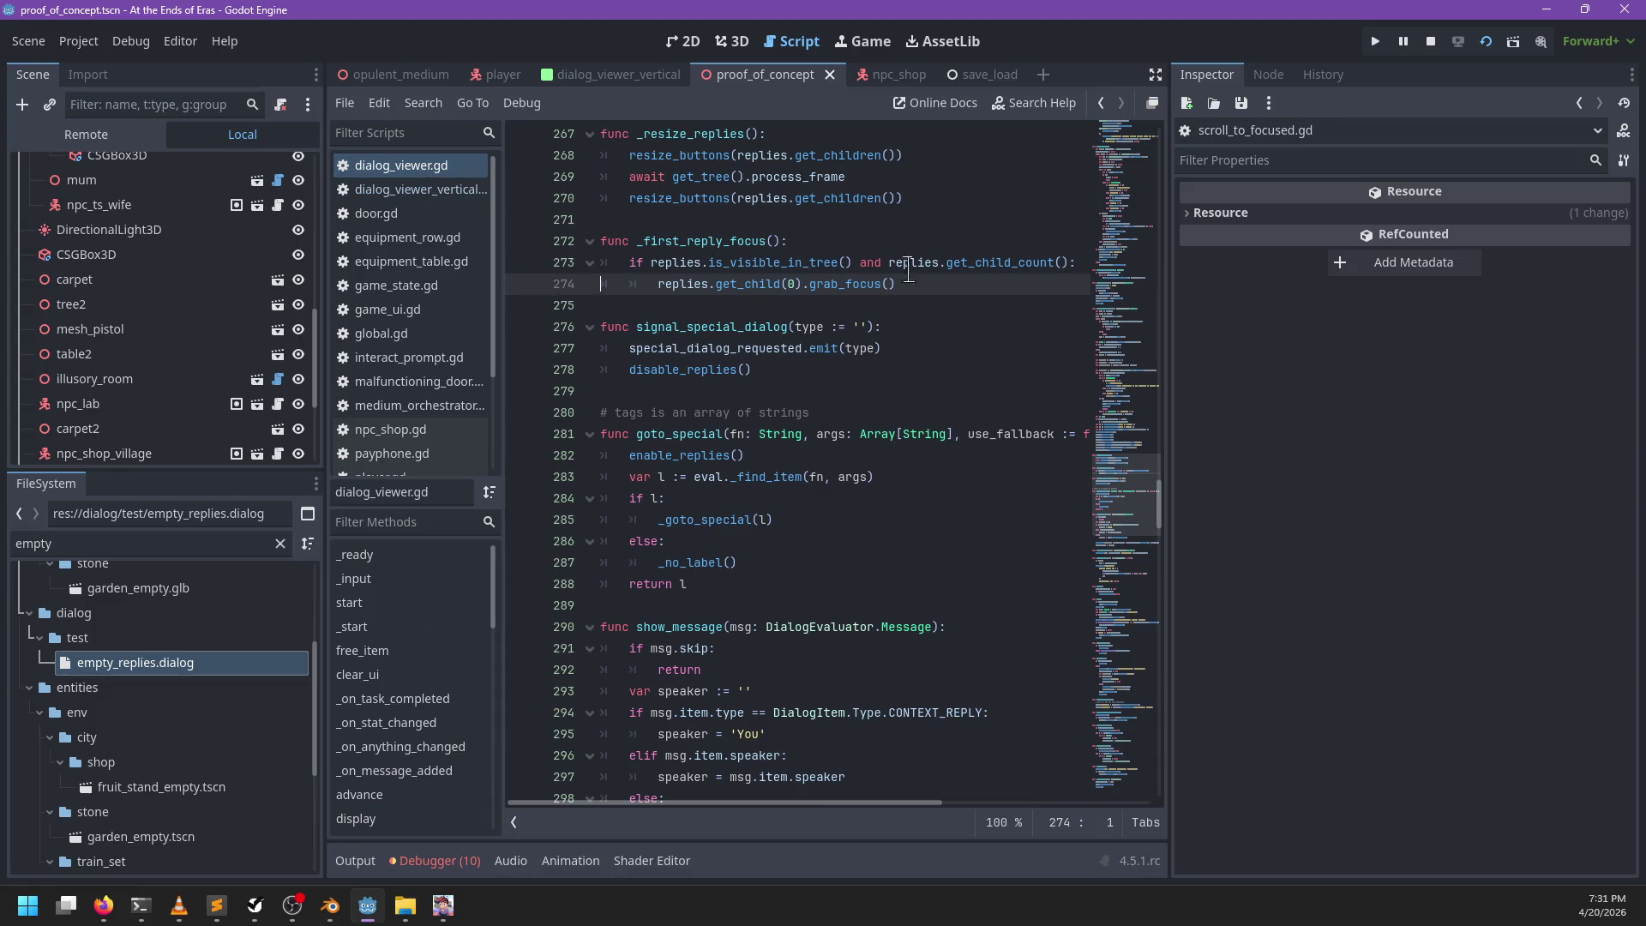
mouse_move(1135, 532)
left_mouse_down()
mouse_move(1146, 184)
mouse_move(1128, 336)
left_mouse_up()
left_click(520, 429)
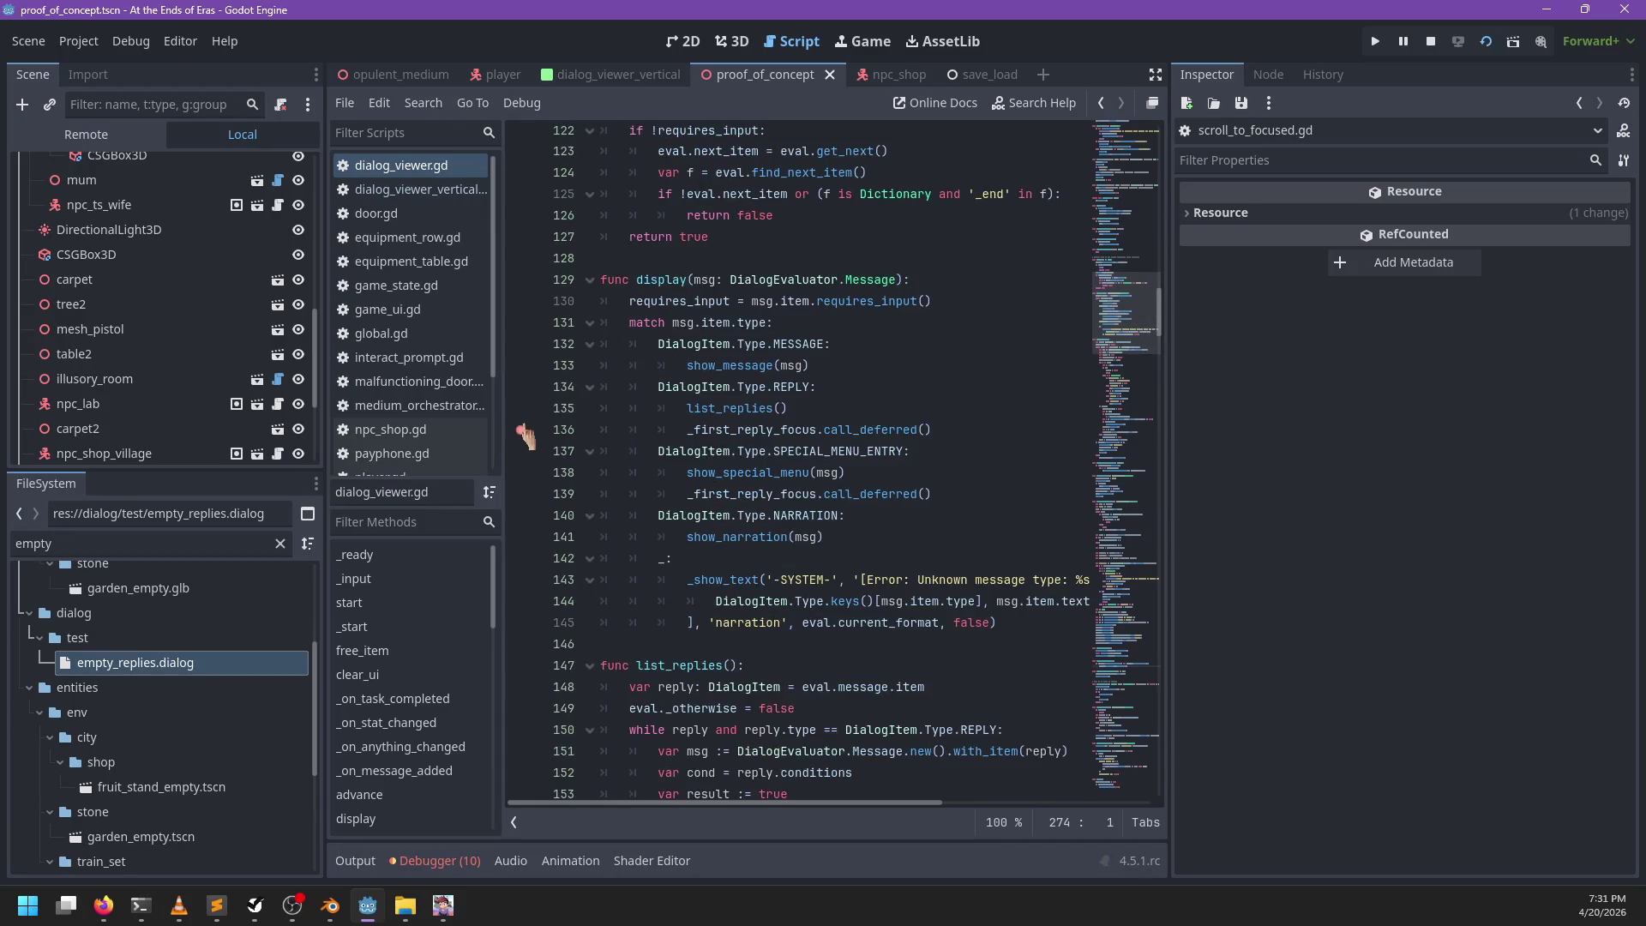
Step: Filter files for 'cursor', open focus_cursor.gd, and set a breakpoint at track_item's line 41
left_click(137, 545)
type("cursor")
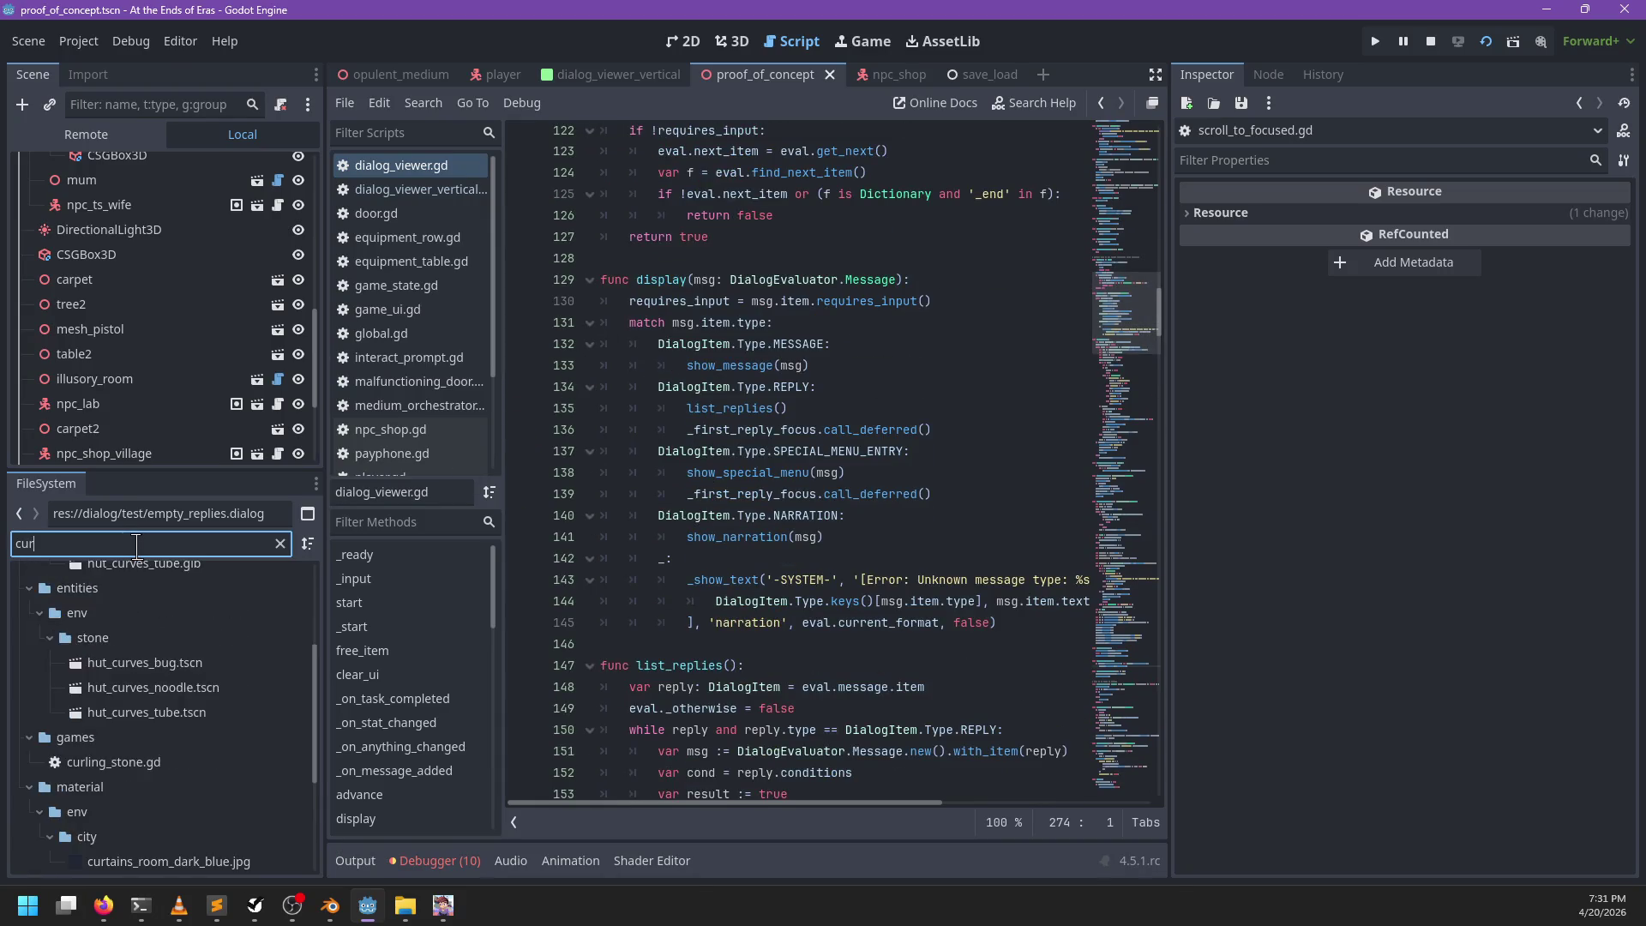
double_click(125, 699)
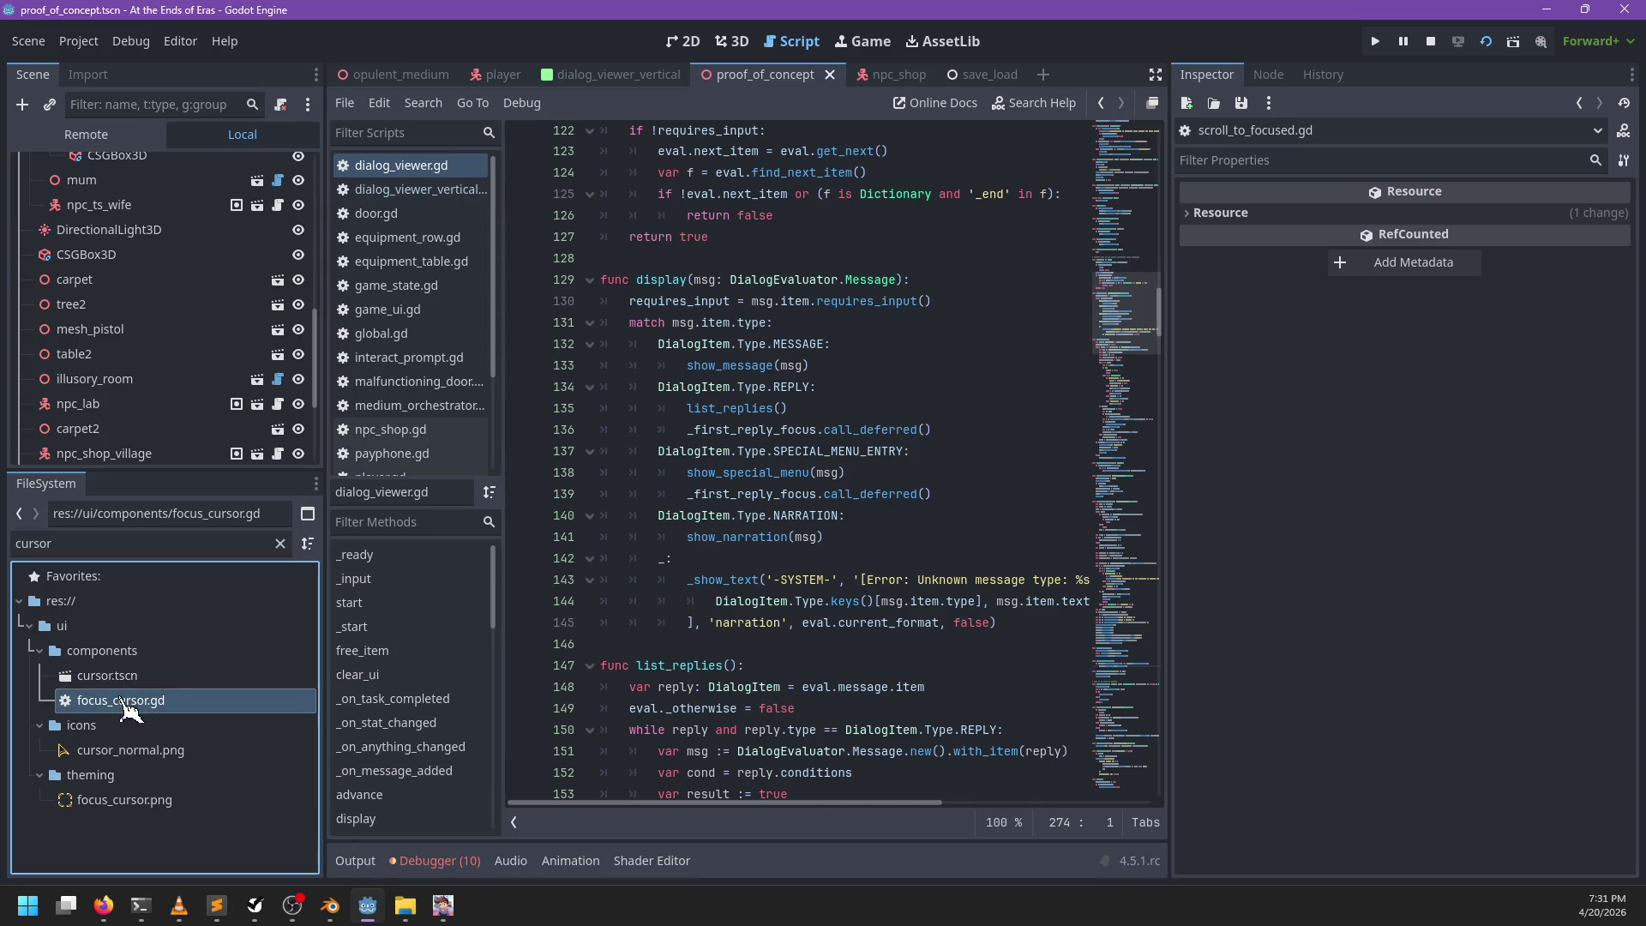
scroll(758, 390, "up", 7)
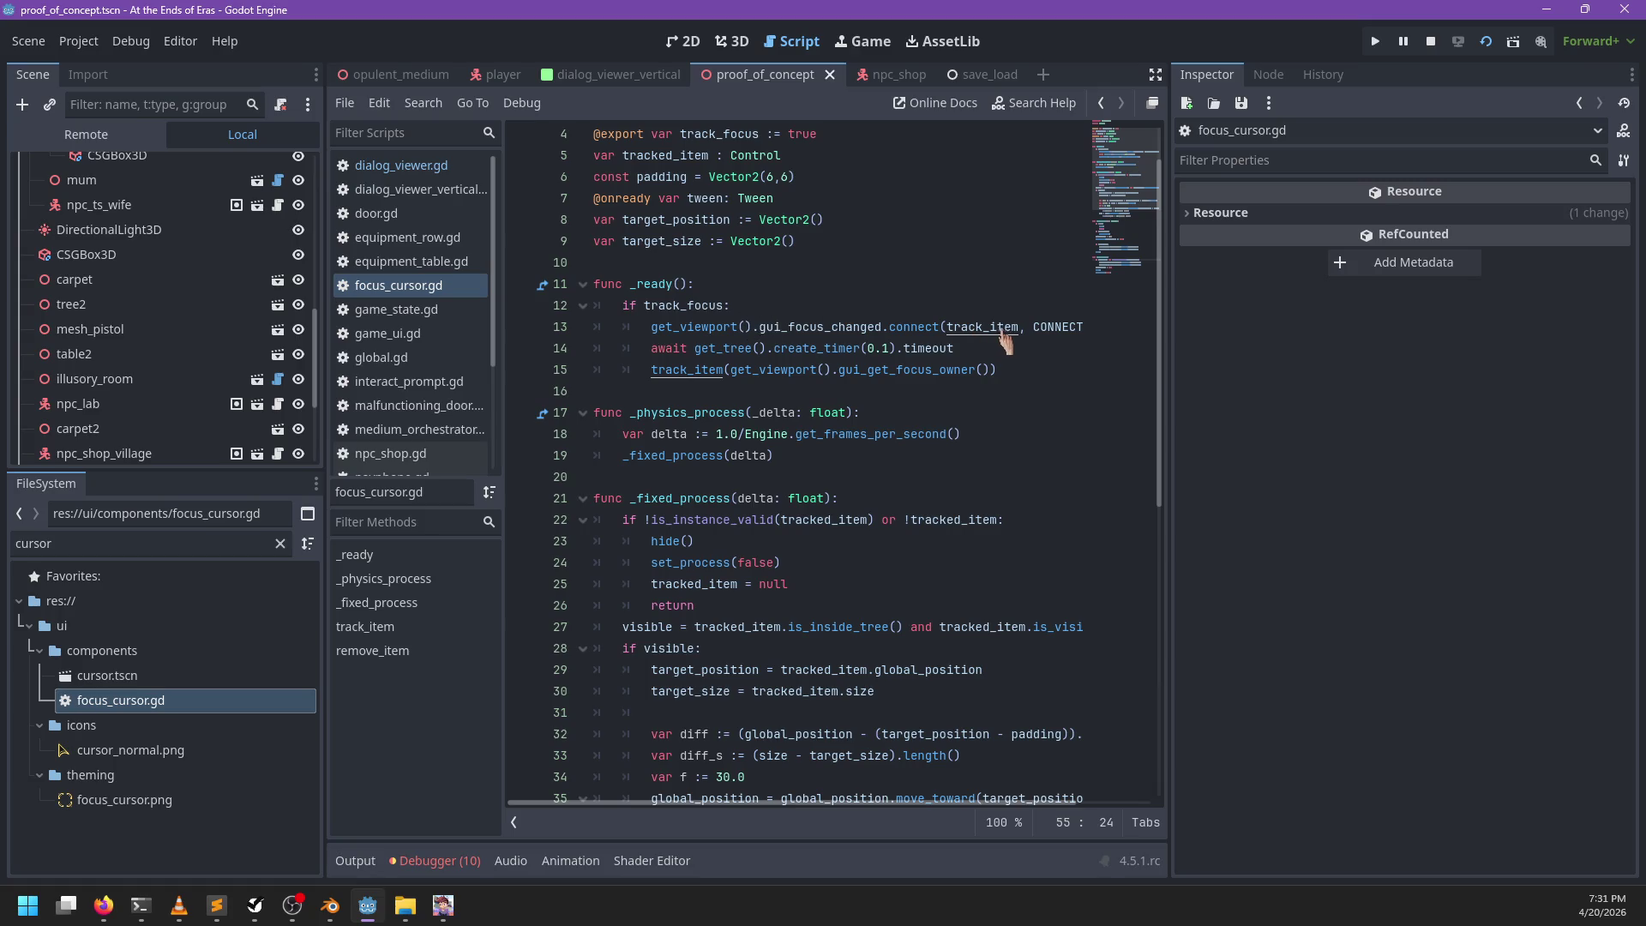
left_click(926, 347)
scroll(926, 347, "down", 7)
left_click(531, 480, "shift")
left_click(783, 479)
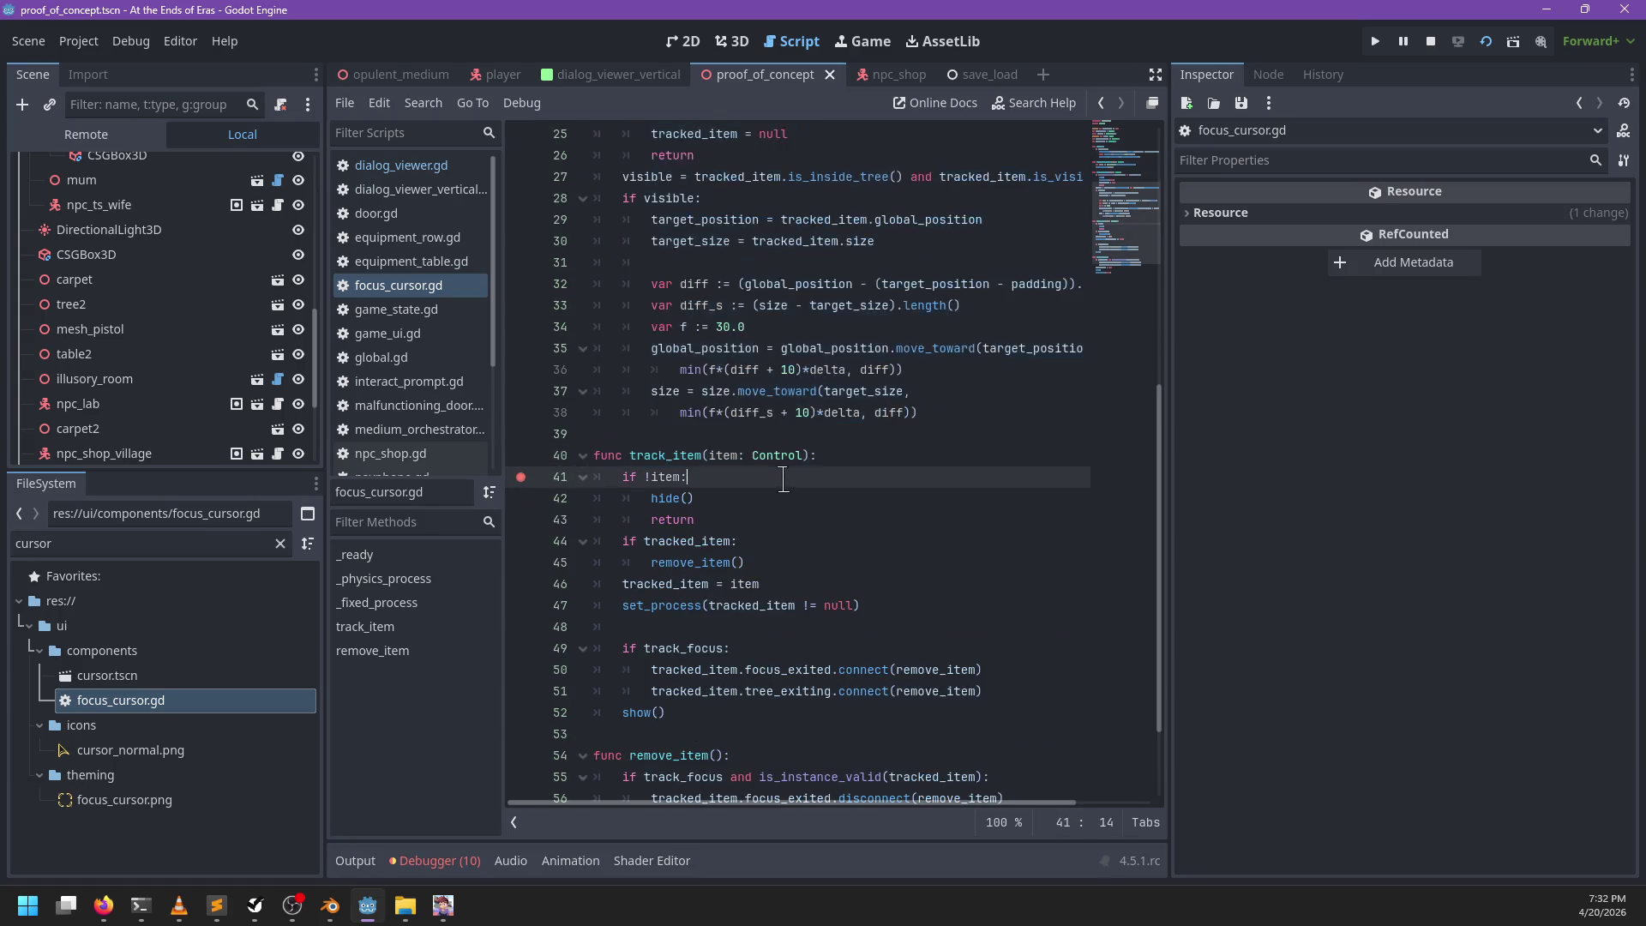
key("alt+Tab")
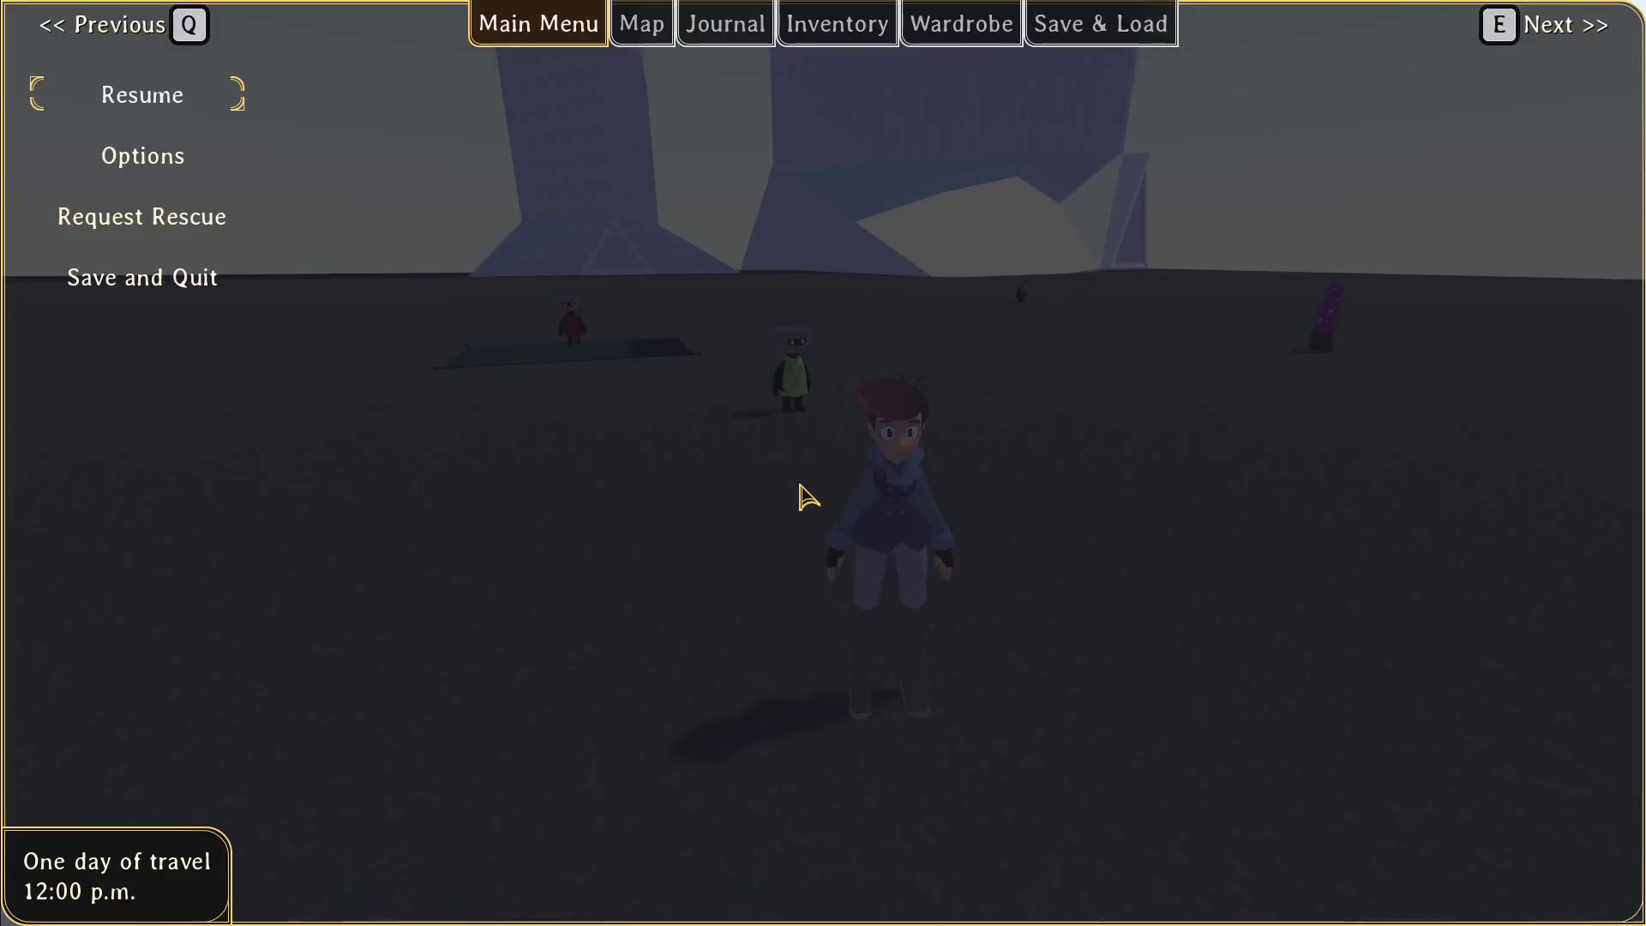
Step: Talk to the NPC to hit track_item, inspect the empty-text Button item, then continue
key("Escape")
key("w")
key("e")
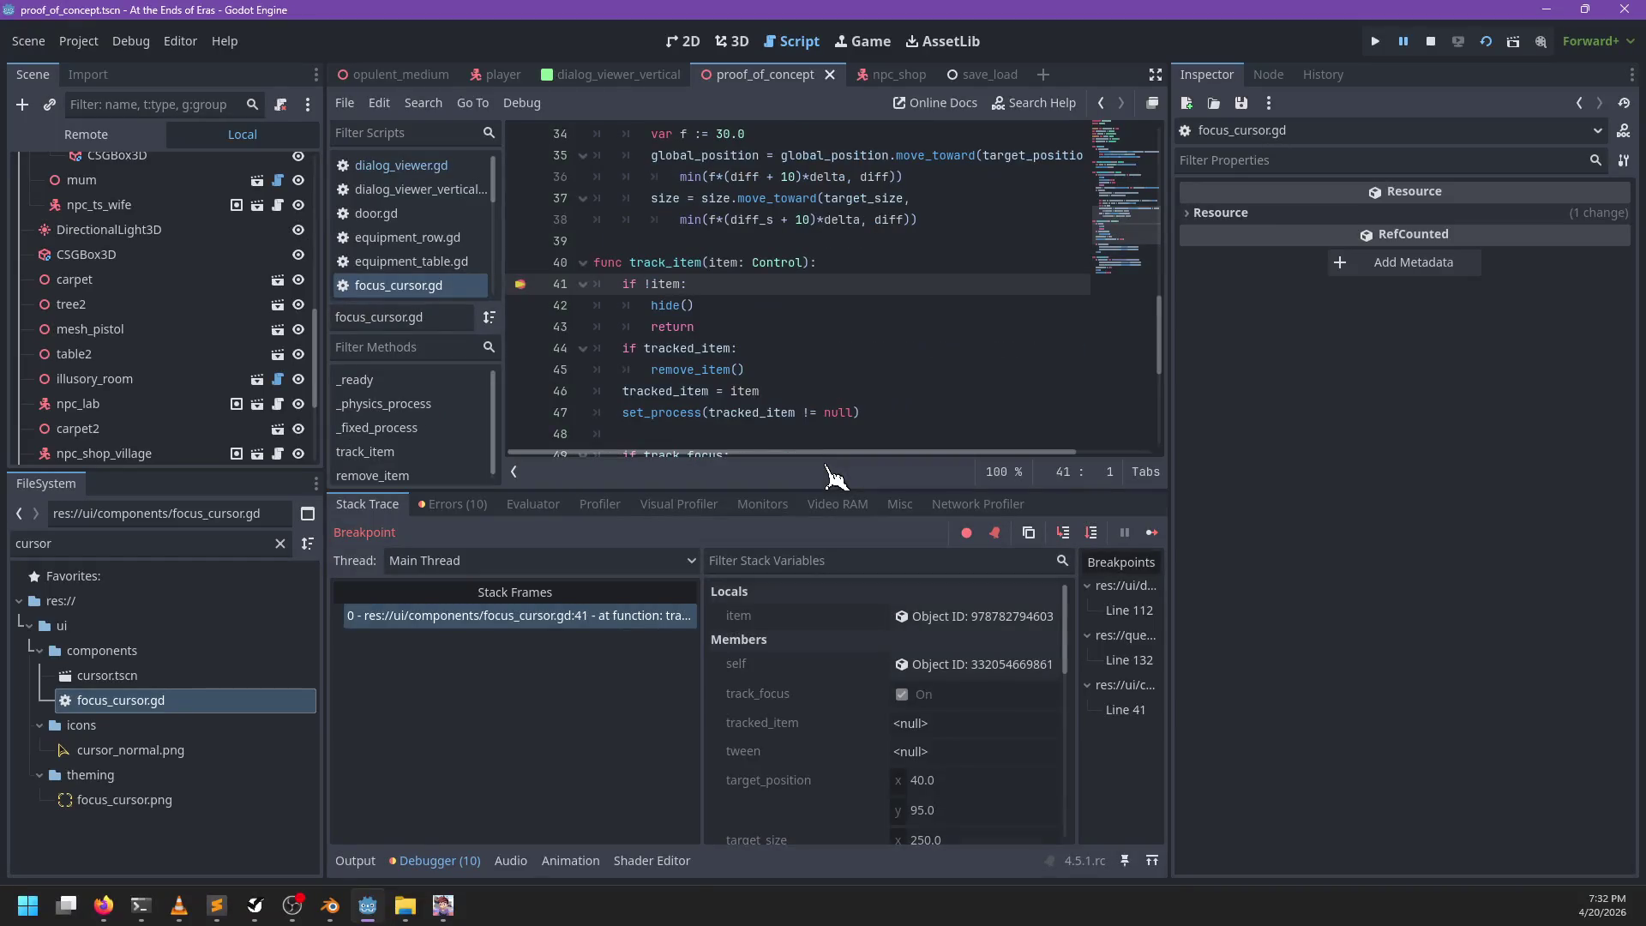
mouse_move(727, 262)
left_click(975, 615)
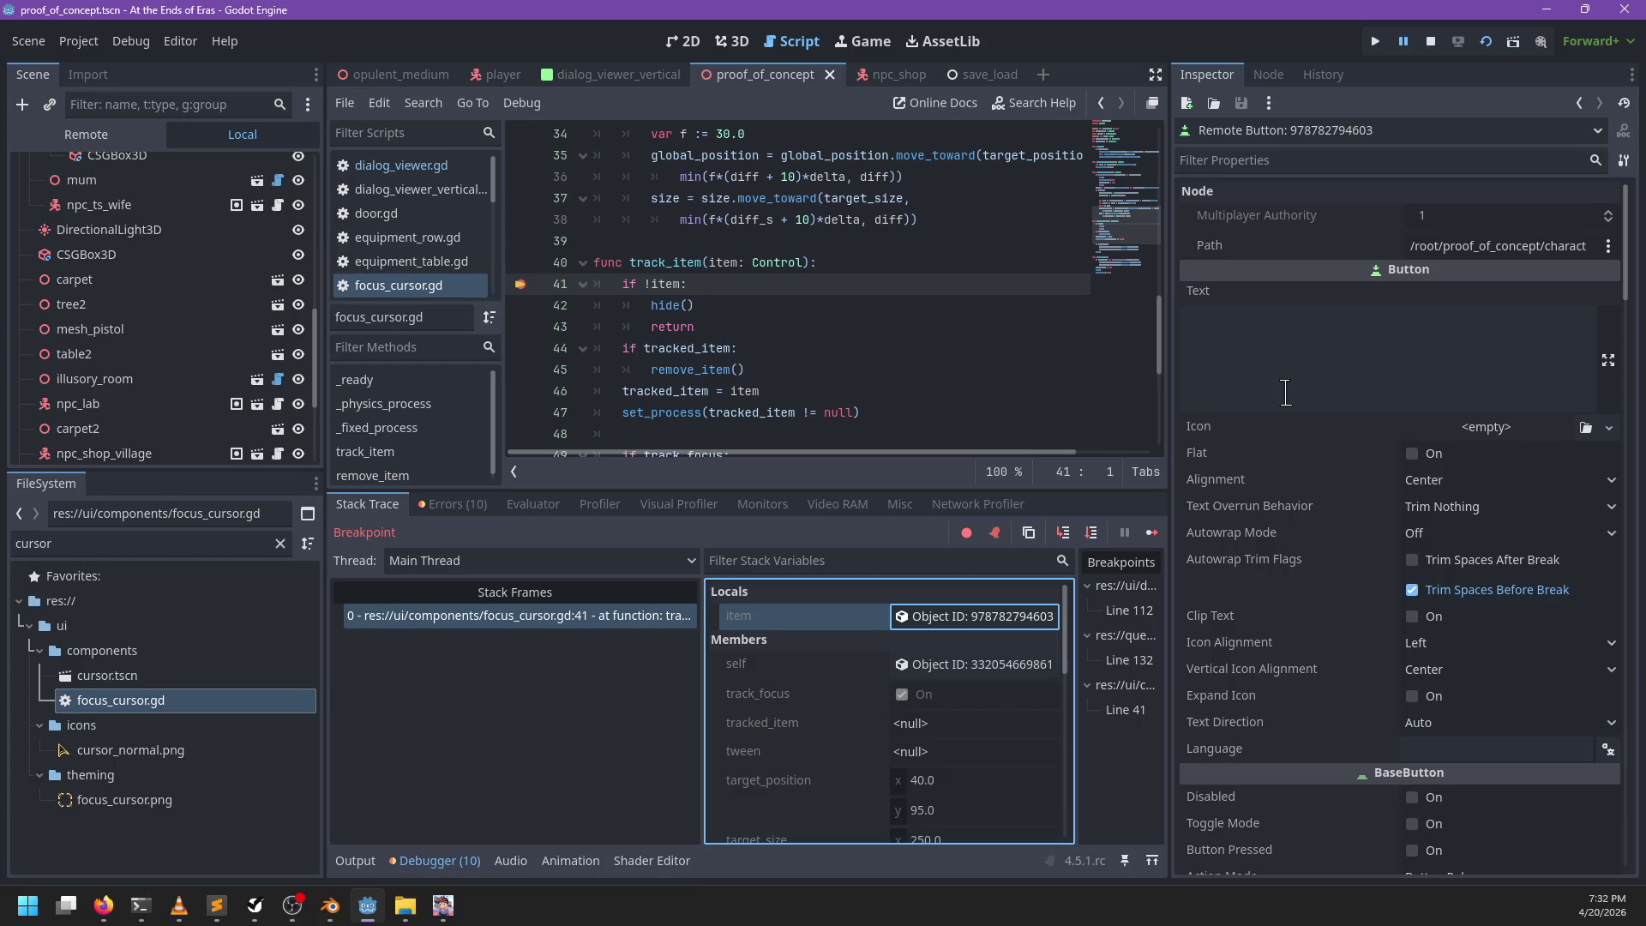
key("F12")
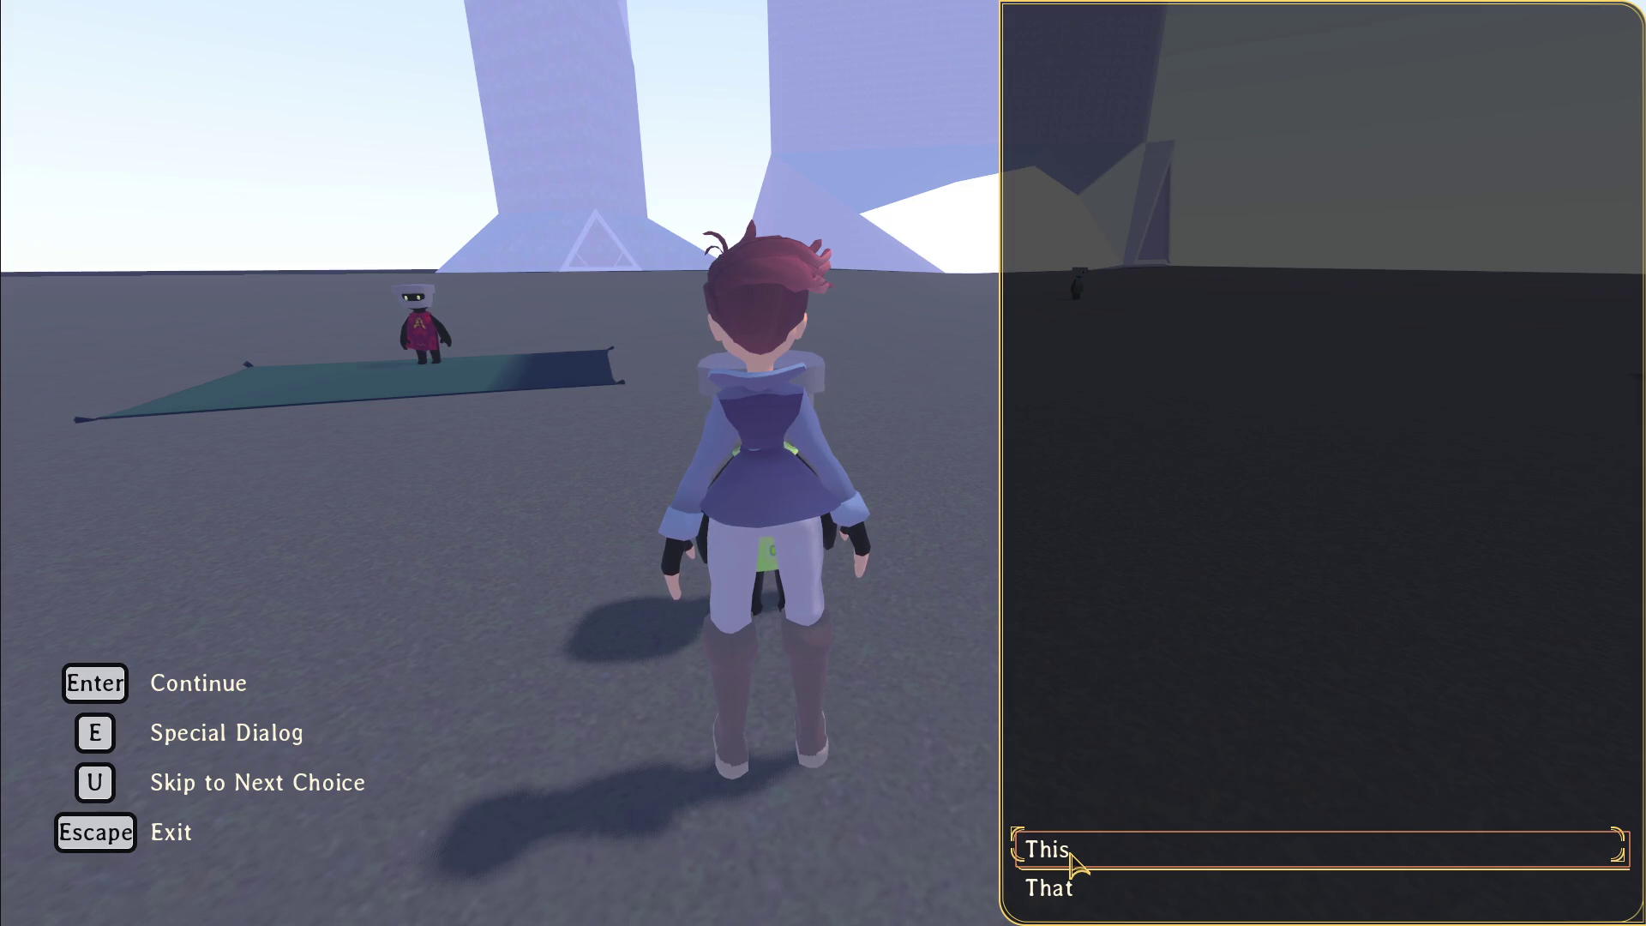
Step: Pick the 'This' reply in the game dialog, then switch back to the Godot editor
left_click(1072, 857)
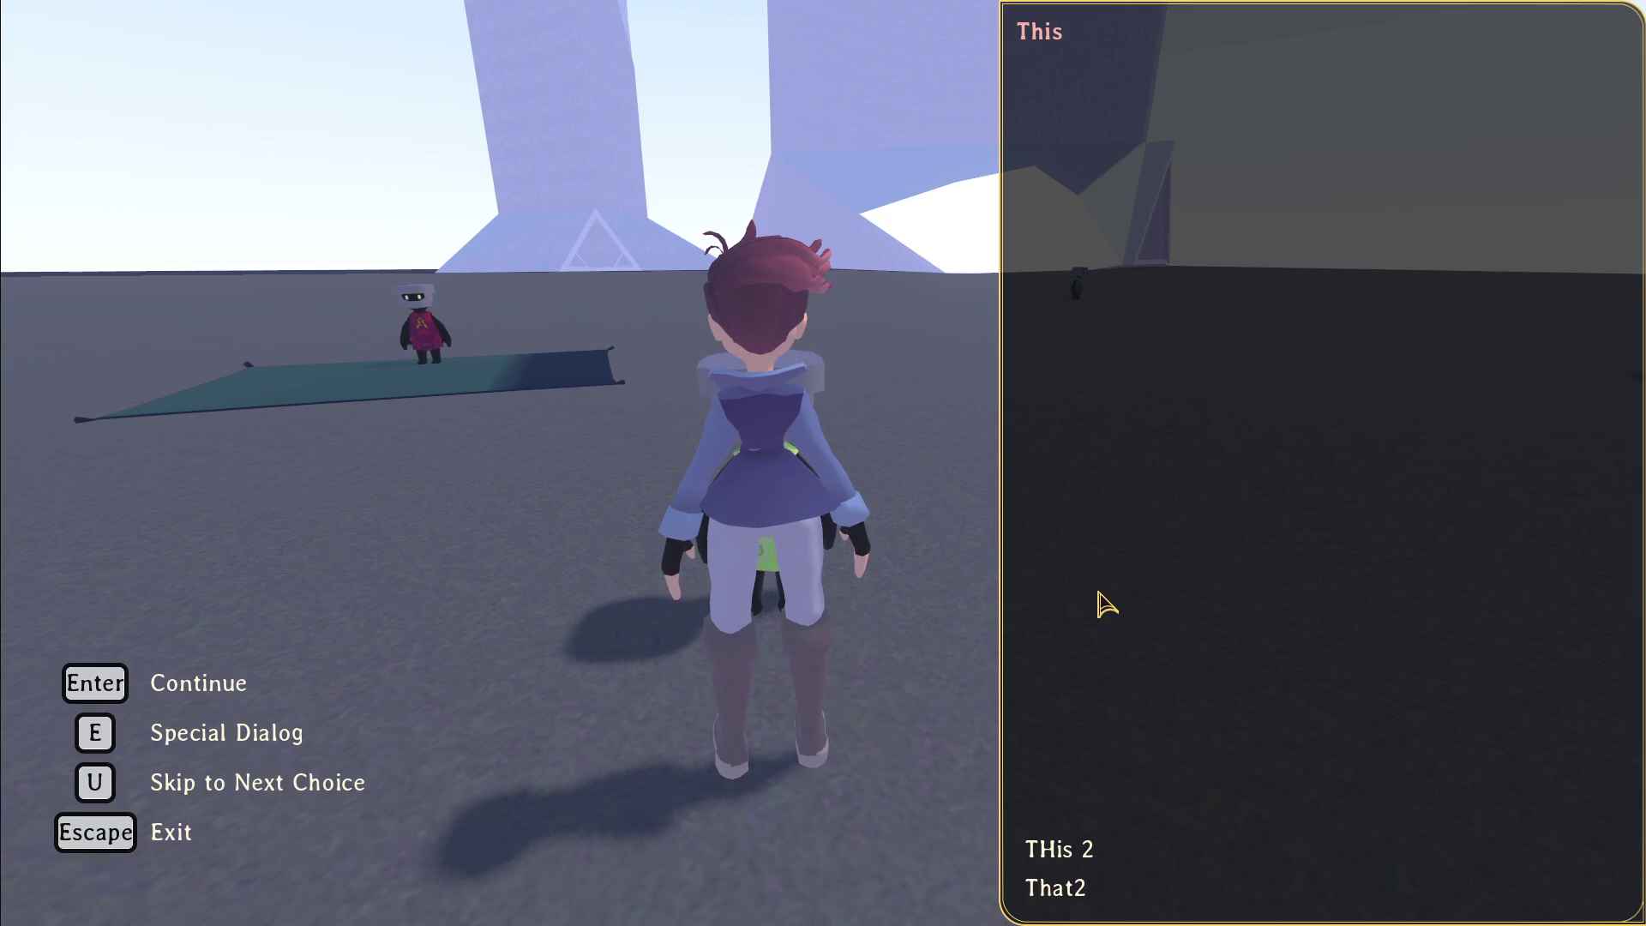
key("alt+Tab")
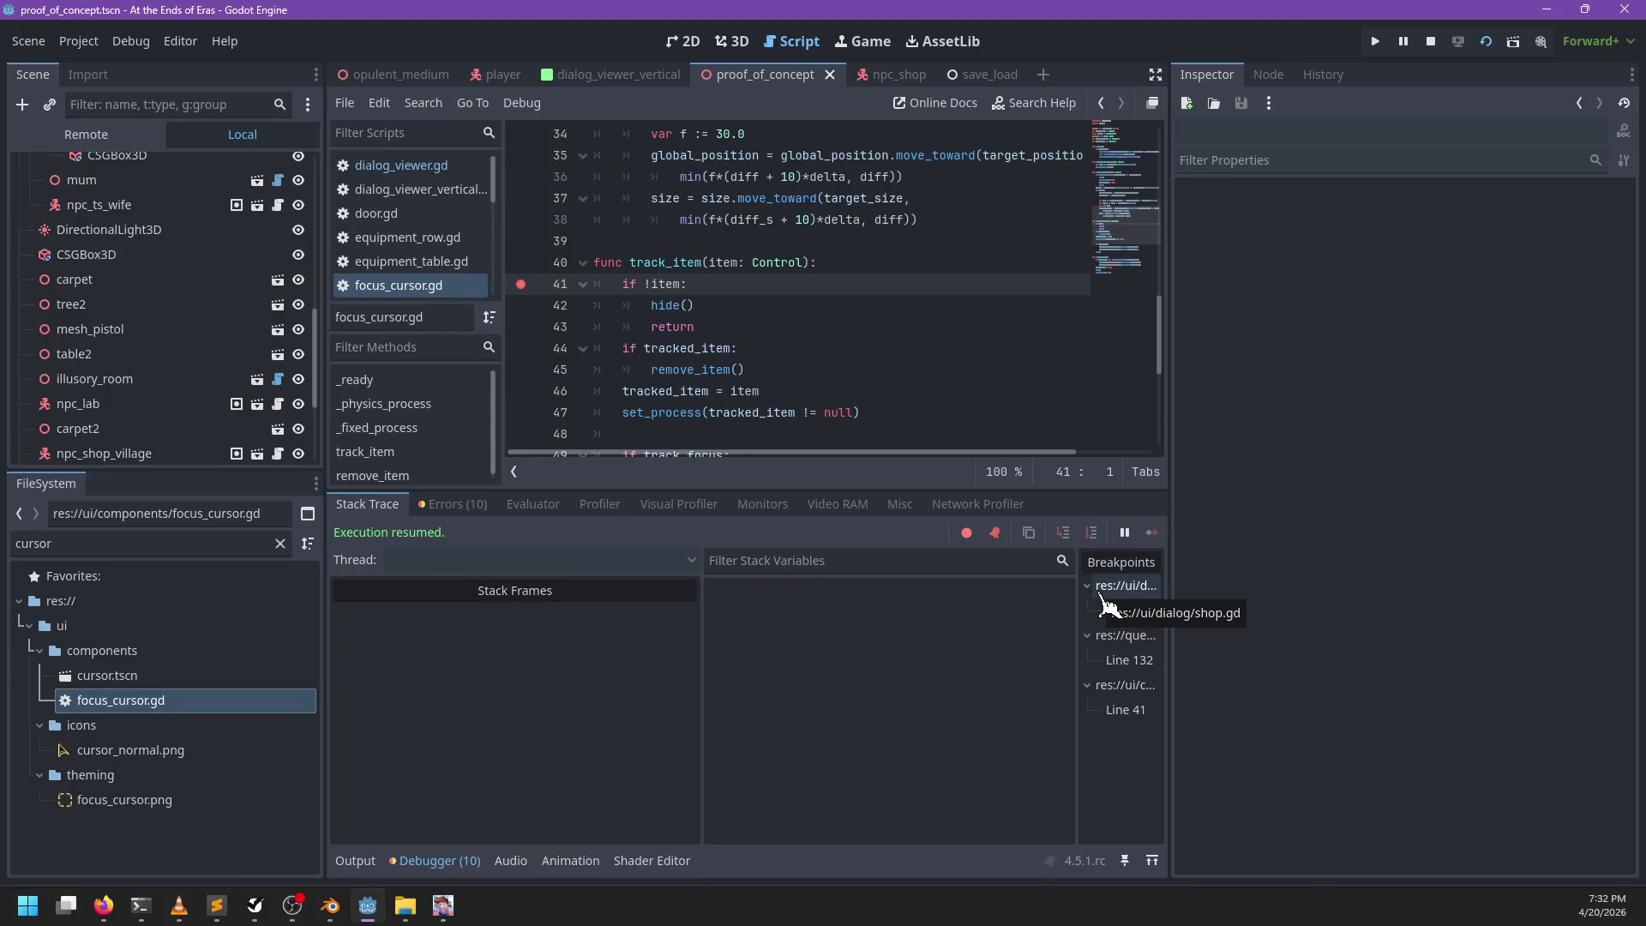
Step: Find scroll_to_focused.gd in the Scripts list and open it
scroll(459, 244, "down", 3)
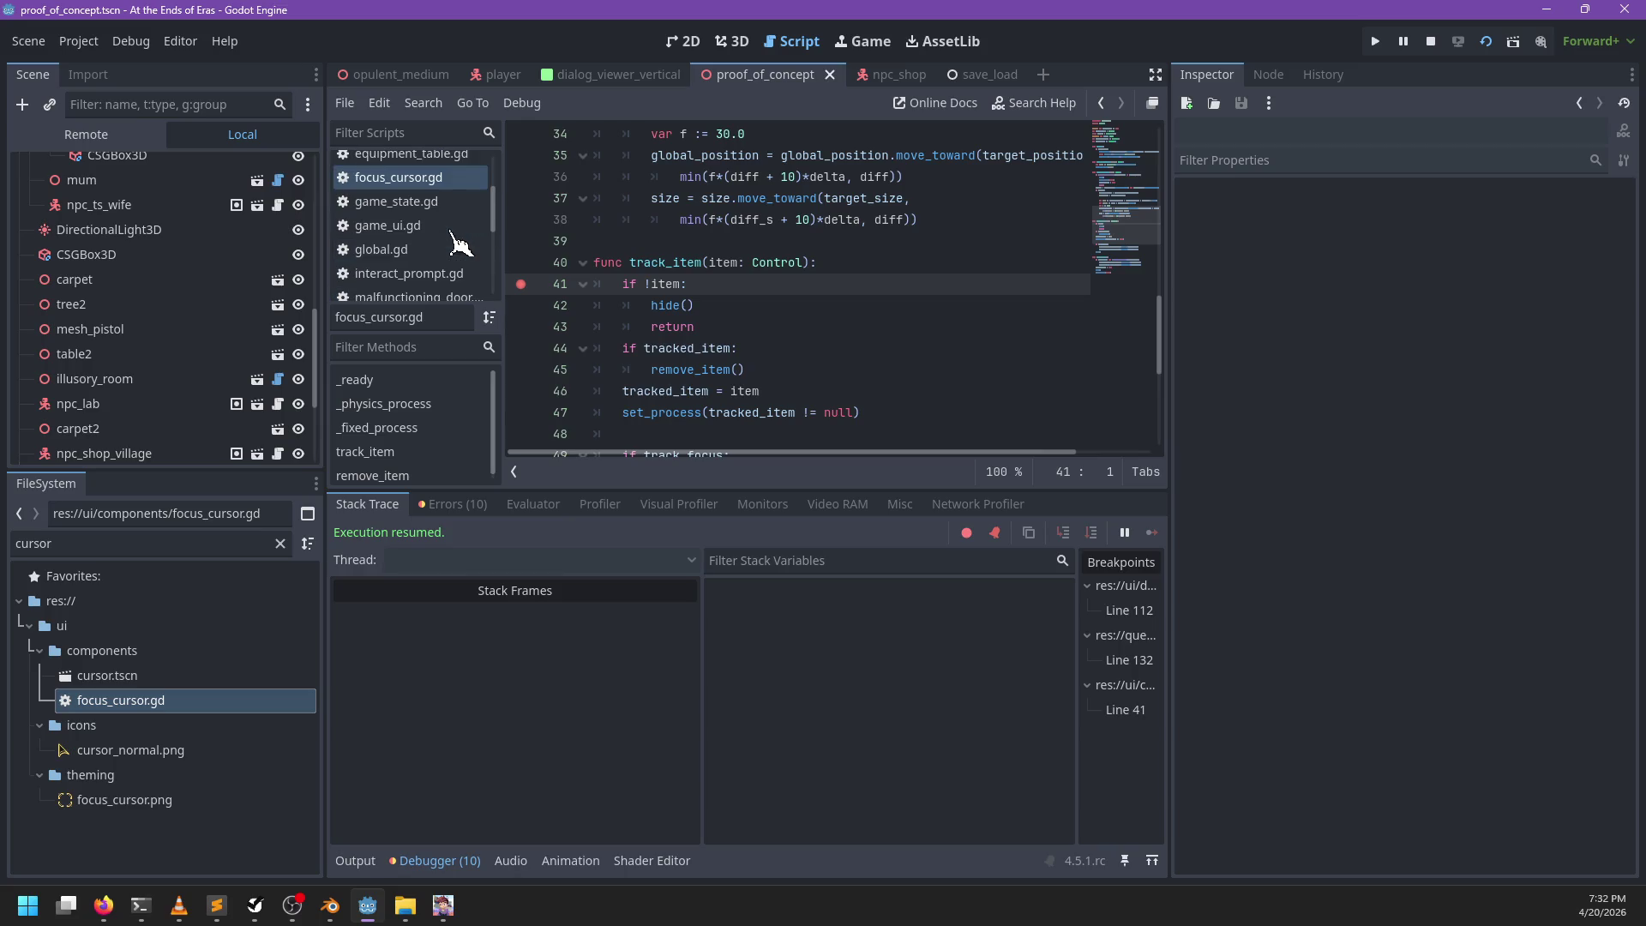
scroll(459, 245, "down", 4)
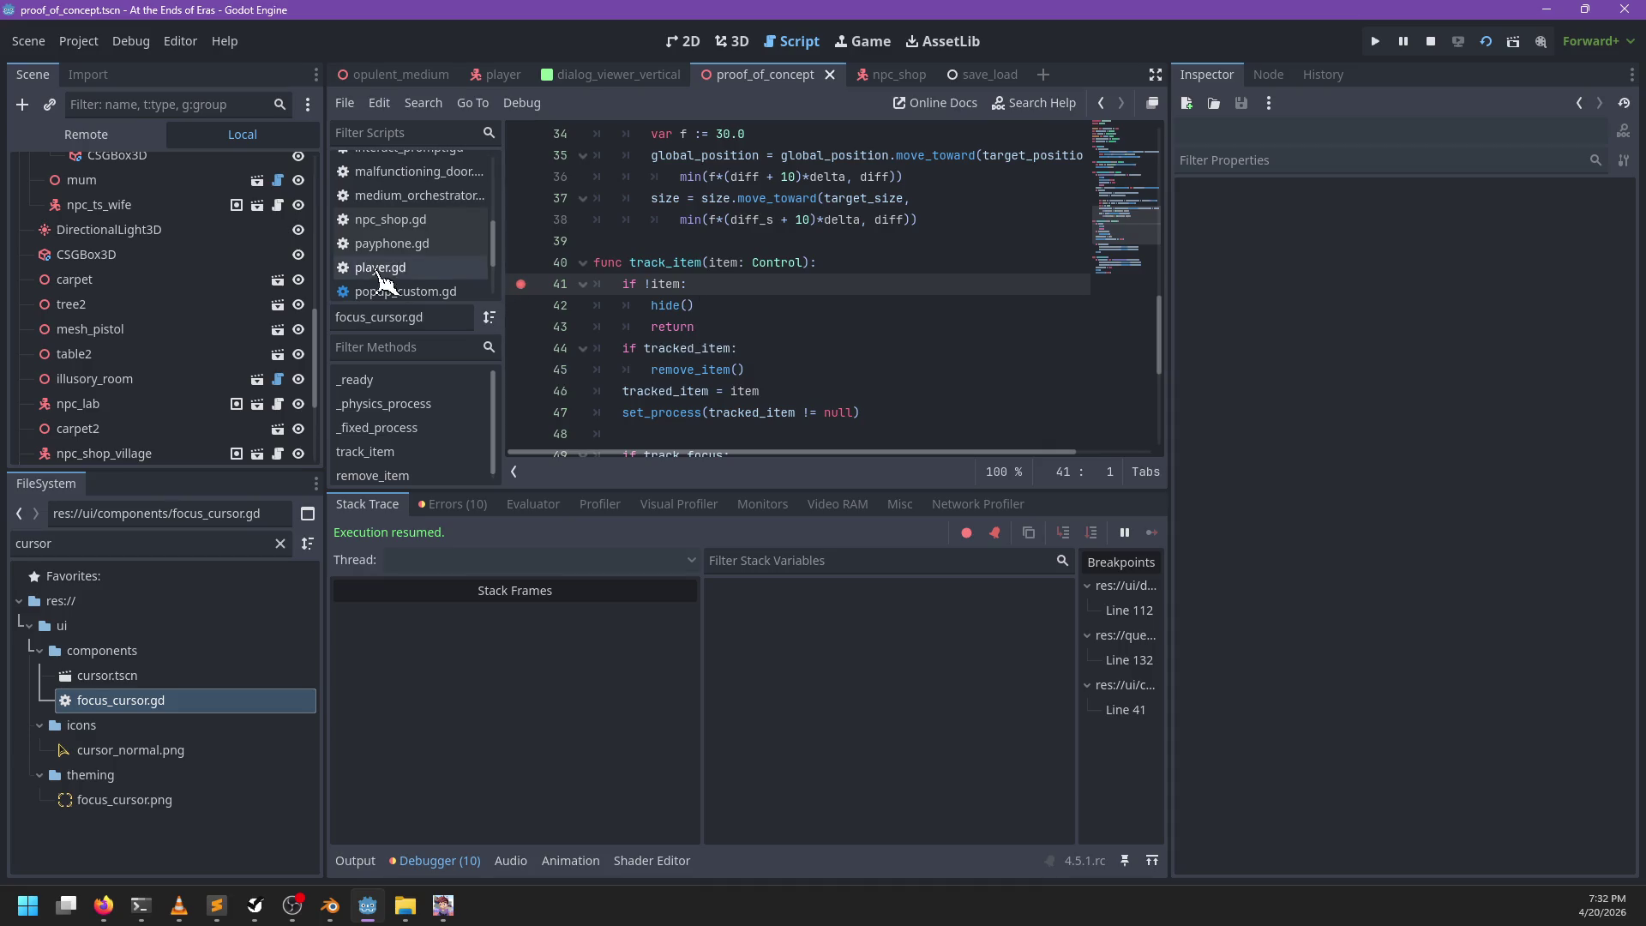
scroll(380, 280, "down", 4)
scroll(442, 269, "up", 7)
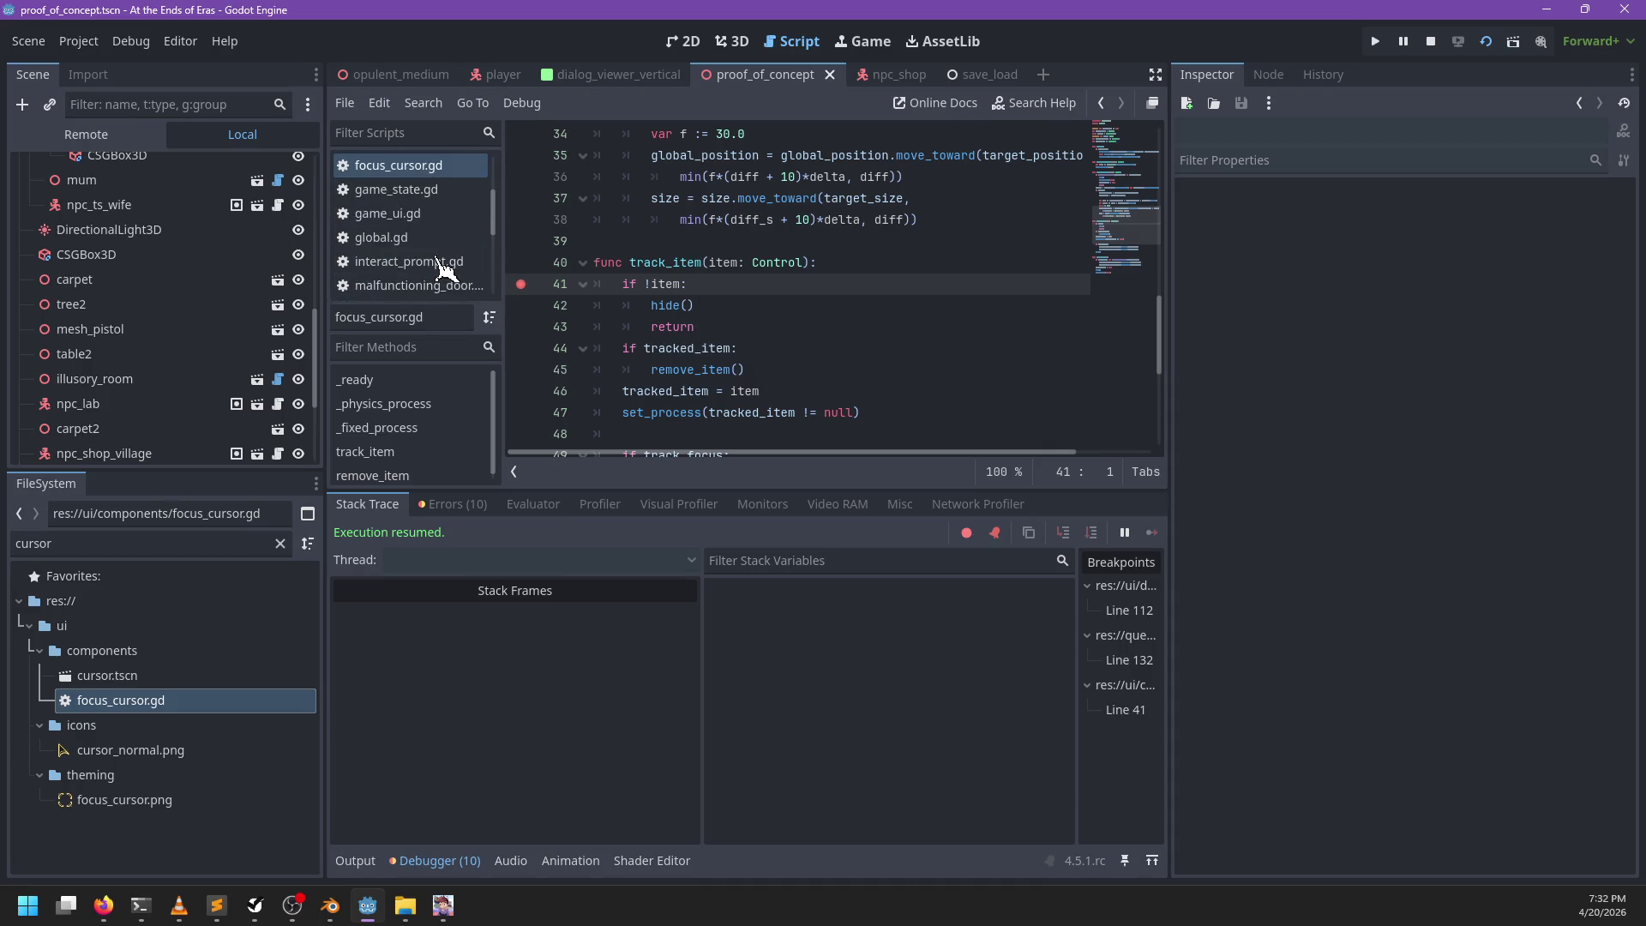
scroll(442, 269, "up", 2)
scroll(439, 257, "up", 2)
scroll(433, 235, "down", 5)
scroll(446, 227, "down", 5)
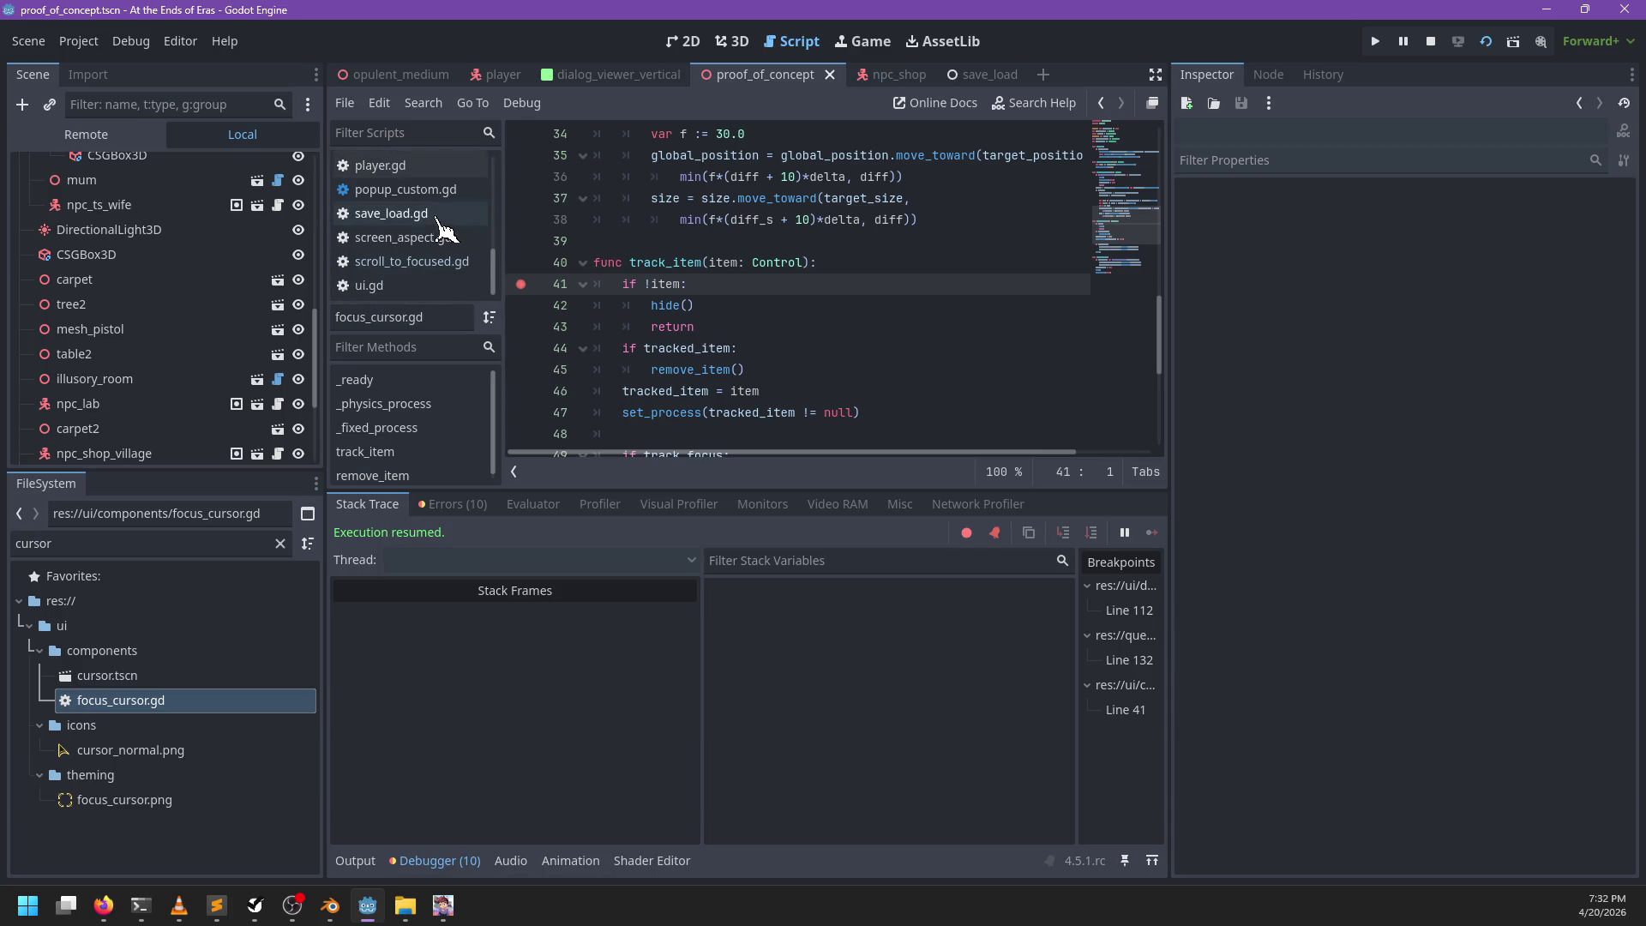
left_click(401, 264)
Step: Skim its scroll_to_child code, then return to dialog_viewer.gd inside the display function
scroll(566, 299, "down", 15)
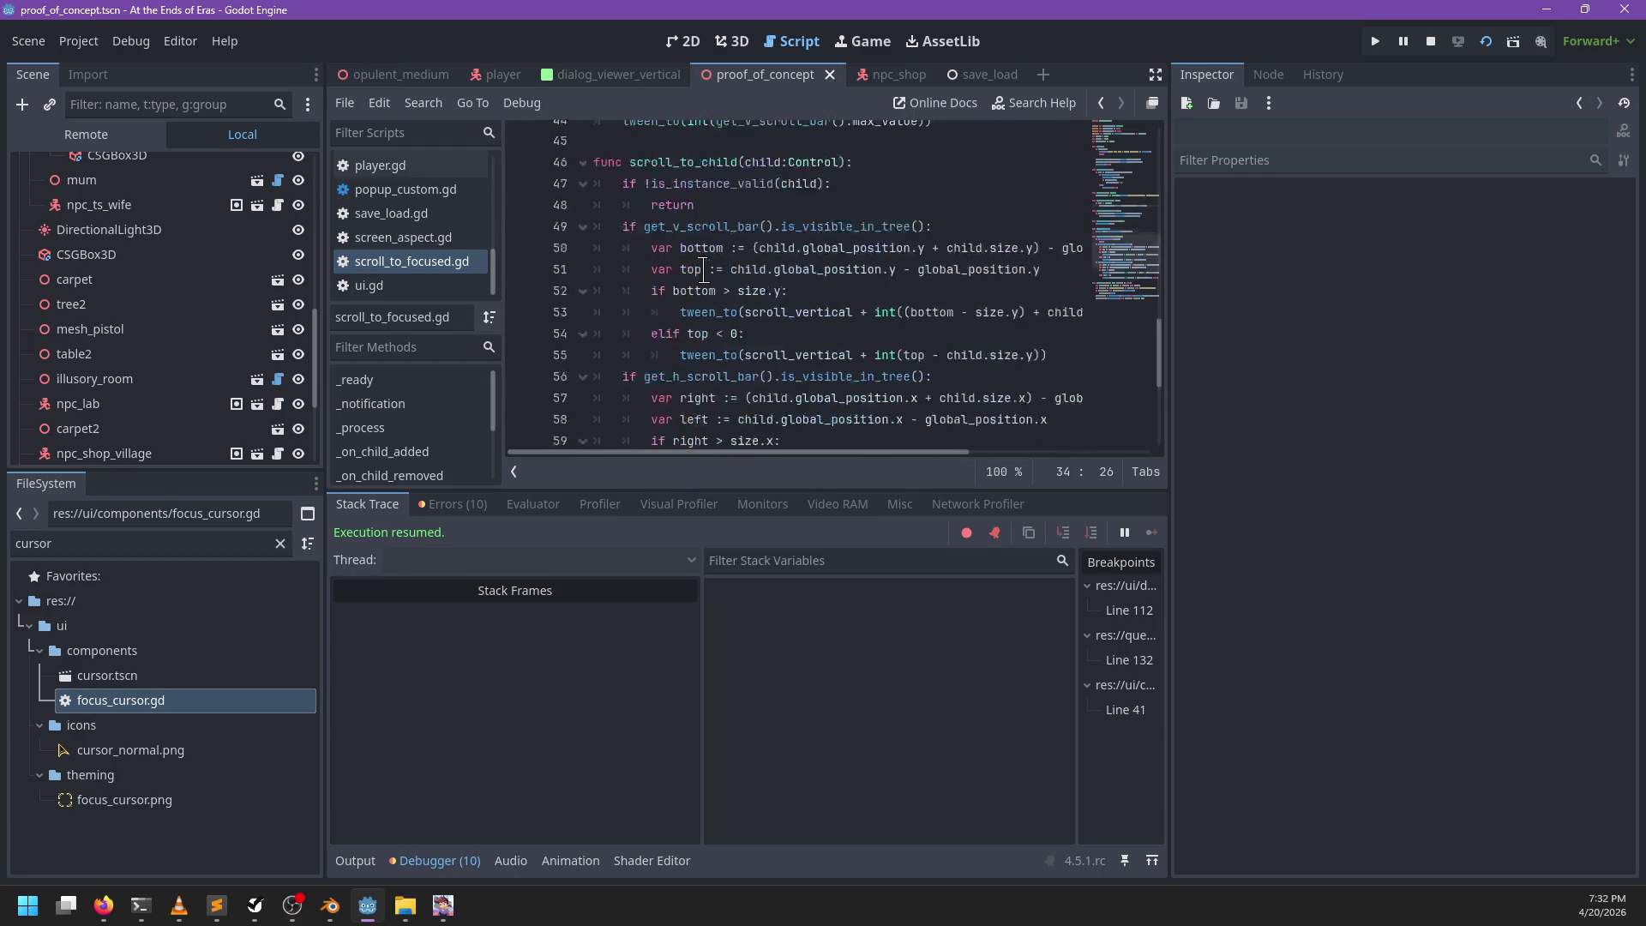
scroll(613, 283, "up", 6)
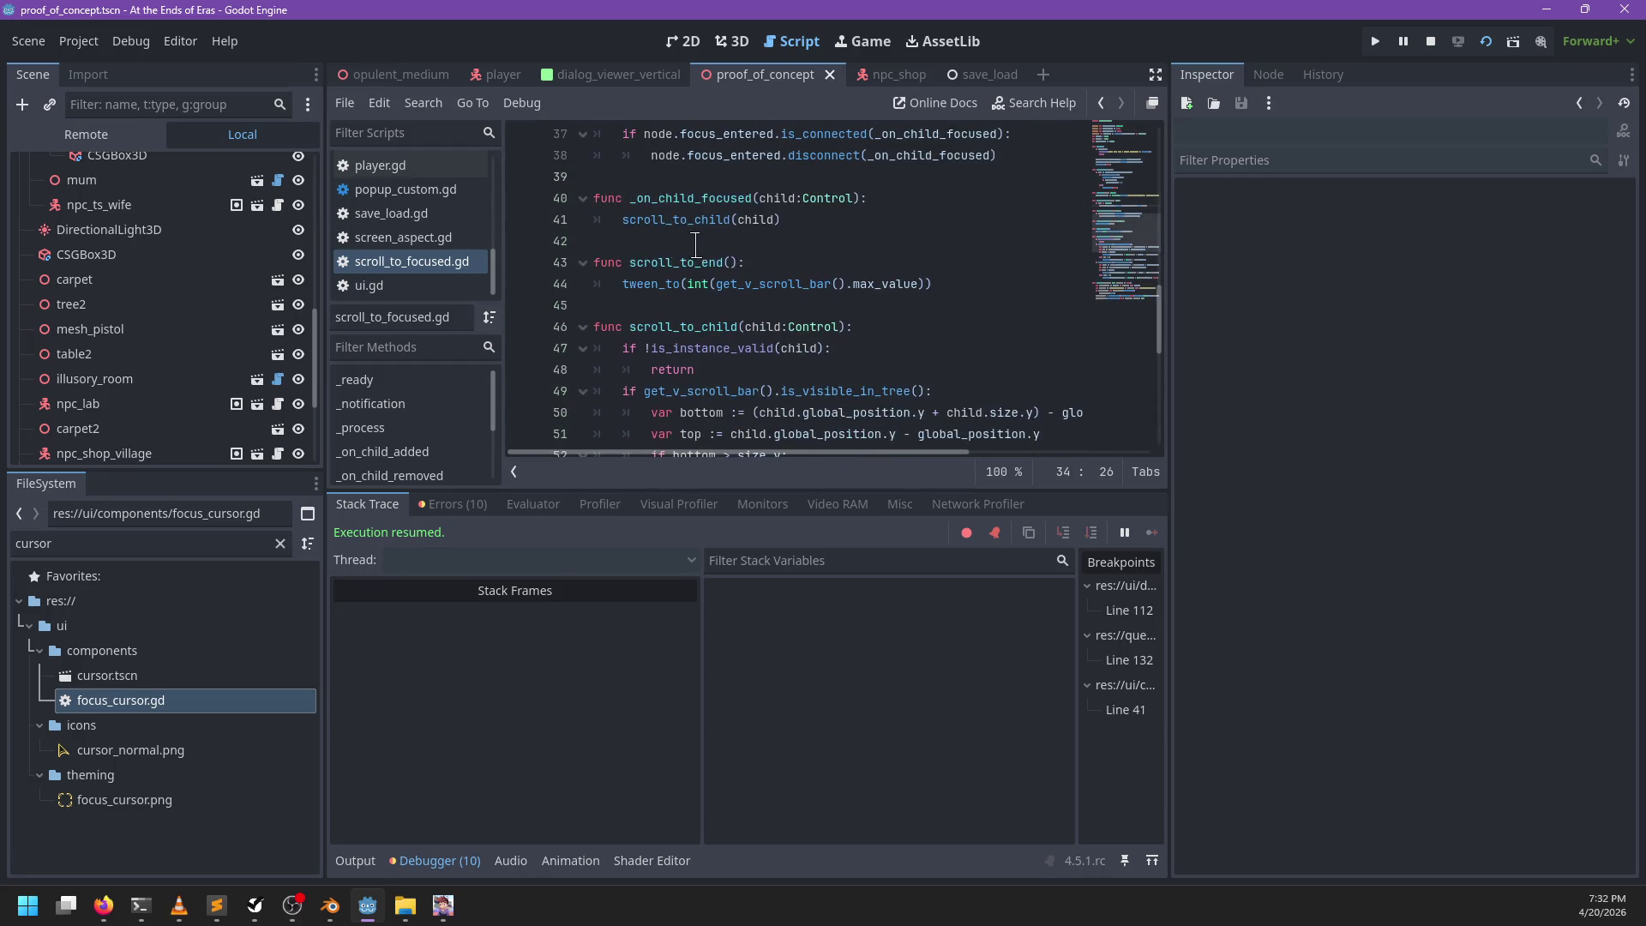
scroll(403, 224, "up", 5)
scroll(446, 210, "up", 2)
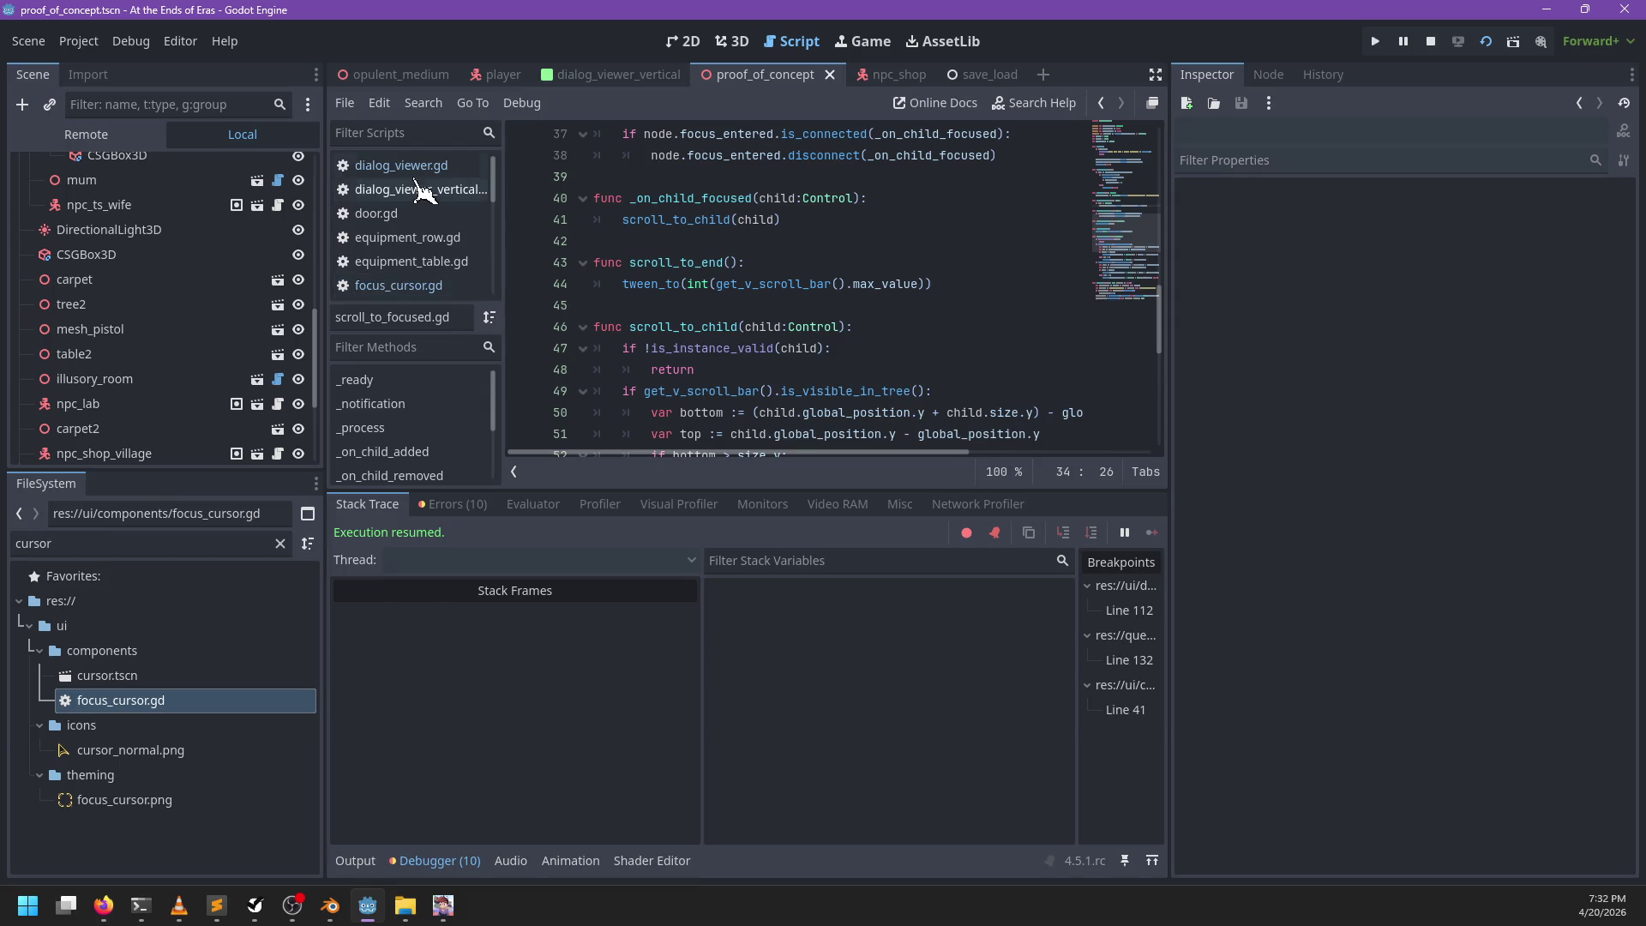
left_click(403, 165)
left_click(751, 283)
Step: Find _first in dialog_viewer.gd, jump to _first_reply_focus, and breakpoint line 274
key("ctrl+f")
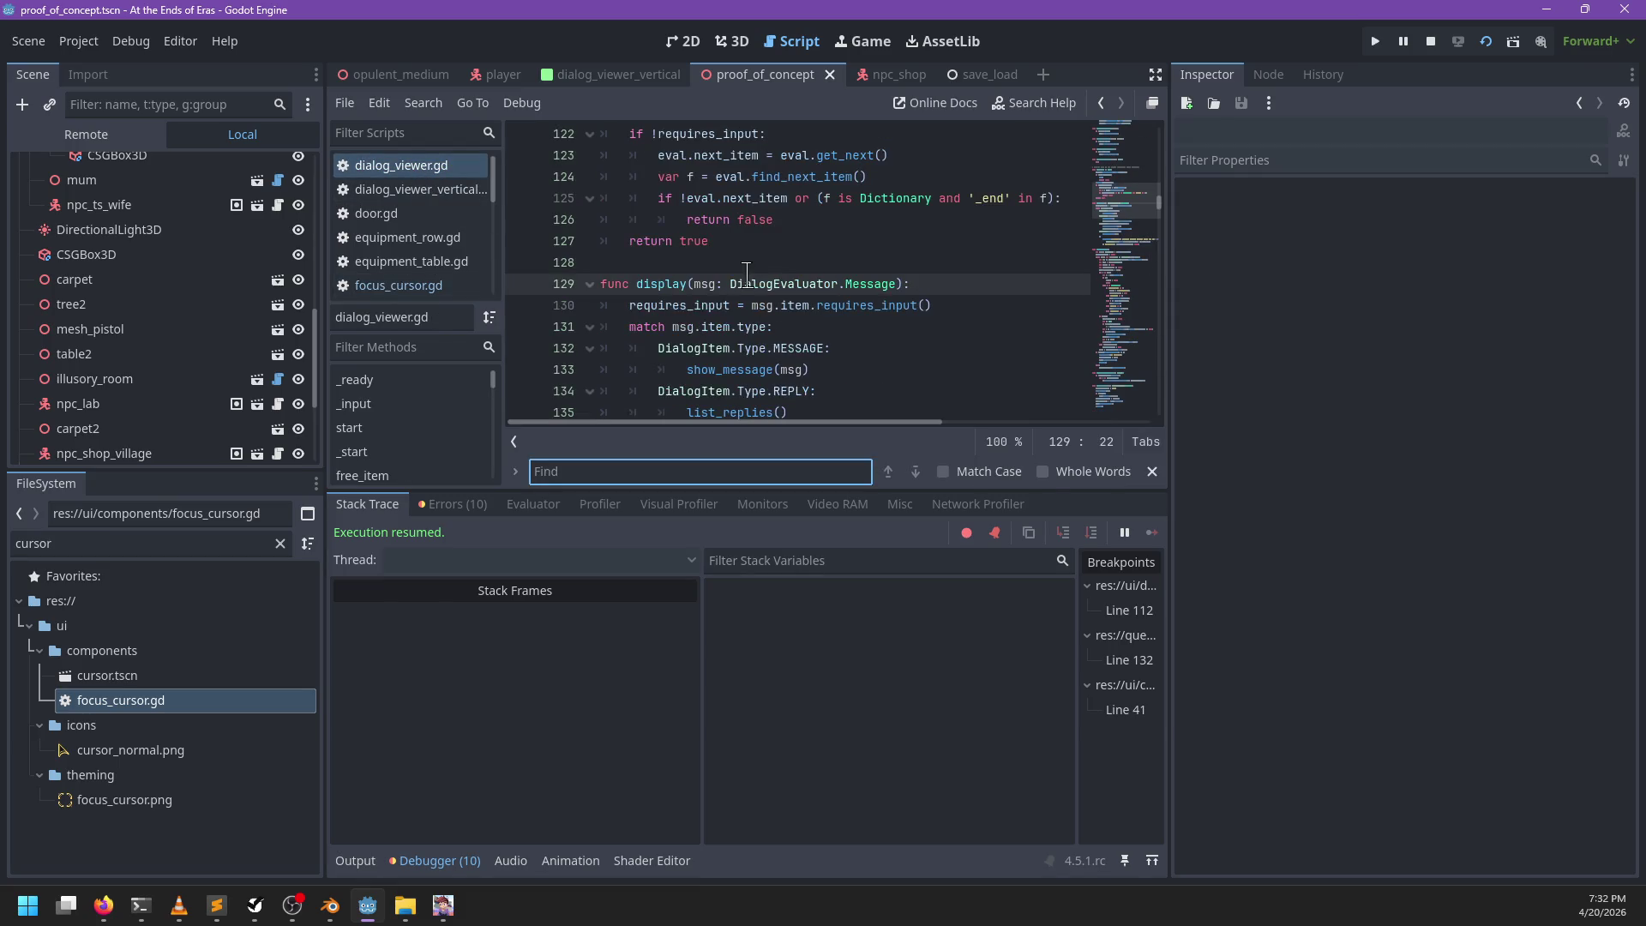
scroll(746, 272, "down", 3)
left_click_drag(693, 262, 736, 264)
key("Escape")
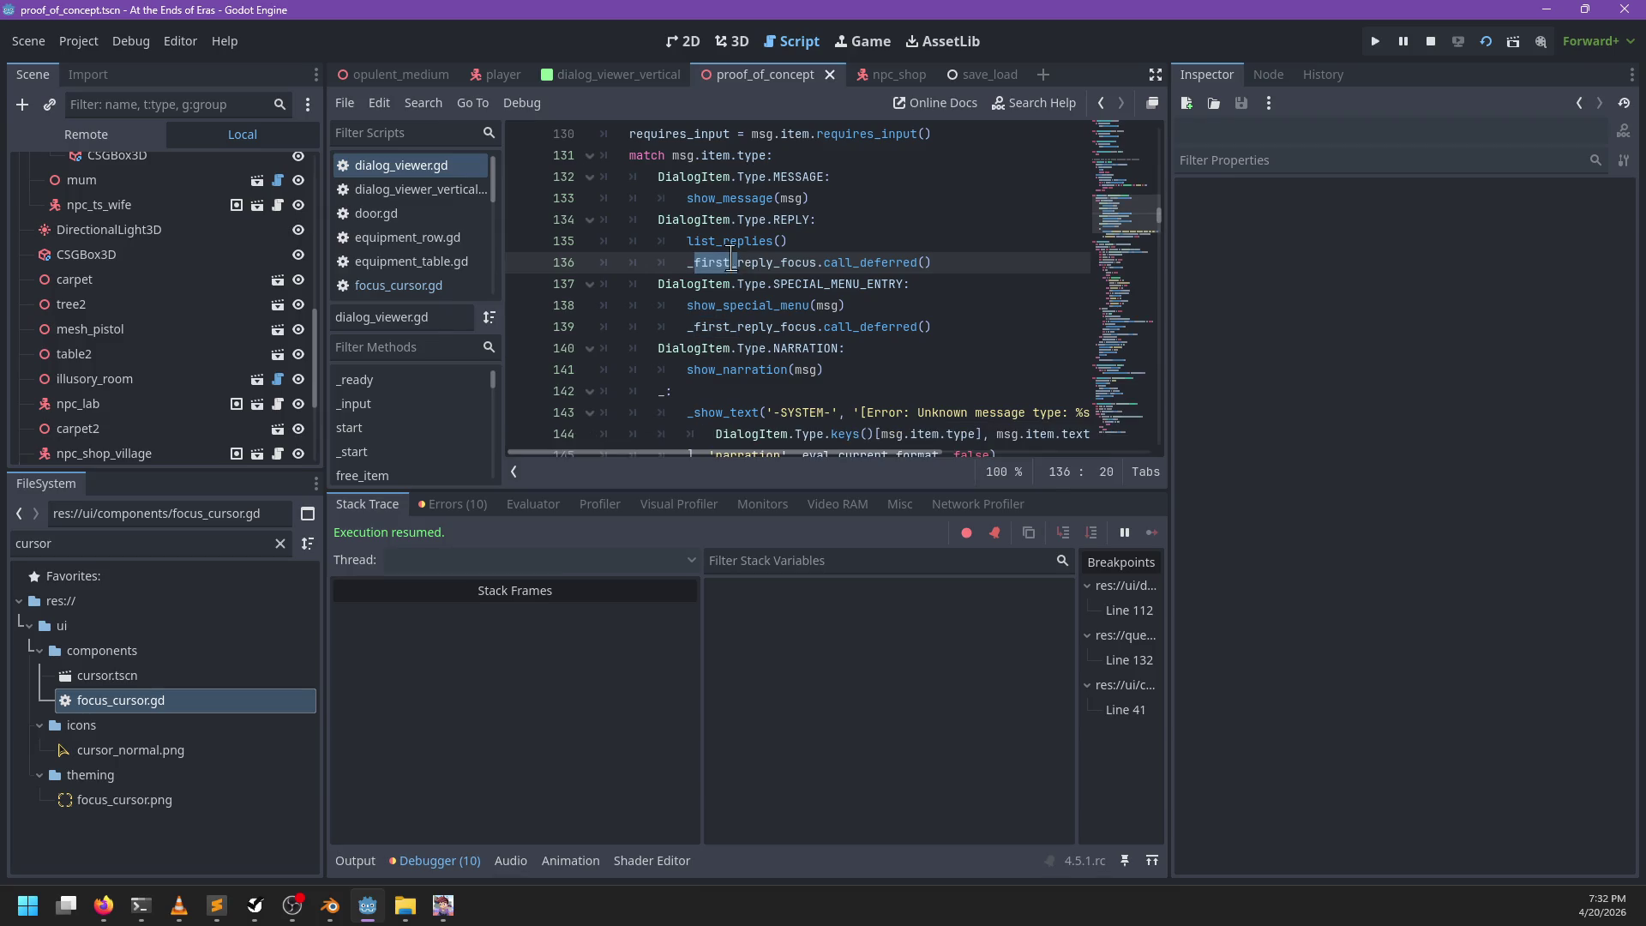
left_click(728, 264, "ctrl")
left_click(520, 310)
left_click(521, 310)
left_click(520, 325)
Step: Move replies.get_child(0) onto its own line, call b.grab_focus() instead, and save
left_click(965, 327)
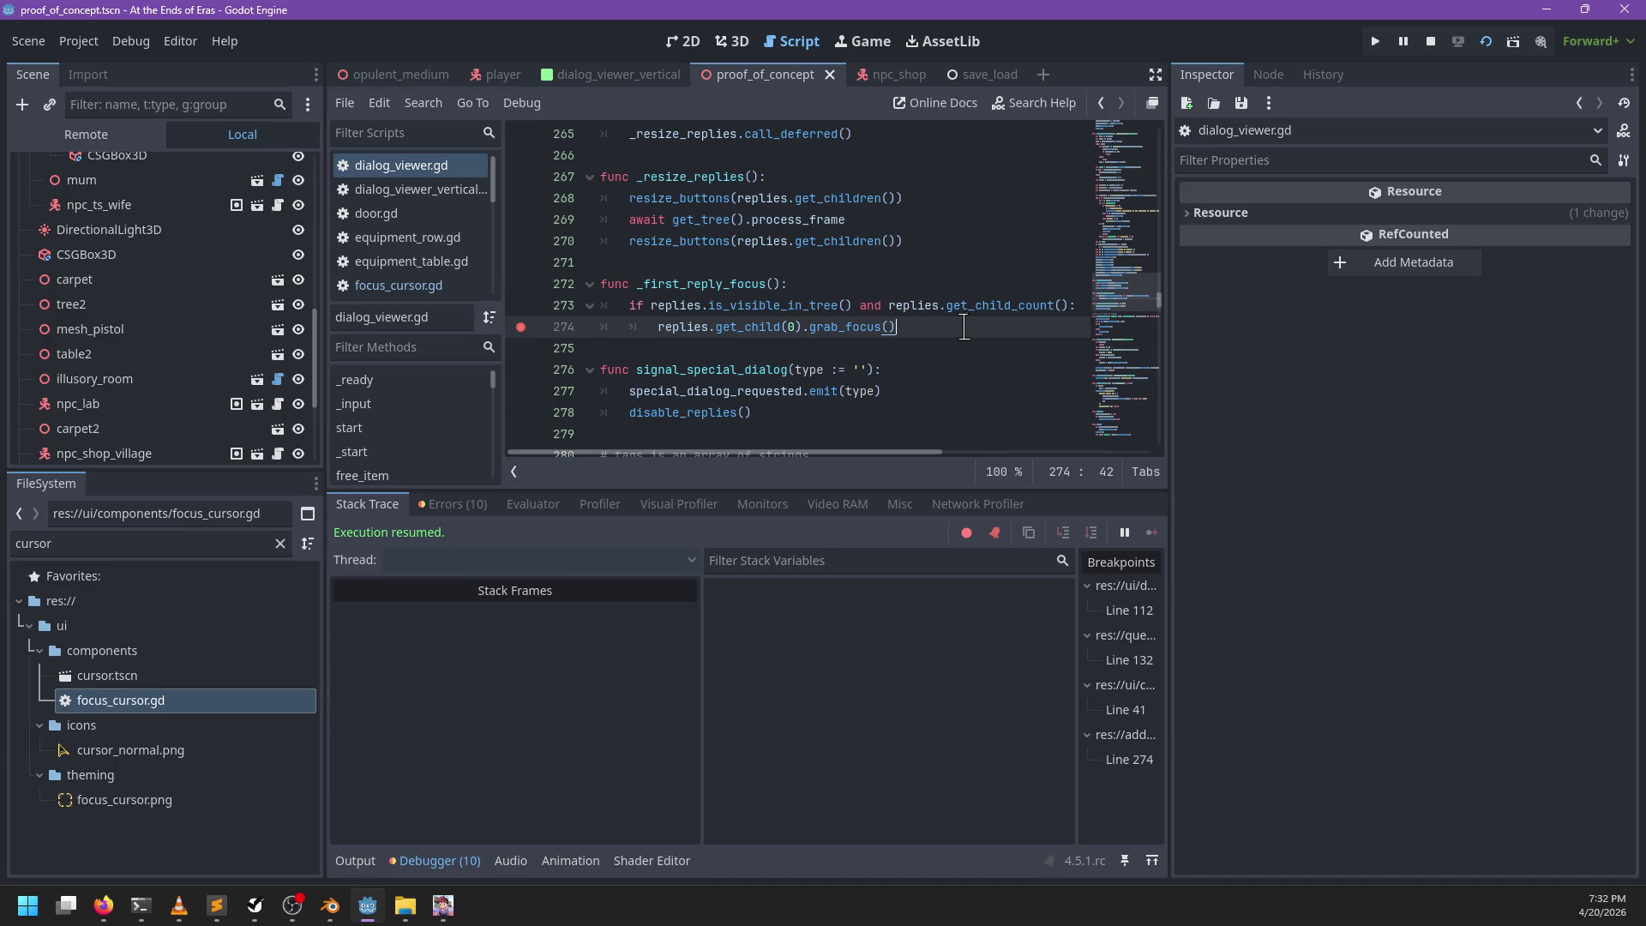
mouse_move(799, 326)
left_mouse_down()
mouse_move(652, 326)
mouse_move(802, 327)
left_mouse_up()
key("ctrl+c")
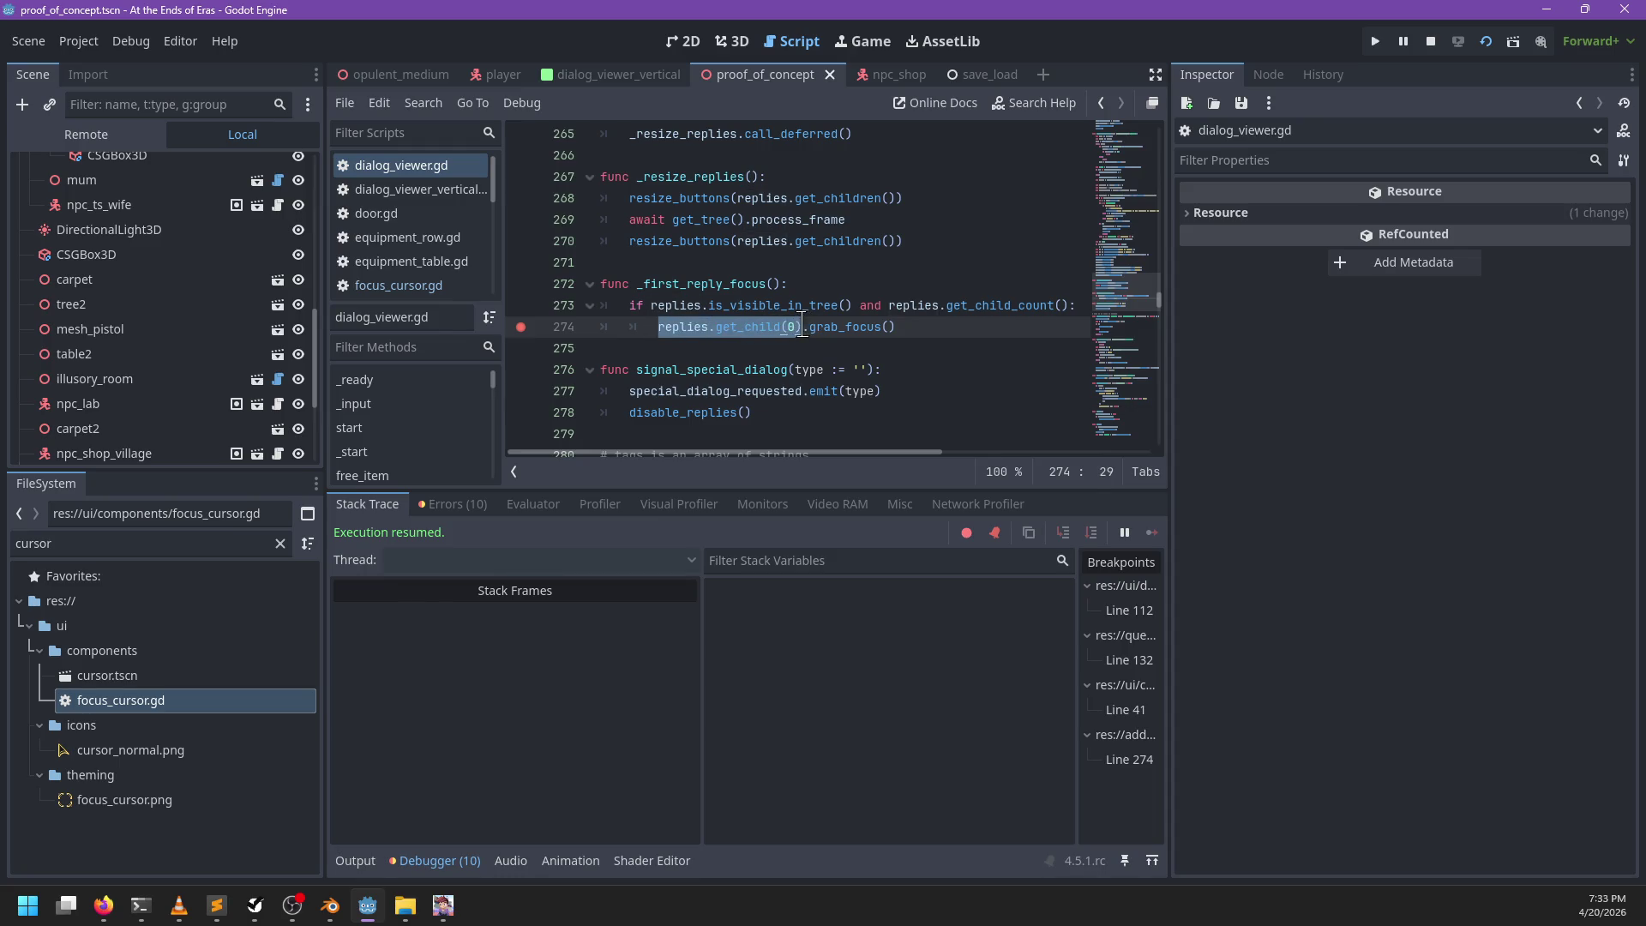
key("BackSpace")
key("Return")
key("Up")
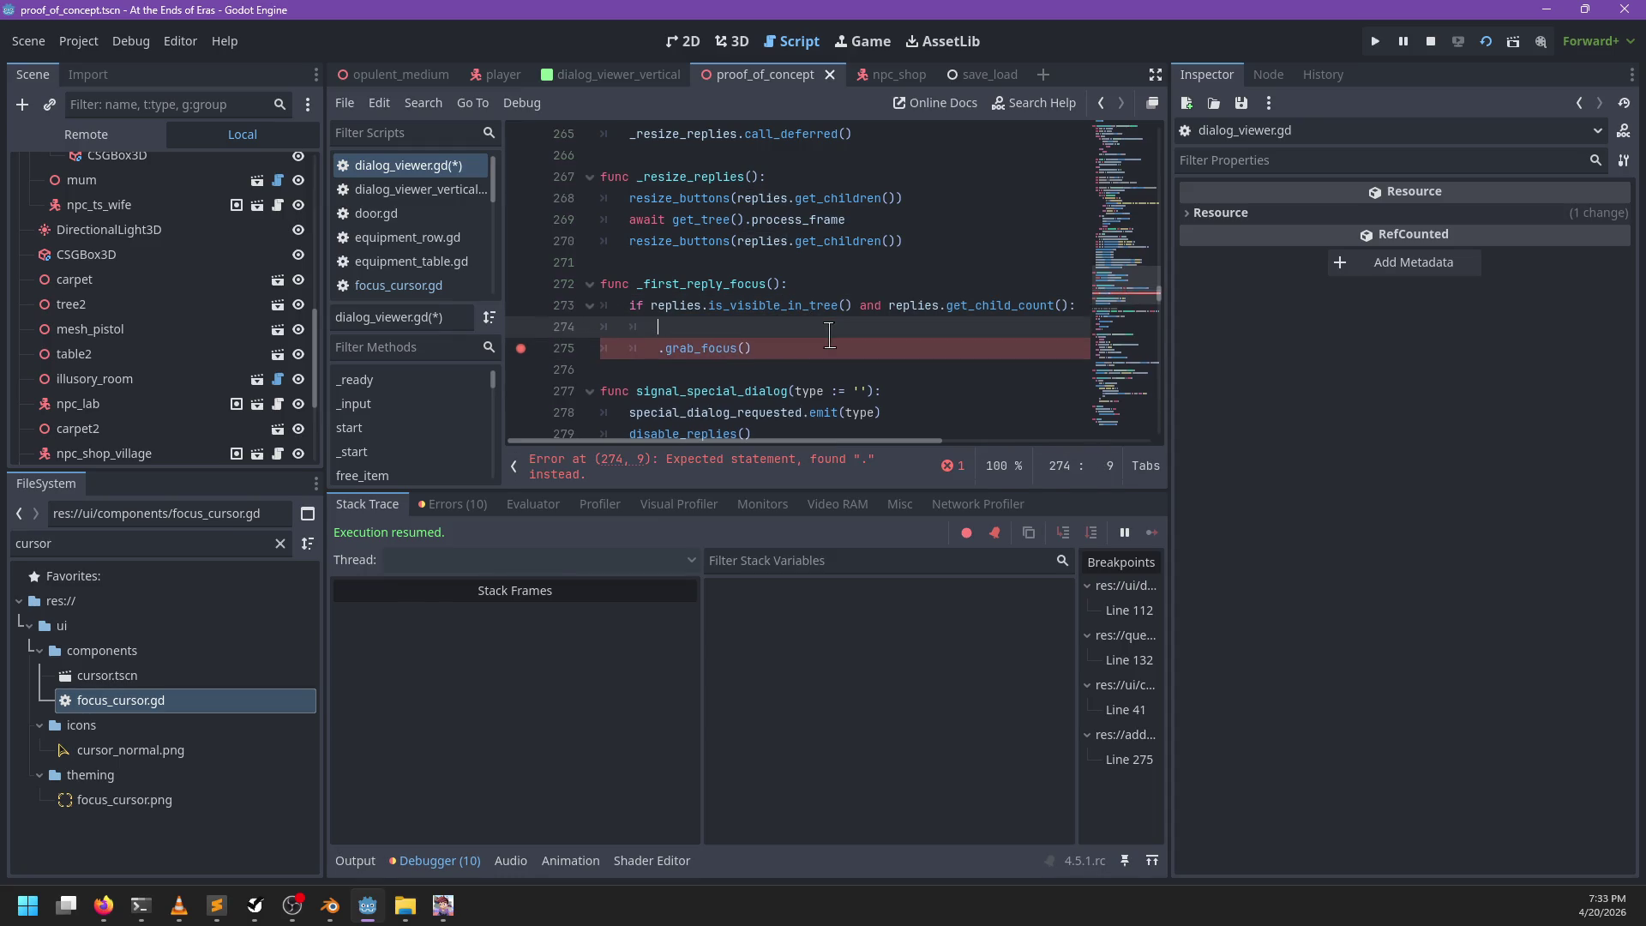
key("ctrl+v")
key("Down")
type("b")
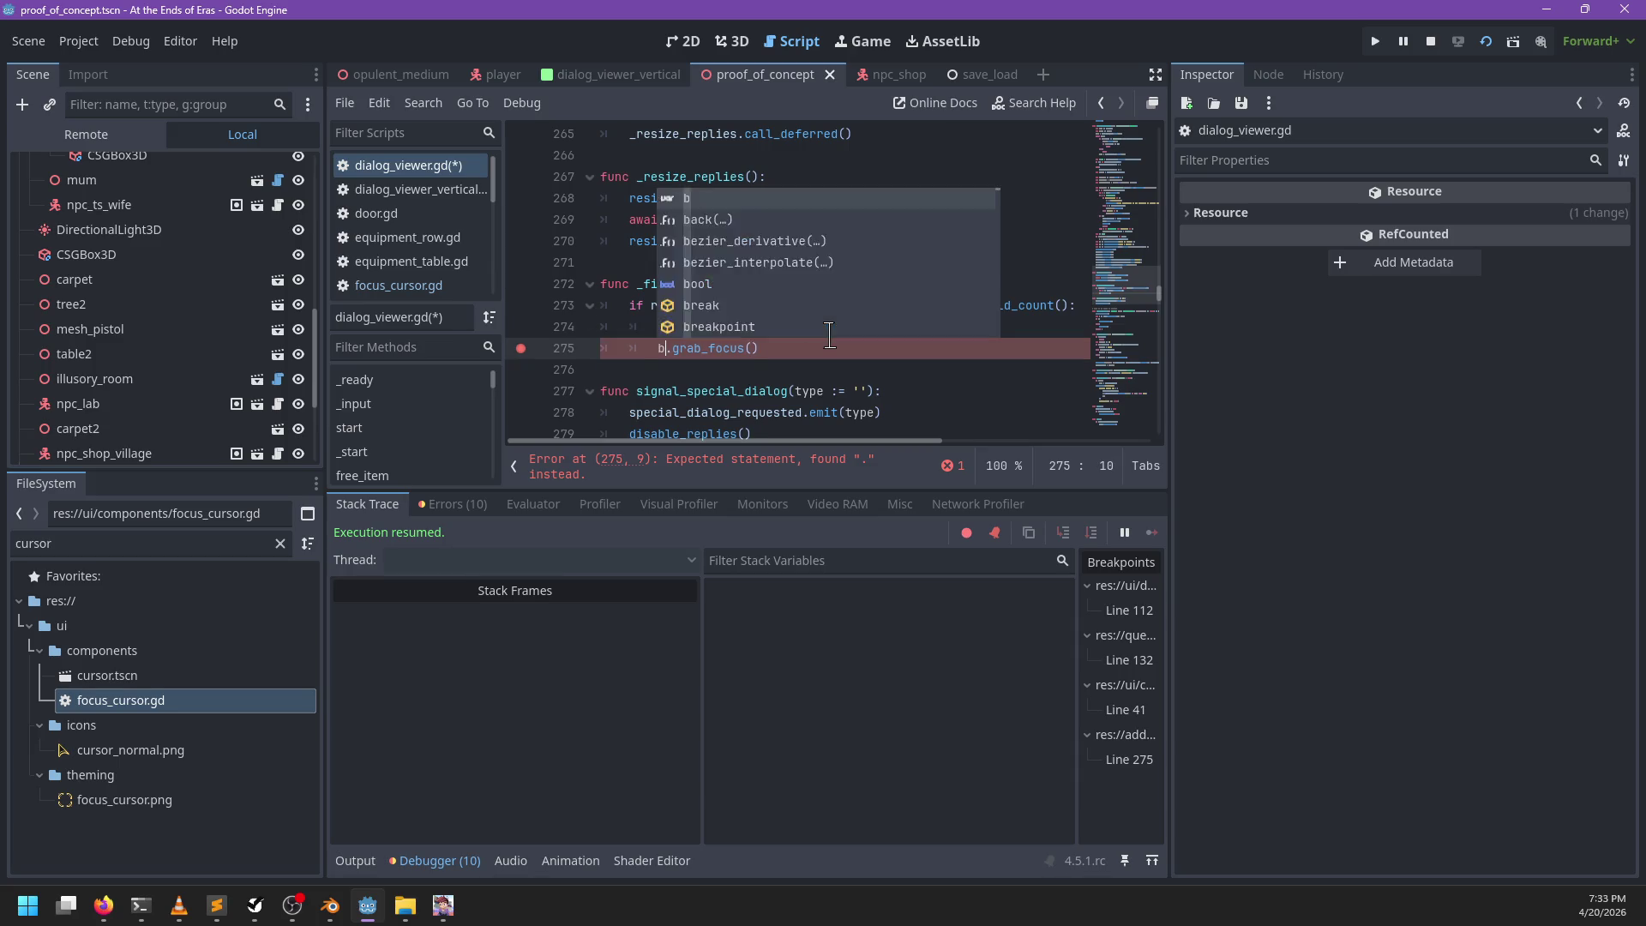
key("Escape")
key("ctrl+s")
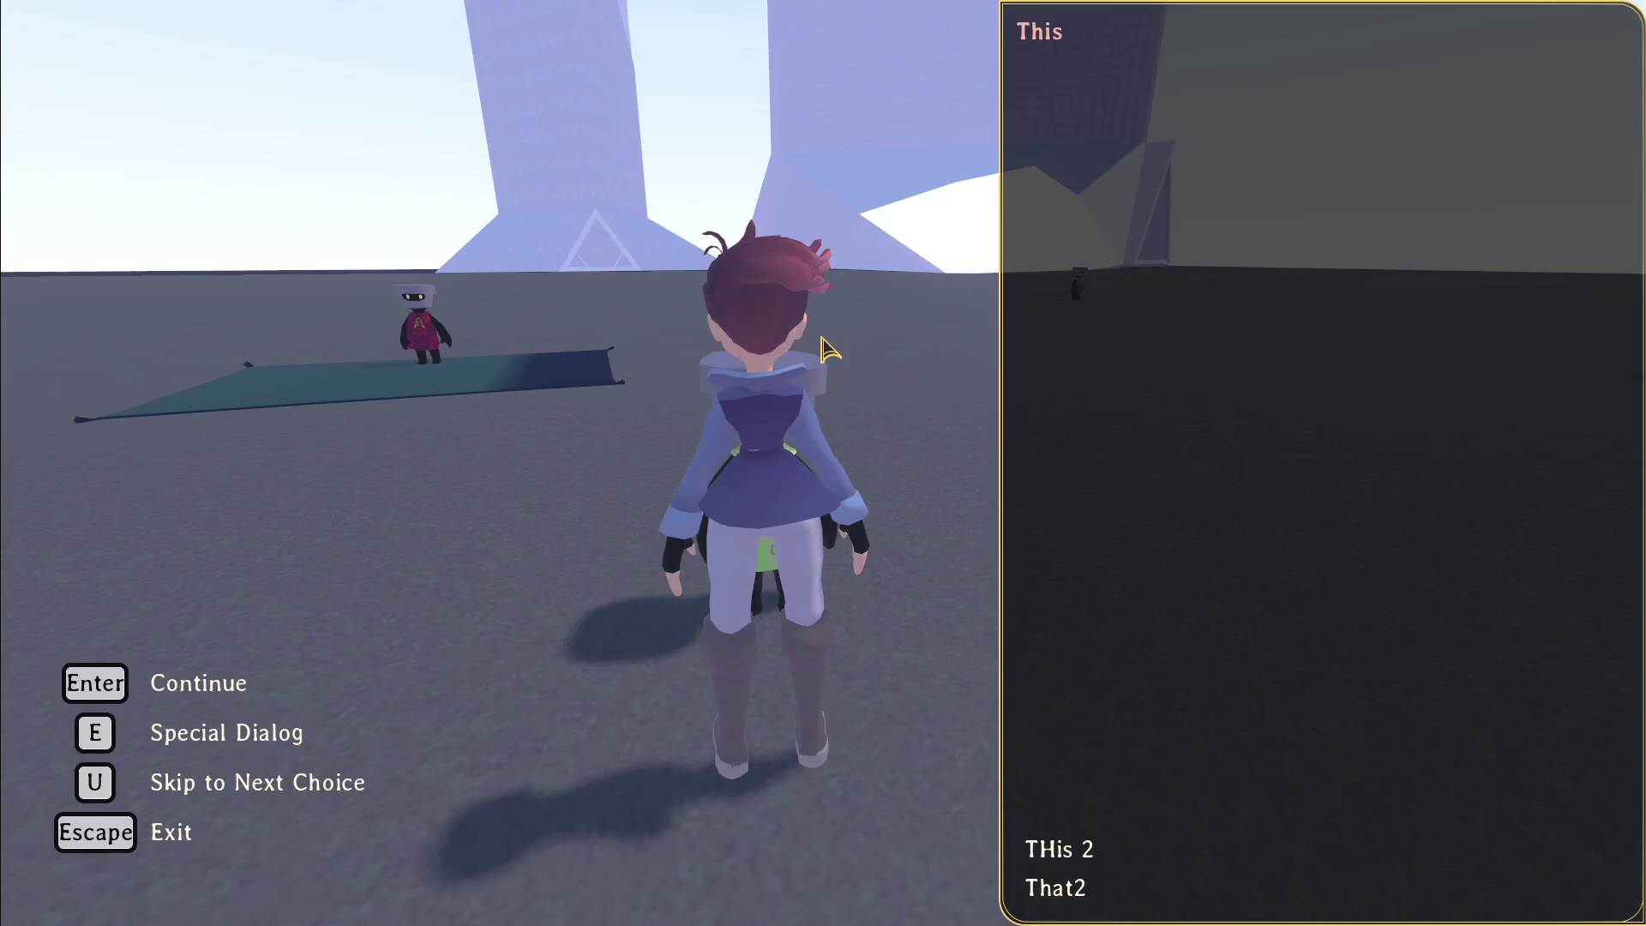
Step: Relaunch the game, inspecting each tracked item at the breakpoints before continuing past them
key("Escape")
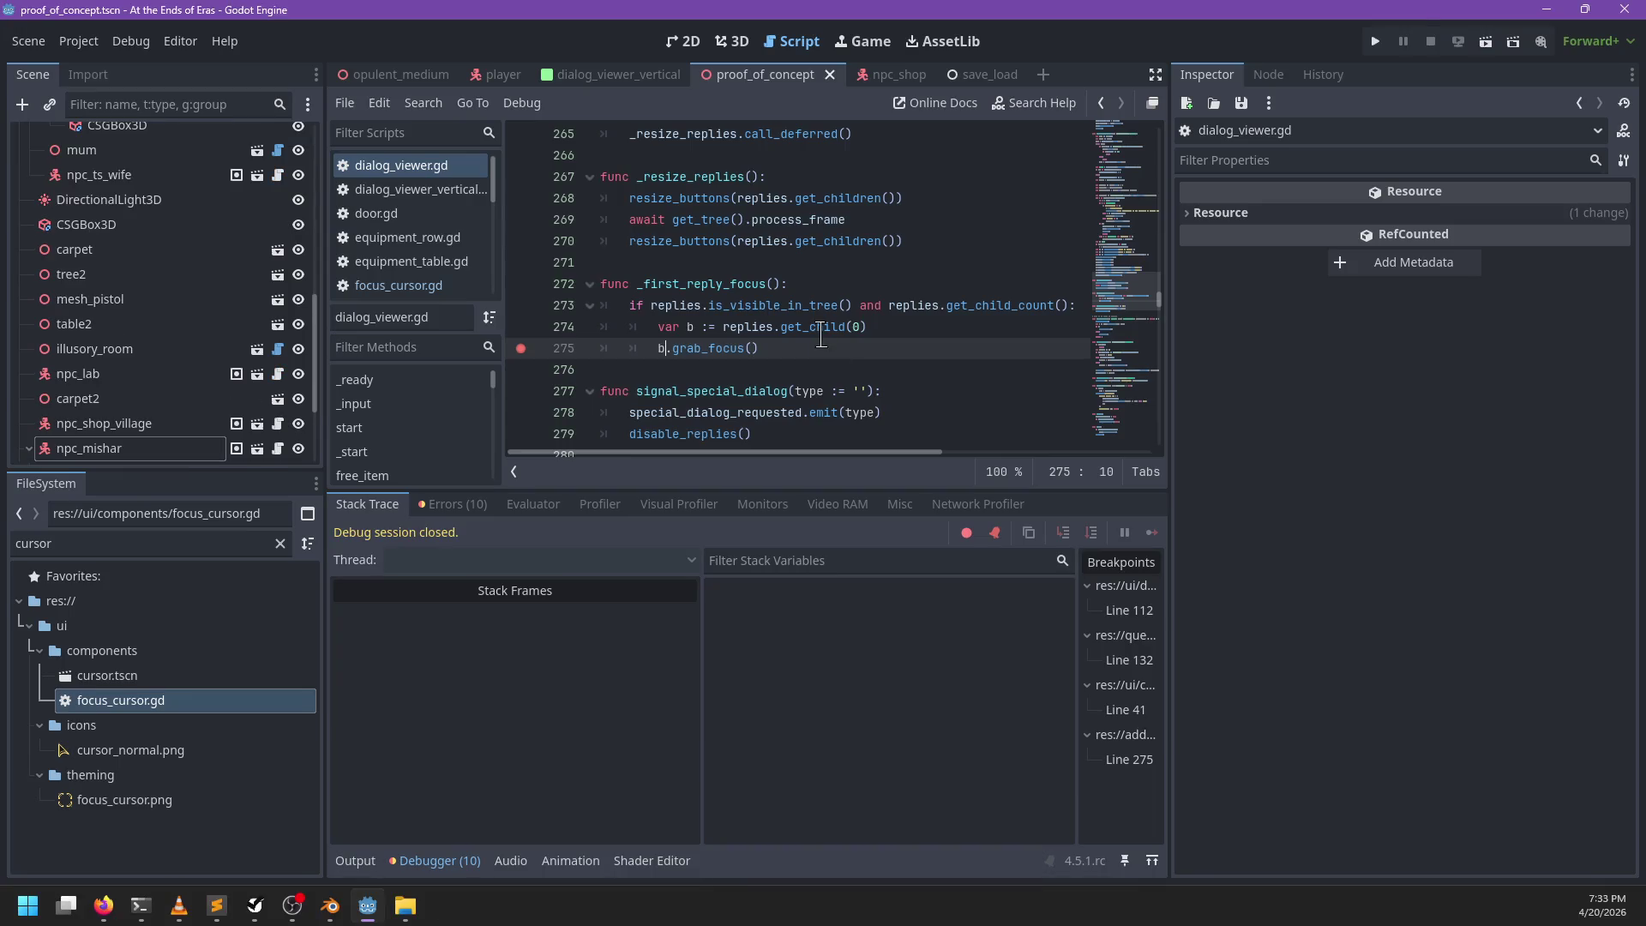
key("F5")
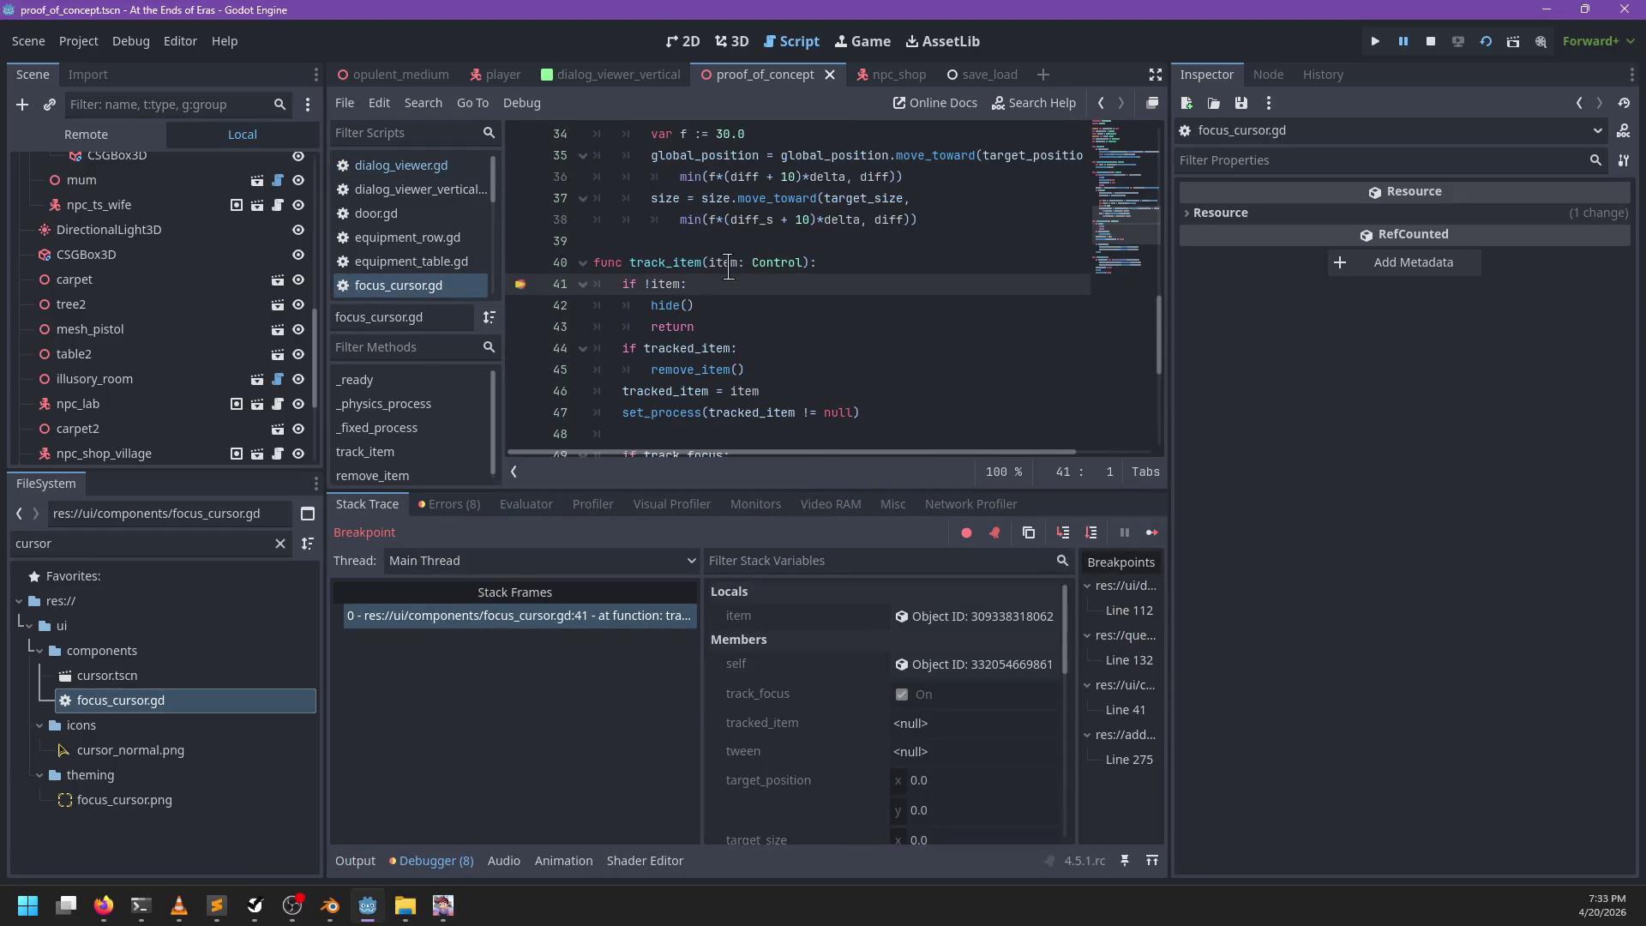
mouse_move(727, 264)
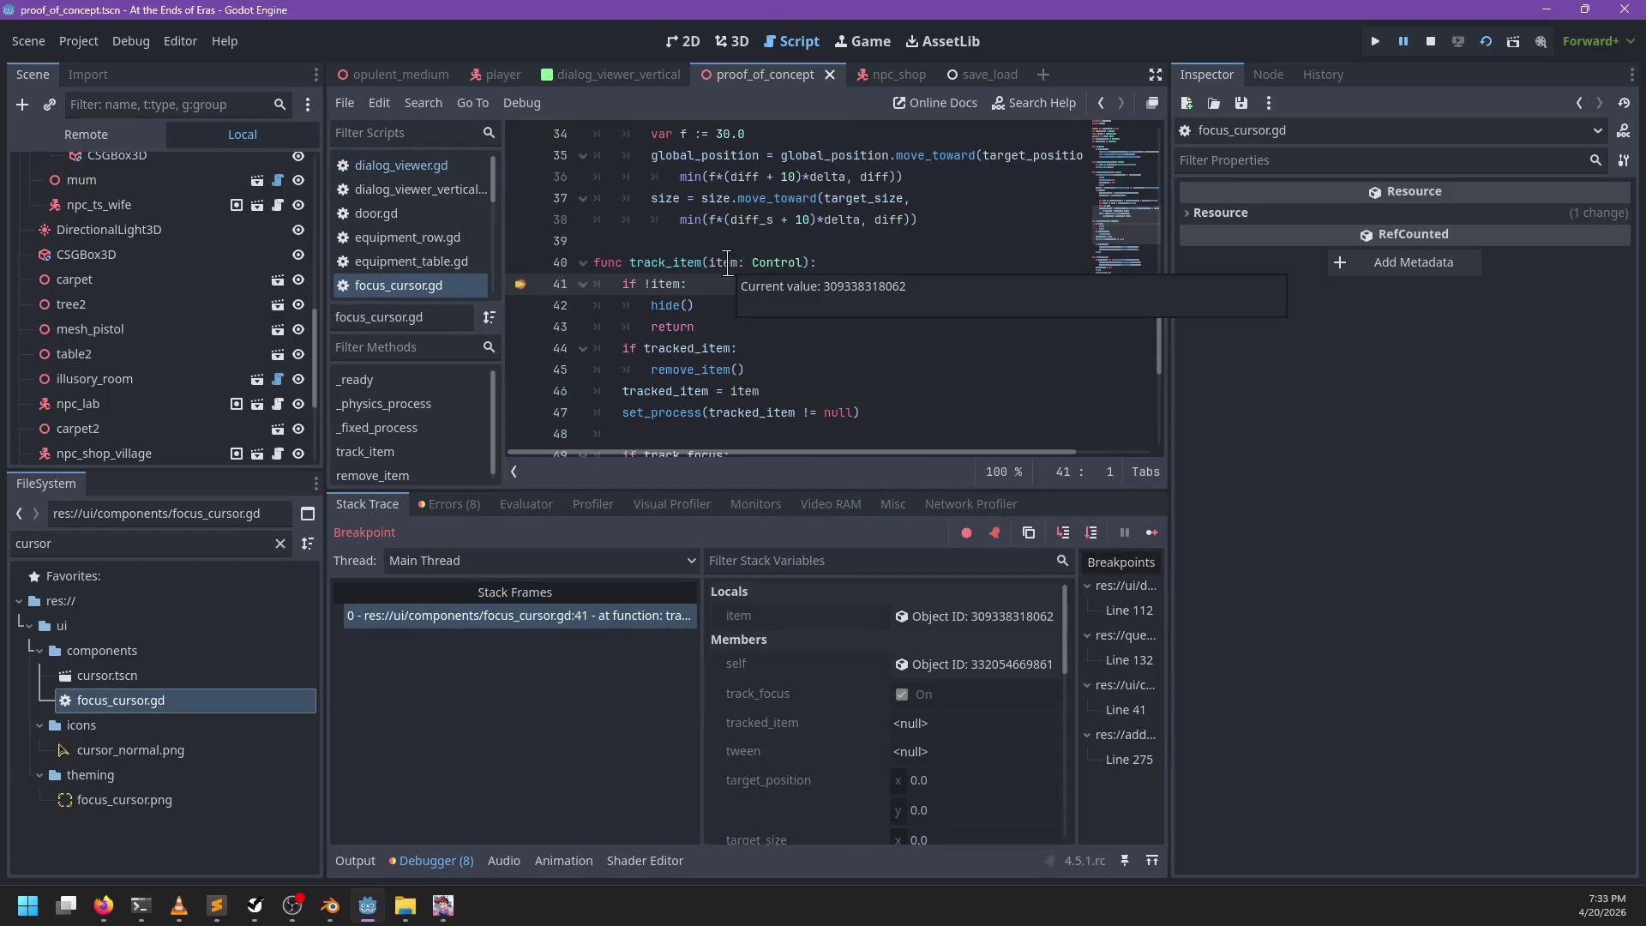
left_click(952, 616)
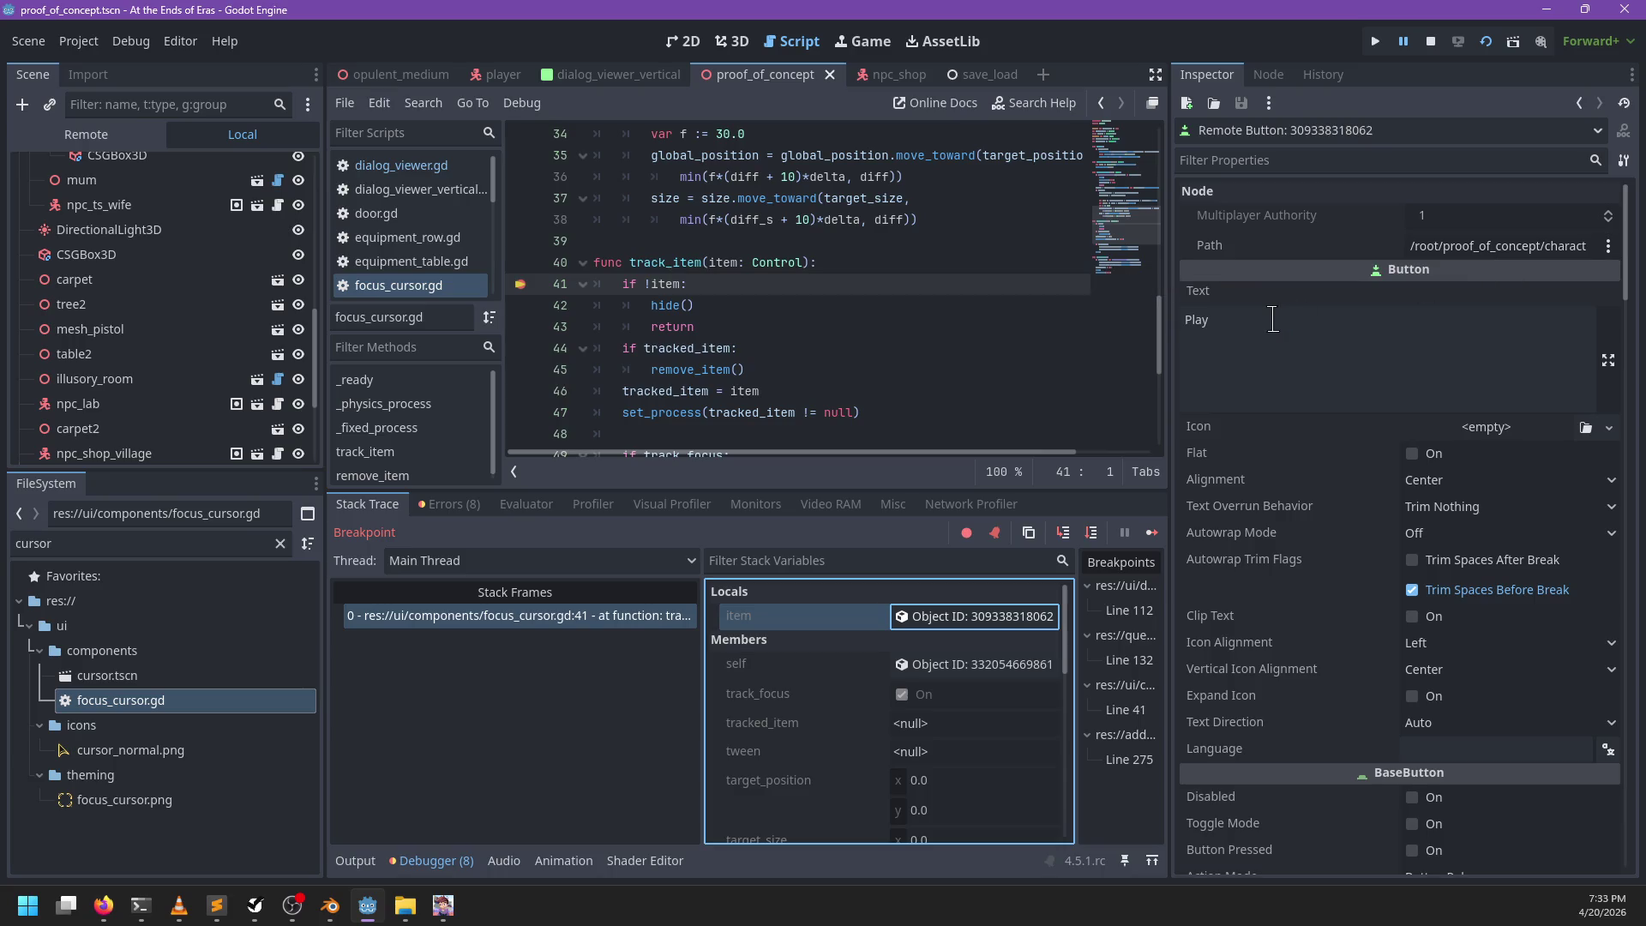
key("F12")
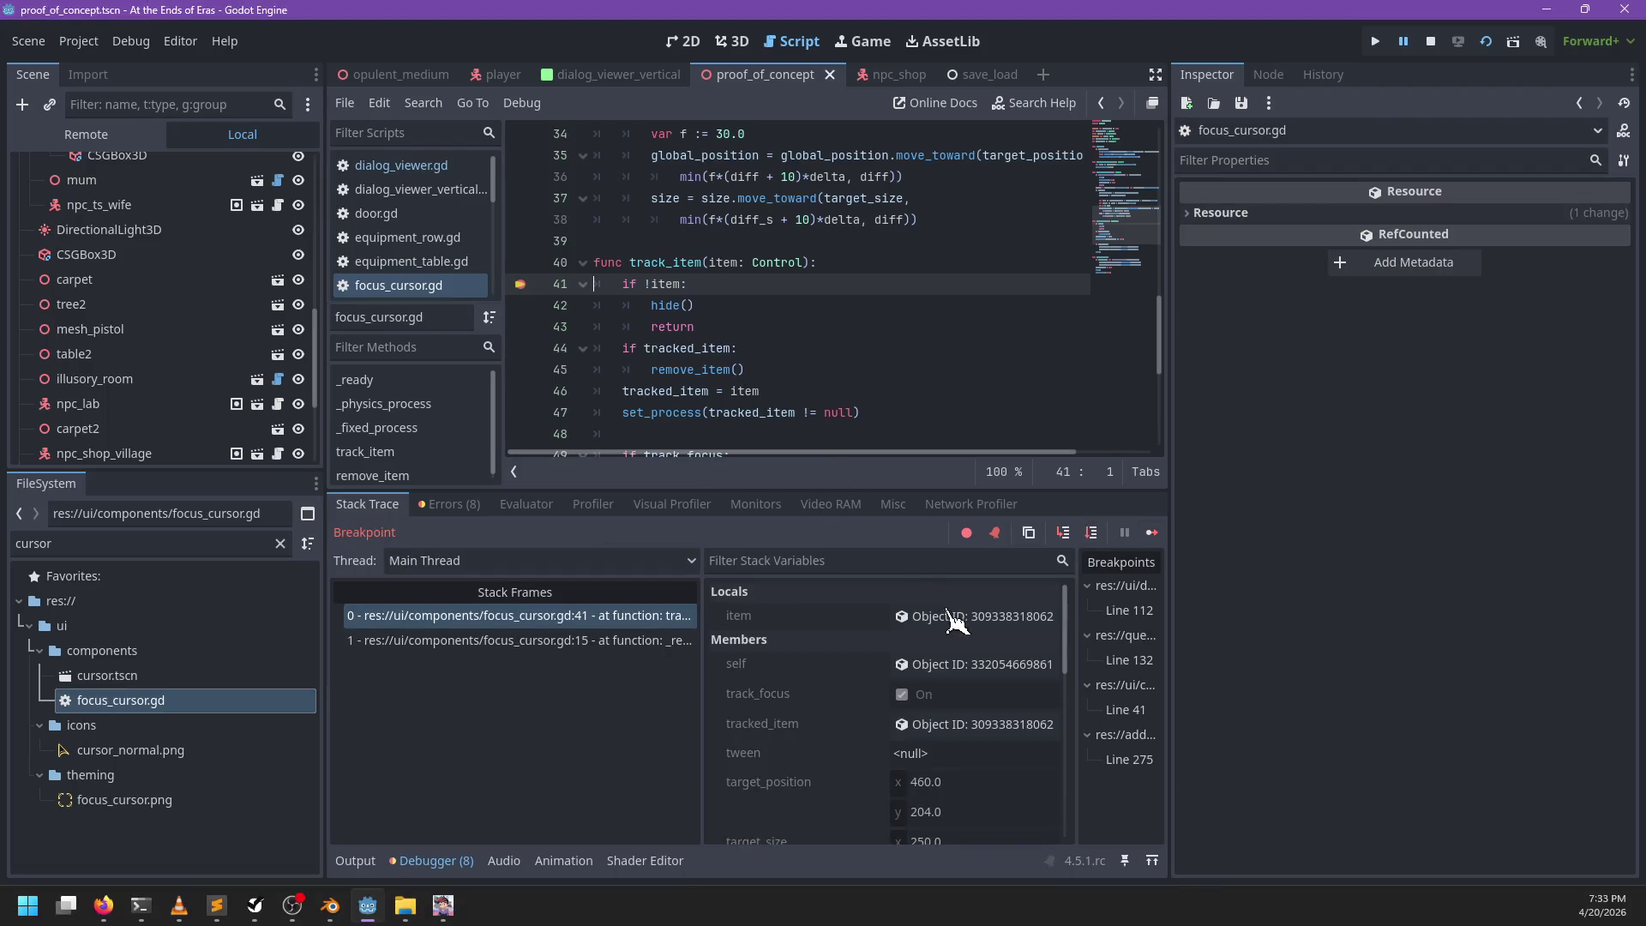
left_click(953, 615)
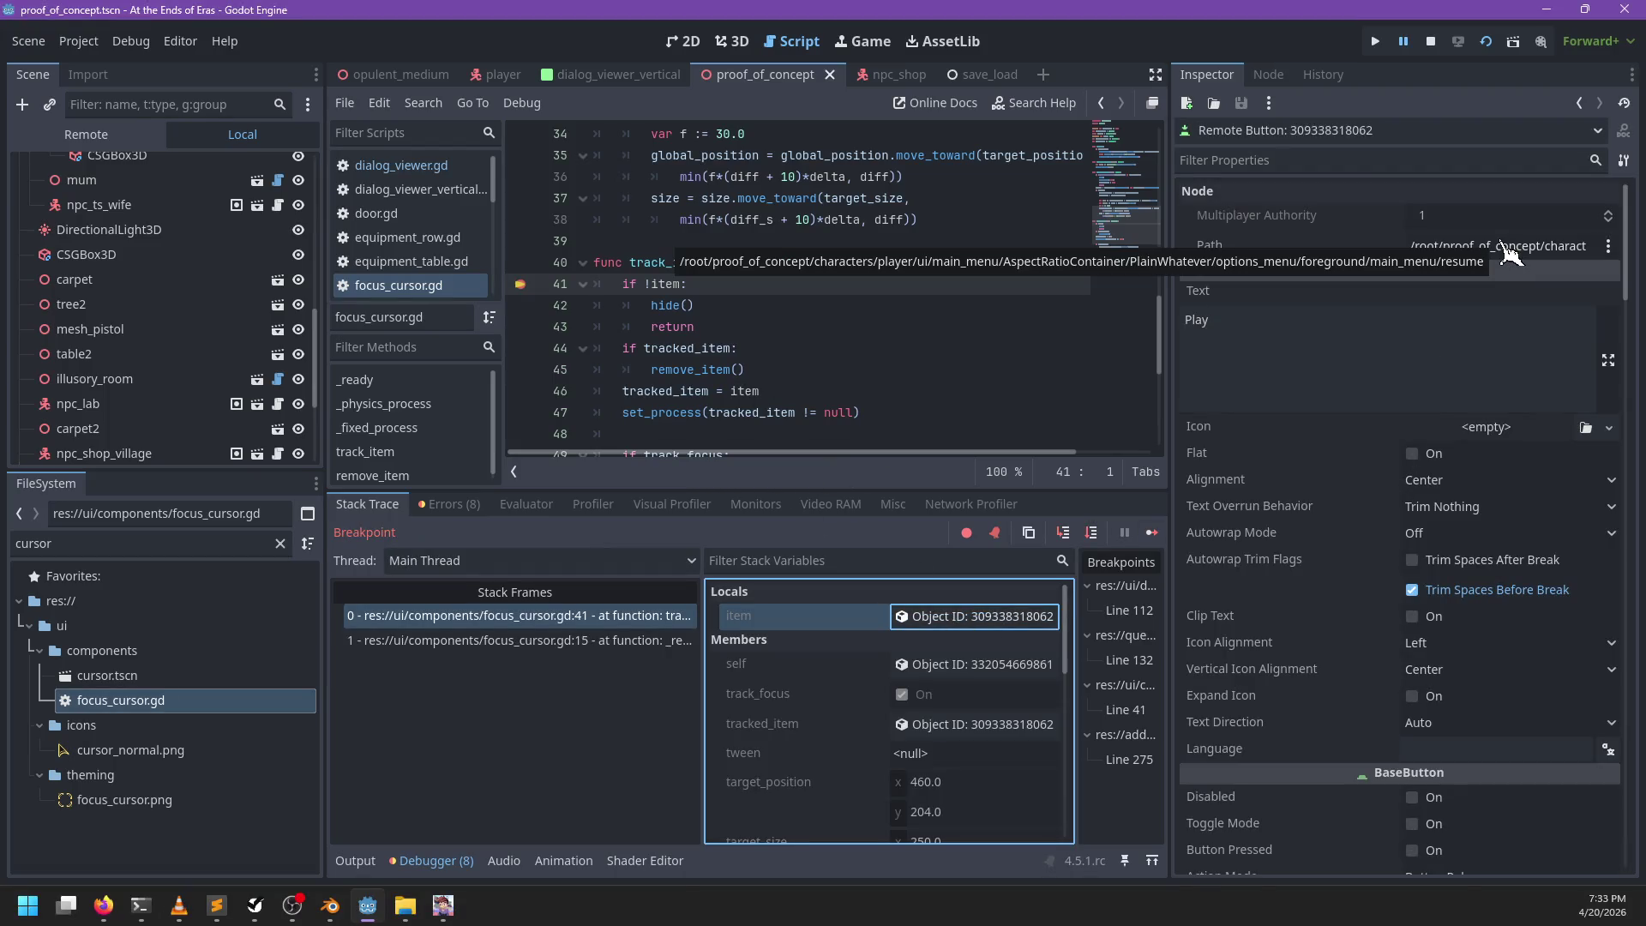
key("F12")
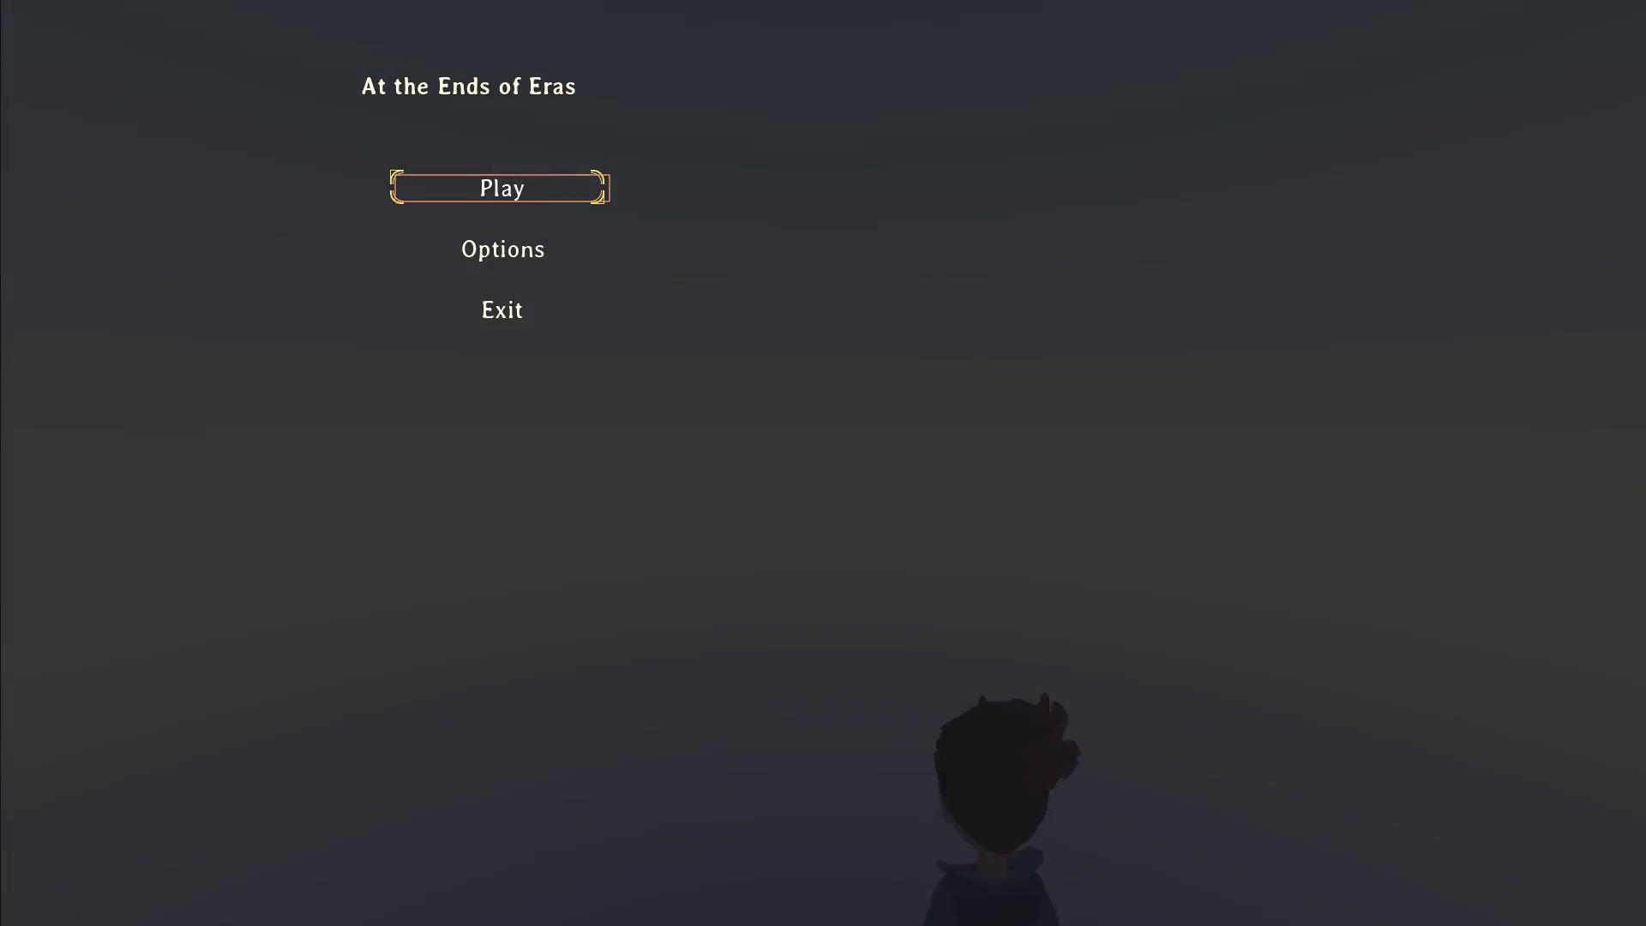
Step: Start play, run the character to the NPC, and talk to trigger the line-275 breakpoint
key("Return")
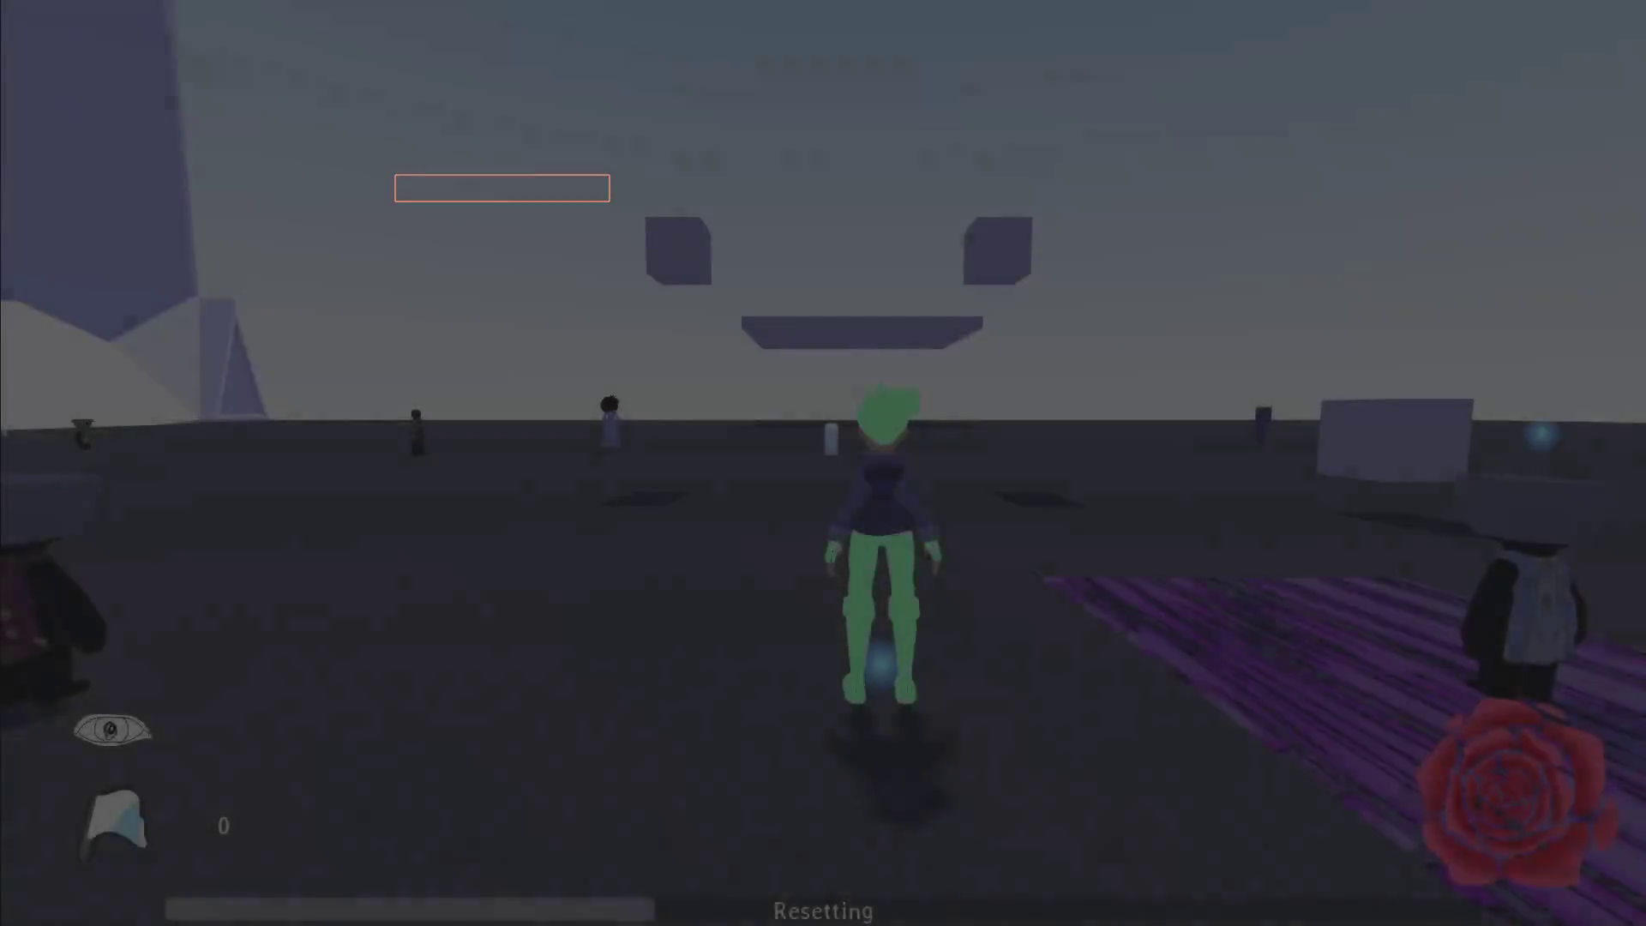
key("w")
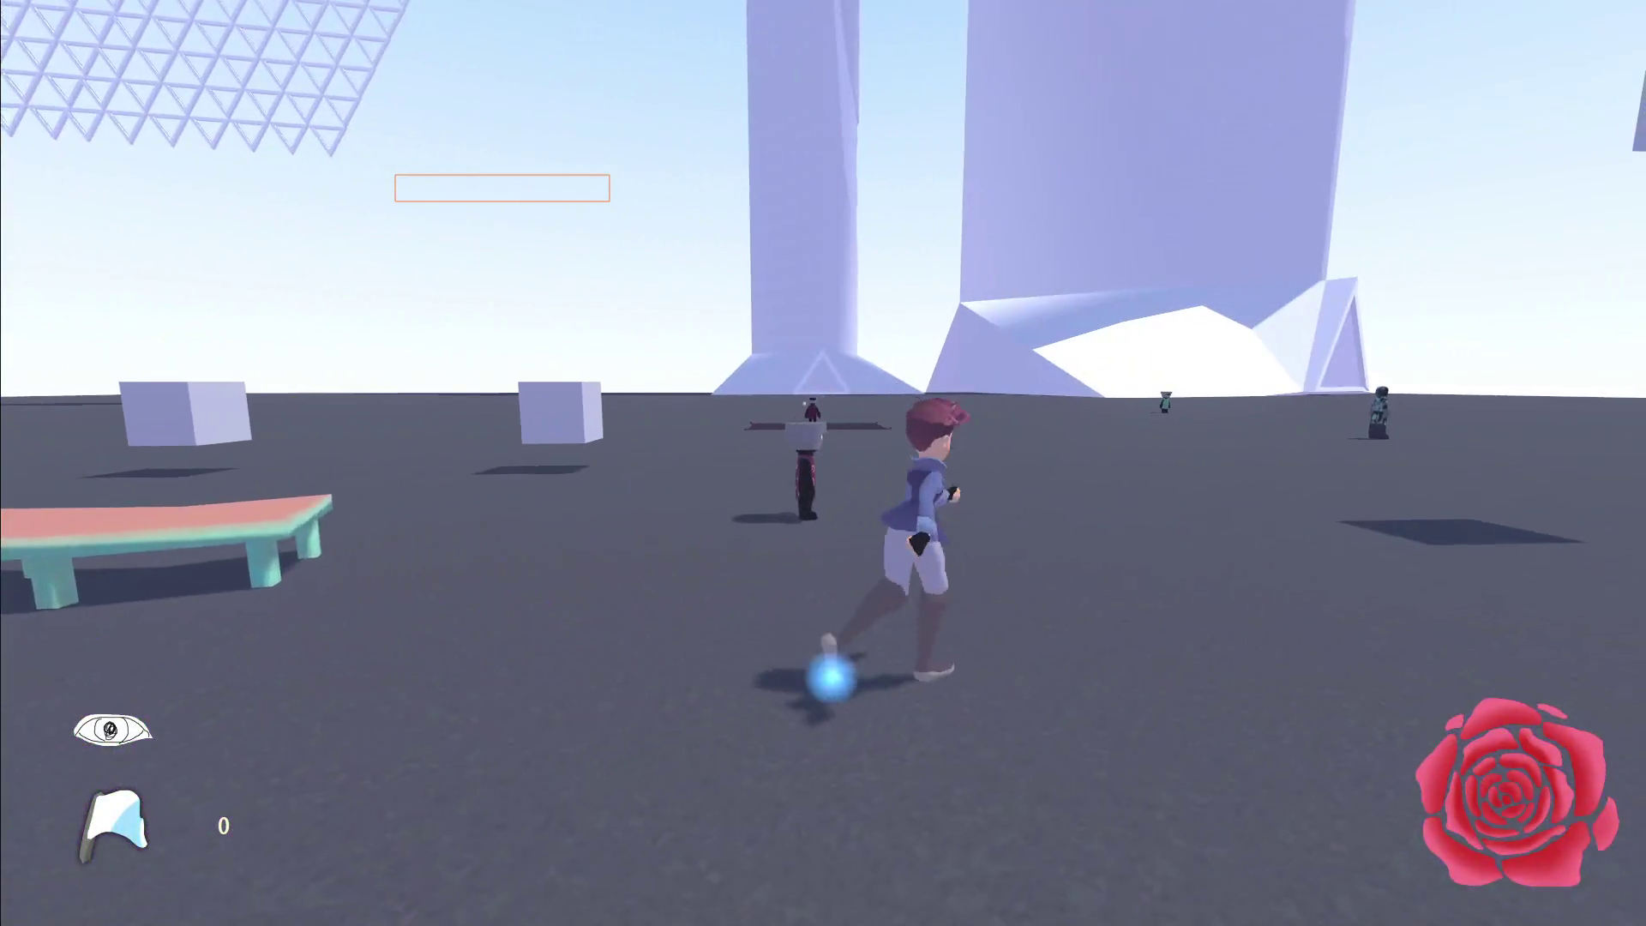
key("e")
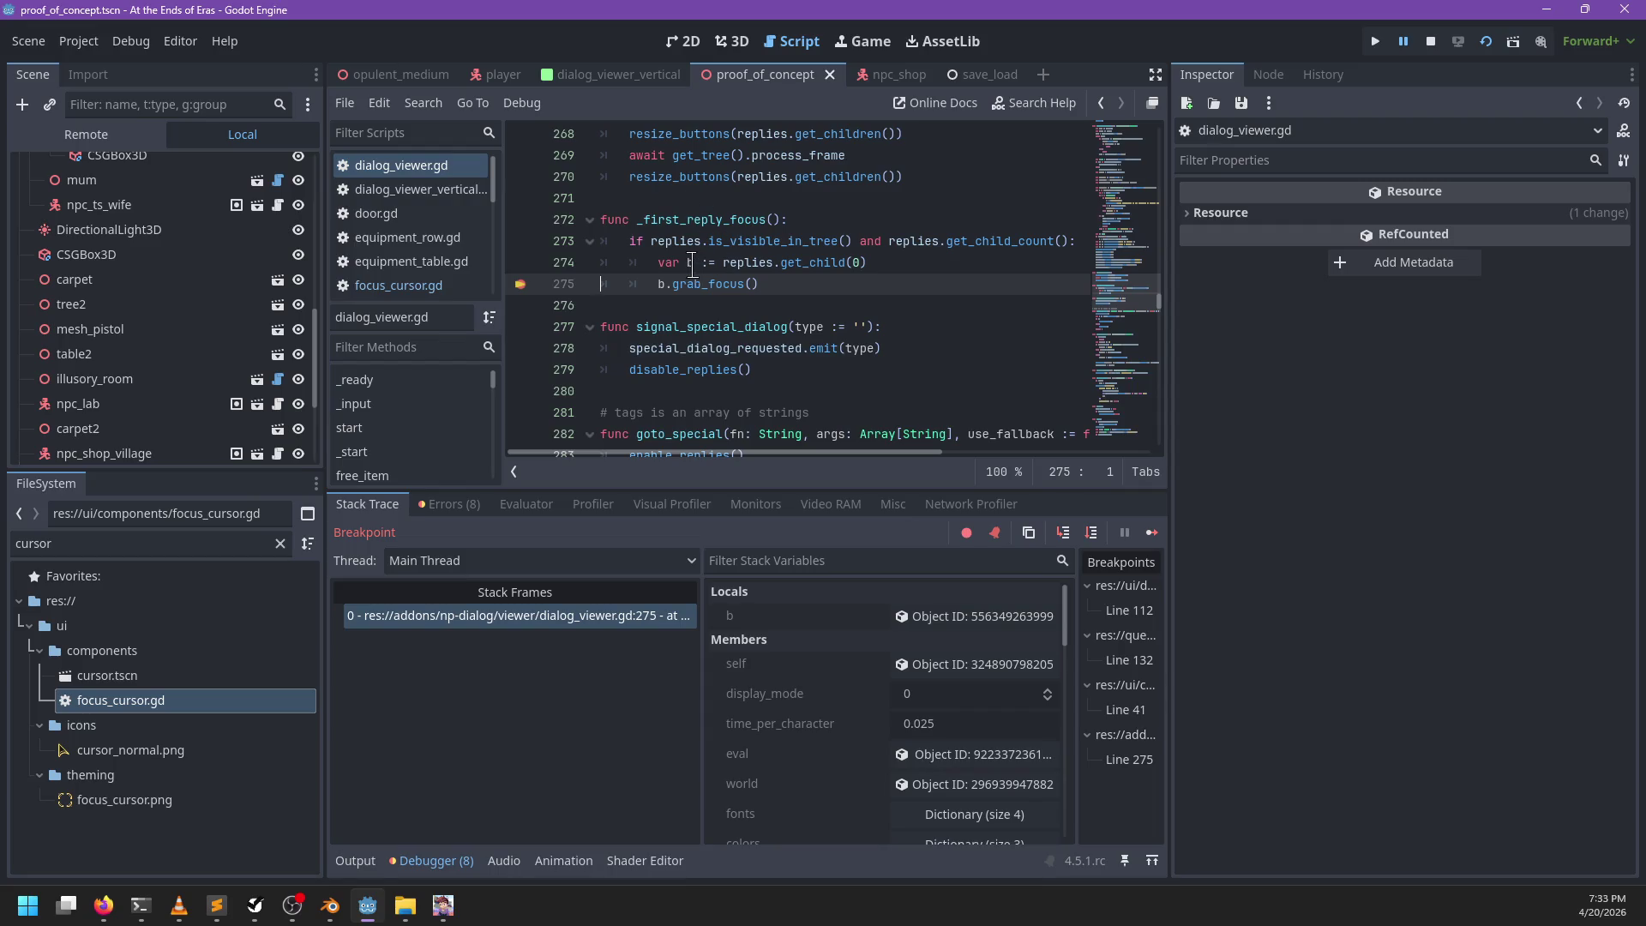
Step: Inspect the local reply button b and evaluate its first child in the Evaluator
left_click(921, 613)
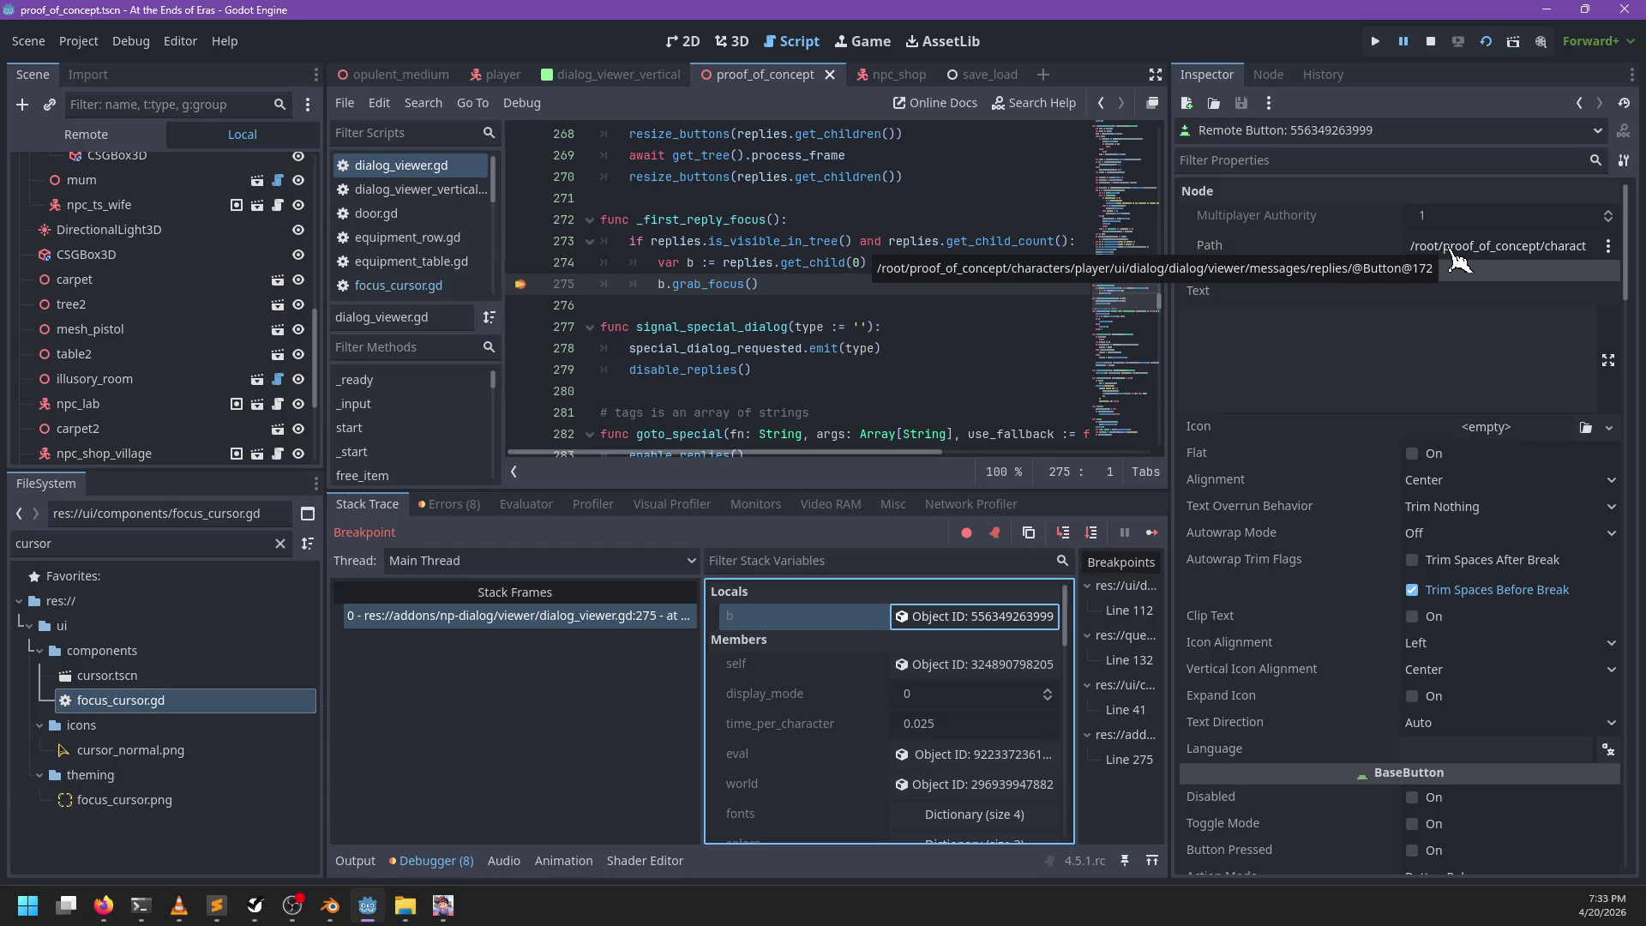
left_click(526, 504)
left_click(537, 533)
type("b.get_child(0")
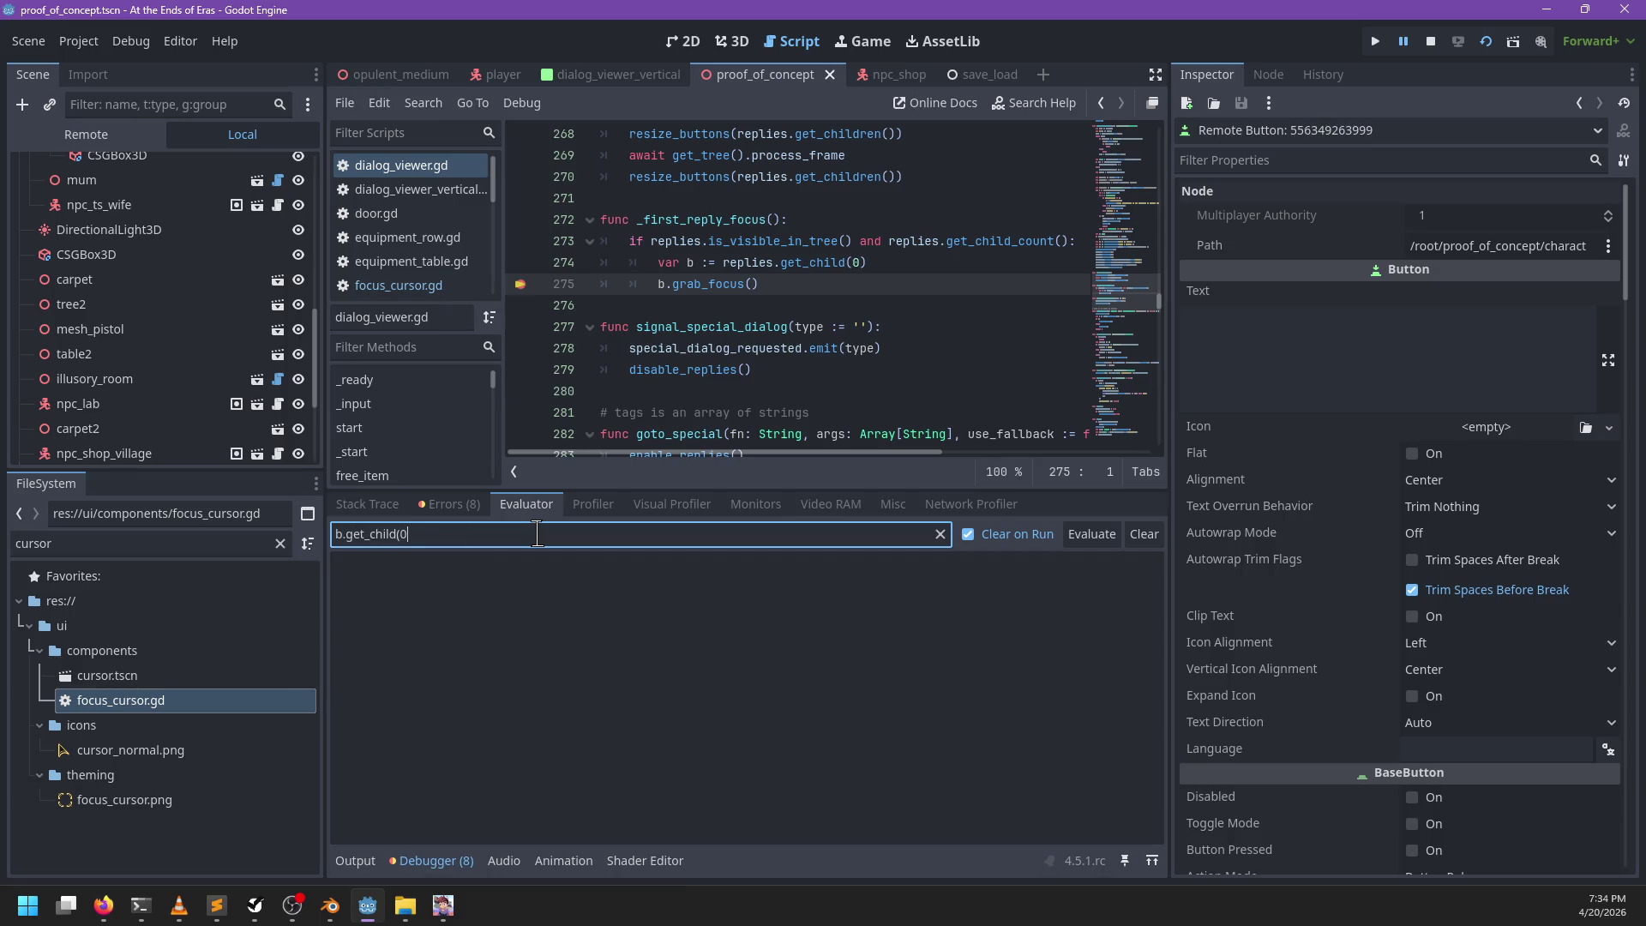
key("ctrl+a")
key("BackSpace")
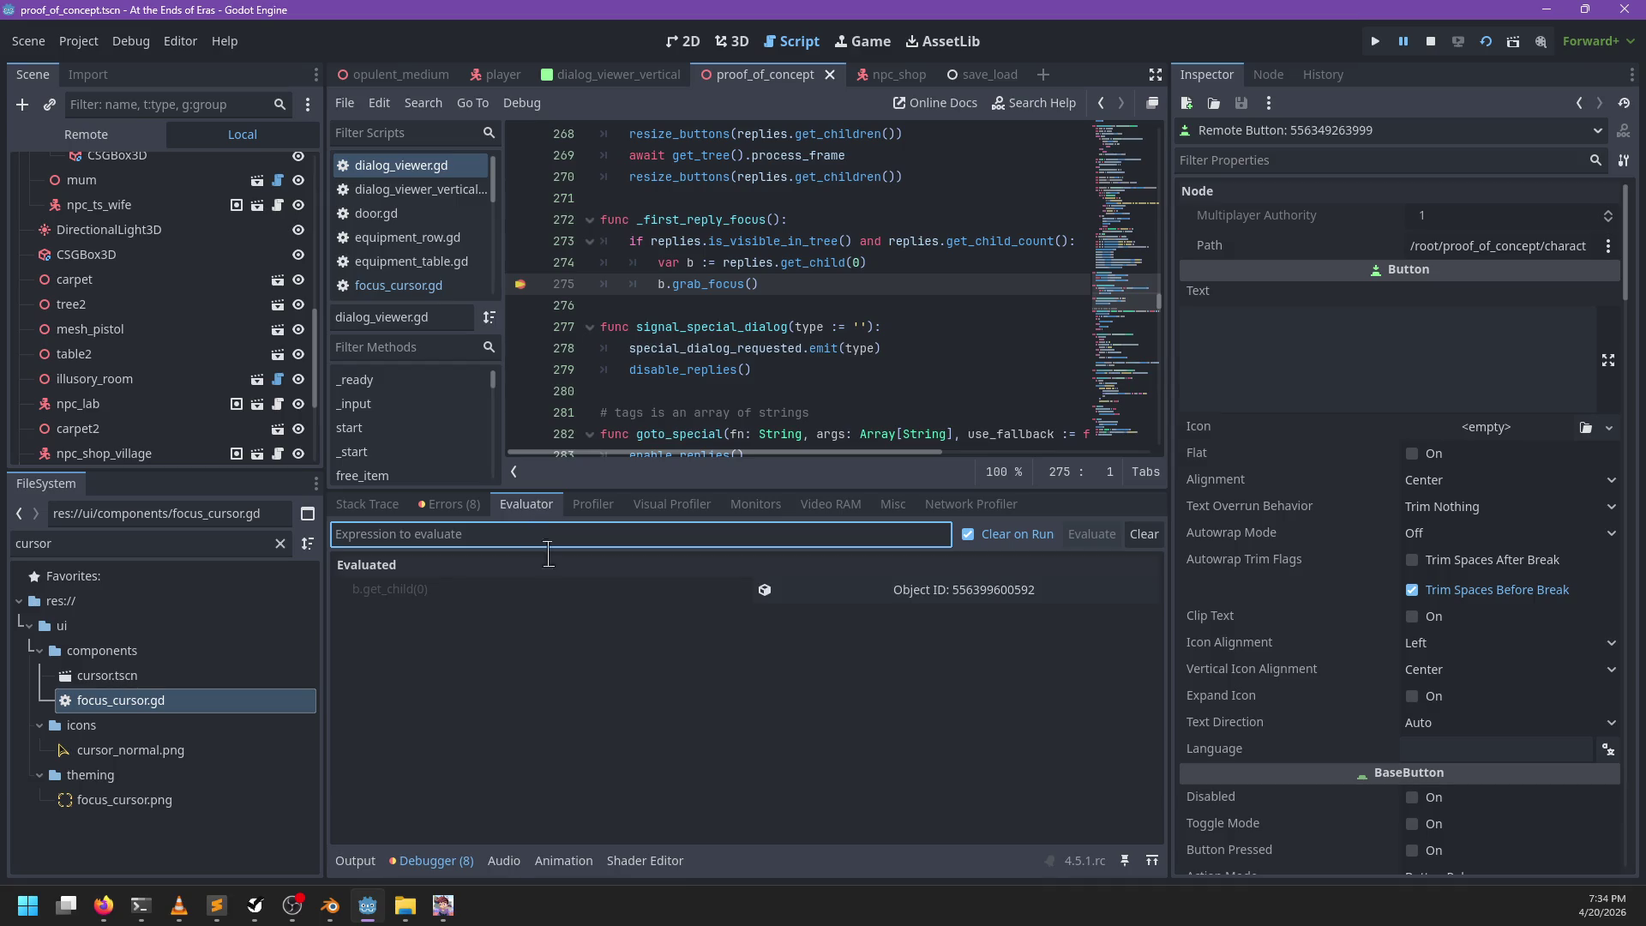
left_click(981, 591)
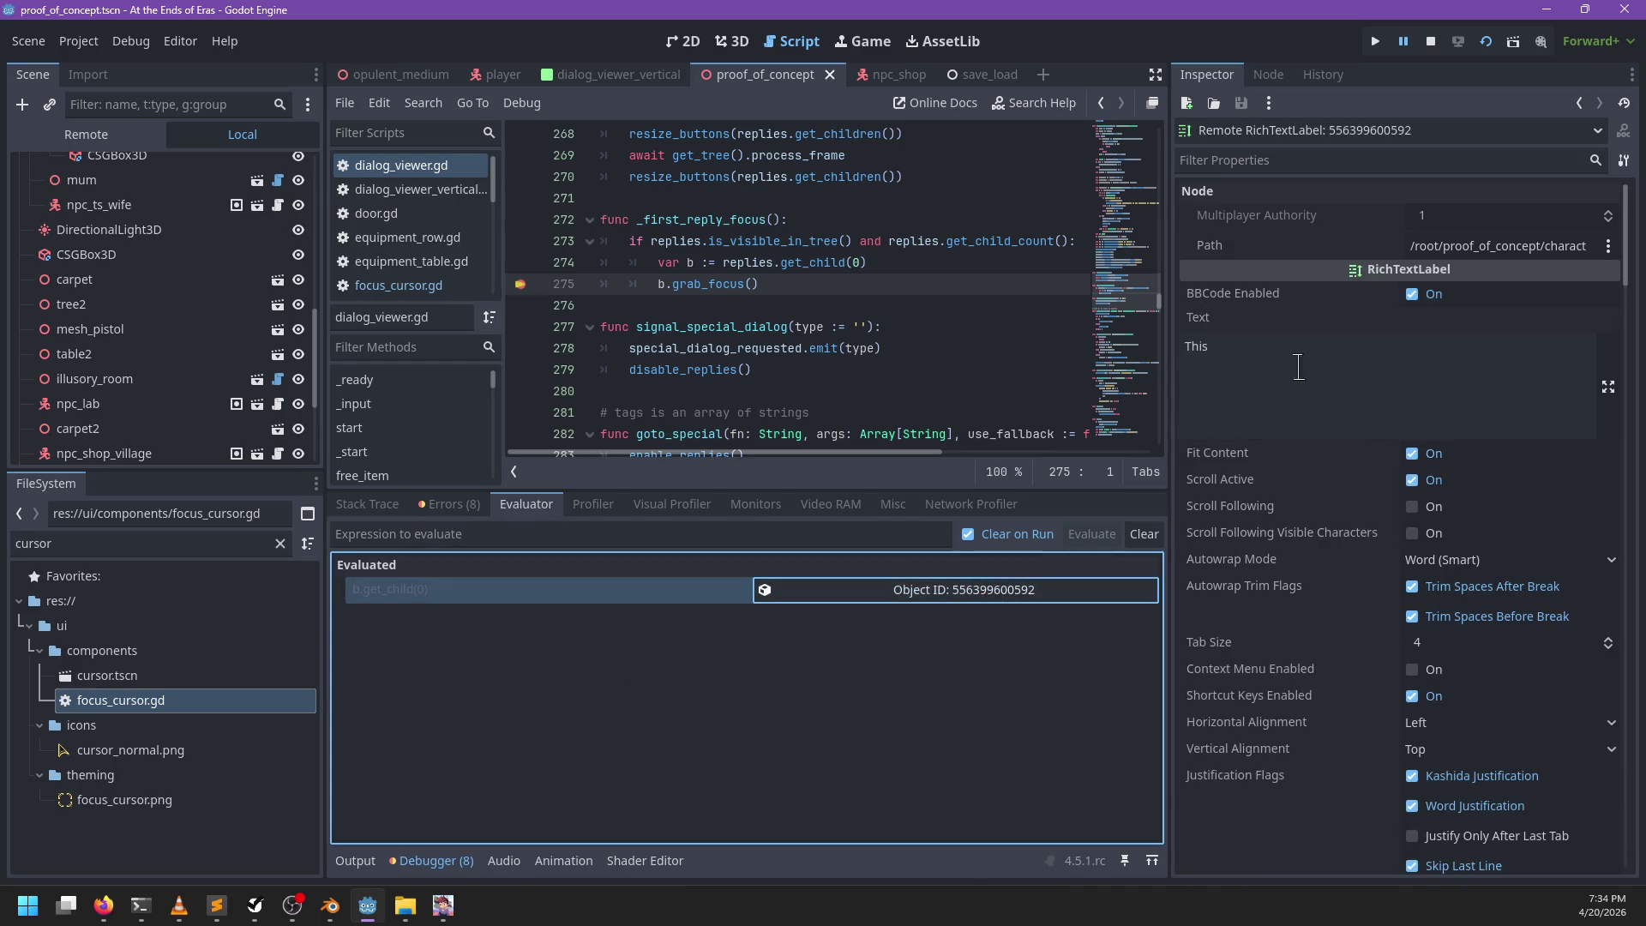
left_click(900, 283)
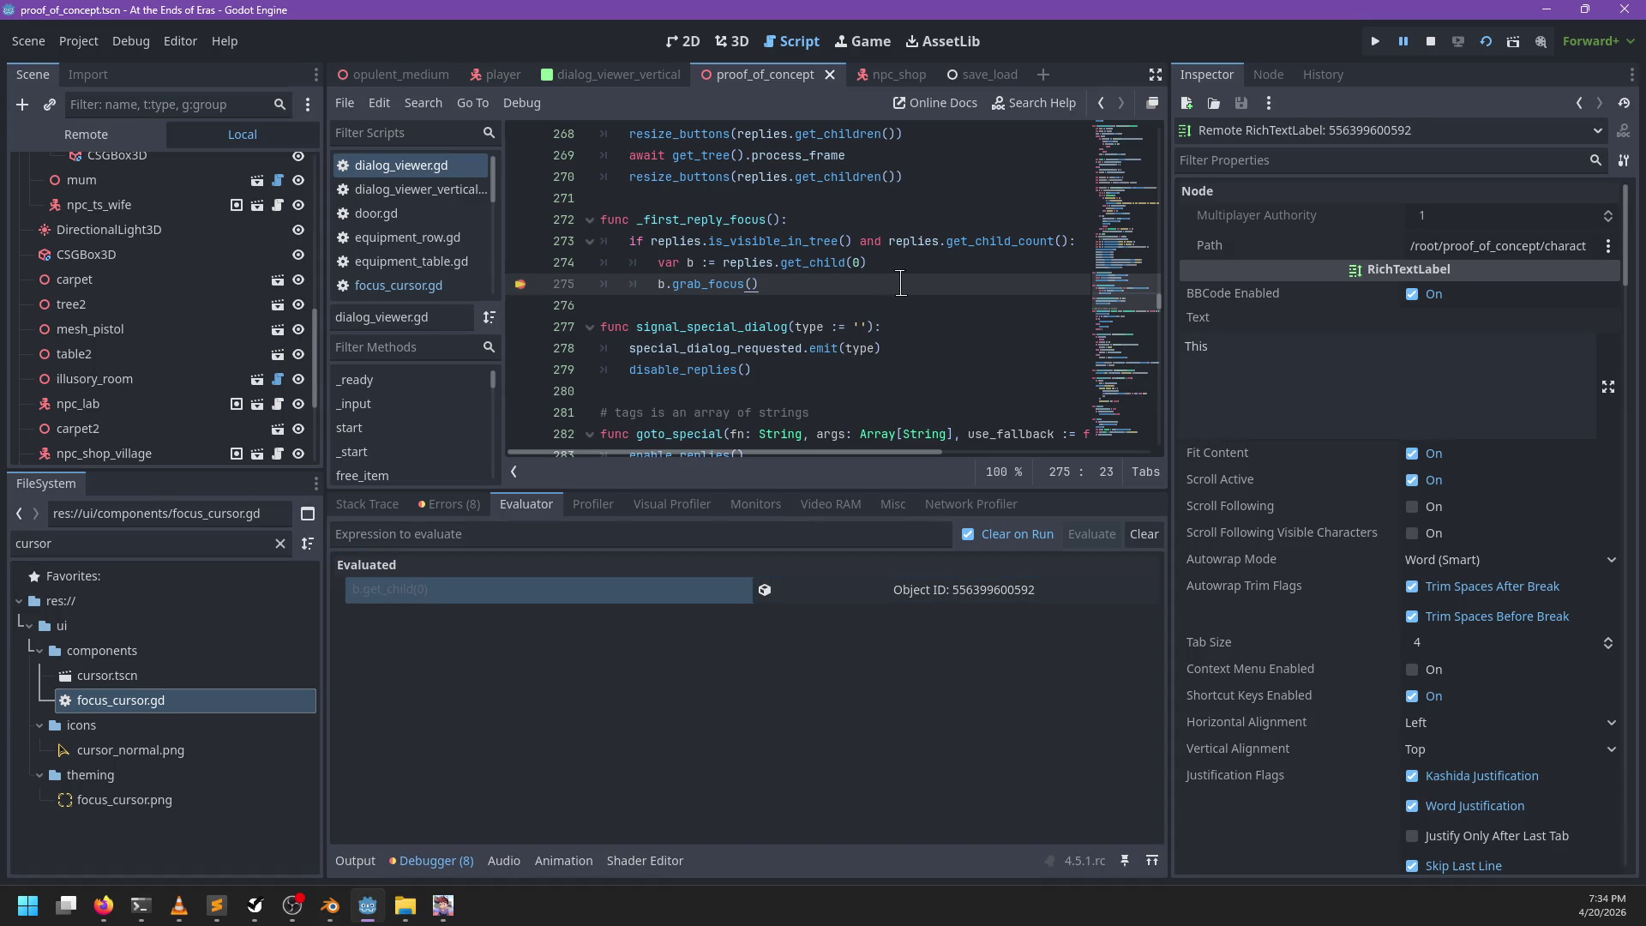
Step: Continue to focus_cursor.gd line 41, step over it, resume, and choose 'That' in the dialog
key("F12")
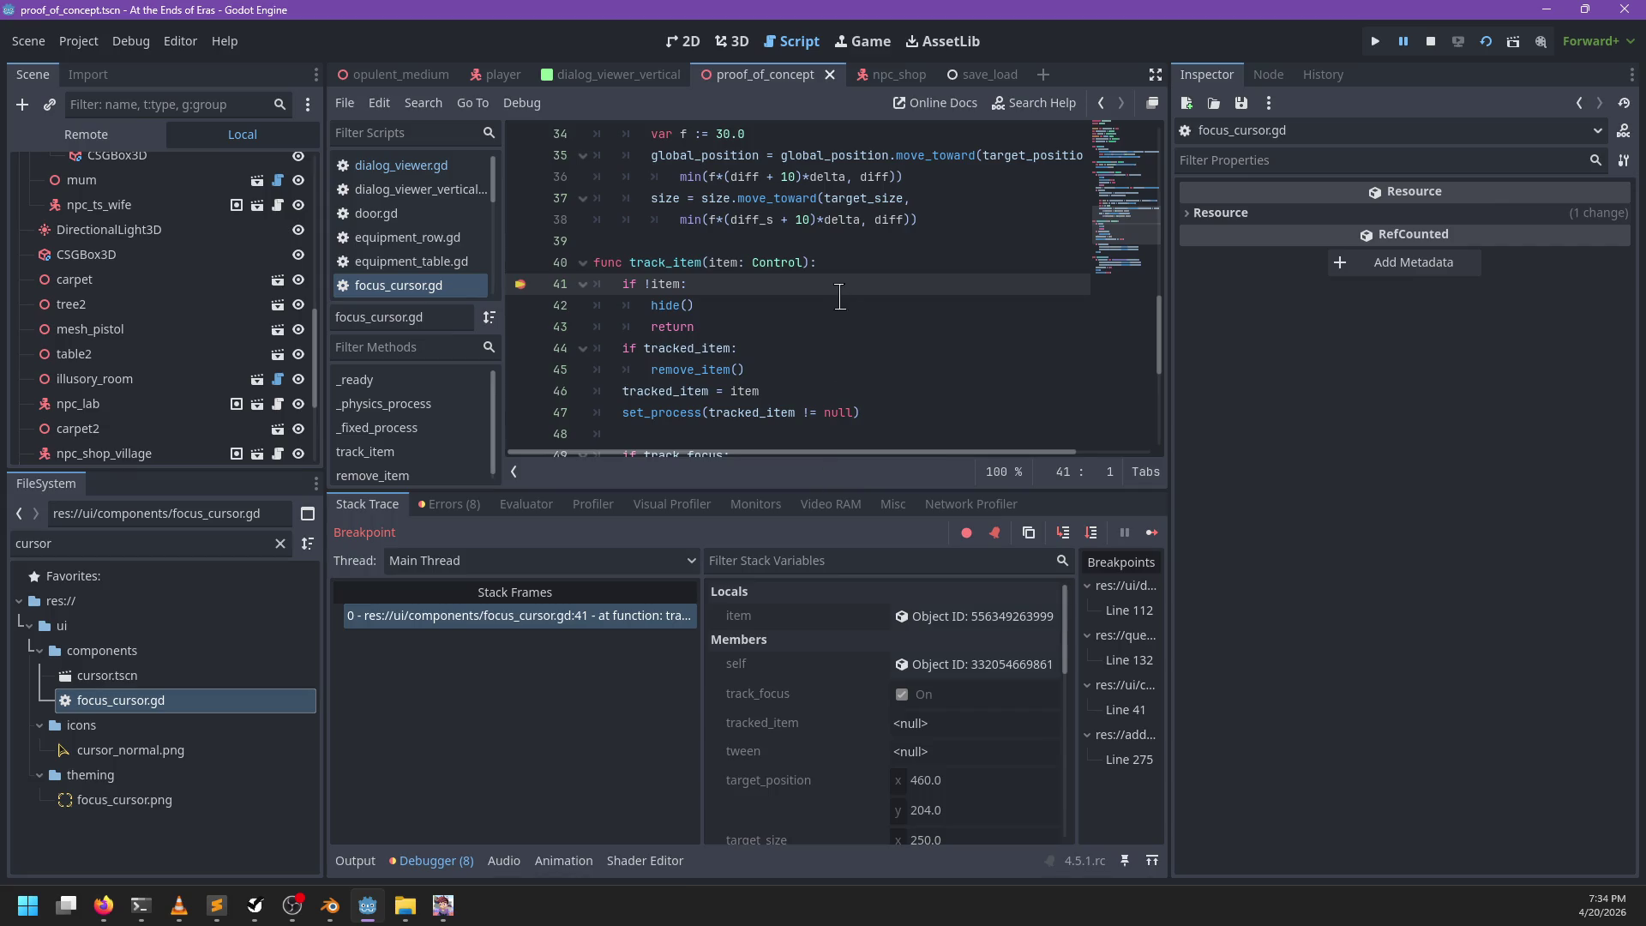
key("F10")
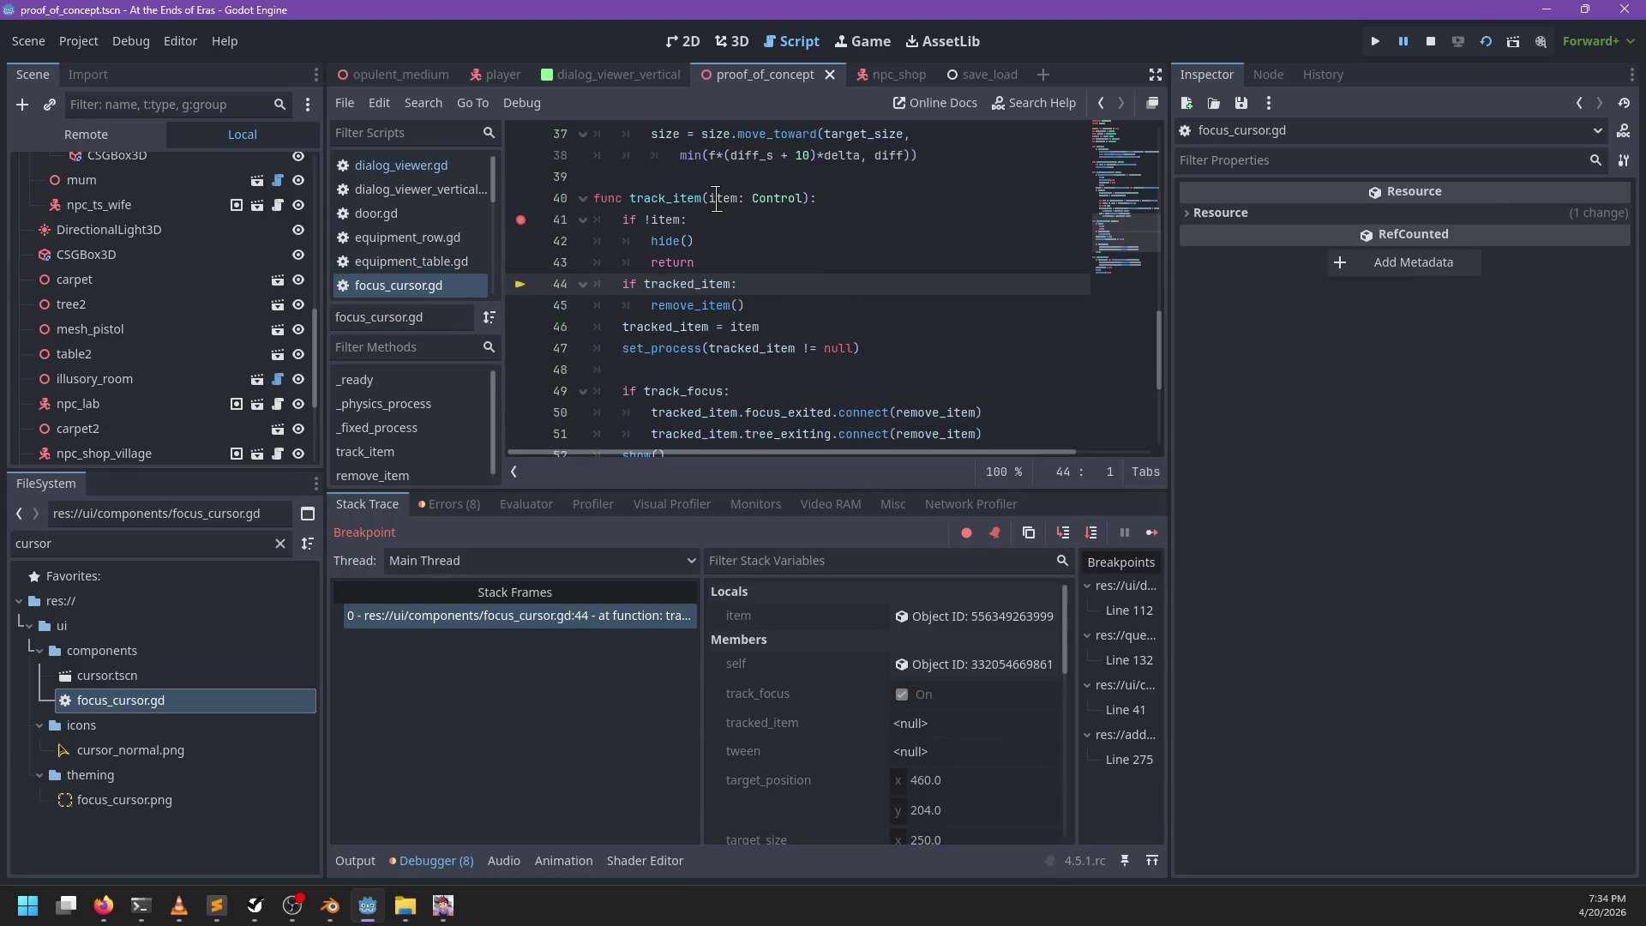
mouse_move(717, 198)
key("F12")
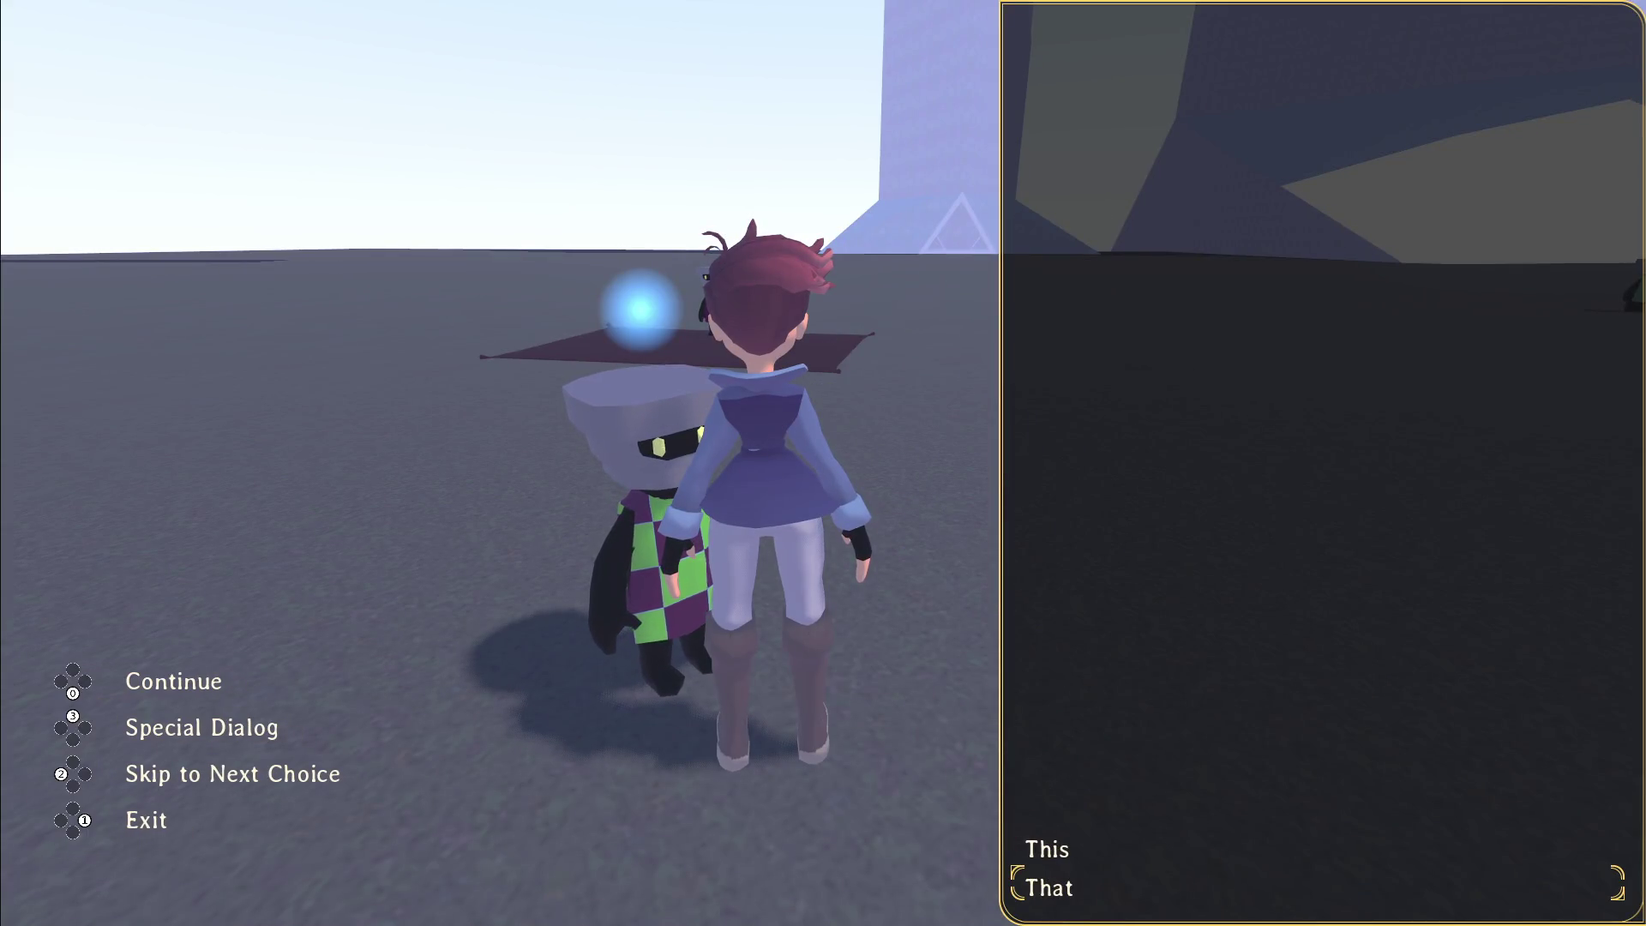
key("Down")
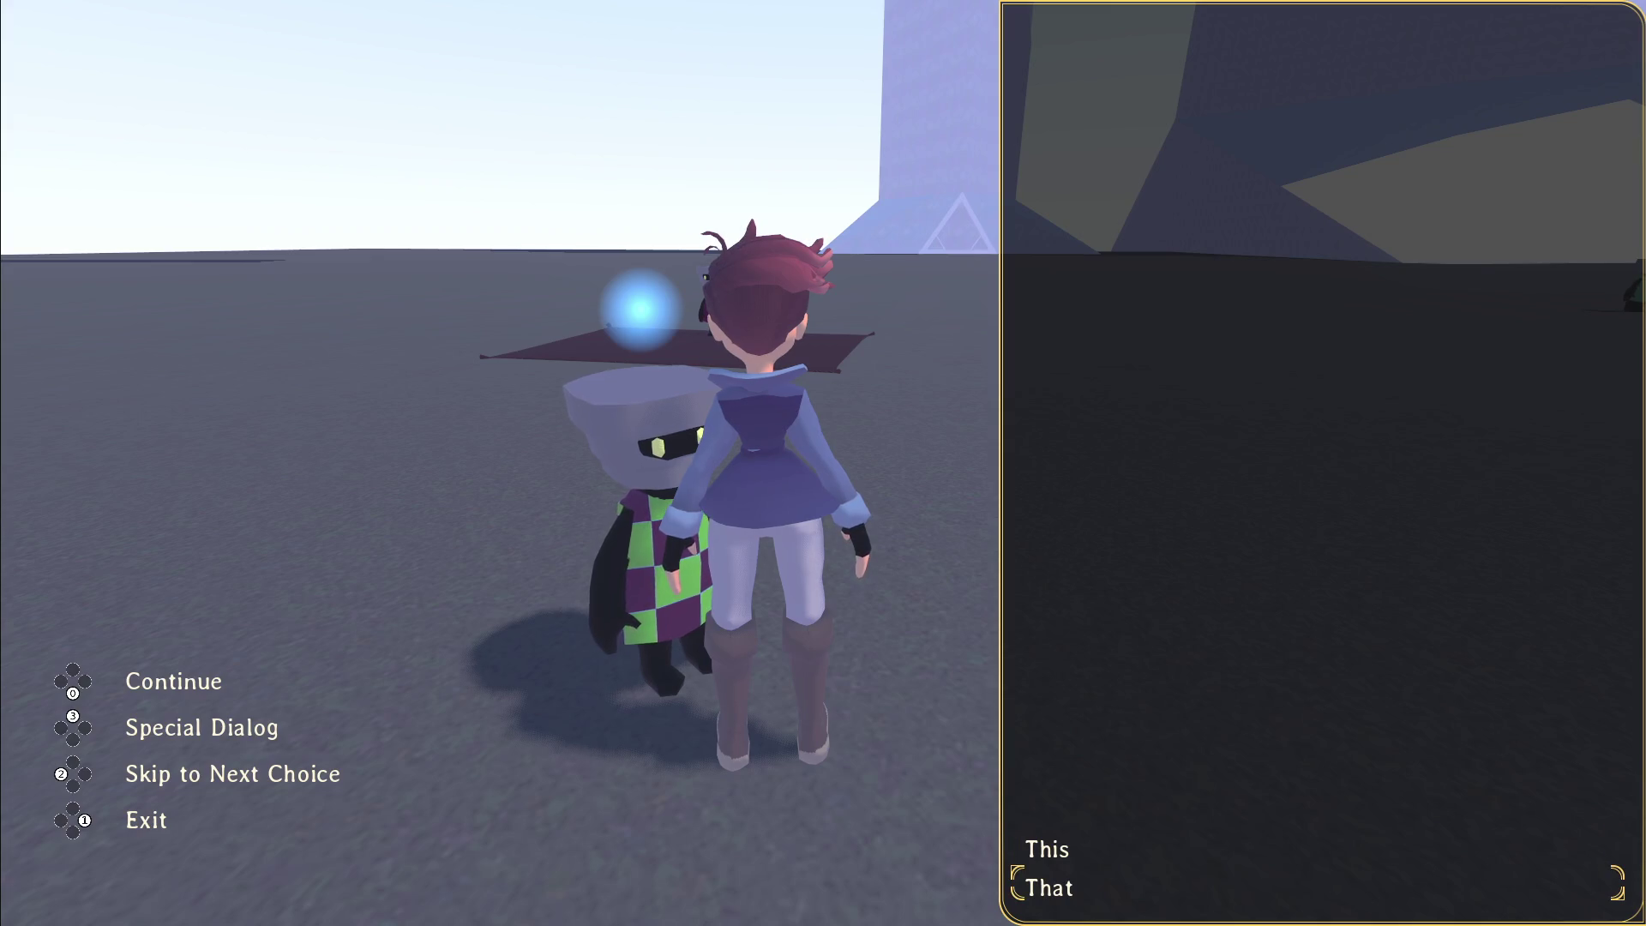
key("Return")
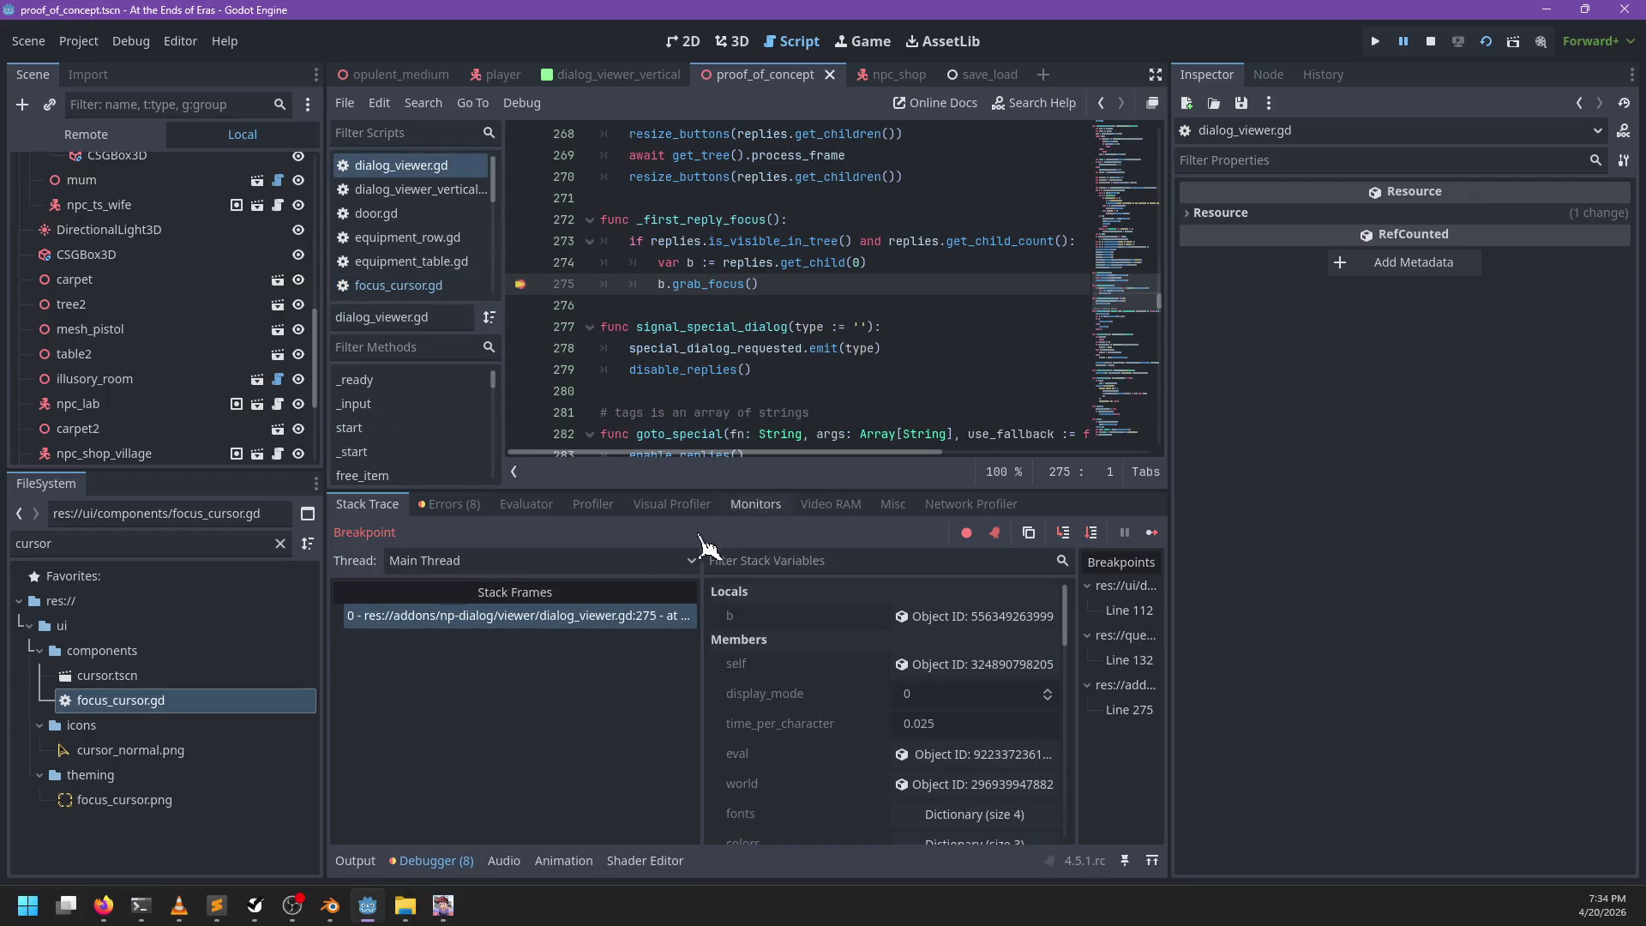
Step: Clear the Evaluator, evaluate b.get_child(0) again, and inspect the RichTextLabel showing 'This'
left_click(526, 505)
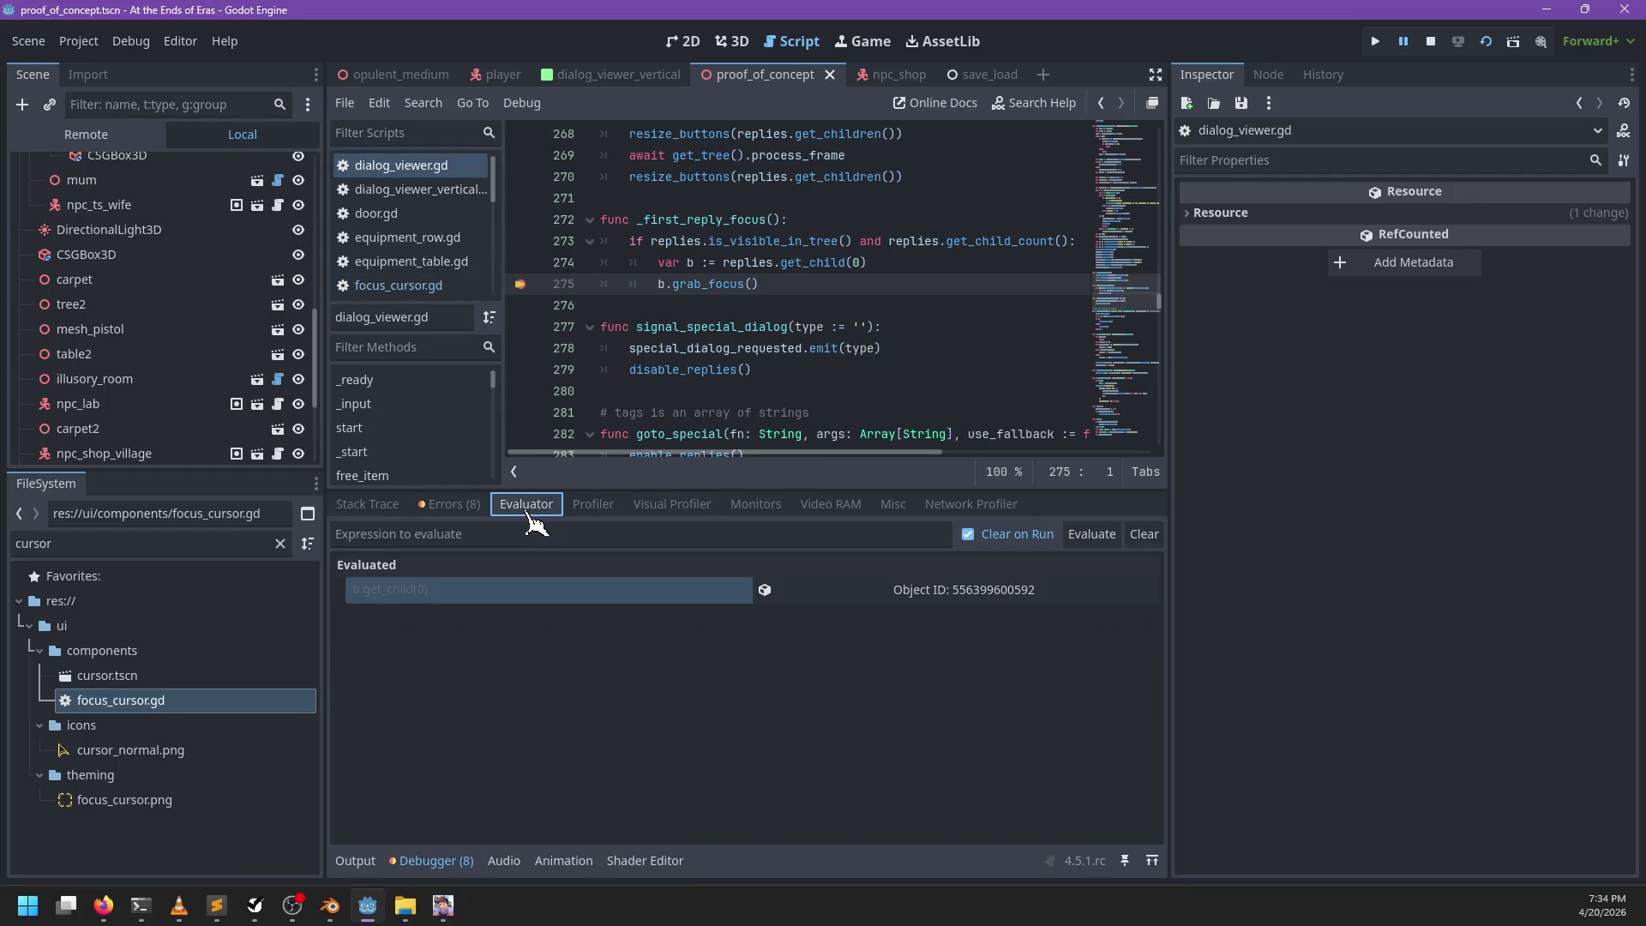
left_click(937, 589)
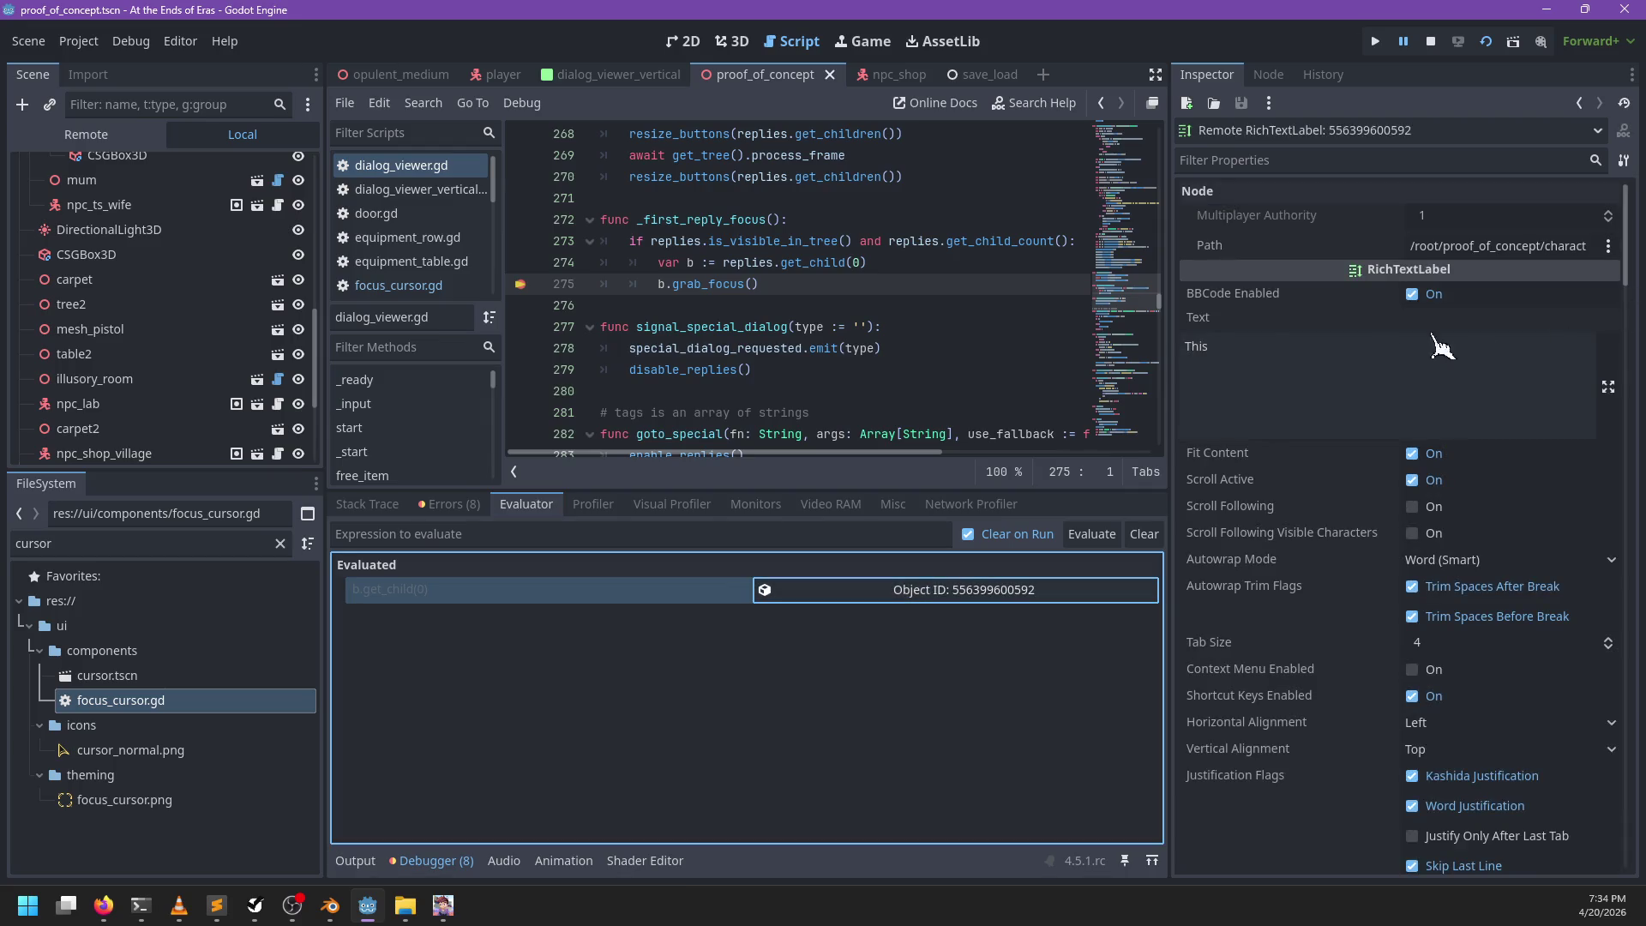
left_click(642, 533)
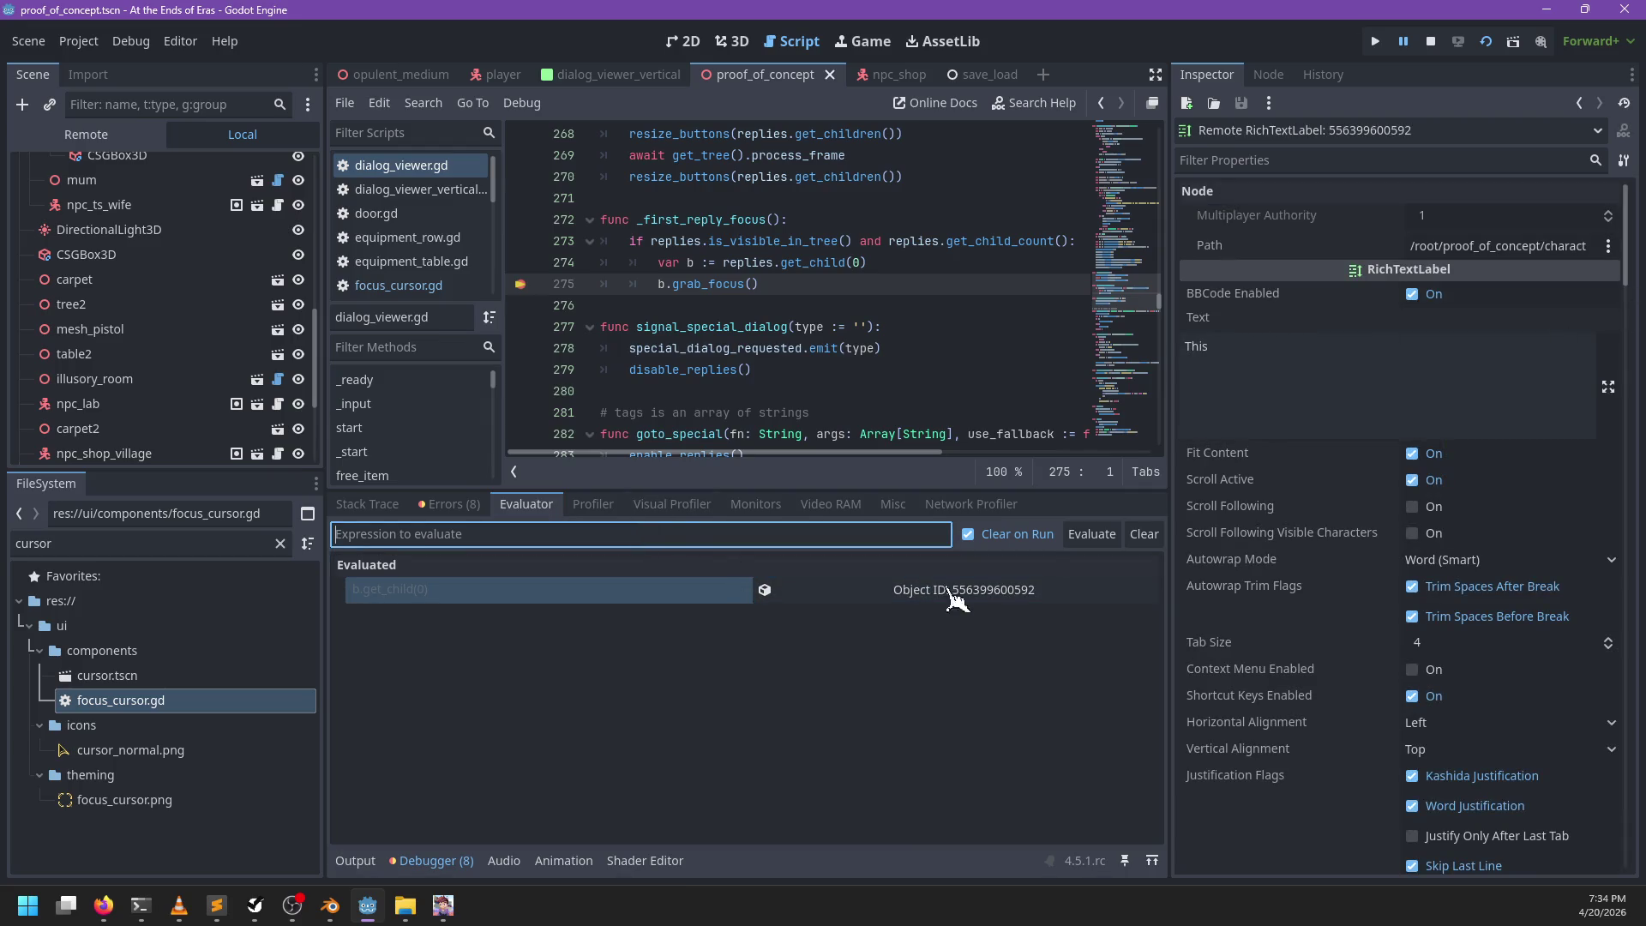
left_click(1144, 535)
left_click(883, 534)
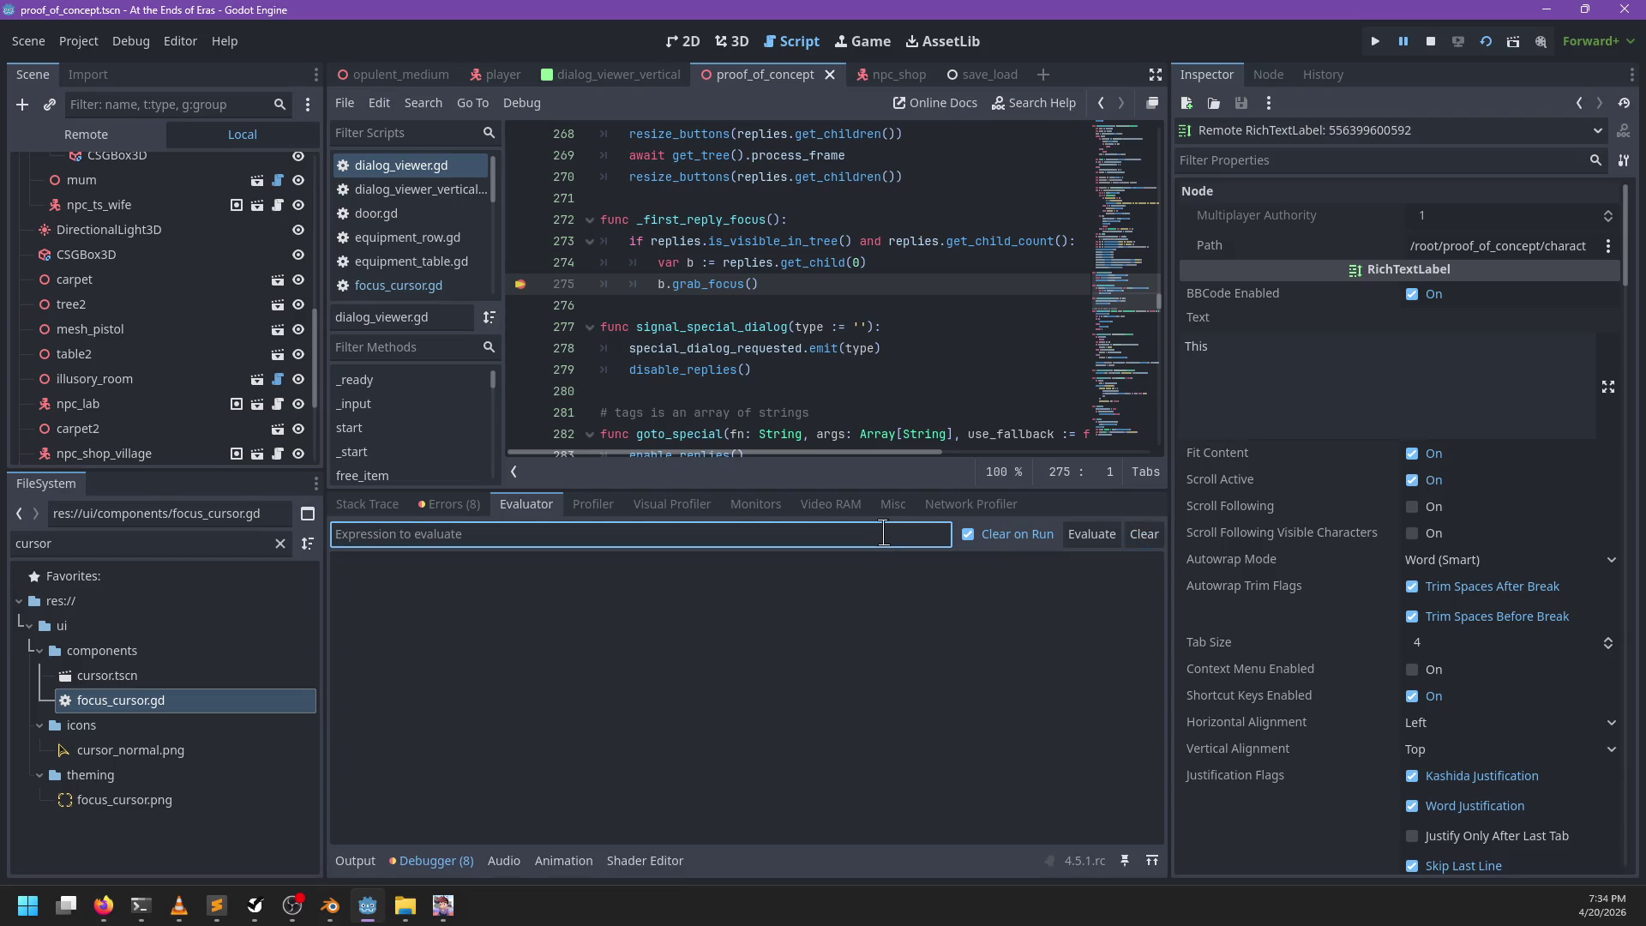
type("b.get_child(0")
key("Return")
left_click(994, 590)
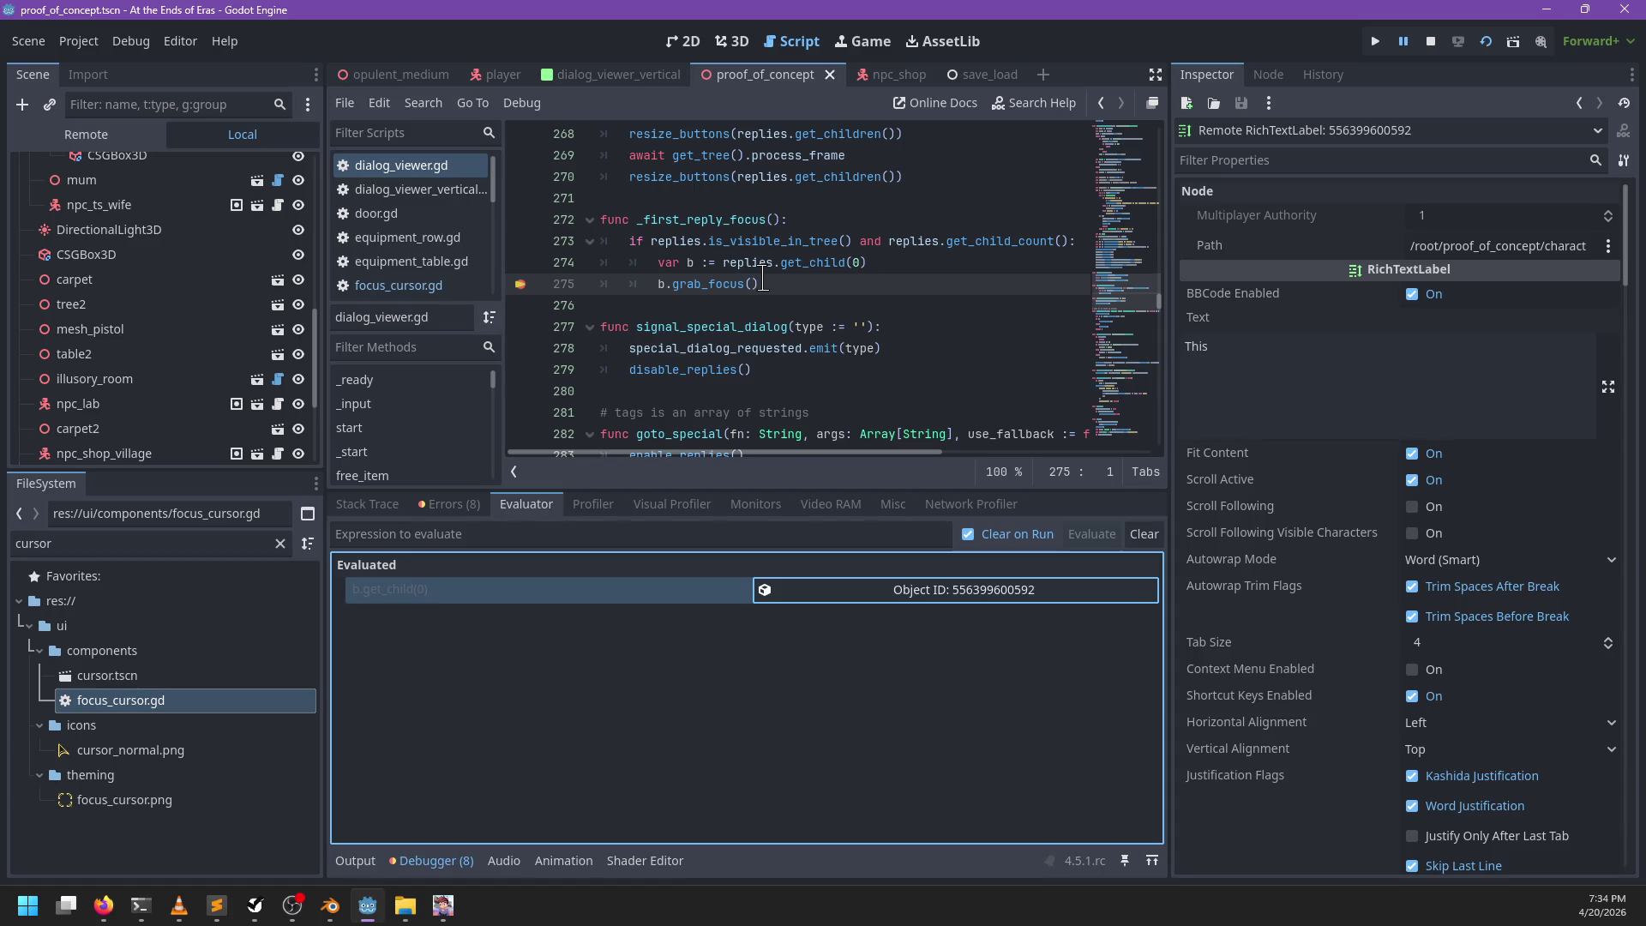
double_click(723, 219)
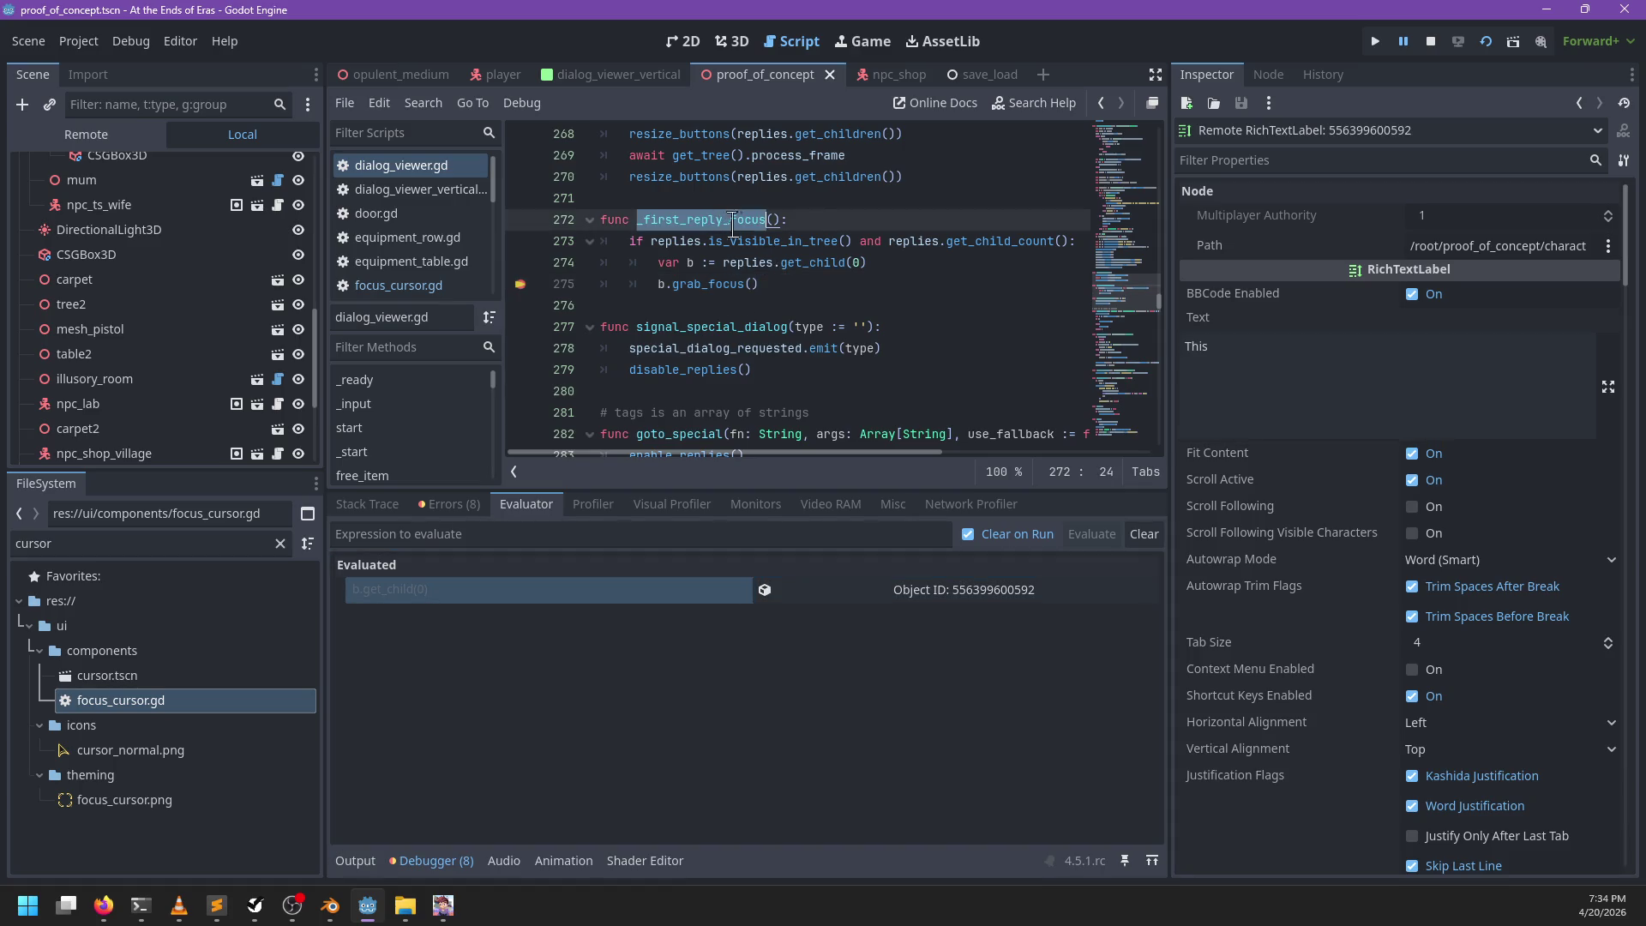
Step: Search for _first_reply_focus calls, jump to list_replies, and collapse the Debugger panel to read it
key("ctrl+f")
key("Return")
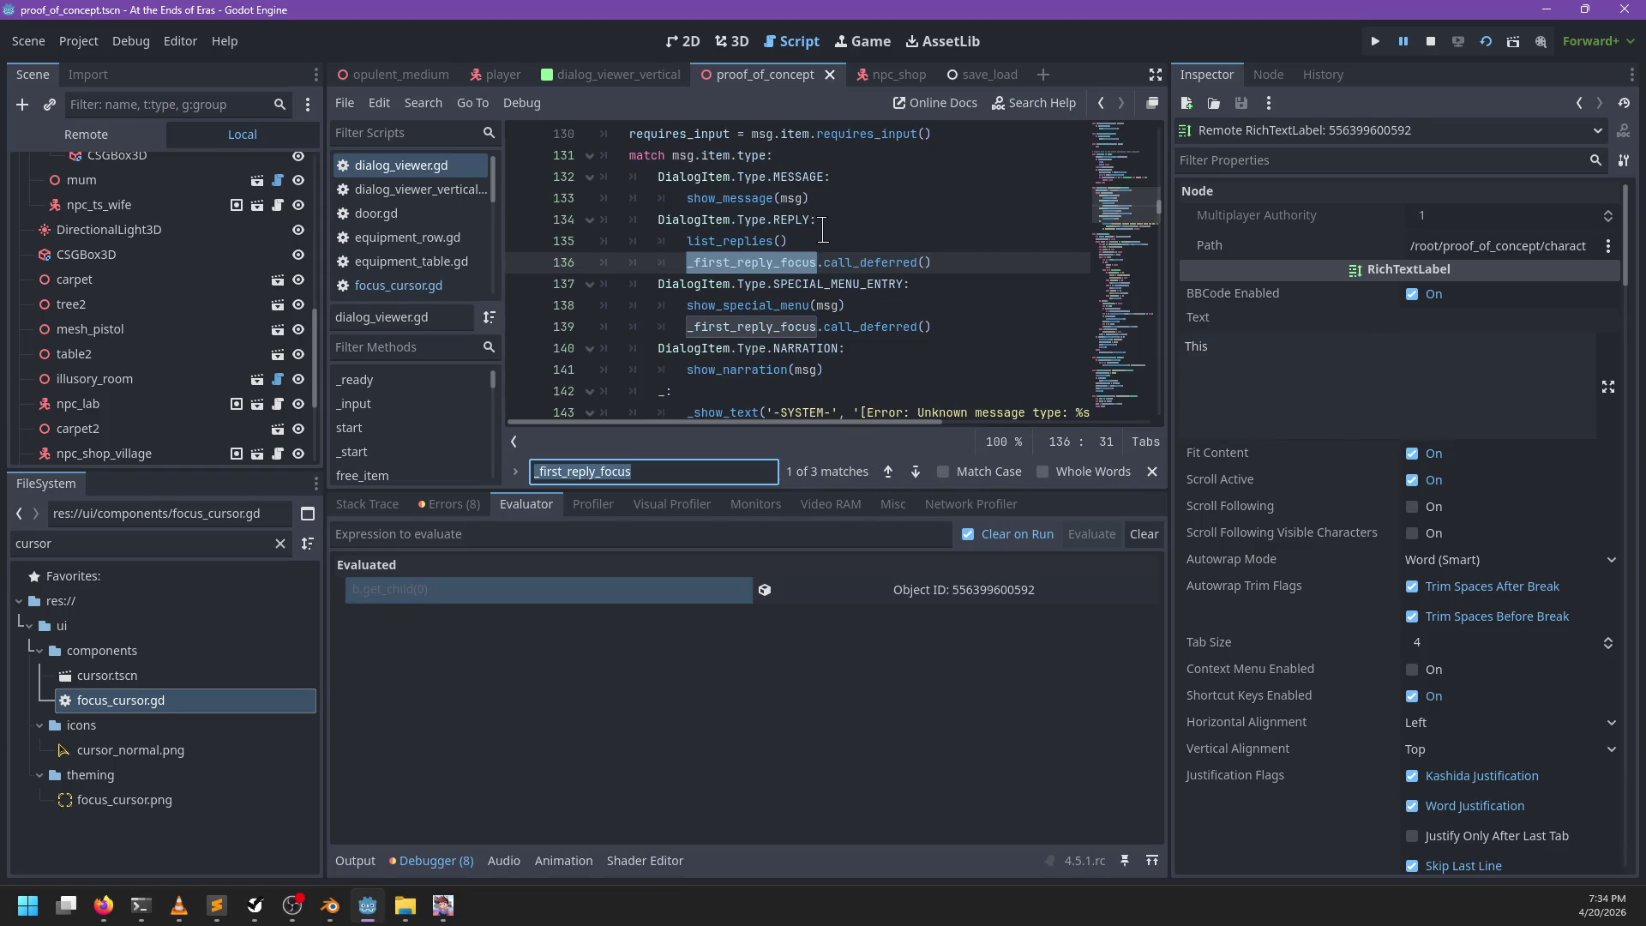
key("Escape")
left_click(737, 241, "ctrl")
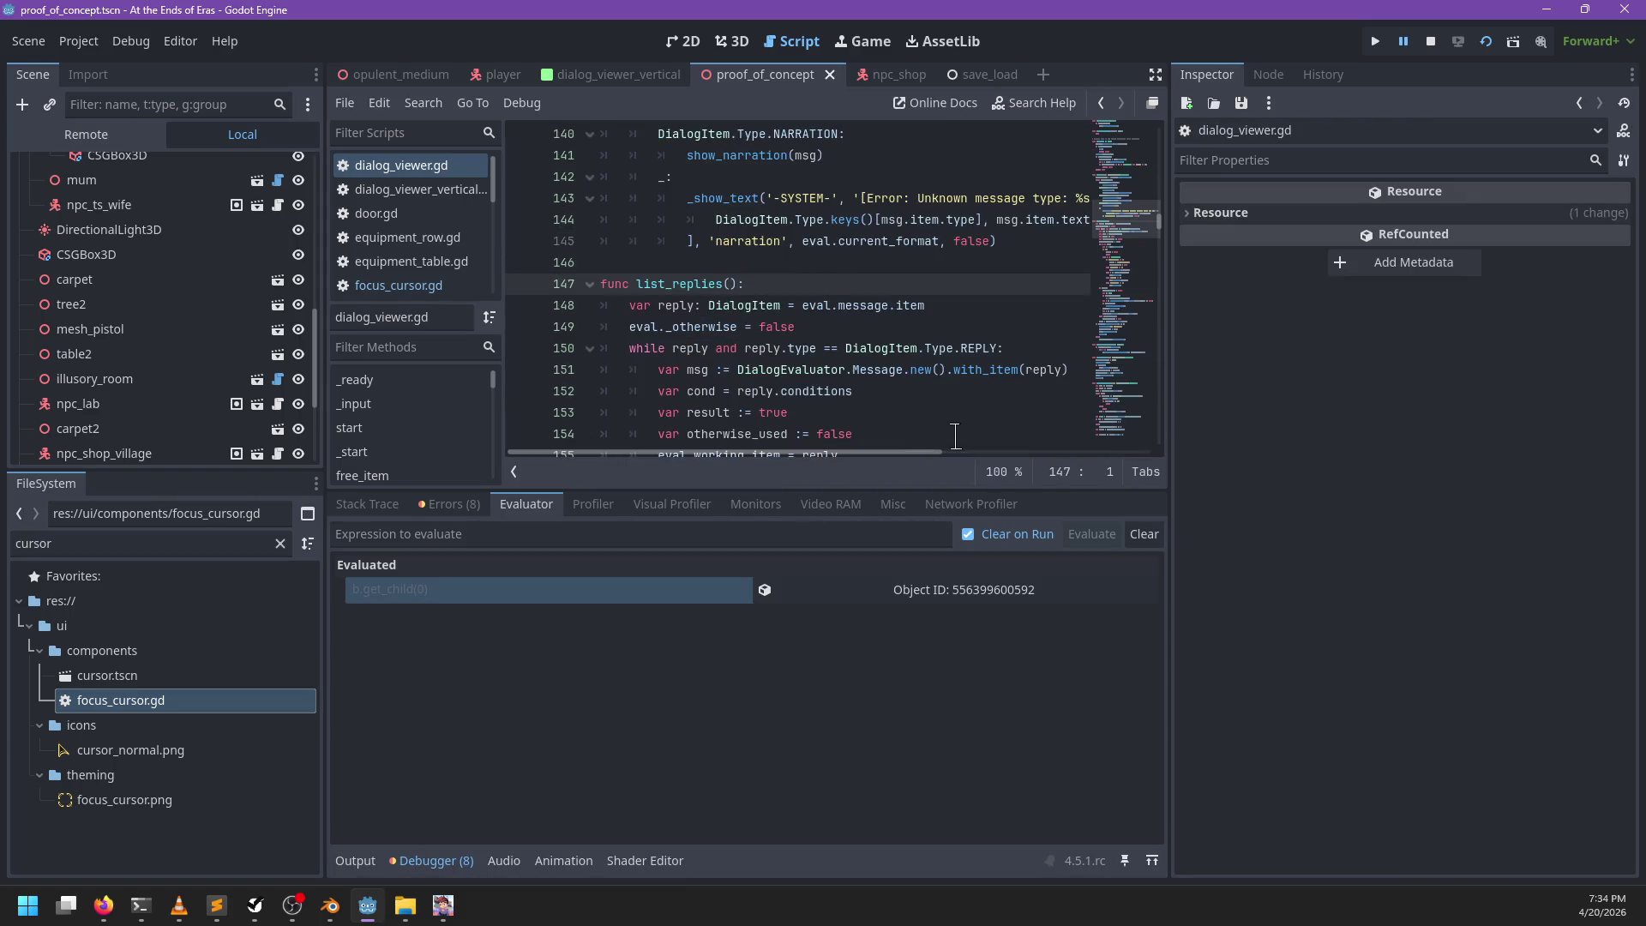
scroll(854, 369, "down", 7)
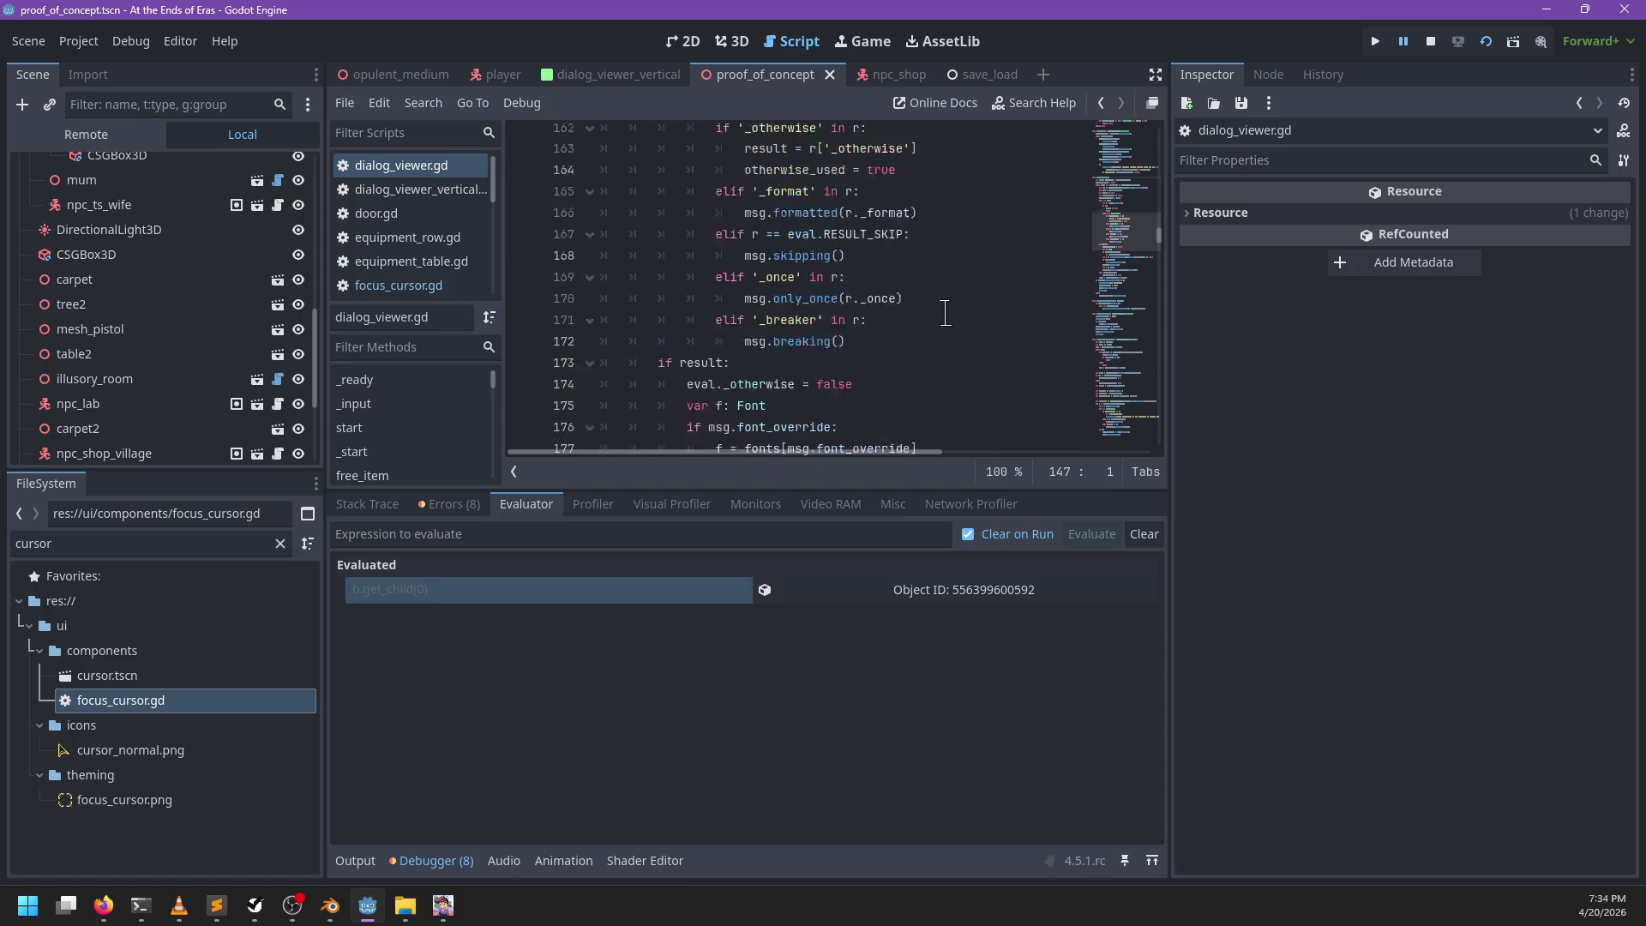
left_click(431, 861)
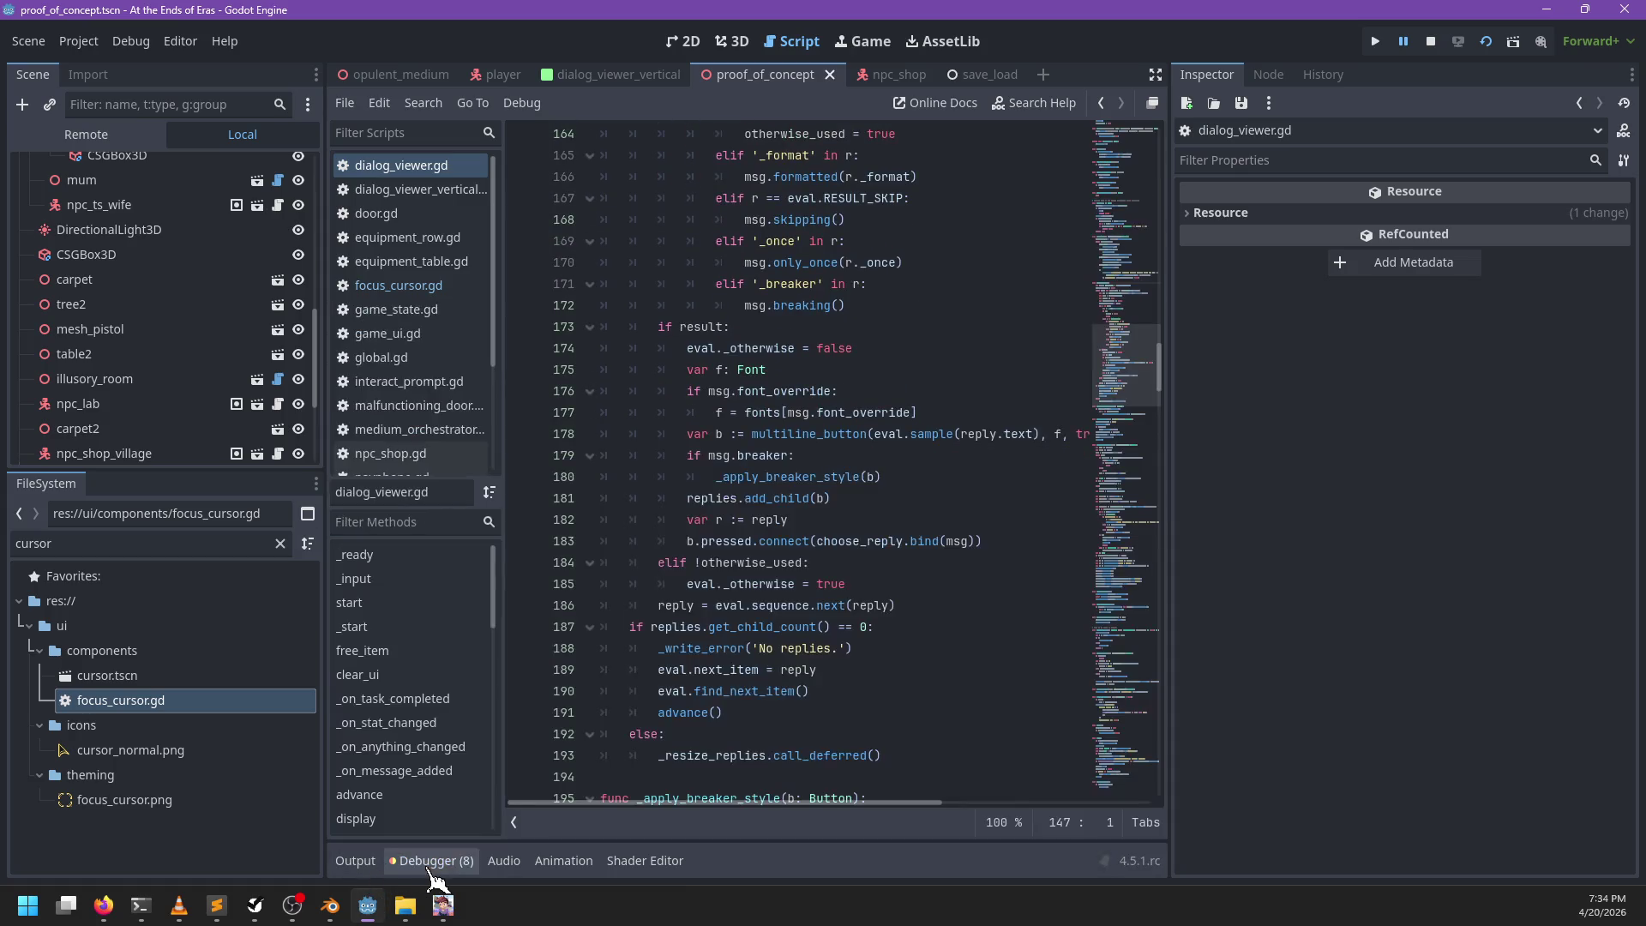
scroll(803, 677, "down", 1)
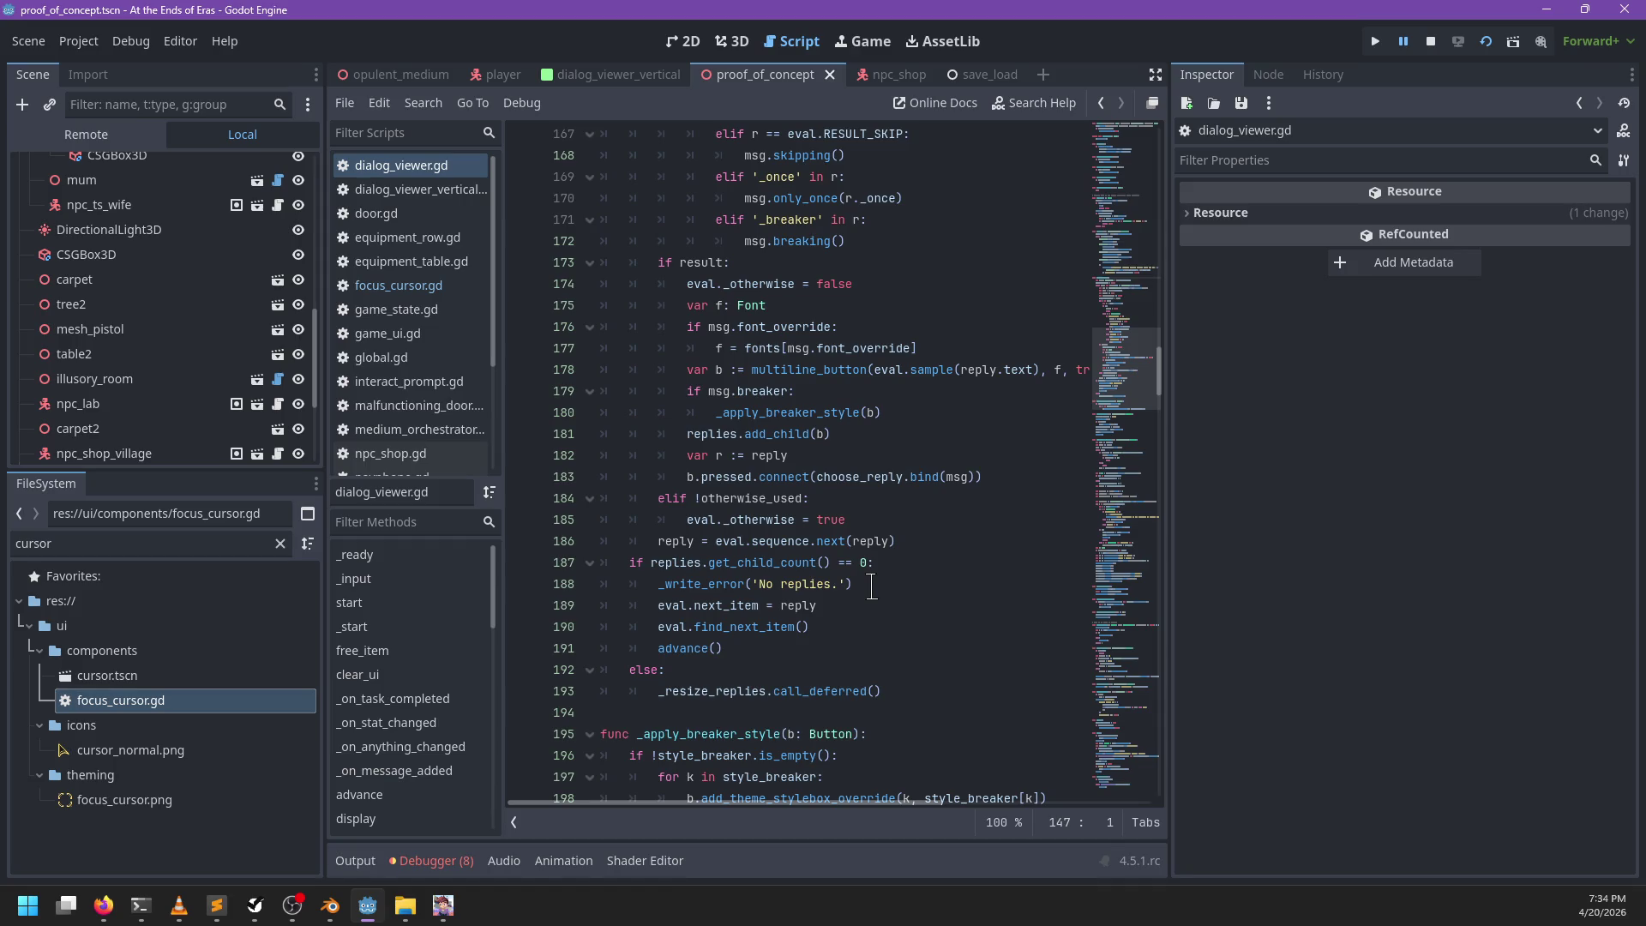
scroll(869, 586, "up", 7)
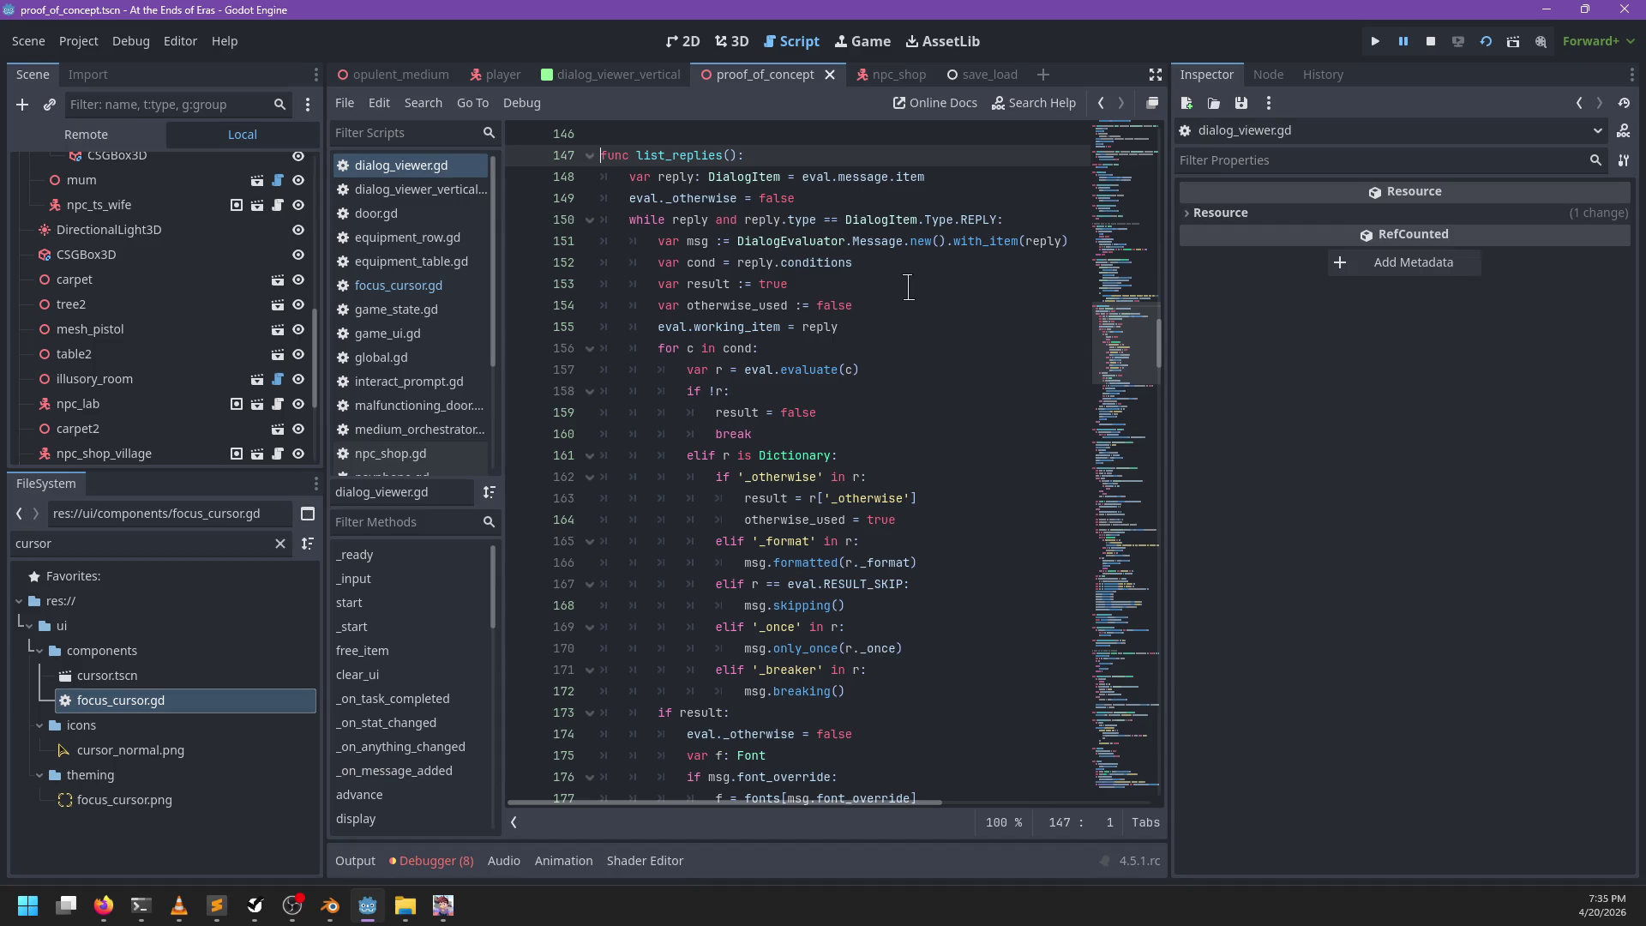
Step: In Firefox, search the web for 'queue_free call_deferred order' and read through the results
left_click(117, 915)
left_click(238, 814)
key("ctrl+l")
type("queue_free cal")
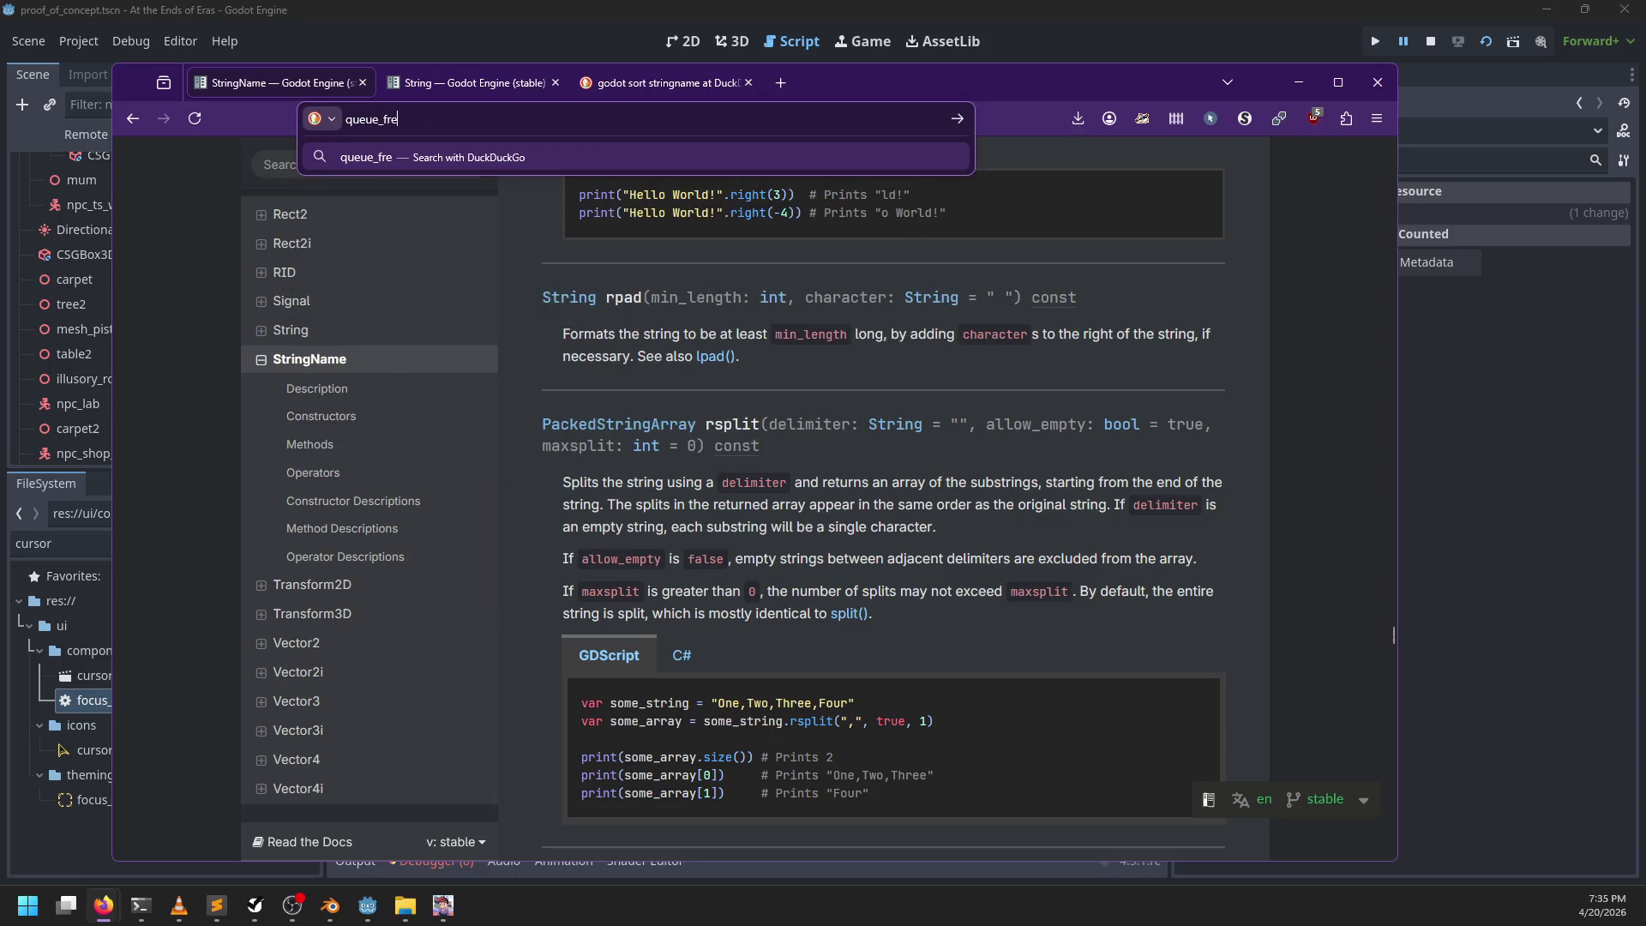
type("l_defe")
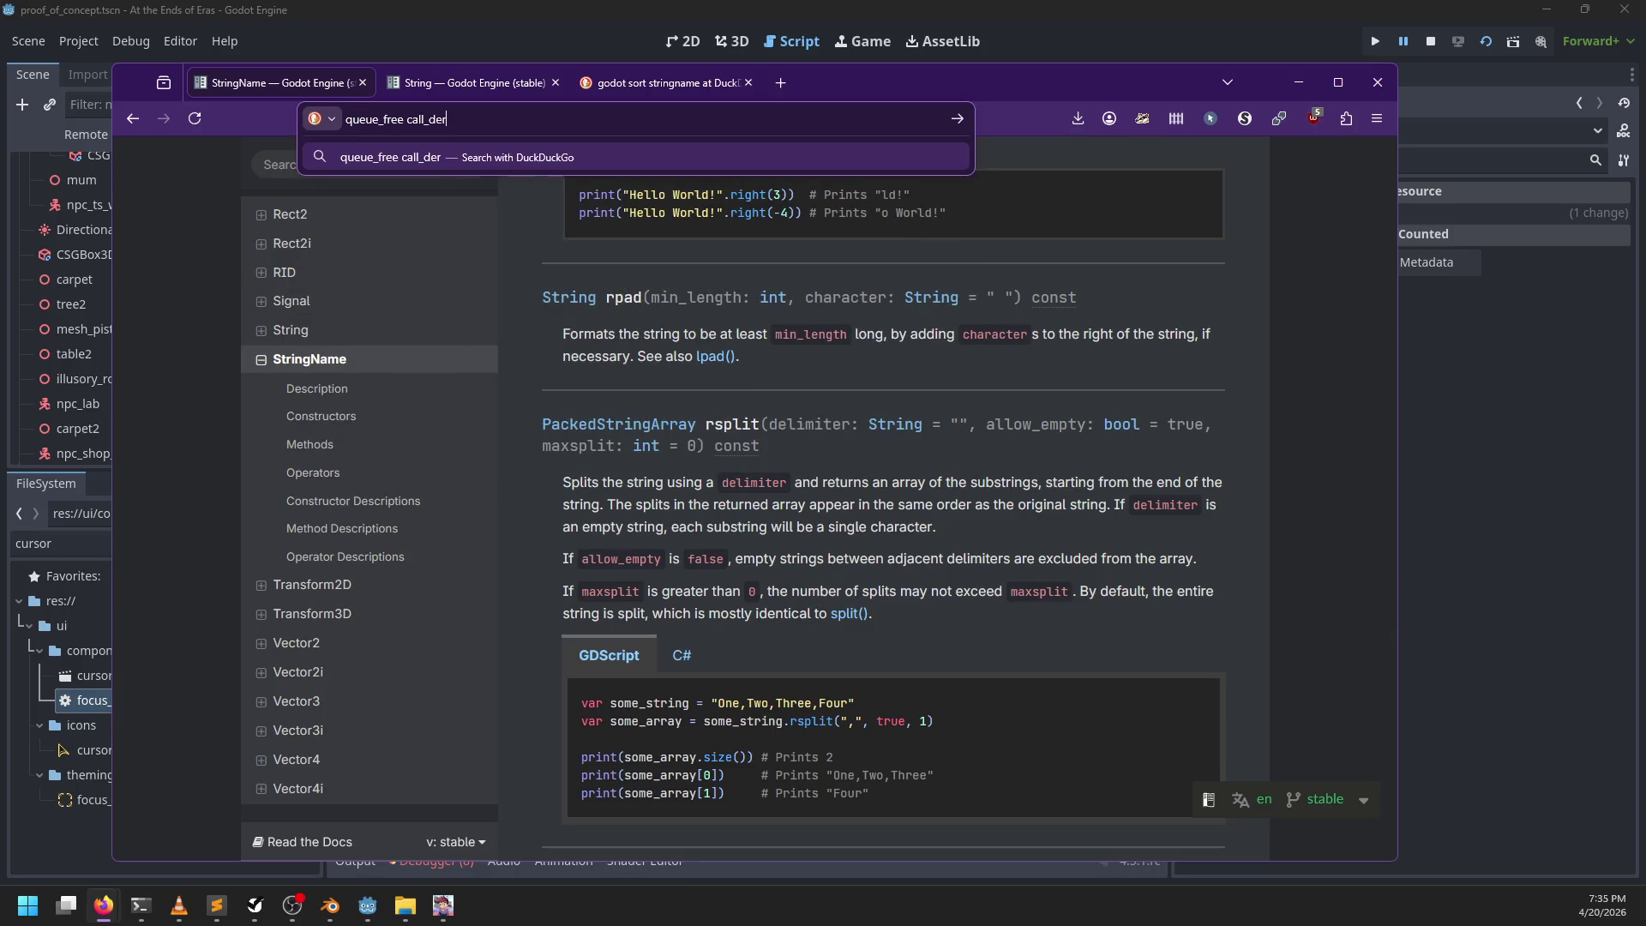
type("rred order")
key("Return")
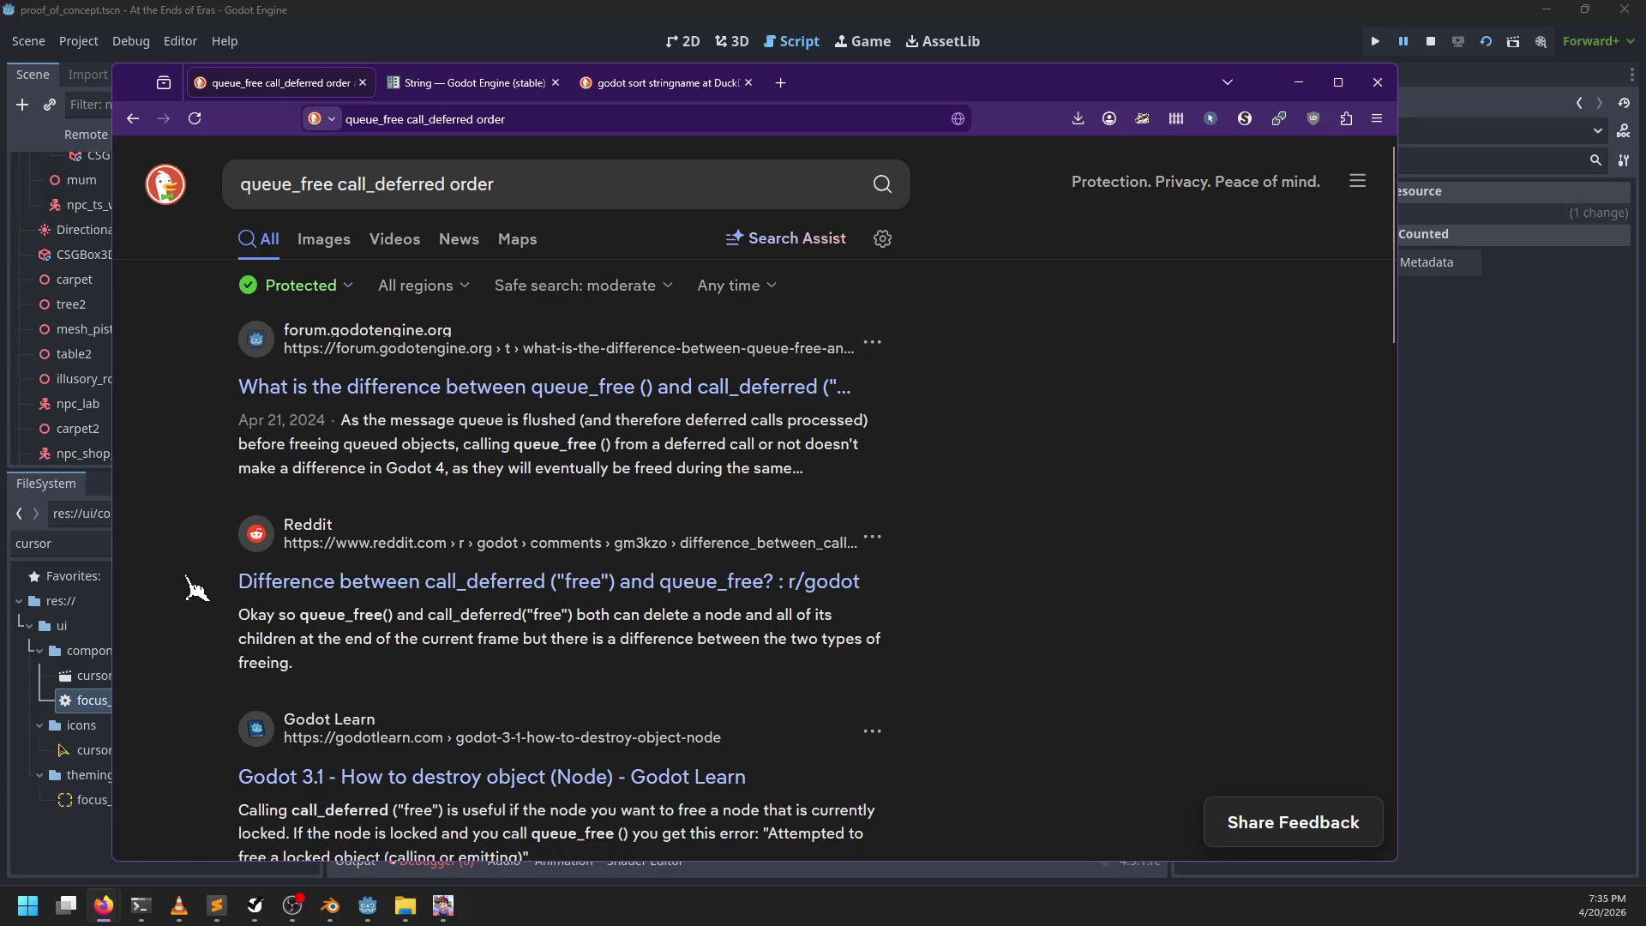
scroll(196, 588, "down", 2)
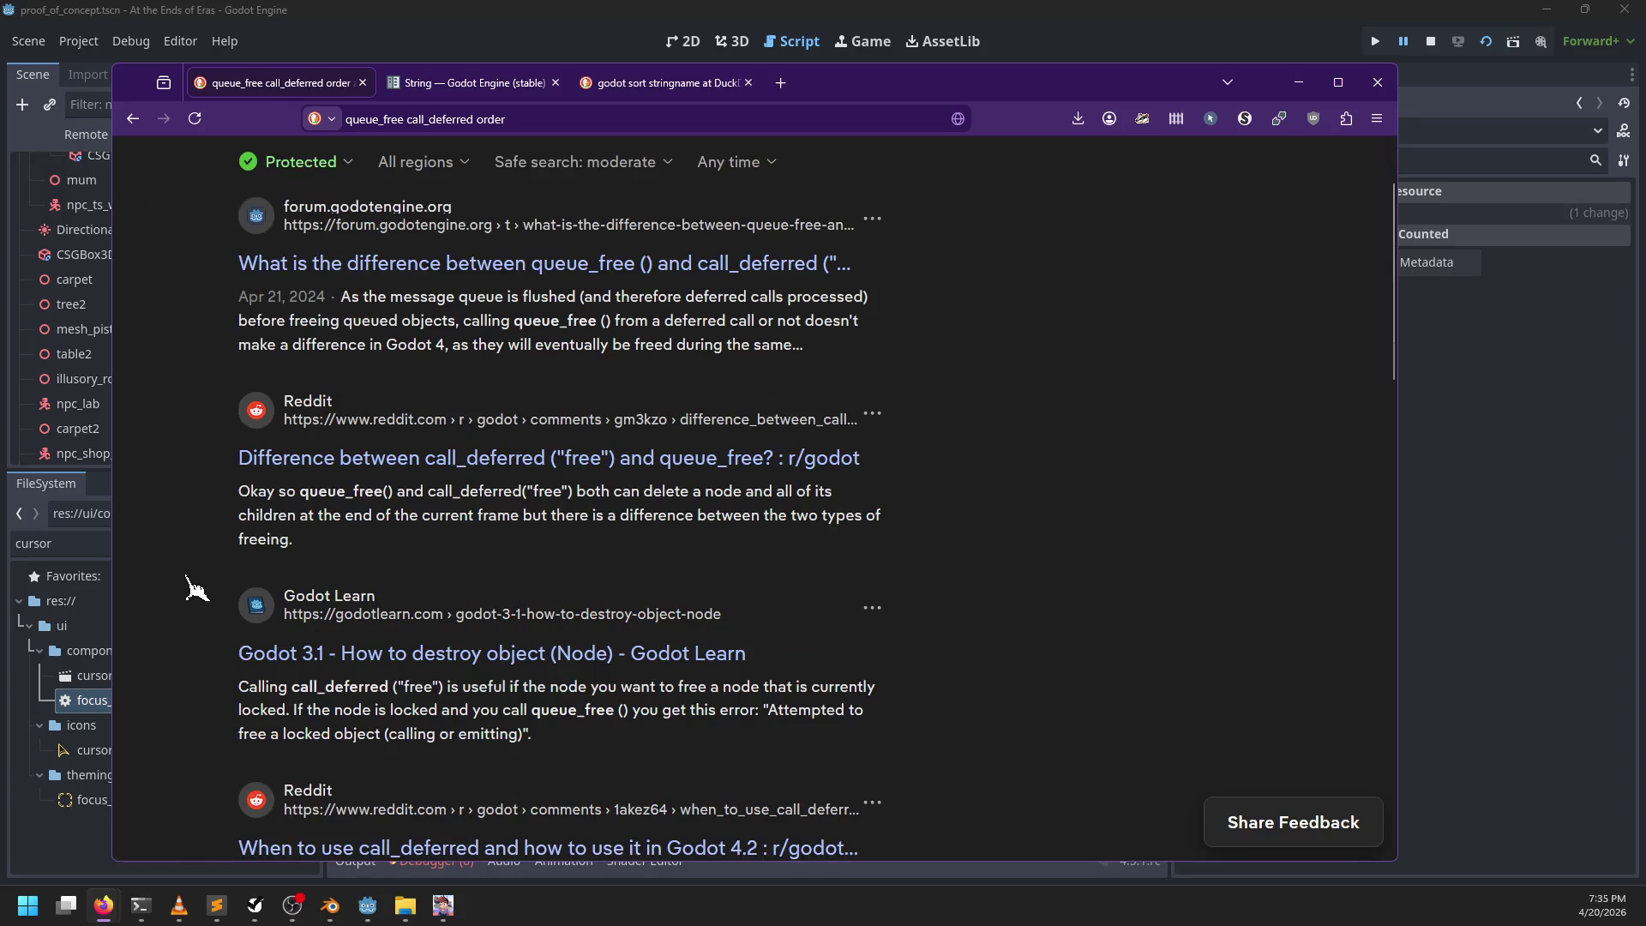
scroll(197, 588, "down", 4)
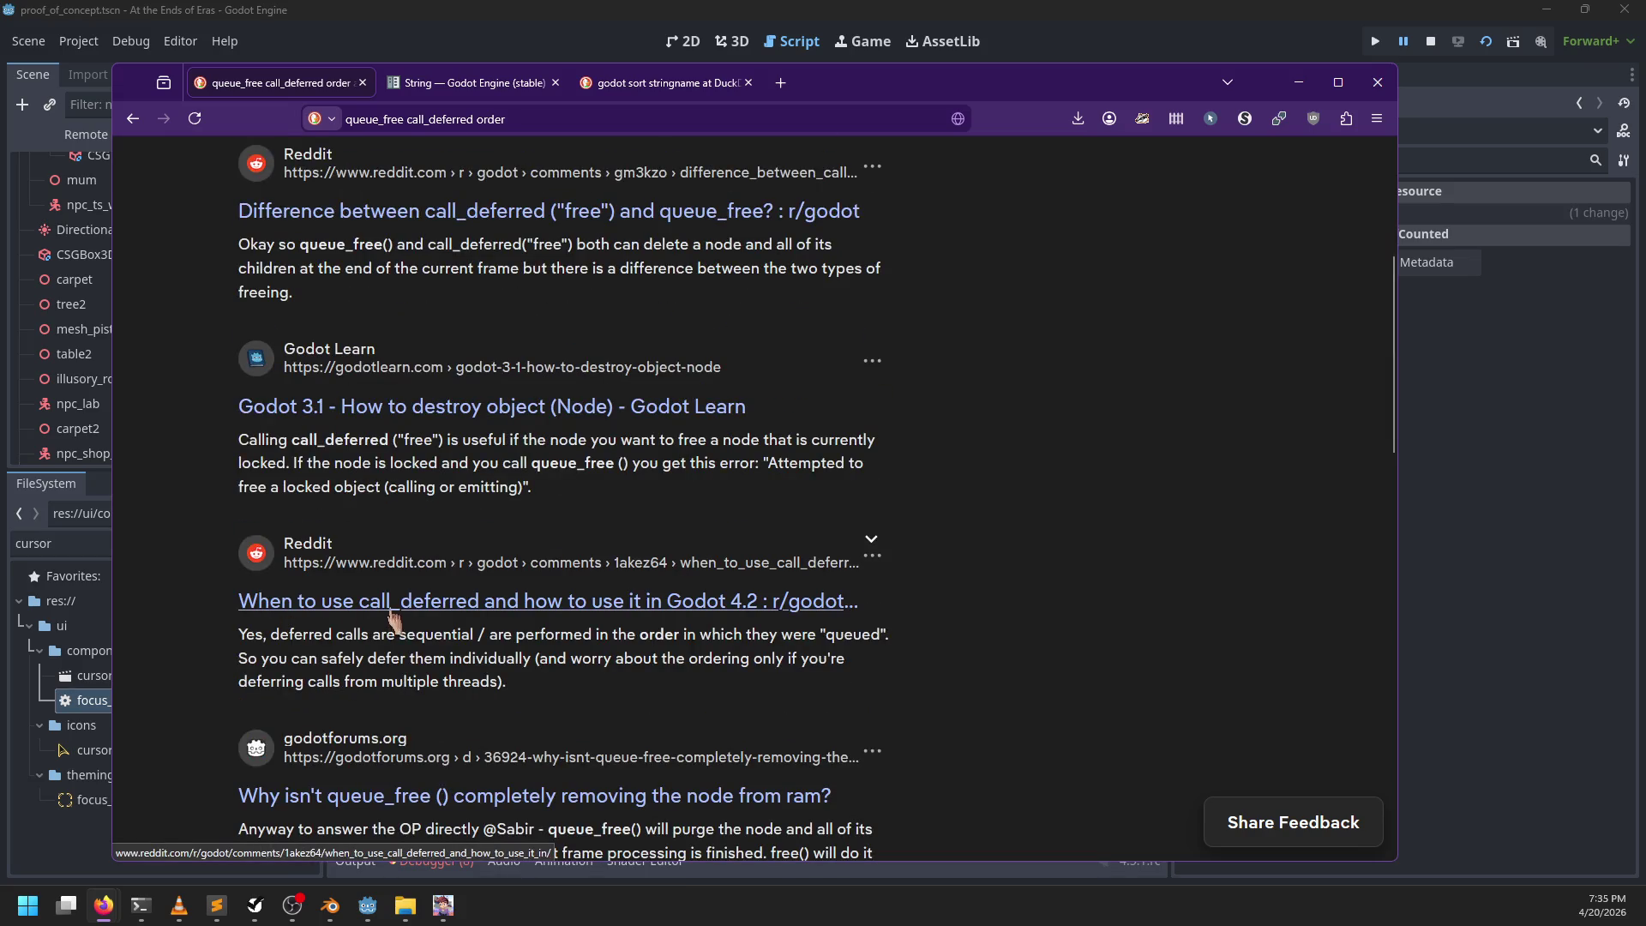
scroll(182, 612, "down", 4)
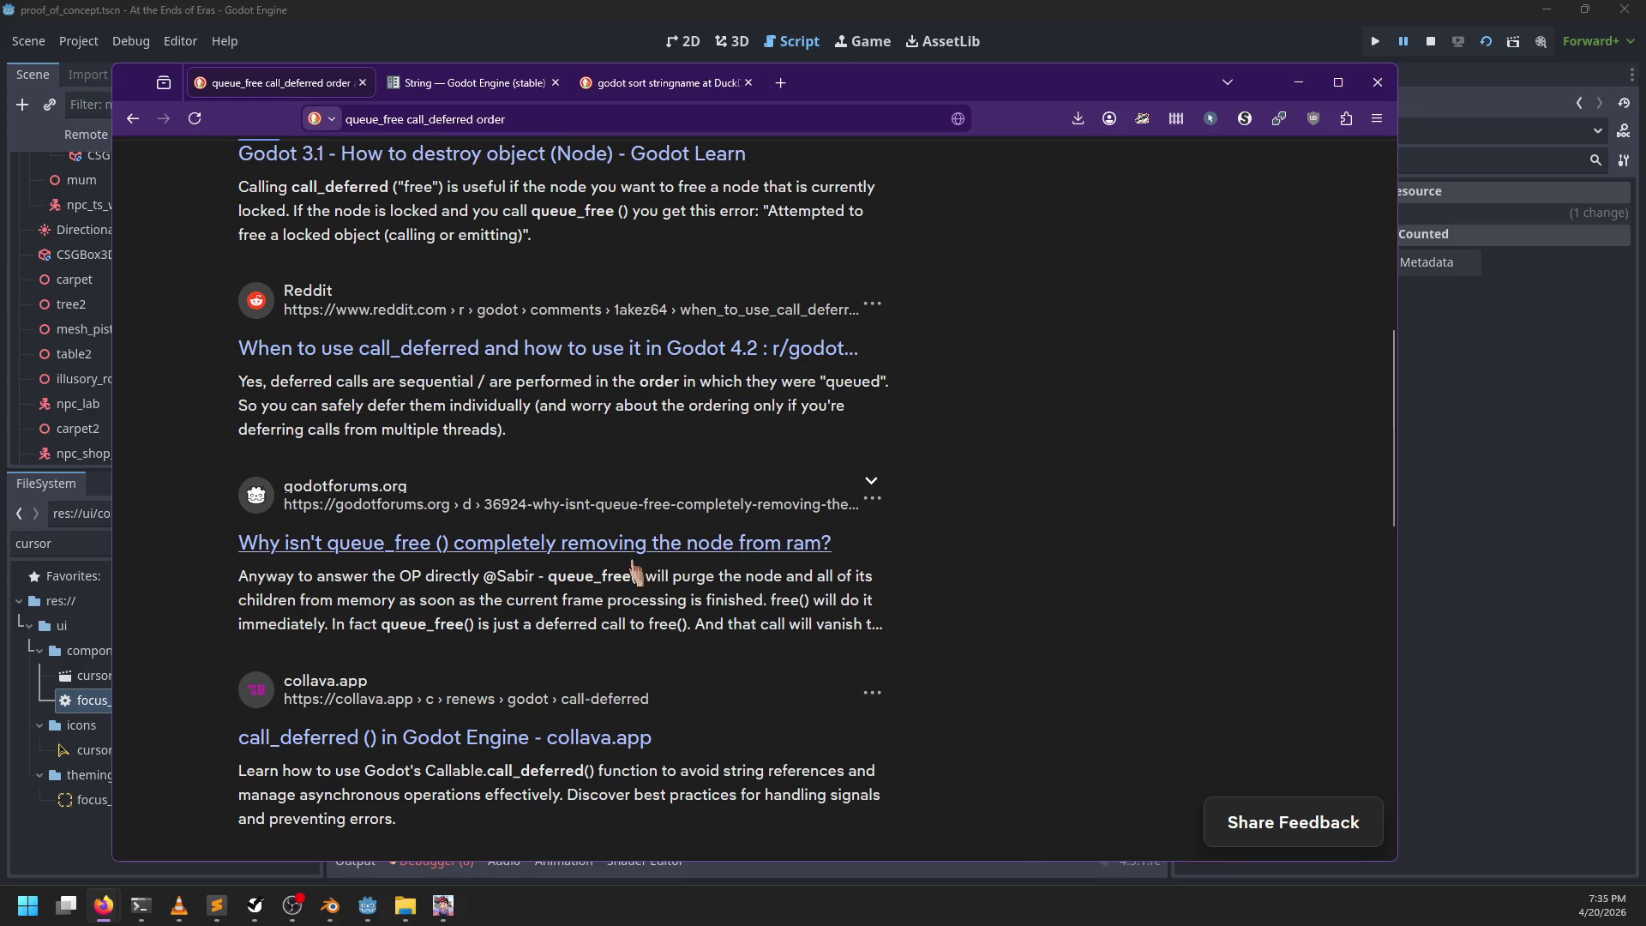
Step: Back in Godot, place the caret inside list_replies in dialog_viewer.gd and start a script search
key("alt+Tab")
left_click(908, 360)
key("ctrl+f")
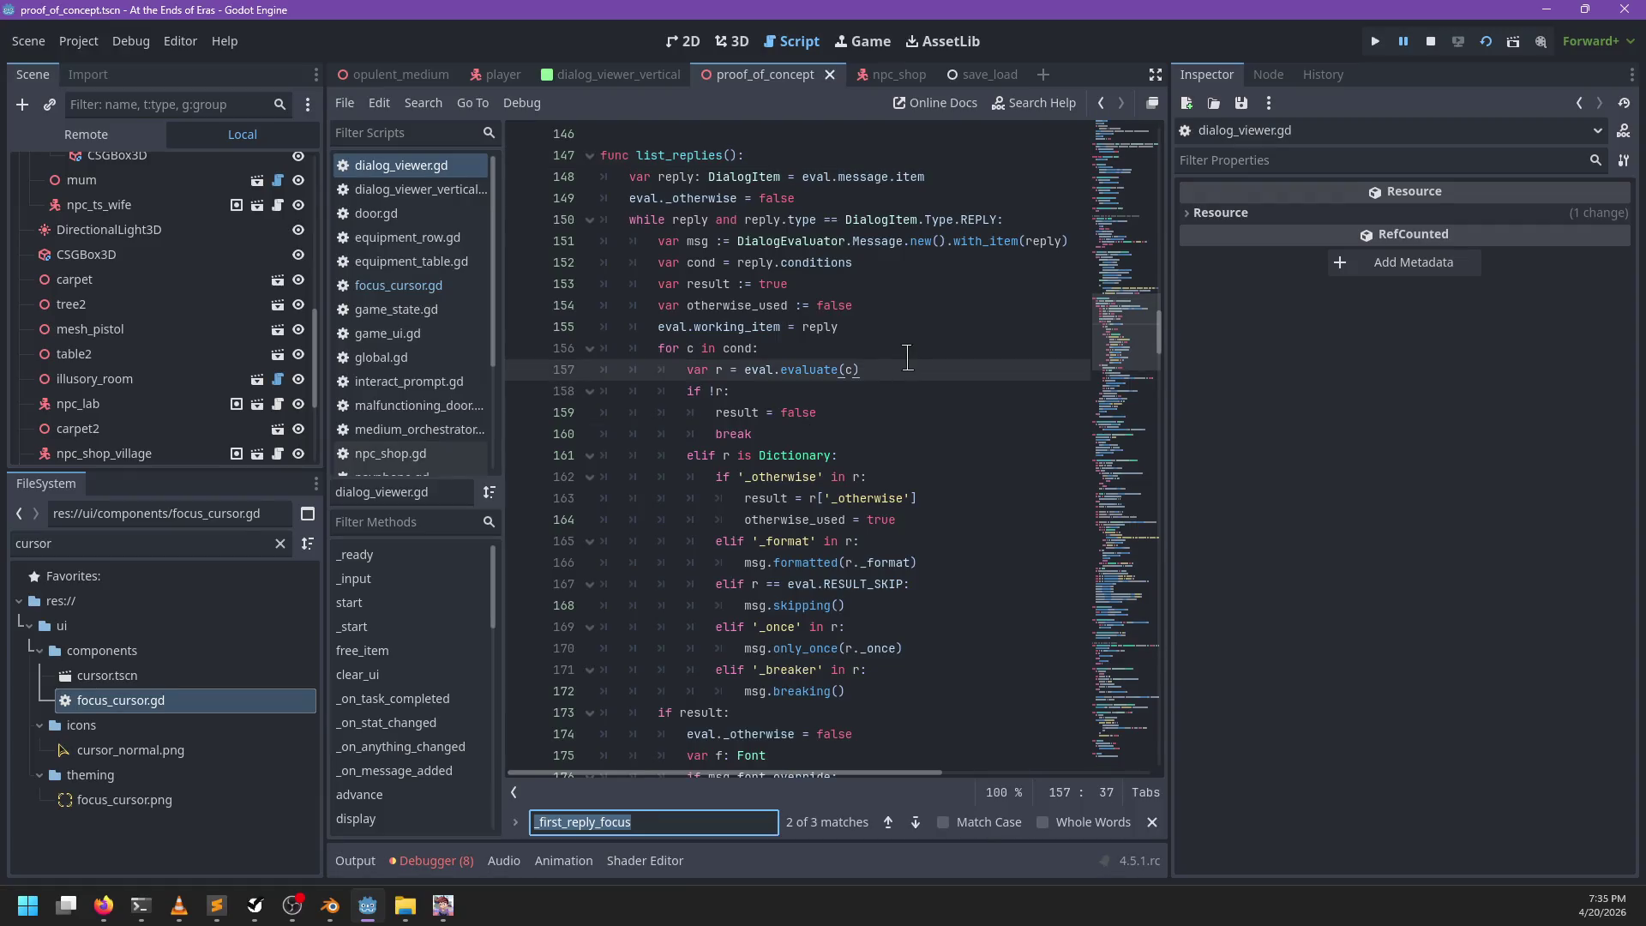
Step: Find the queue_free call on line 93 and cycle through the free_item matches
type("queue_free")
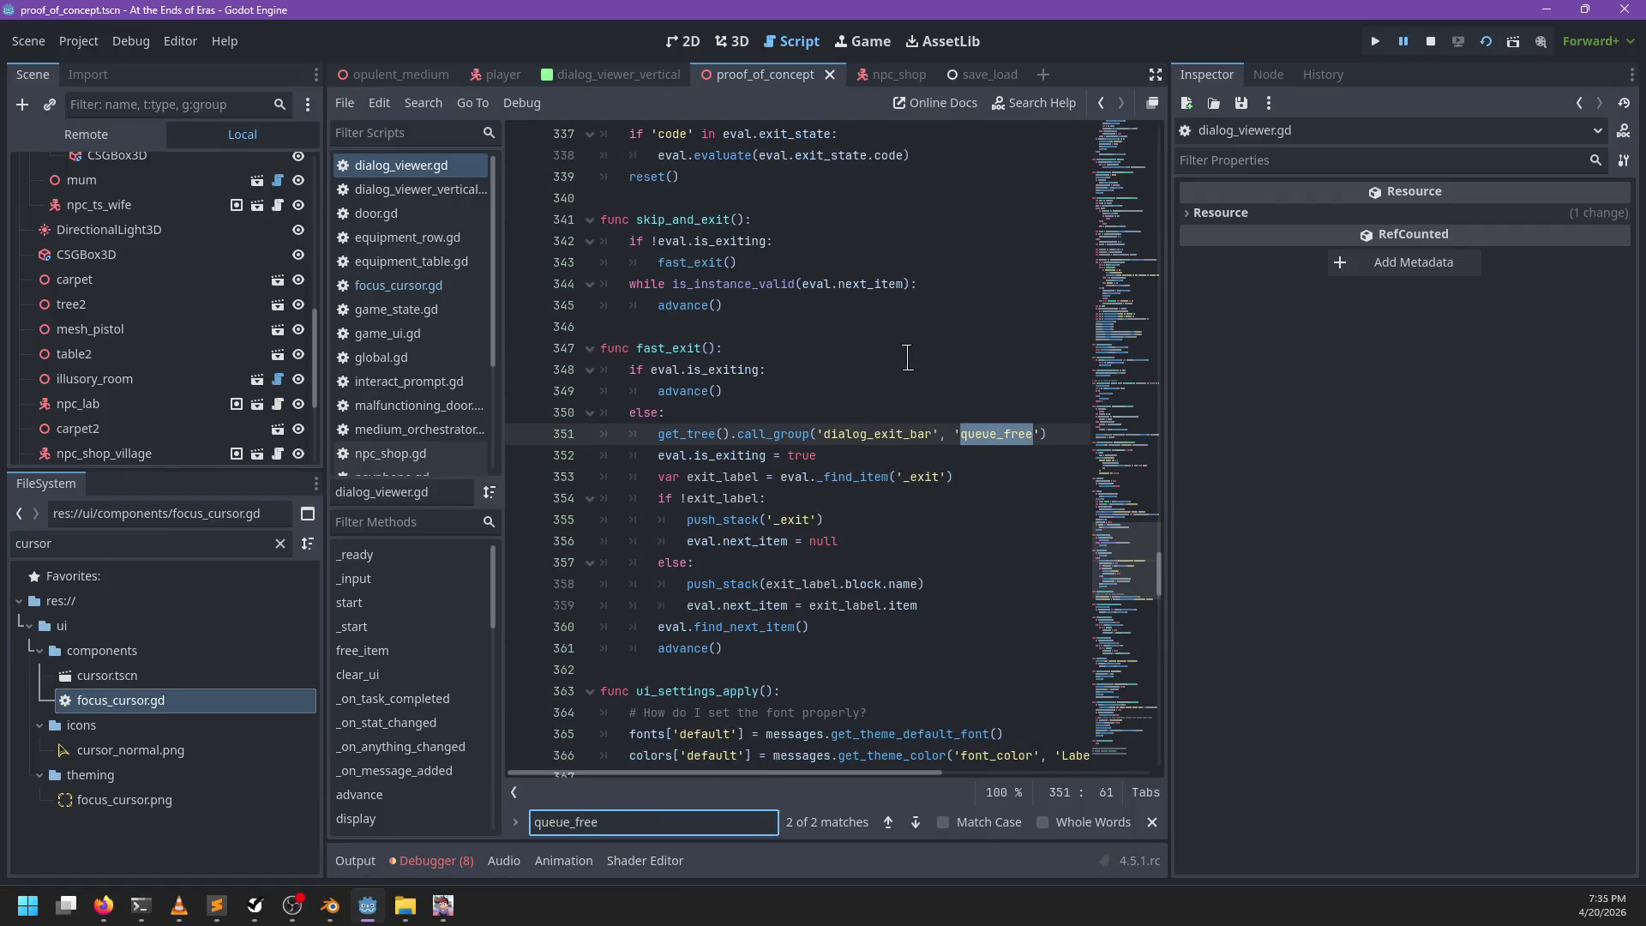
key("Escape")
key("ctrl+f")
key("Return")
key("Return")
key("Return")
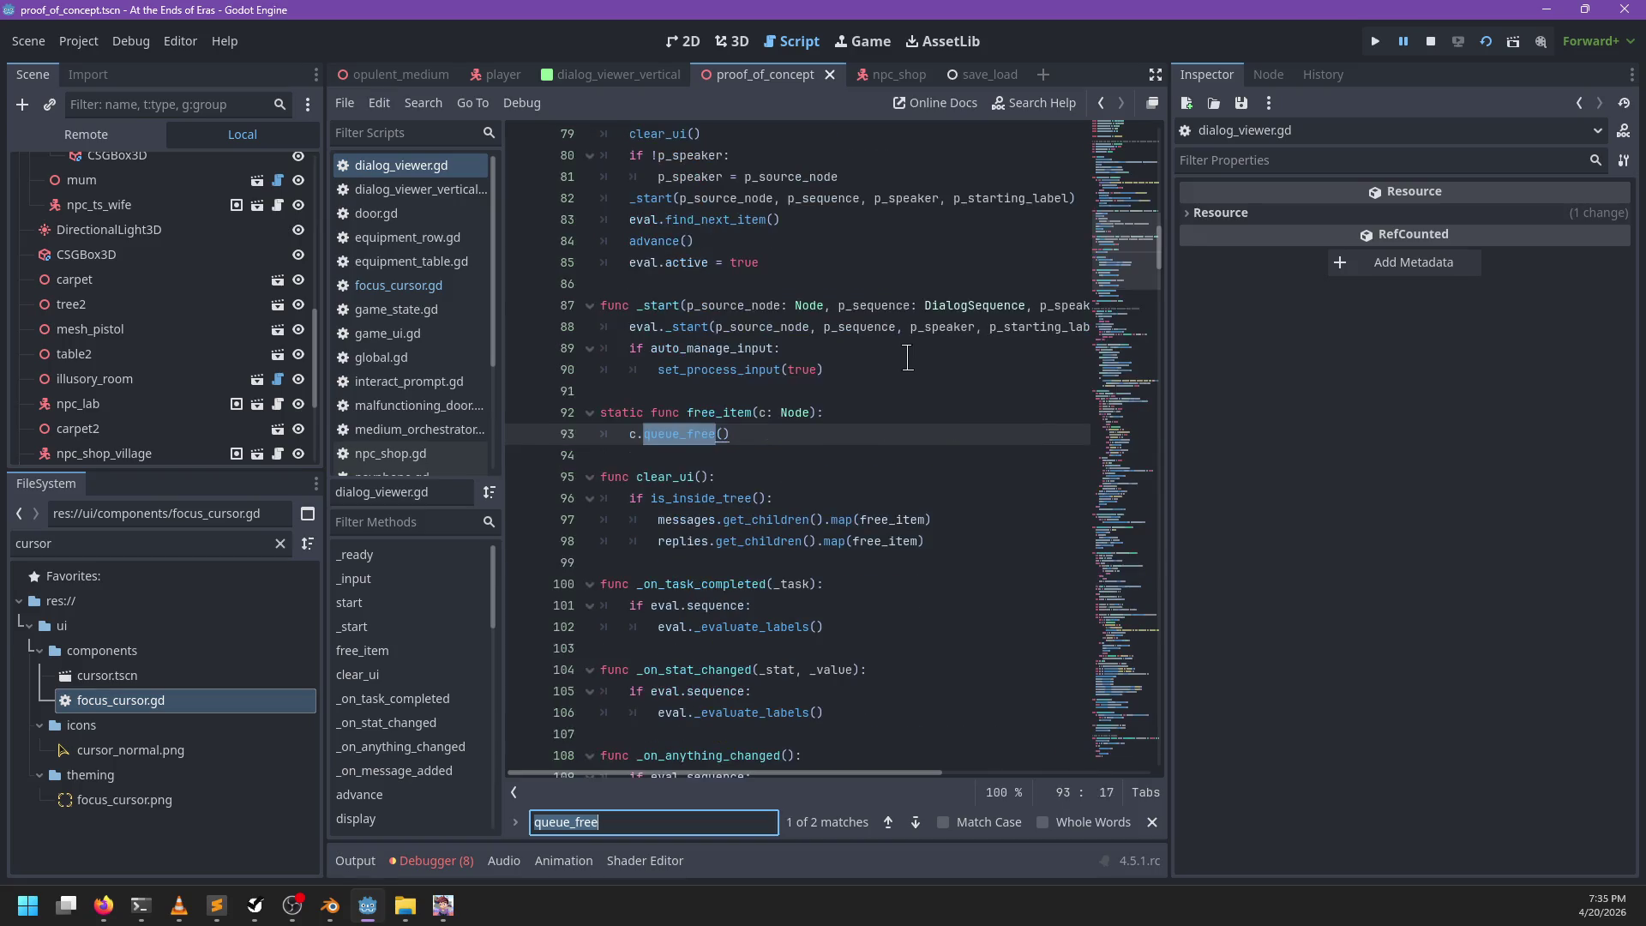
type("free_item")
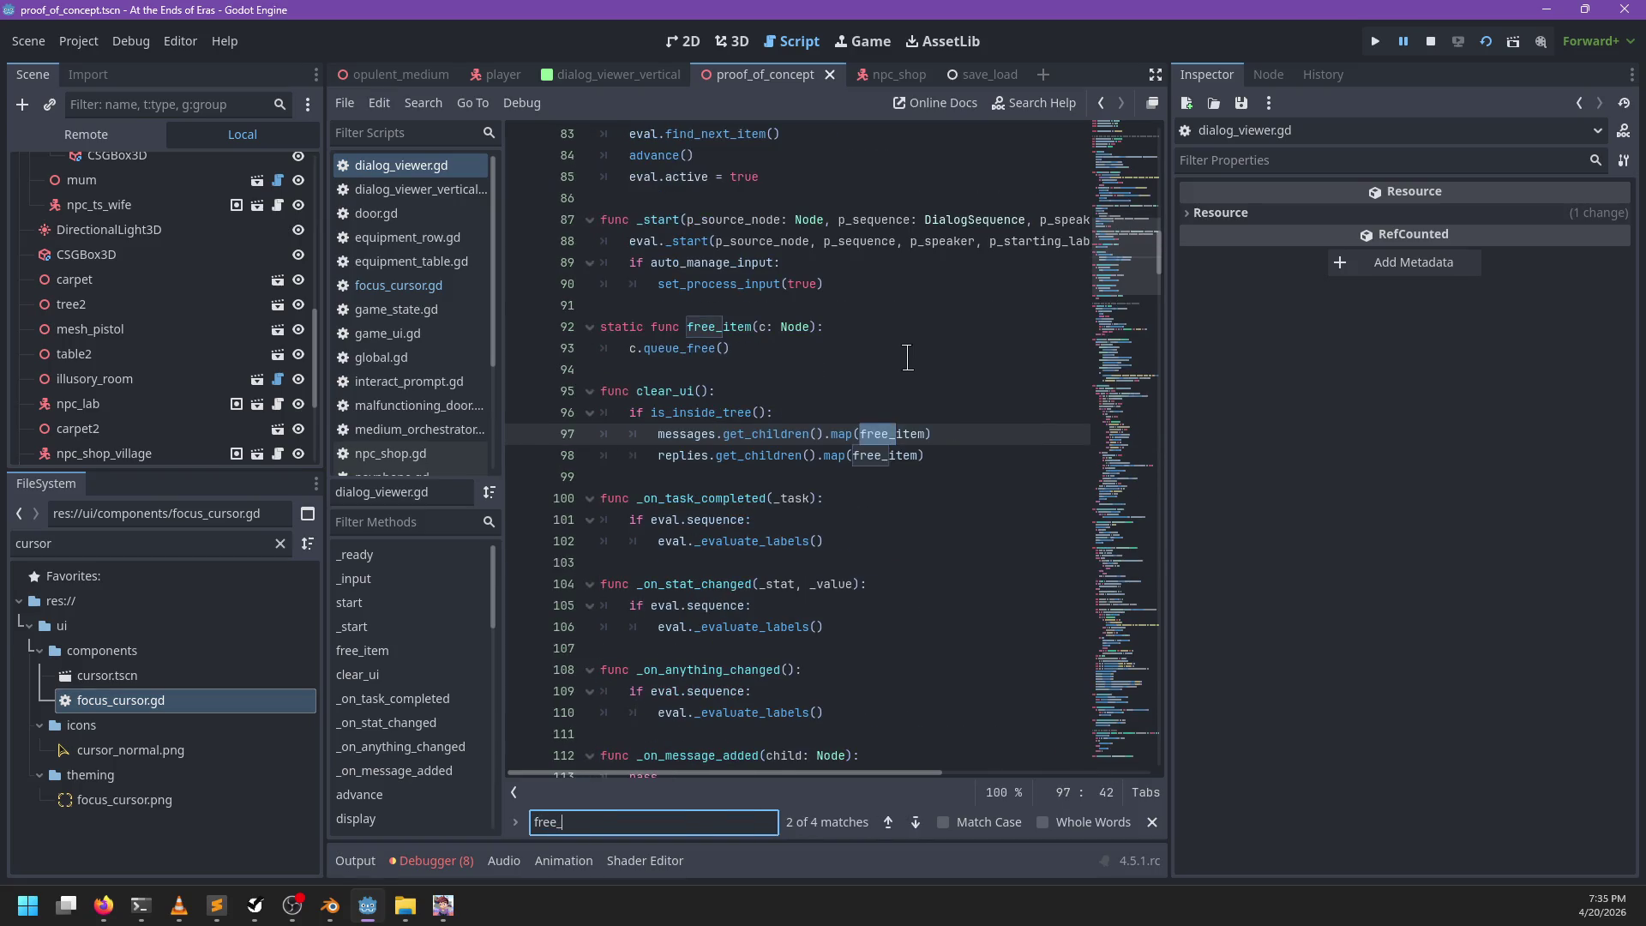
key("Return")
key("Return")
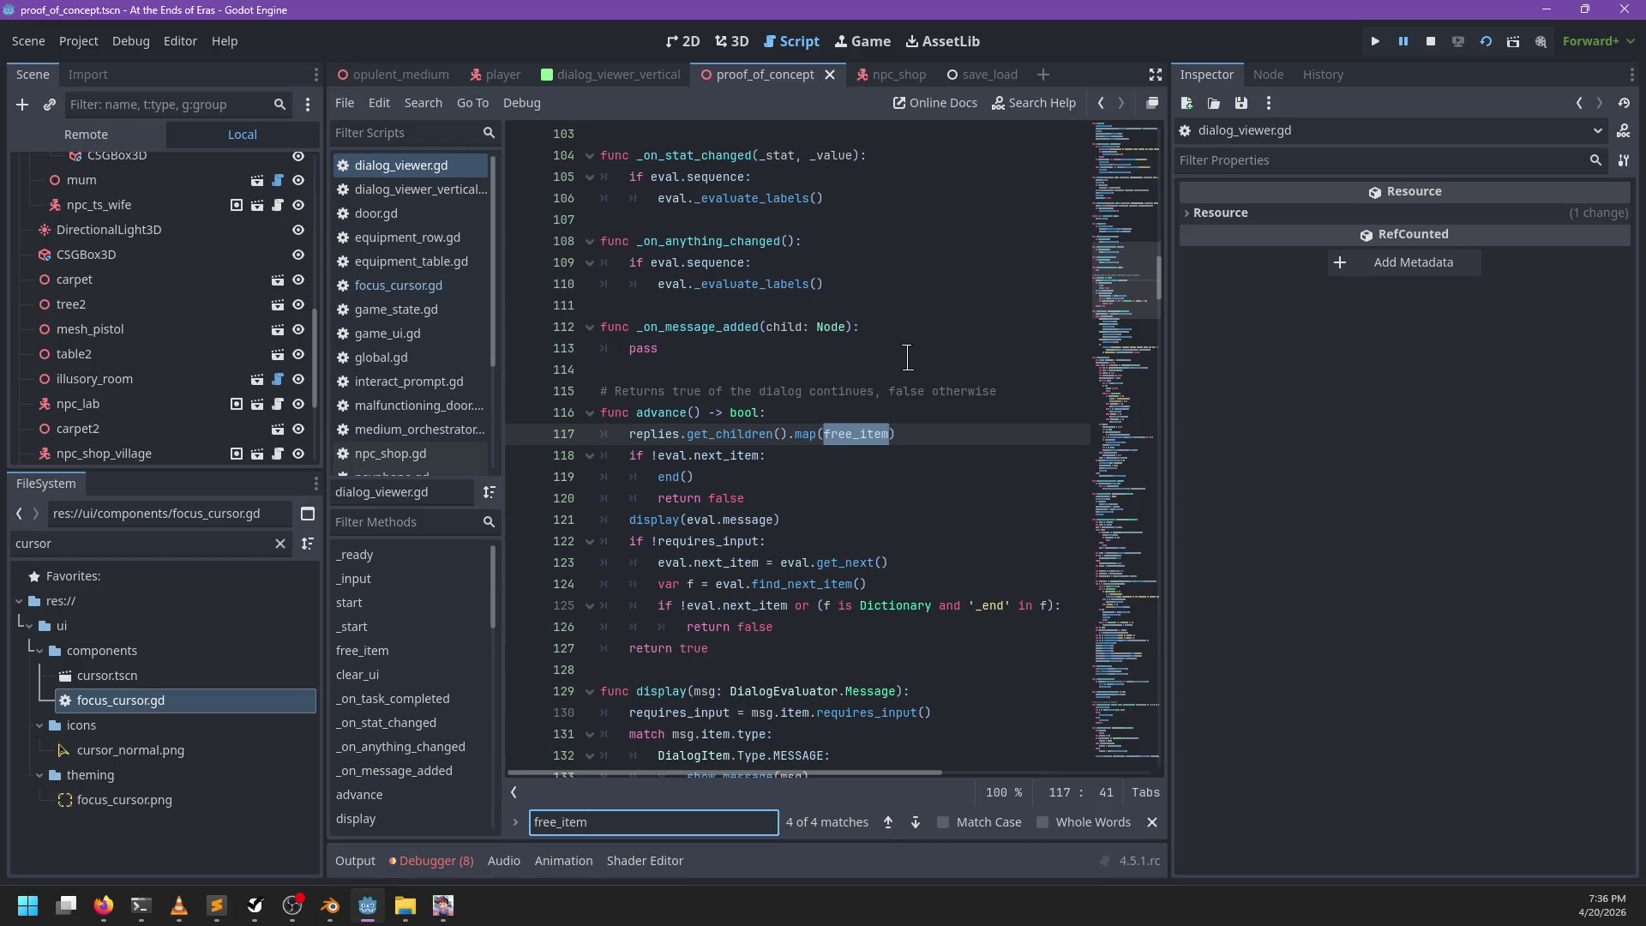
key("Return")
key("Return")
Step: Search for list_replies, then jump to the _first_reply_focus definition
key("ctrl+a")
key("BackSpace")
type("list_replies")
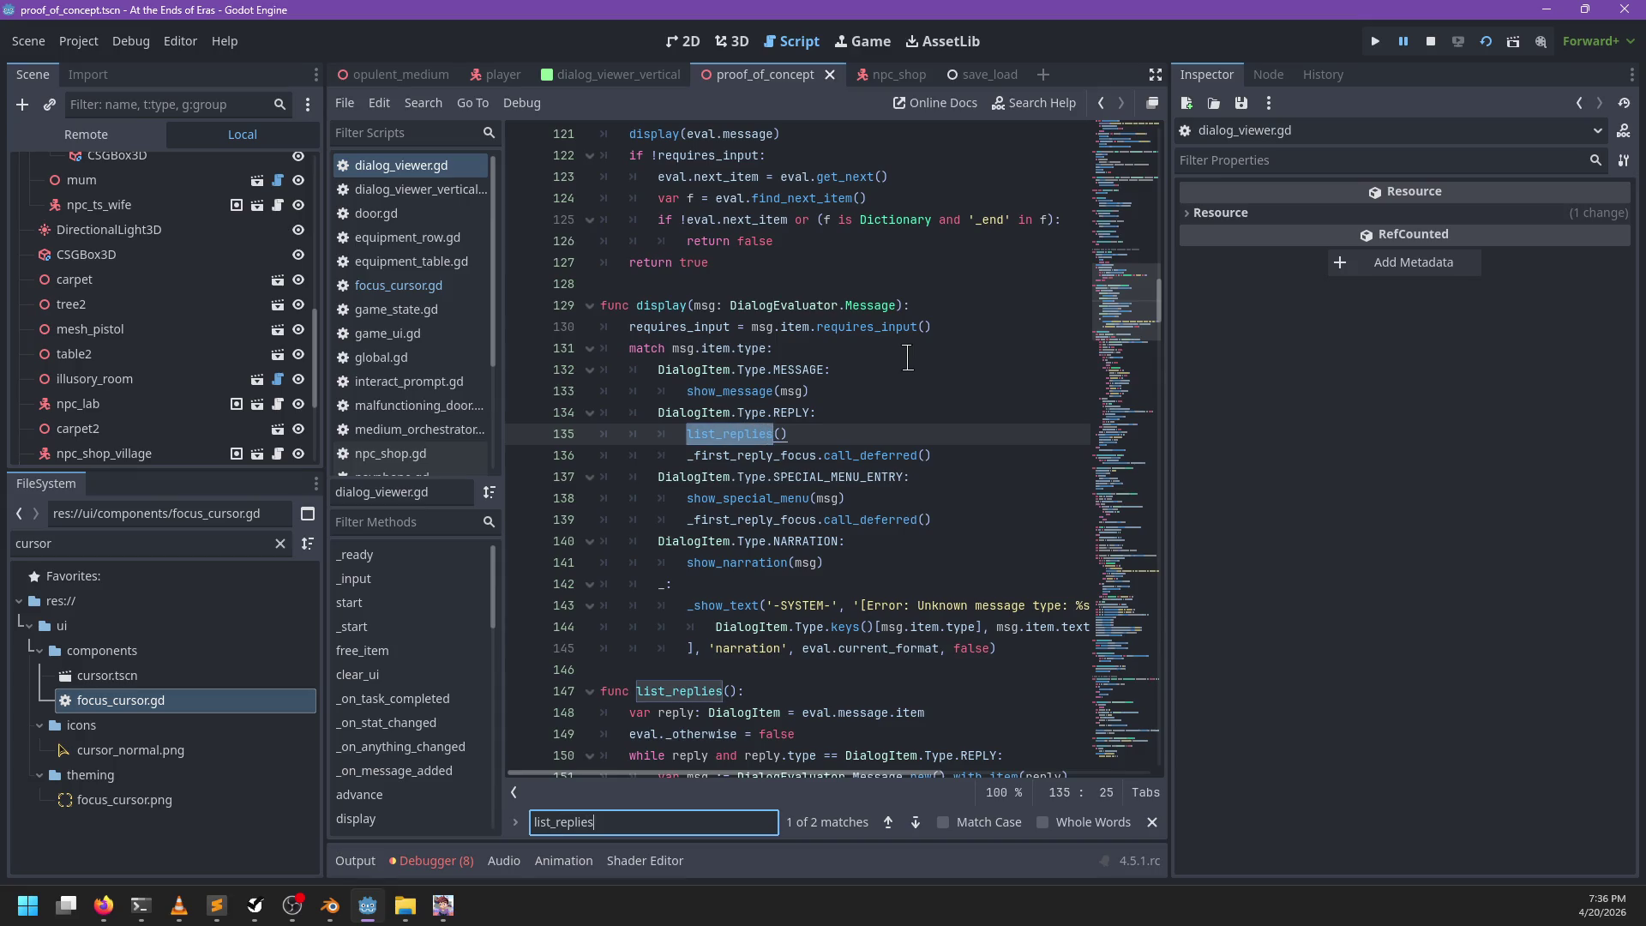
key("Escape")
scroll(857, 386, "down", 5)
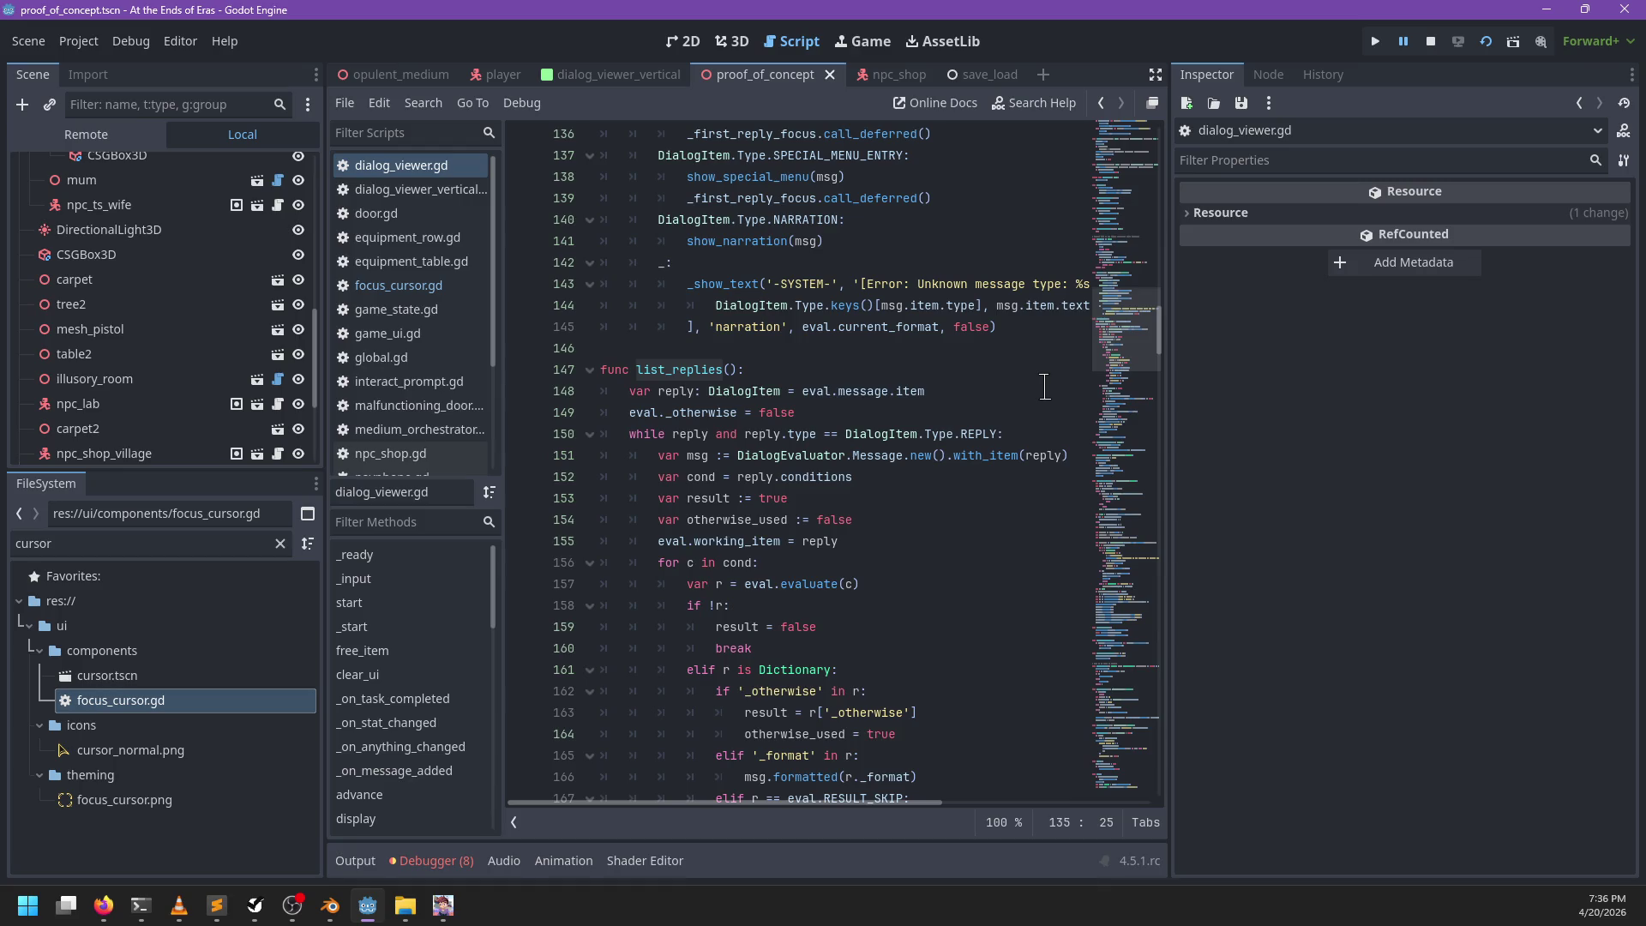
scroll(815, 437, "up", 4)
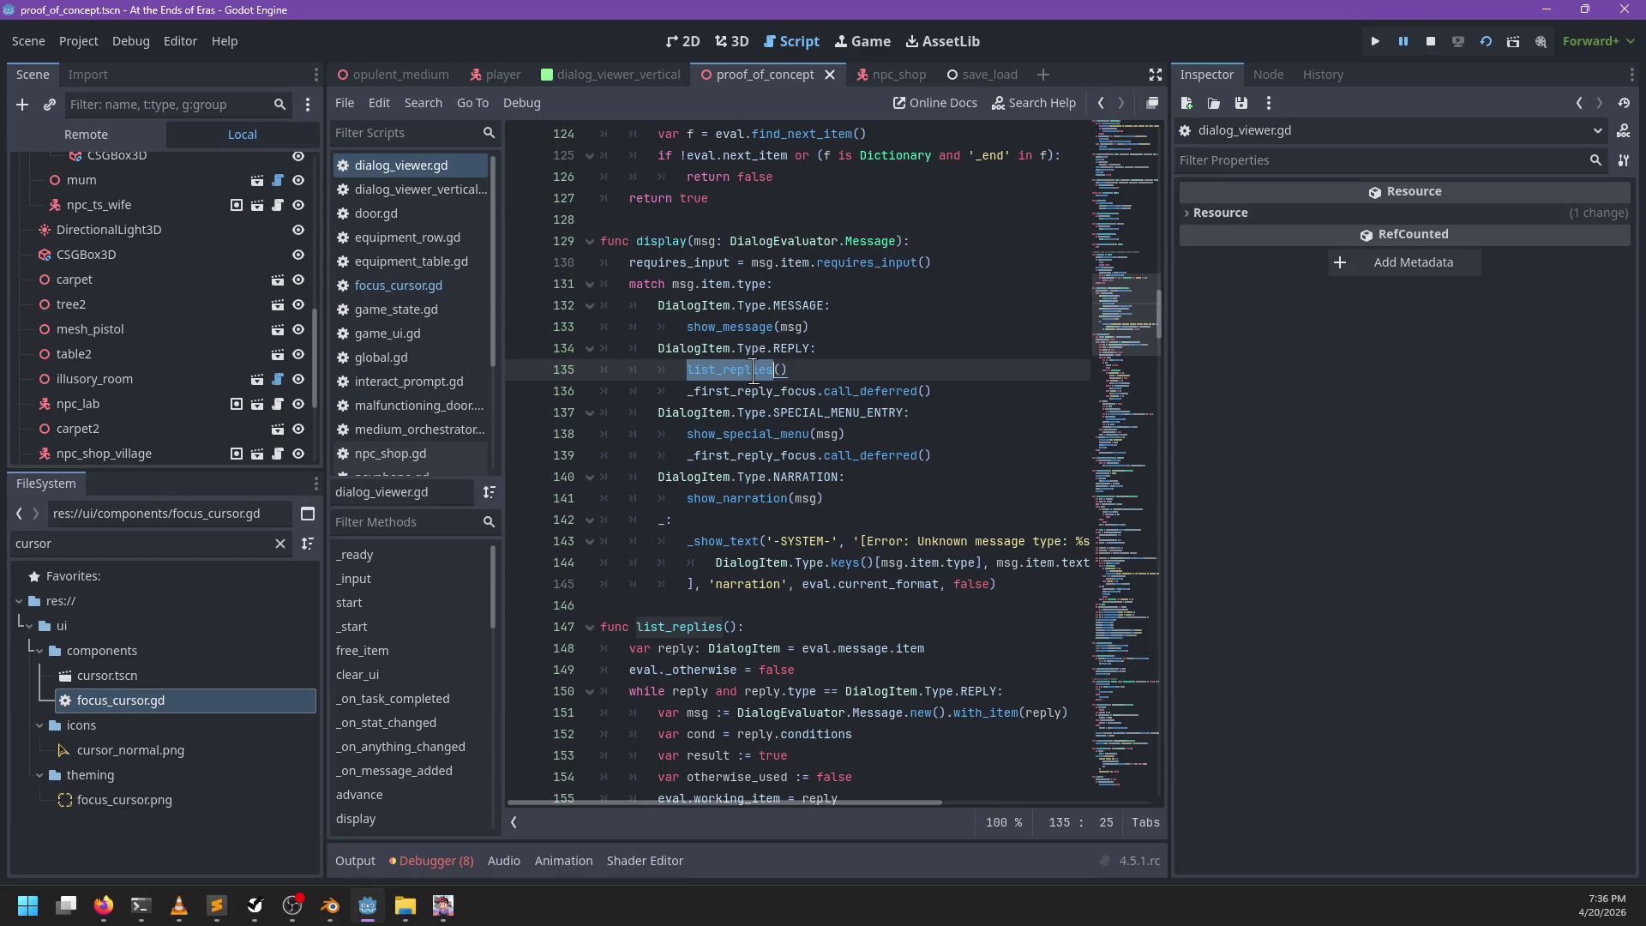
mouse_move(753, 371)
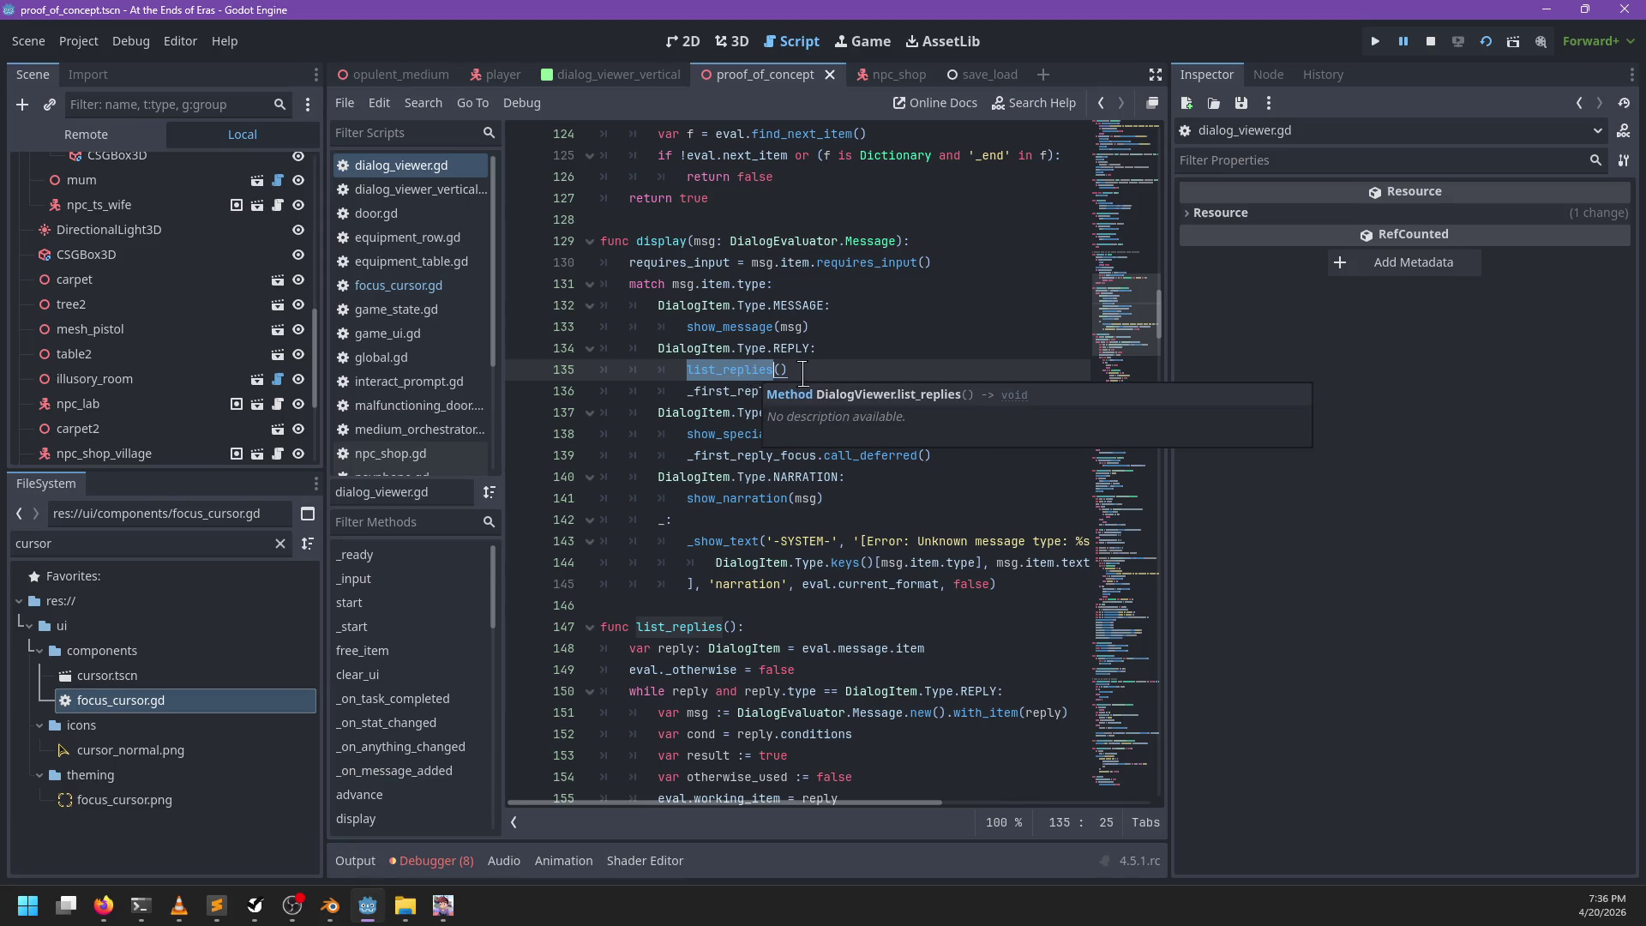
left_click(755, 396, "ctrl")
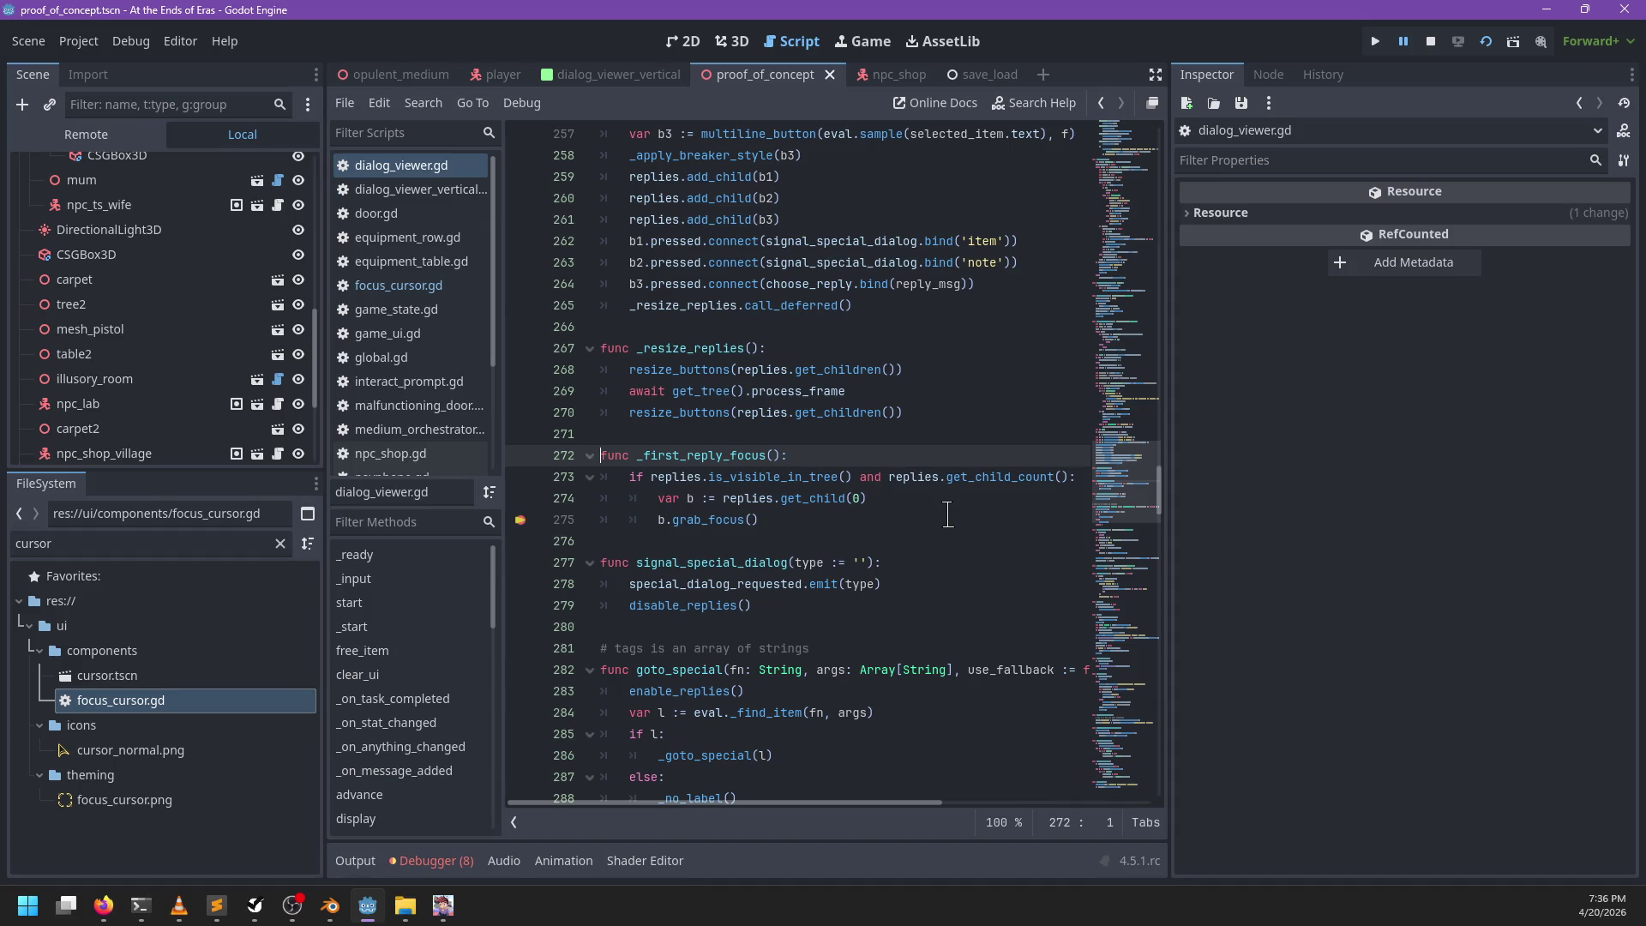
Step: Scroll through dialog_viewer.gd and locate the free_item function
scroll(948, 514, "down", 3)
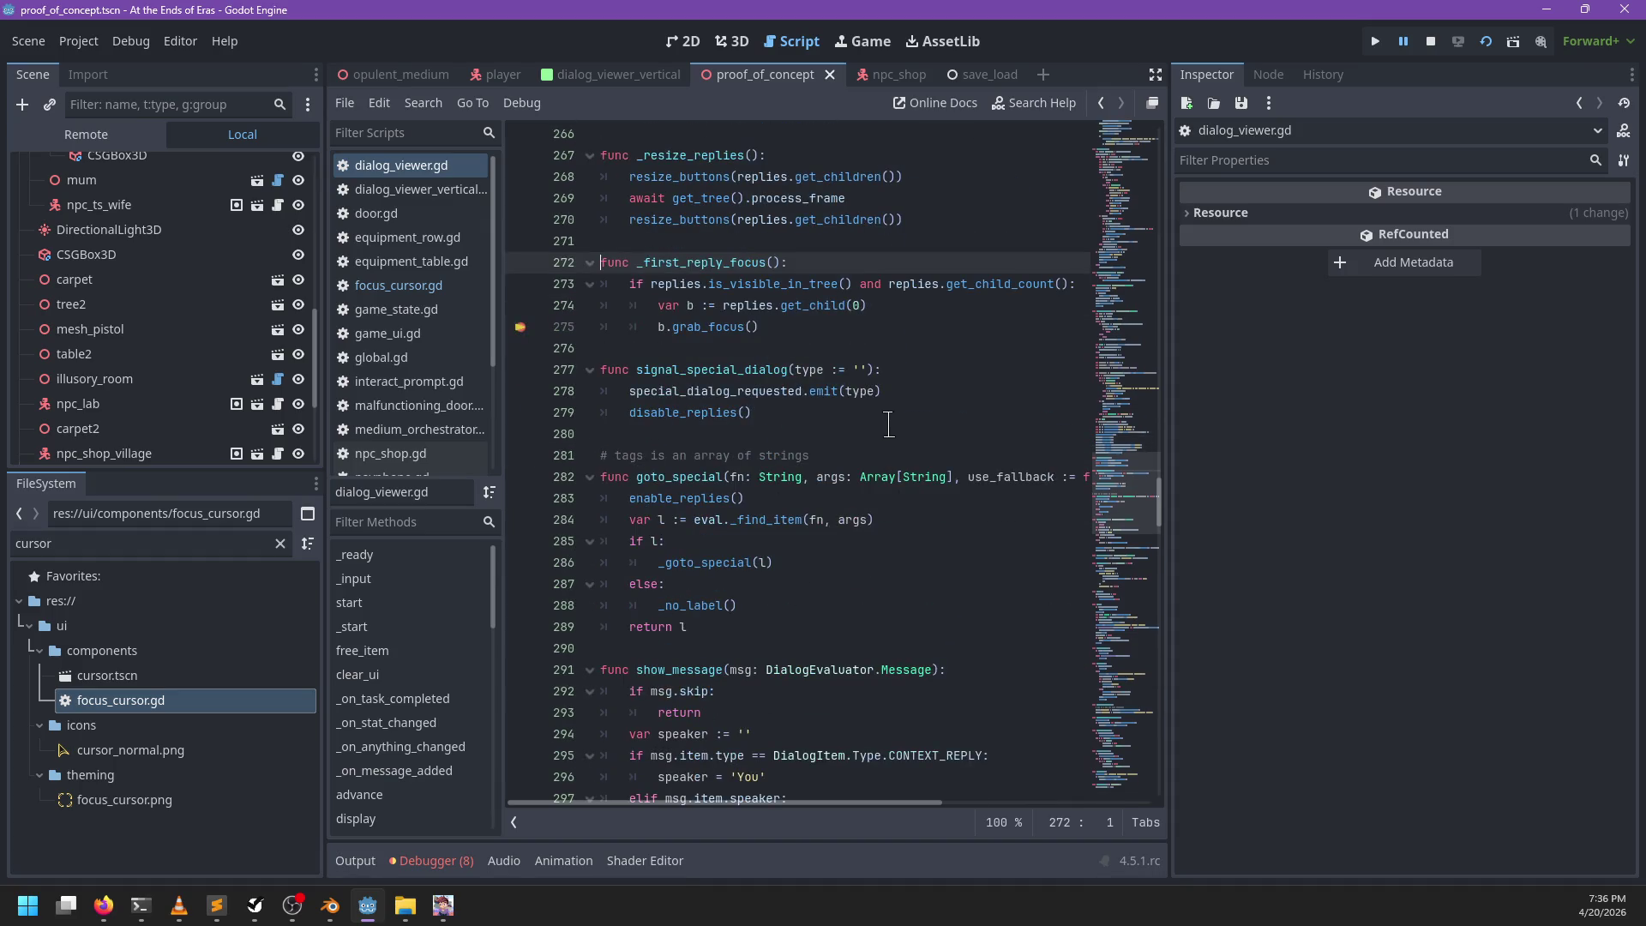
scroll(873, 428, "down", 12)
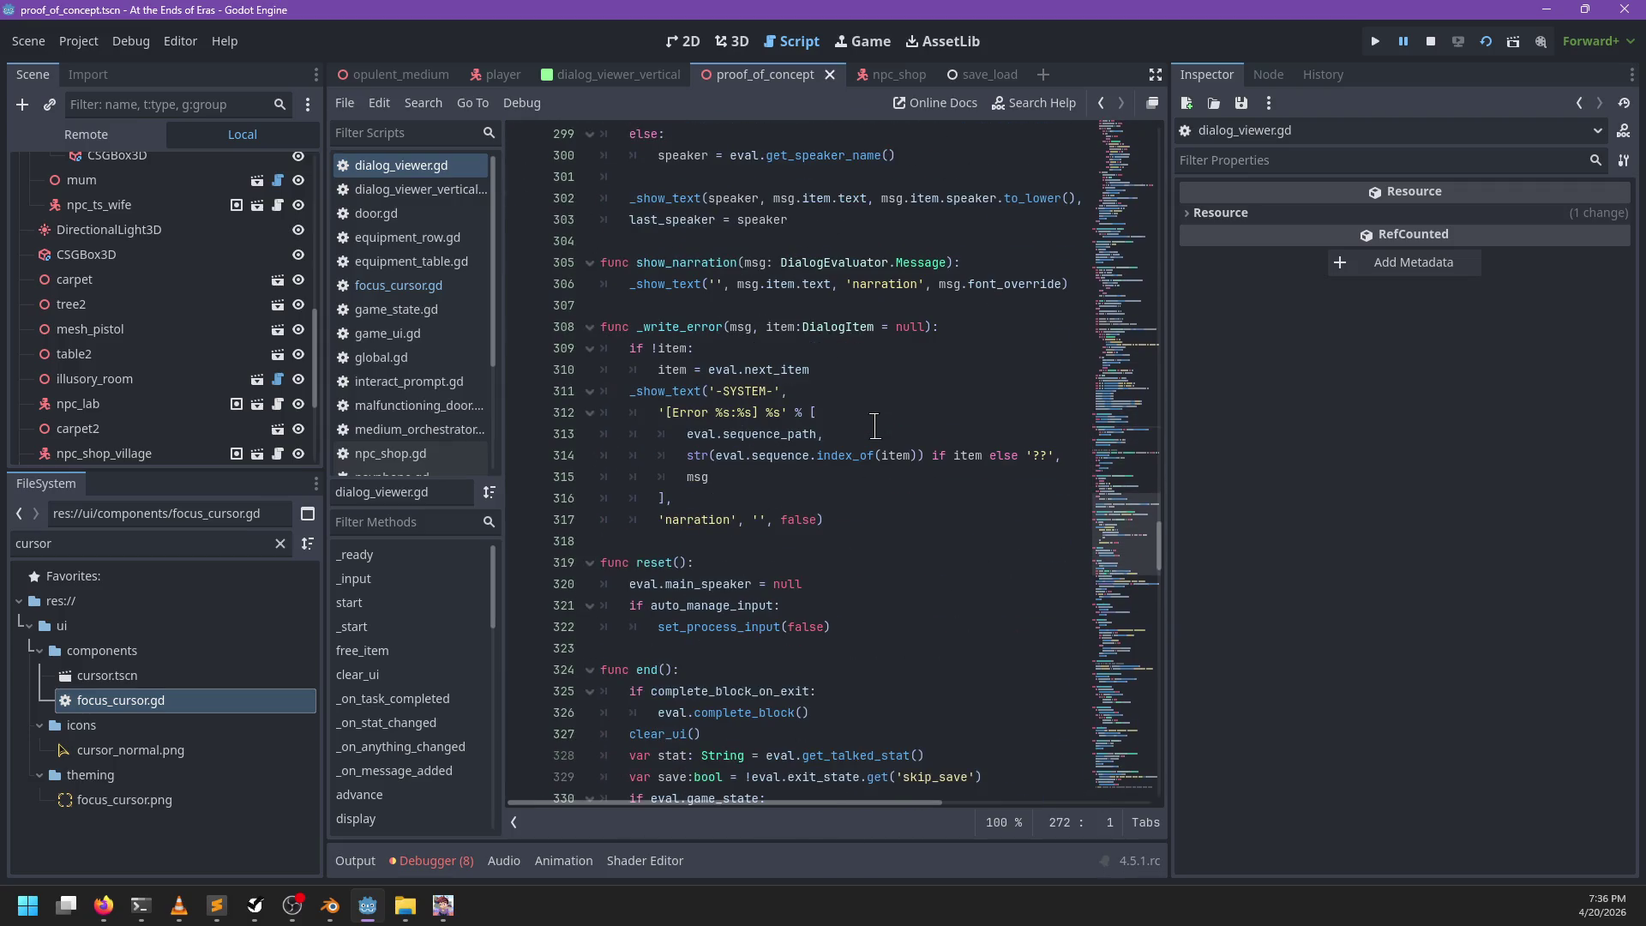
left_click(843, 426)
scroll(845, 437, "down", 4)
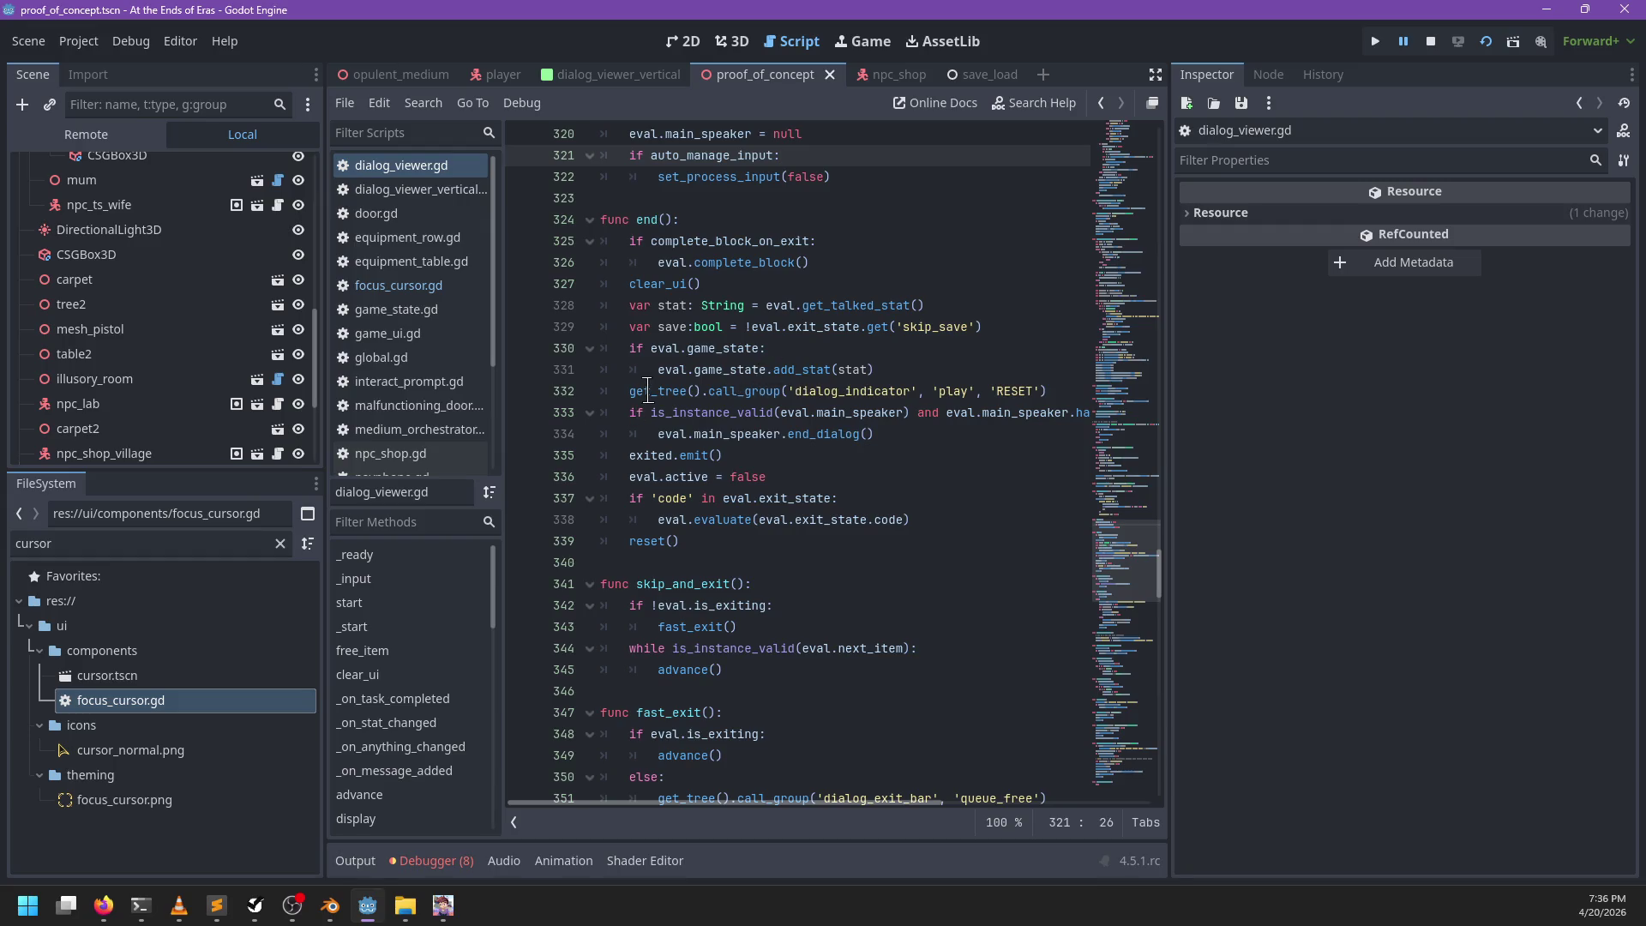
mouse_move(643, 393)
scroll(911, 382, "down", 3)
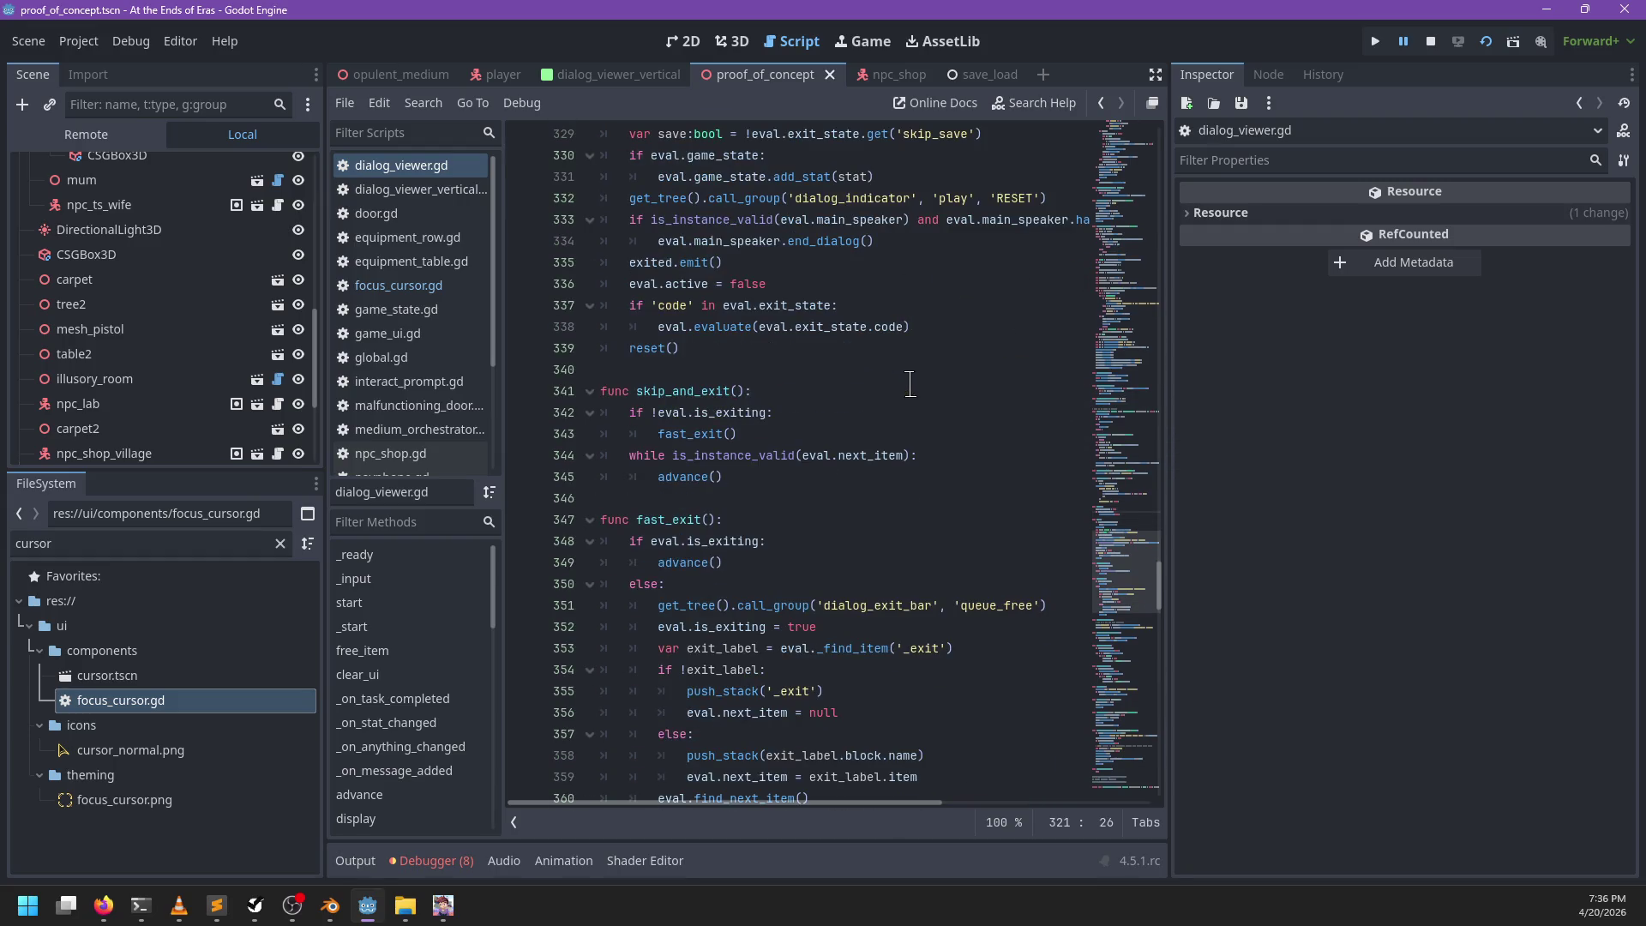
scroll(921, 403, "down", 12)
scroll(922, 405, "up", 5)
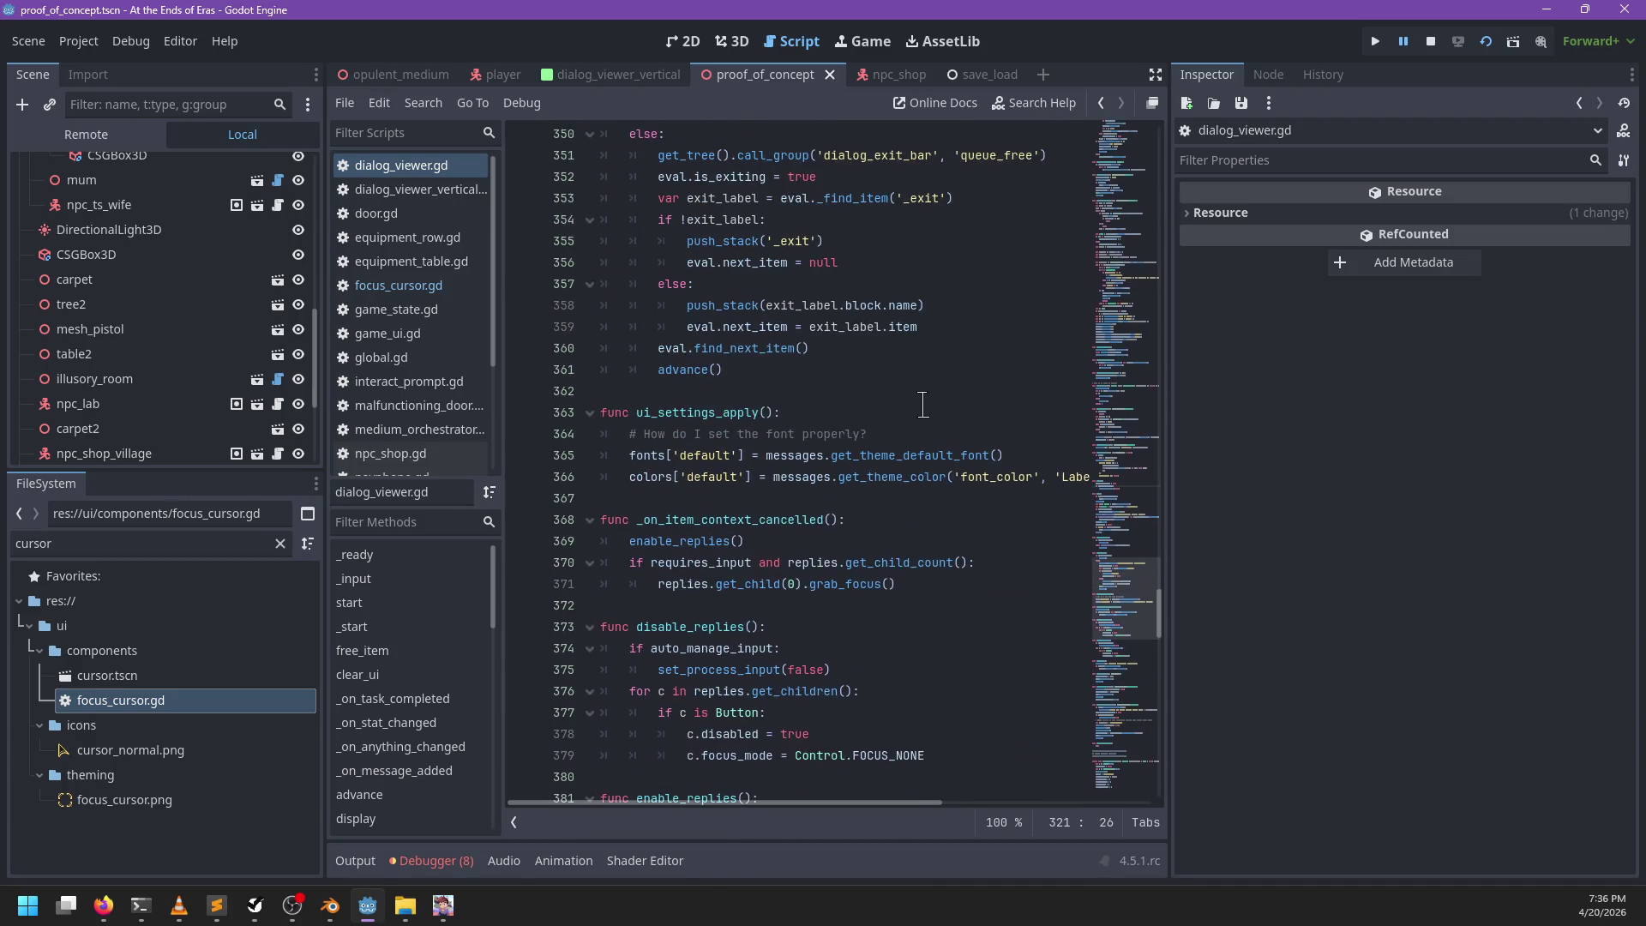
key("ctrl+f")
type("free_item")
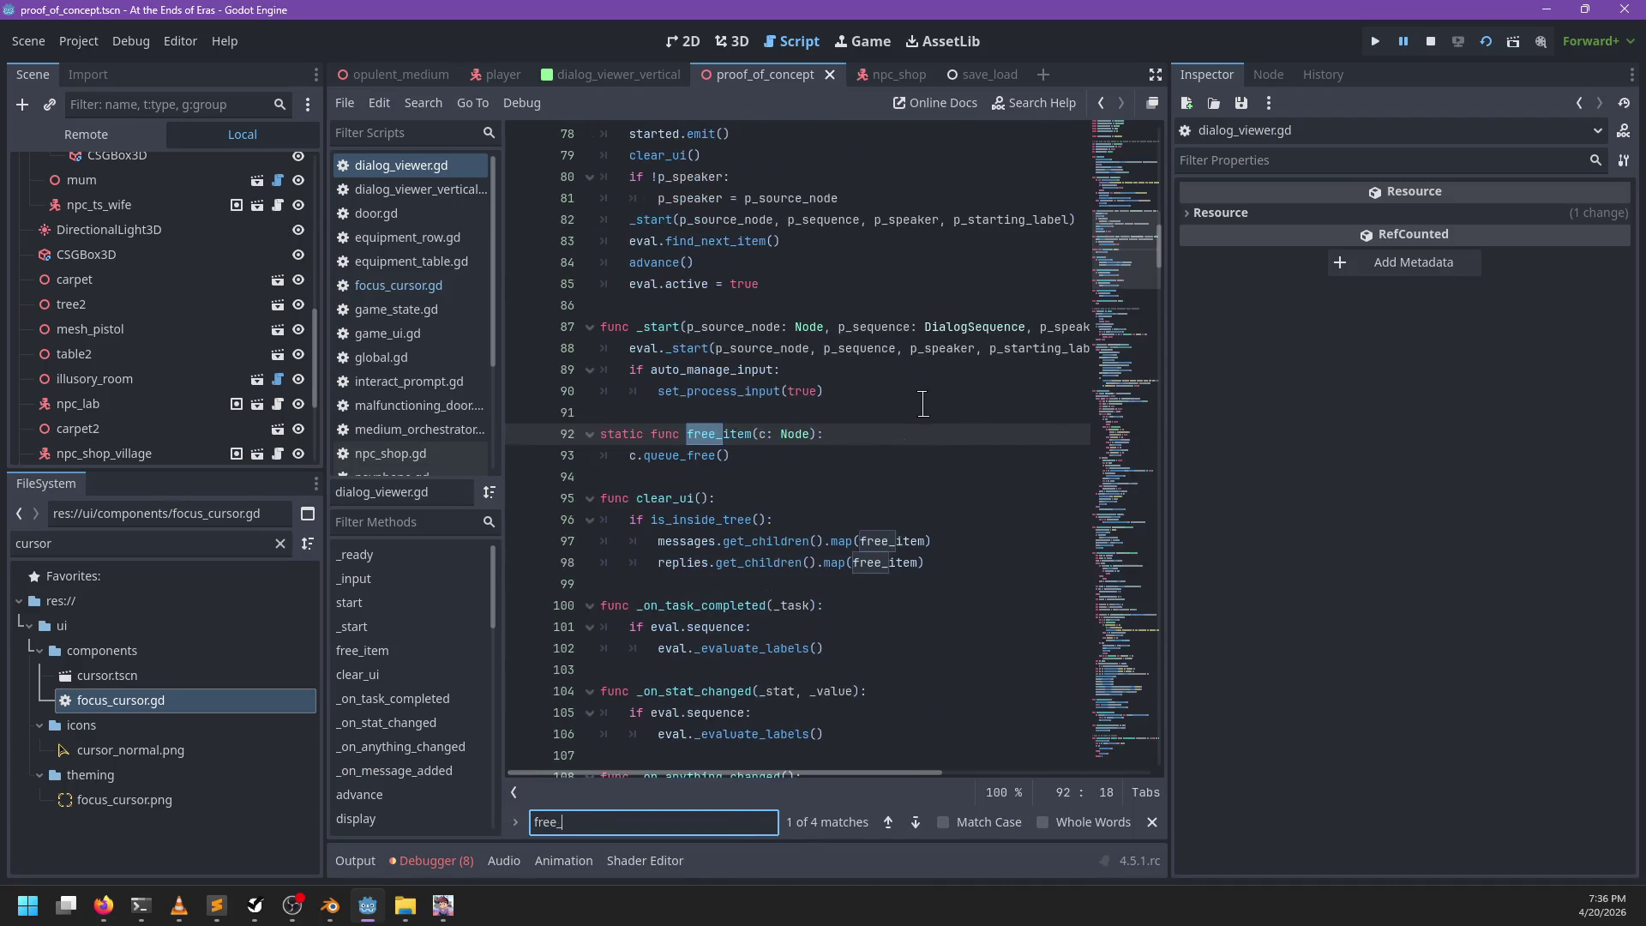
key("Escape")
Step: Change queue_free() to free() on line 93 and save the script
double_click(686, 457)
type("free")
key("ctrl+s")
key("Return")
Step: Check the free_item use on line 117, then launch the game with F5
key("ctrl+f")
type("fr")
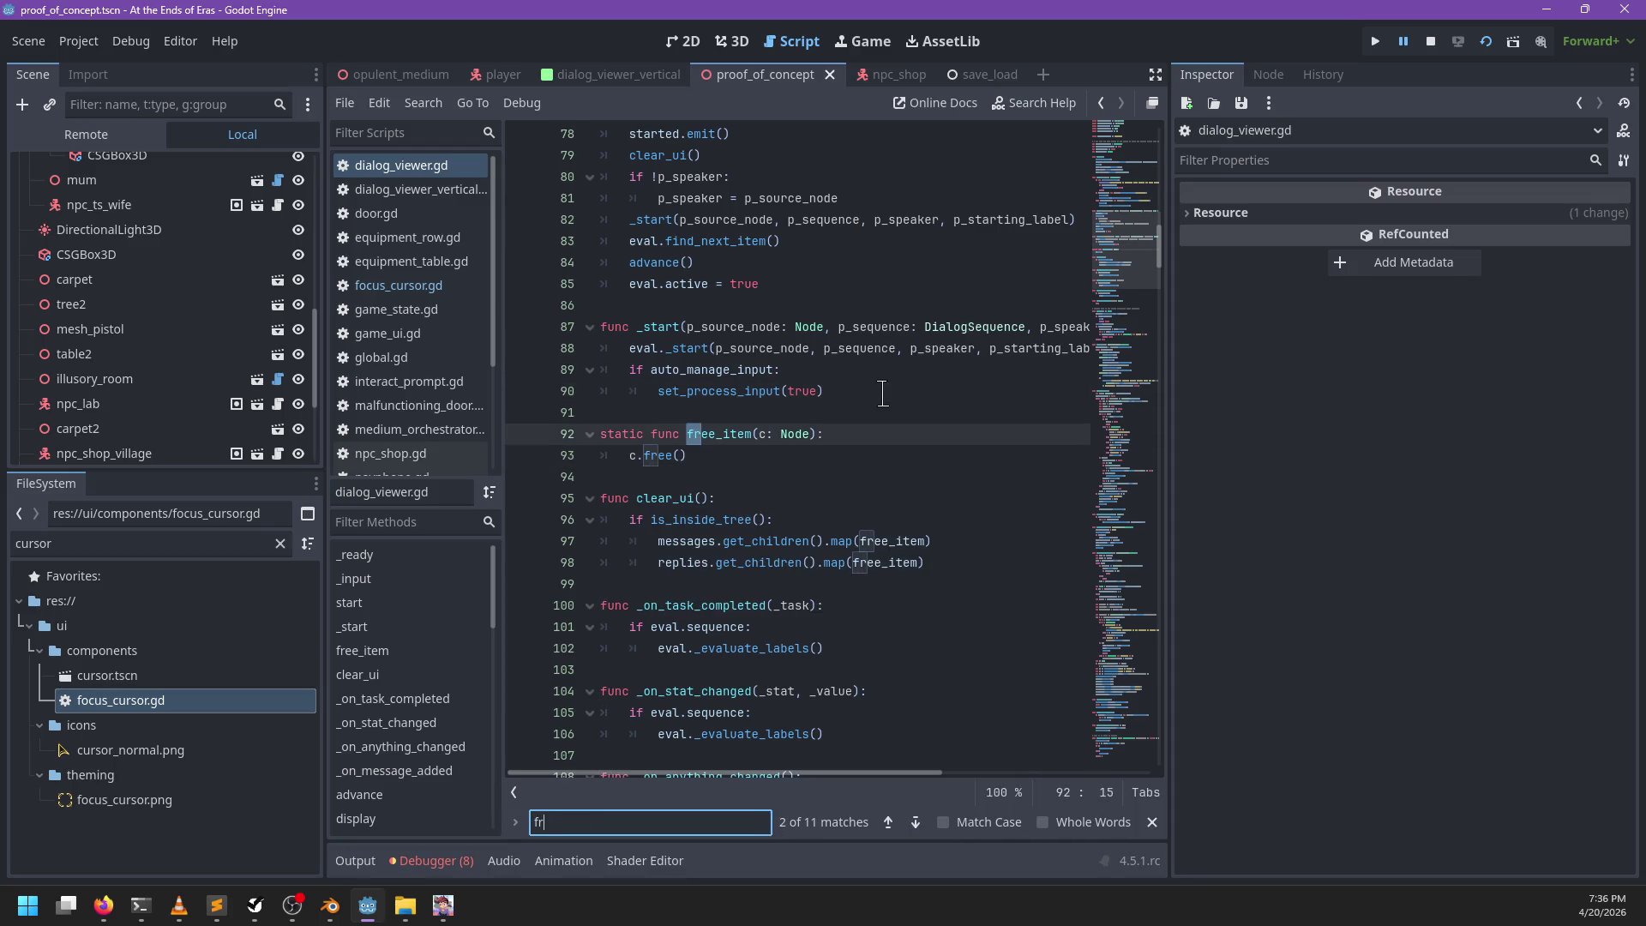
type("ee_item")
key("Return")
key("Return")
key("Return")
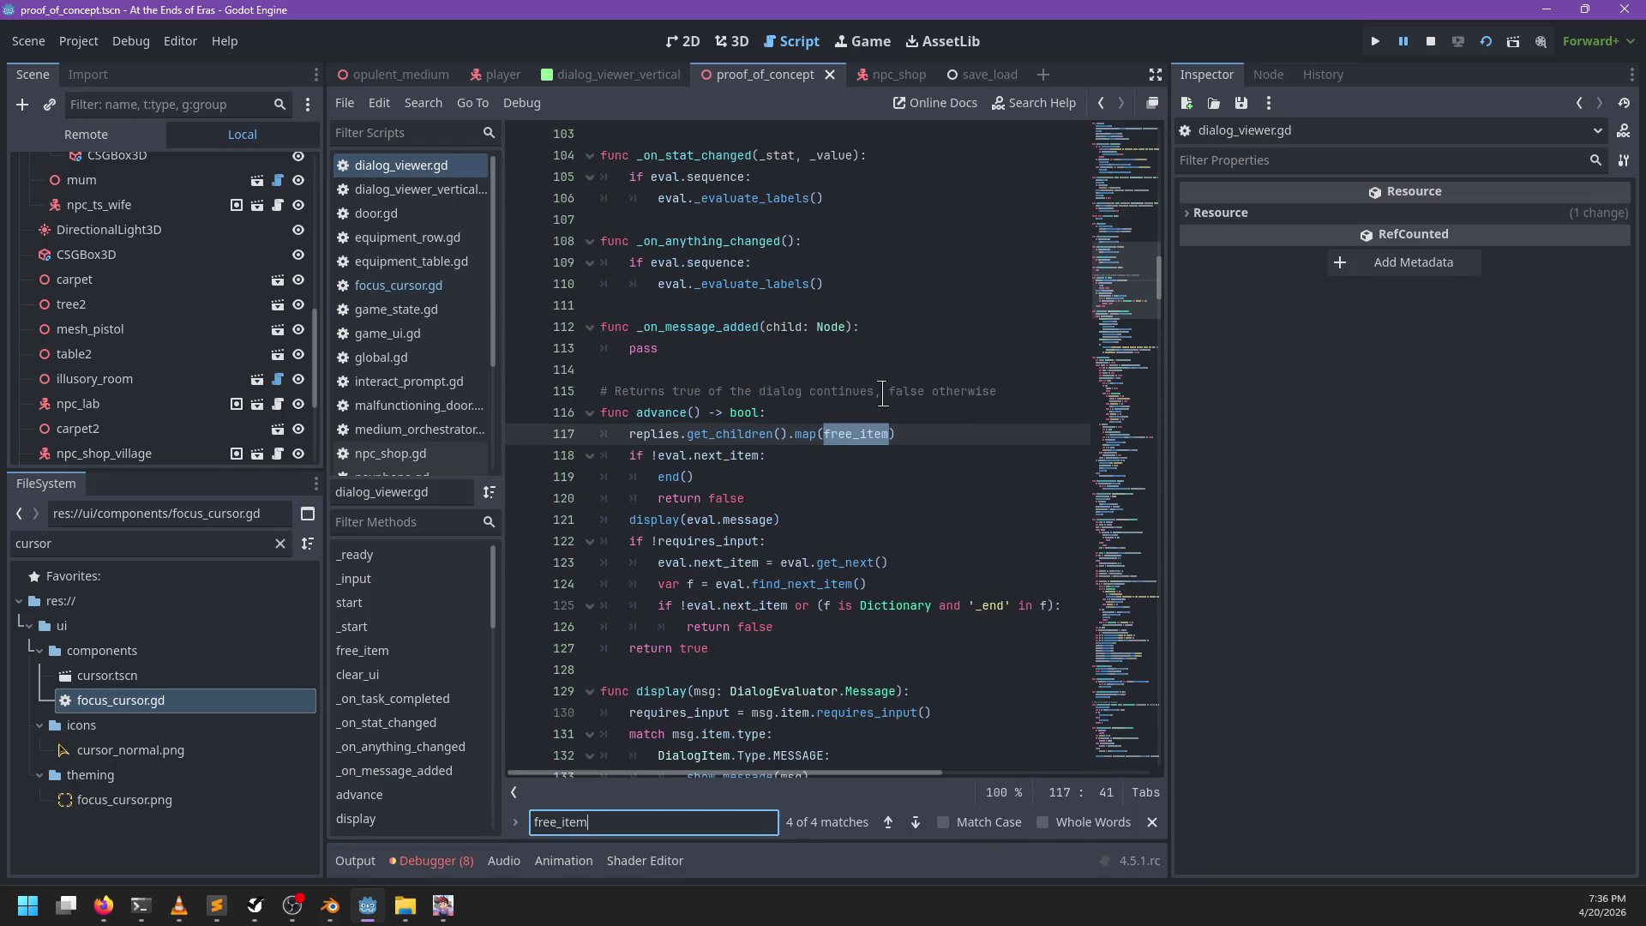
key("Escape")
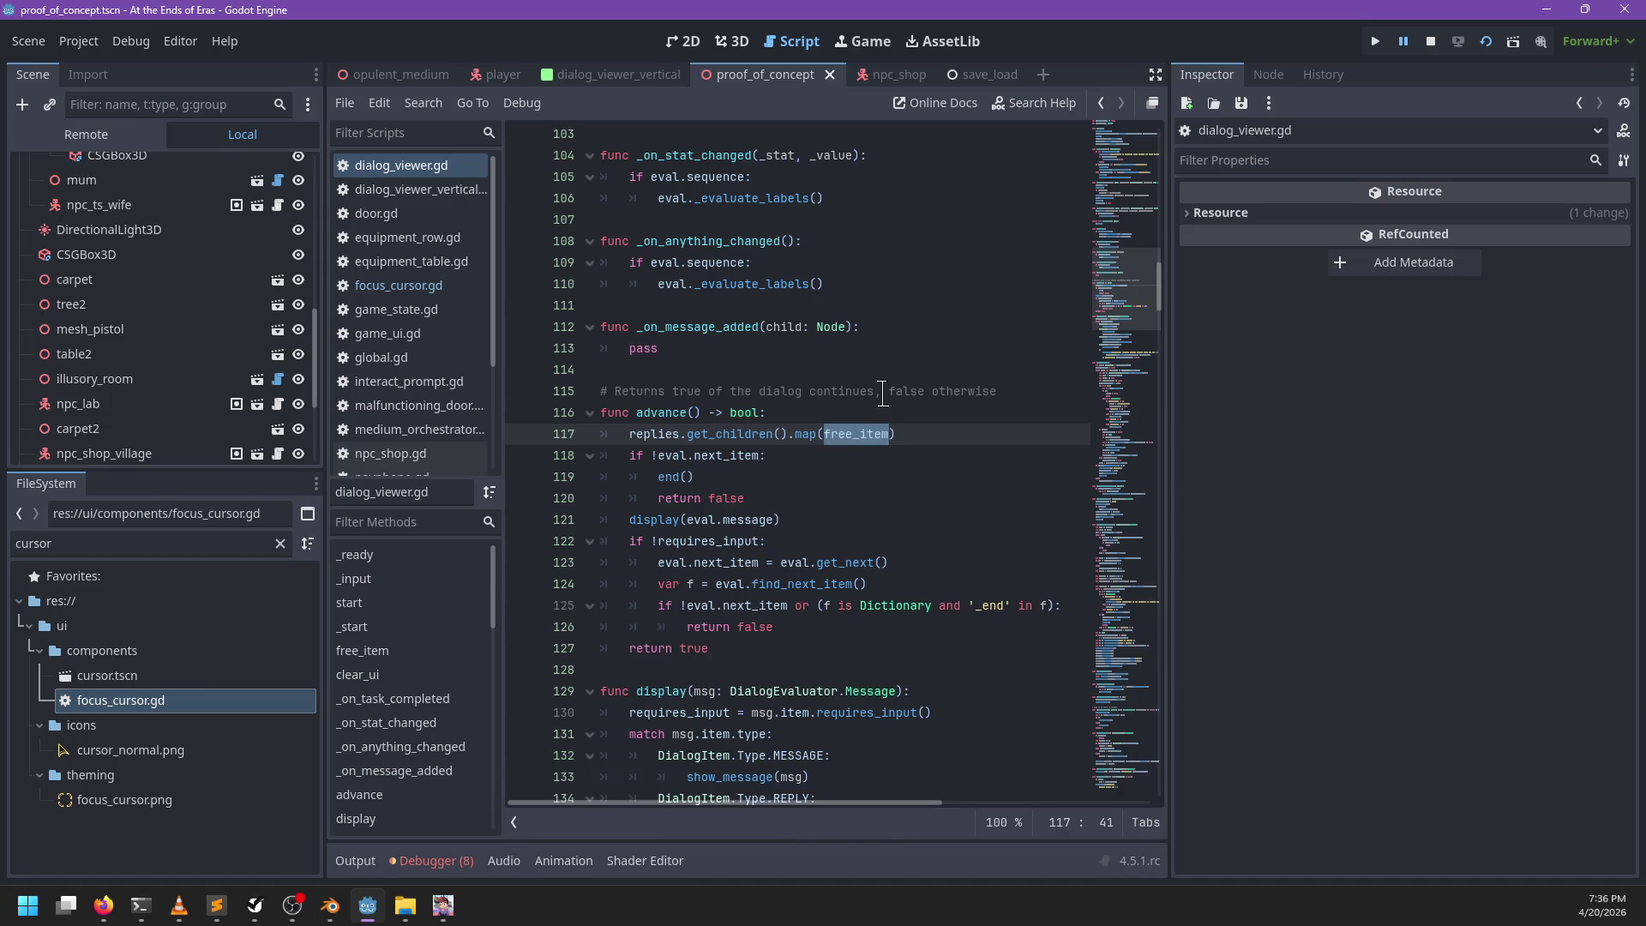
left_click(857, 413)
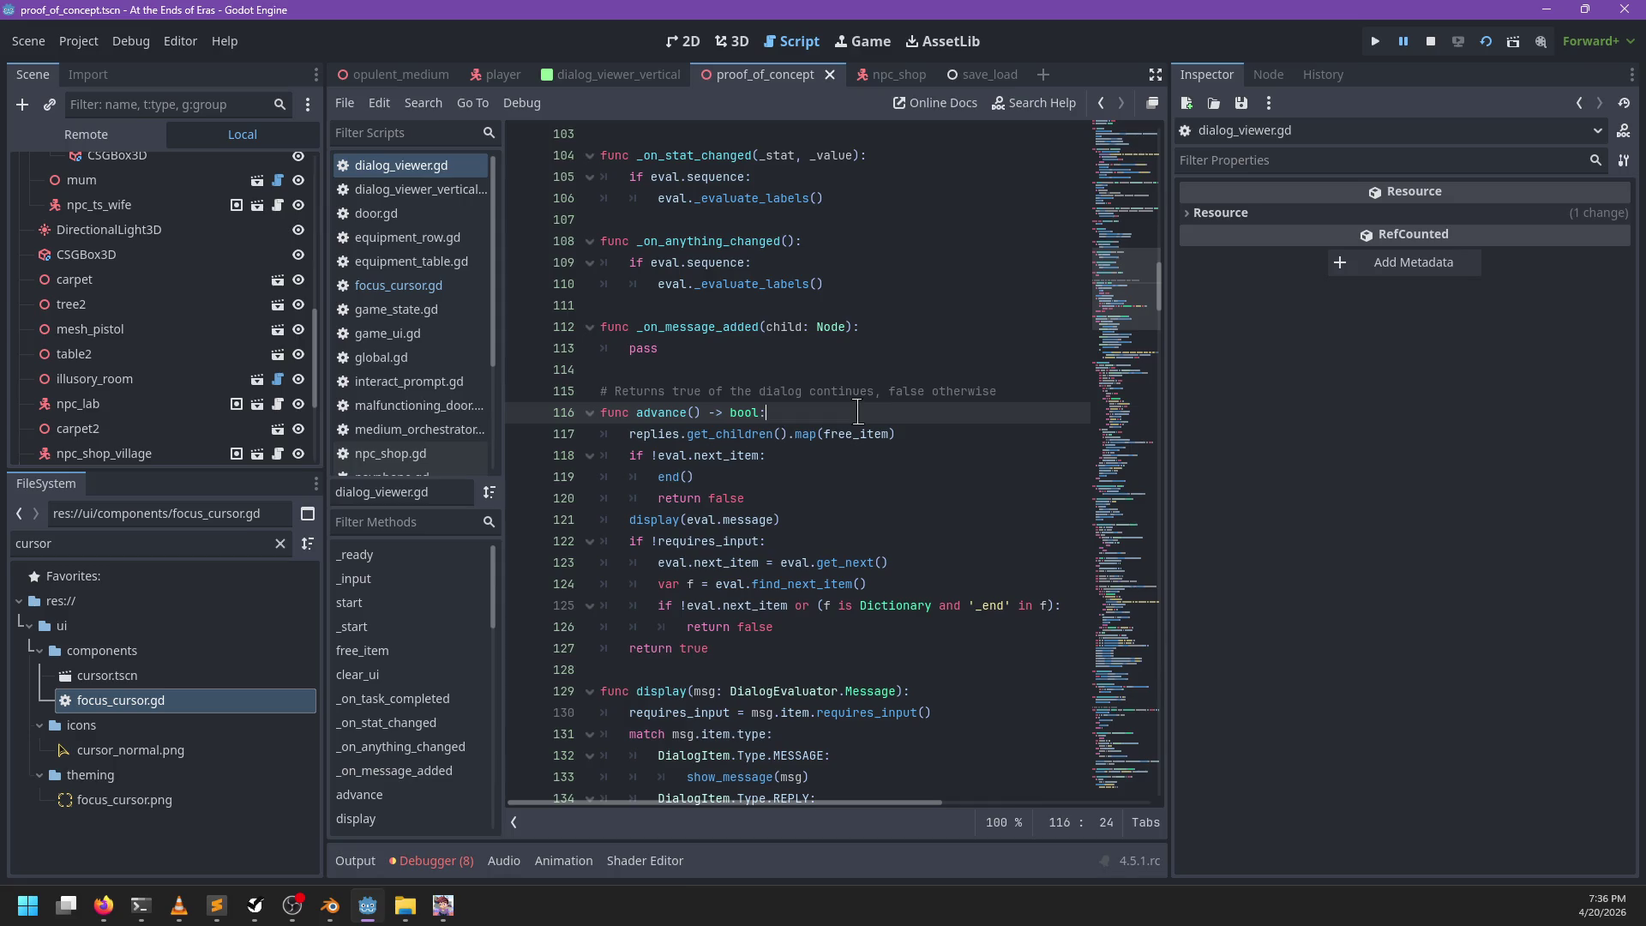
key("F5")
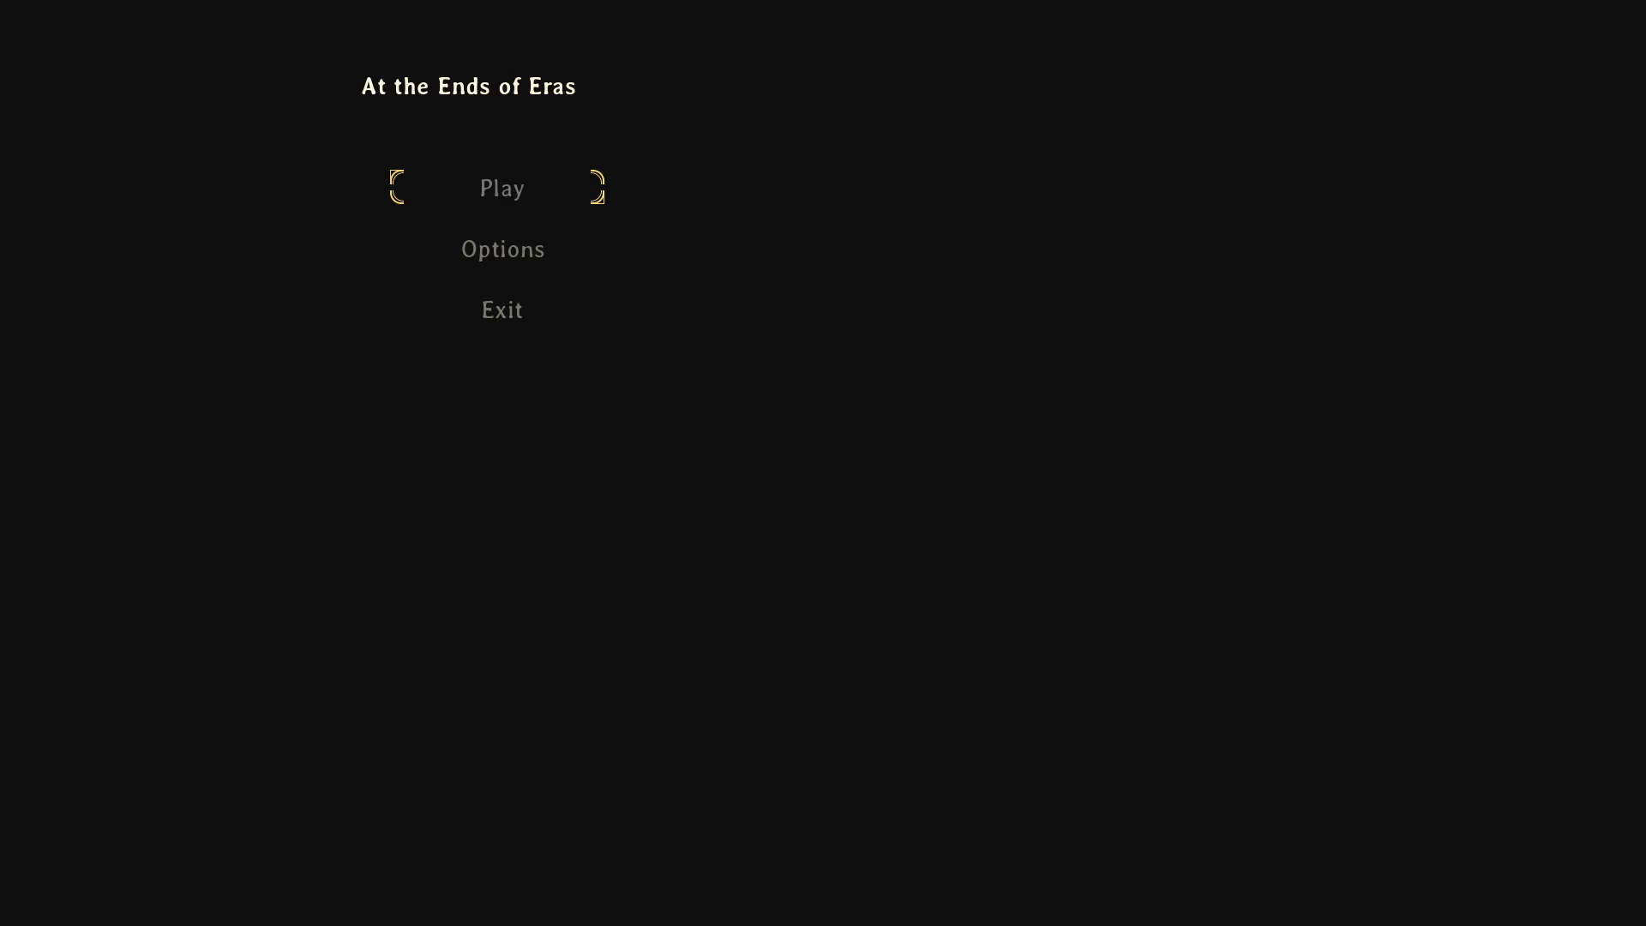
Step: Start a game from the title menu, run to Mishar and talk, hitting the line 275 breakpoint
key("Return")
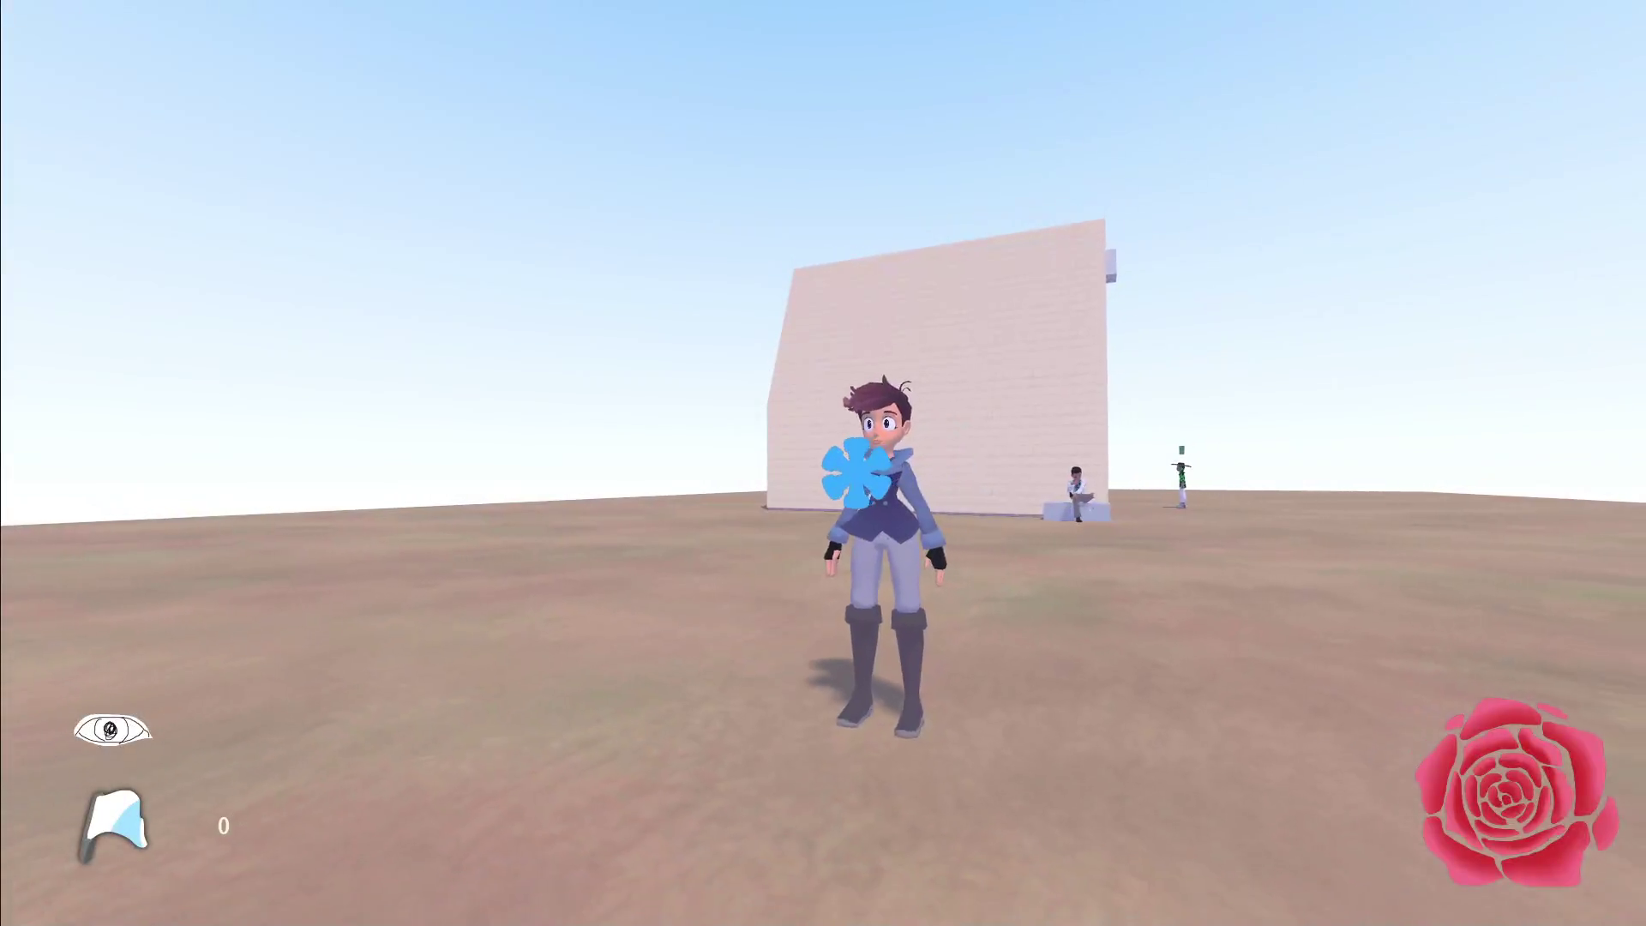
key("F8")
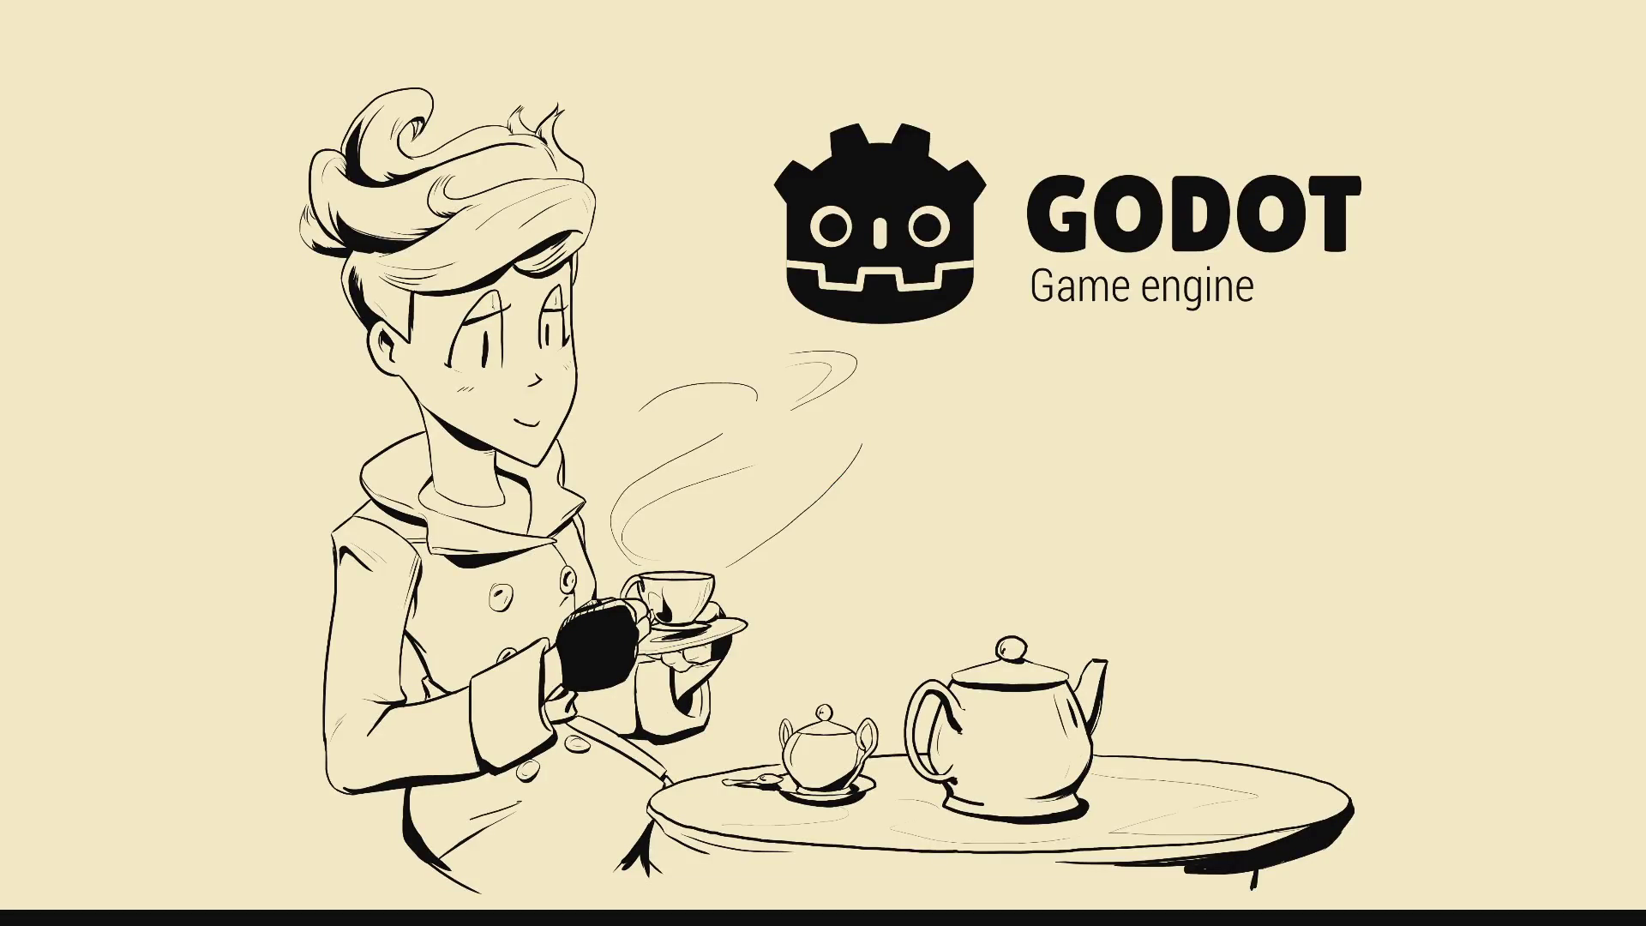
key("Return")
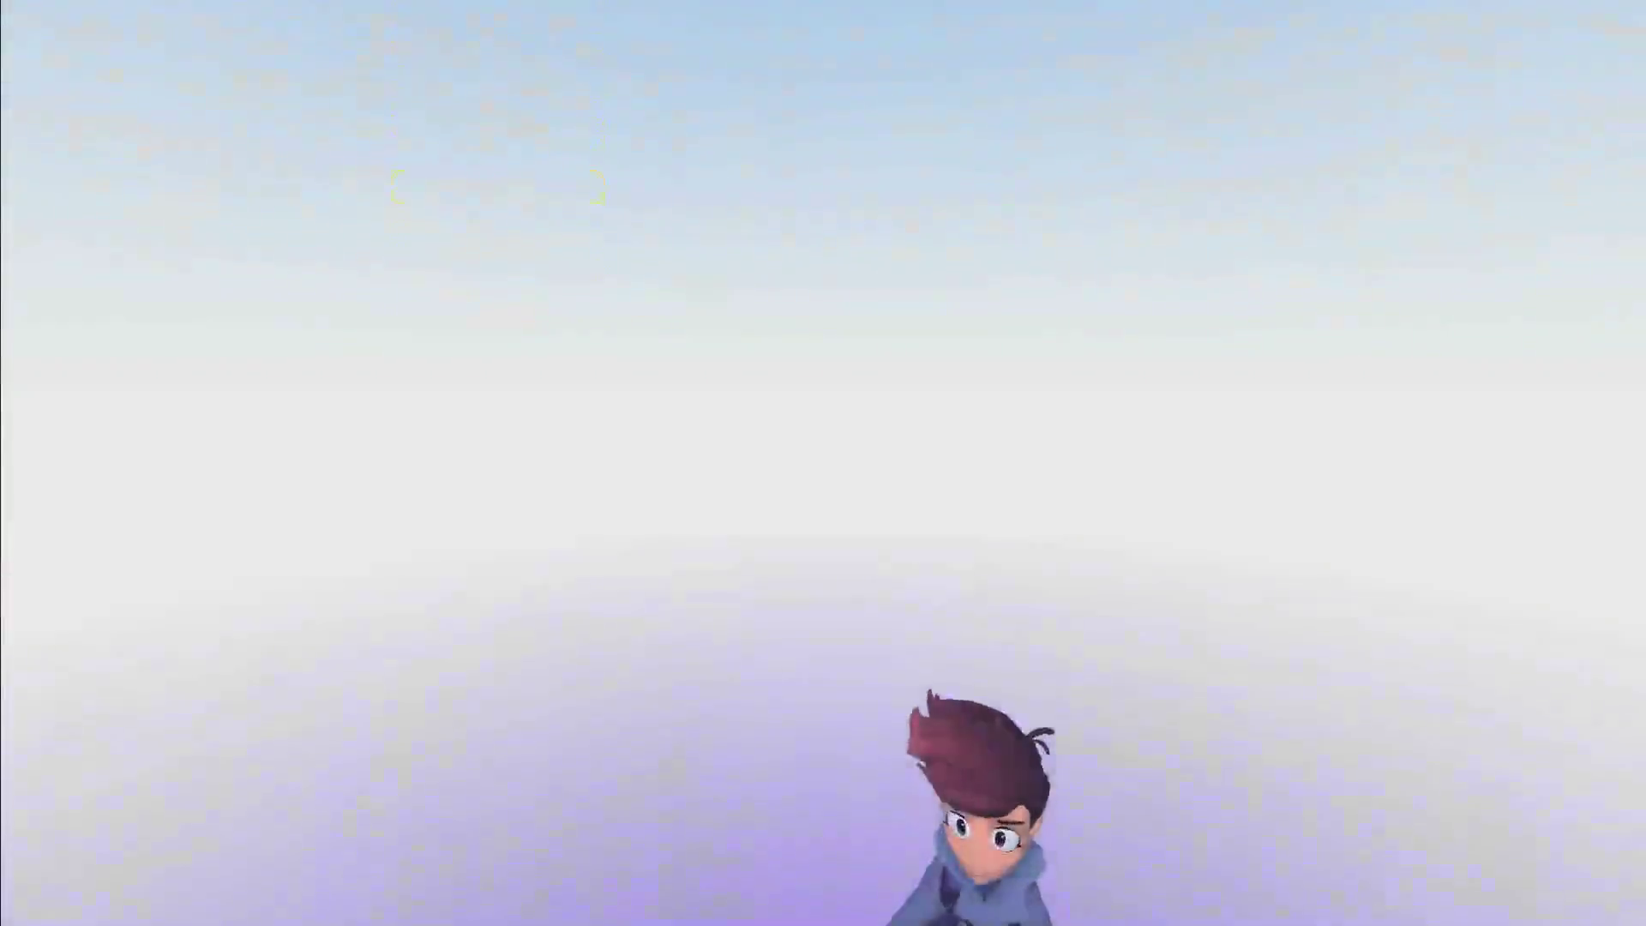
key("w")
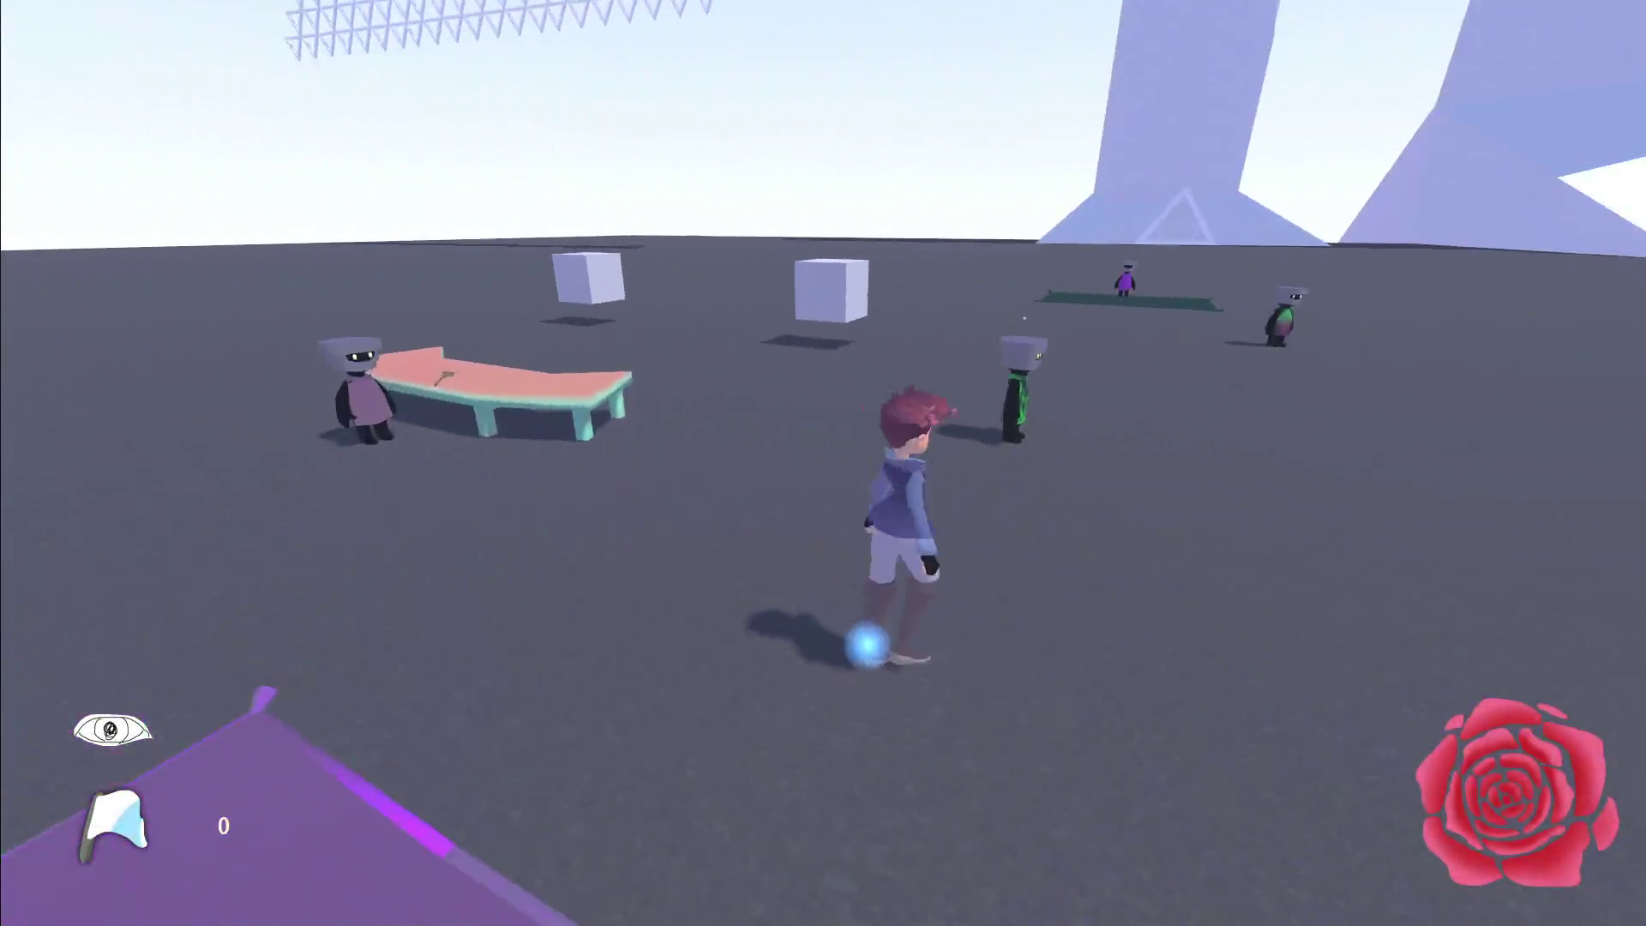
key("w")
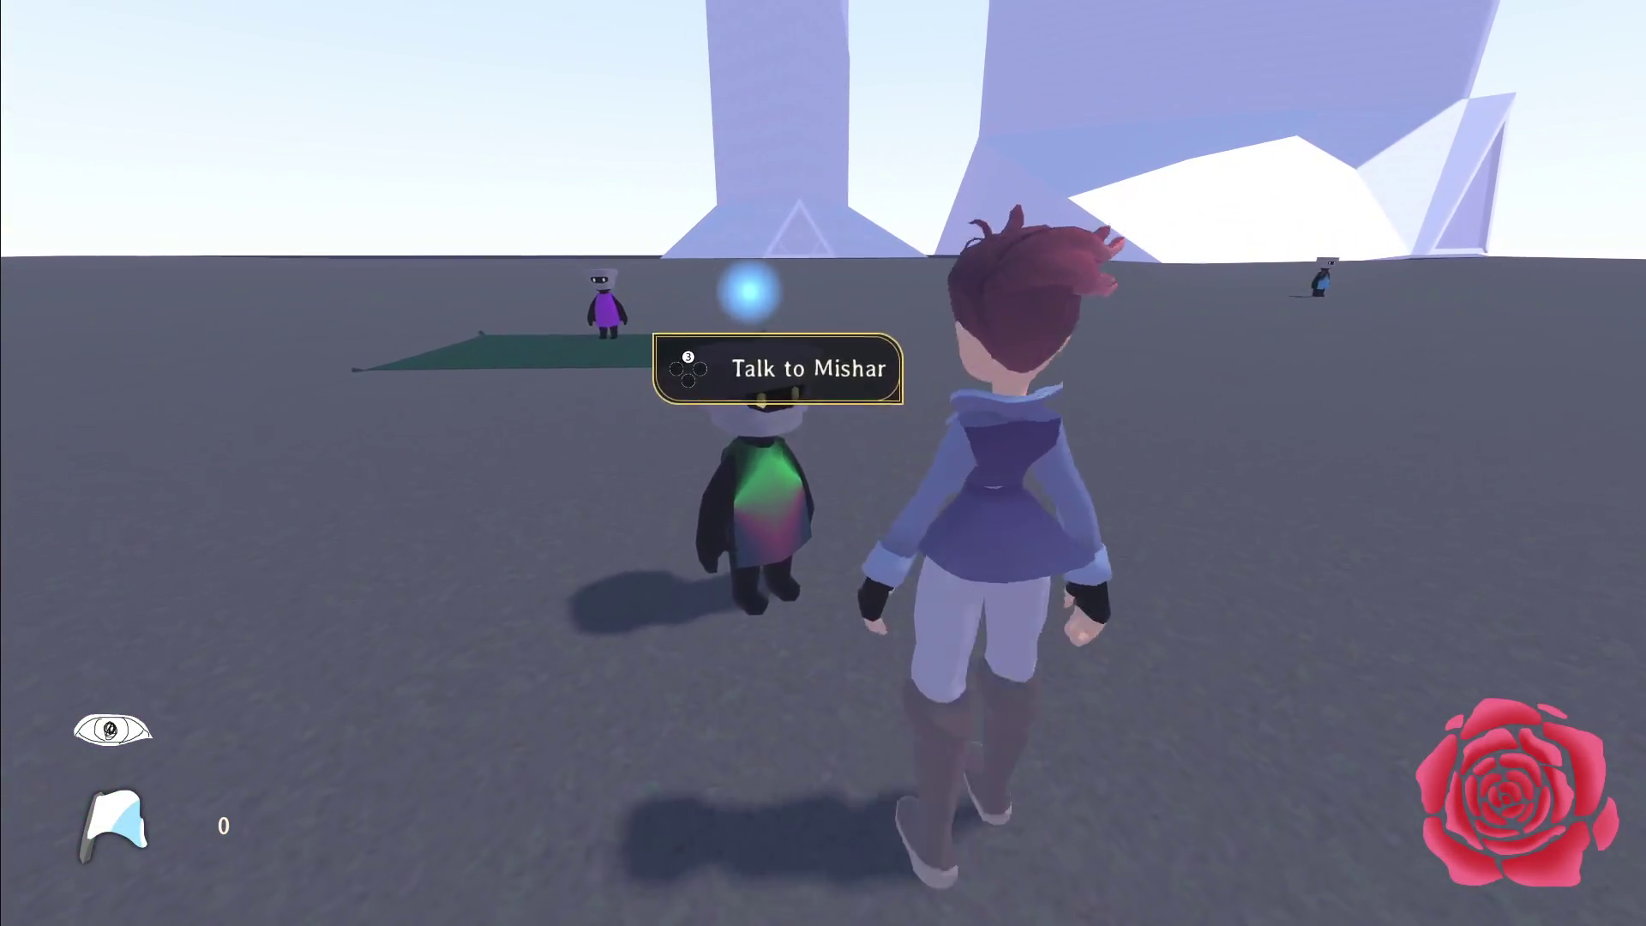
key("e")
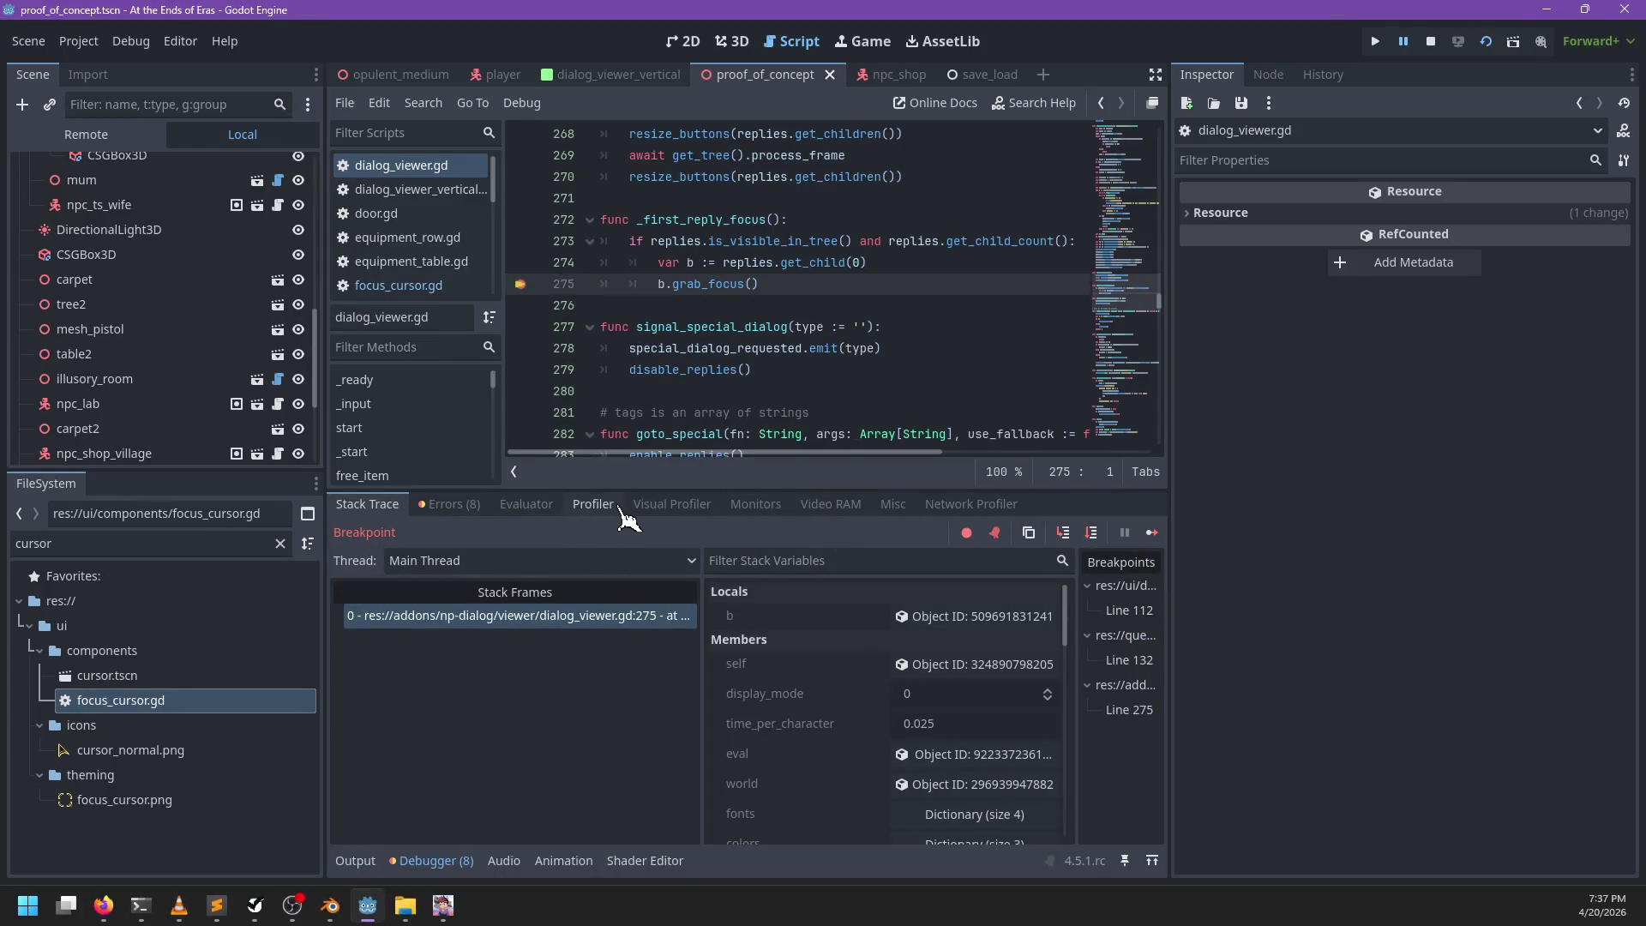
Step: Evaluate b.get_child(0).text to confirm 'This', then resume until the locked-object error at line 93
left_click(523, 505)
left_click(583, 533)
type("b.get_child(")
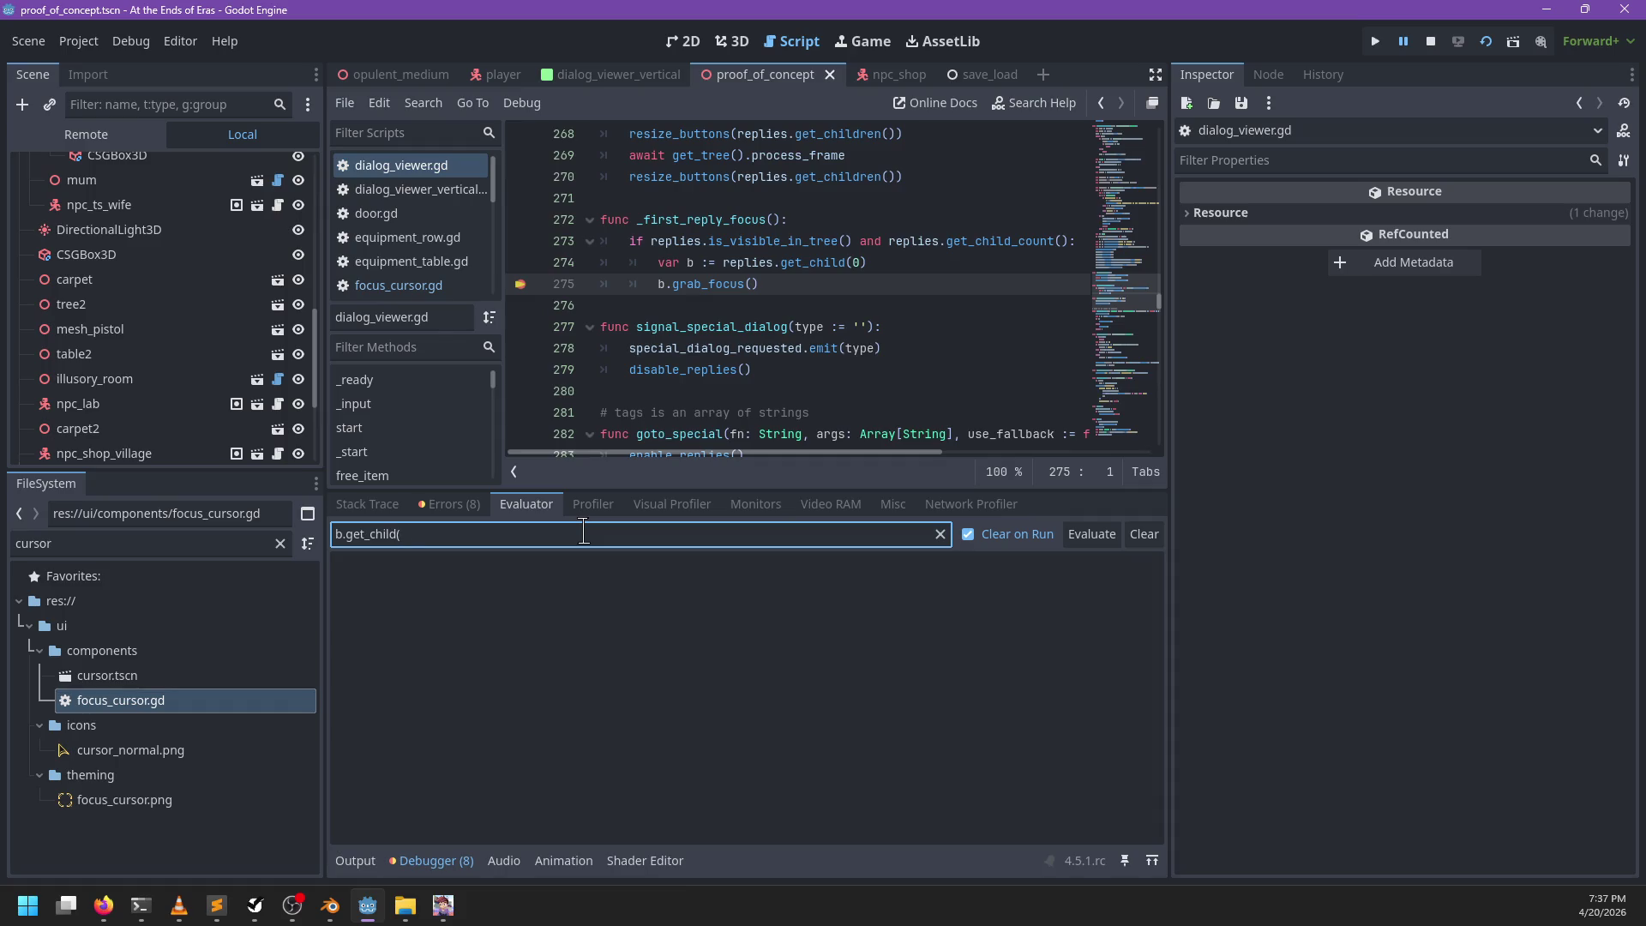
type("xt")
key("Return")
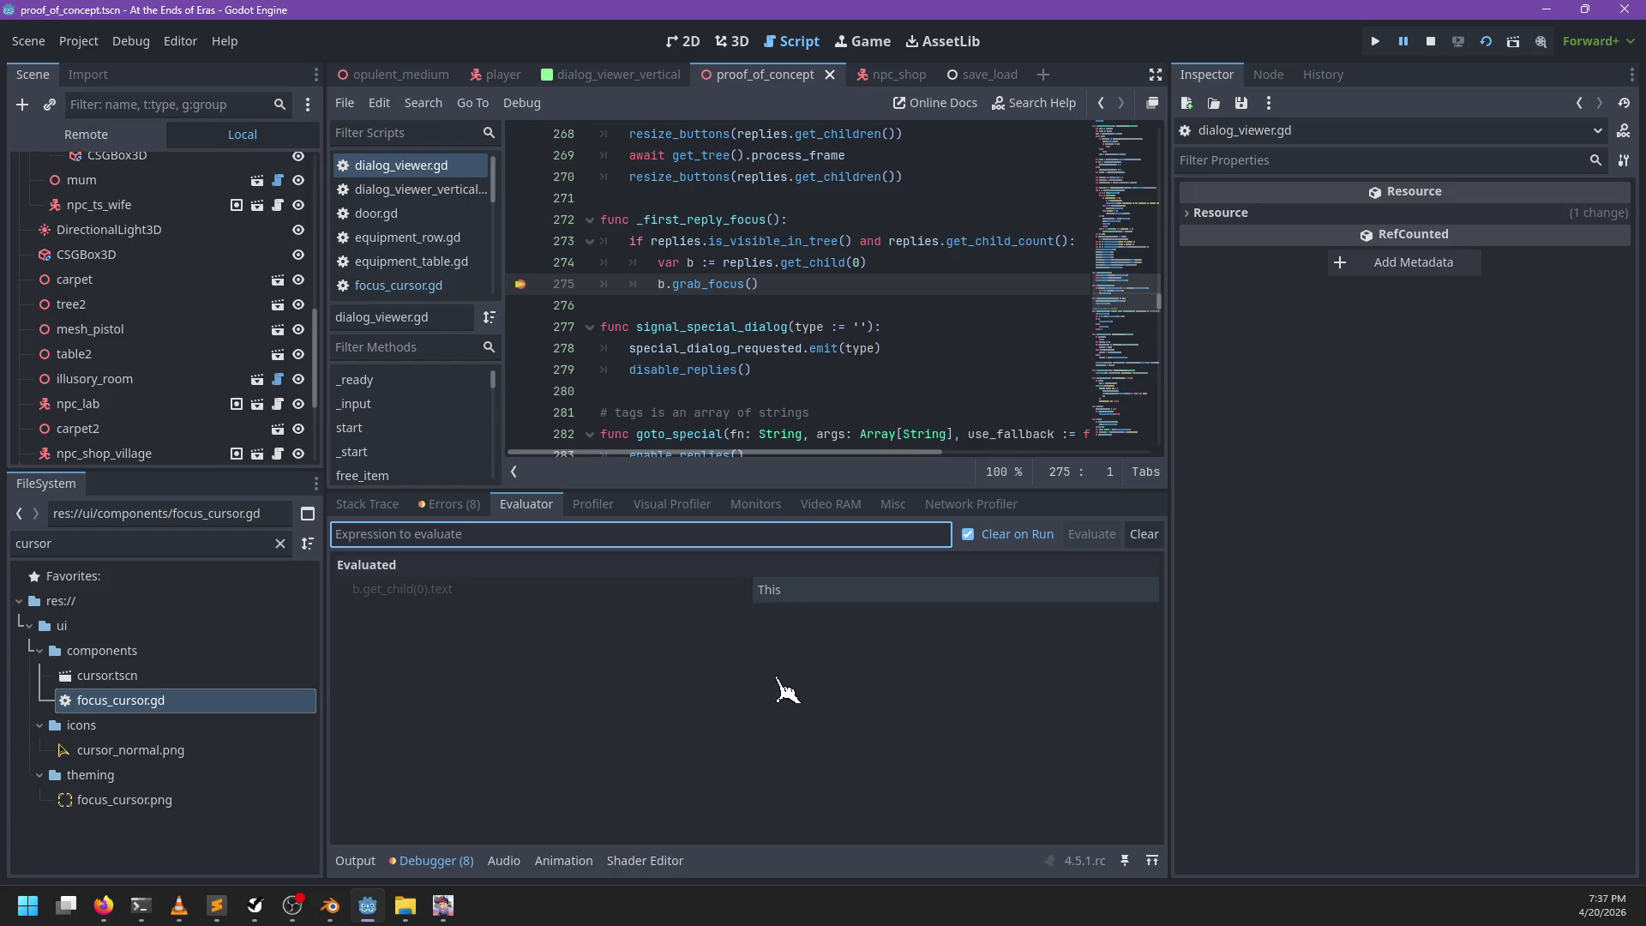
key("F12")
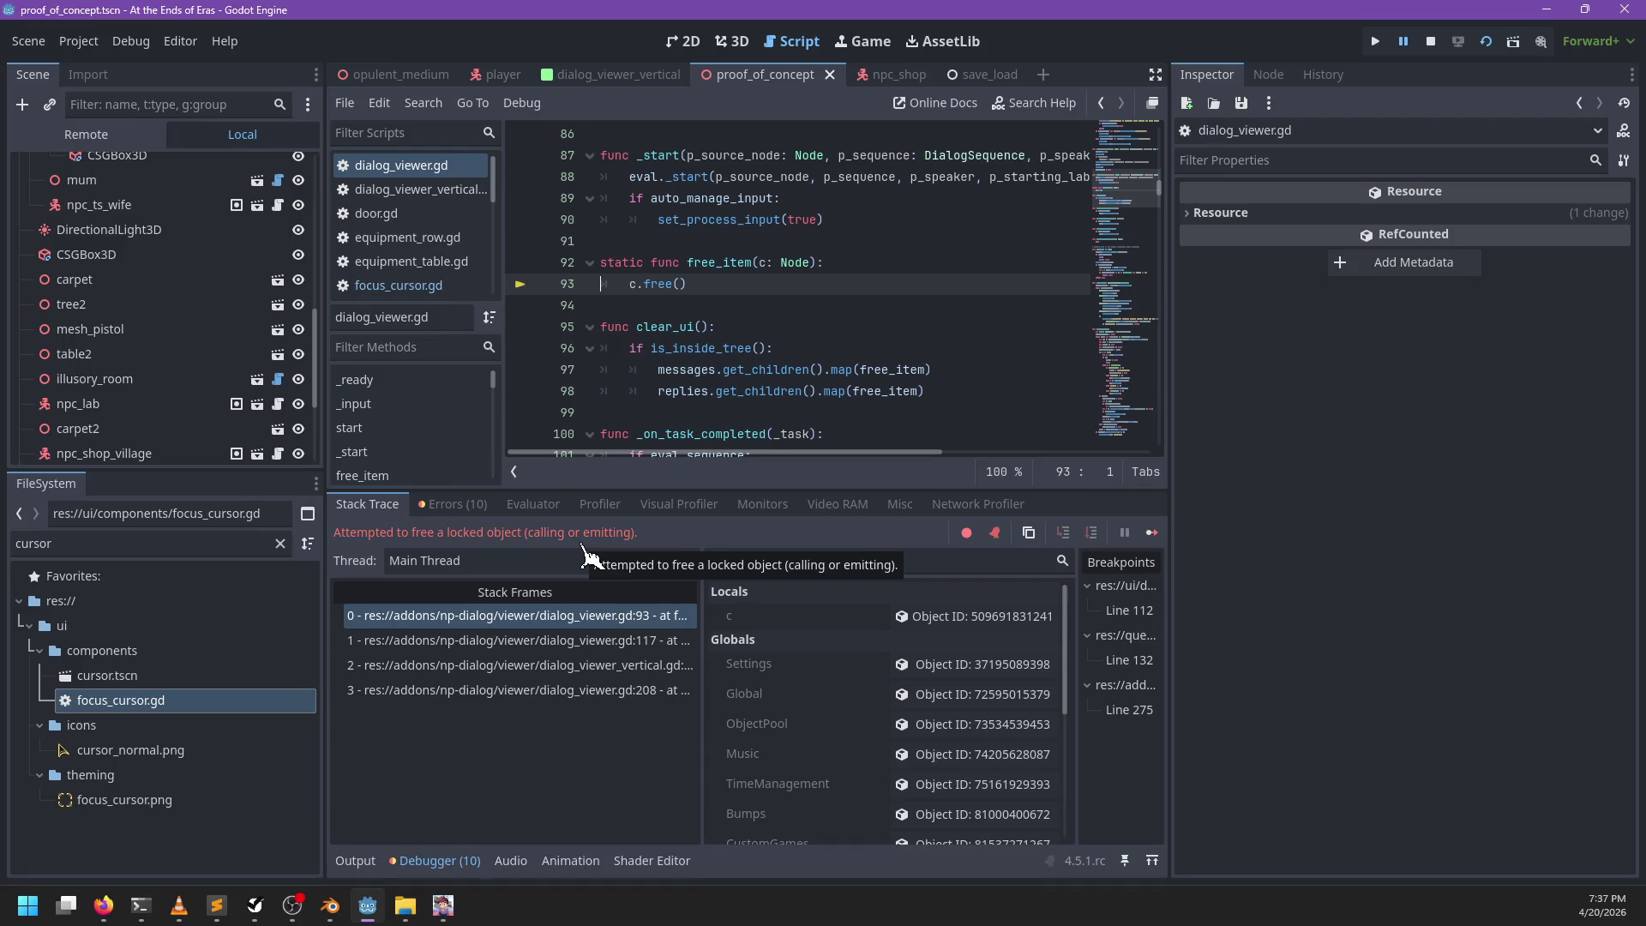
Step: Step through the stack frames at lines 117, 88, 208 and 93 to trace the error
left_click(574, 643)
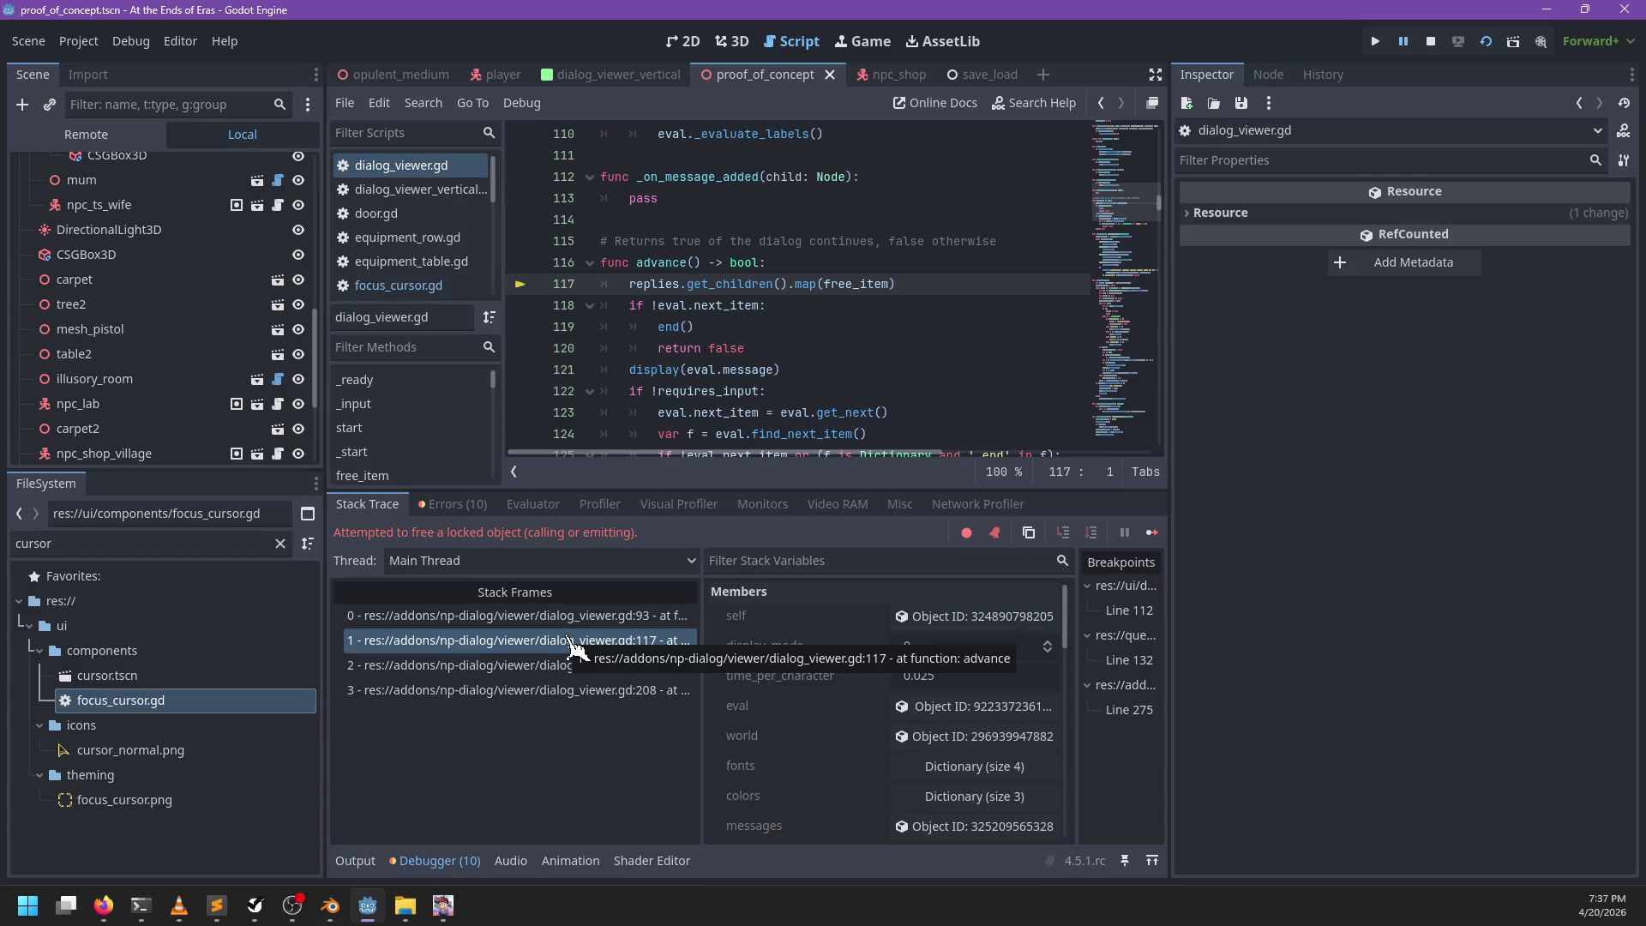
left_click(541, 665)
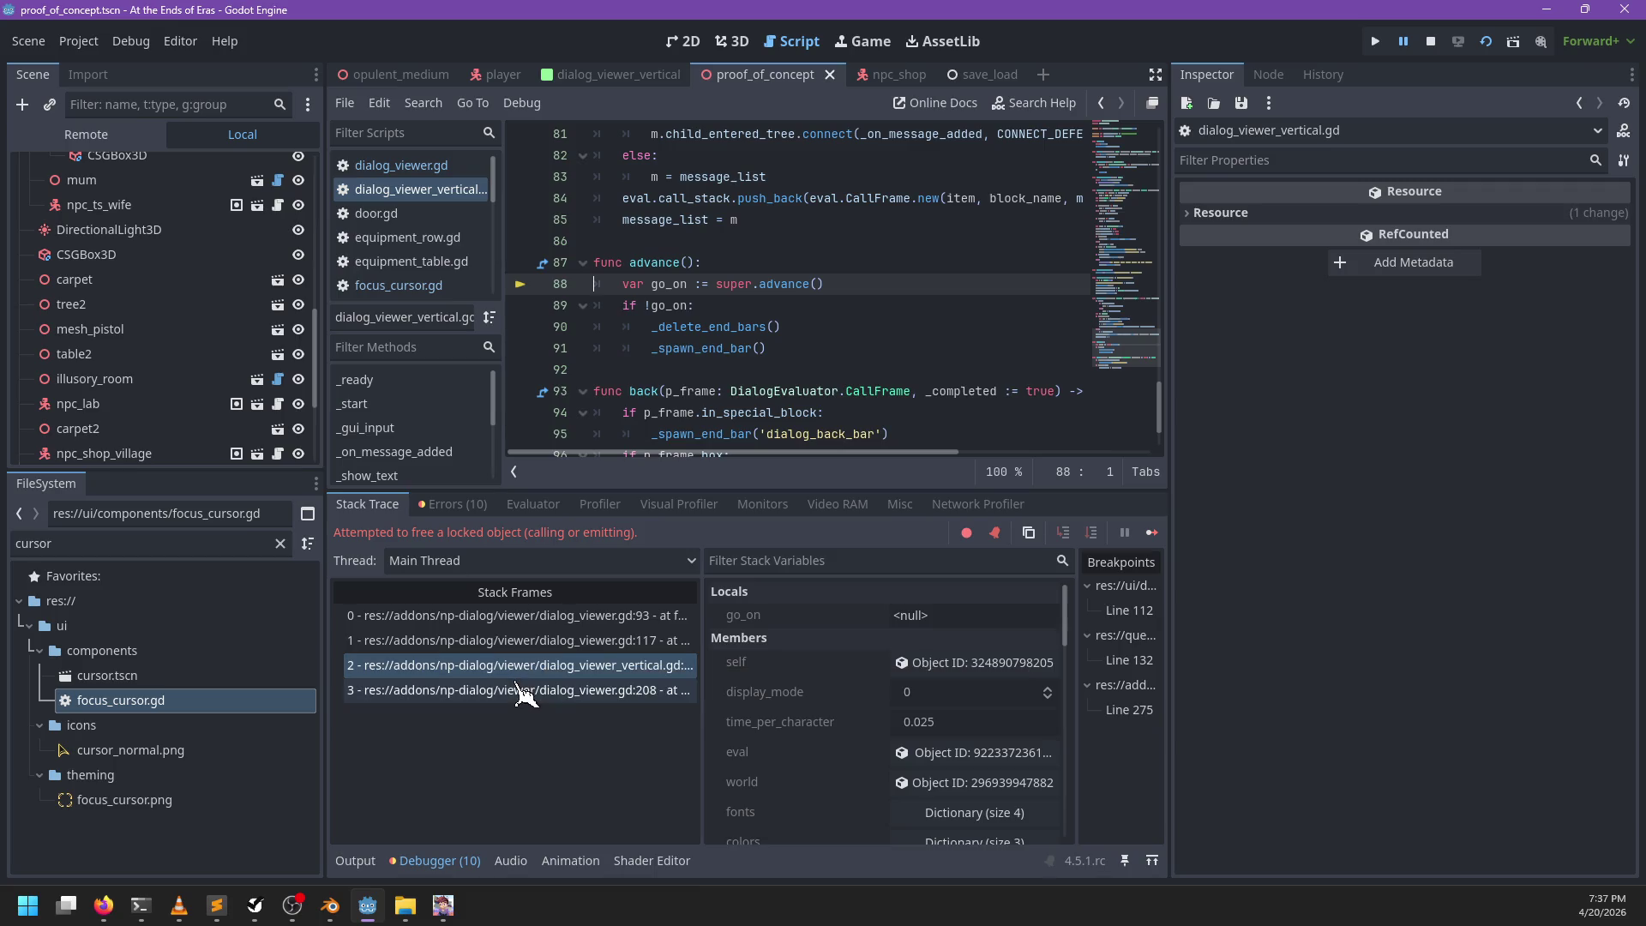
left_click(521, 691)
left_click(539, 667)
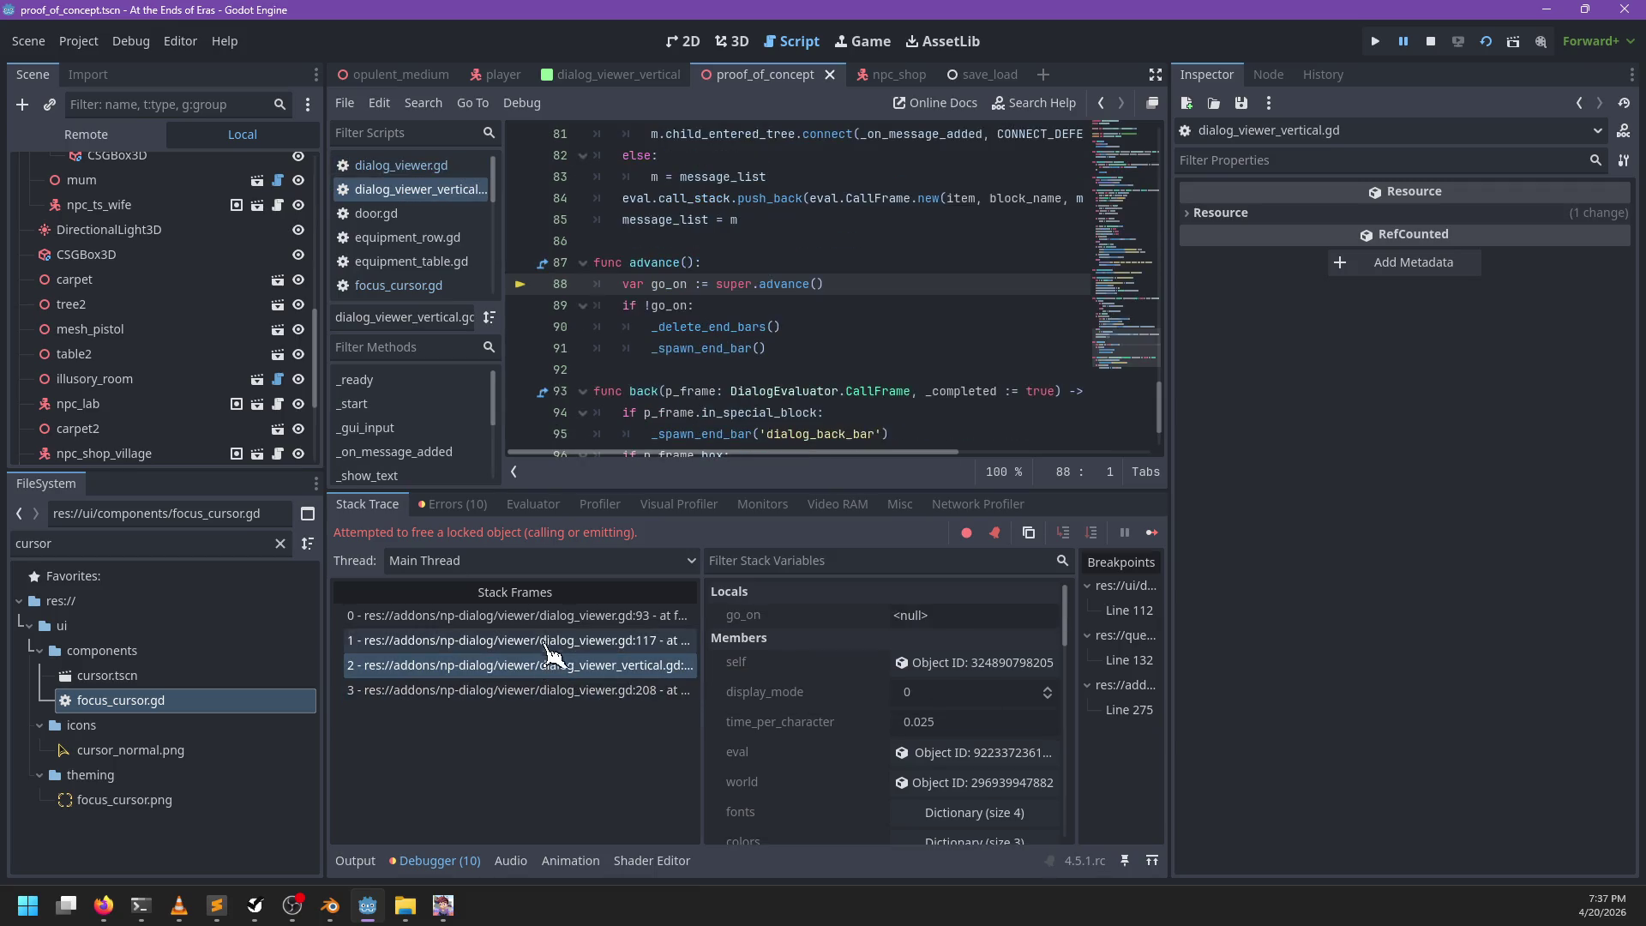
left_click(546, 640)
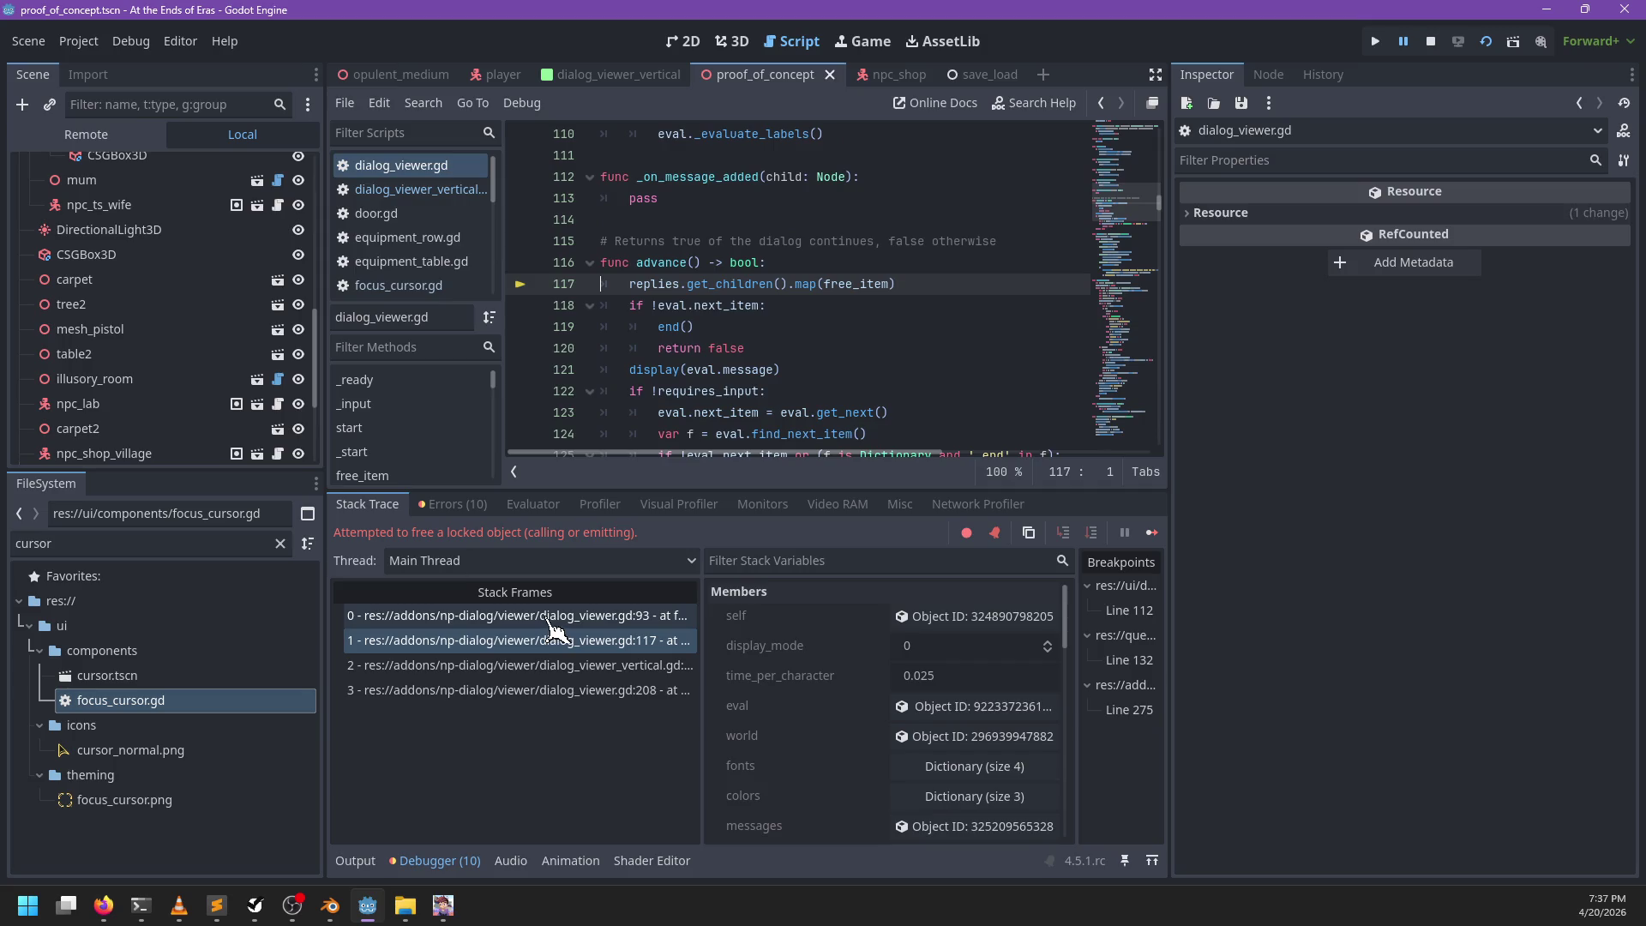
left_click(525, 691)
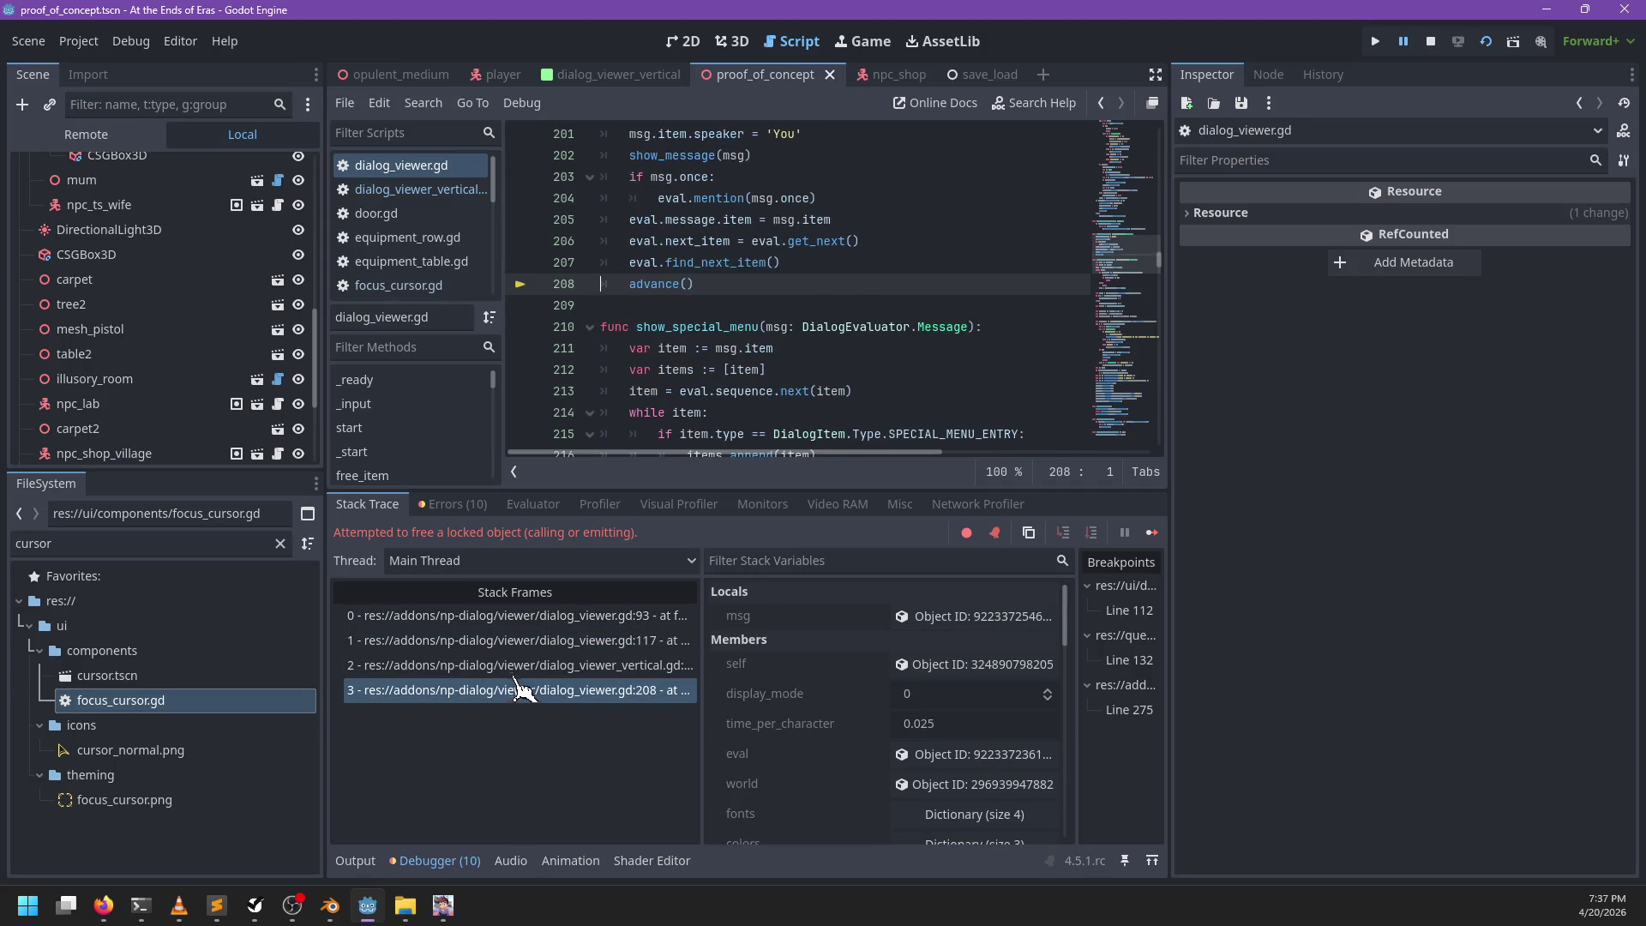
left_click(524, 667)
left_click(524, 643)
left_click(522, 609)
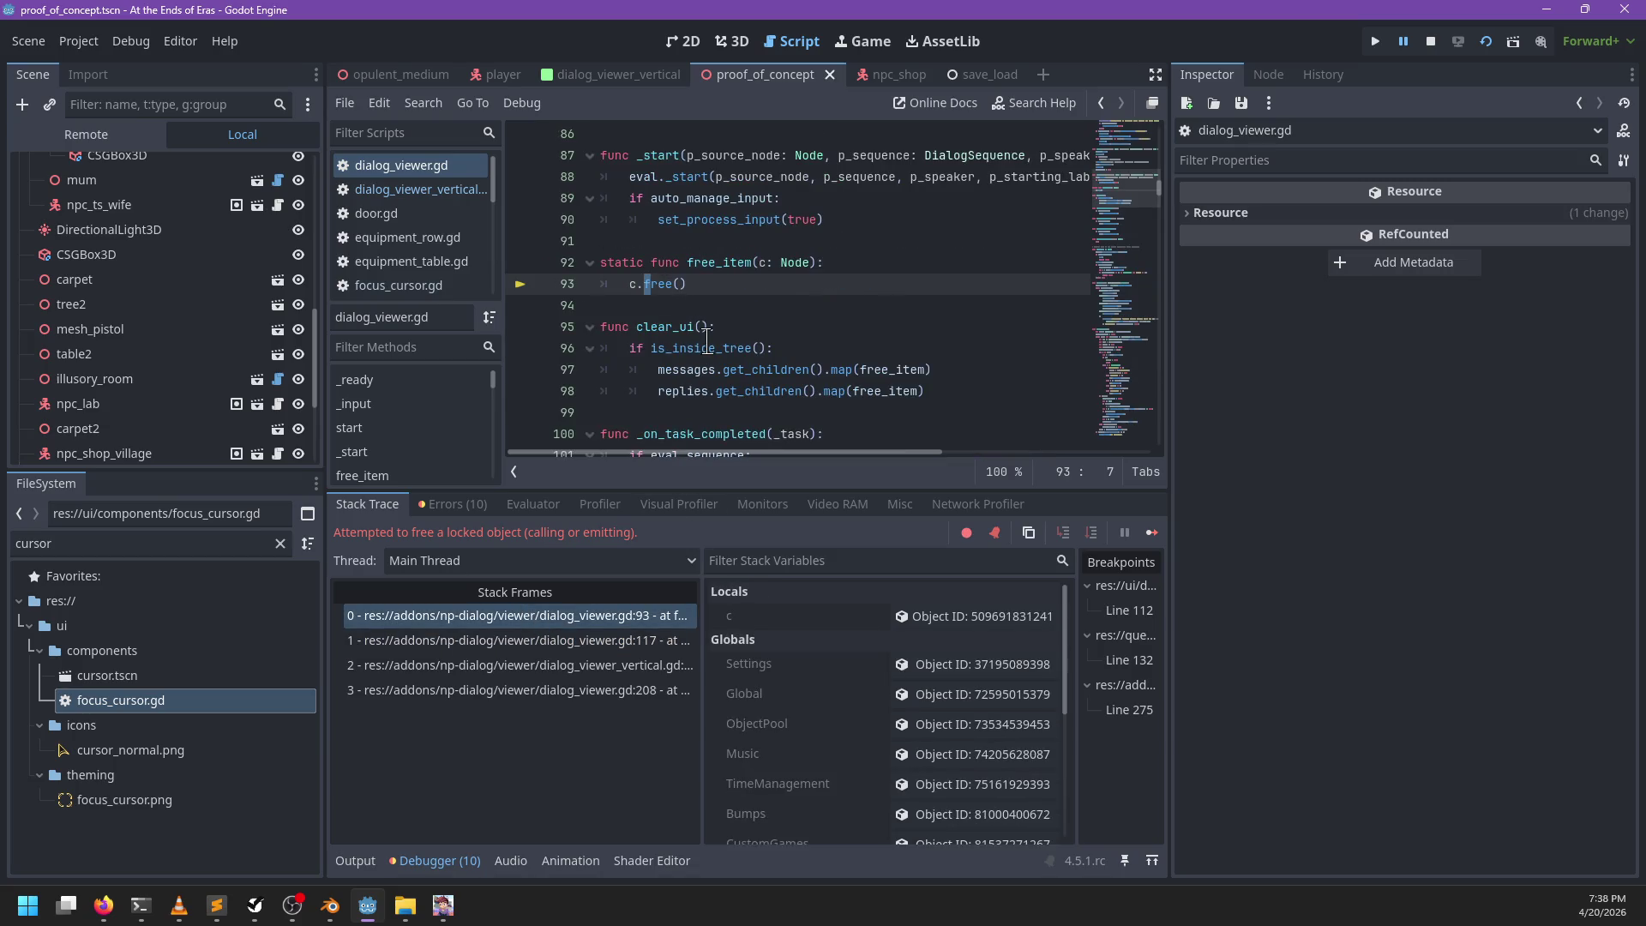
Step: Briefly try queue_free on line 93, revert to free(), save, and reselect the line 117 advance() frame
type("queu")
key("BackSpace")
key("BackSpace")
key("BackSpace")
key("ctrl+s")
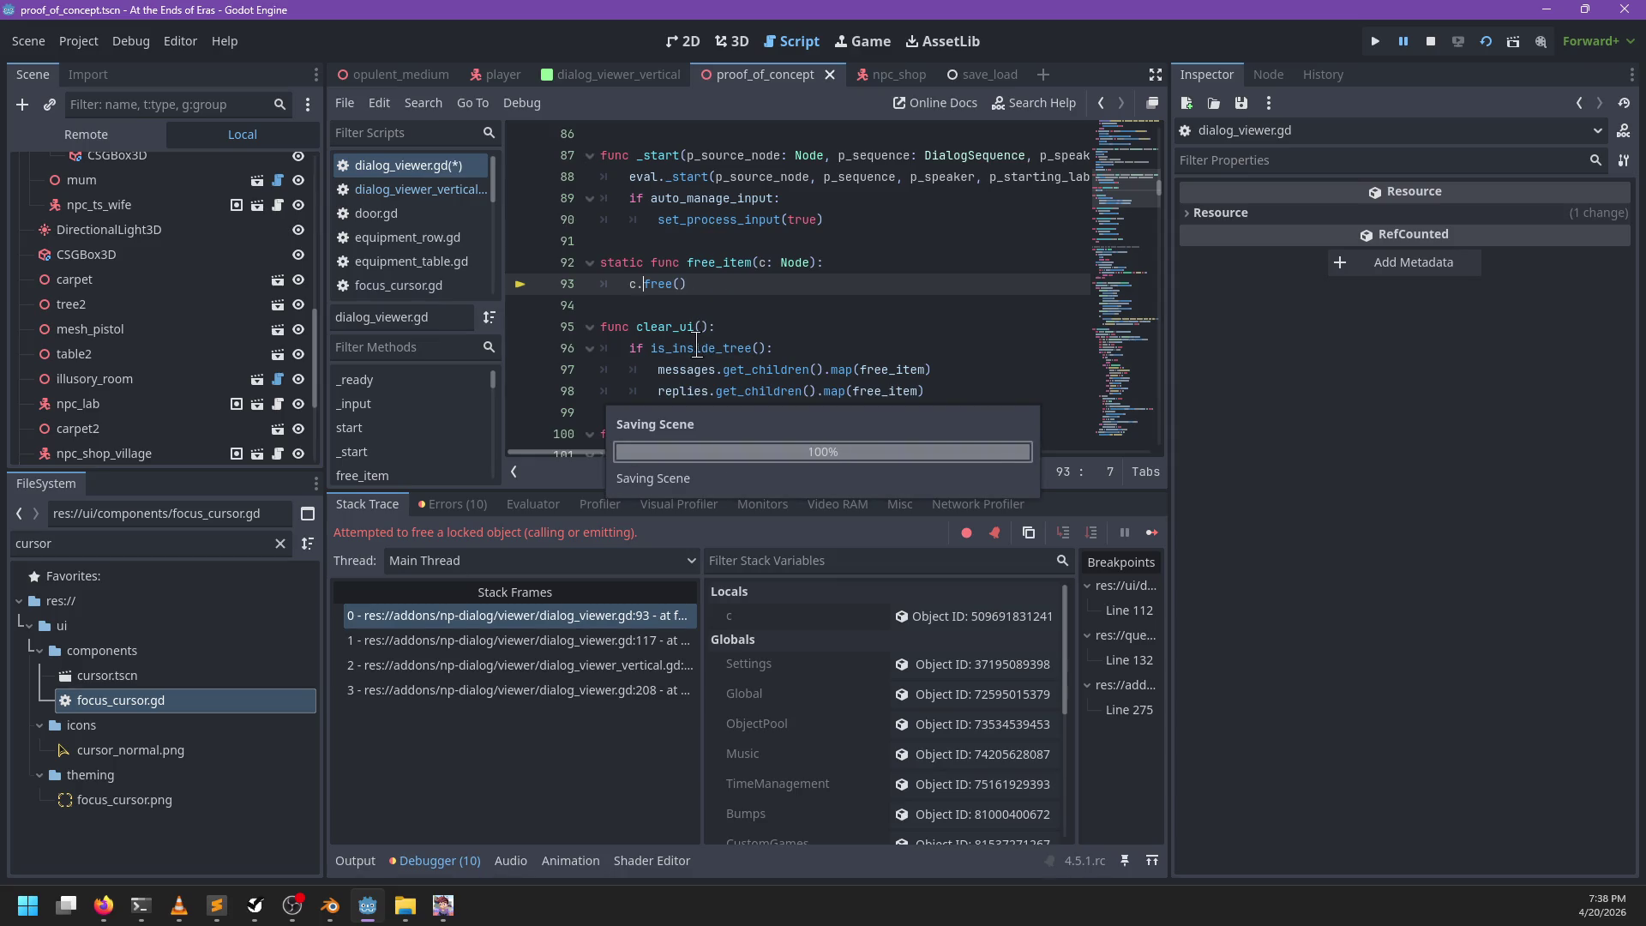
left_click(618, 644)
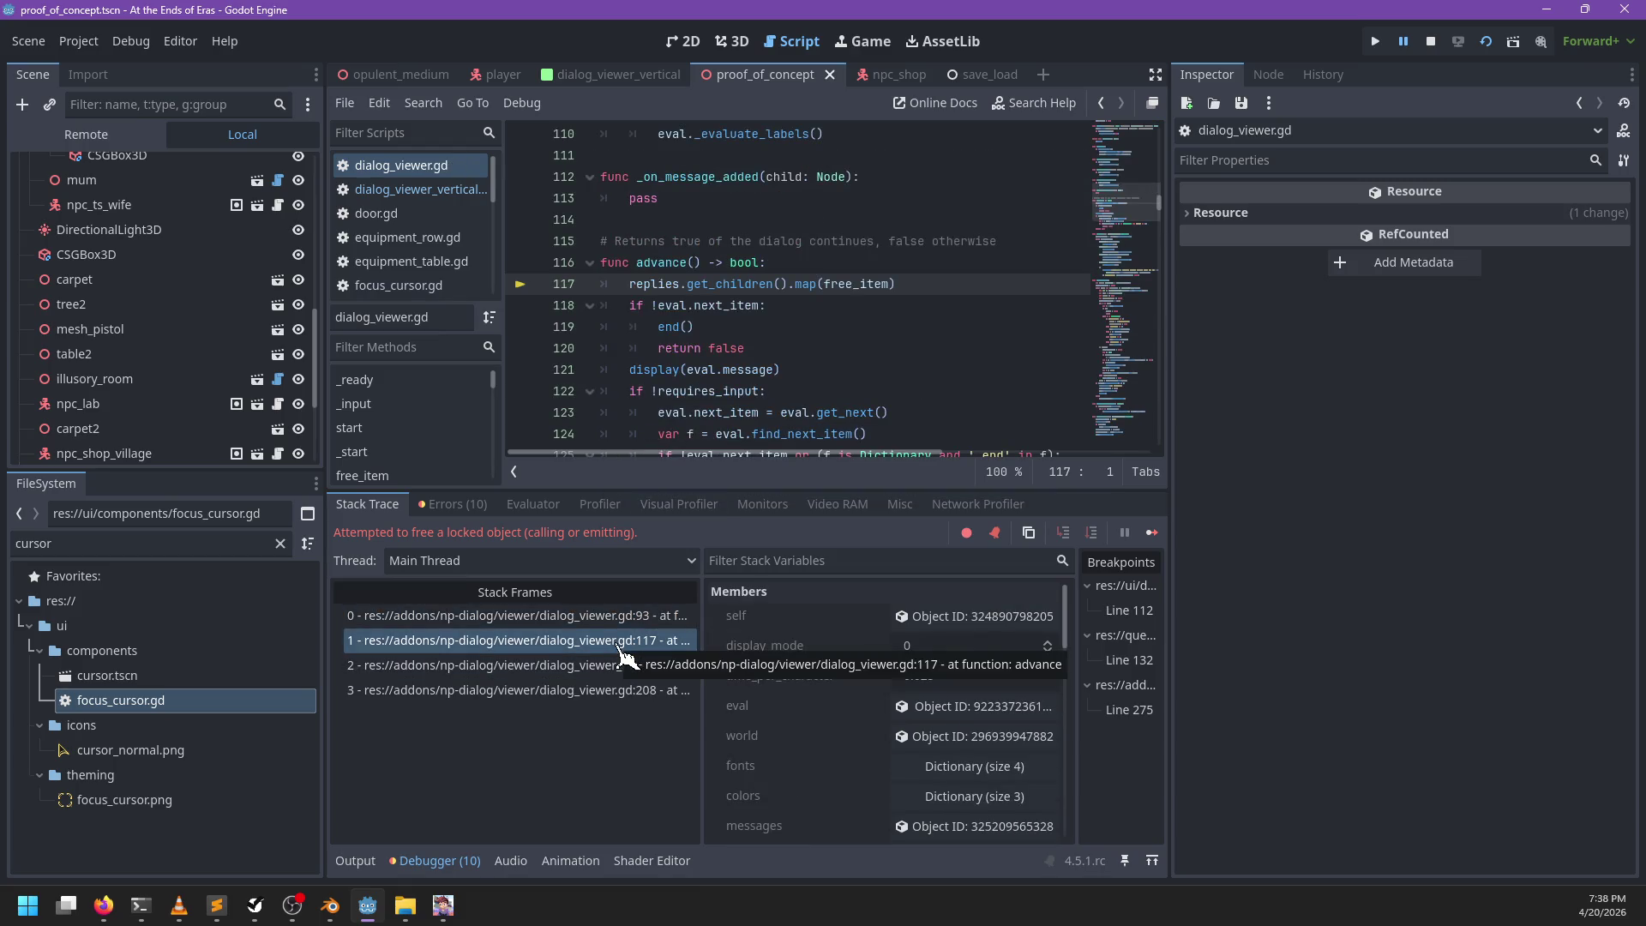
Step: Add CONNECT_DEFERRED after bind(reply_msg) on the line 264 choose_reply connection
left_click(614, 665)
left_click(605, 693)
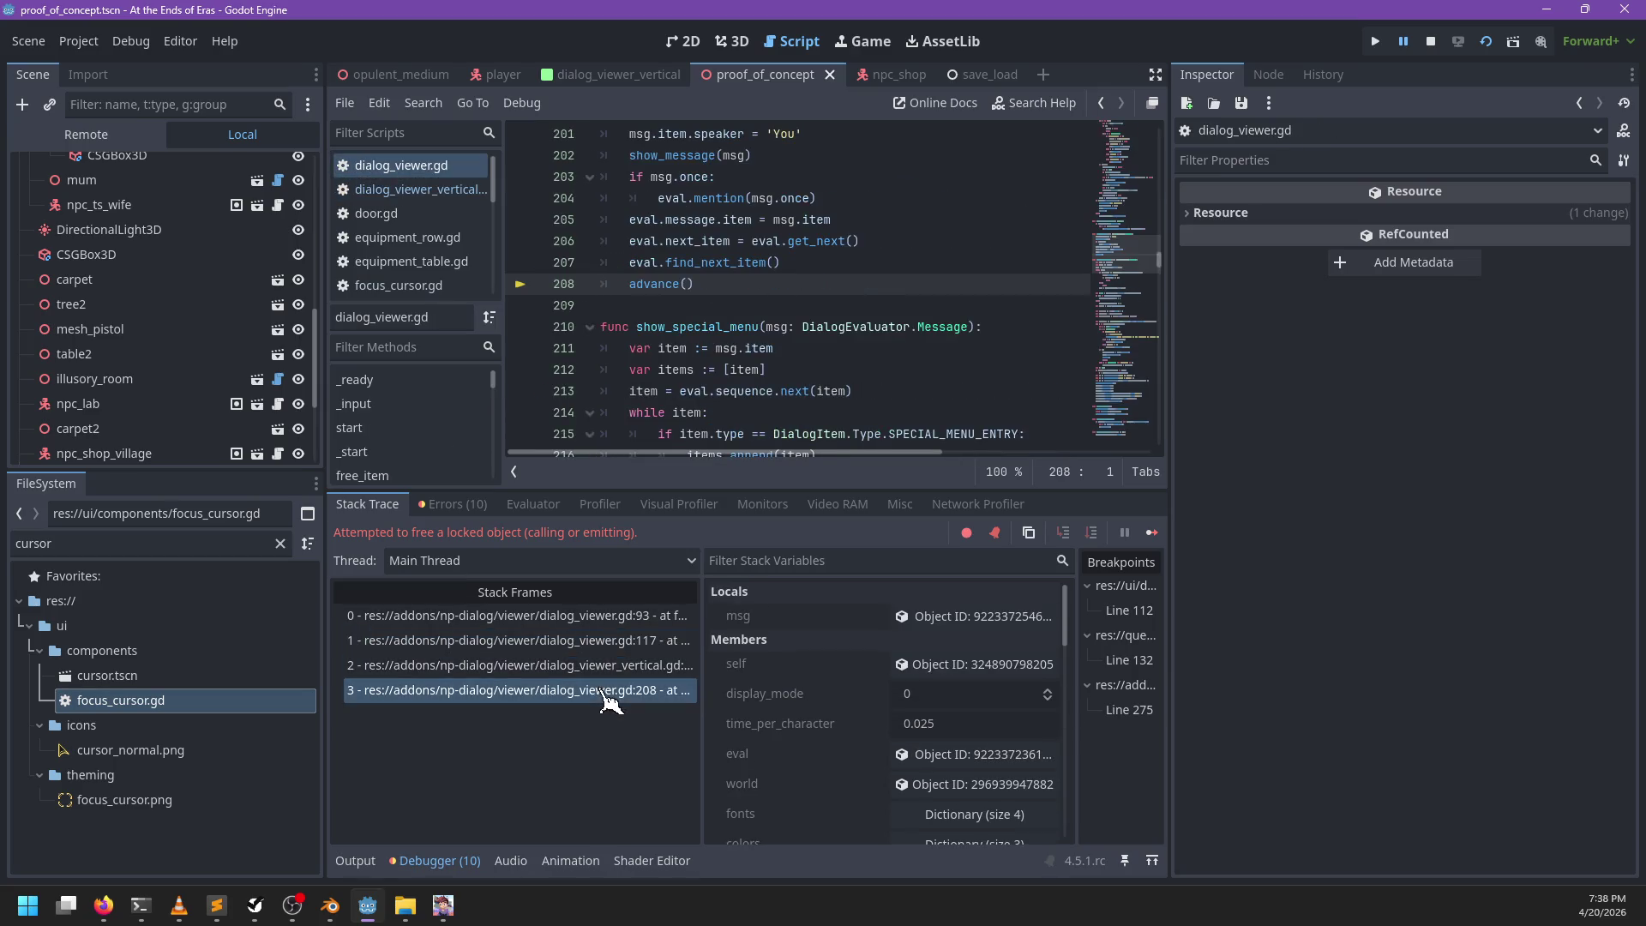
scroll(843, 326, "up", 2)
left_click(844, 326)
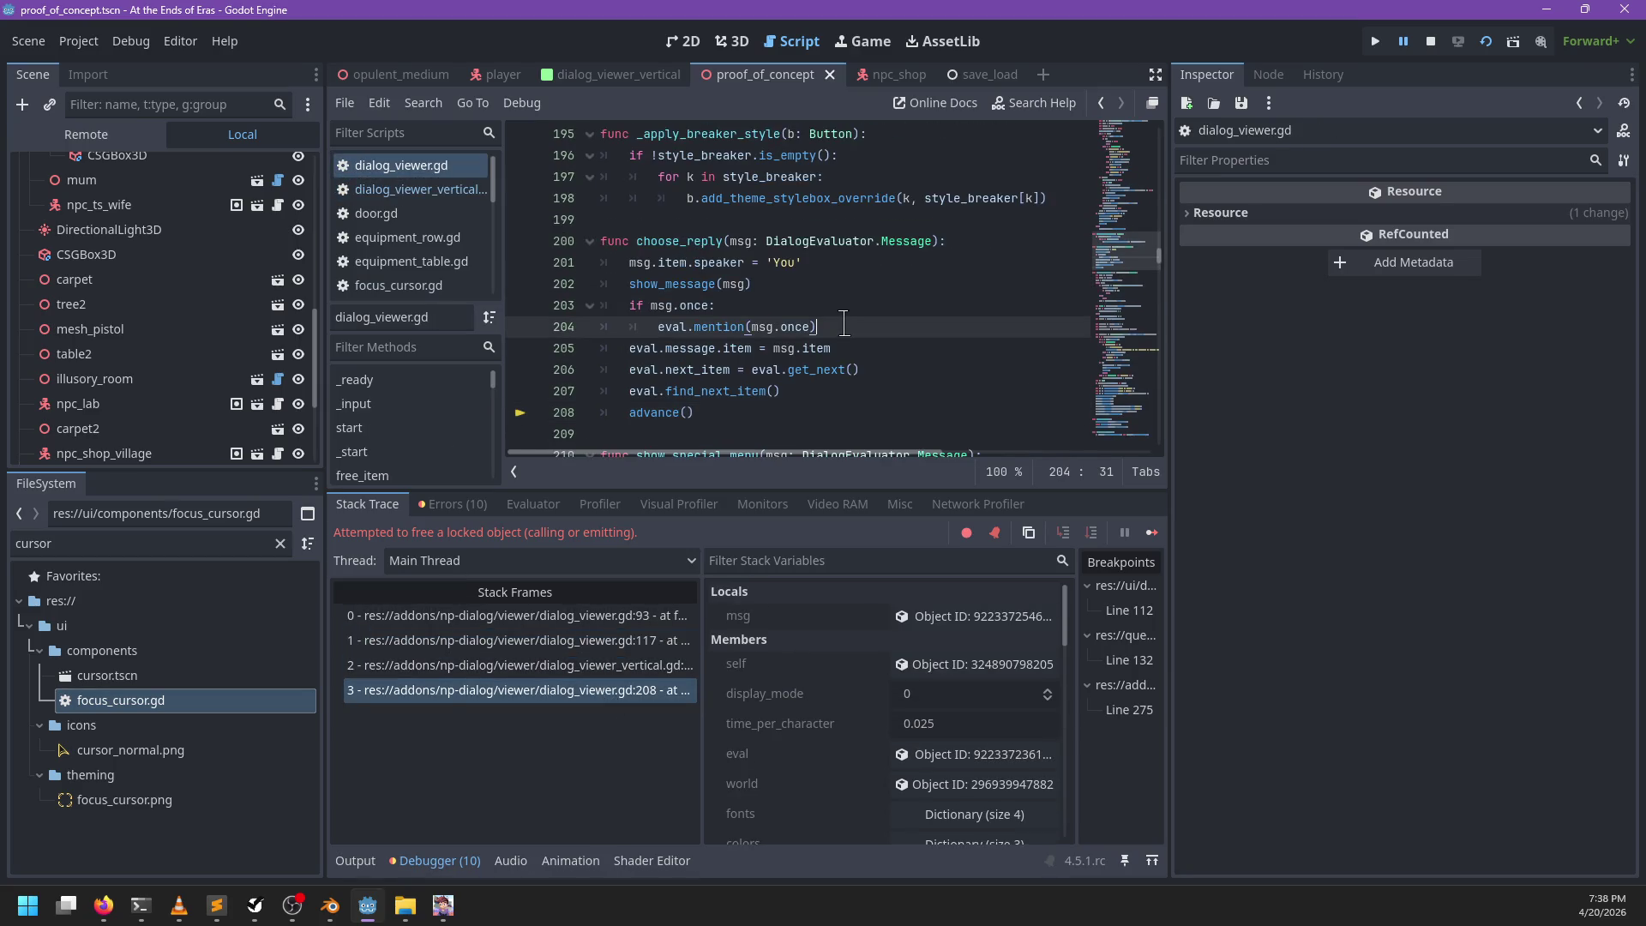
key("ctrl+f")
type("choose_re")
key("Escape")
key("End")
key("Left")
key("Left")
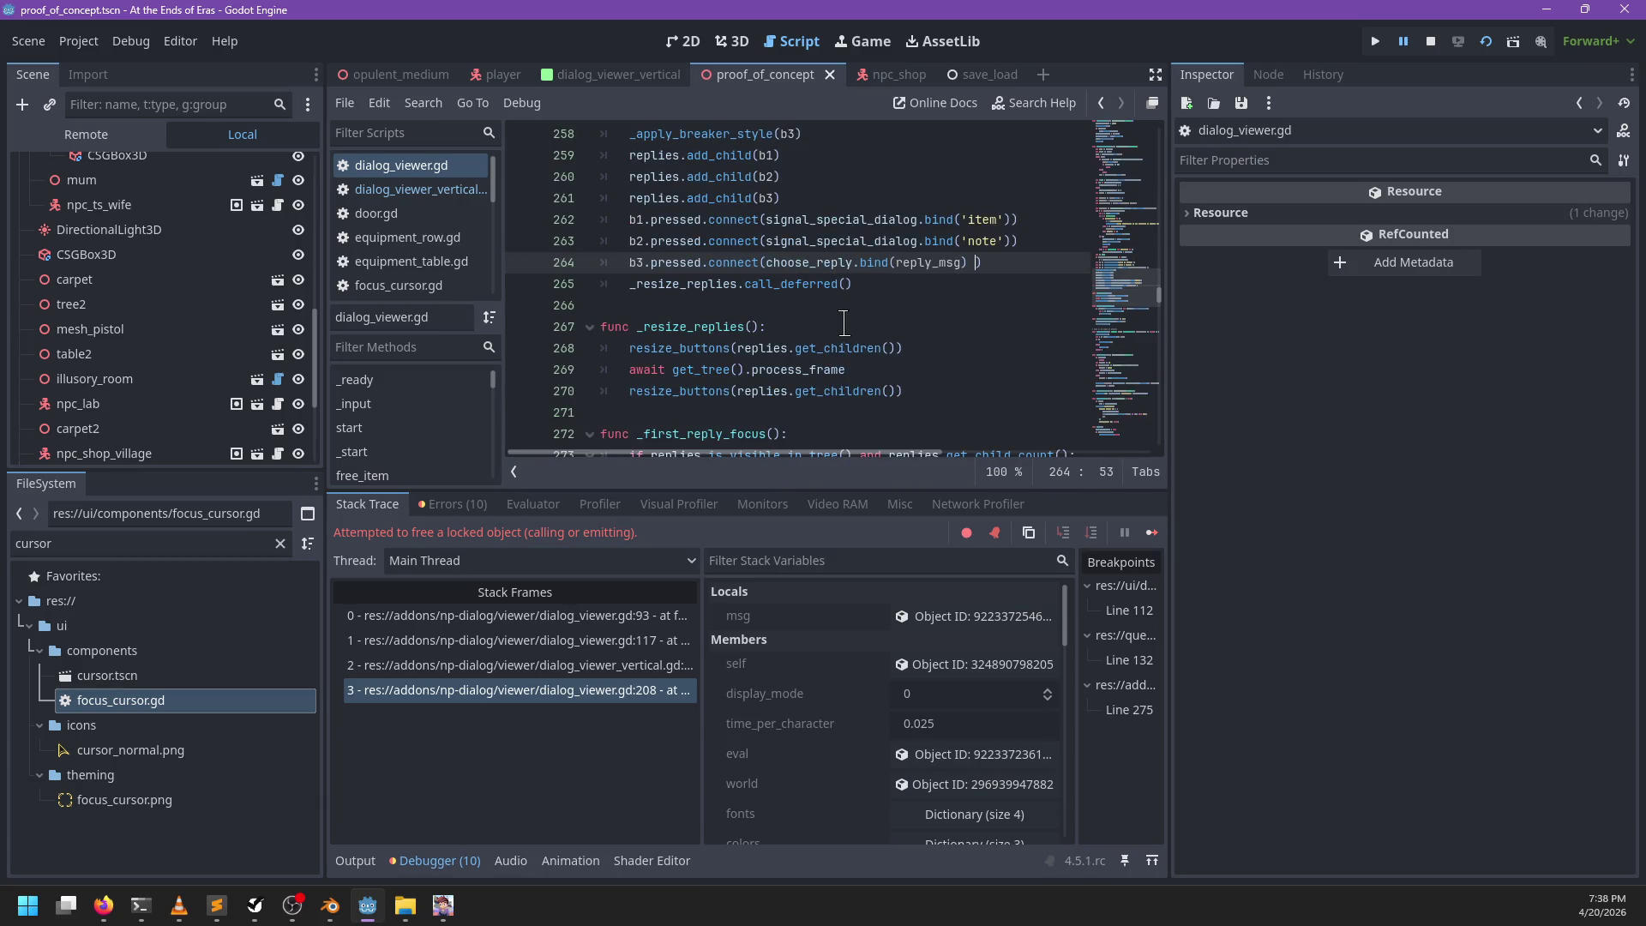
key("BackSpace")
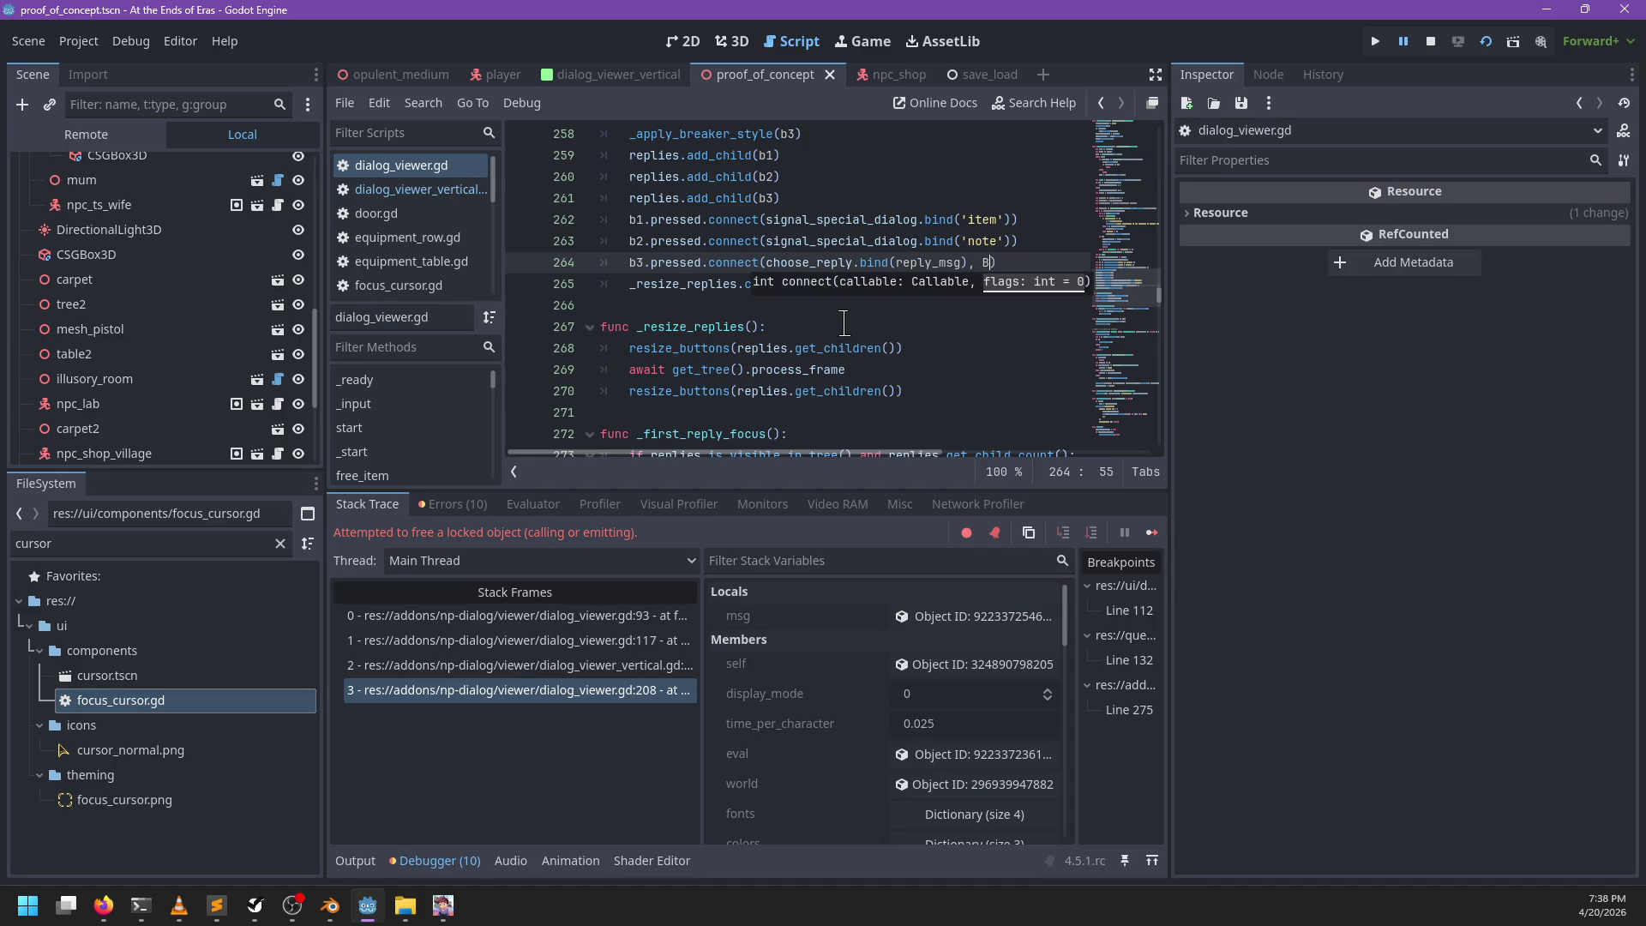
type("IND")
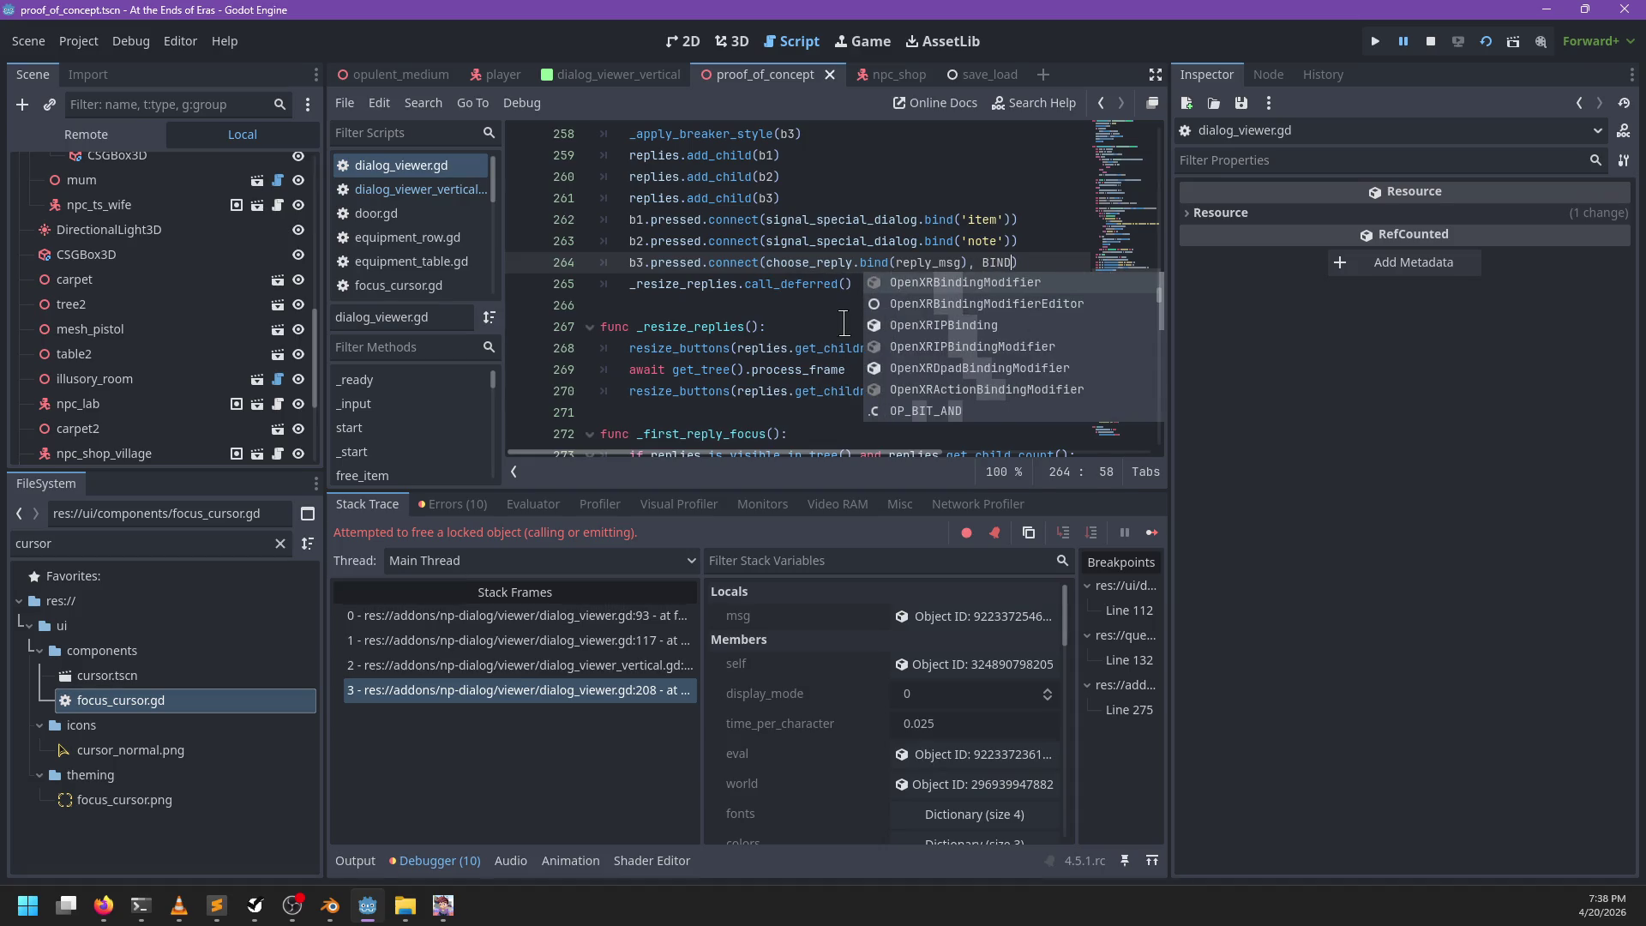
key("BackSpace")
key("BackSpace")
key("BackSpace")
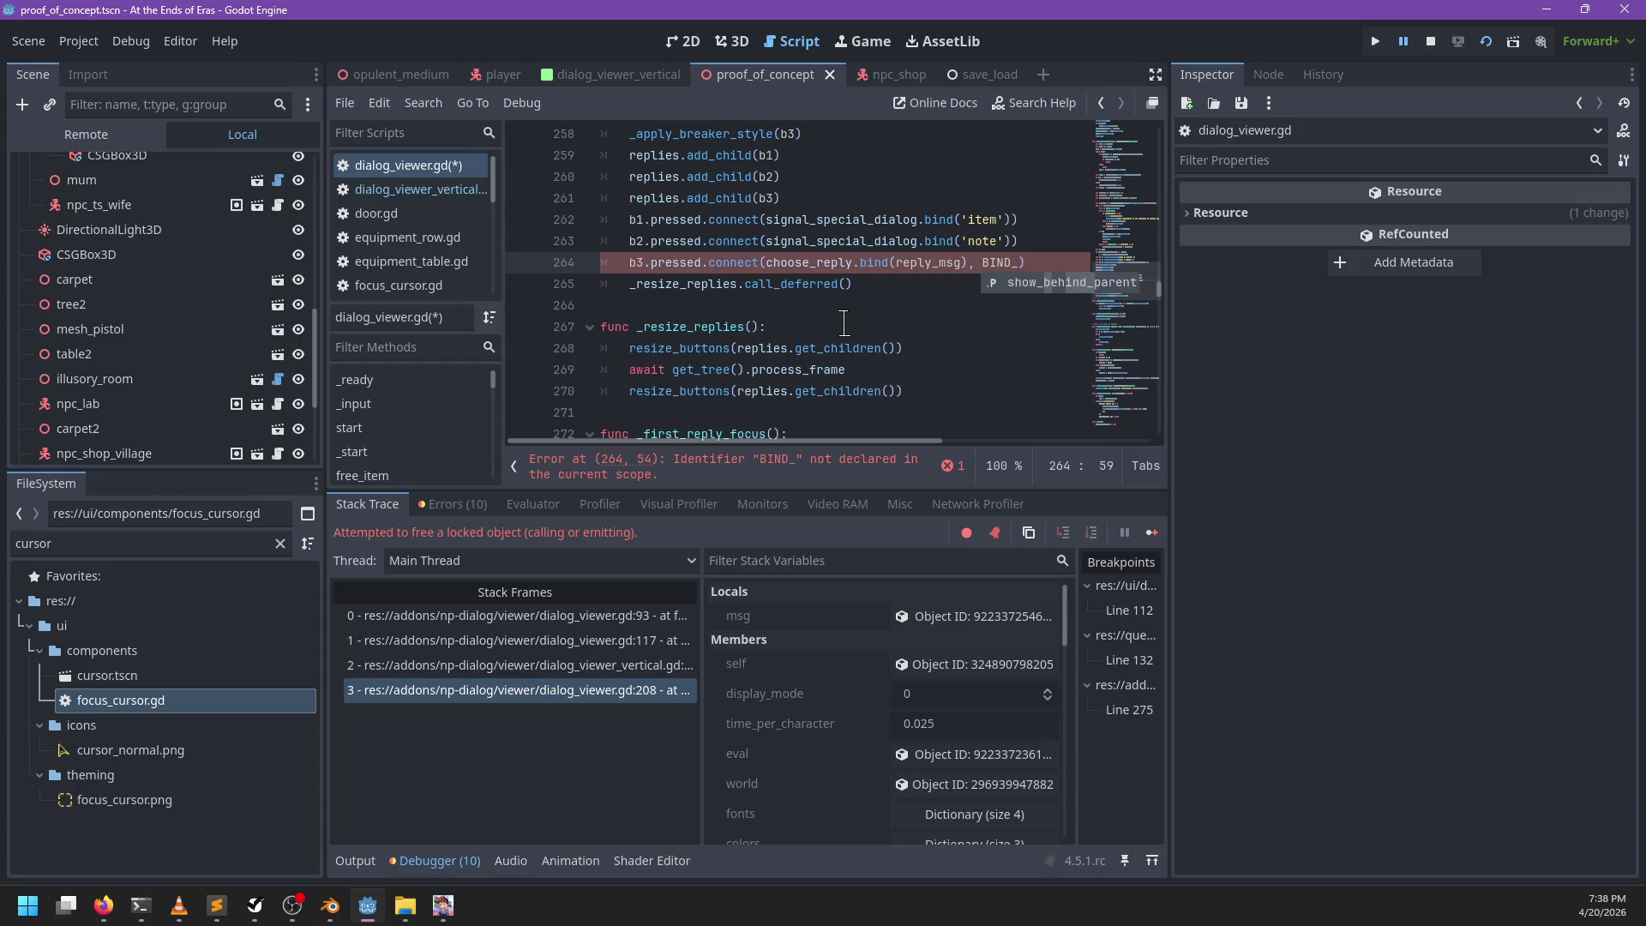
type("CONNEC")
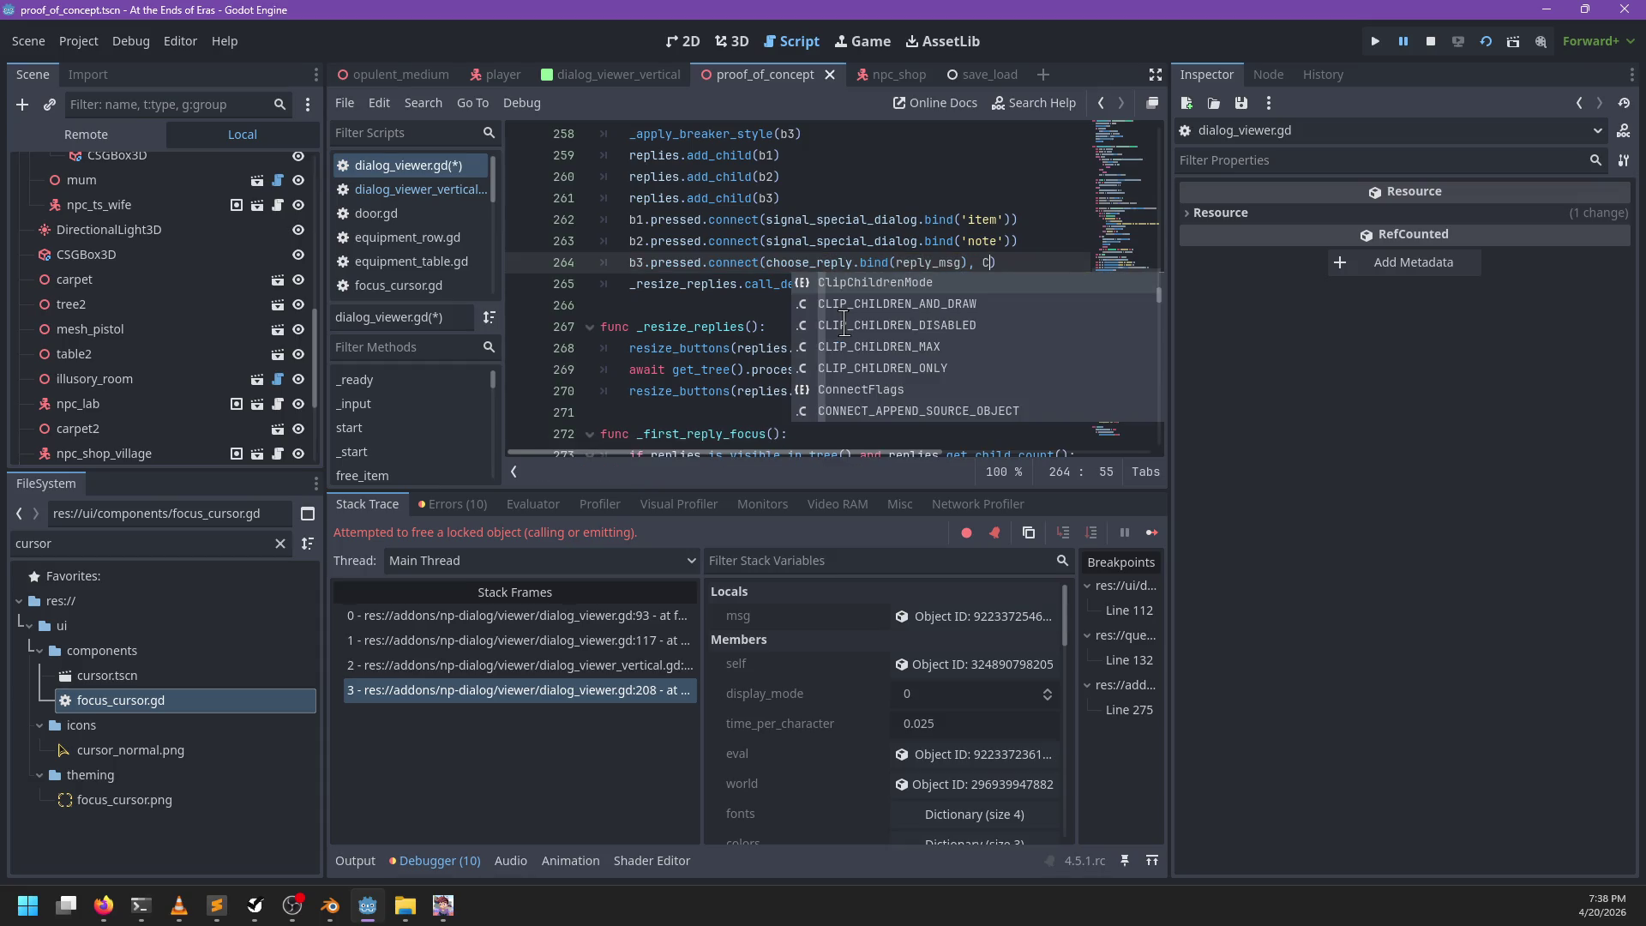
key("Return")
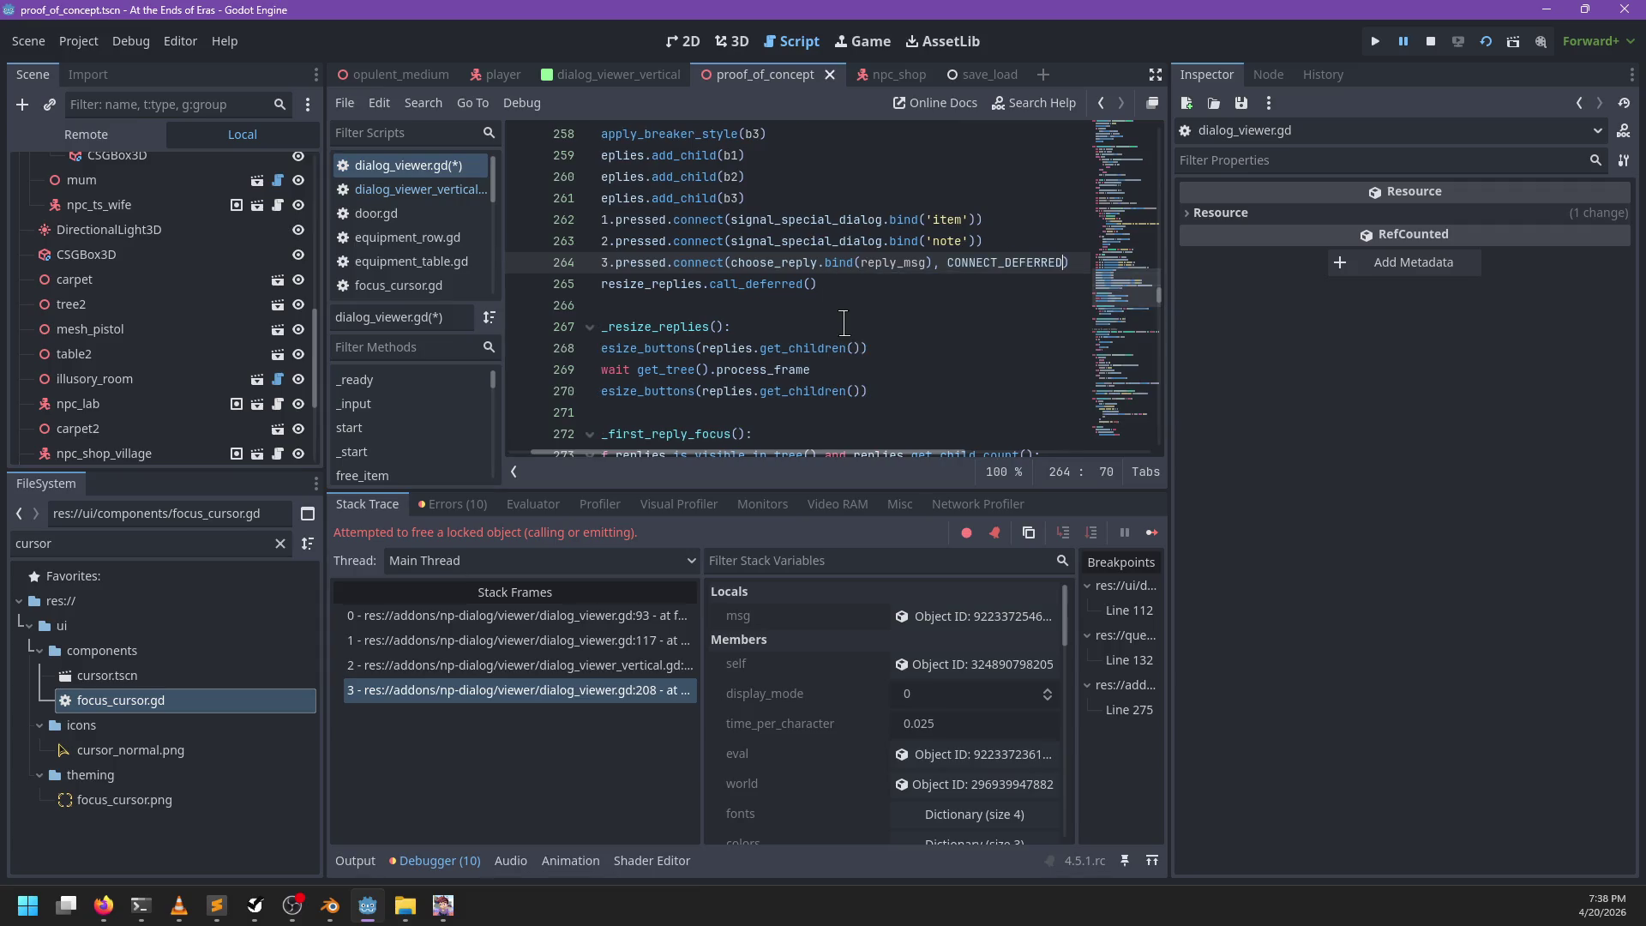
Step: Copy CONNECT_DEFERRED onto the 'note' (line 263) and 'item' (line 262) connections, collapsing the output panel
key("shift+End")
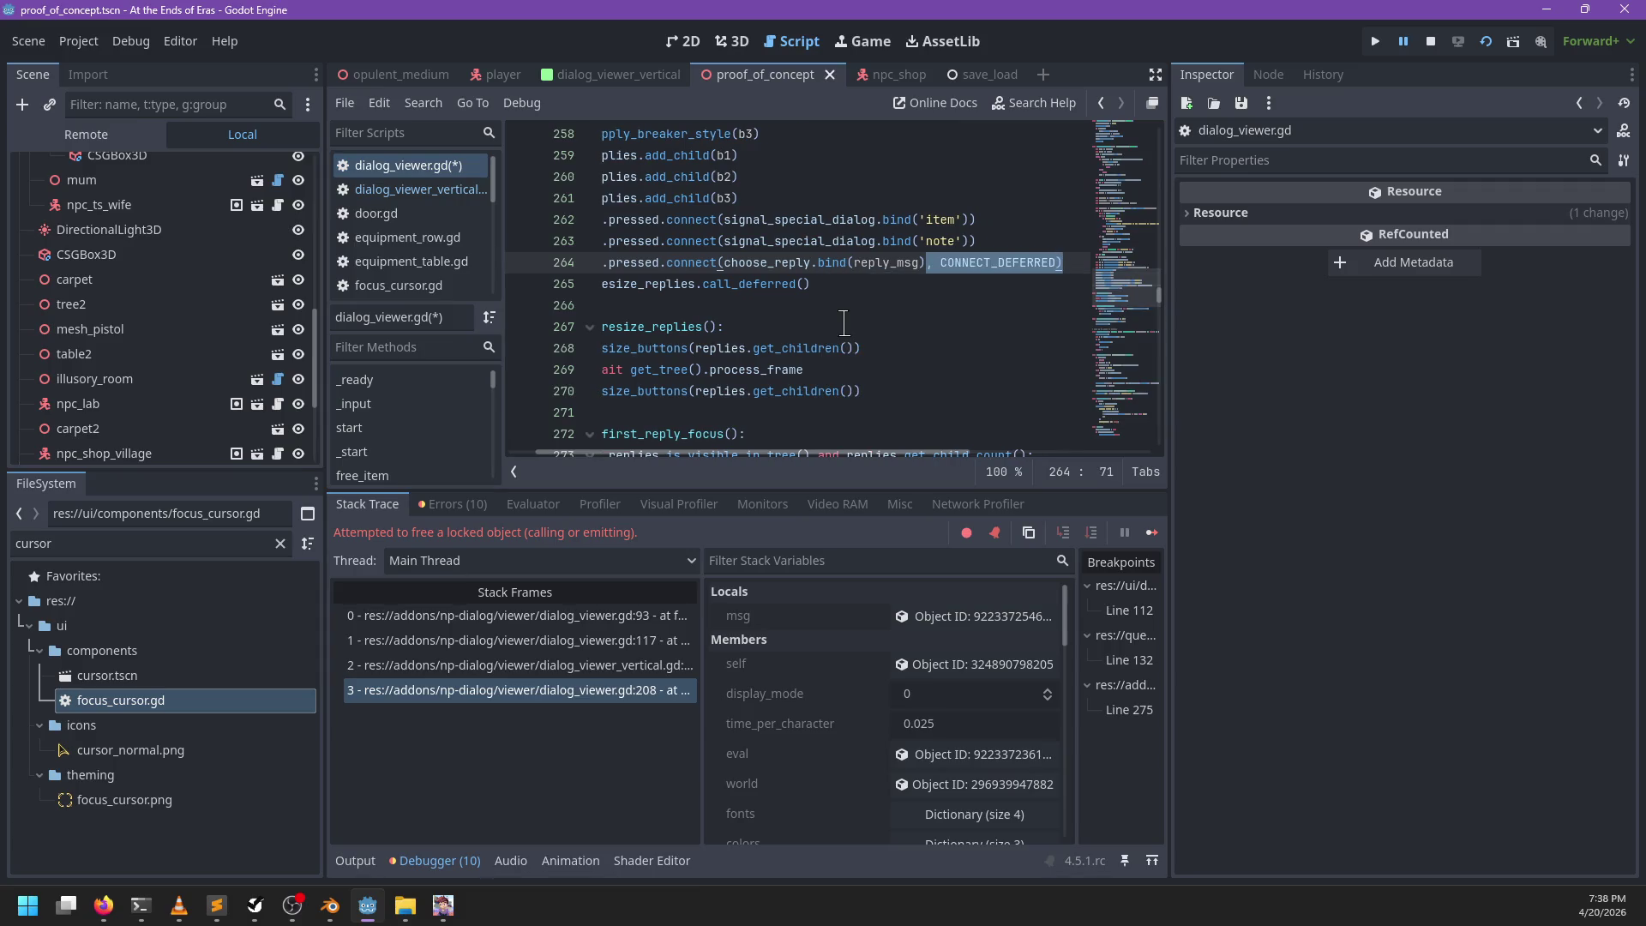
key("ctrl+c")
left_click(963, 242)
key("ctrl+v")
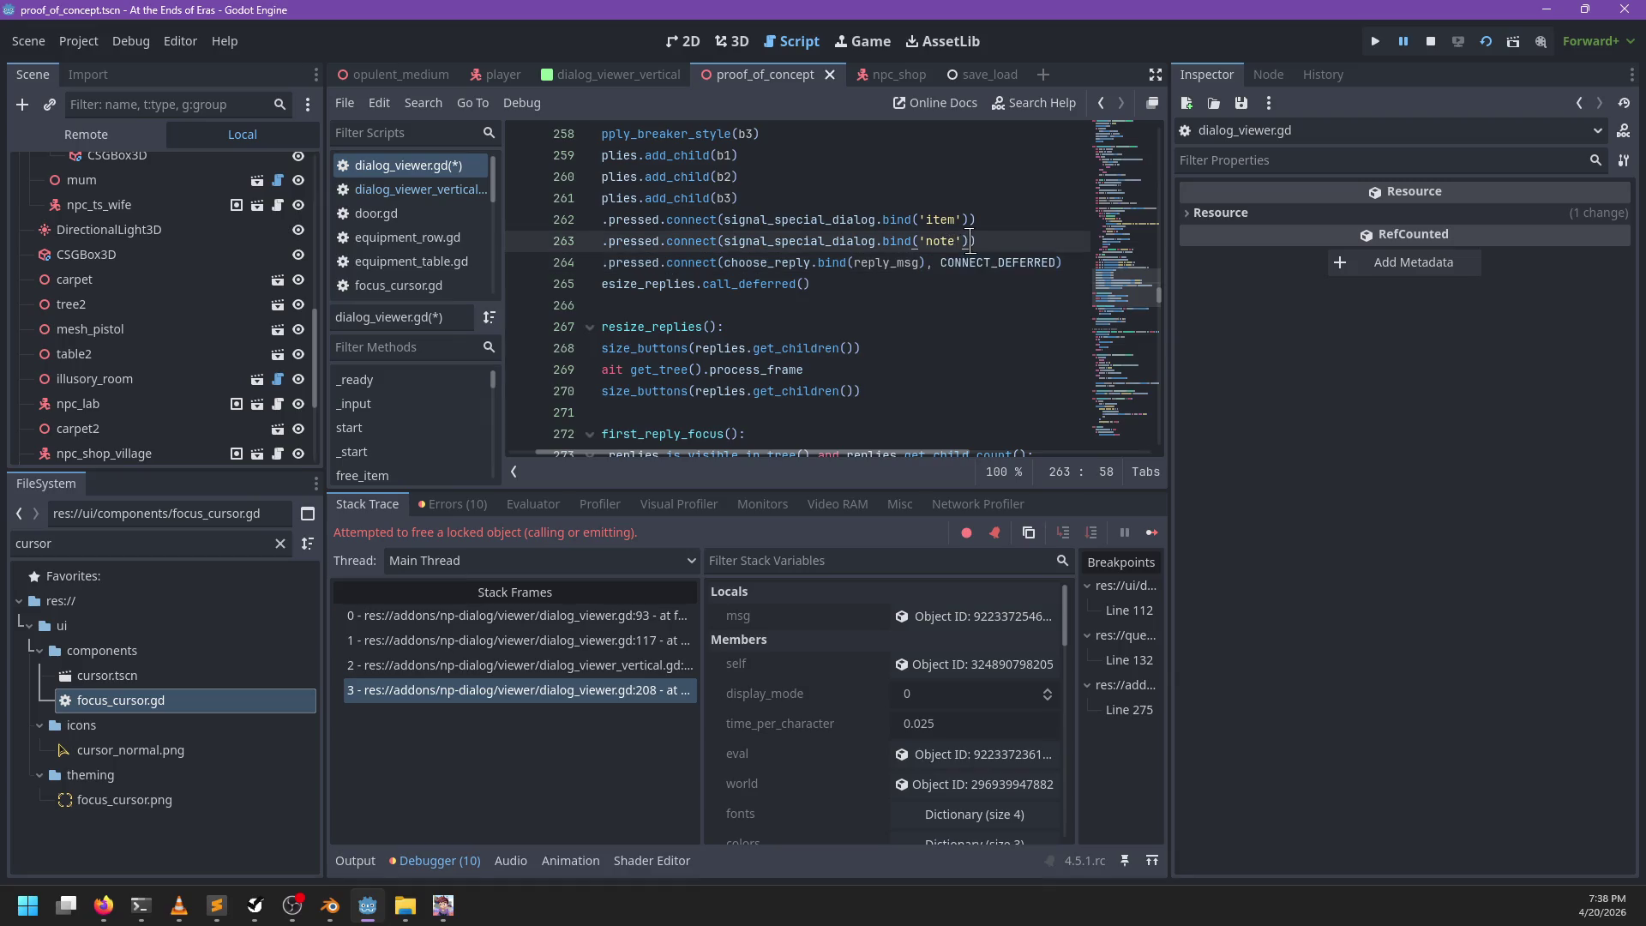
left_click(932, 221)
key("ctrl+v")
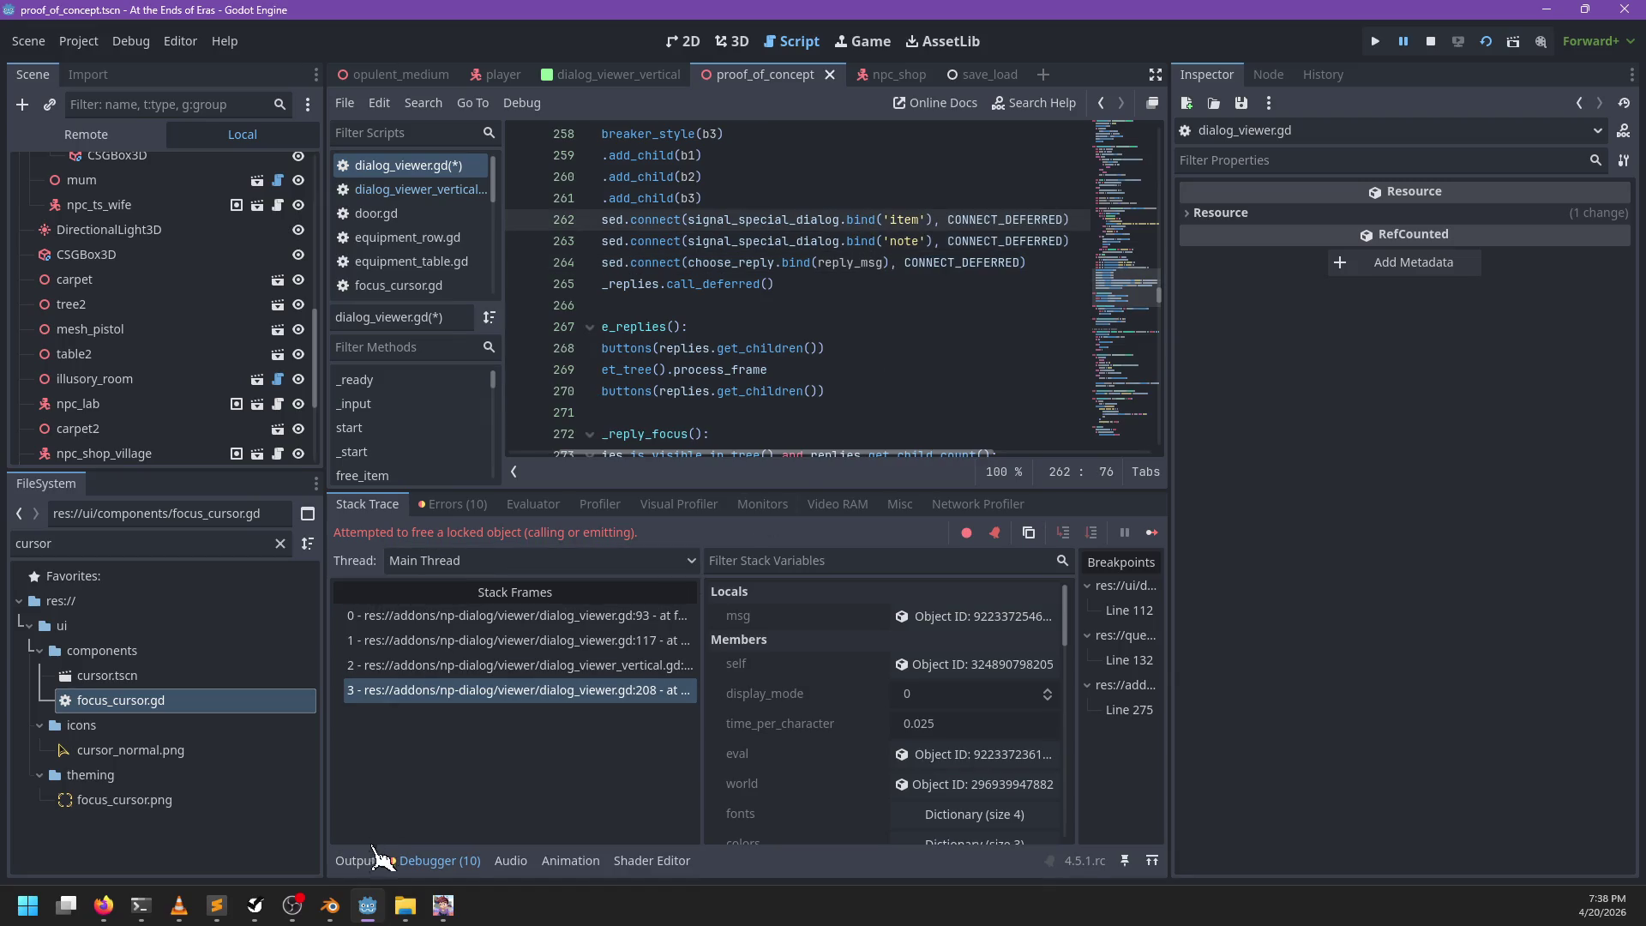
left_click(372, 863)
left_click(372, 862)
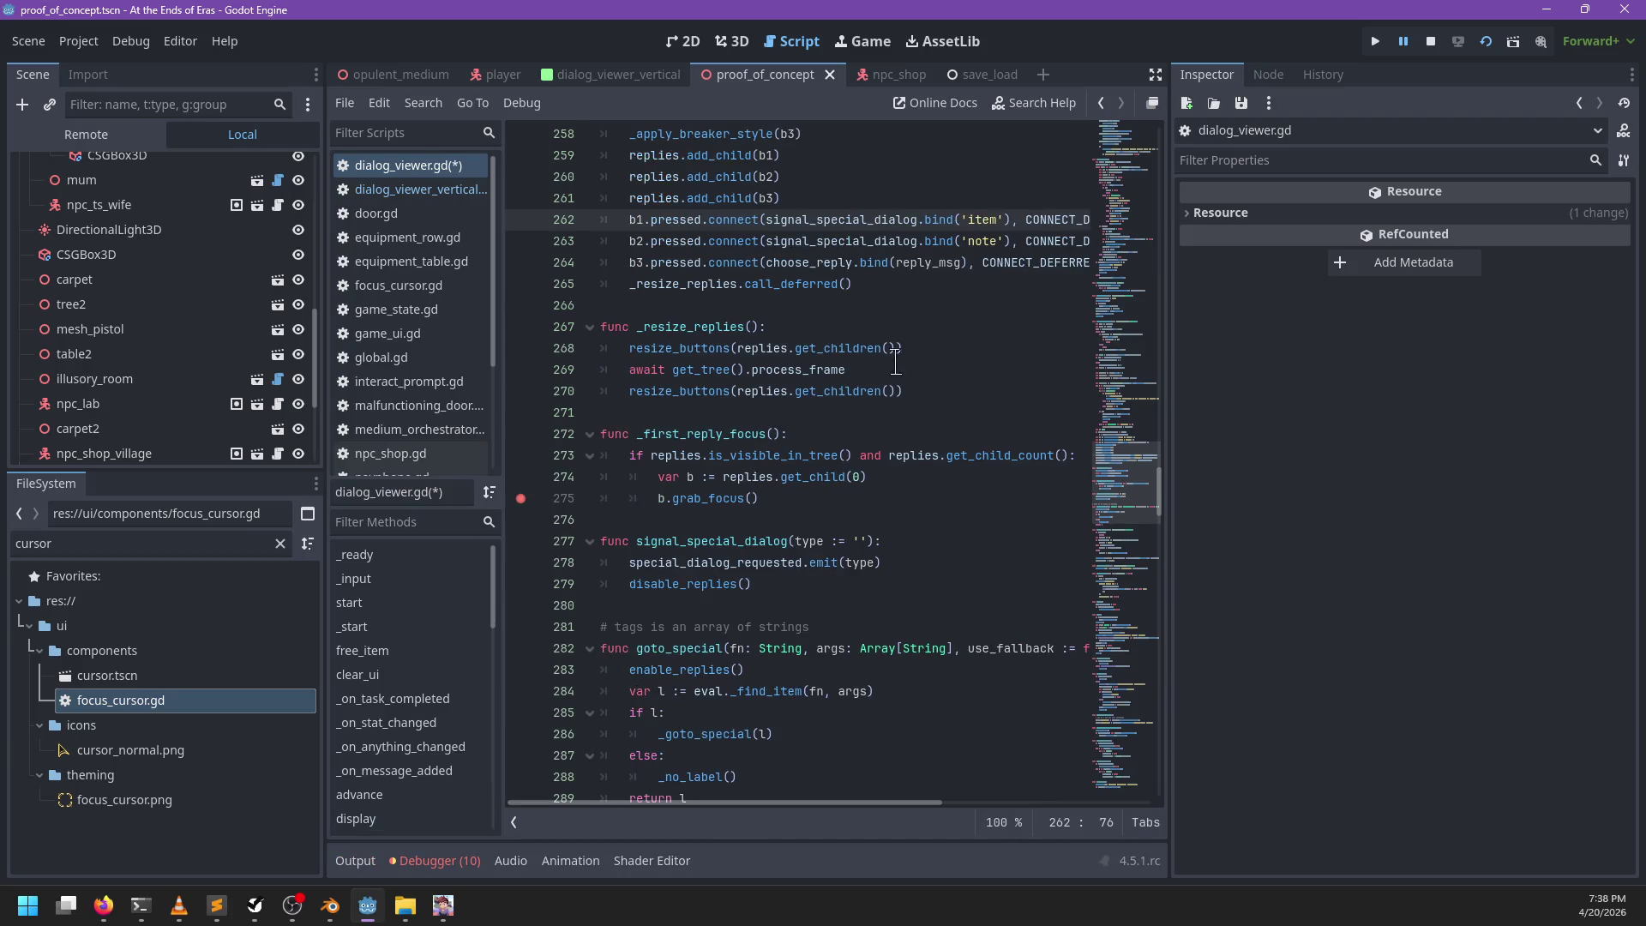
scroll(964, 243, "up", 2)
Step: Review the new CONNECT_DEFERRED flags on lines 262 and 263
key("ctrl+f")
type("re")
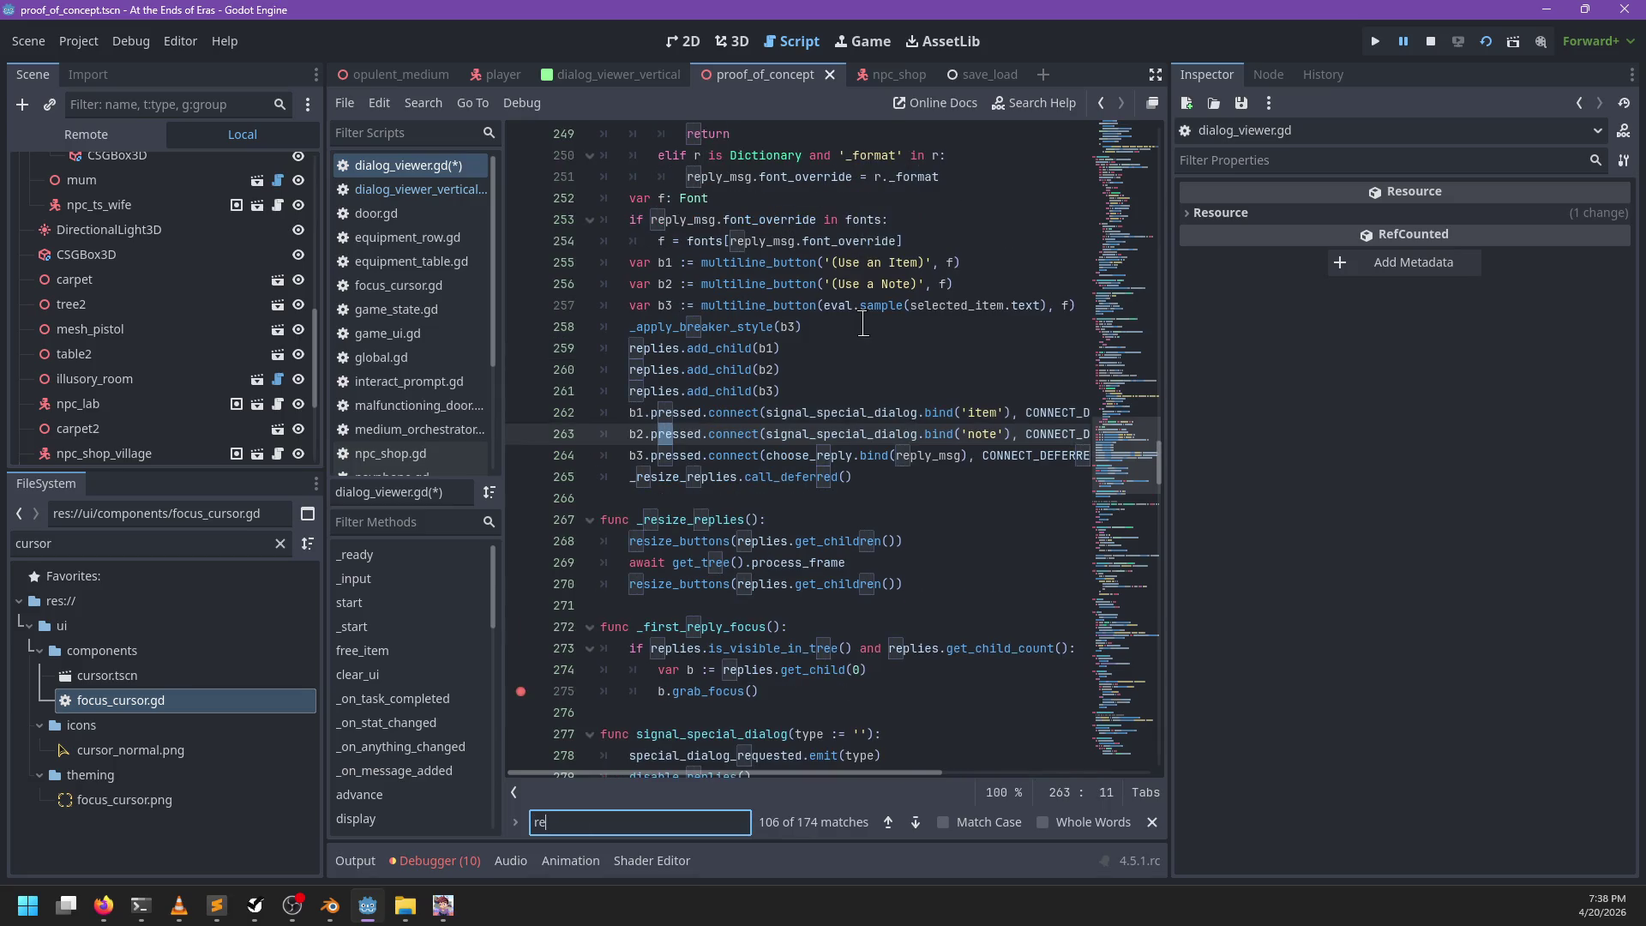
key("BackSpace")
key("BackSpace")
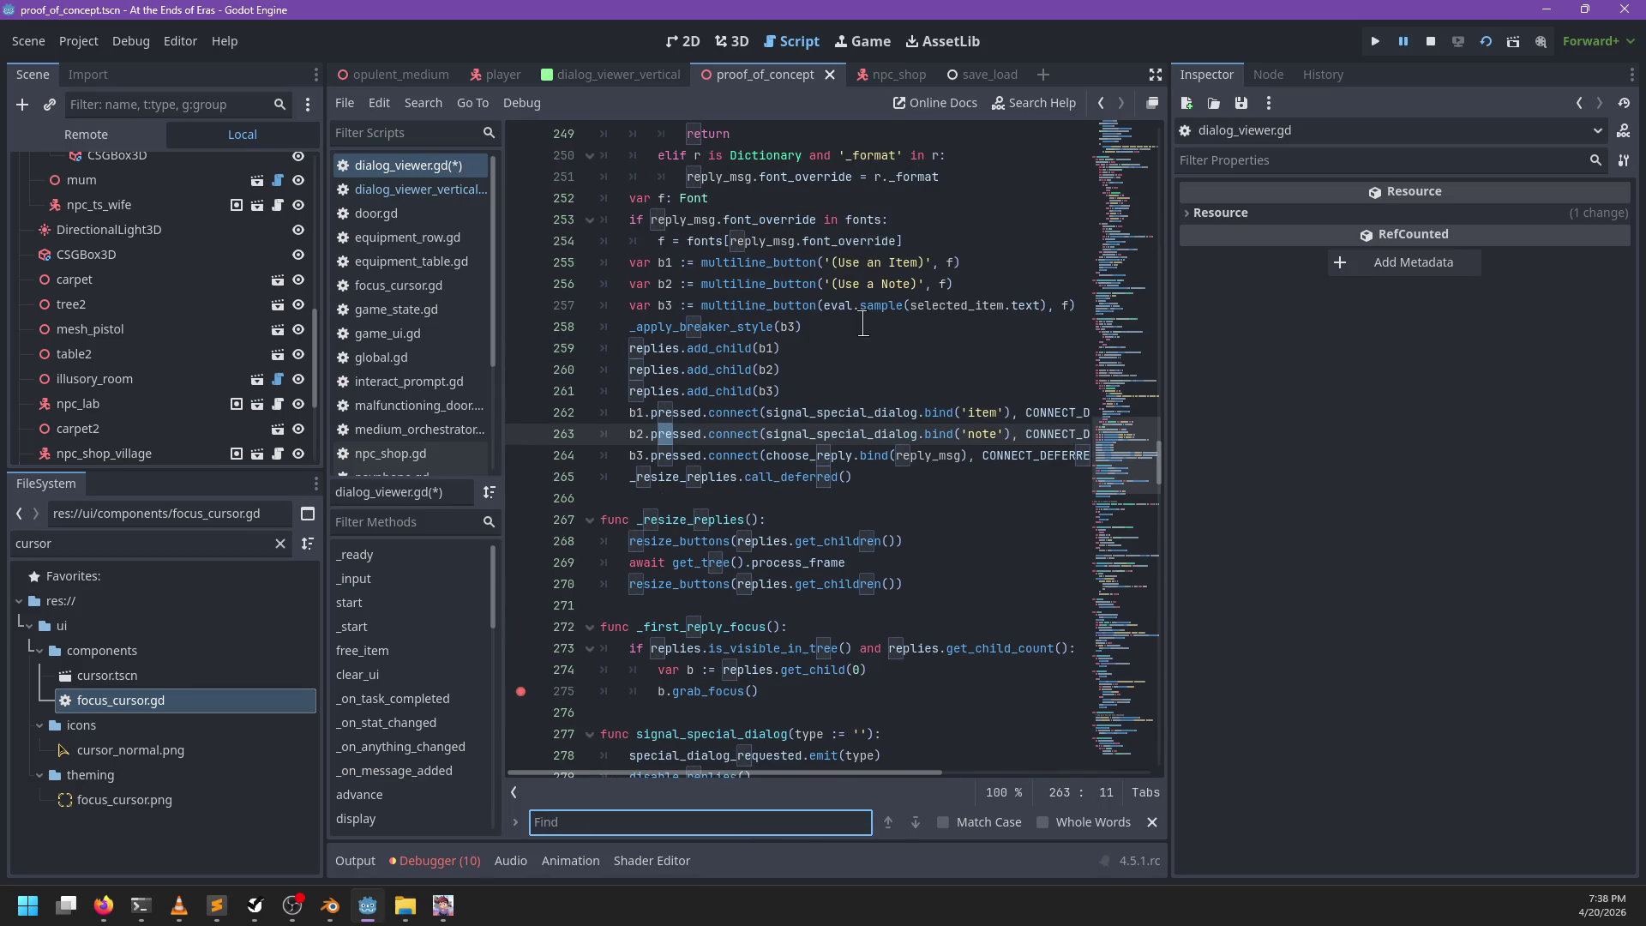
key("Escape")
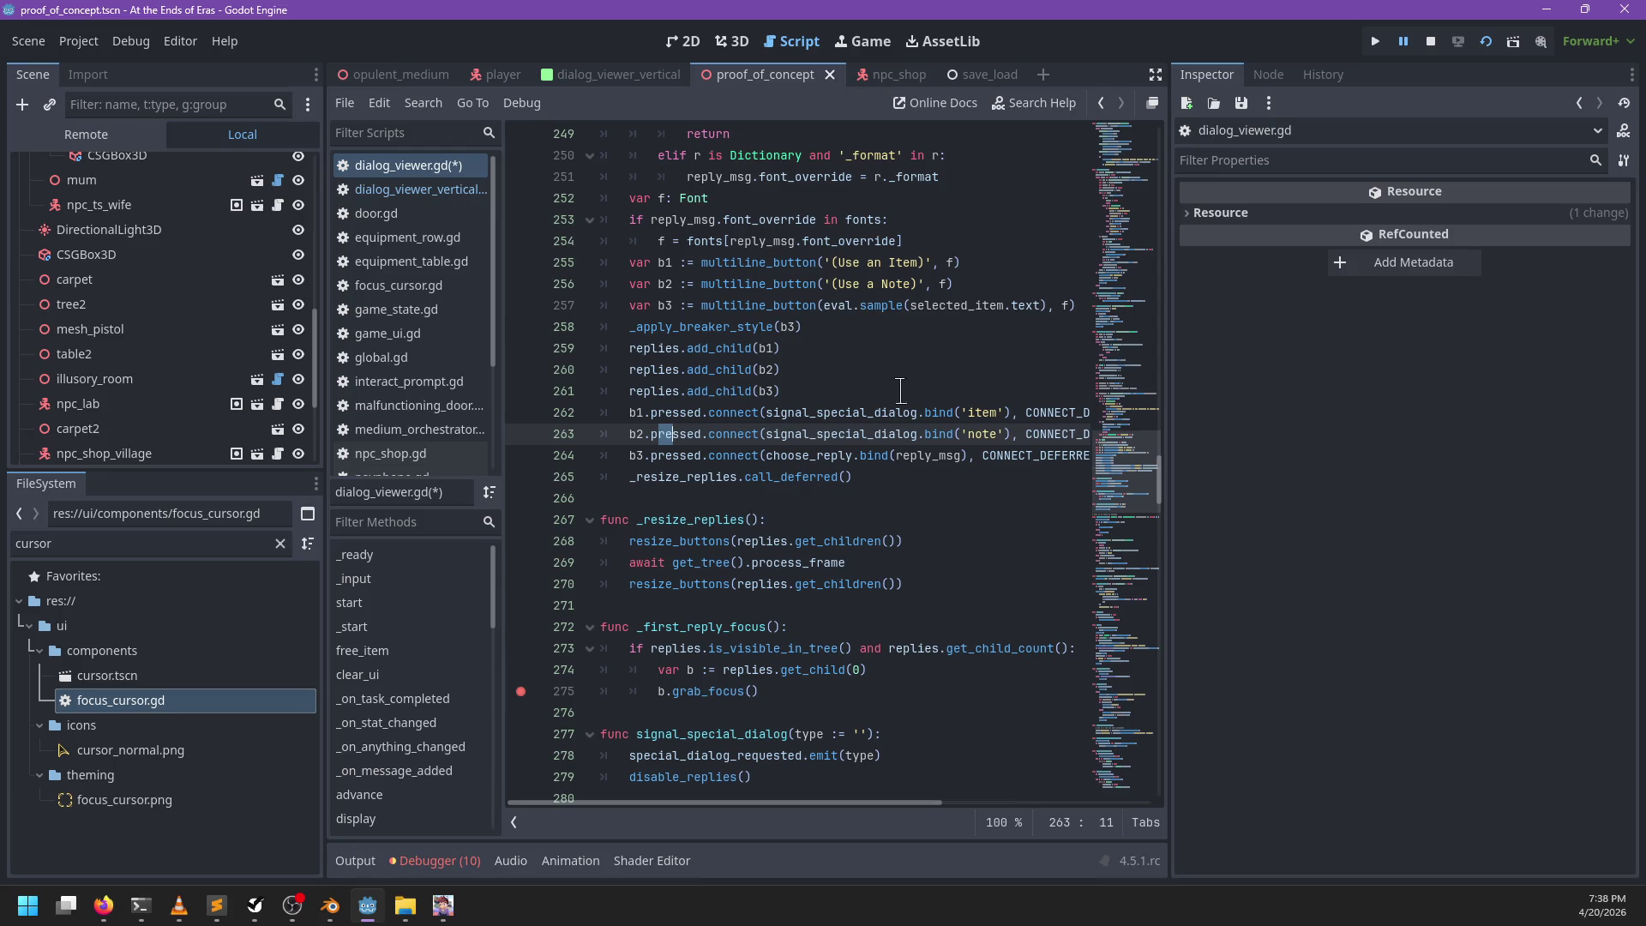
scroll(887, 415, "down", 2)
scroll(887, 415, "right", 4)
mouse_move(850, 304)
left_mouse_down()
mouse_move(970, 302)
mouse_move(943, 310)
left_mouse_up()
key("ctrl+c")
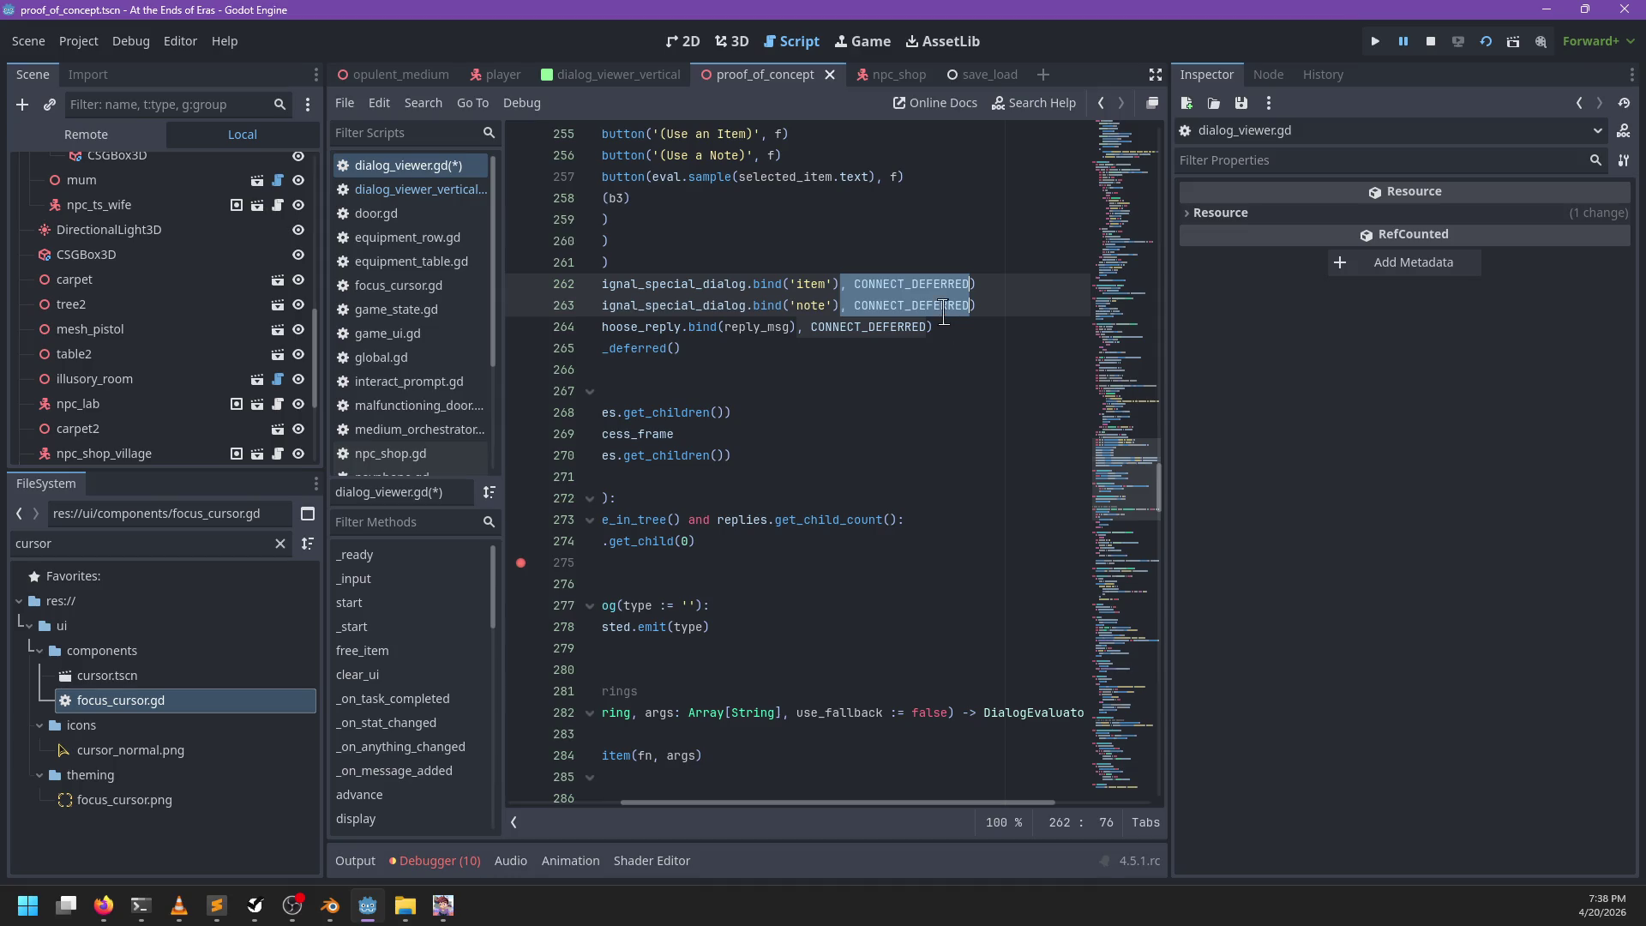
scroll(858, 318, "left", 2)
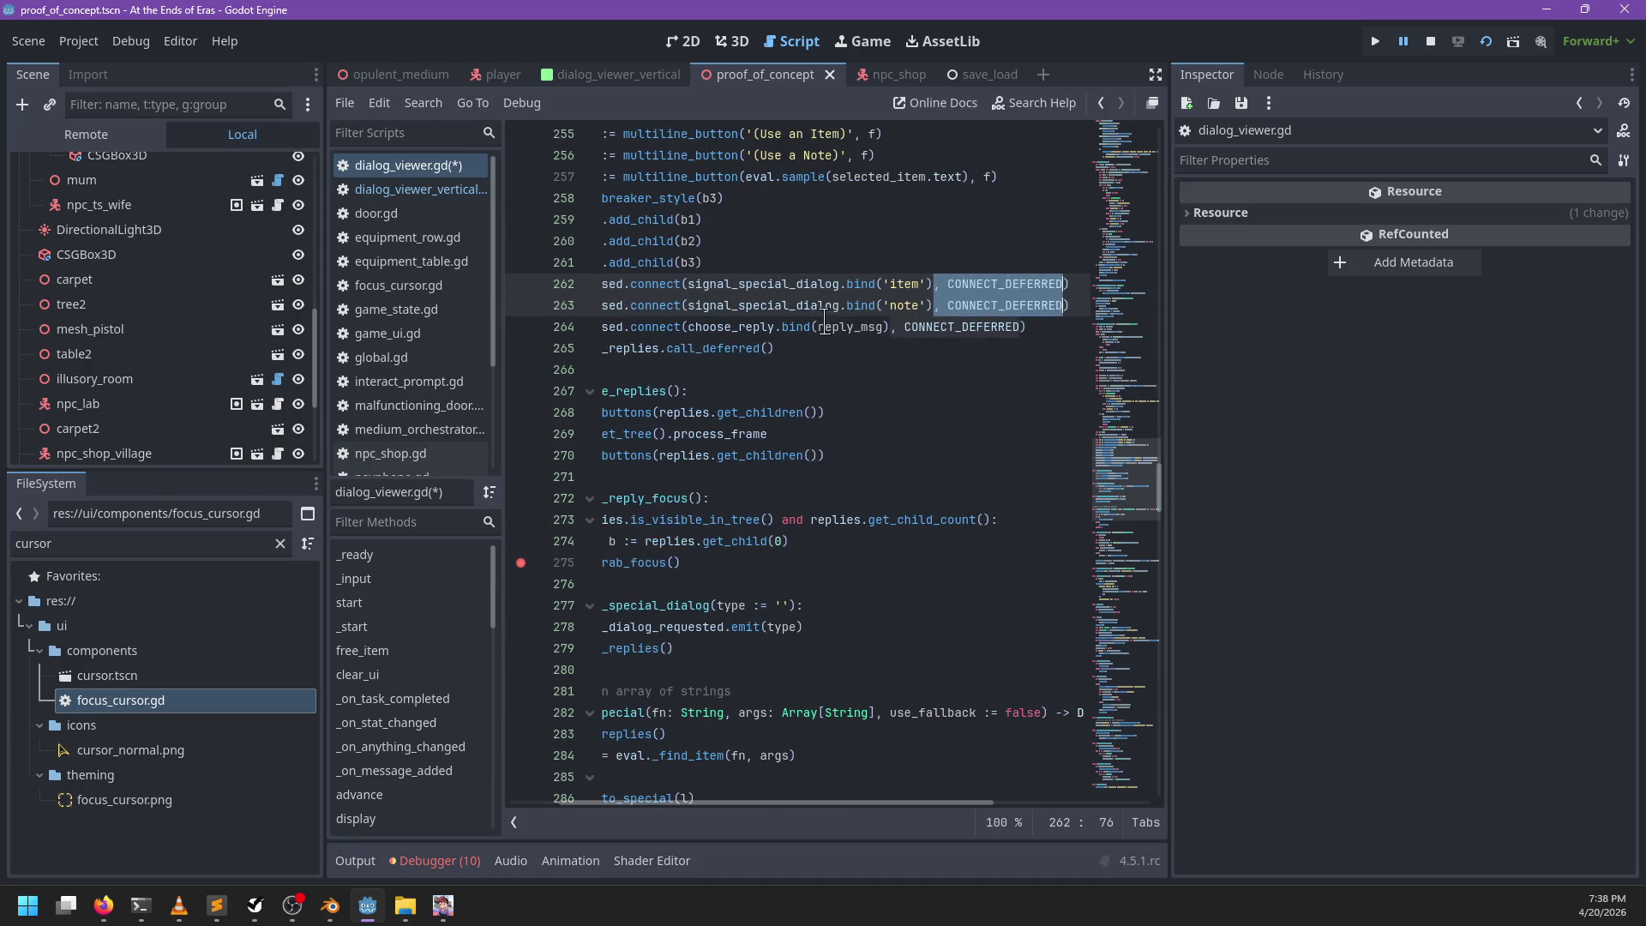
Step: Paste CONNECT_DEFERRED into the choose_reply connection on line 183 and save the script
key("ctrl+f")
type("choose_reply")
key("Escape")
left_click(917, 433)
key("ctrl+v")
key("ctrl+s")
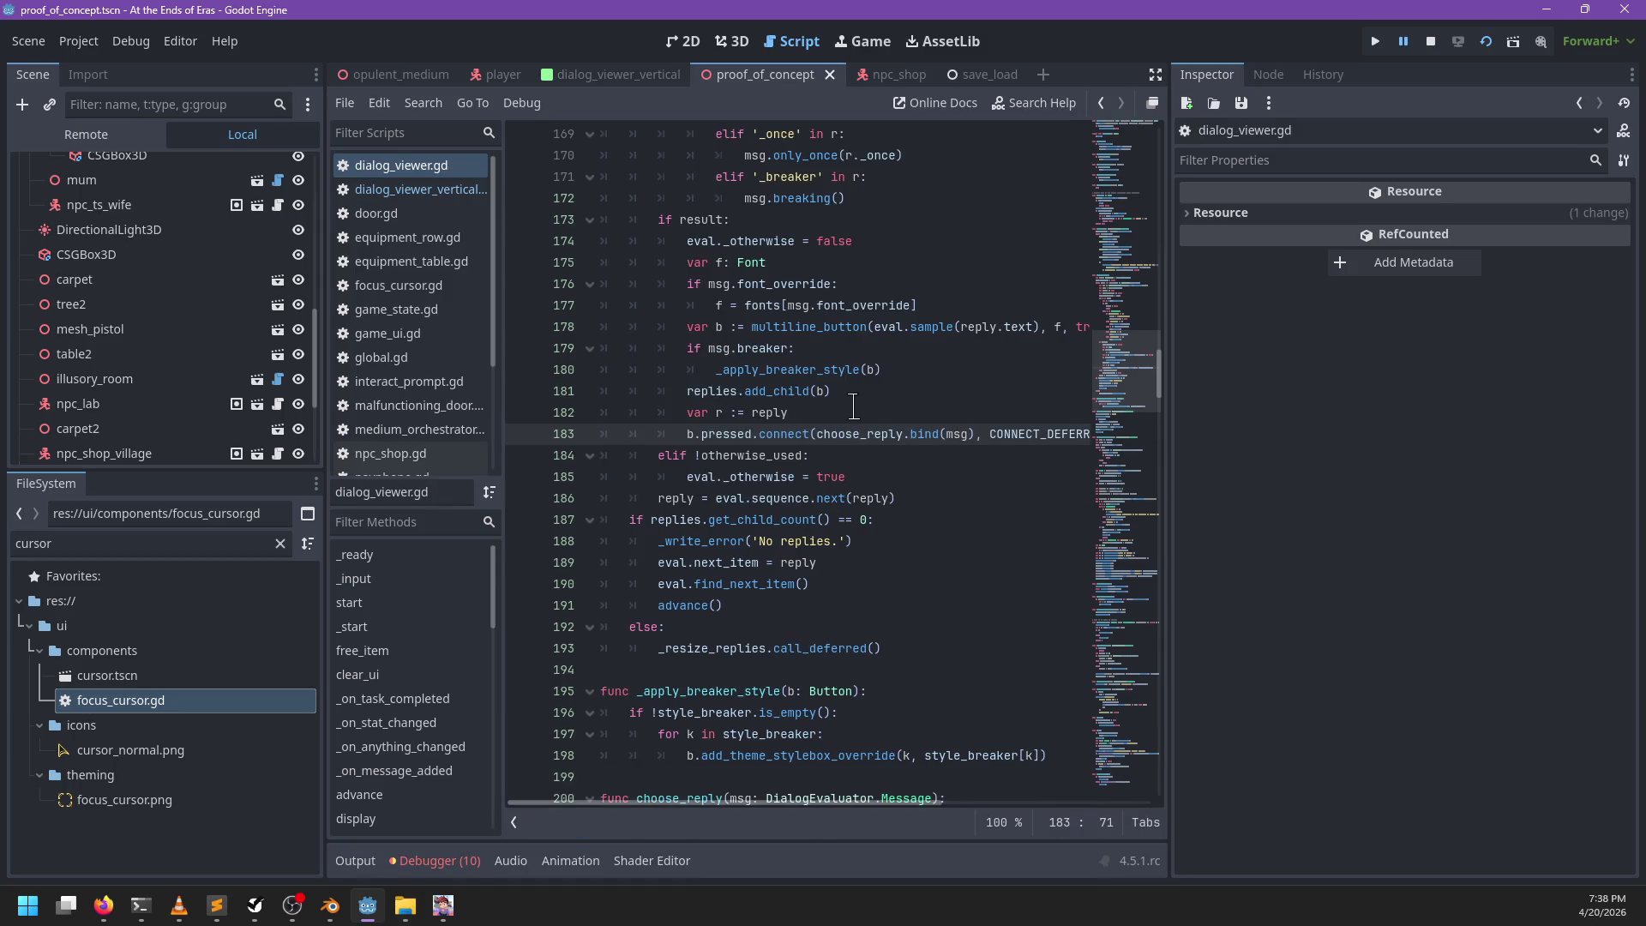
Step: Cycle through the choose_reply matches to verify the line 183 edit
left_click(876, 406)
key("ctrl+f")
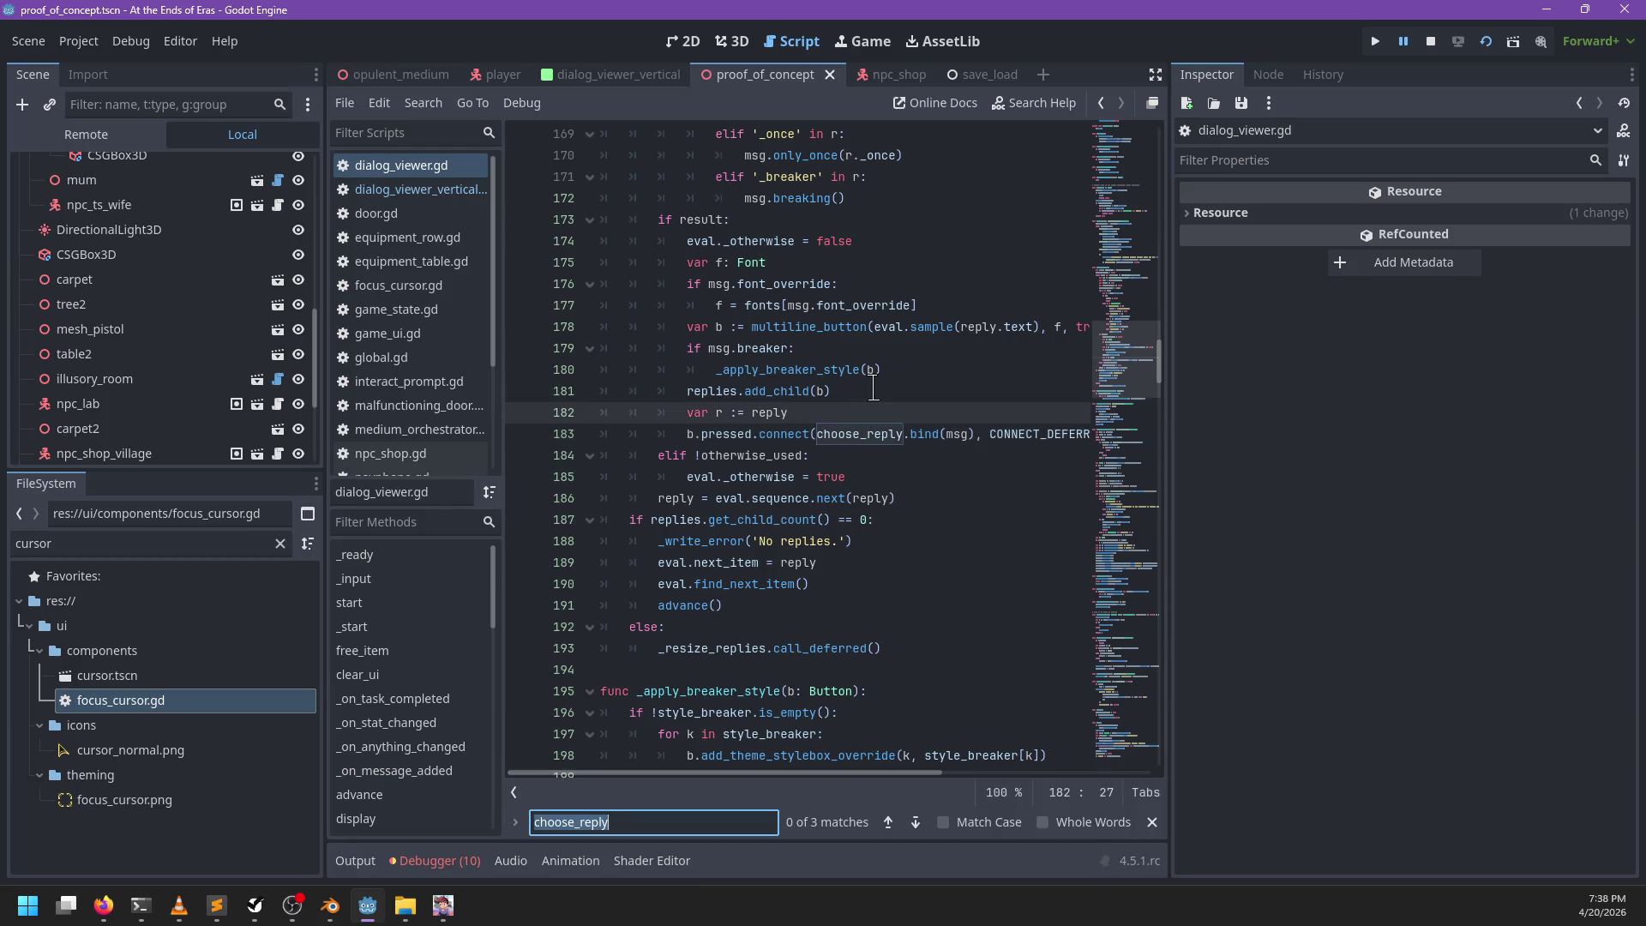
key("Return")
key("Return")
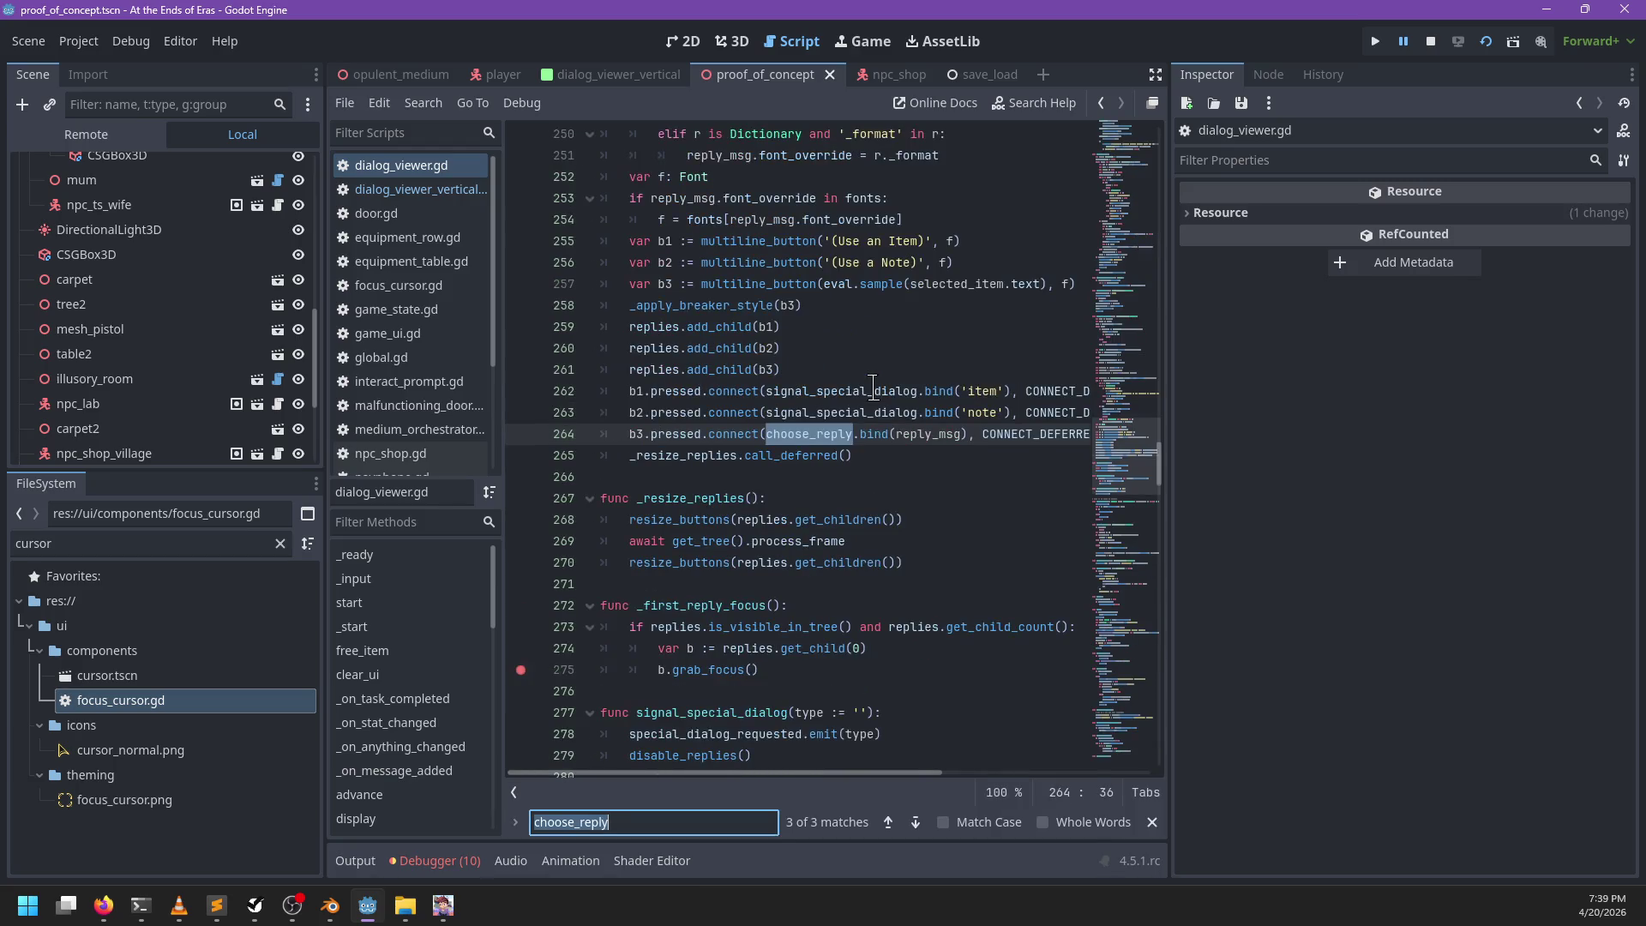
key("Return")
key("Escape")
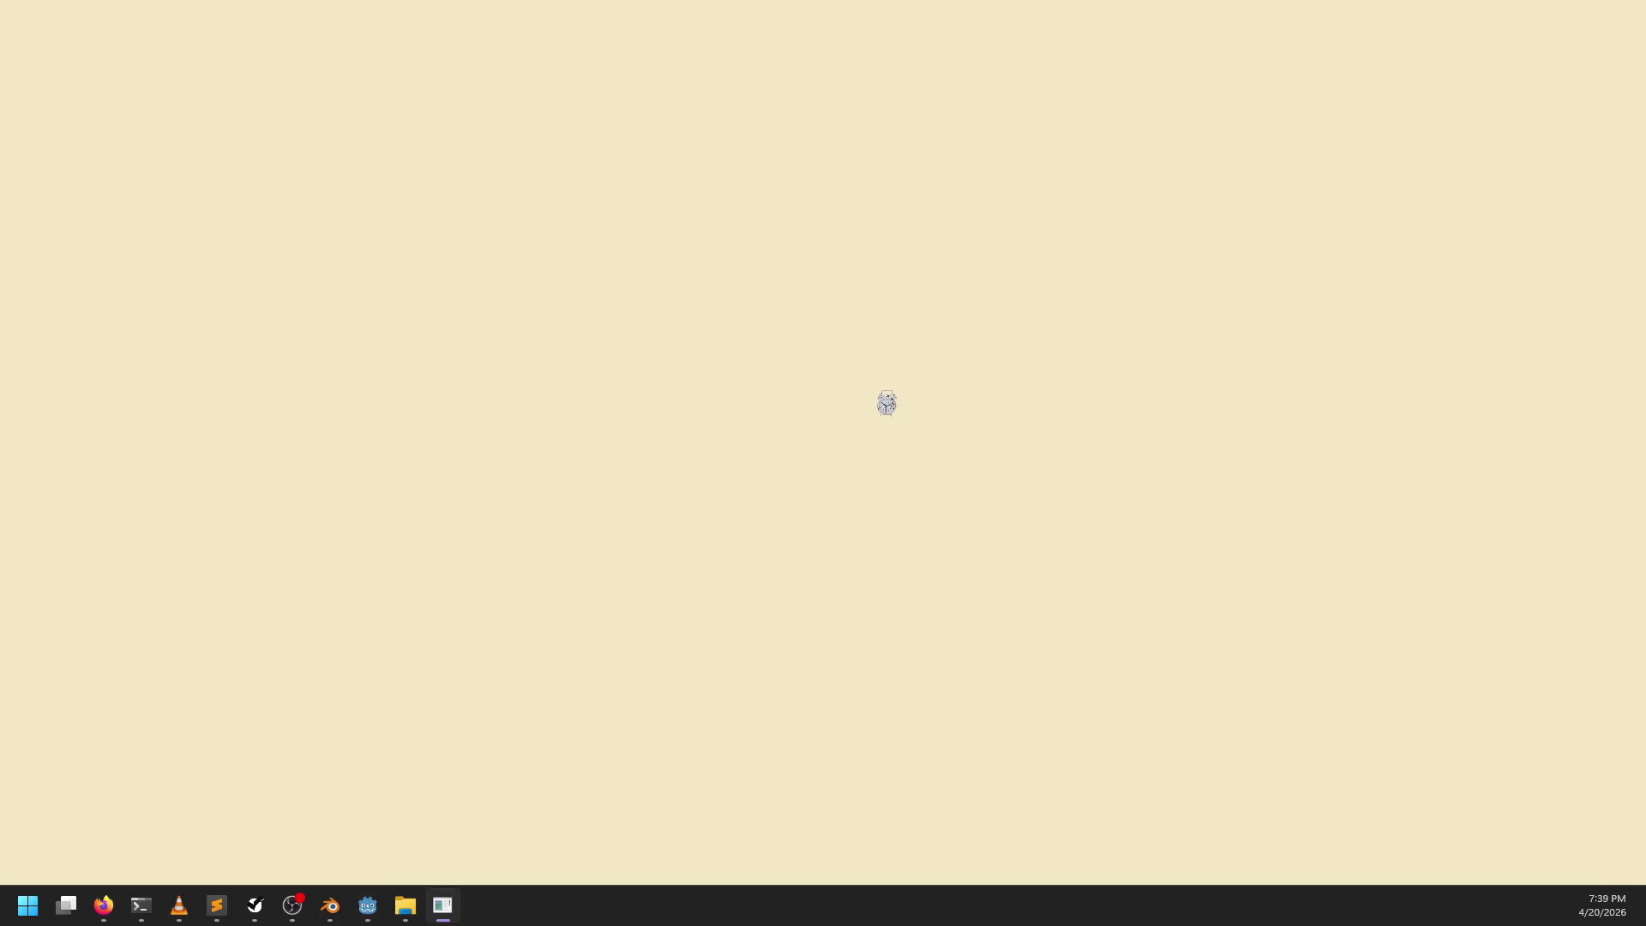
Step: In Godot, search dialog_viewer.gd for the next 'free' match
key("alt+Tab")
key("ctrl+f")
type("free")
key("Return")
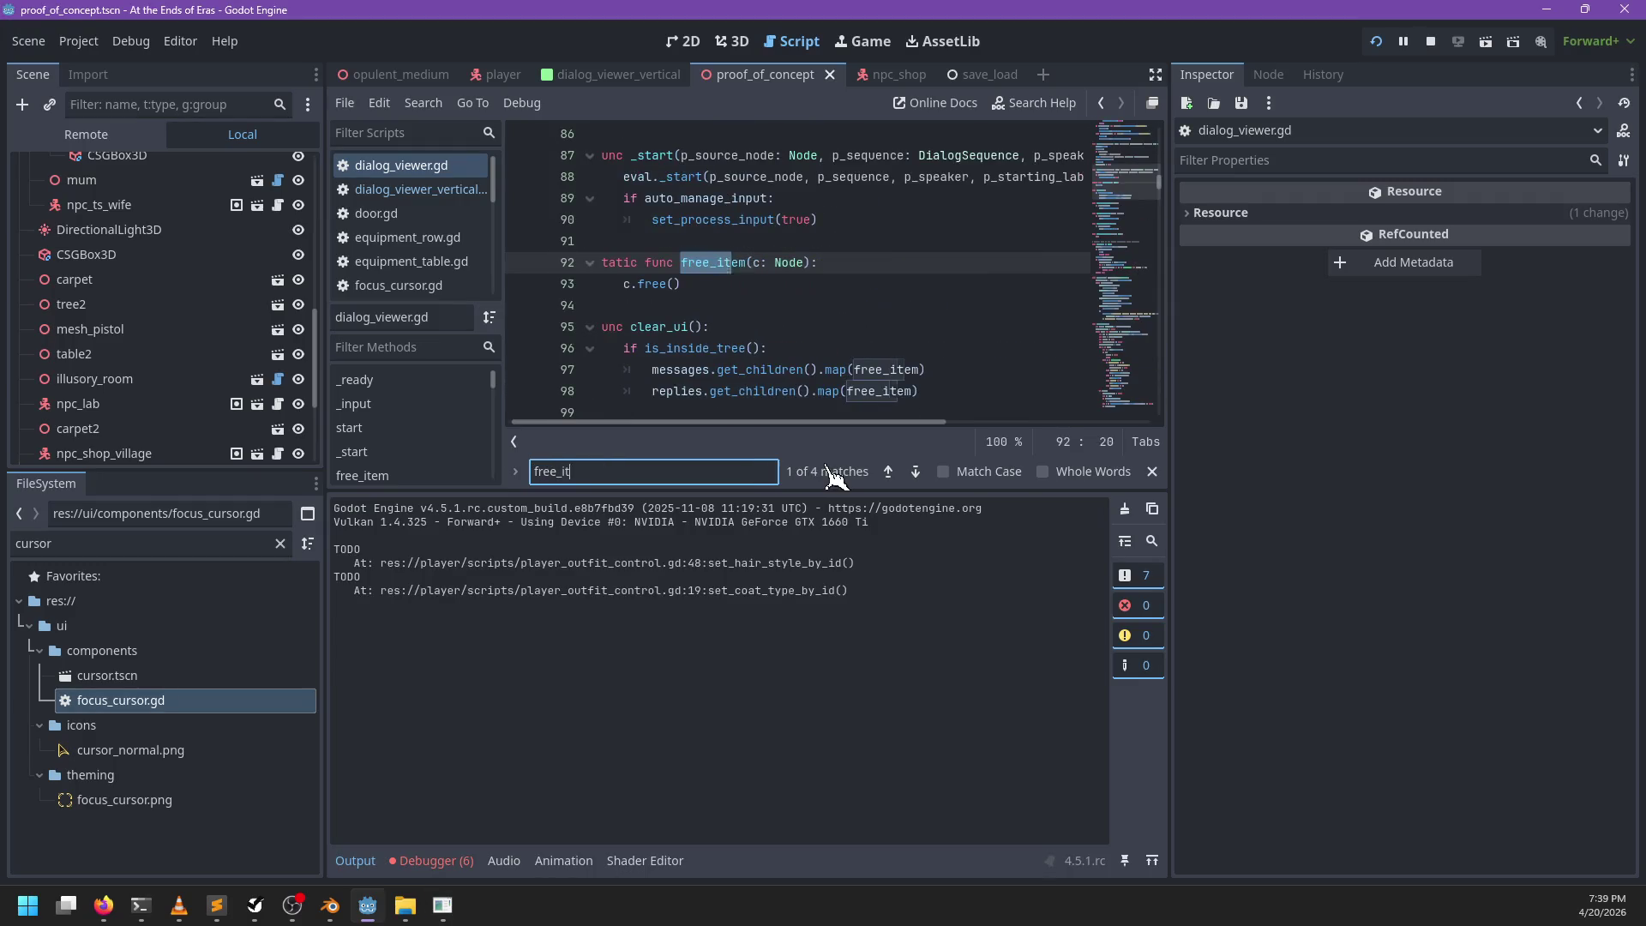
key("Escape")
Step: Close the running game, relaunch with F5, and walk to Mishar to start talking
key("alt+Tab")
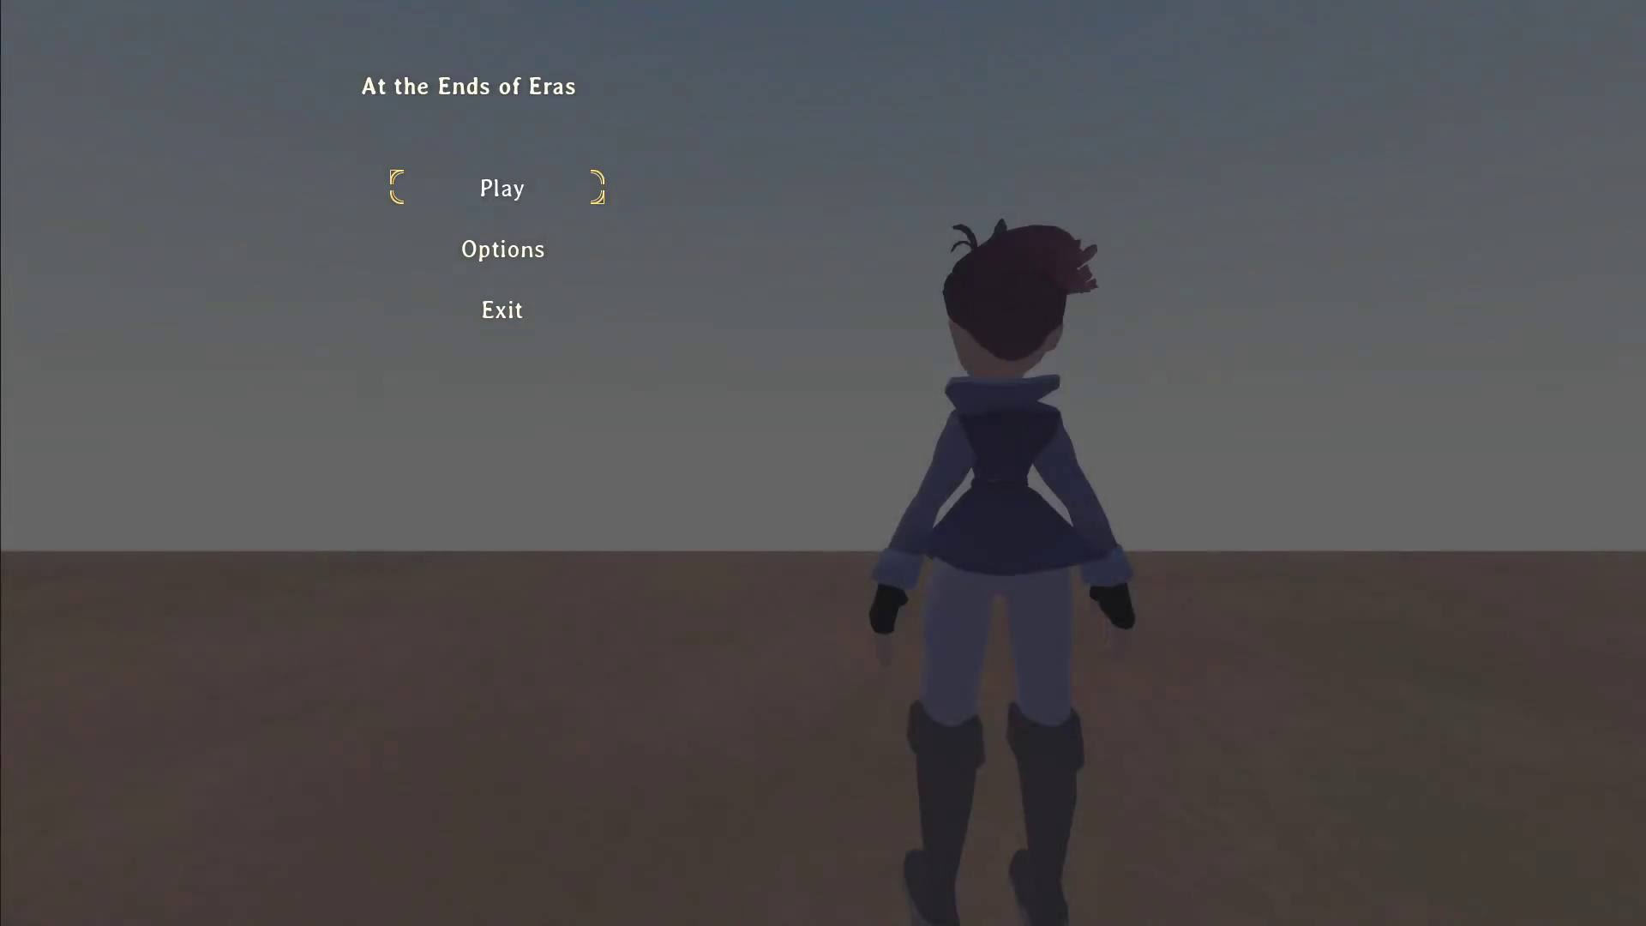
key("alt+F4")
key("F5")
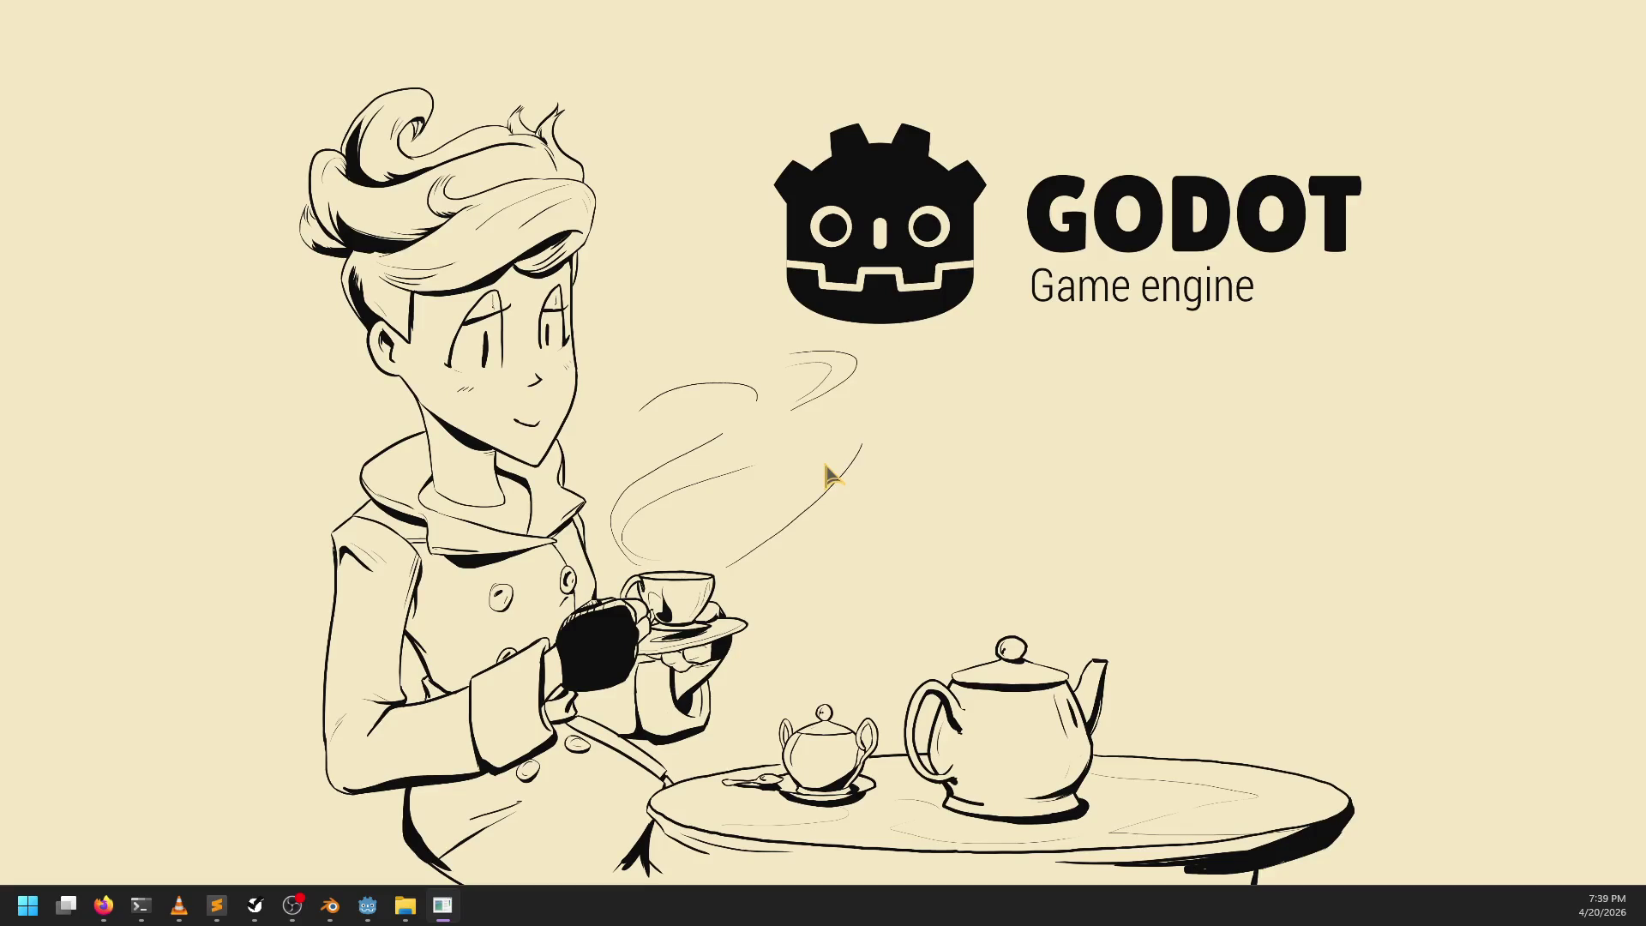
key("Return")
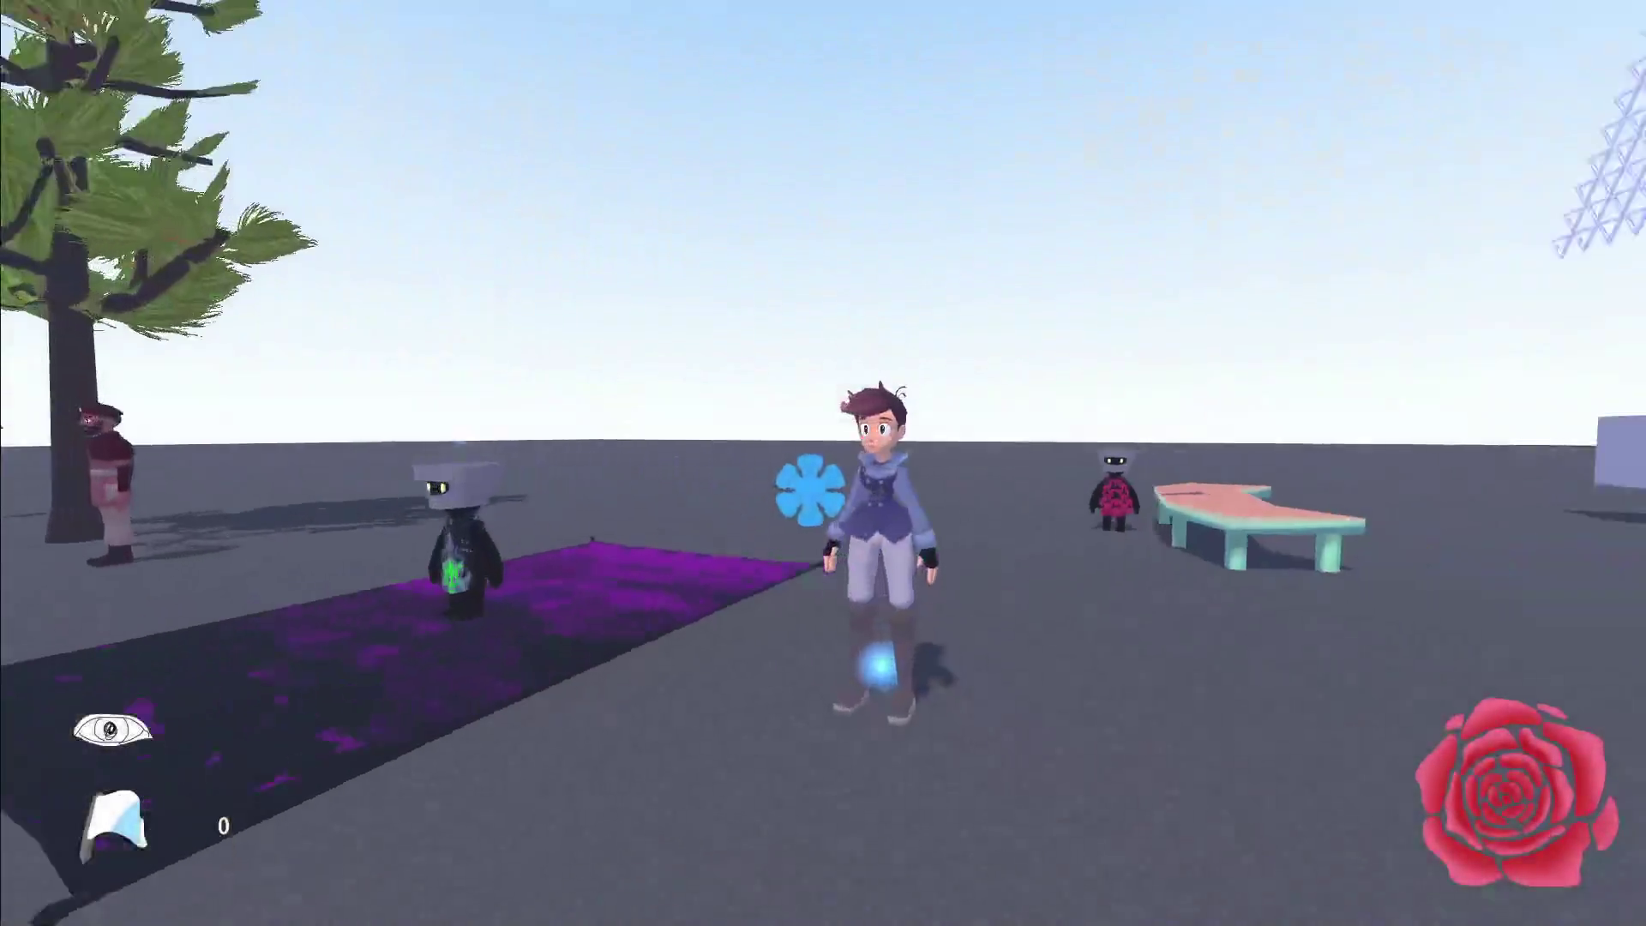
key("w")
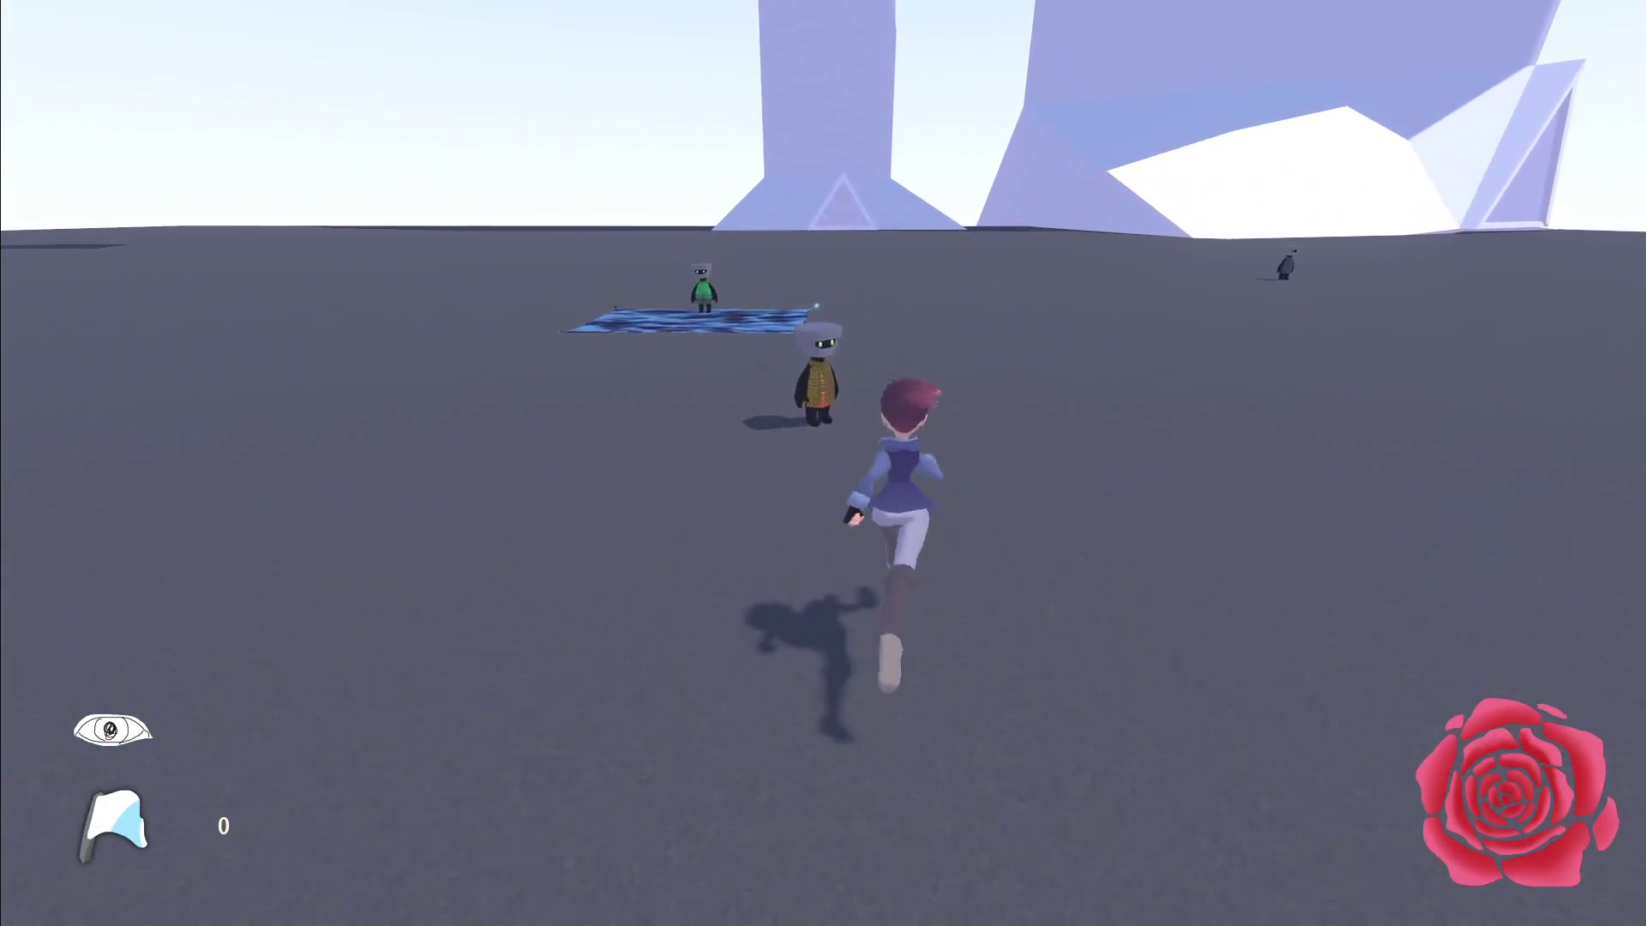
key("e")
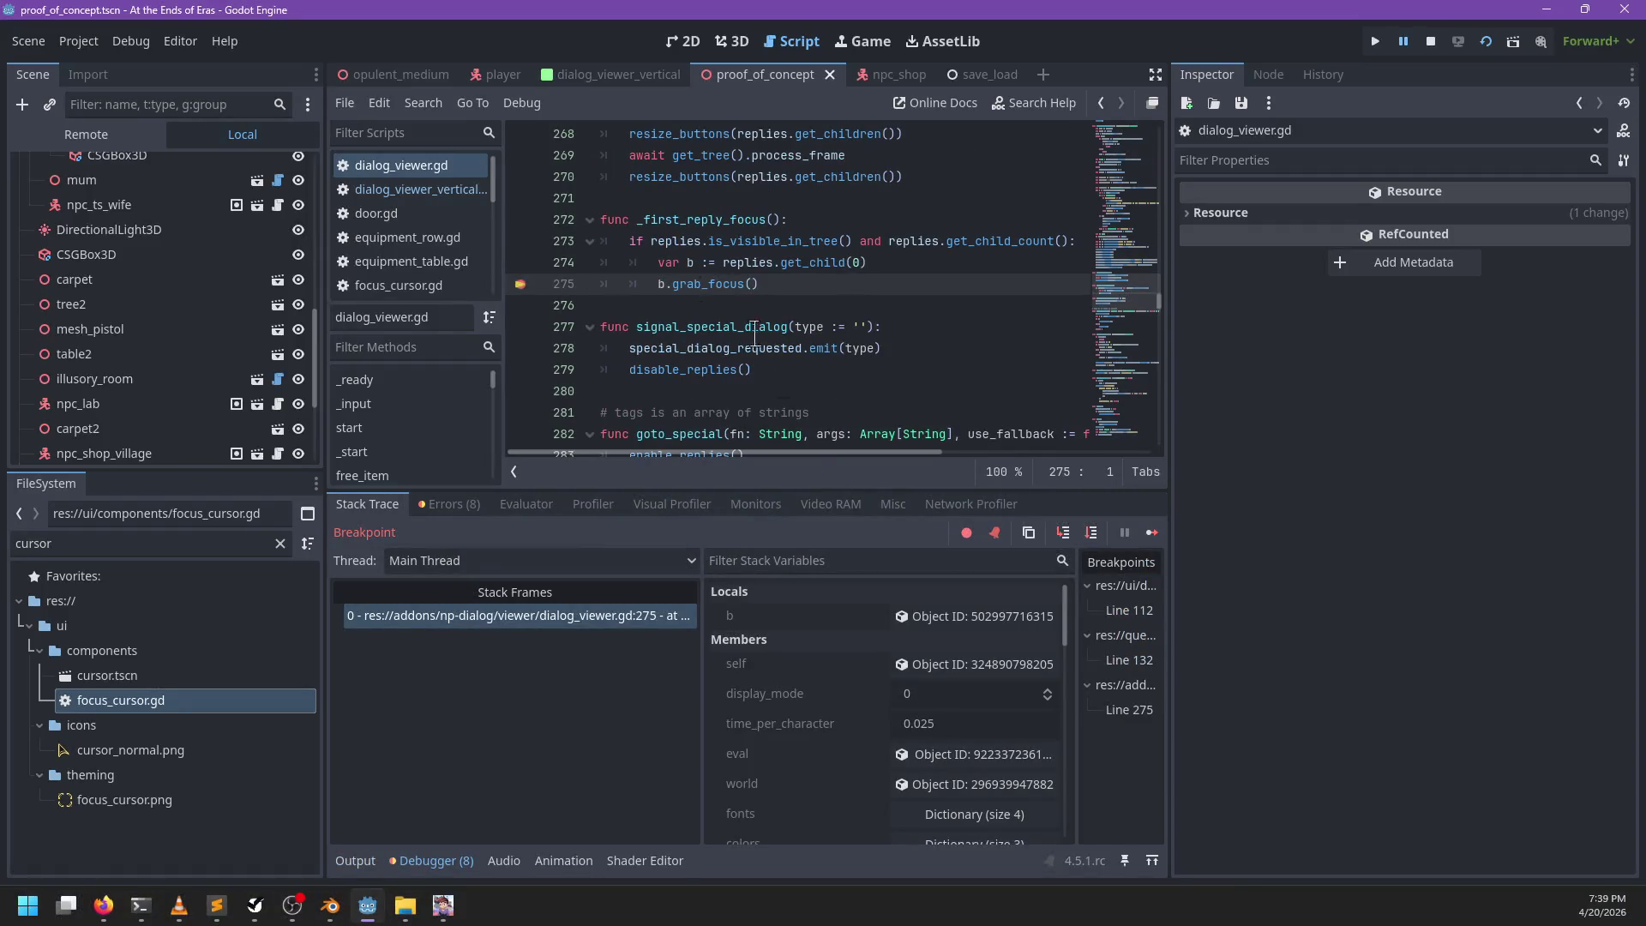
Step: Remove the line 275 breakpoint and resume the game
left_click(520, 287)
key("F12")
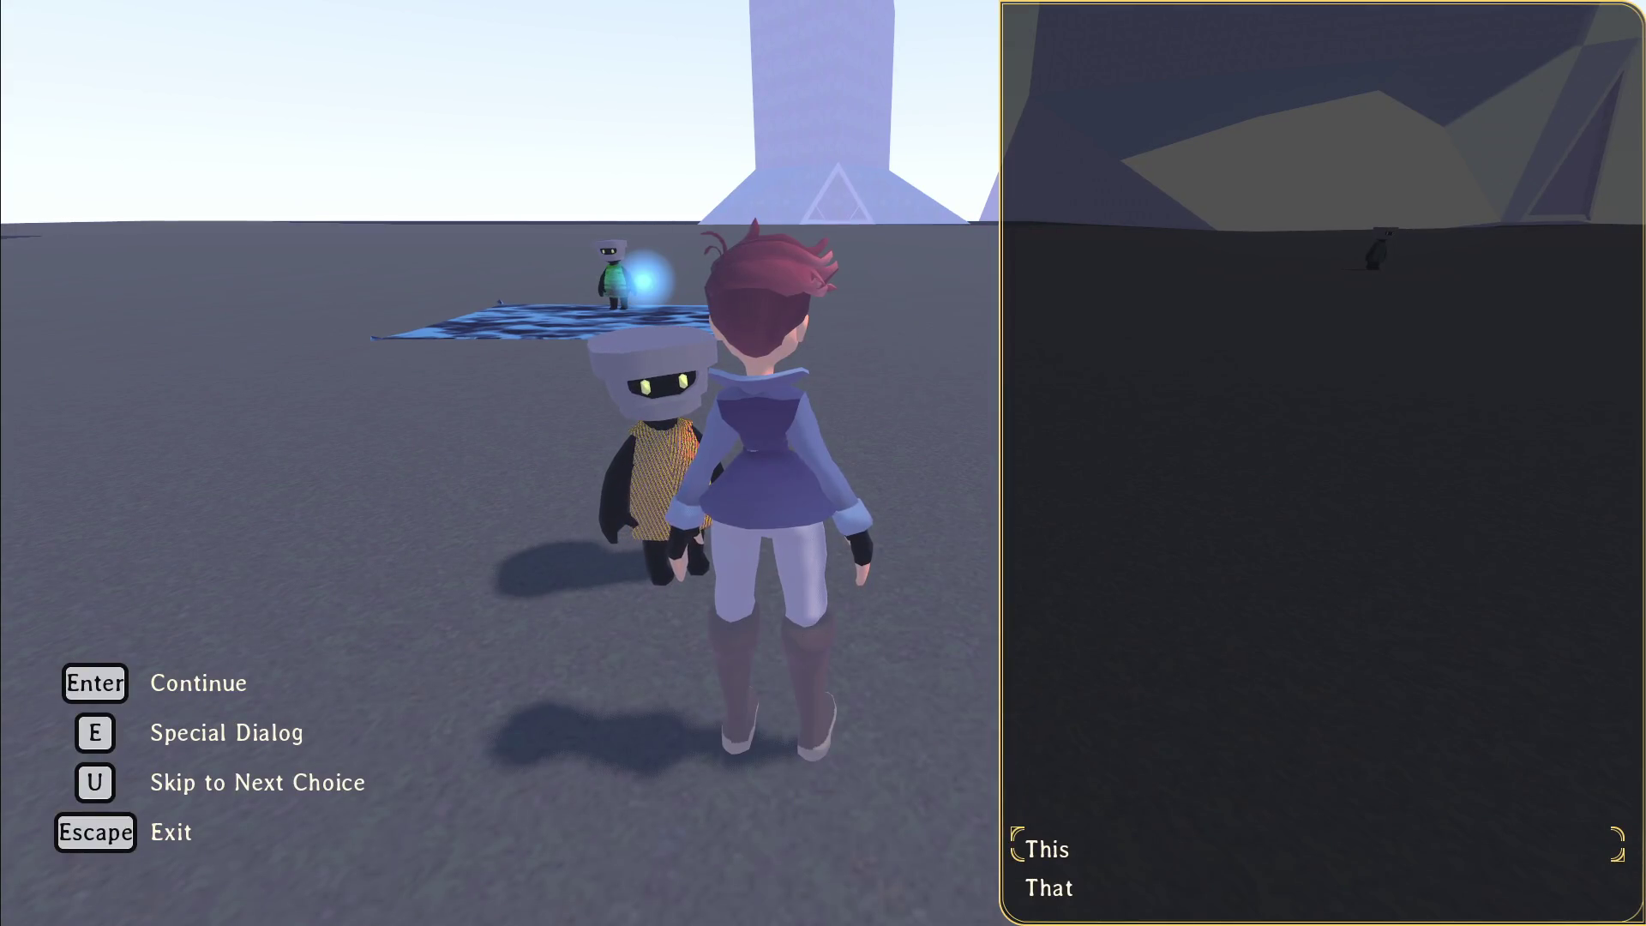
key("alt+Tab")
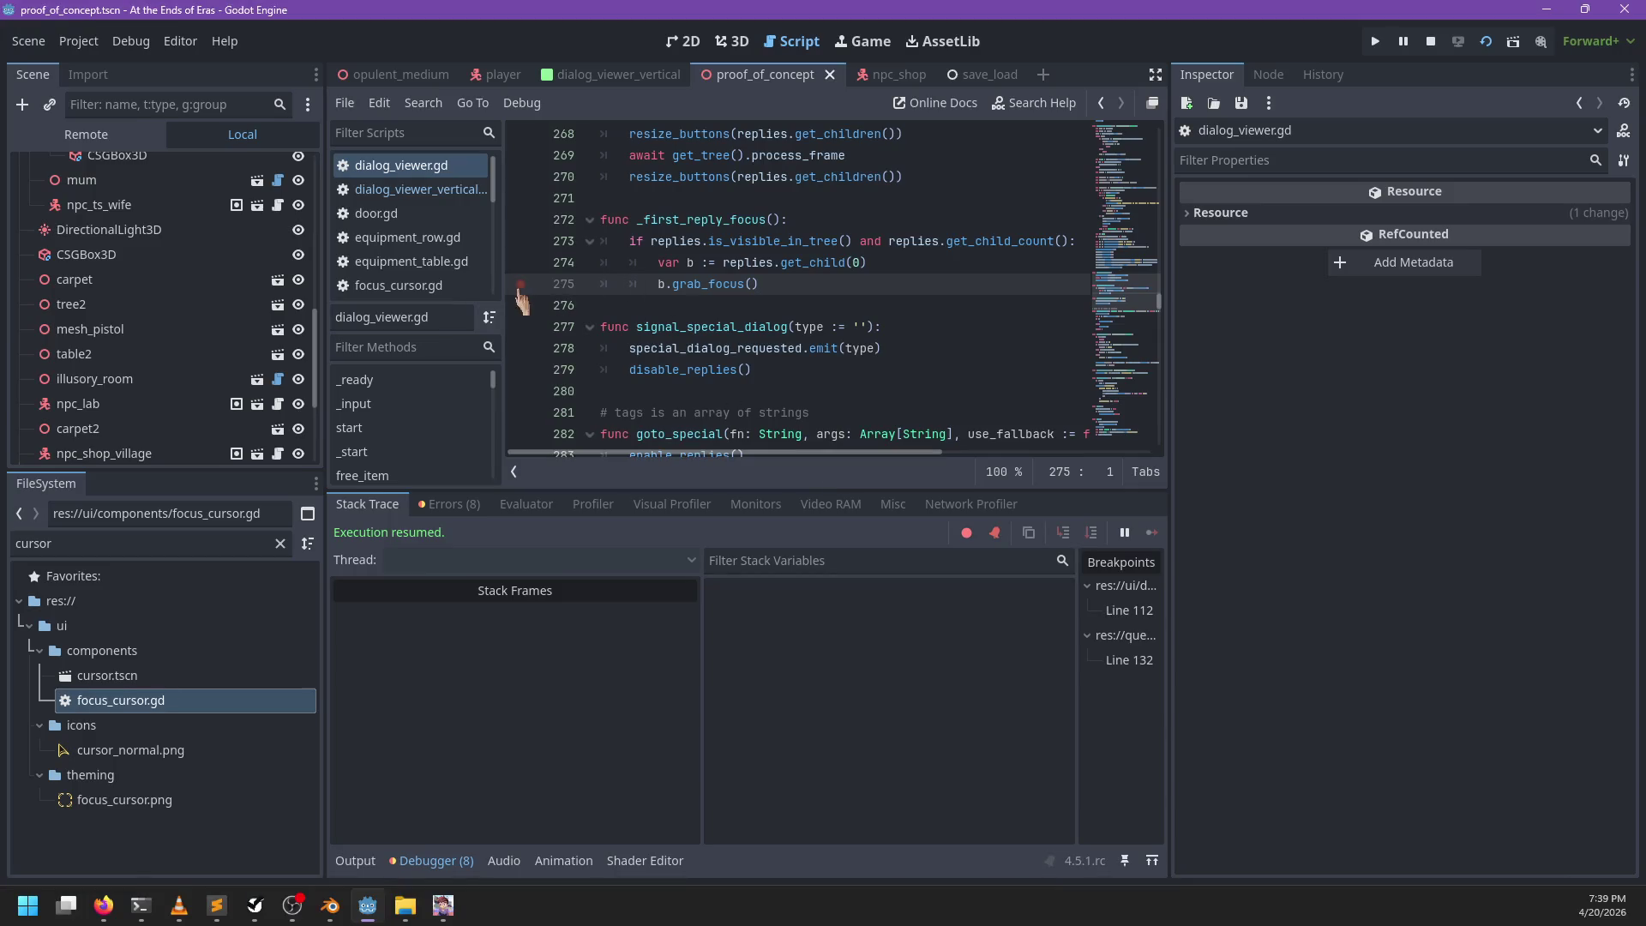
key("alt+Tab")
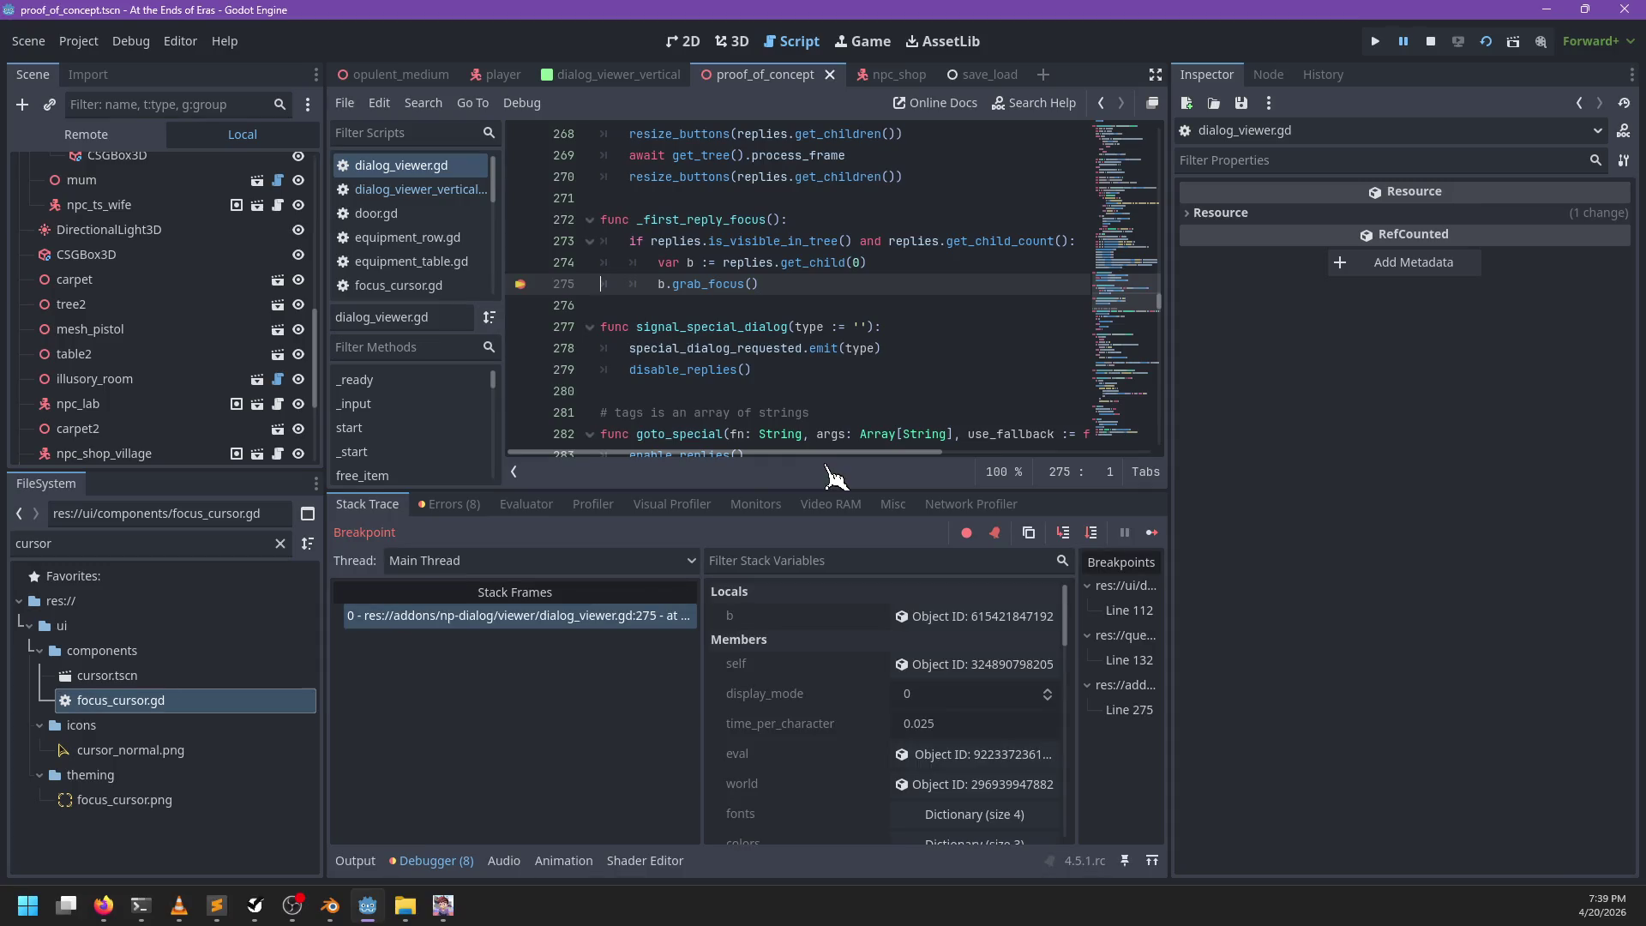
Step: Evaluate b.get_child(0) and inspect the resulting RichTextLabel, which reads 'THis 2'
left_click(533, 506)
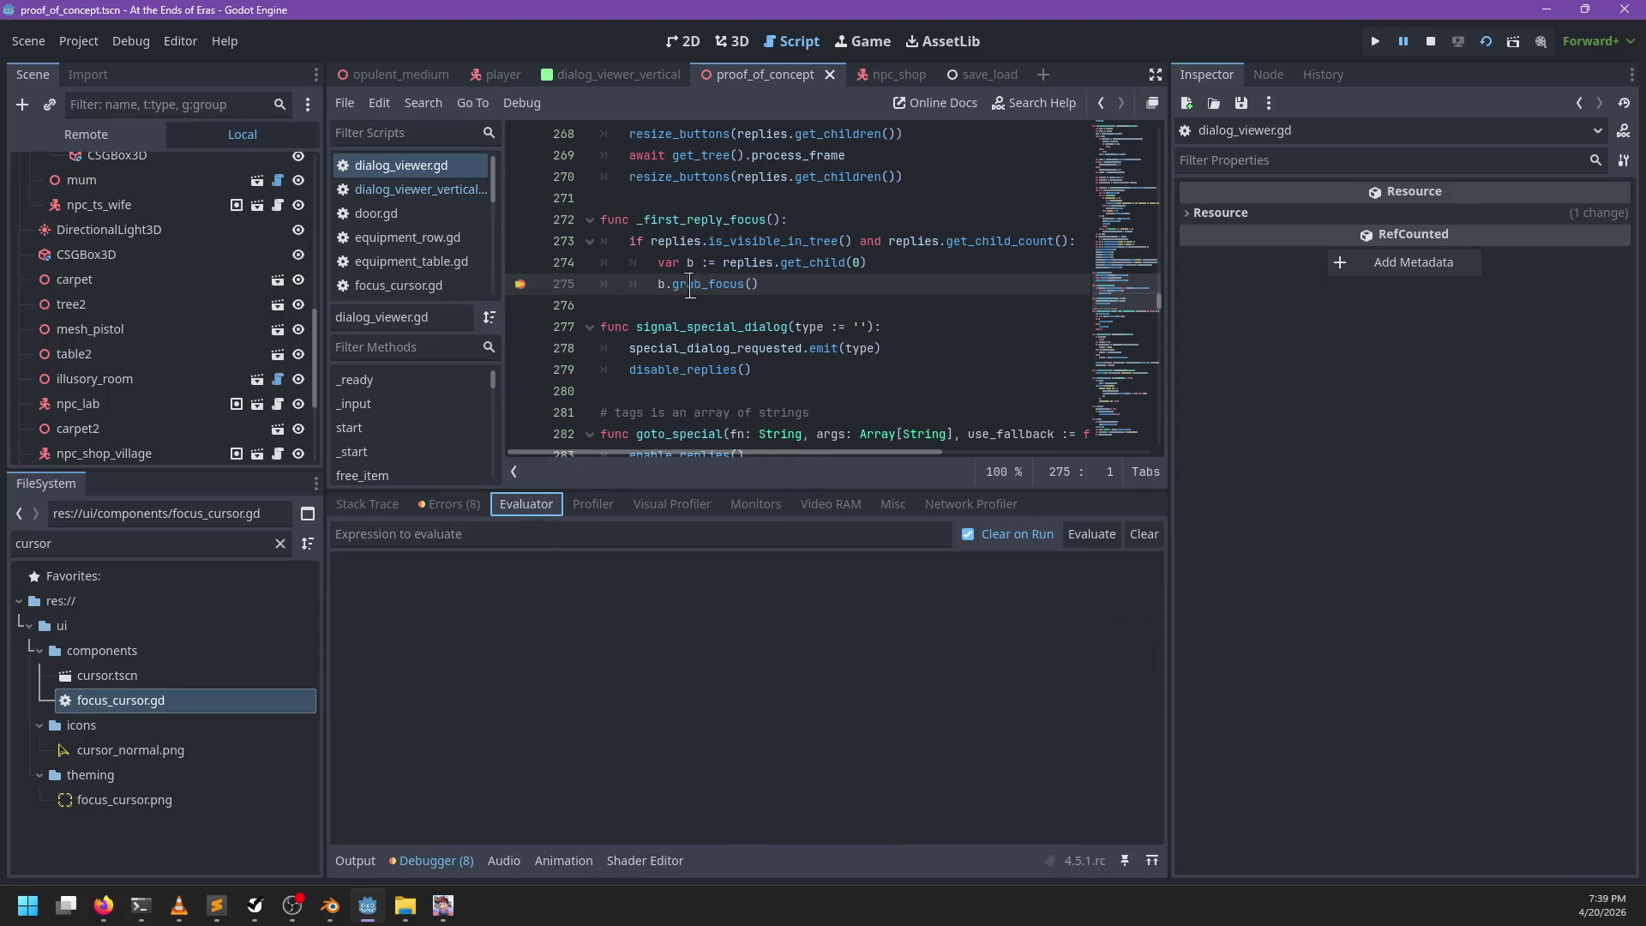
left_click(579, 534)
type("b.get_child(0")
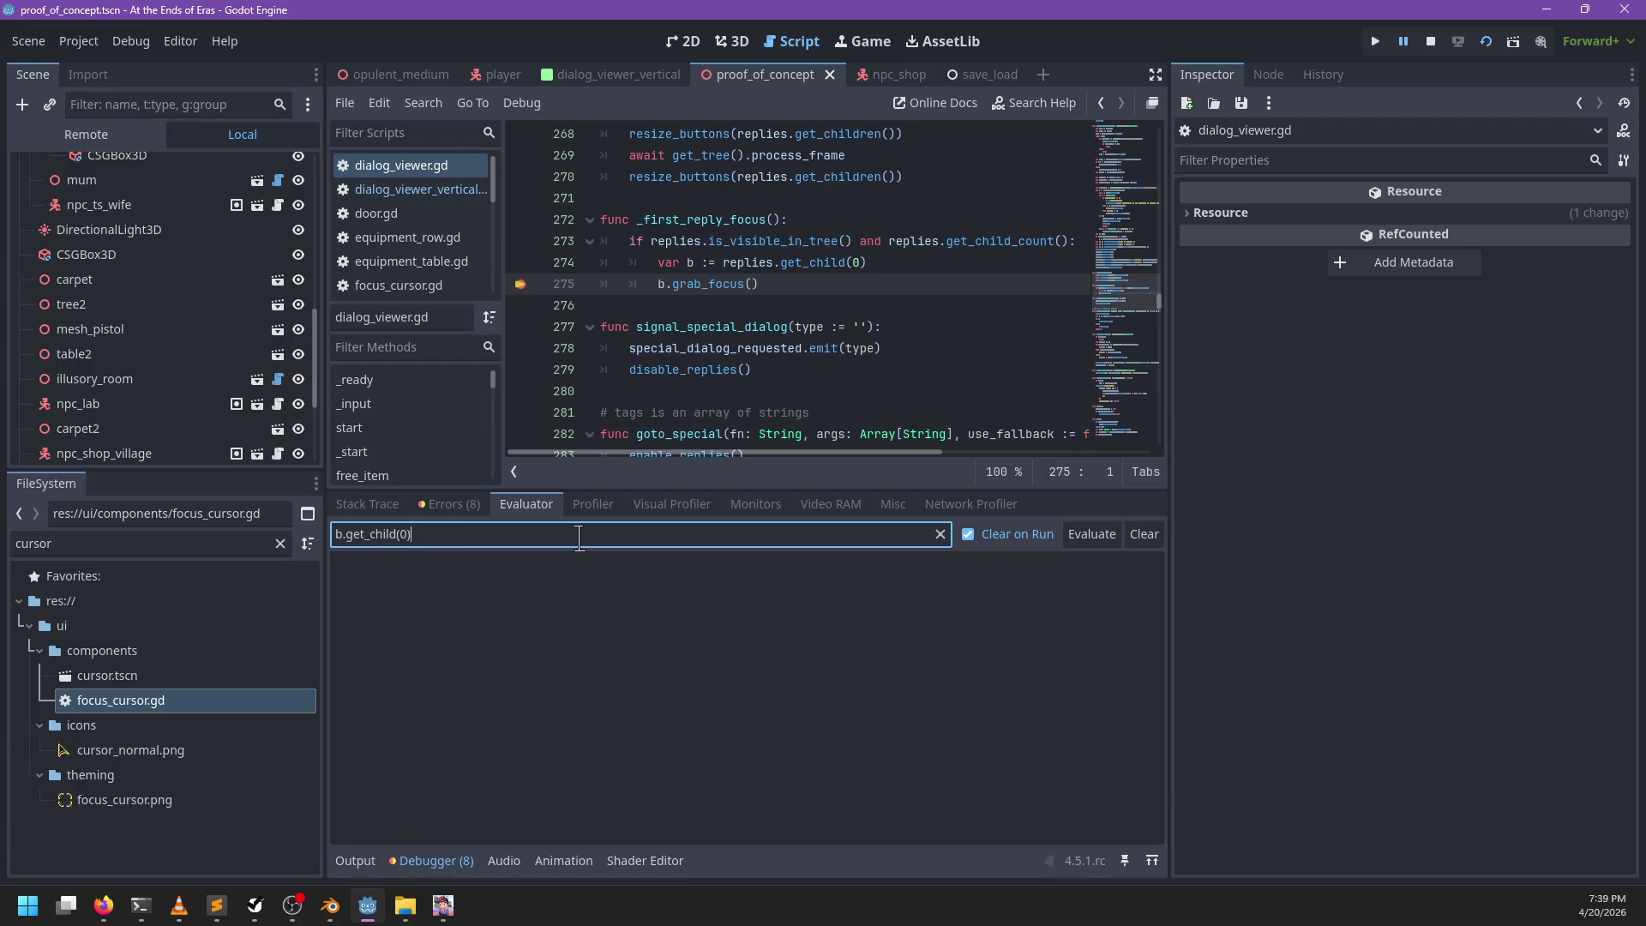
key("Return")
left_click(987, 591)
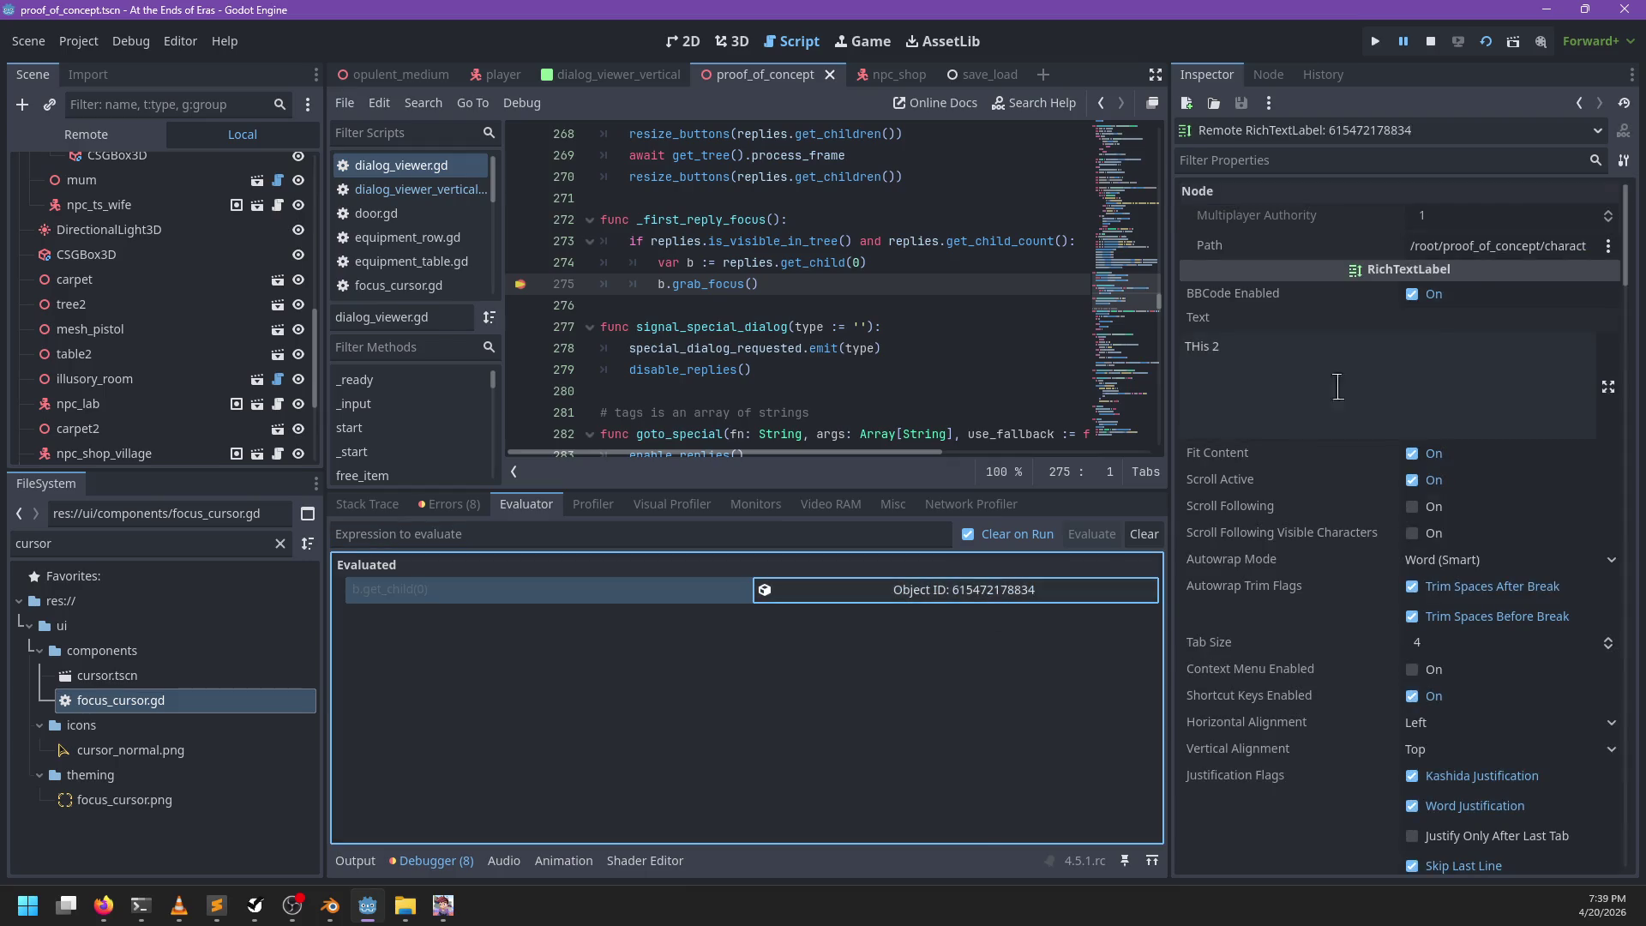
Step: Resume the game from the breakpoint and check that focus returns to the THis 2 reply before choosing it
left_click(795, 284)
key("F12")
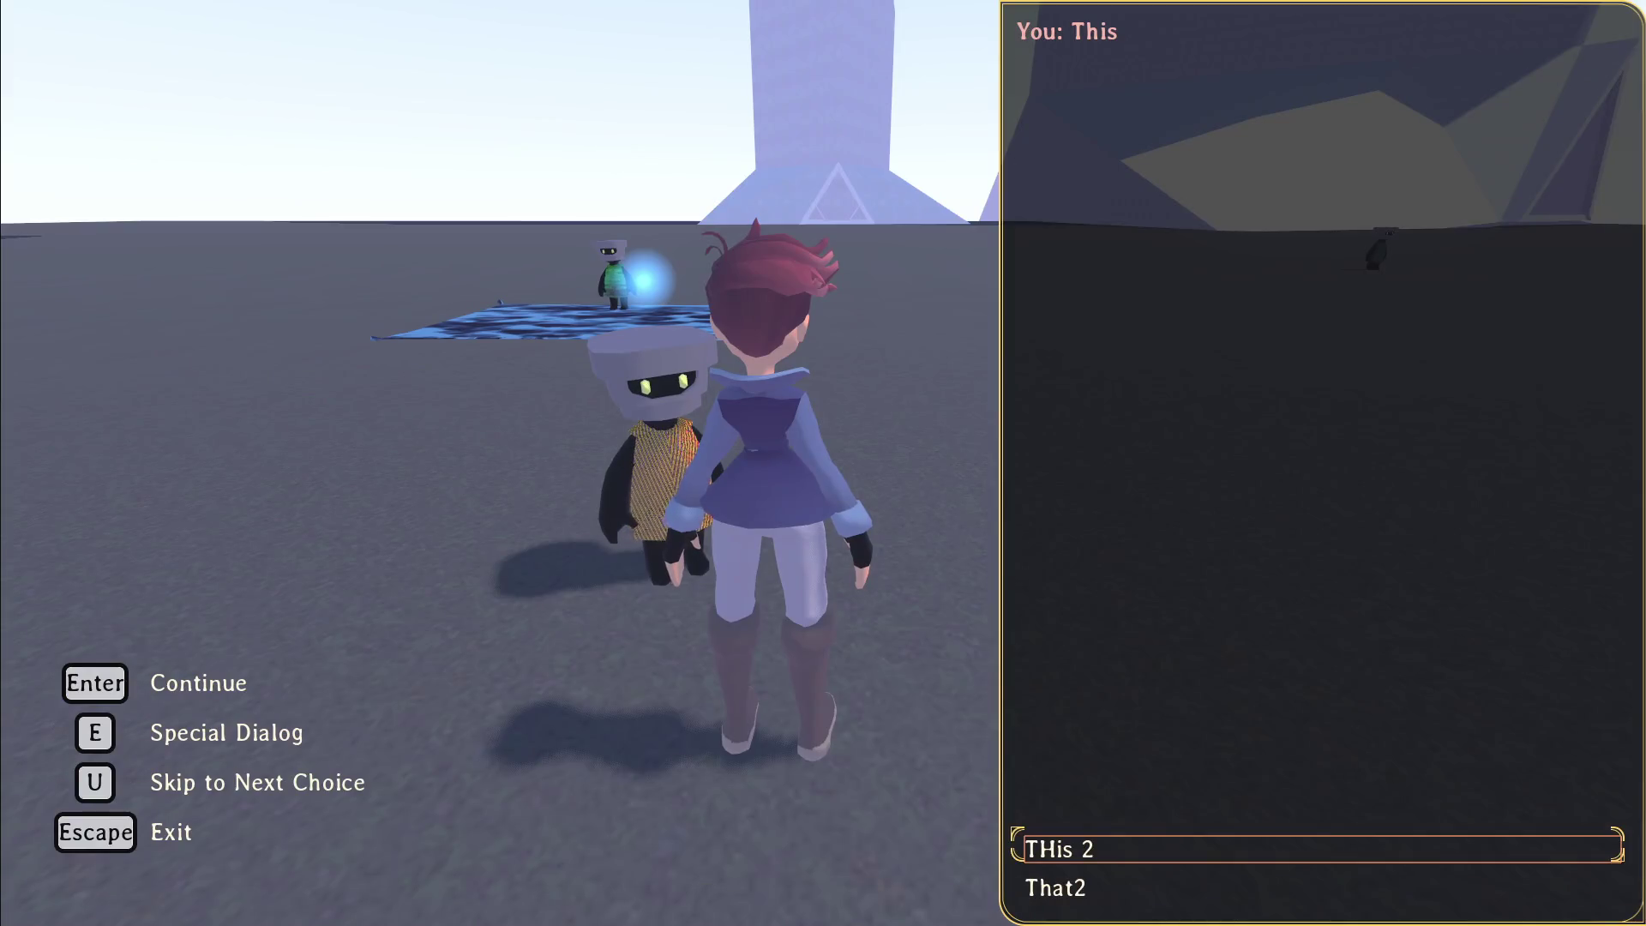
key("Down")
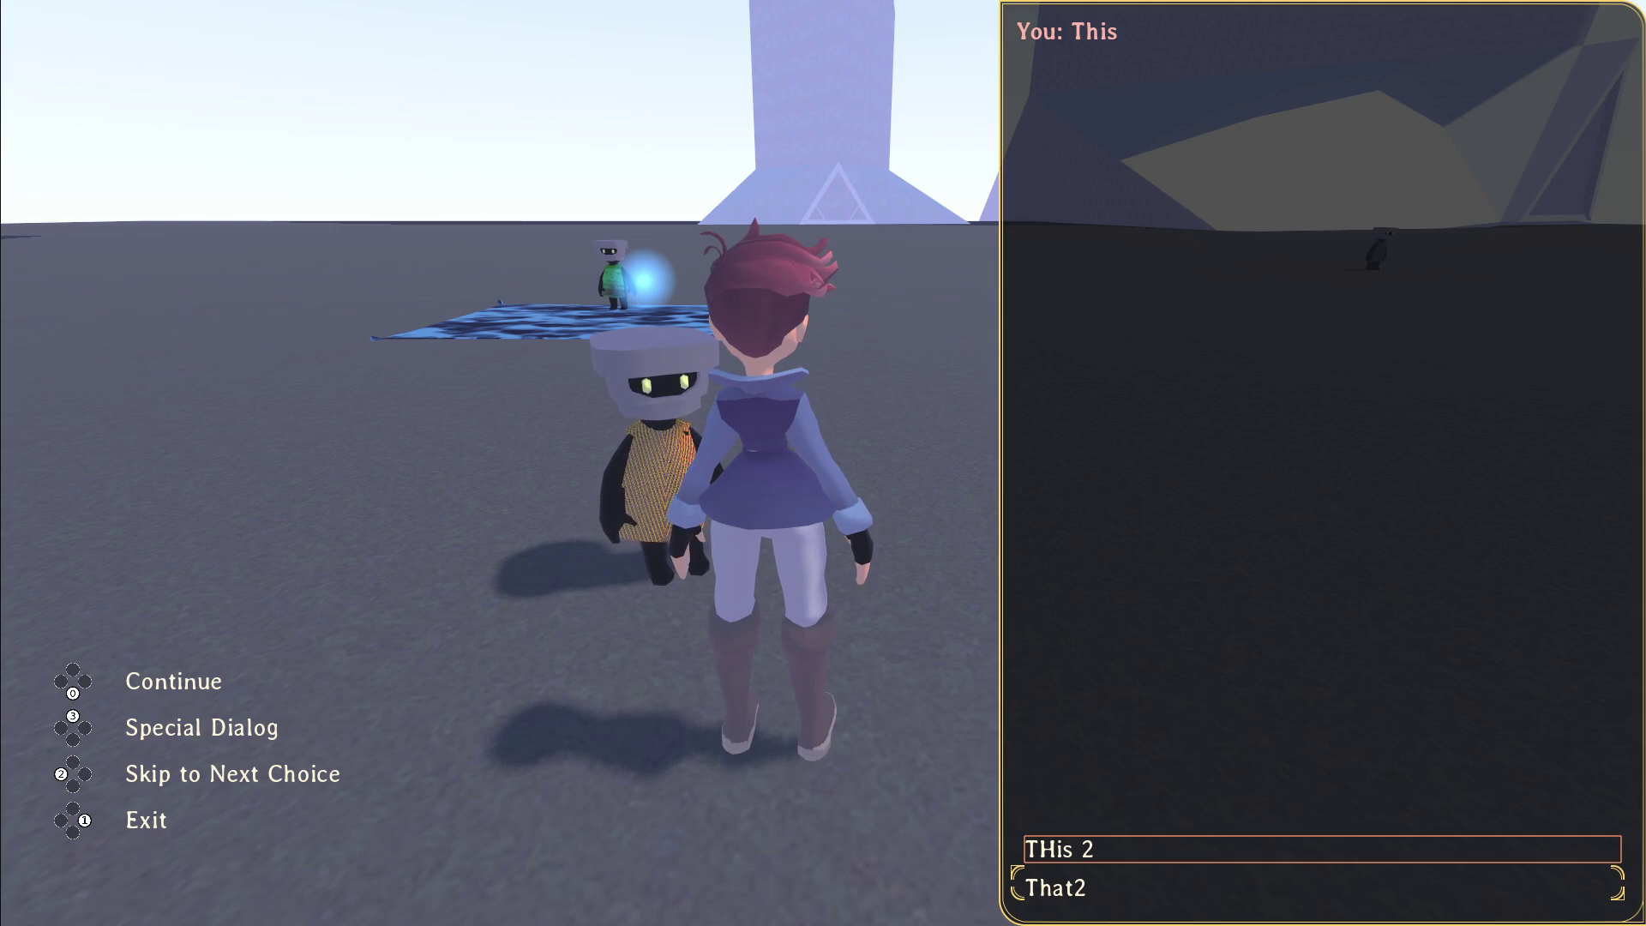
key("Up")
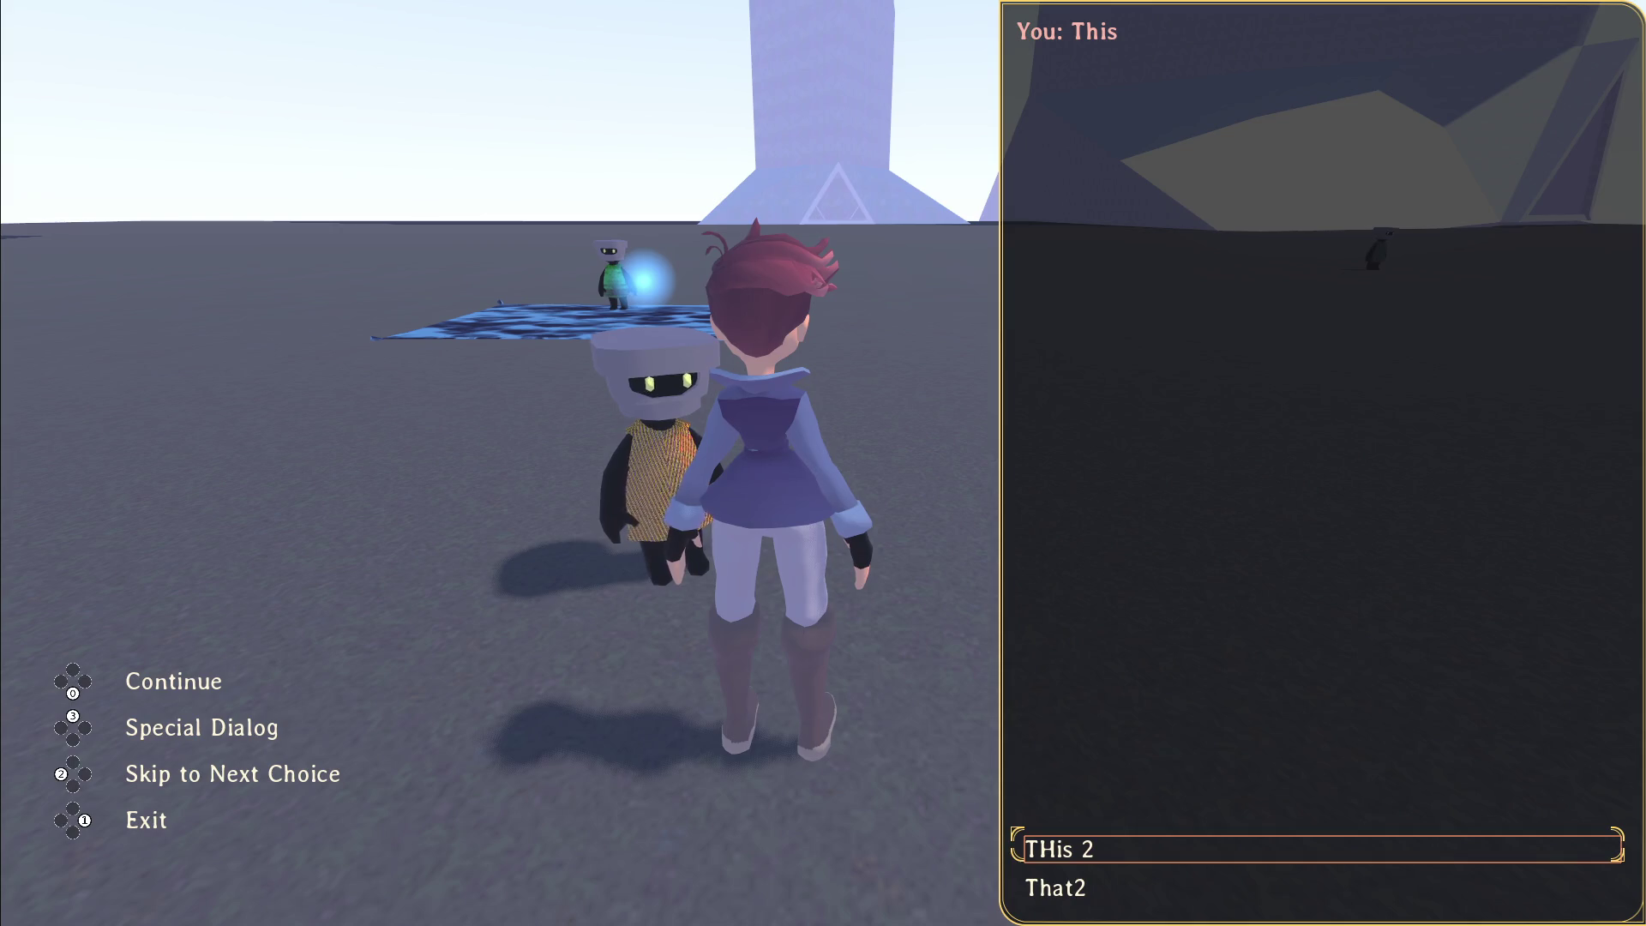
key("Return")
Step: Run the character onto the cube, past the bench and tree, then quit the game
key("s")
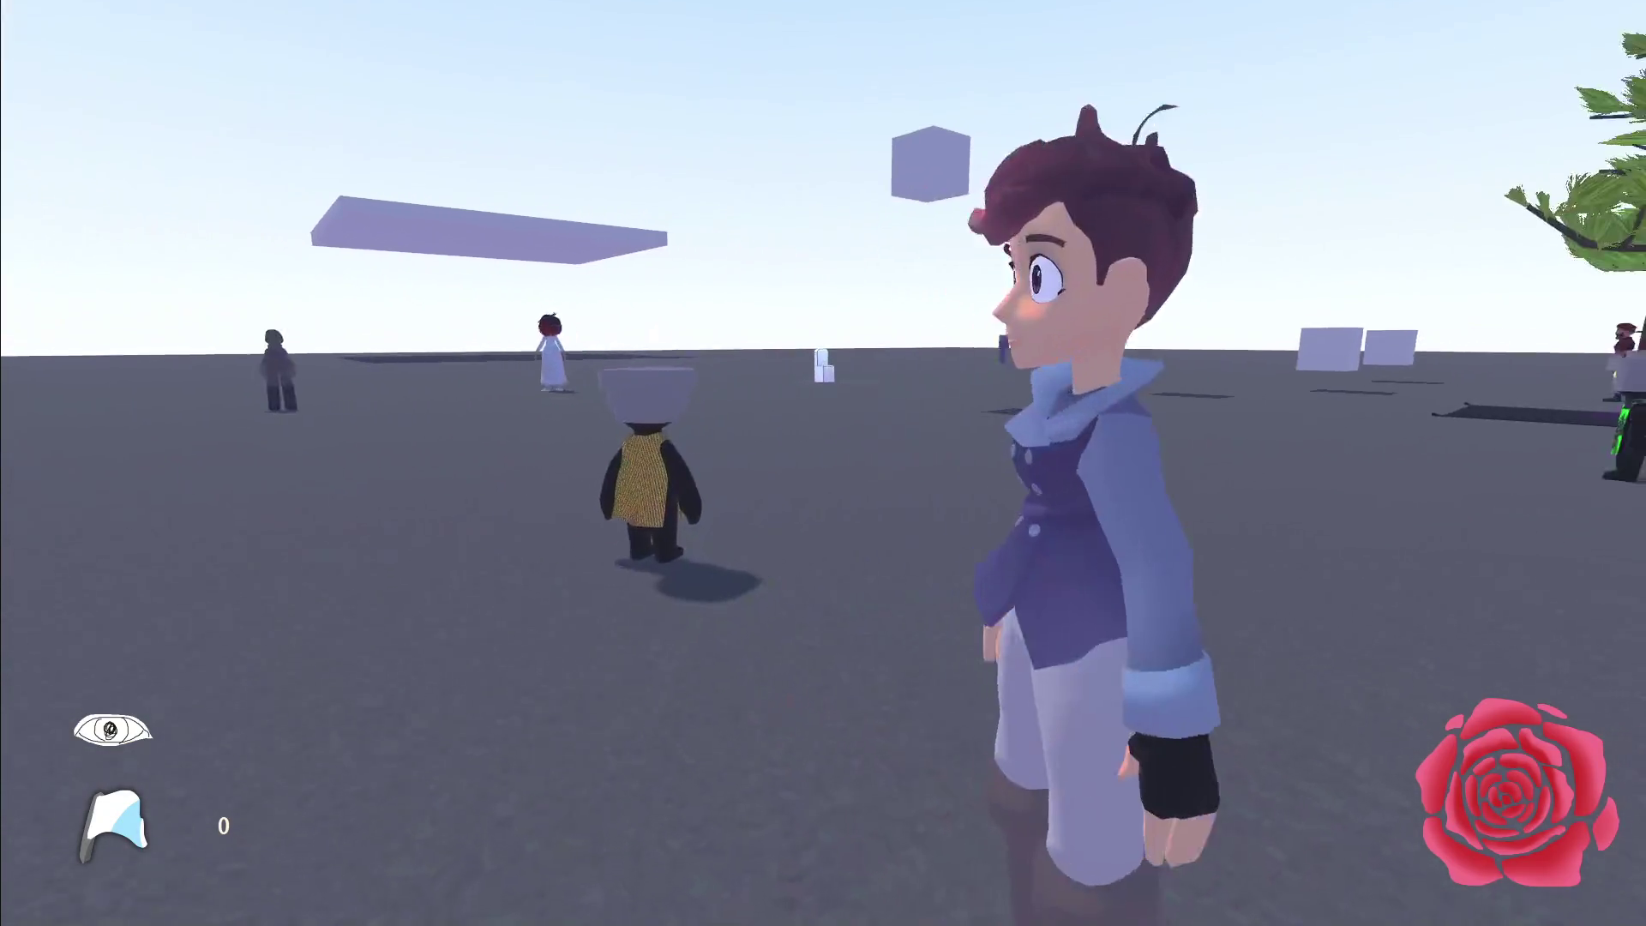
key("d")
key("w")
key("space")
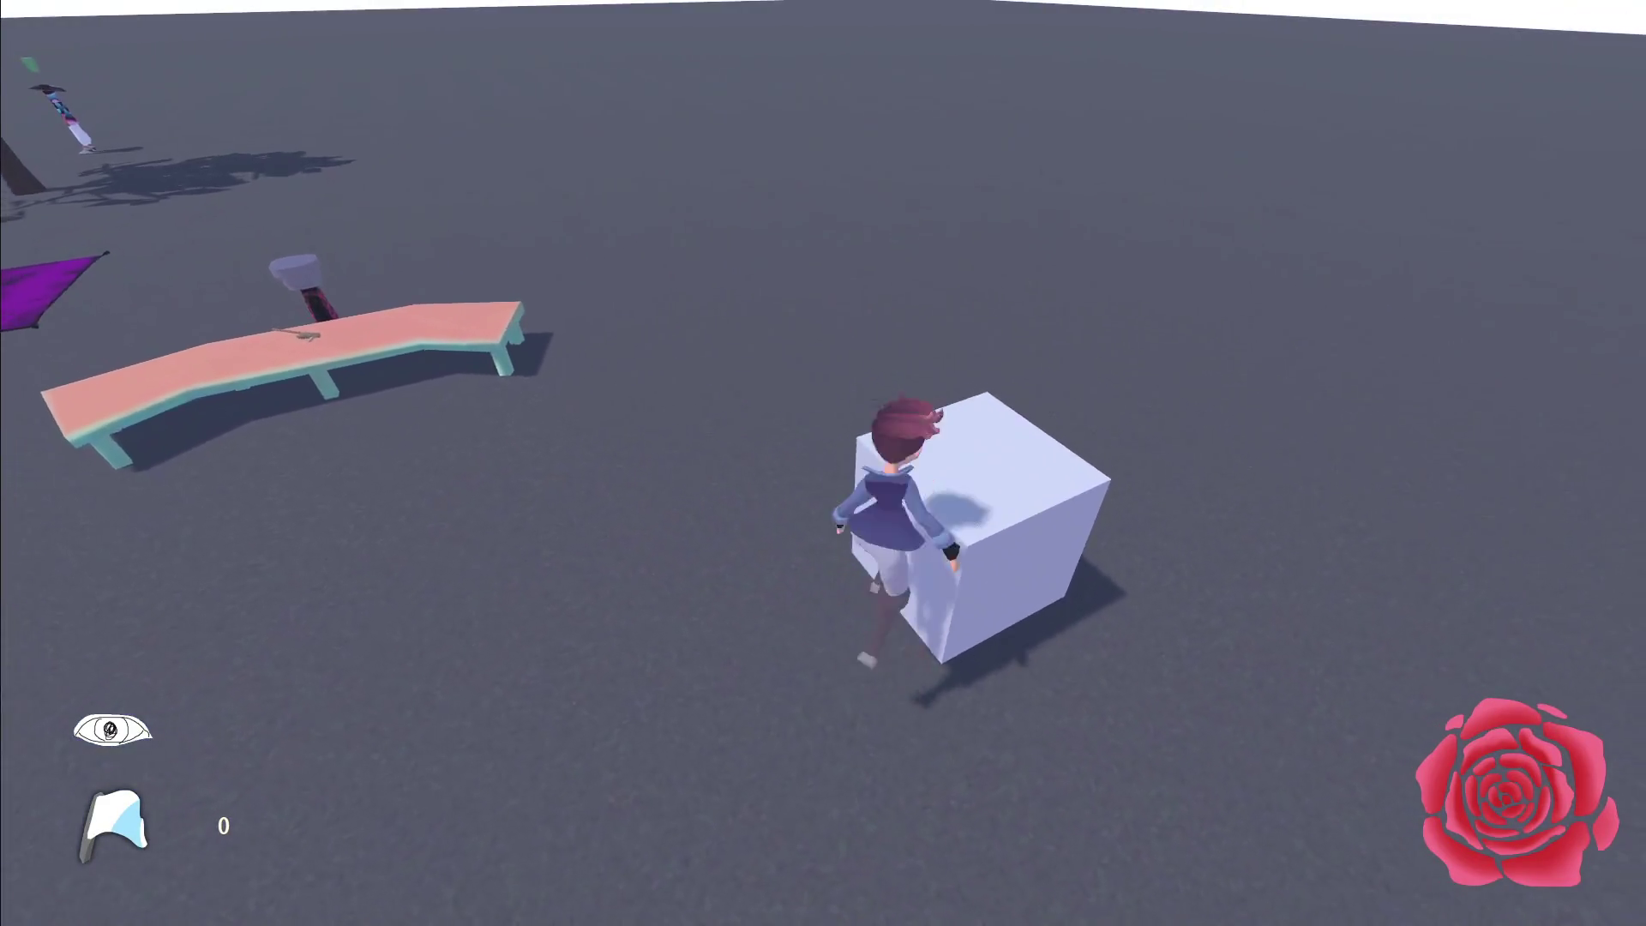
key("space")
key("w")
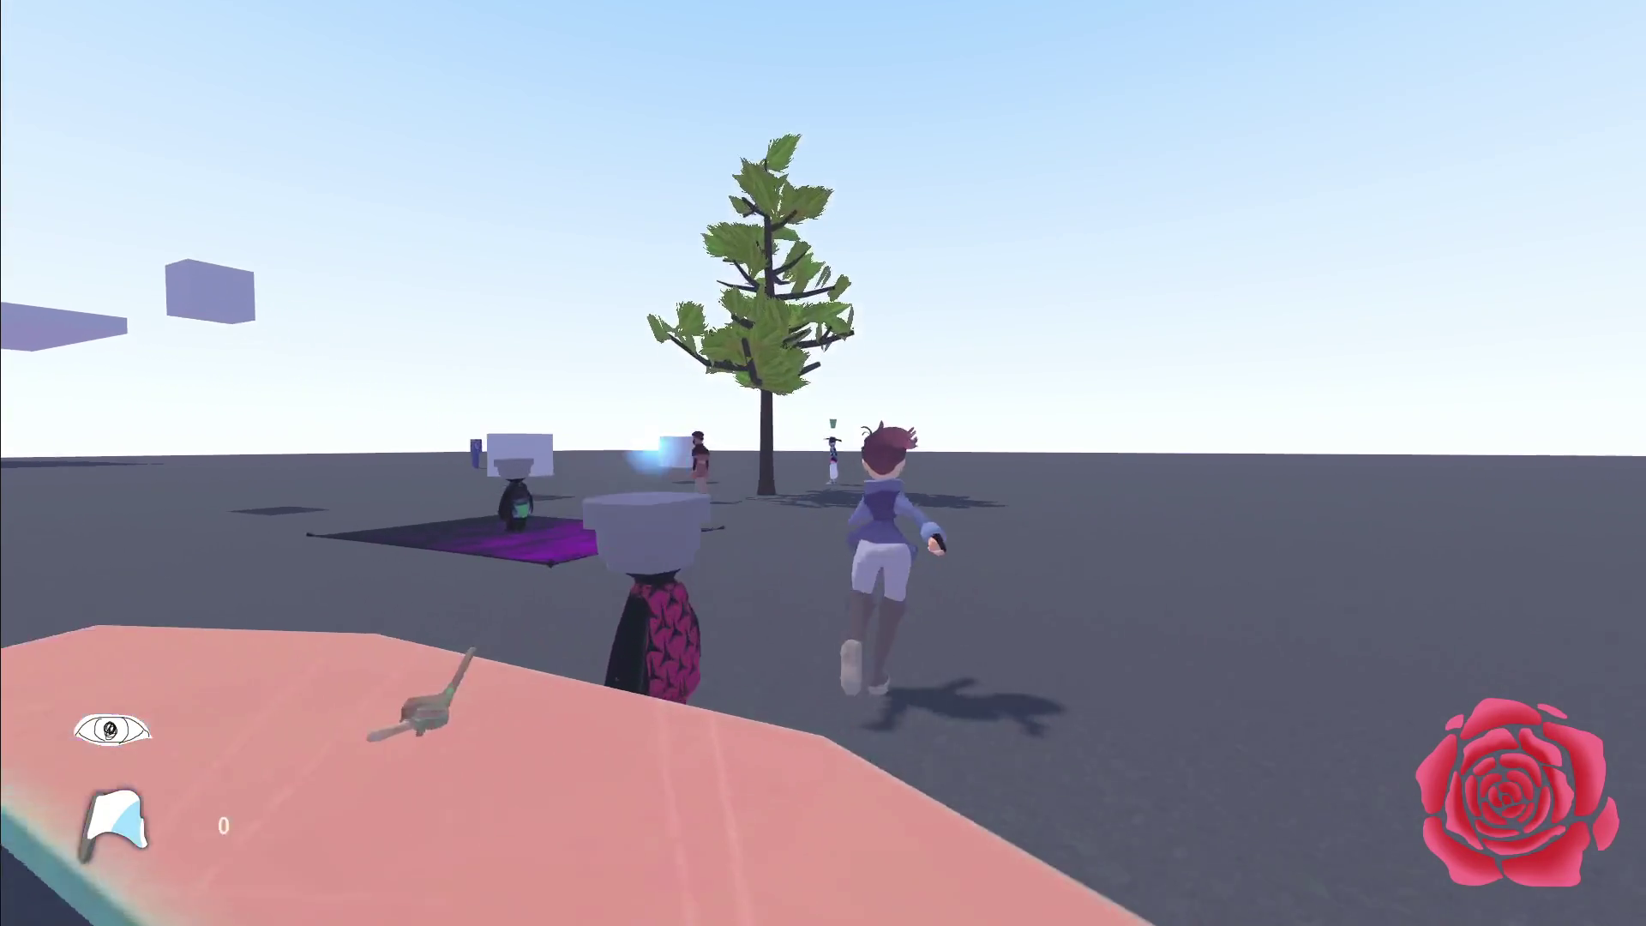
key("w")
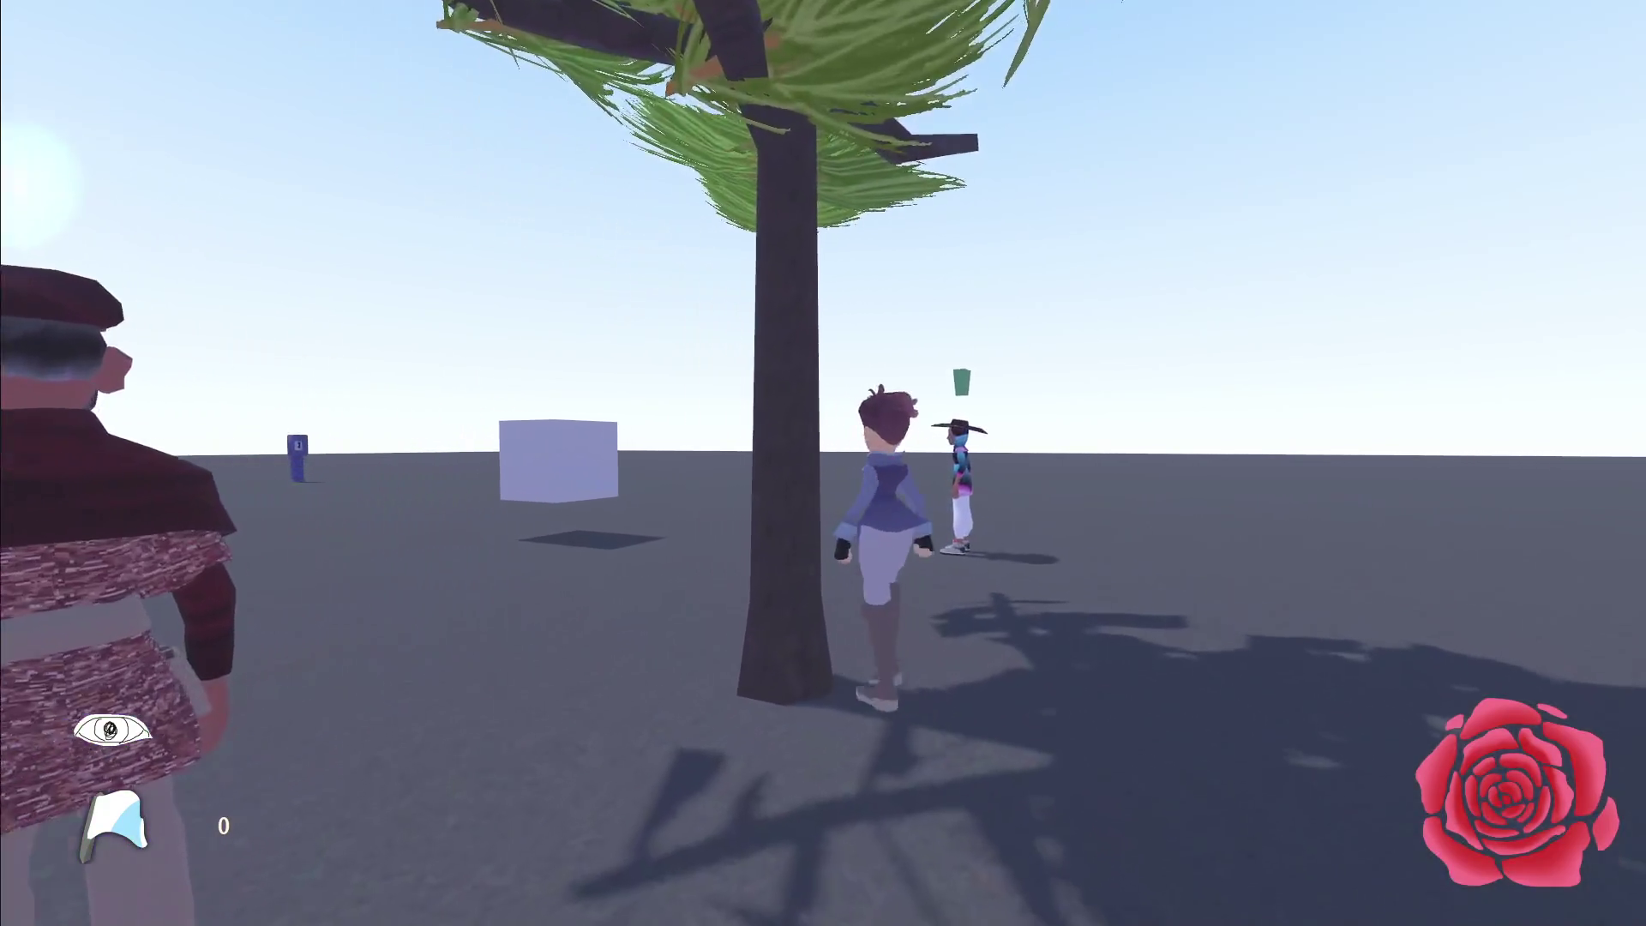
key("s")
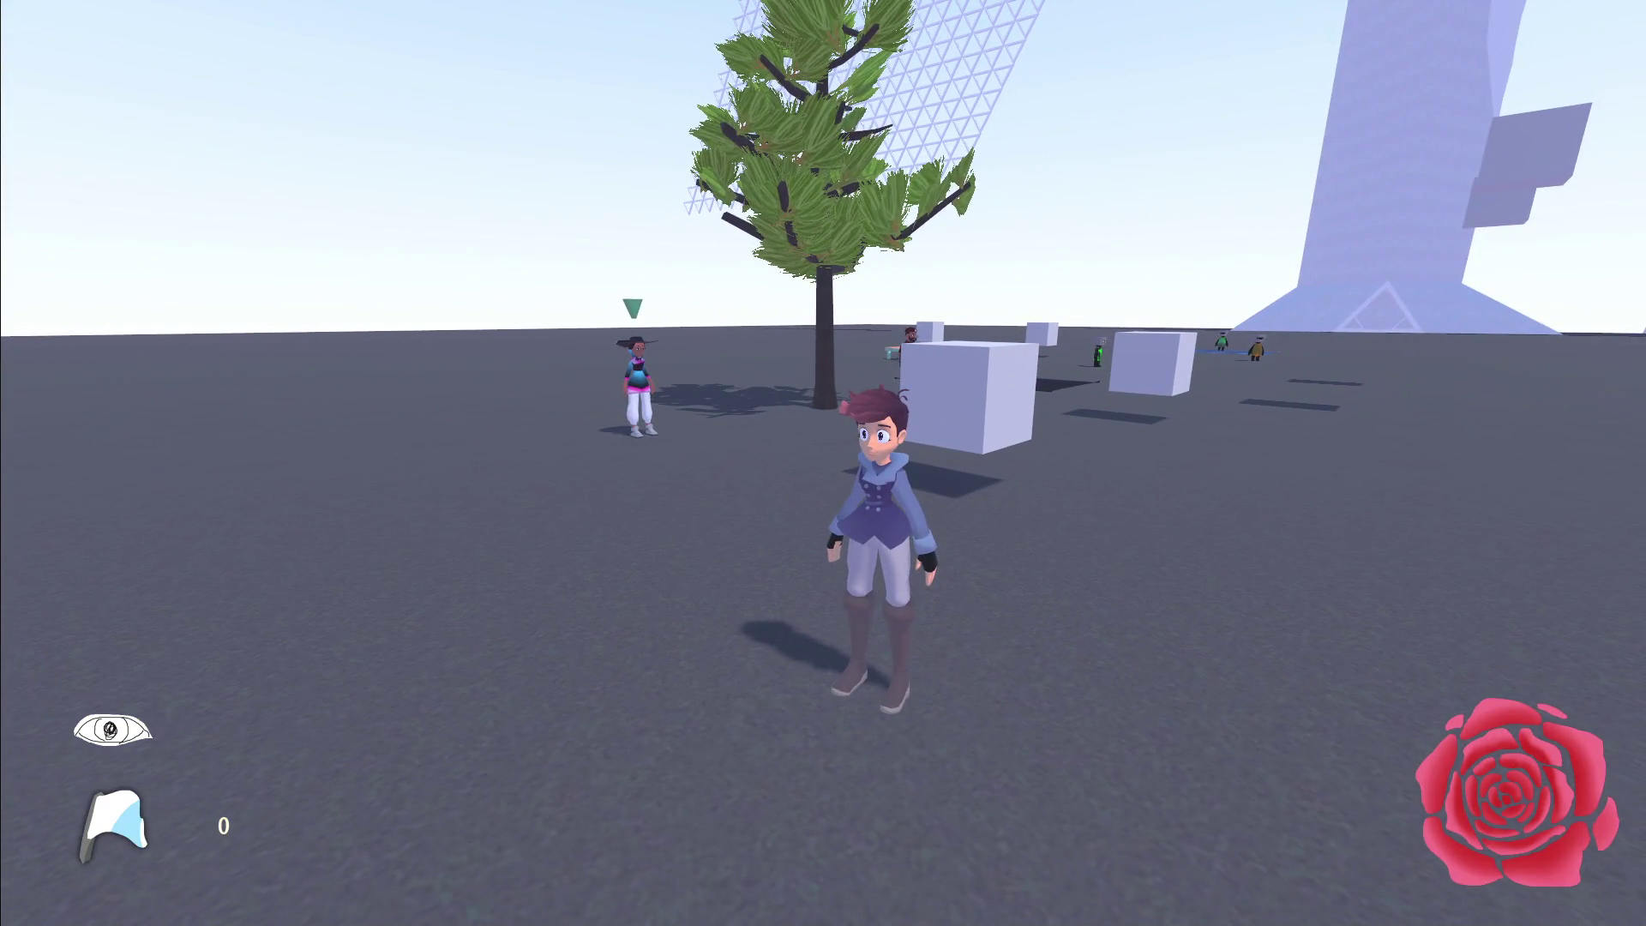
key("F8")
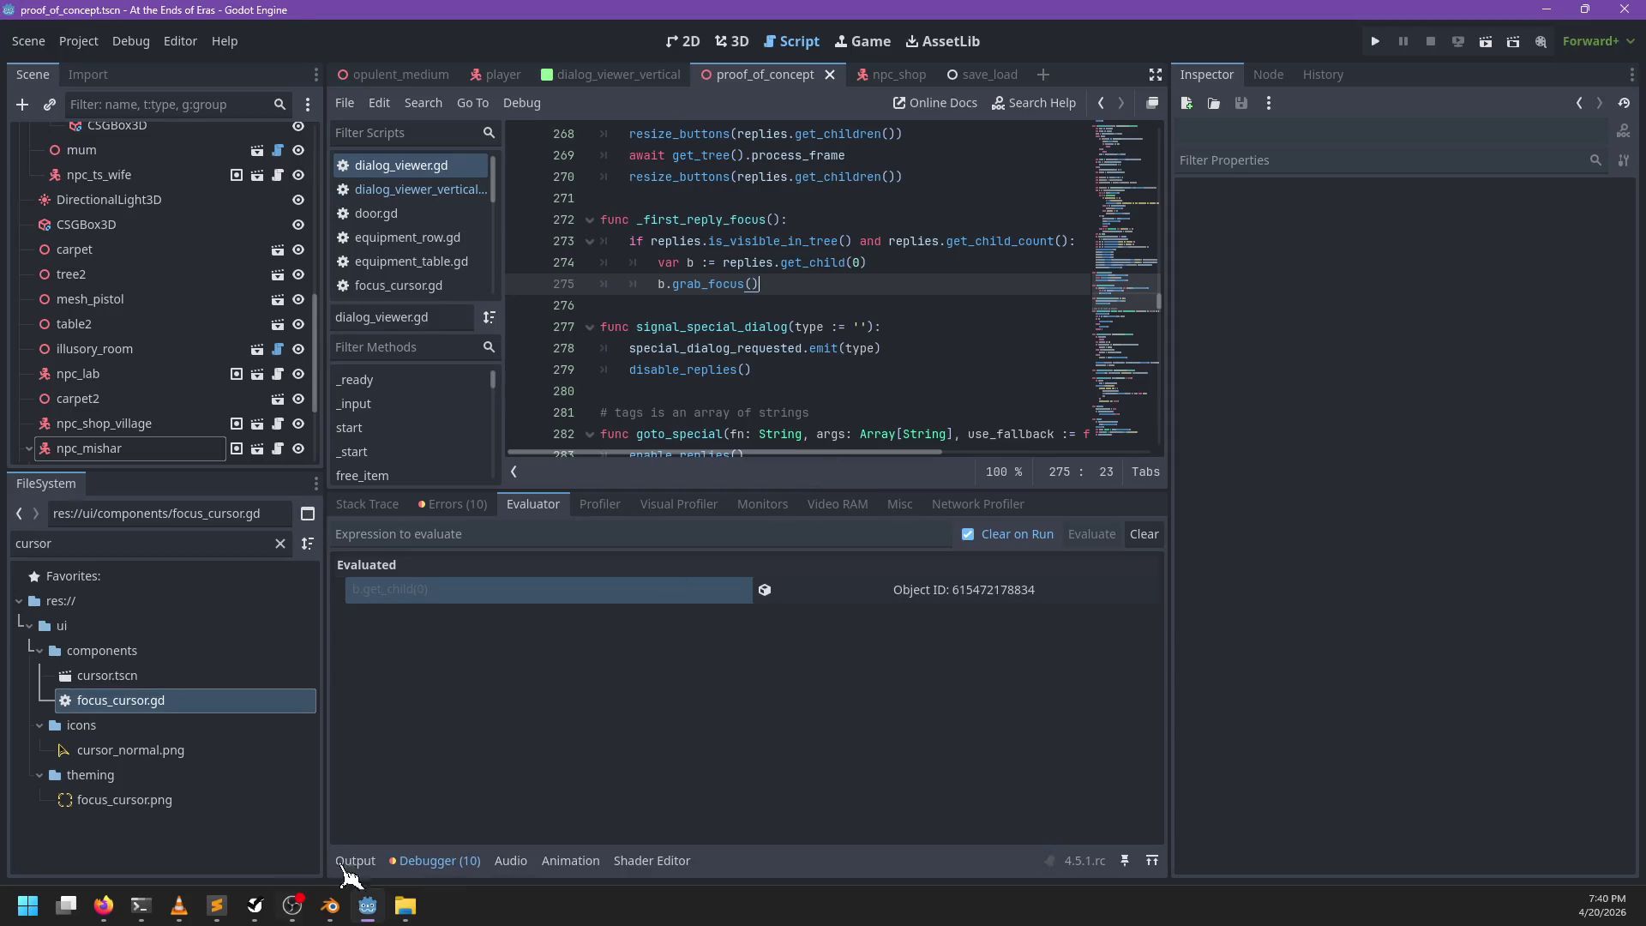
Step: Mark the 'Dialog does not focus on a reply' bug completed in NP-ToDo and relaunch the game
left_click(256, 911)
scroll(674, 710, "down", 1)
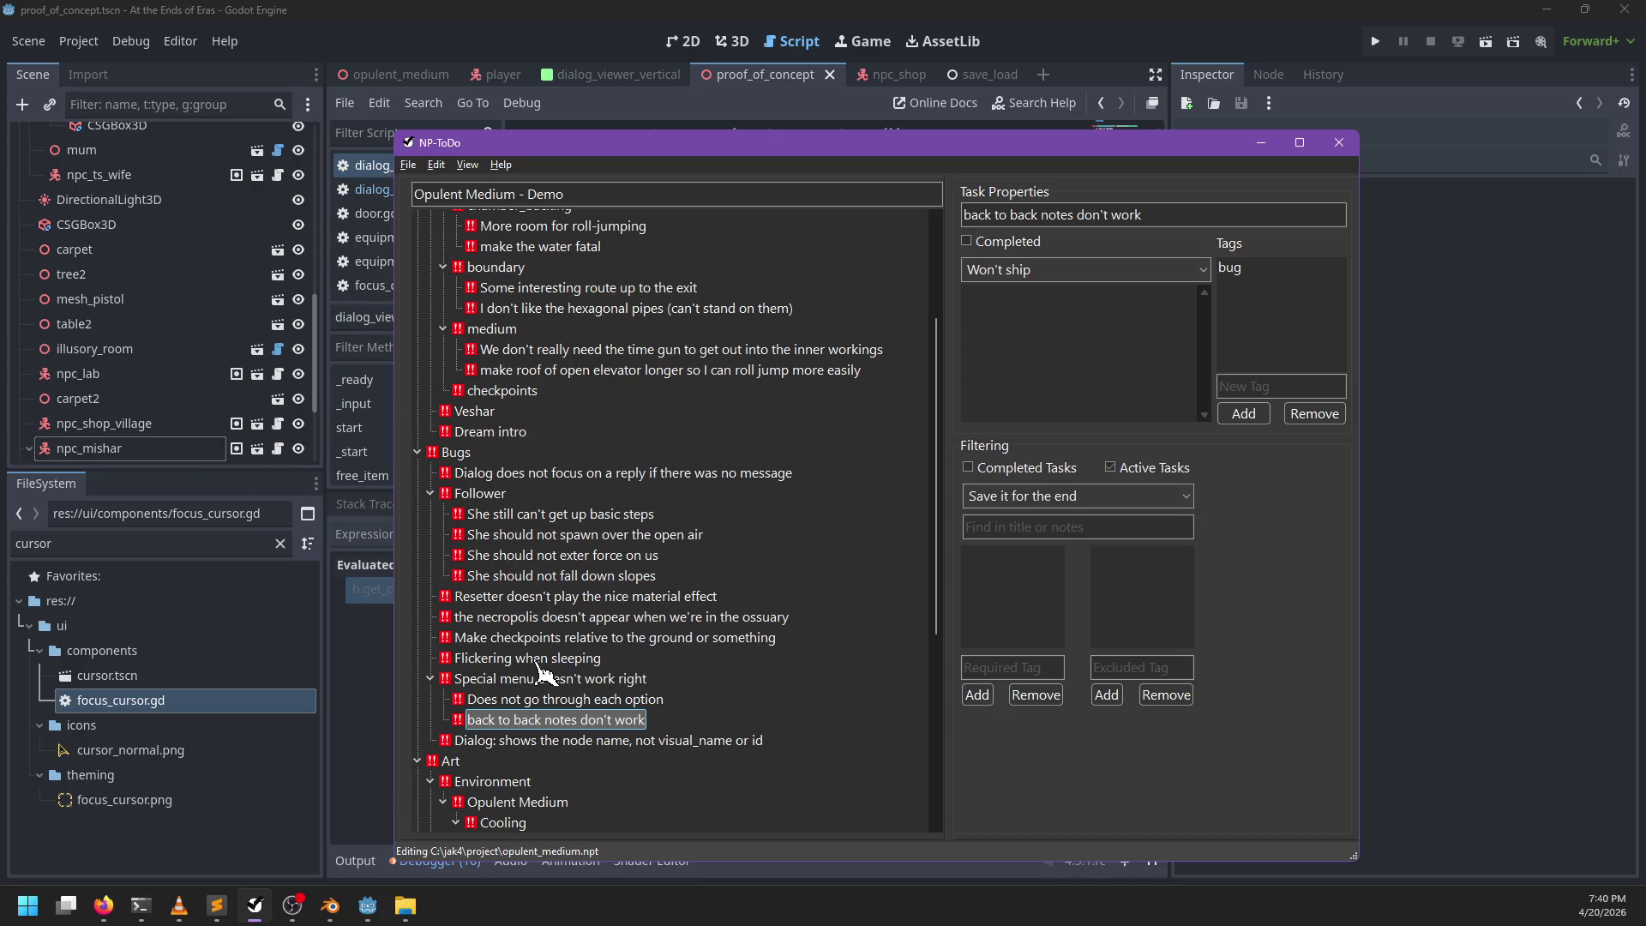
left_click(509, 598)
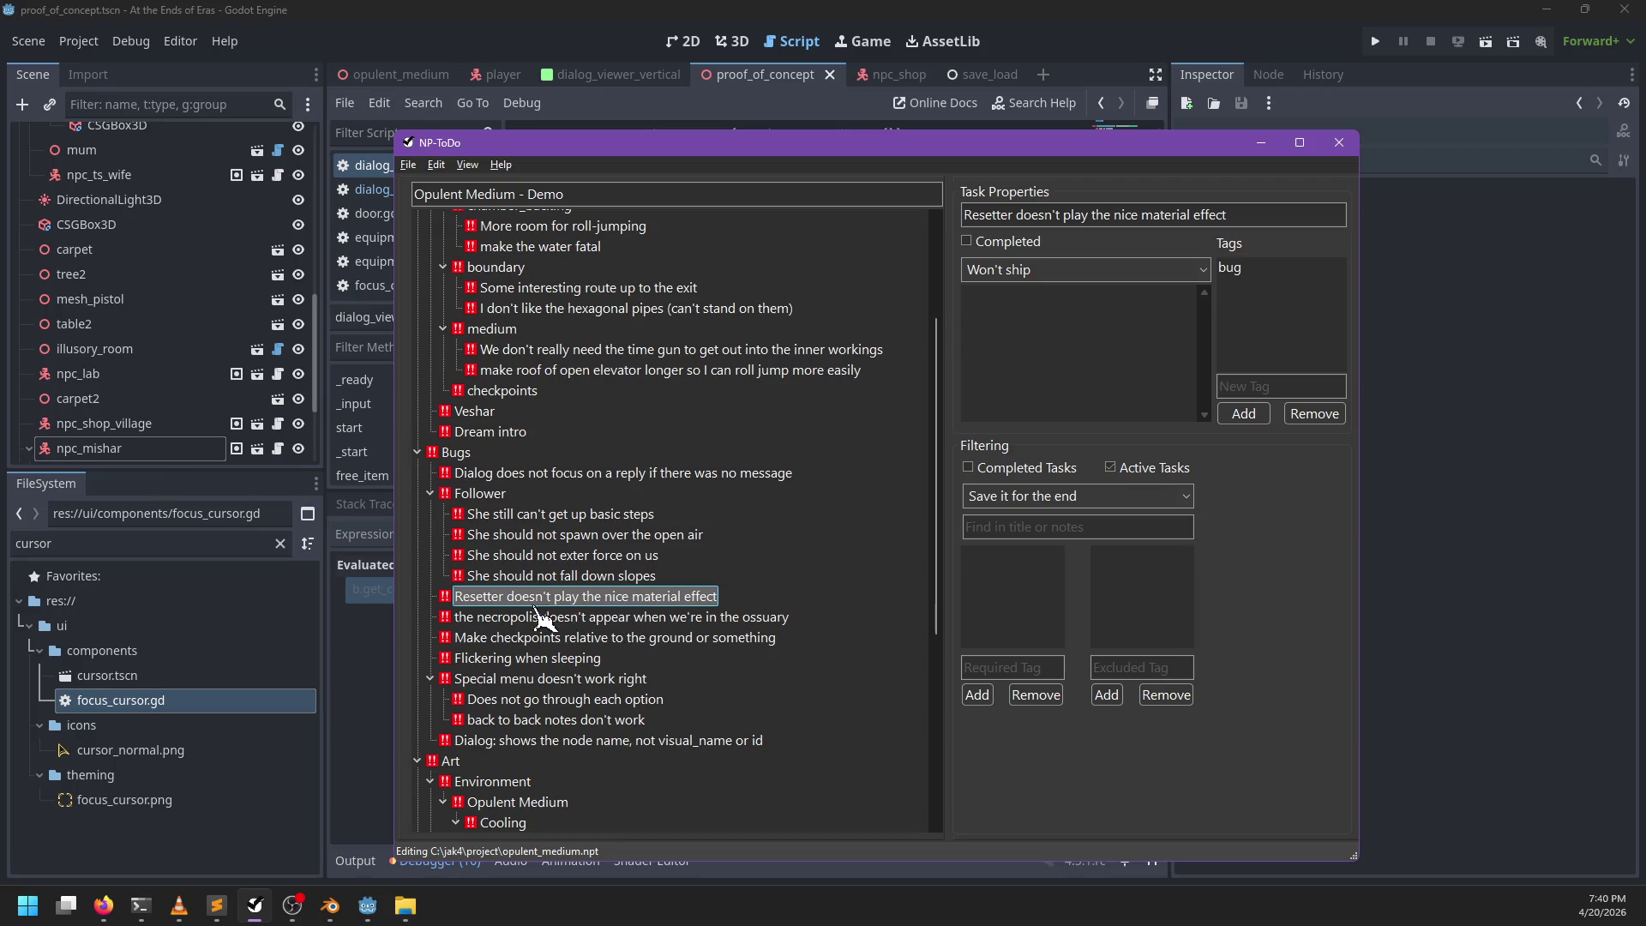
left_click(473, 619)
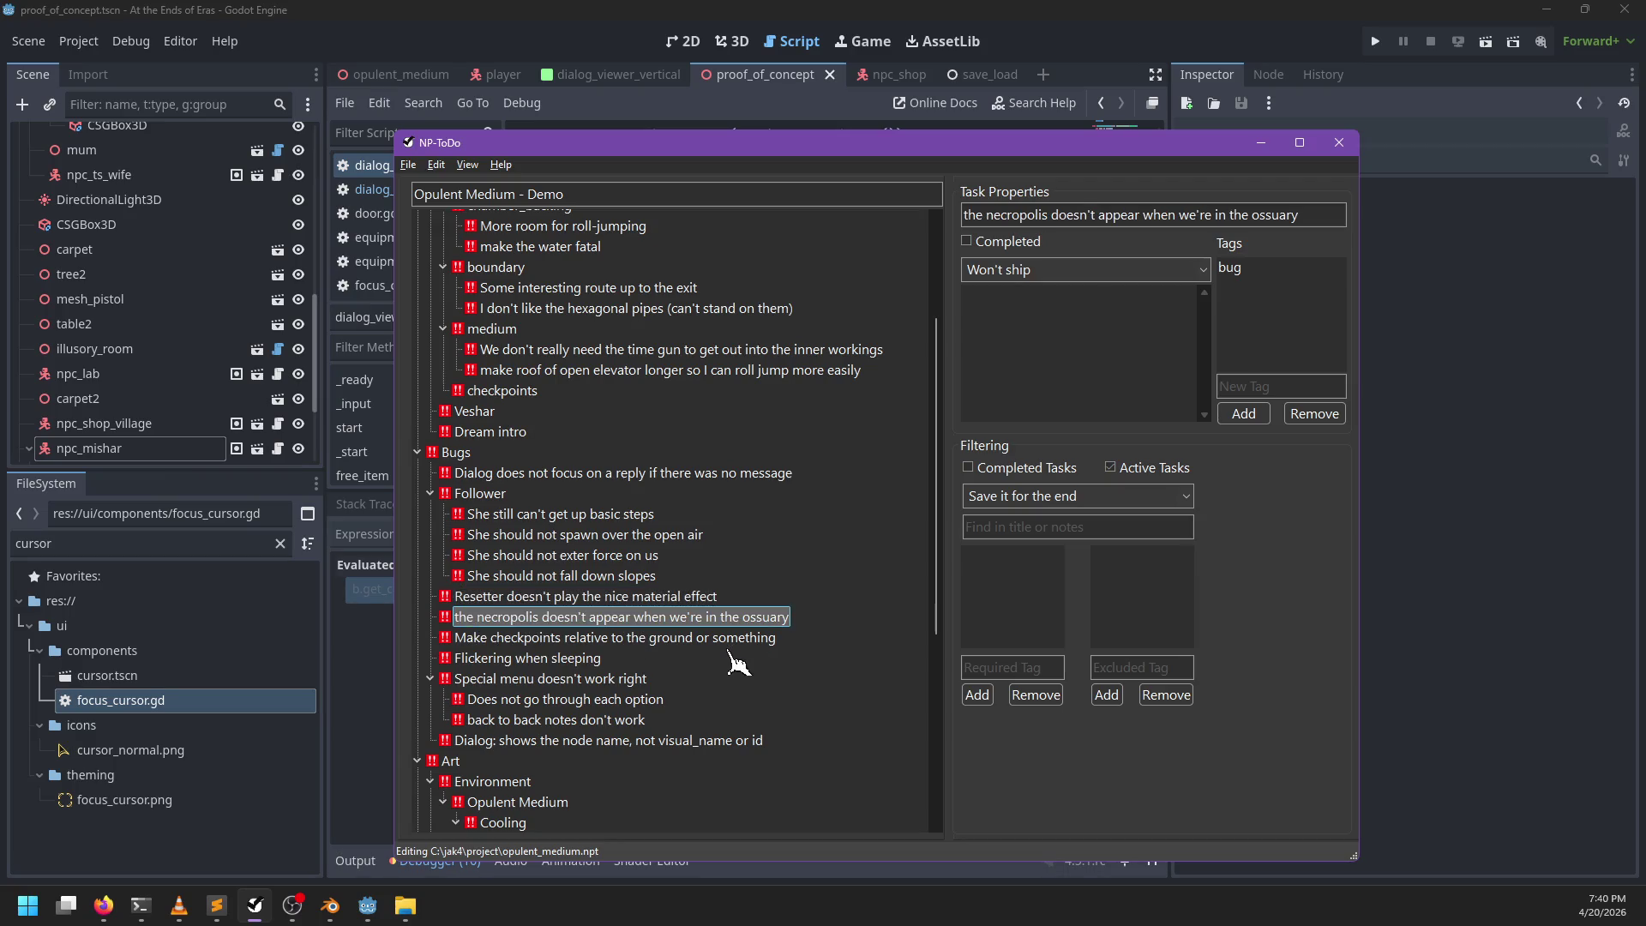
left_click(610, 474)
right_click(609, 476)
left_click(662, 489)
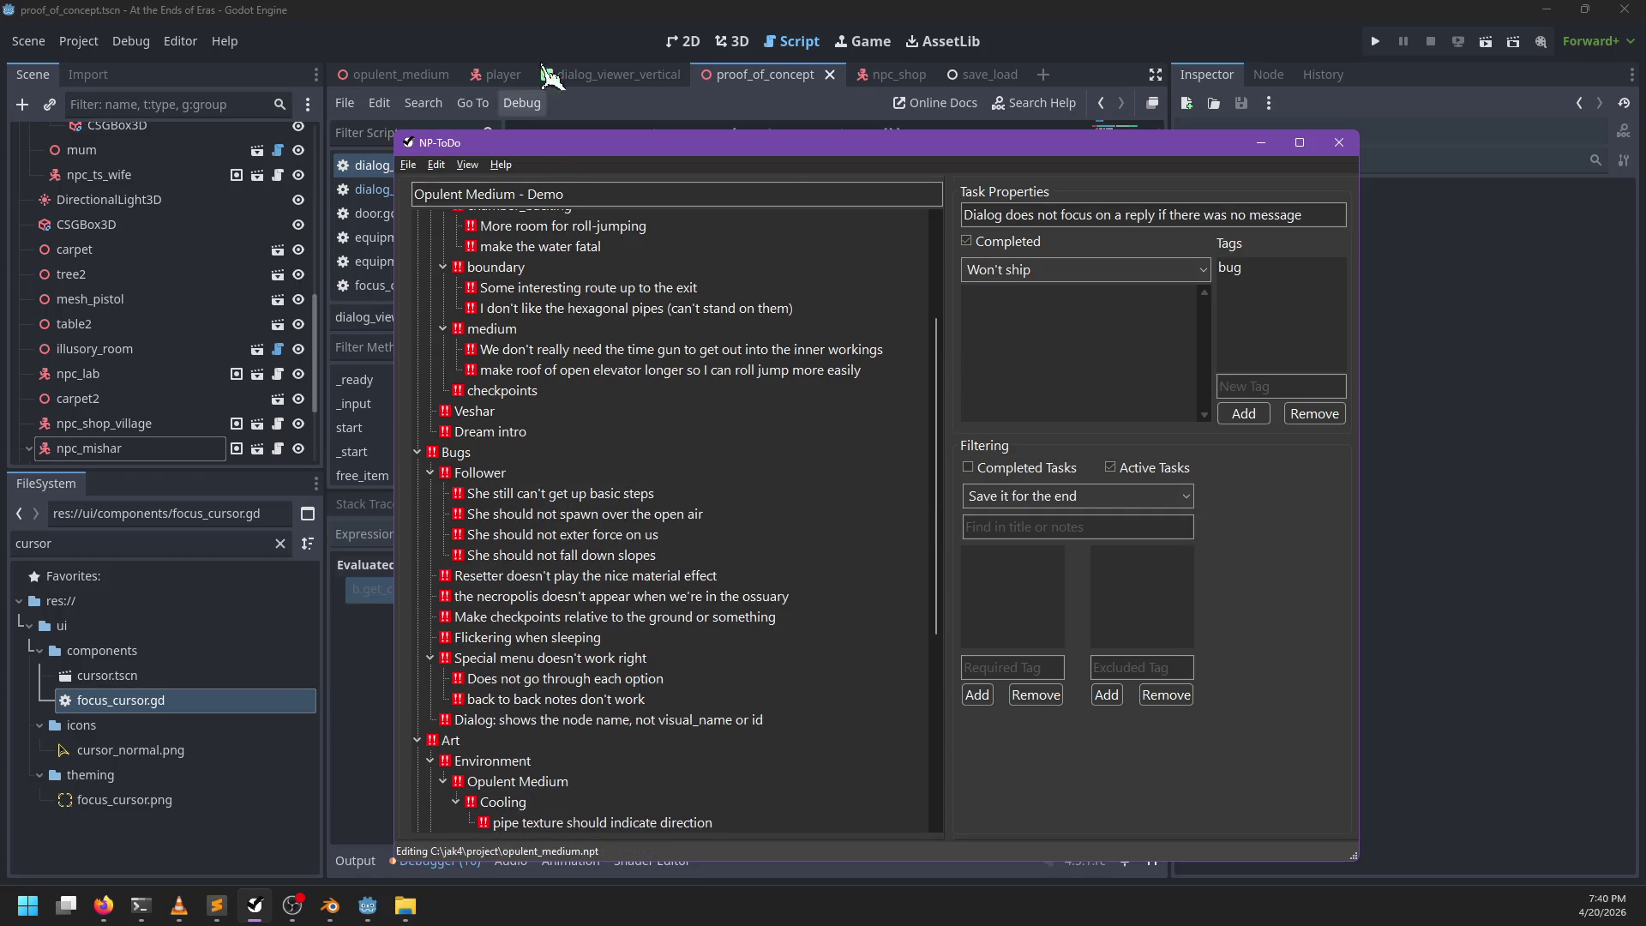
left_click(557, 127)
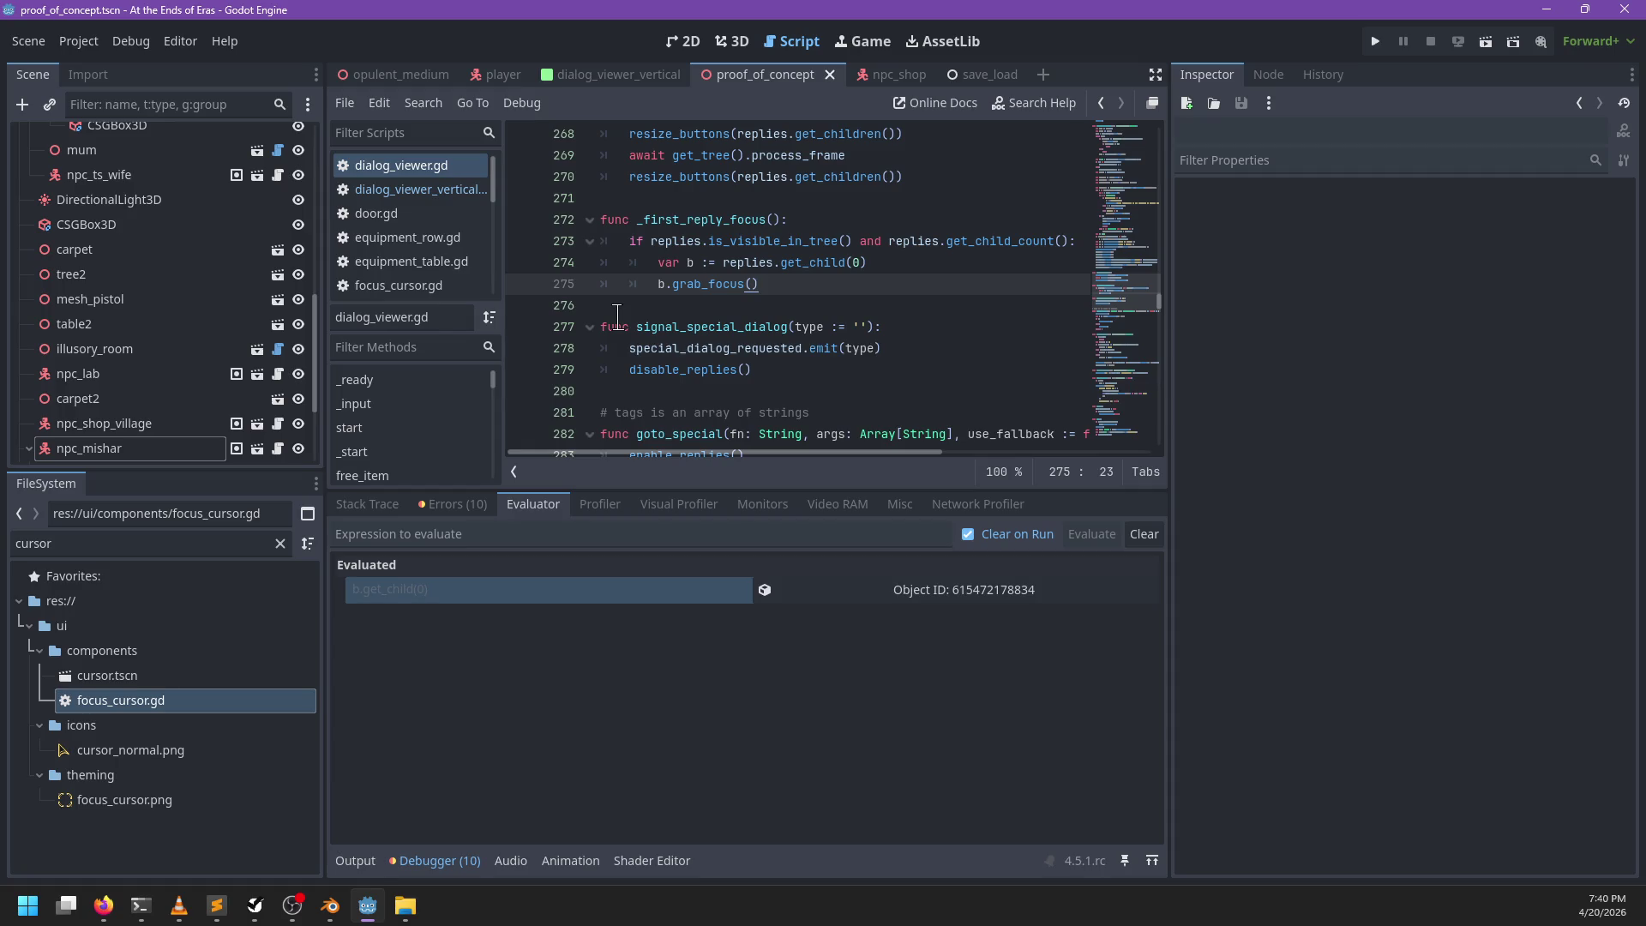
key("F5")
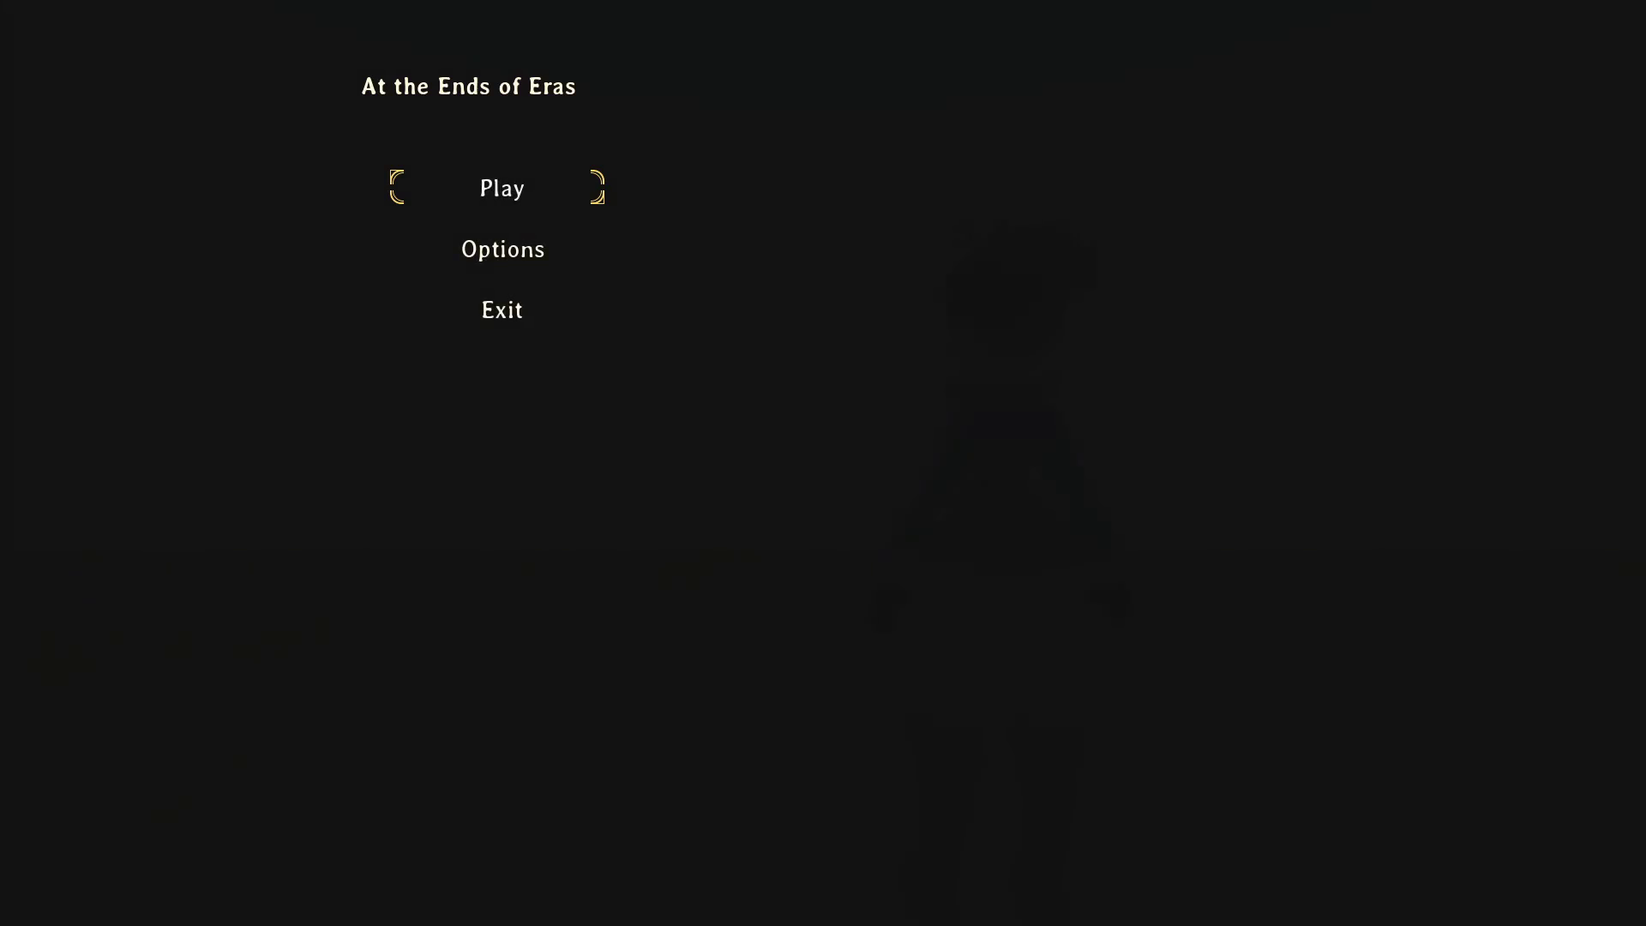
Step: Talk with the bench NPC and with Raziah in the wide-brimmed hat, then pause and return to Godot
key("w")
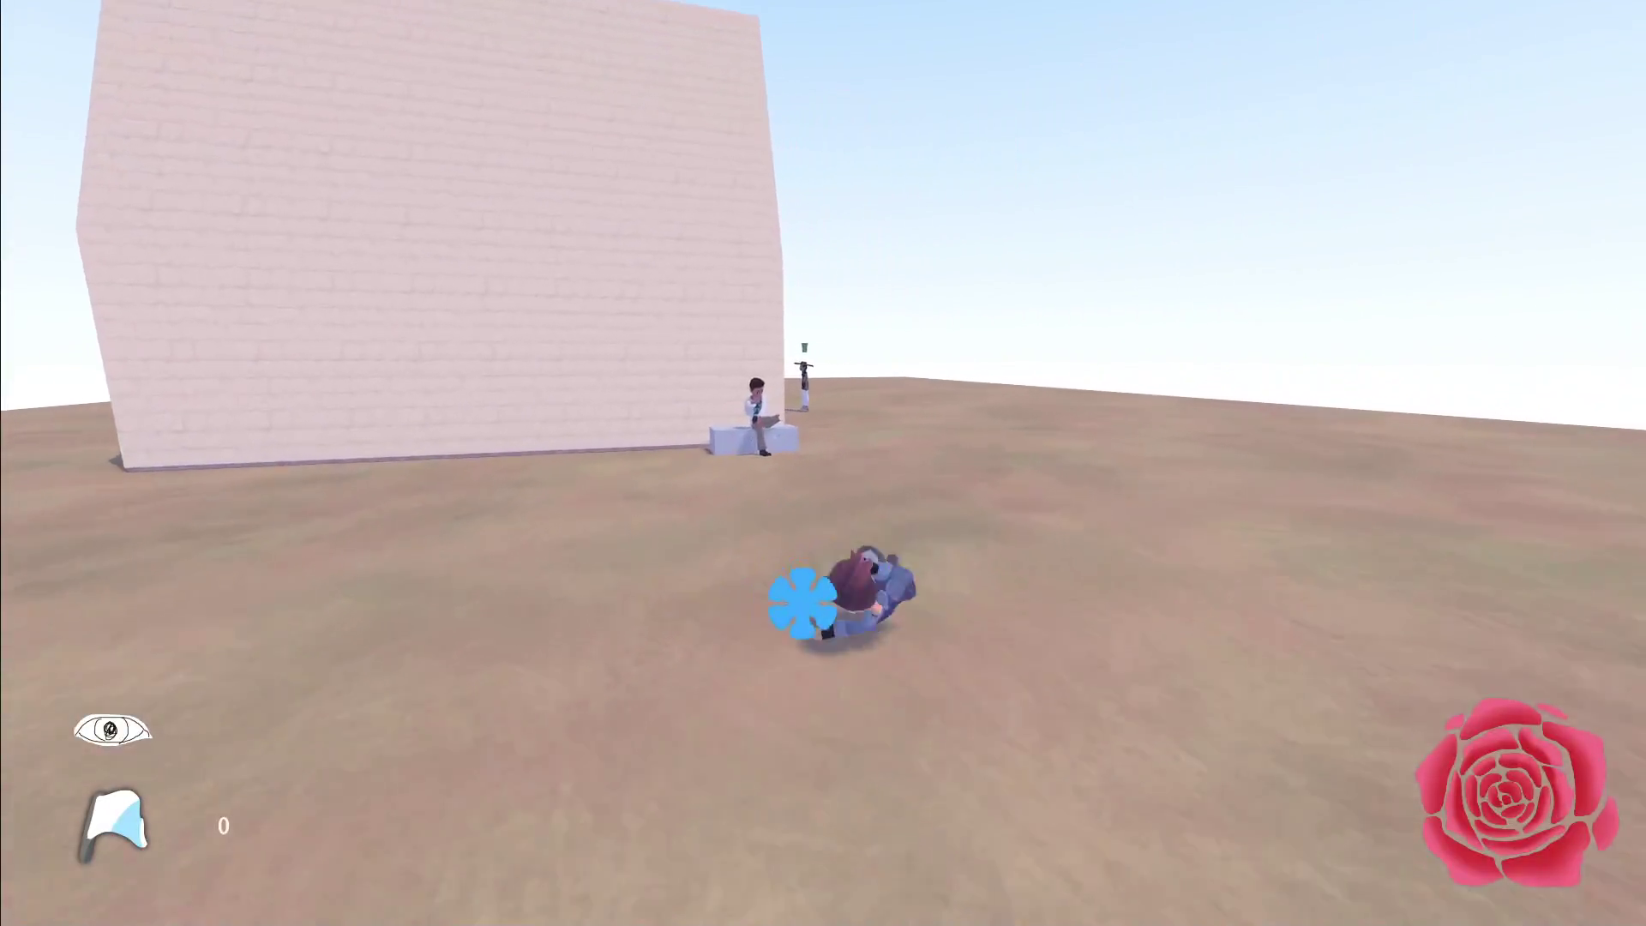
key("e")
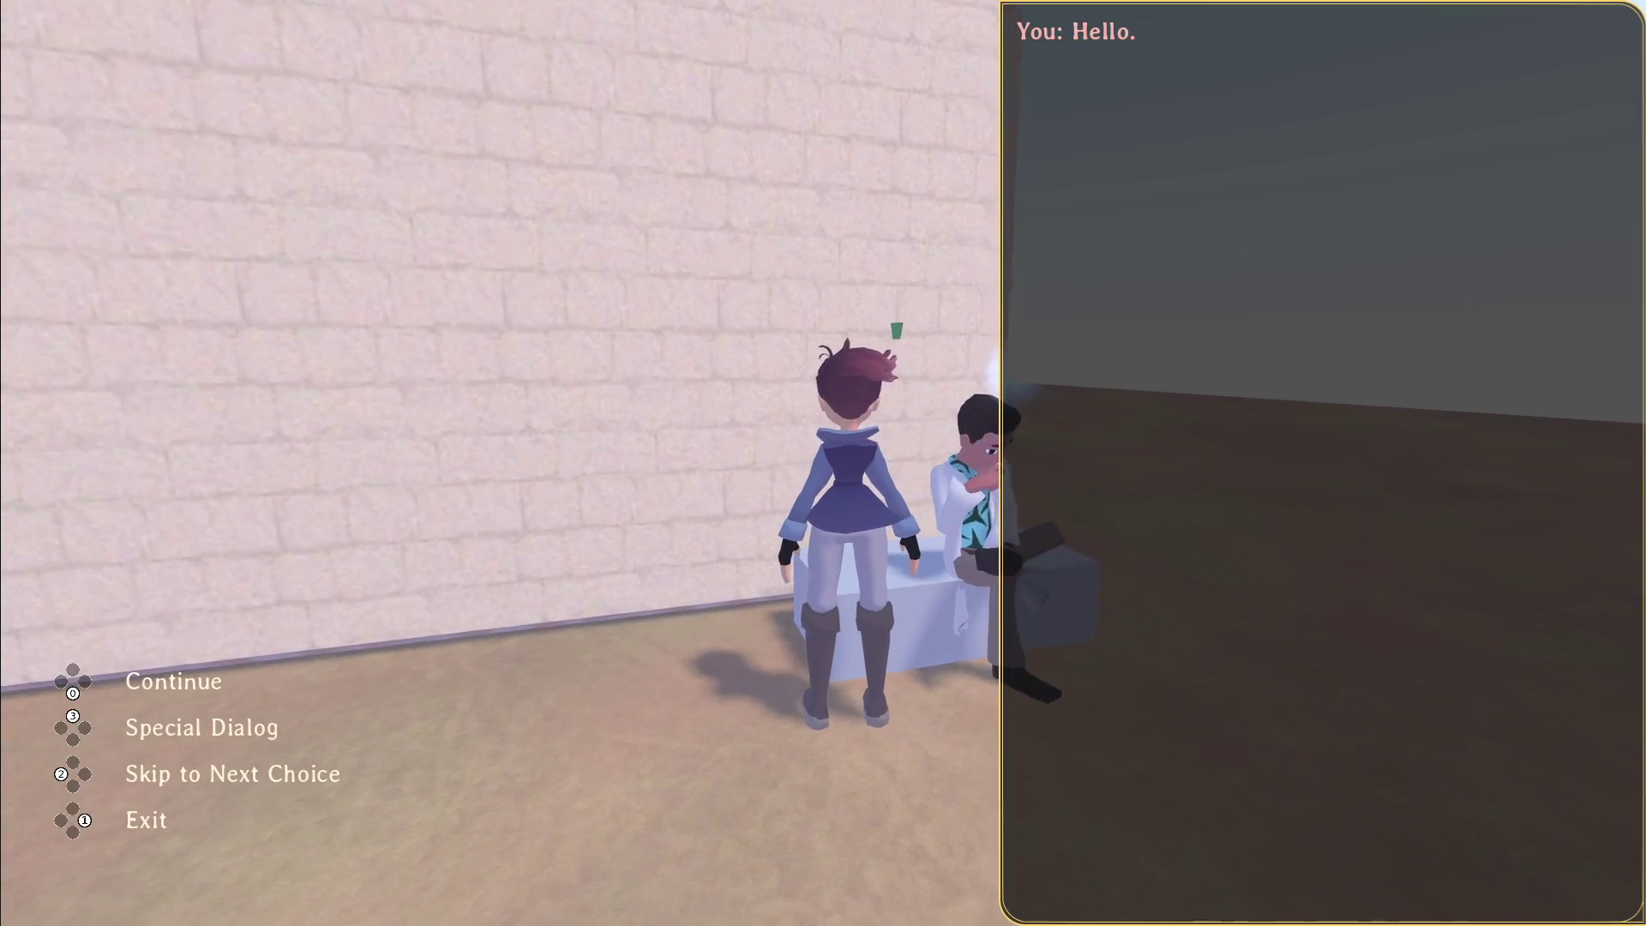
key("Escape")
key("w")
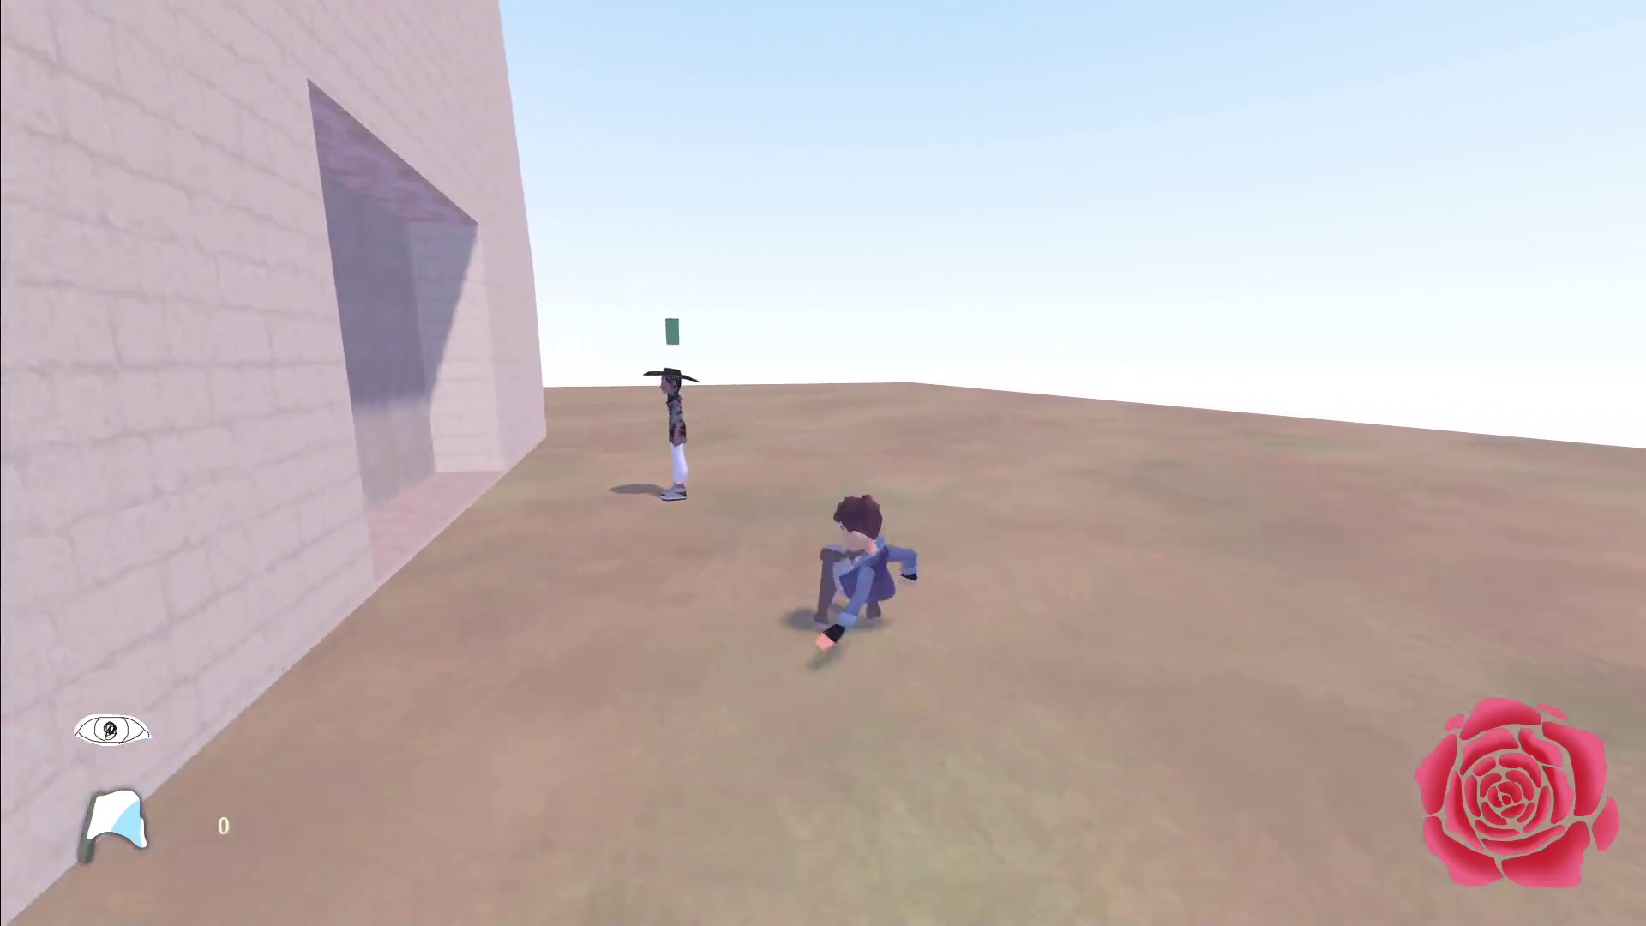
key("e")
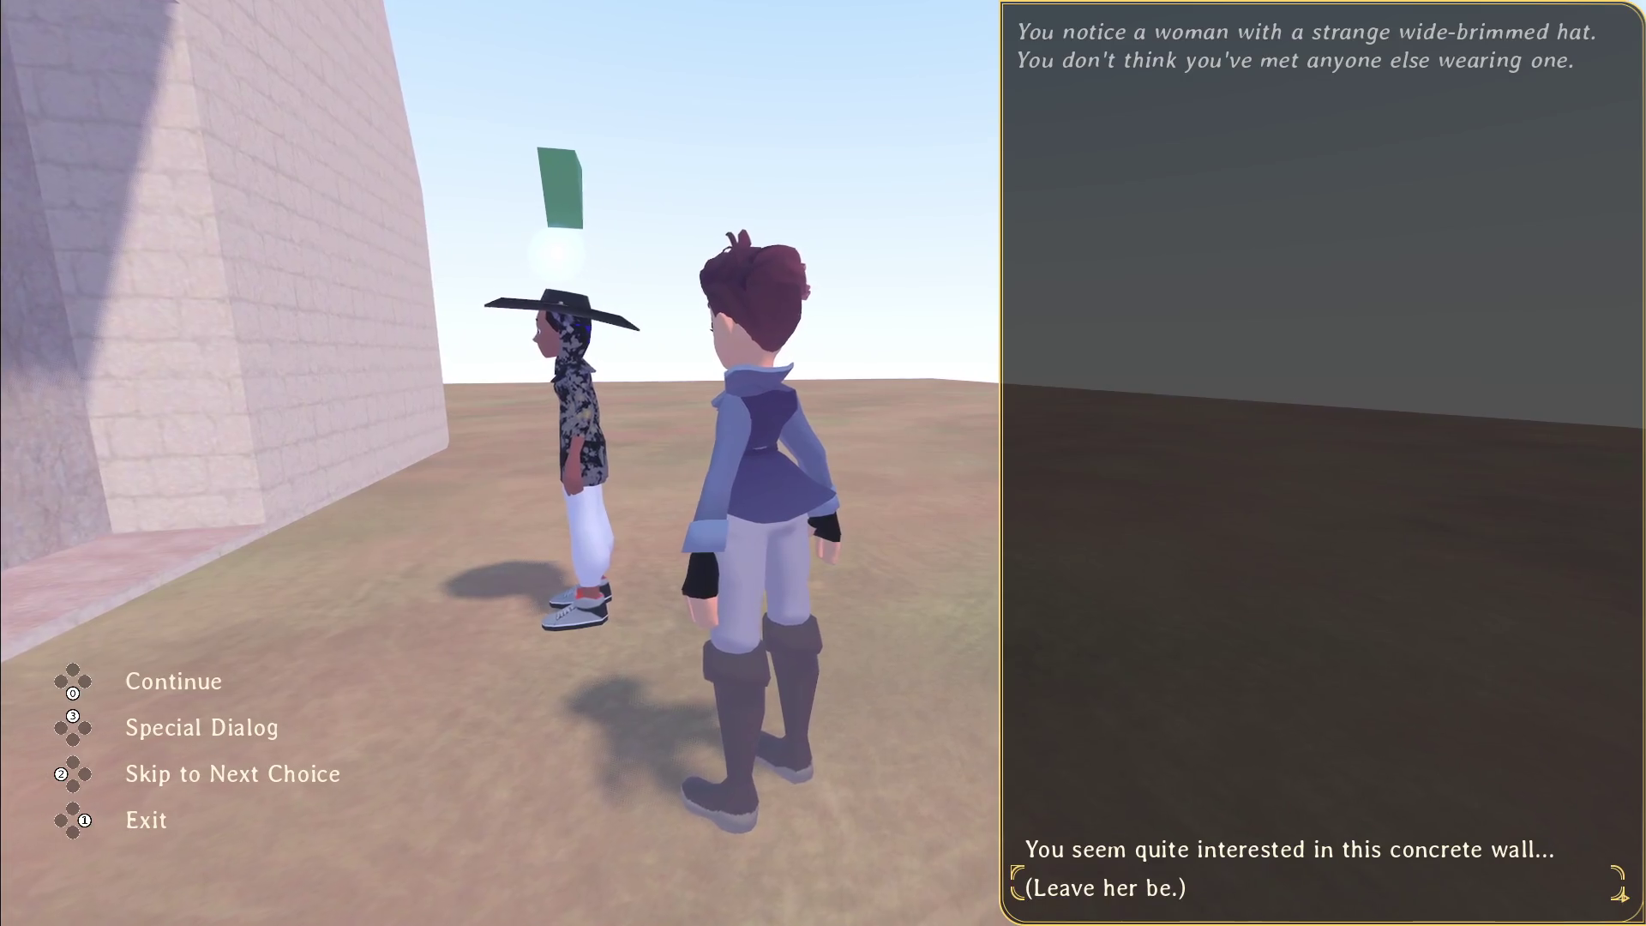
key("Escape")
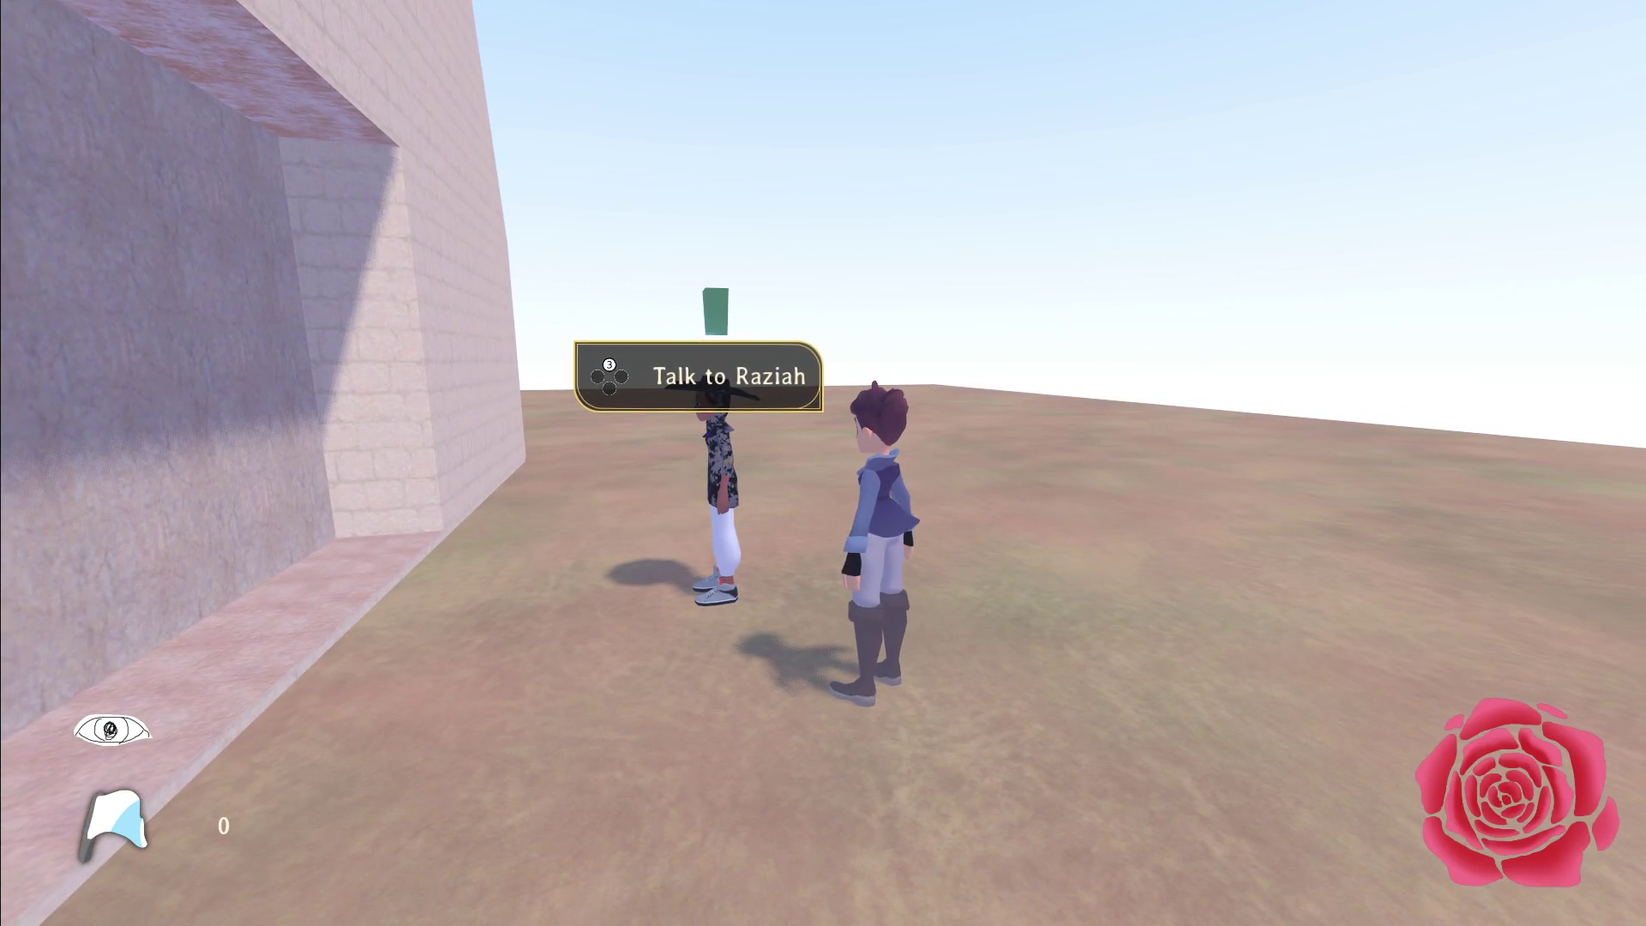
key("Escape")
key("alt+Tab")
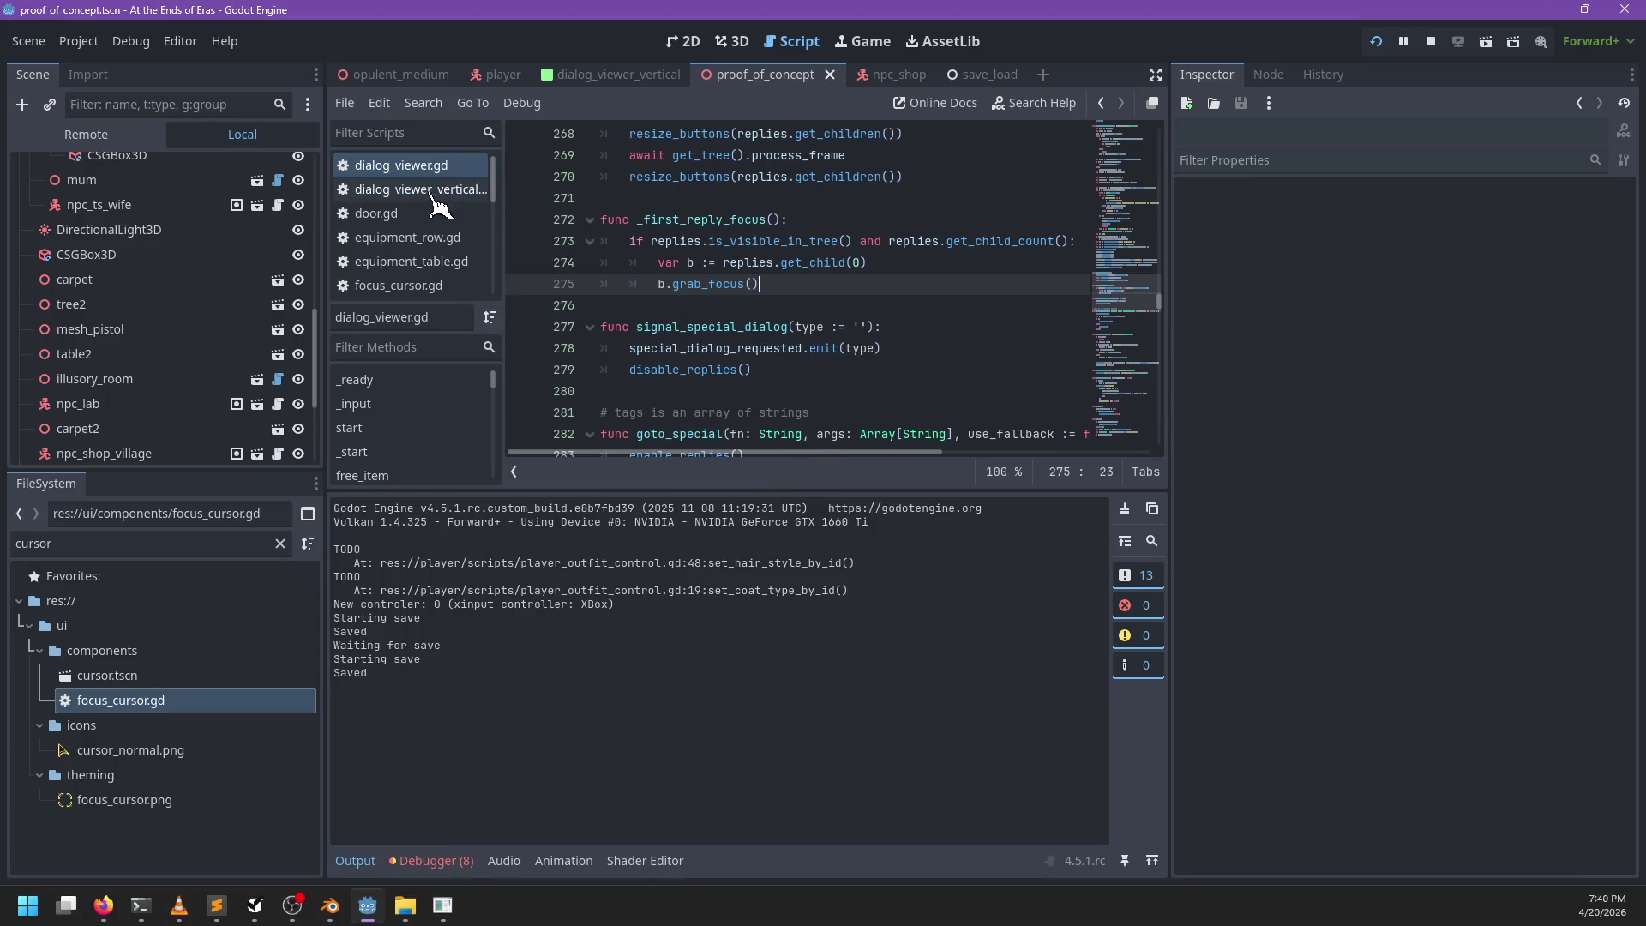
Step: Search the script for speaker_name and jump to get_speaker_name's definition in dialog_evaluator.gd
left_click(374, 861)
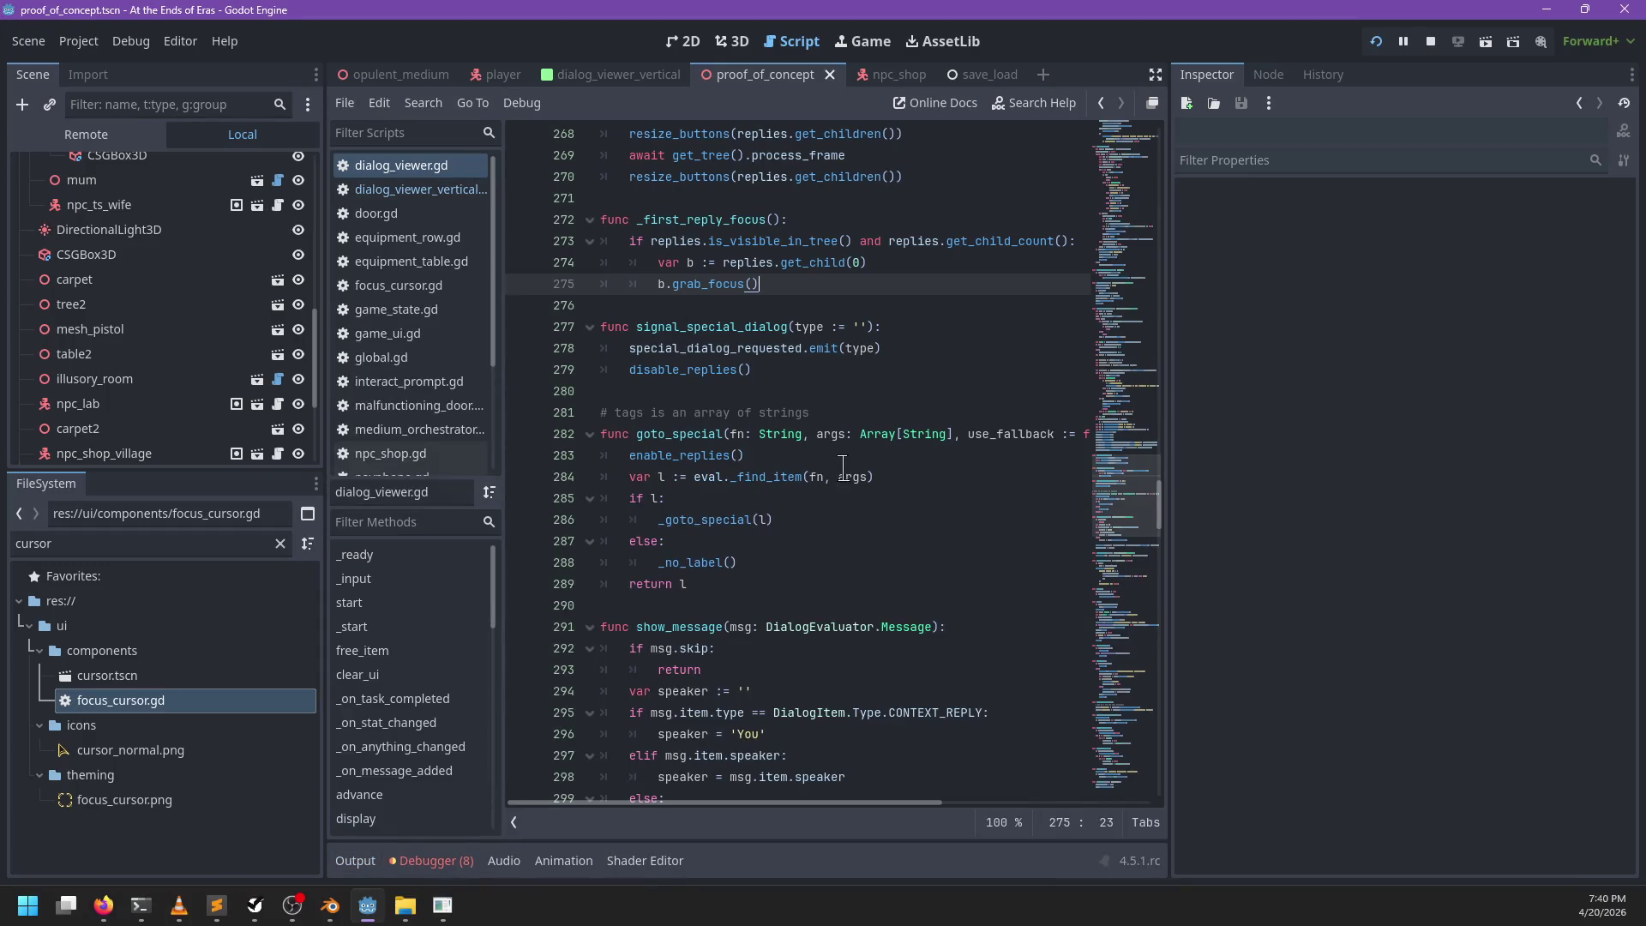
scroll(429, 249, "down", 4)
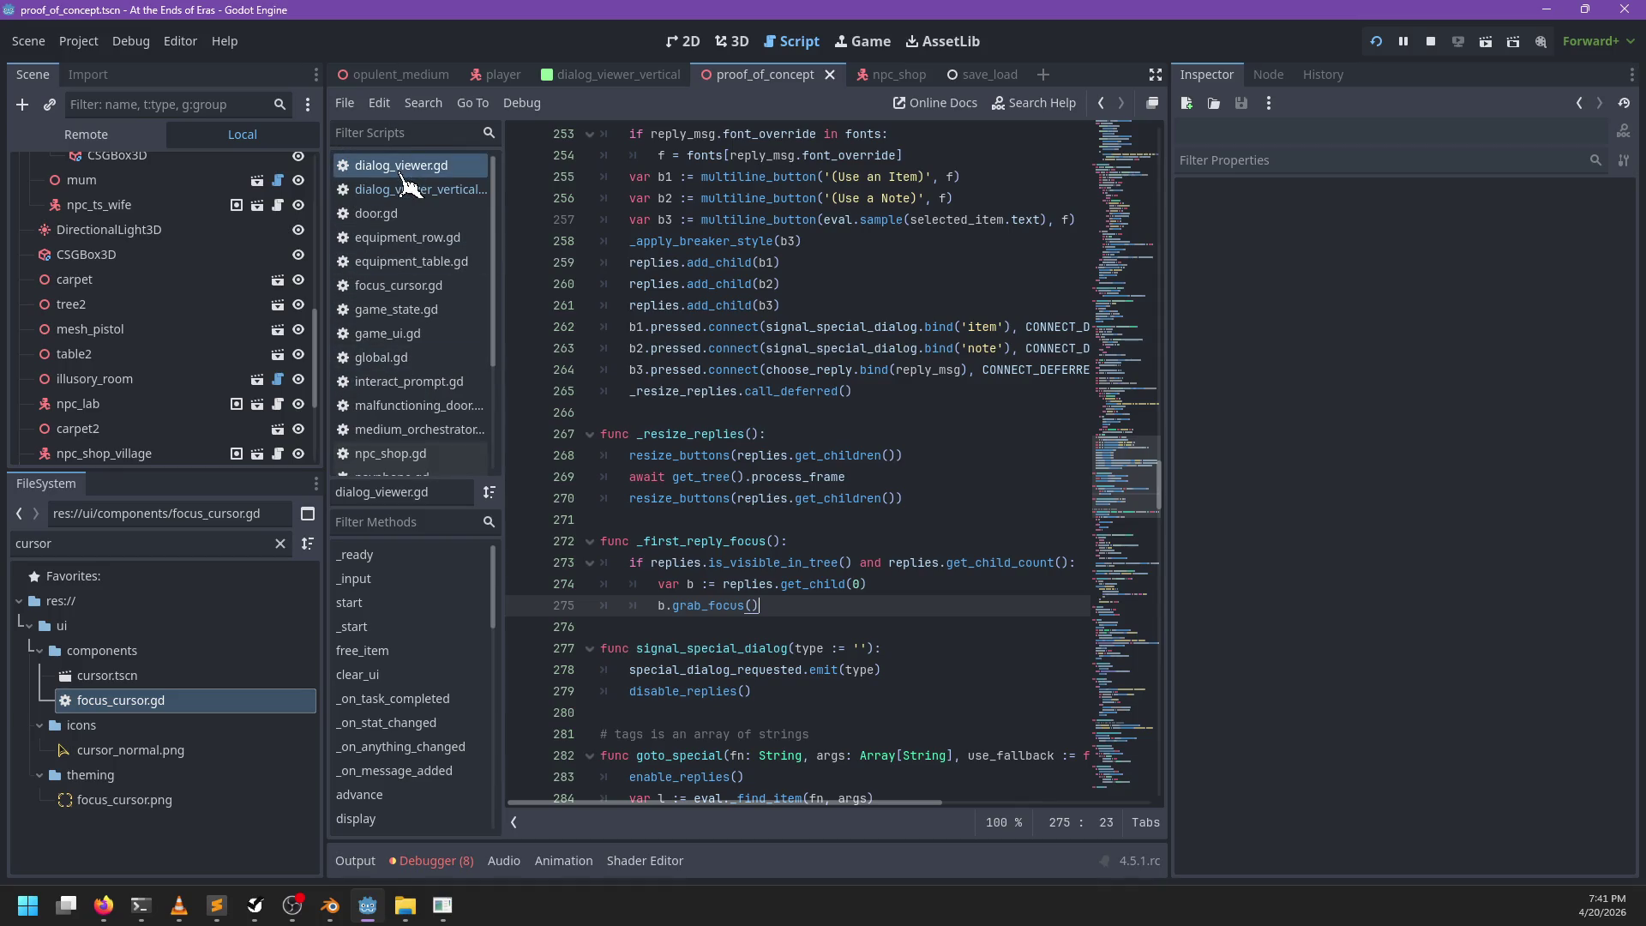
left_click(777, 394)
key("ctrl+f")
type("speaker_name")
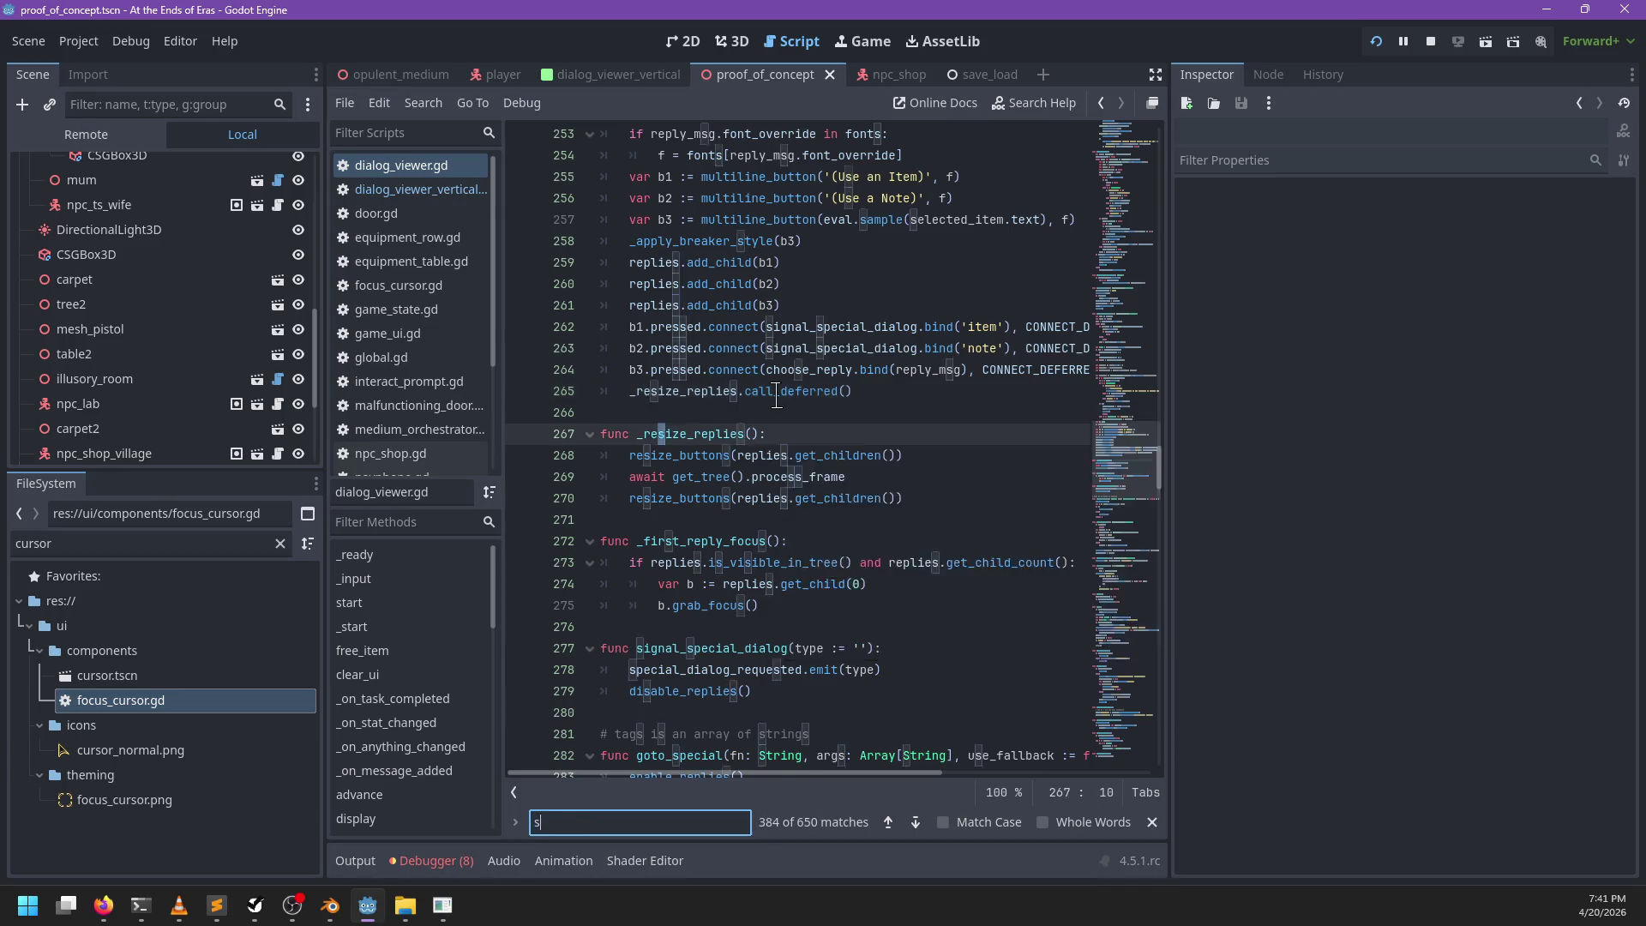
key("Escape")
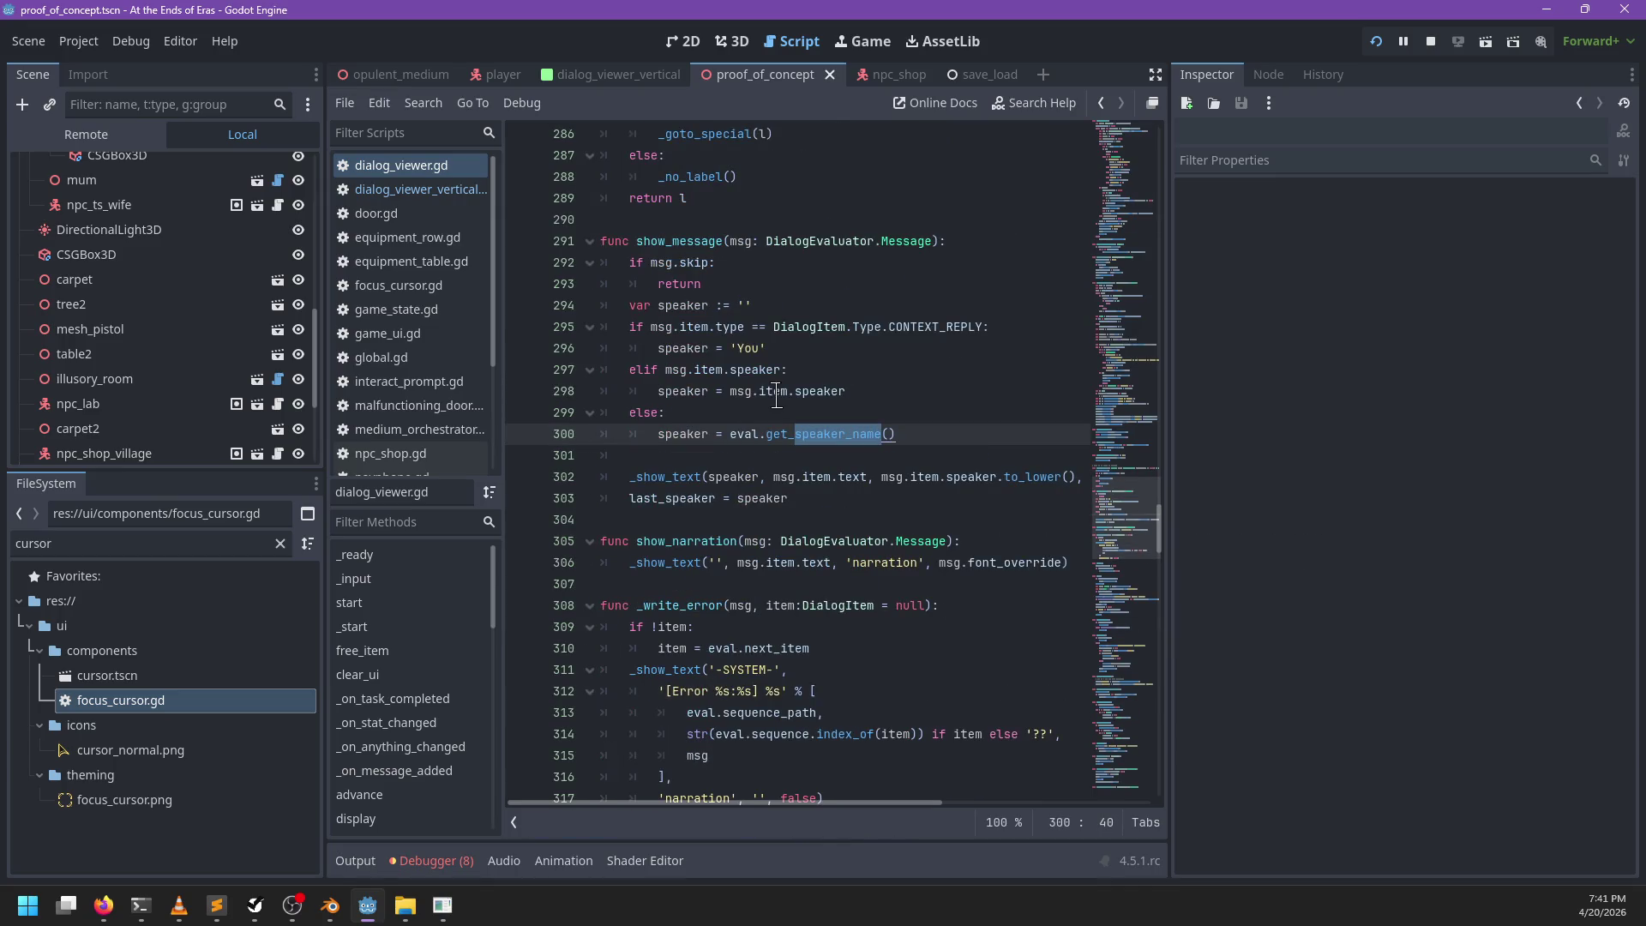
left_click(914, 436, "ctrl")
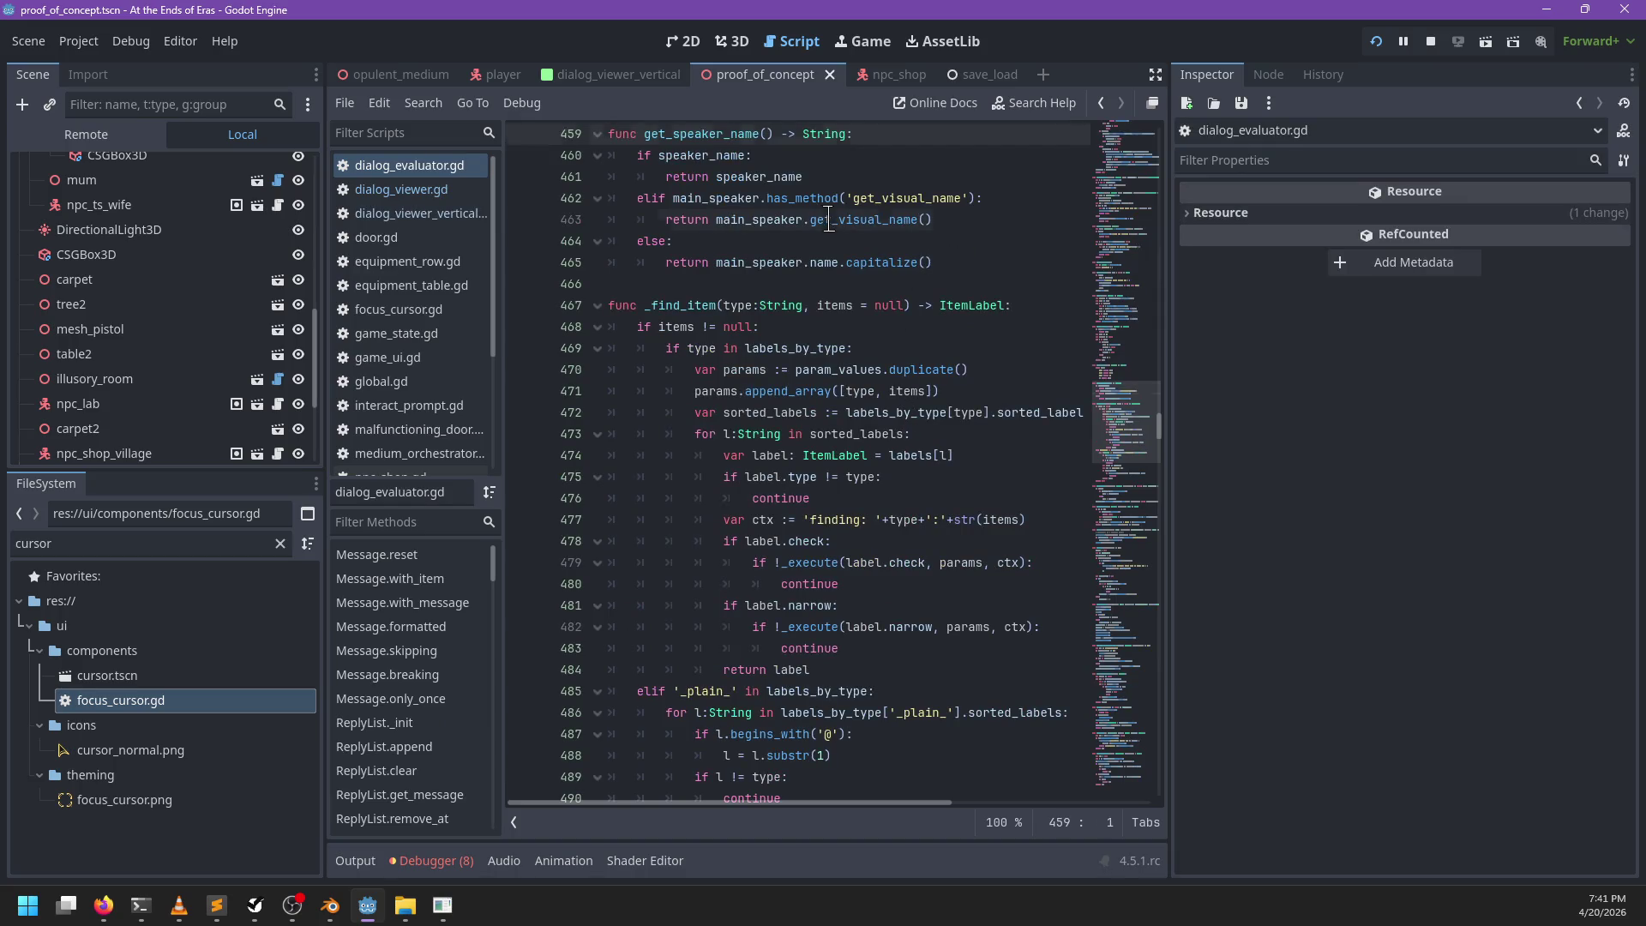
Step: Add an elif 'visual_name' in main_speaker branch returning main_speaker.visual_name
double_click(829, 219)
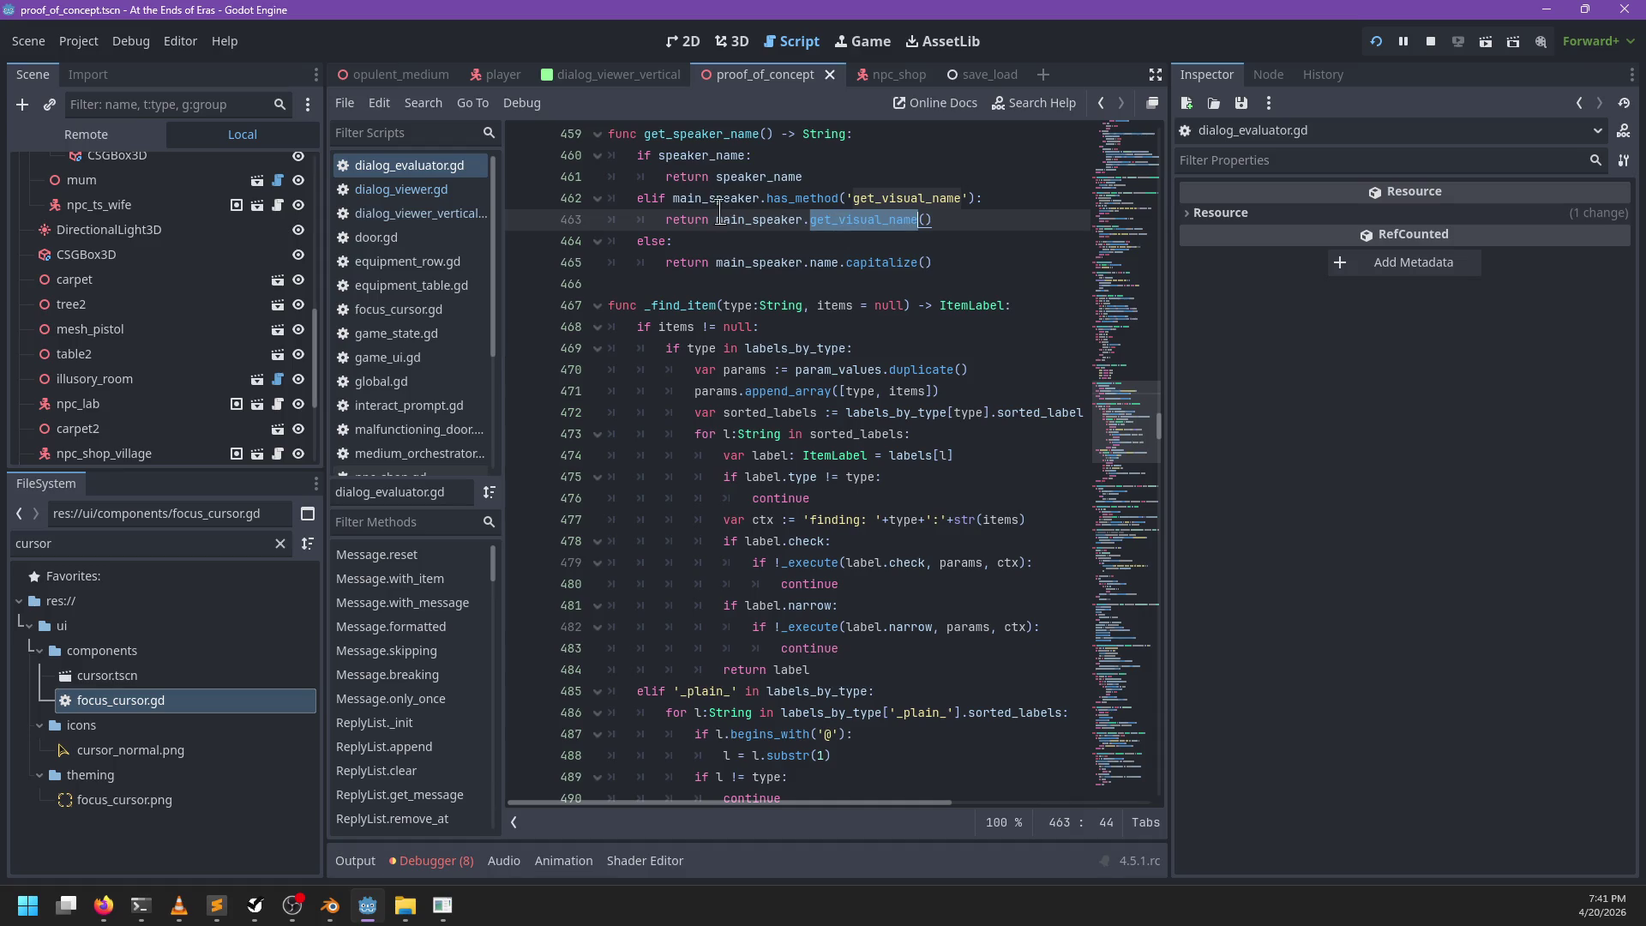
scroll(857, 257, "up", 1)
left_click(1031, 285)
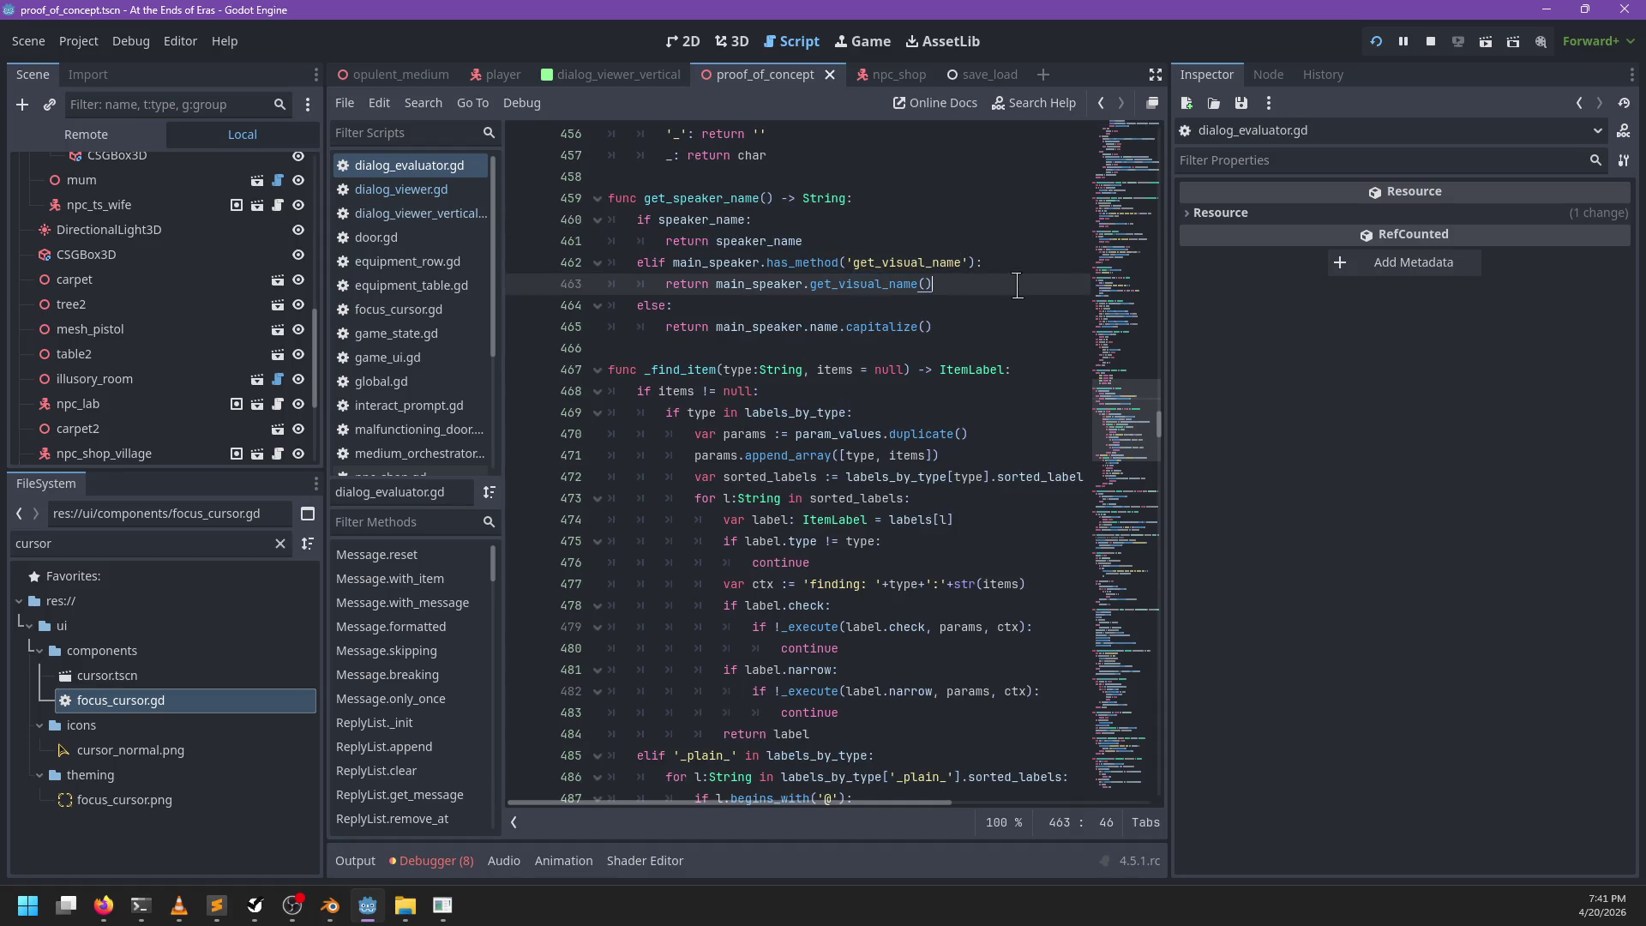
key("Return")
type("elif '")
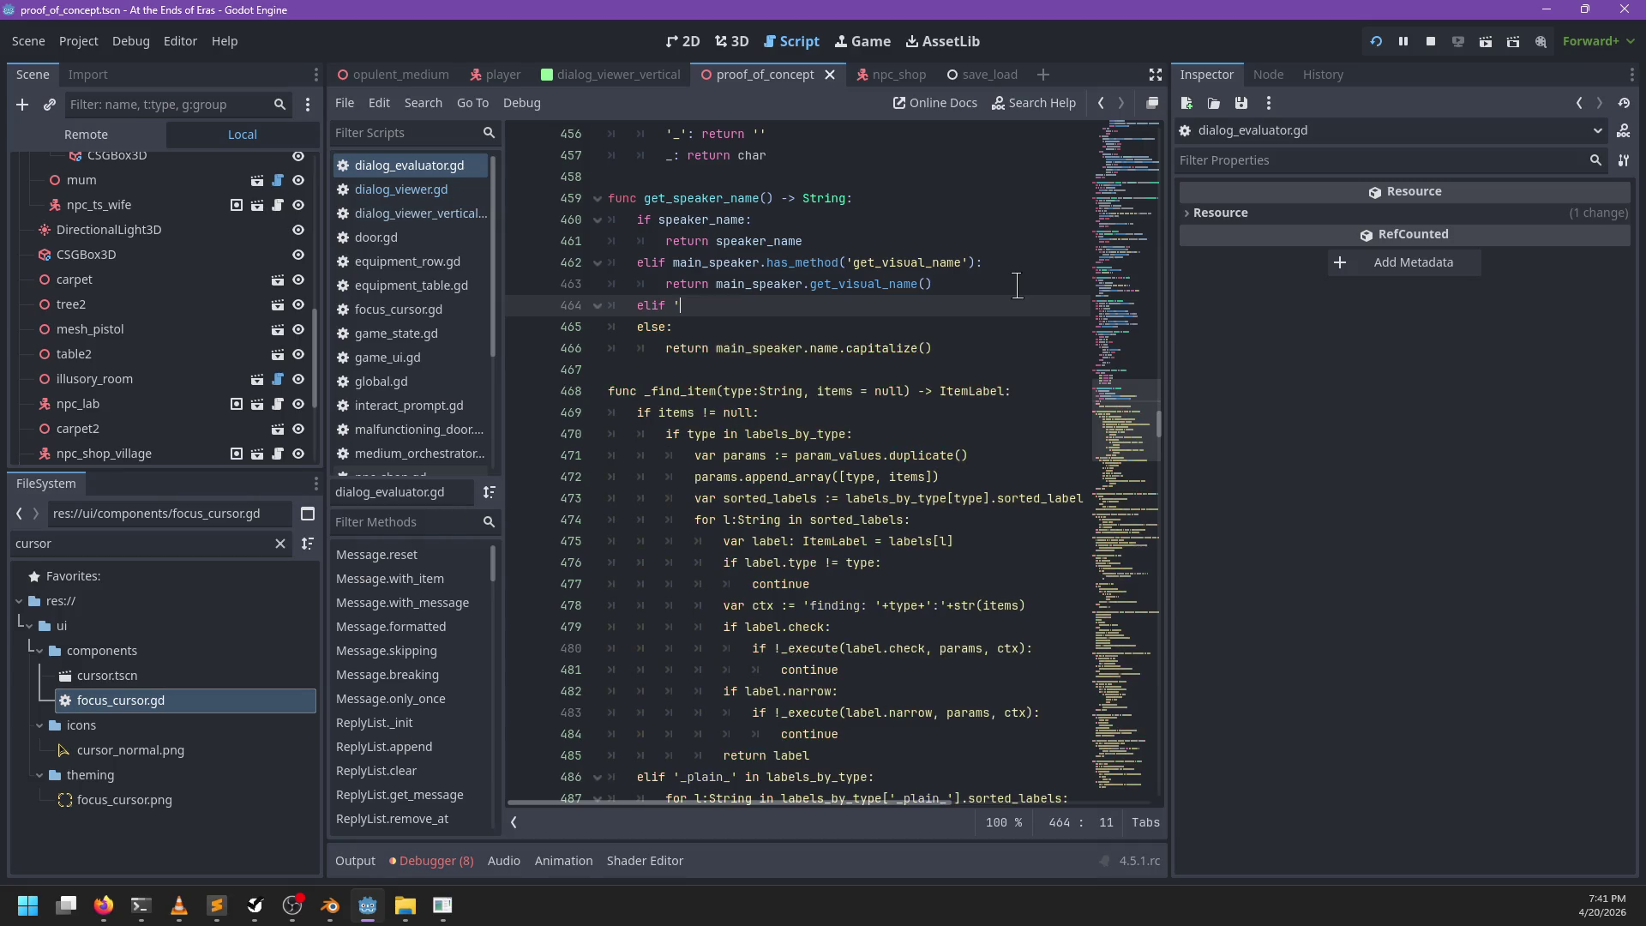
type("visual_name' in ")
type("main-spe")
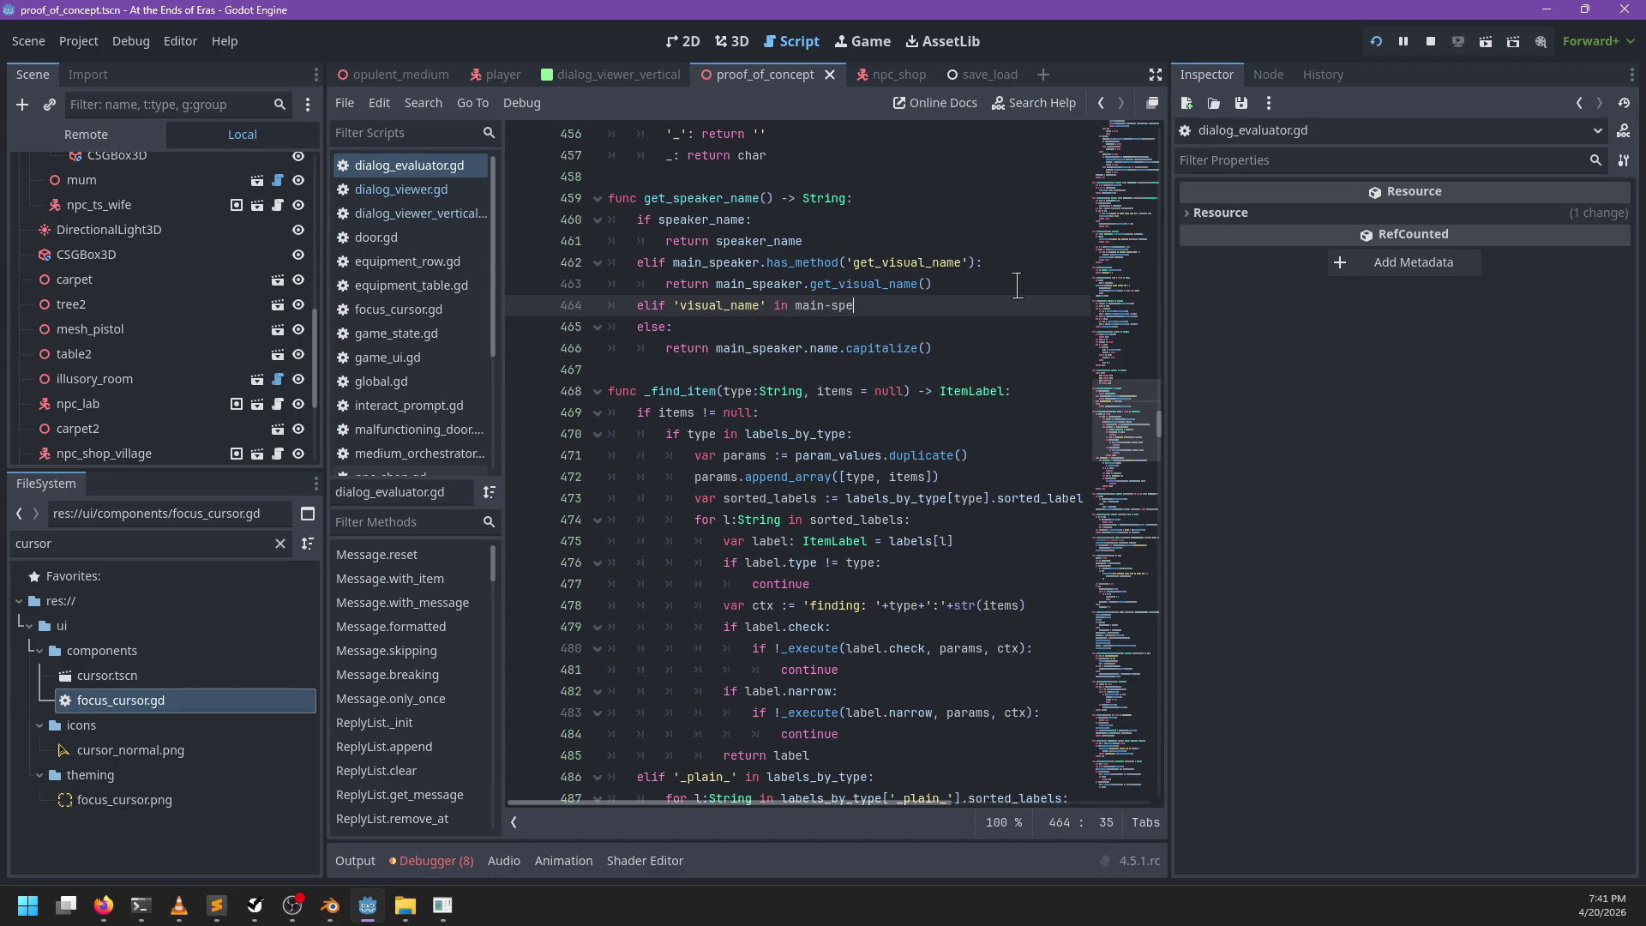
key("BackSpace")
key("BackSpace")
key("BackSpace")
type("_speaker:")
key("Return")
type("return main_spoea")
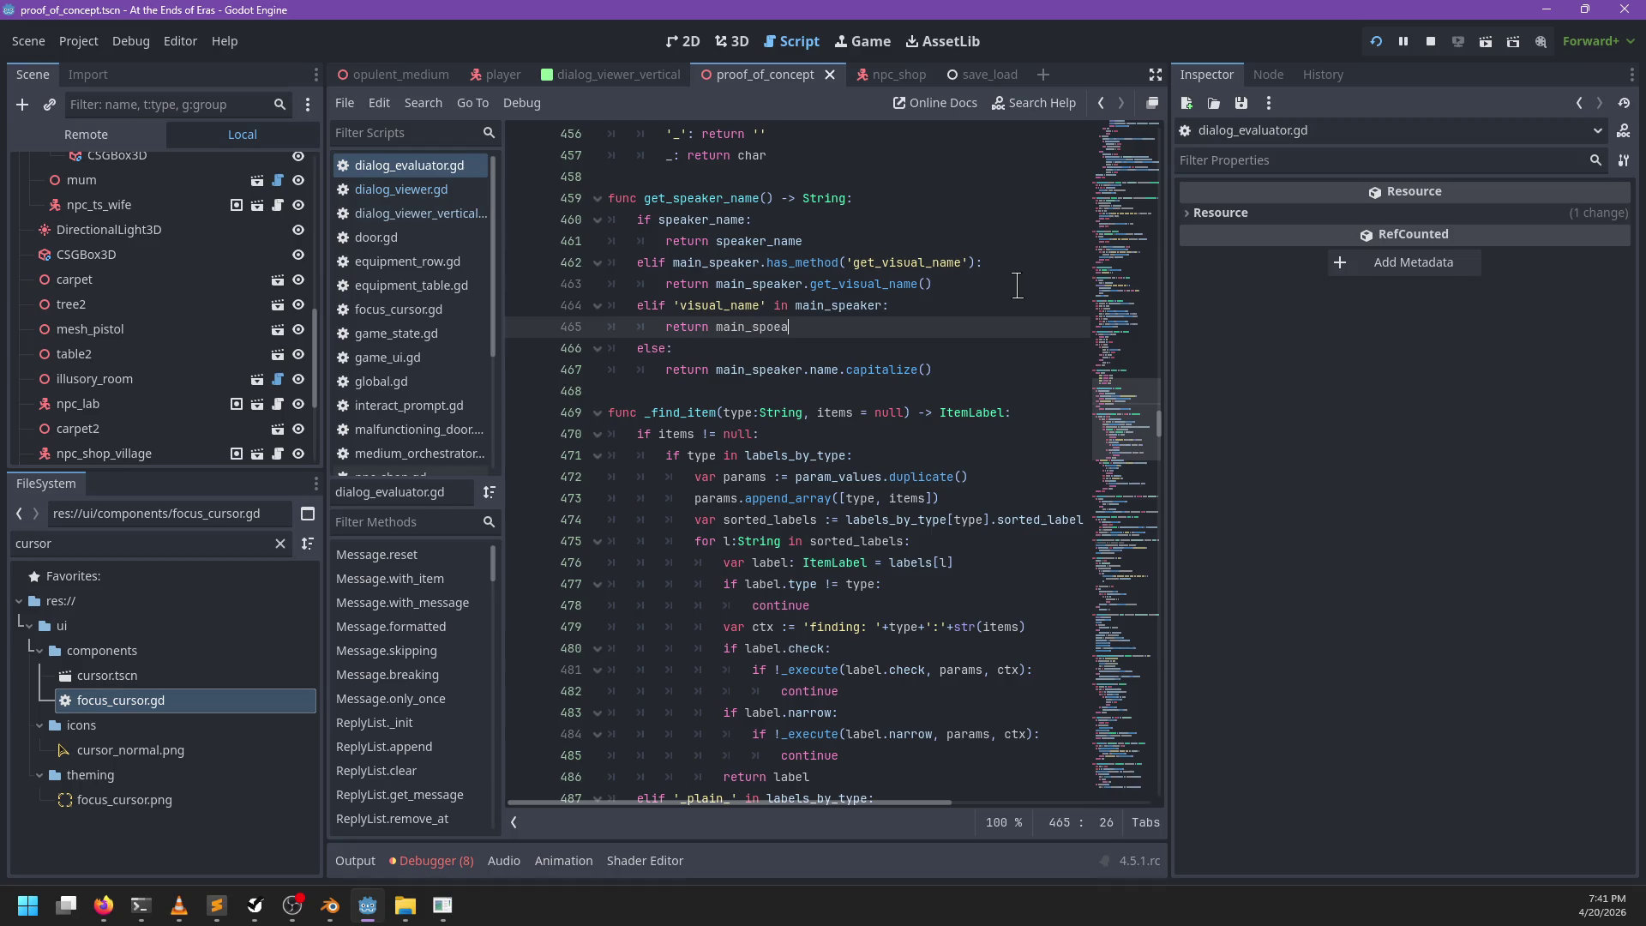
key("ctrl+BackSpace")
type("peaker.visual_name")
Step: Move the visual_name branch above the get_visual_name check, save the script, and relaunch the game
left_click_drag(892, 327, 589, 307)
key("ctrl+c")
key("Delete")
key("BackSpace")
left_click(867, 244)
key("ctrl+v")
key("Up")
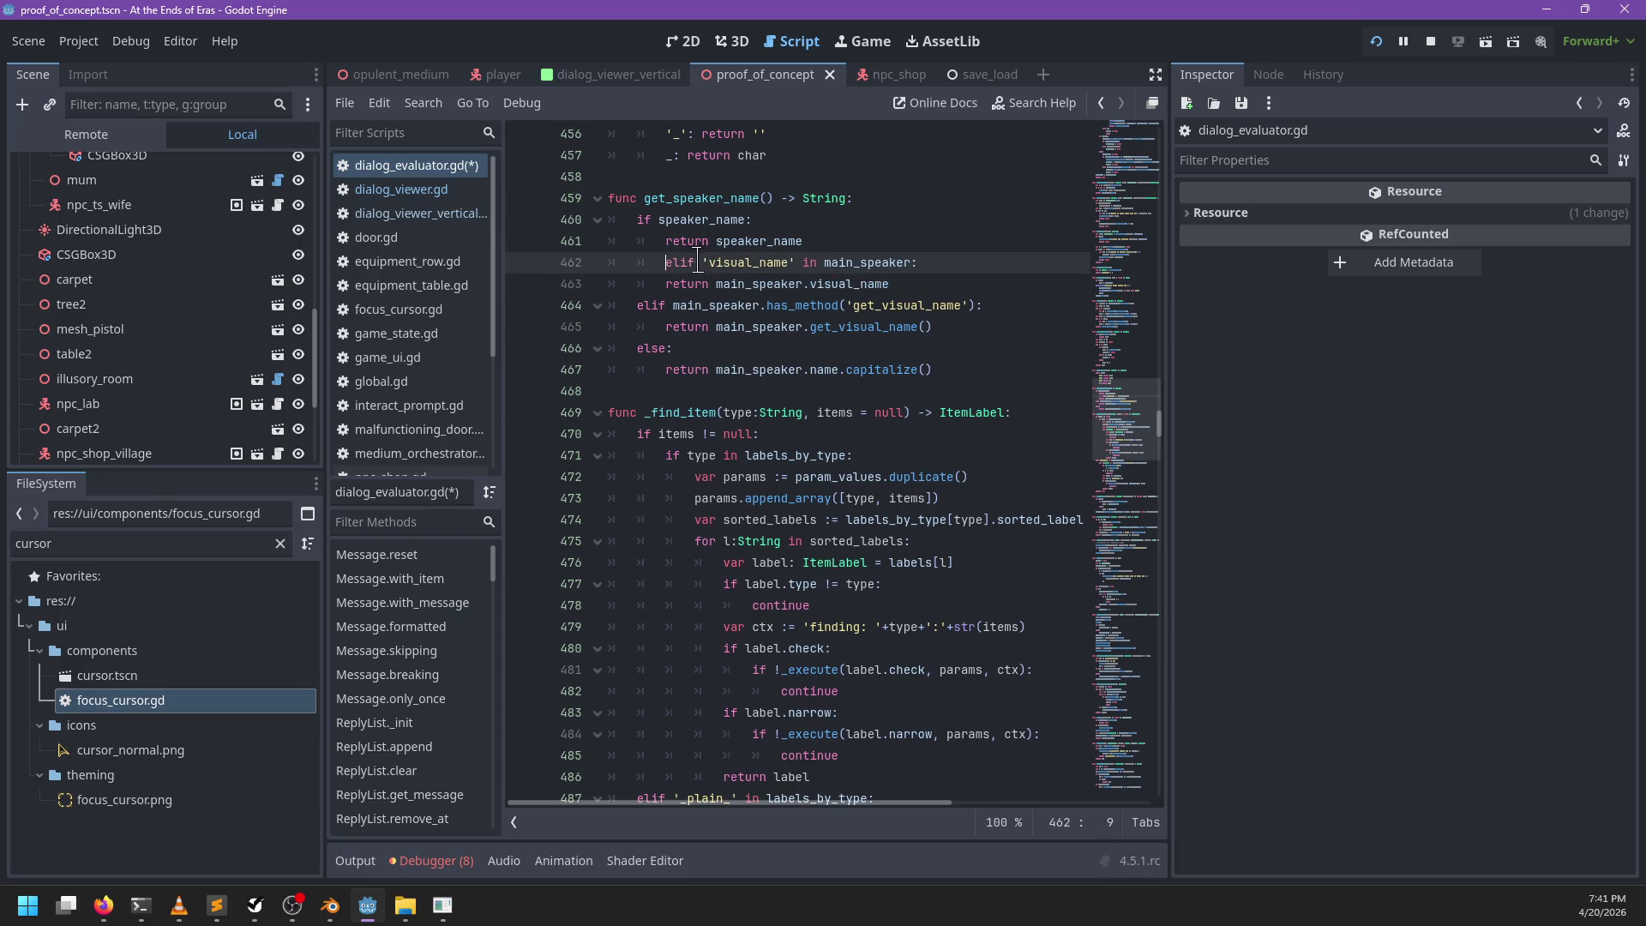
key("ctrl+s")
left_click(943, 245)
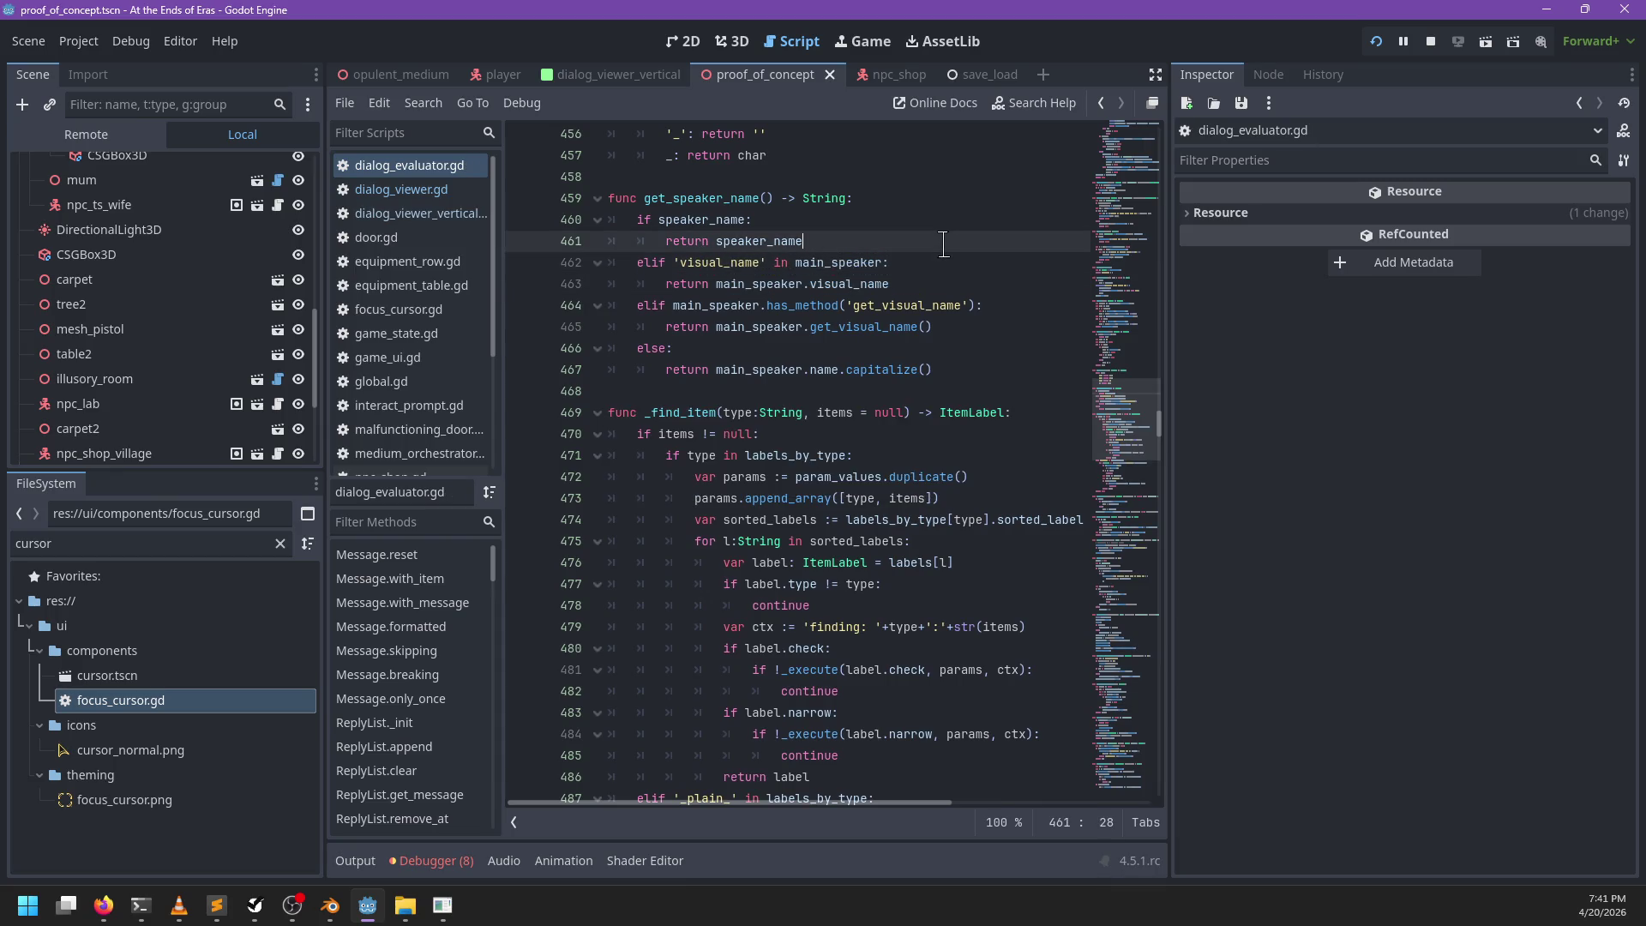
key("F5")
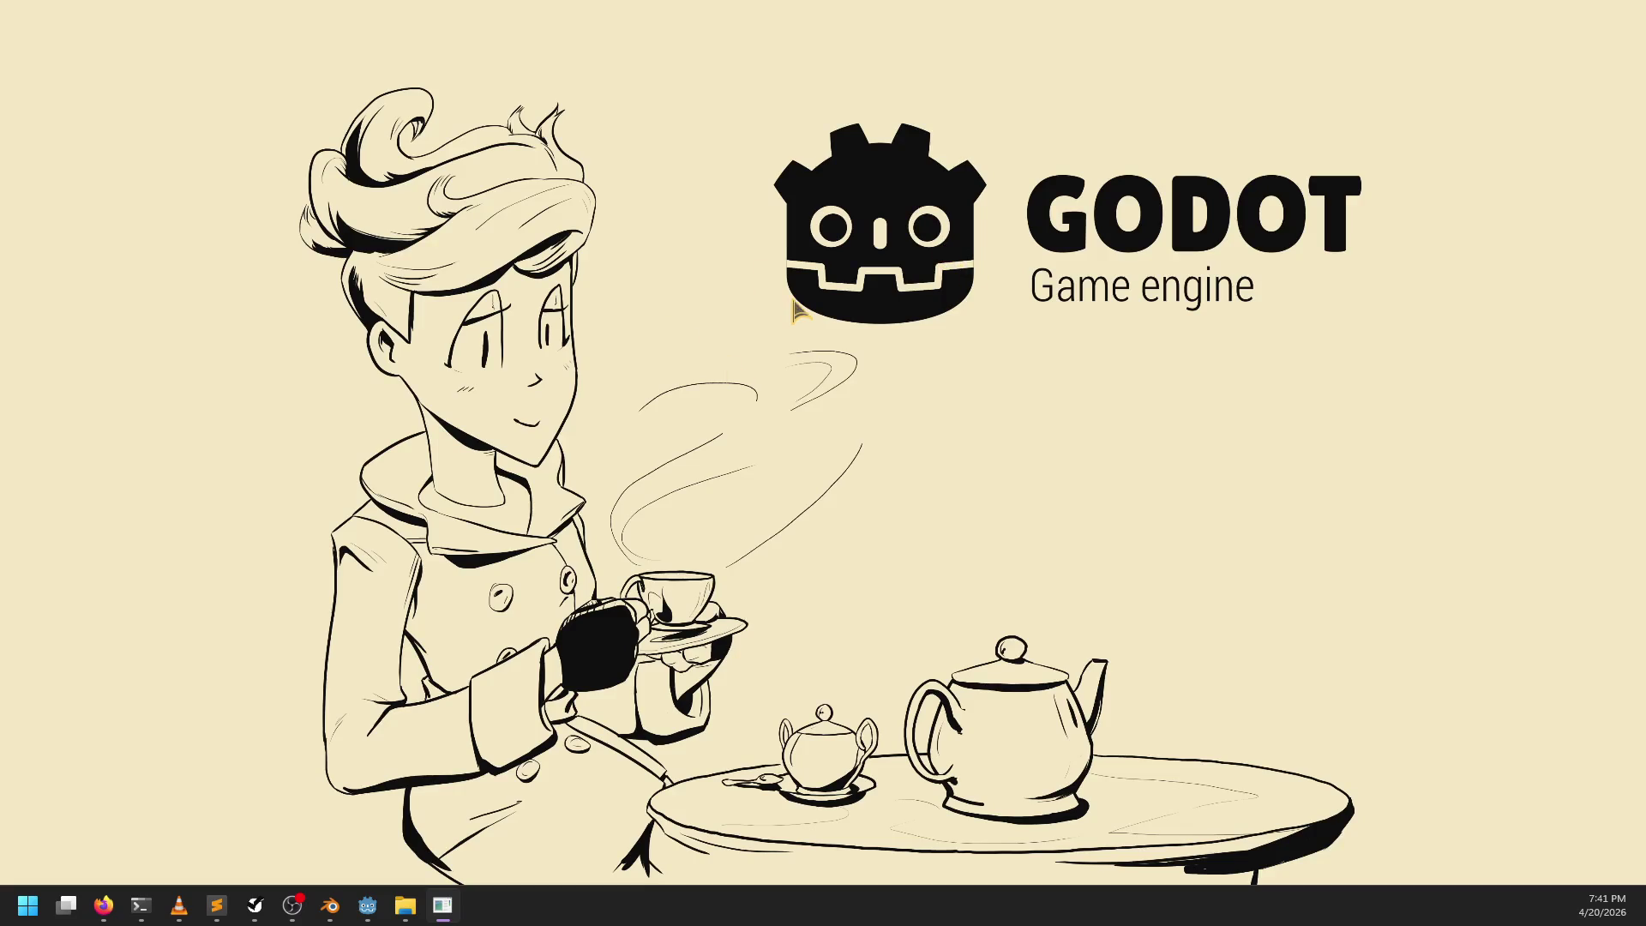
Step: Play from the title menu, talk to Raziah via the concrete wall reply, then stop the game
key("alt+Tab")
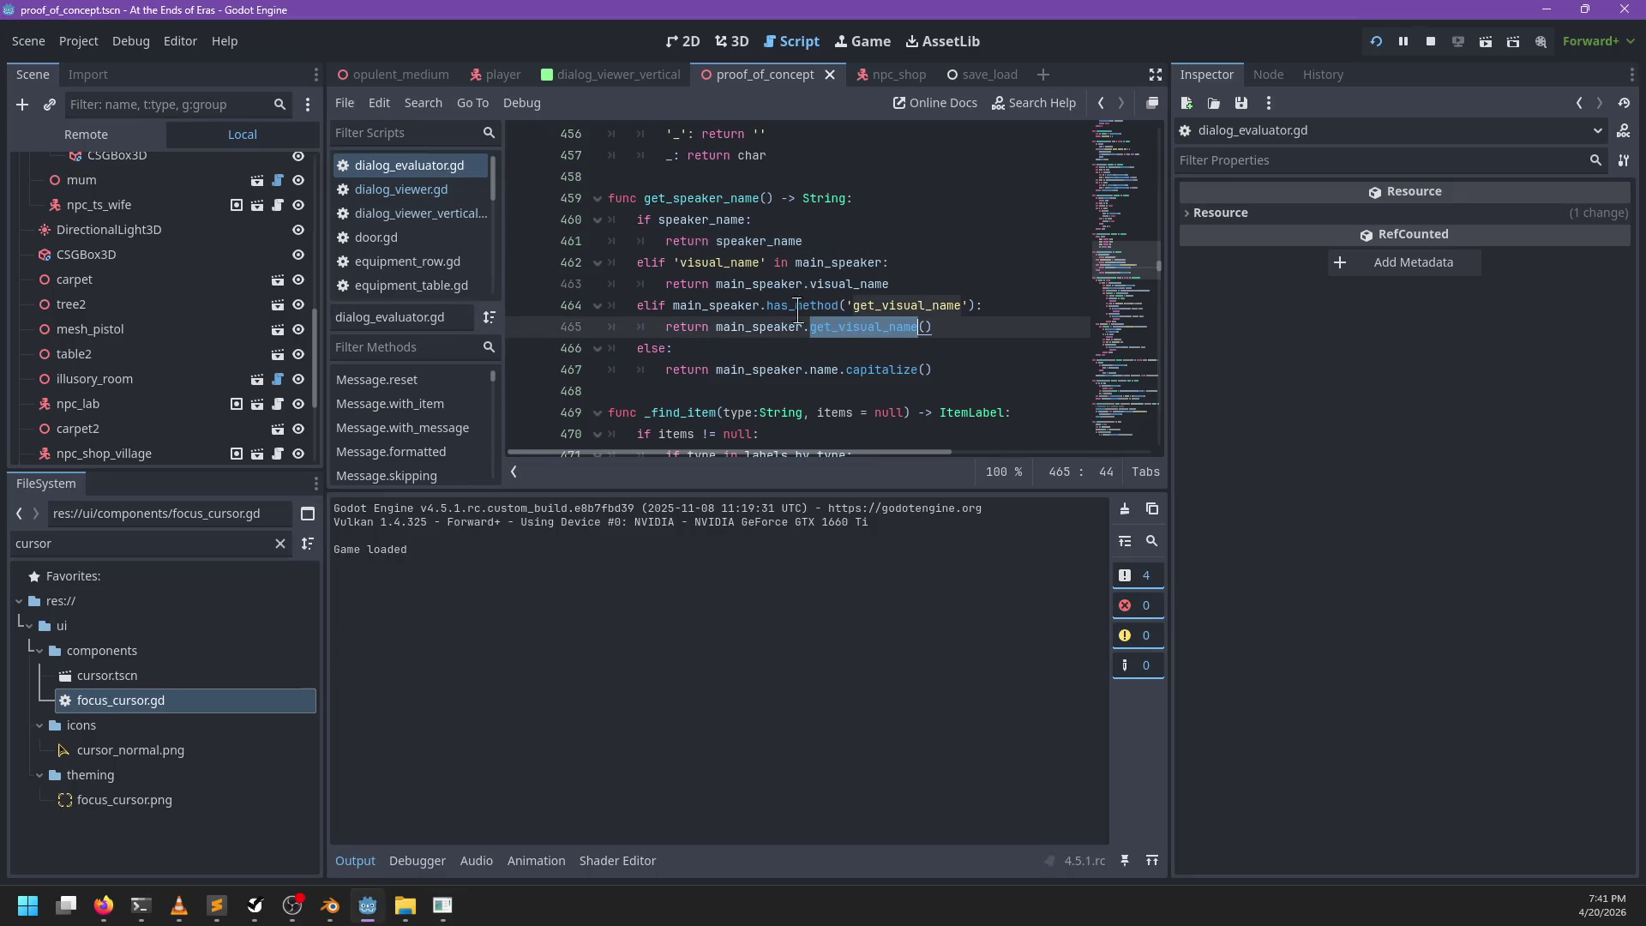
left_click_drag(809, 284, 907, 526)
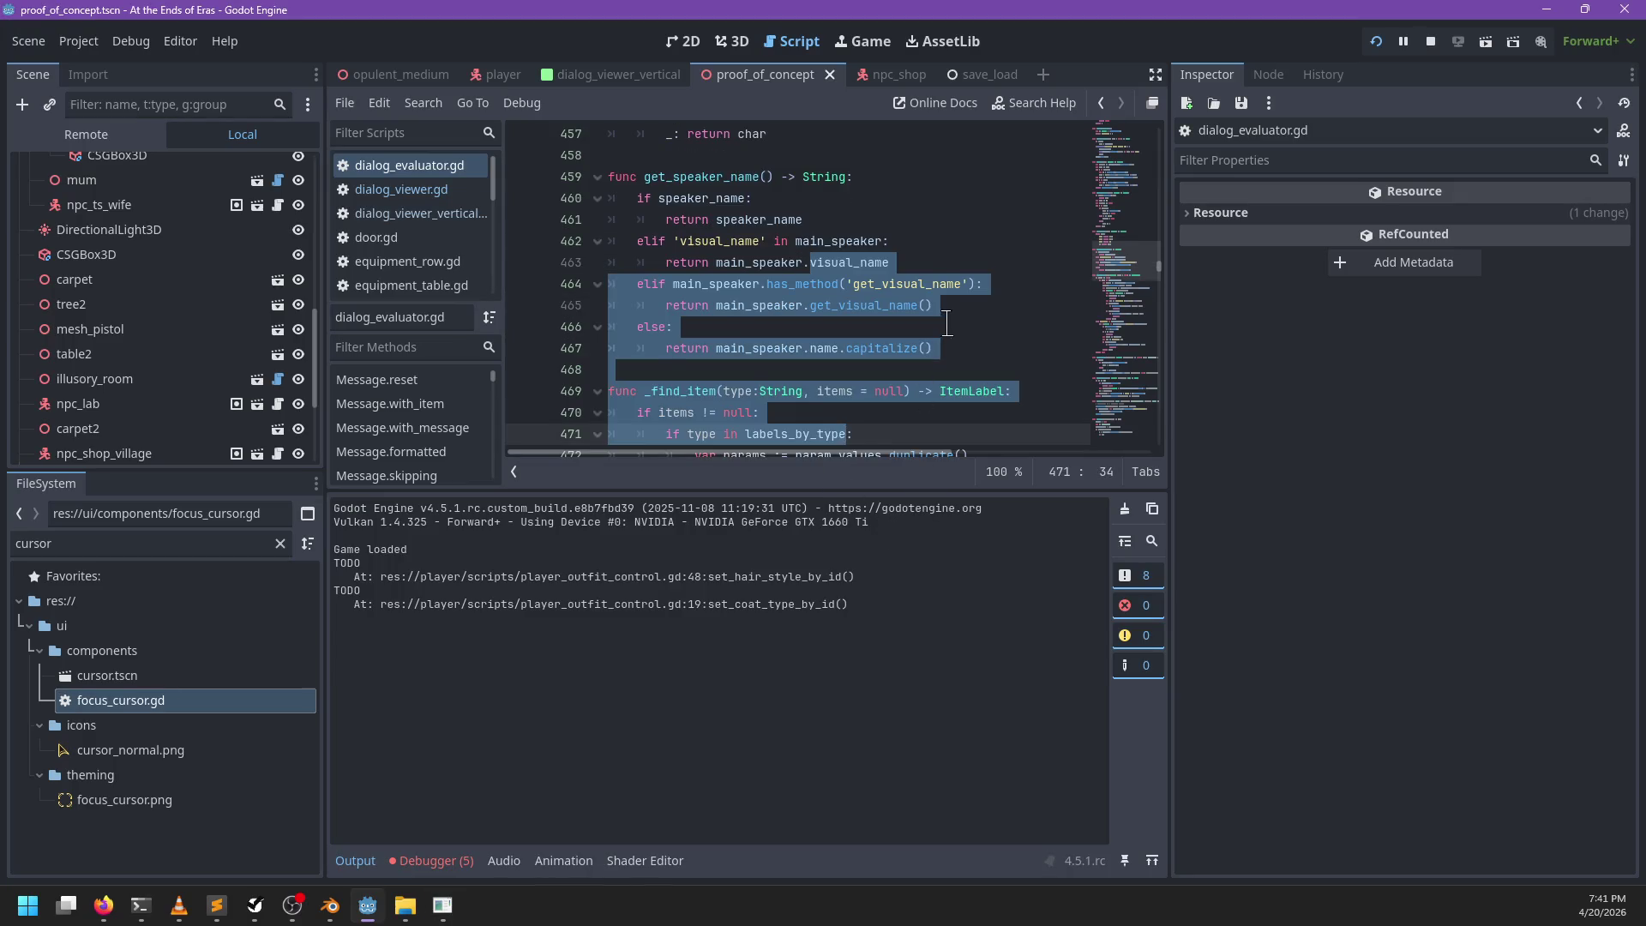
key("alt+Tab")
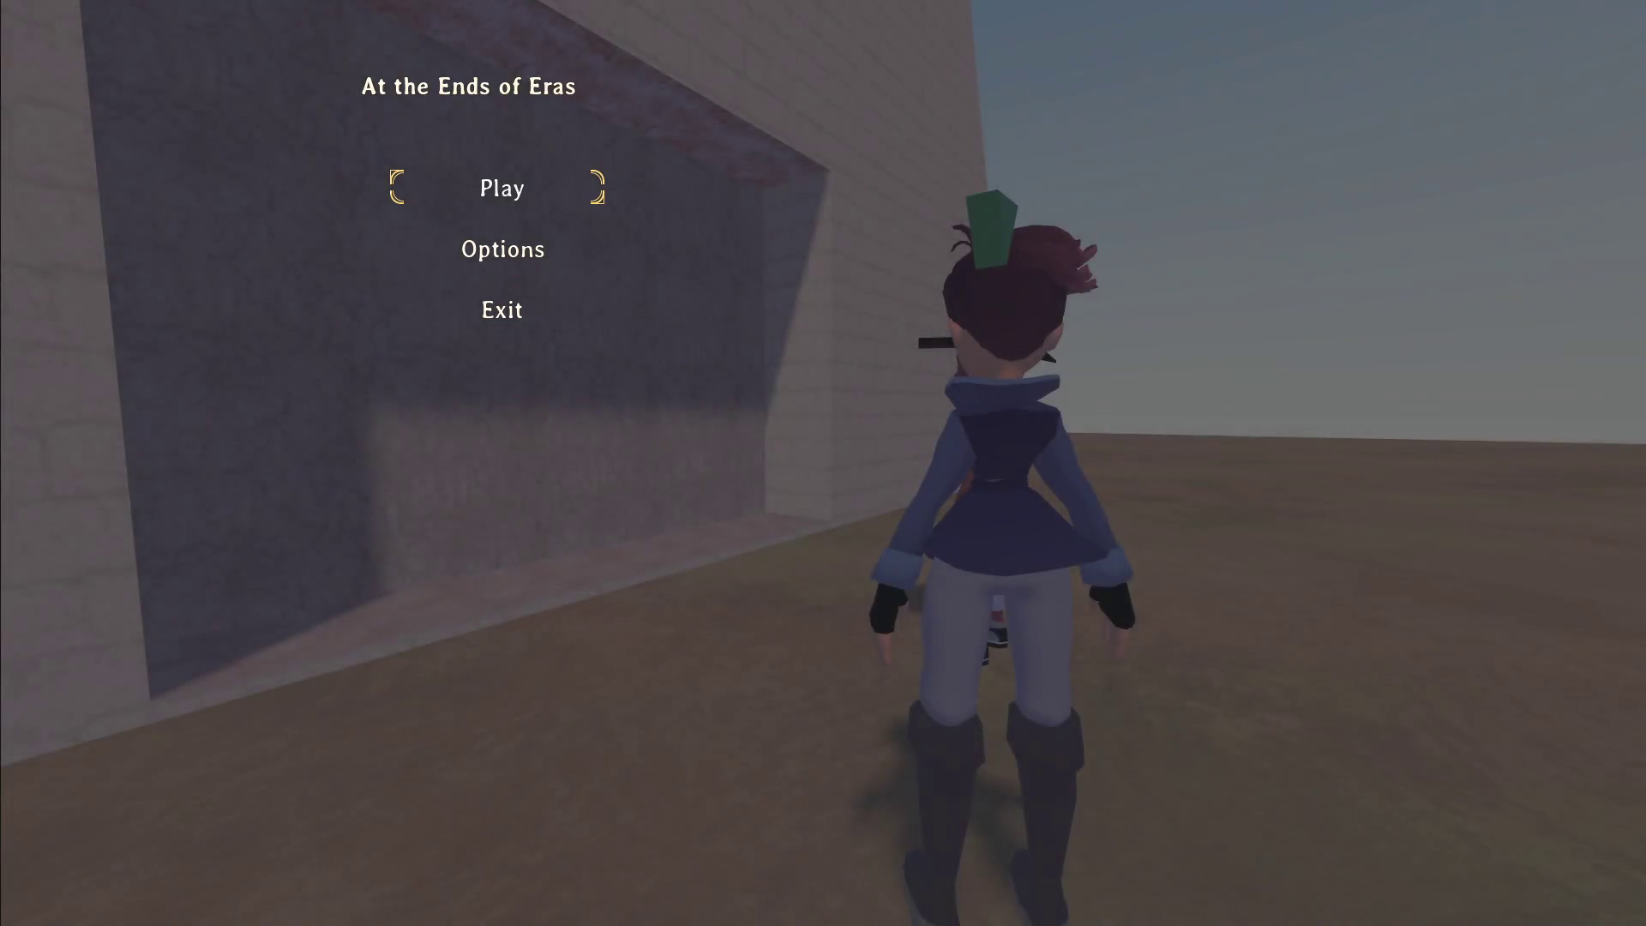
key("Return")
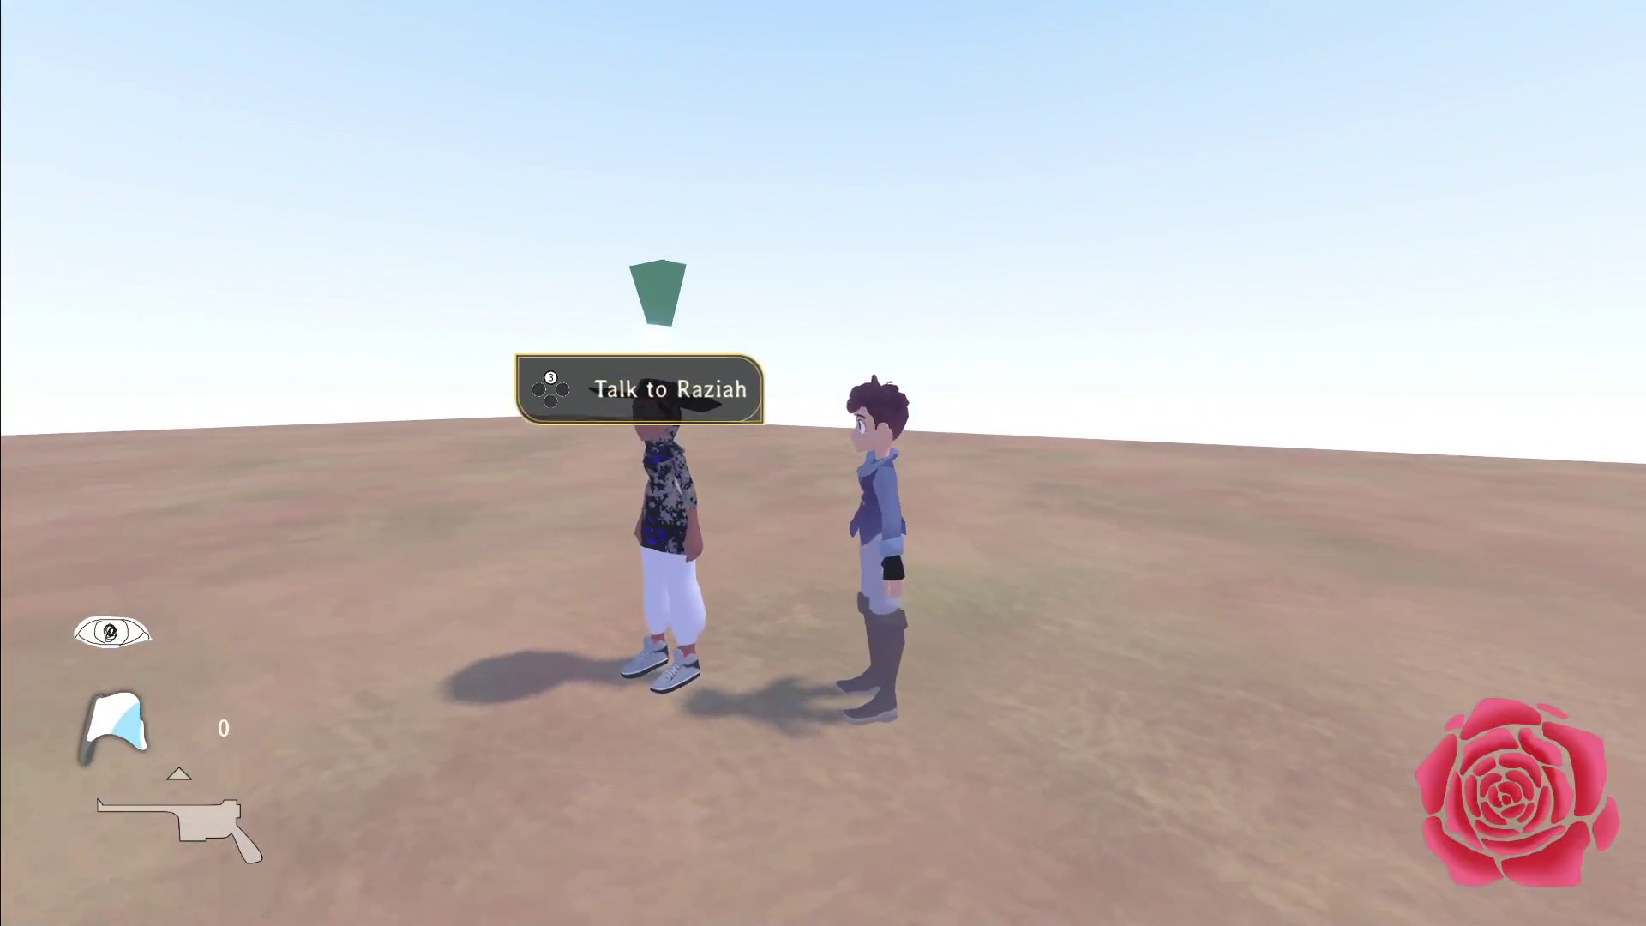
key("e")
key("Return")
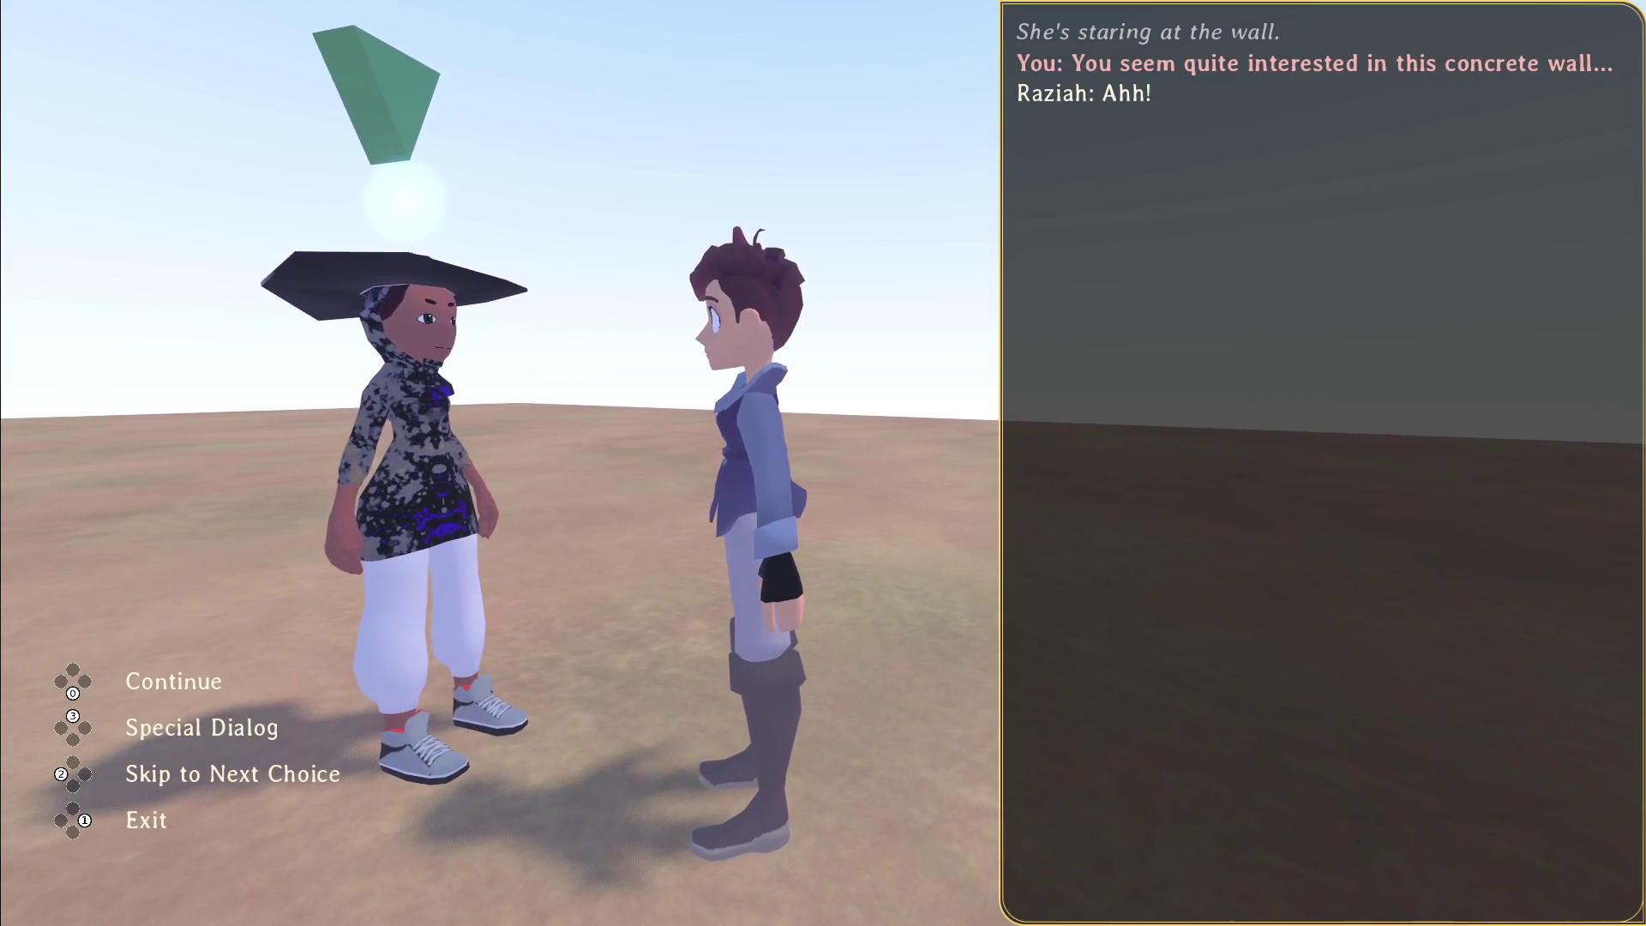
key("Return")
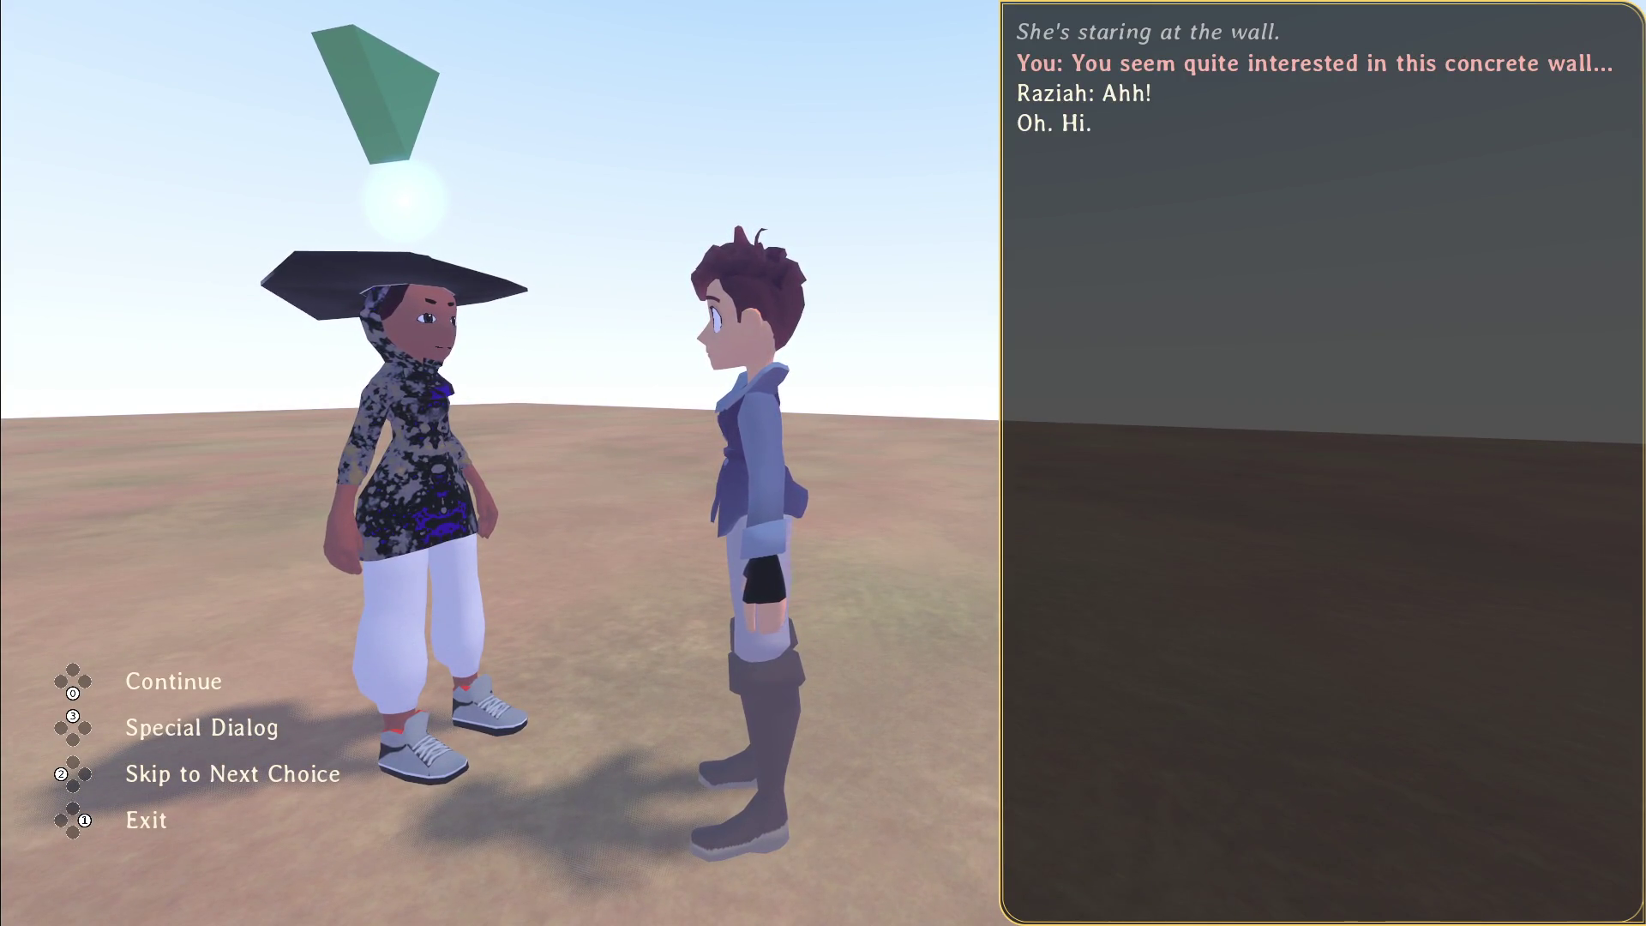
key("F8")
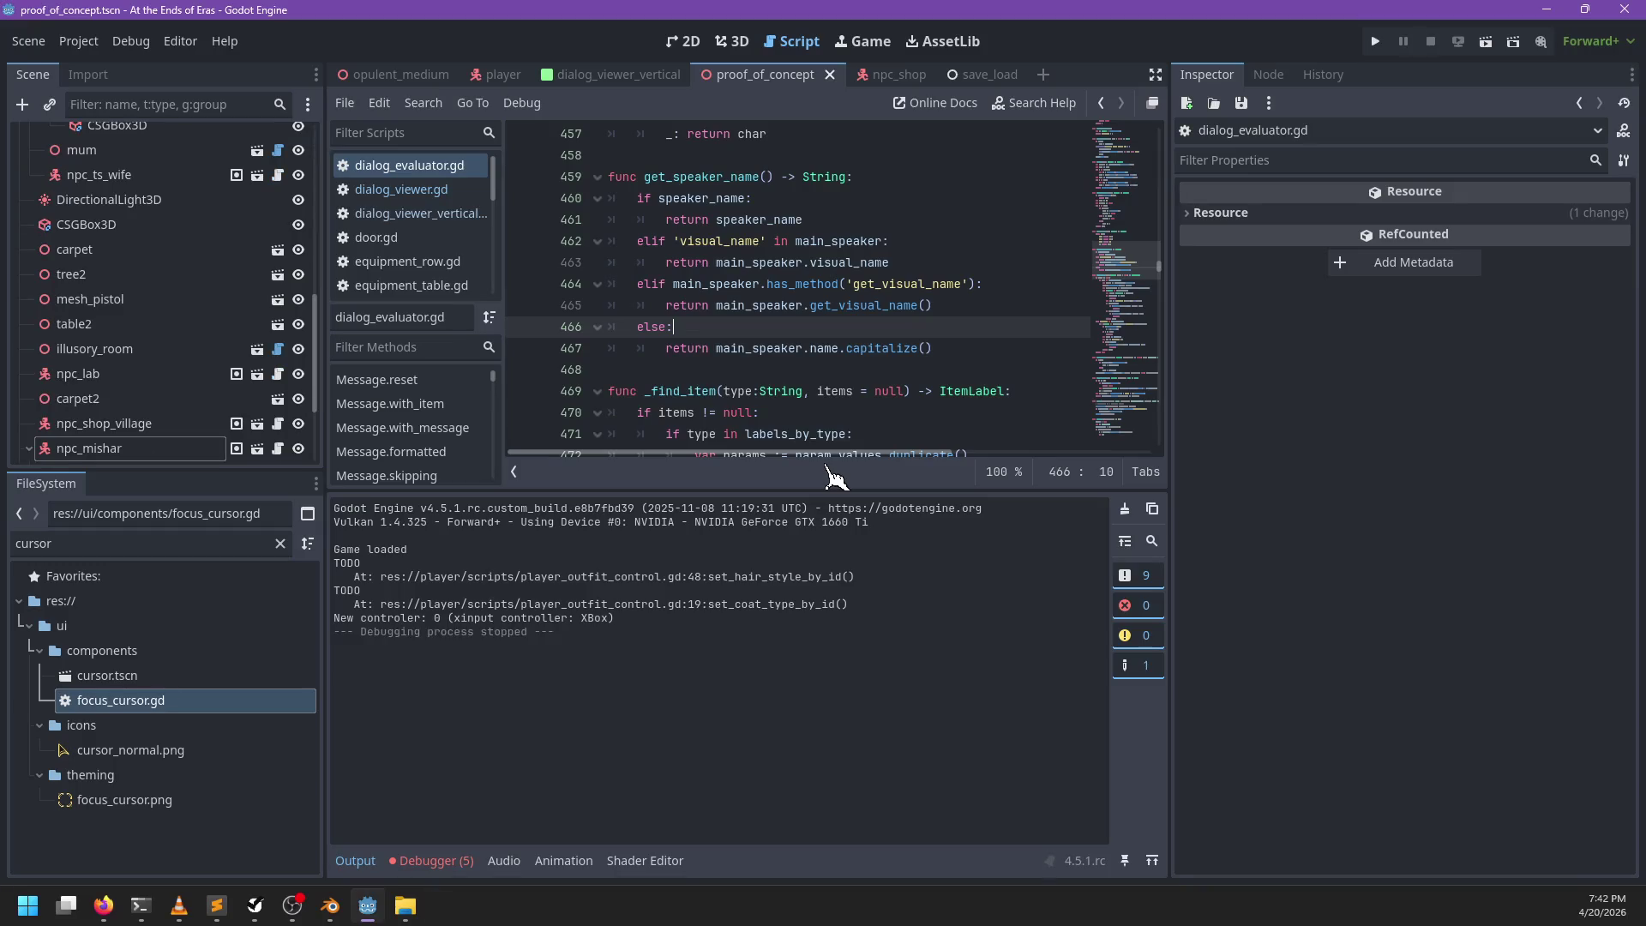
Step: Add the task 'Spawned NPCs don't have applied properties upong saving and restarting' under Bugs
key("alt+Tab")
left_click(462, 454)
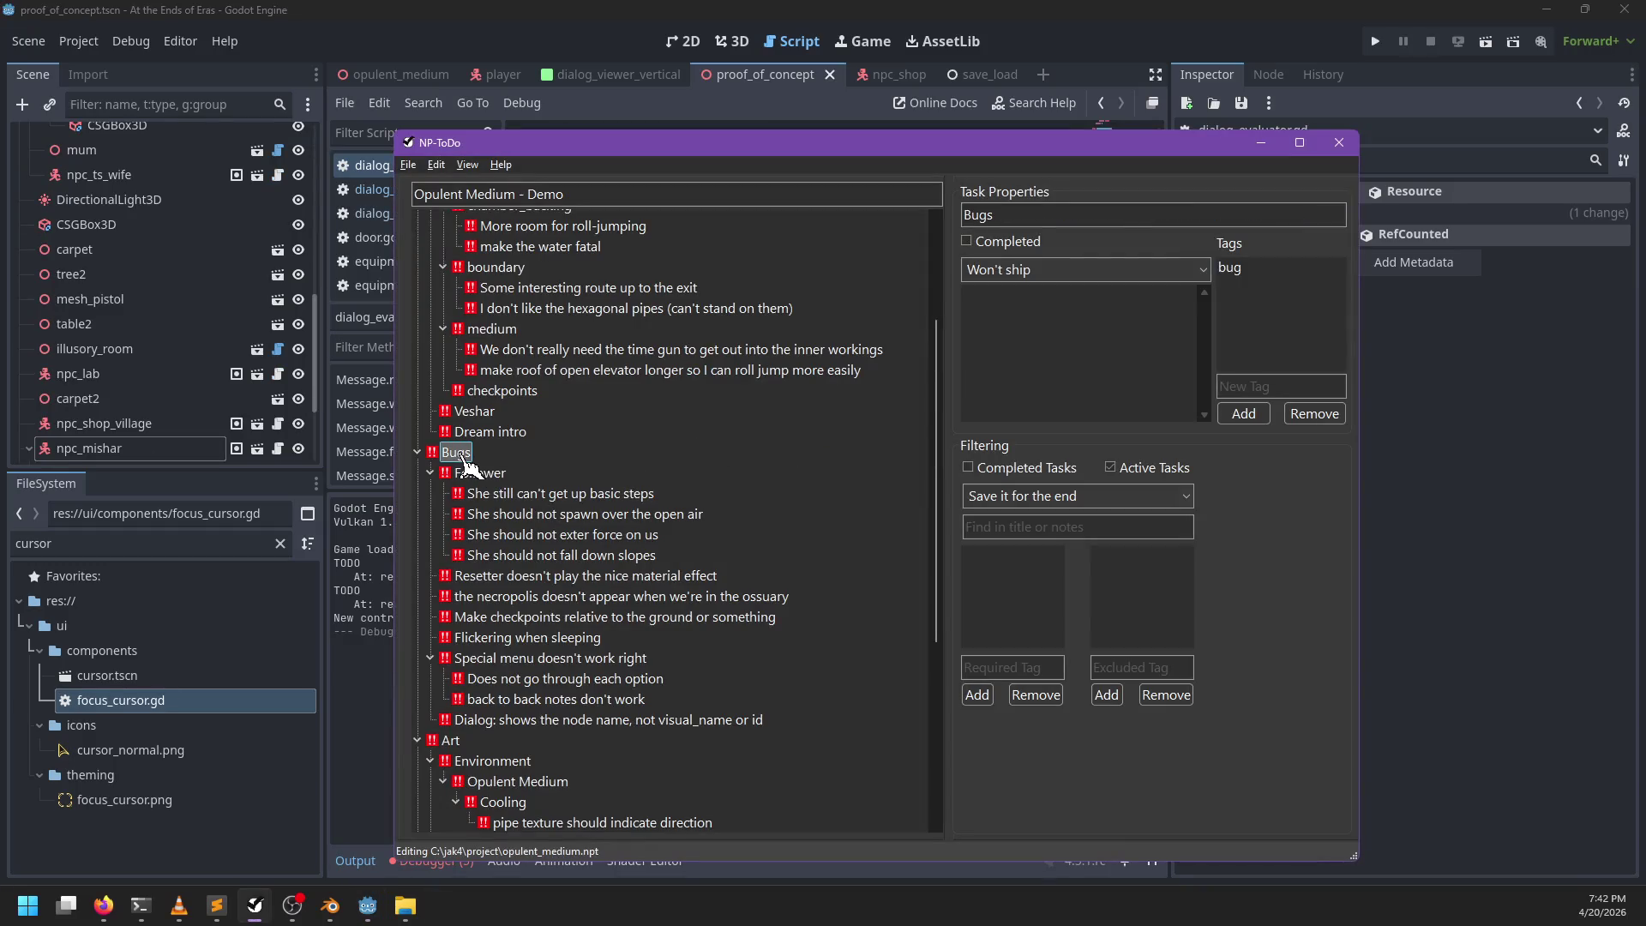
key("Insert")
key("F2")
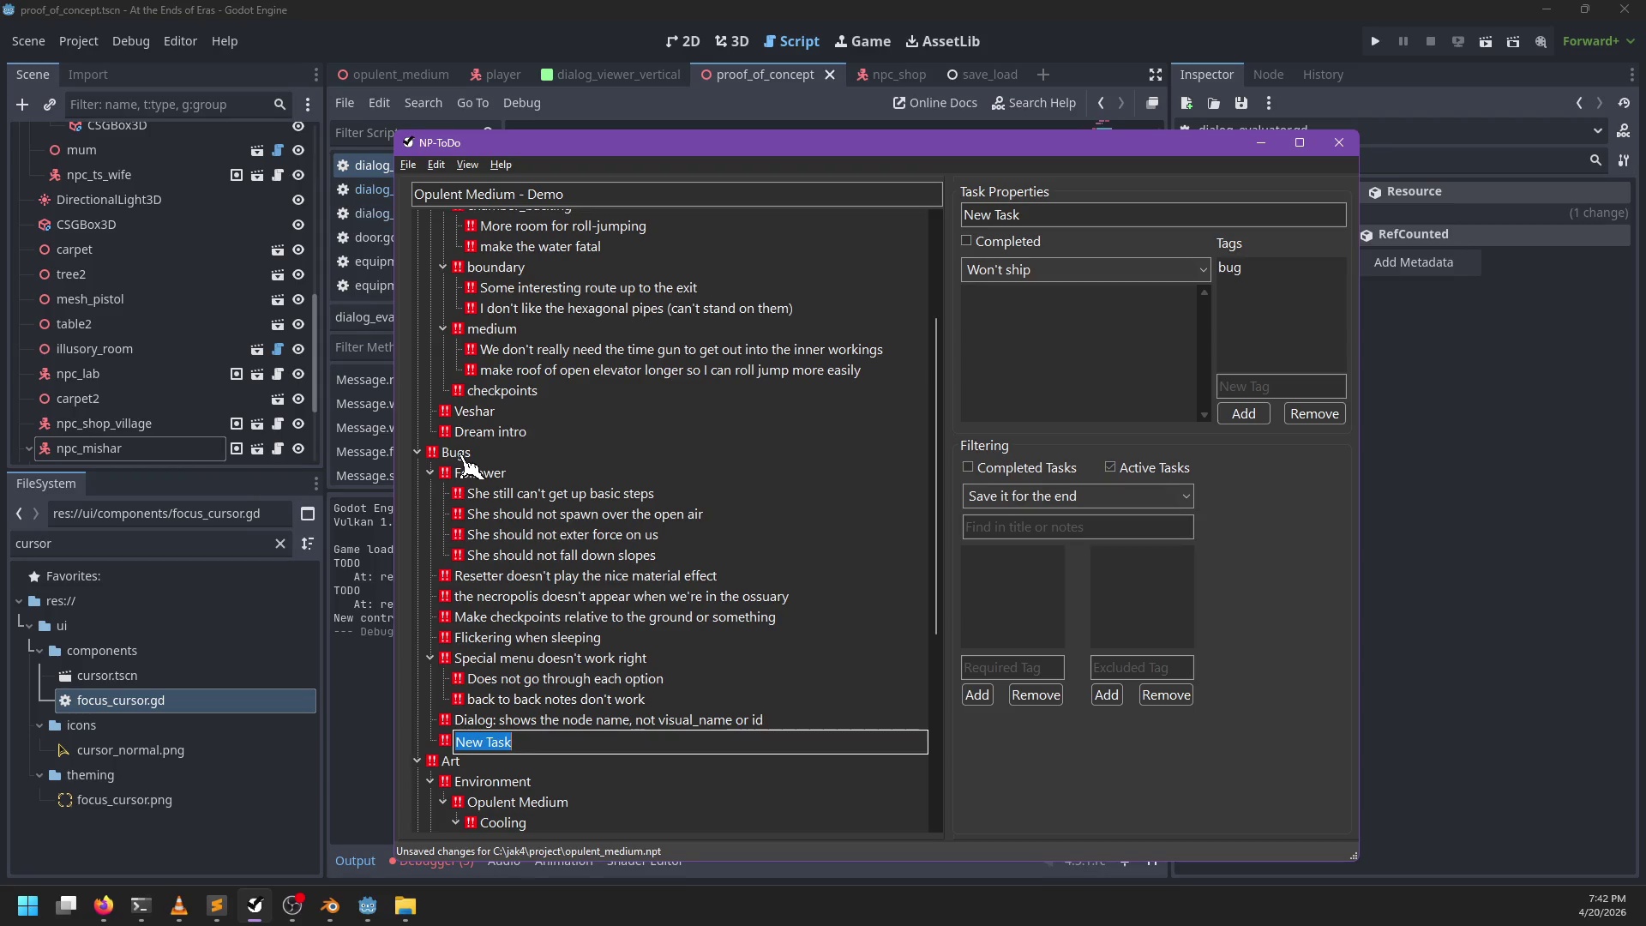
type("NPCs")
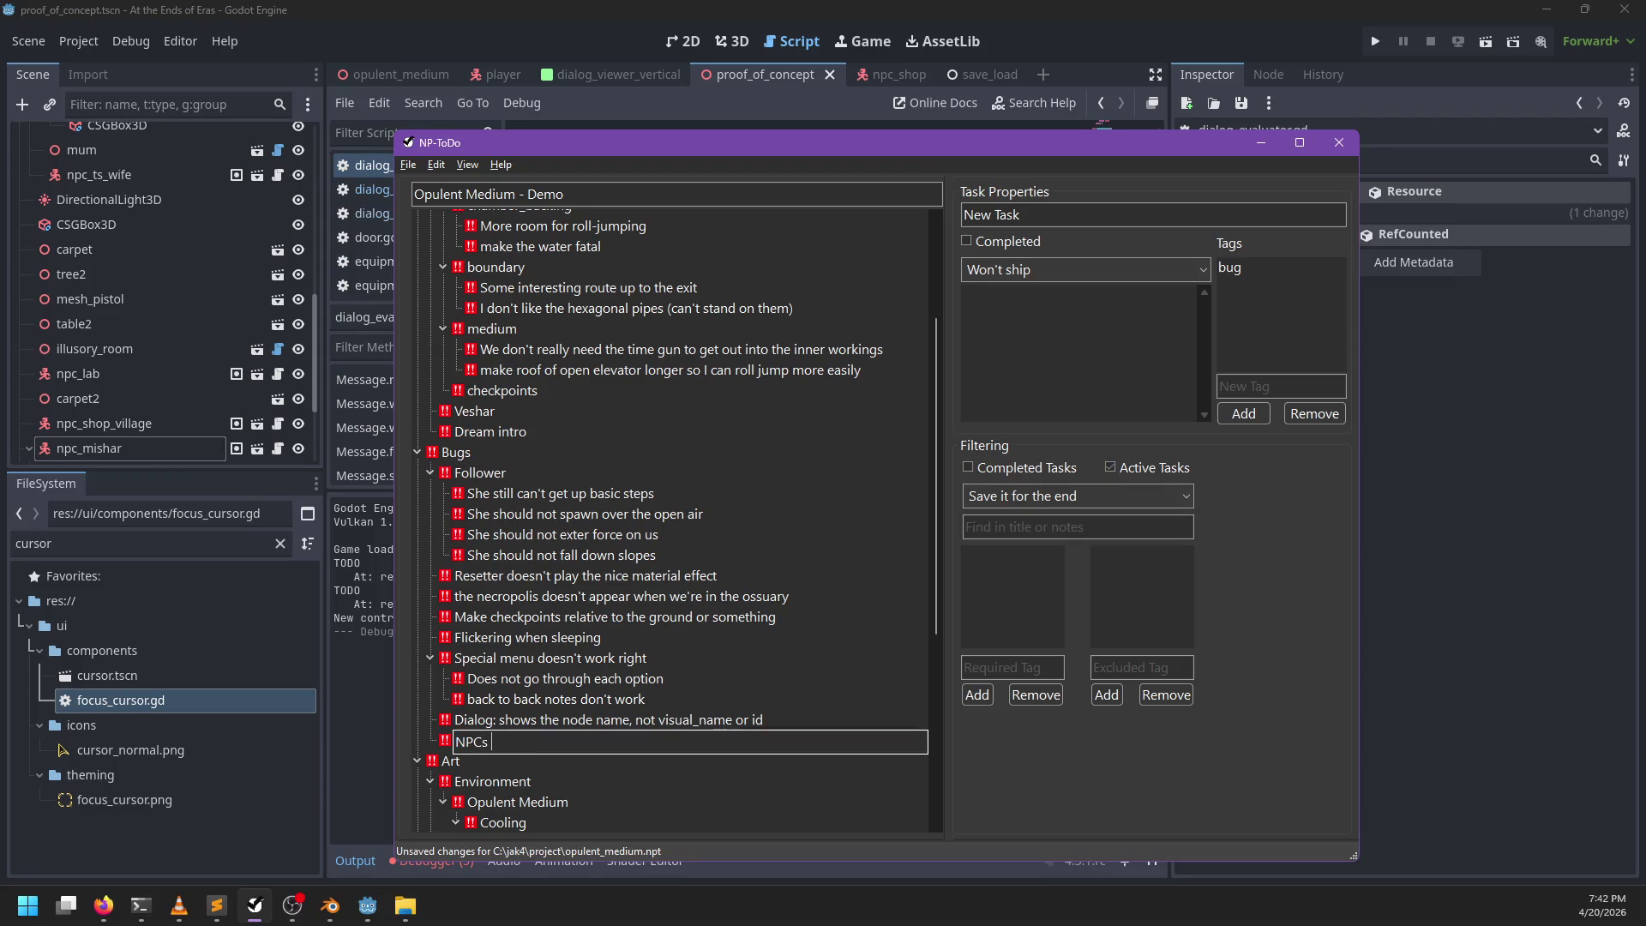
key("BackSpace")
key("BackSpace")
key("BackSpace")
type("Spawned NPCs don't ")
type("have appl")
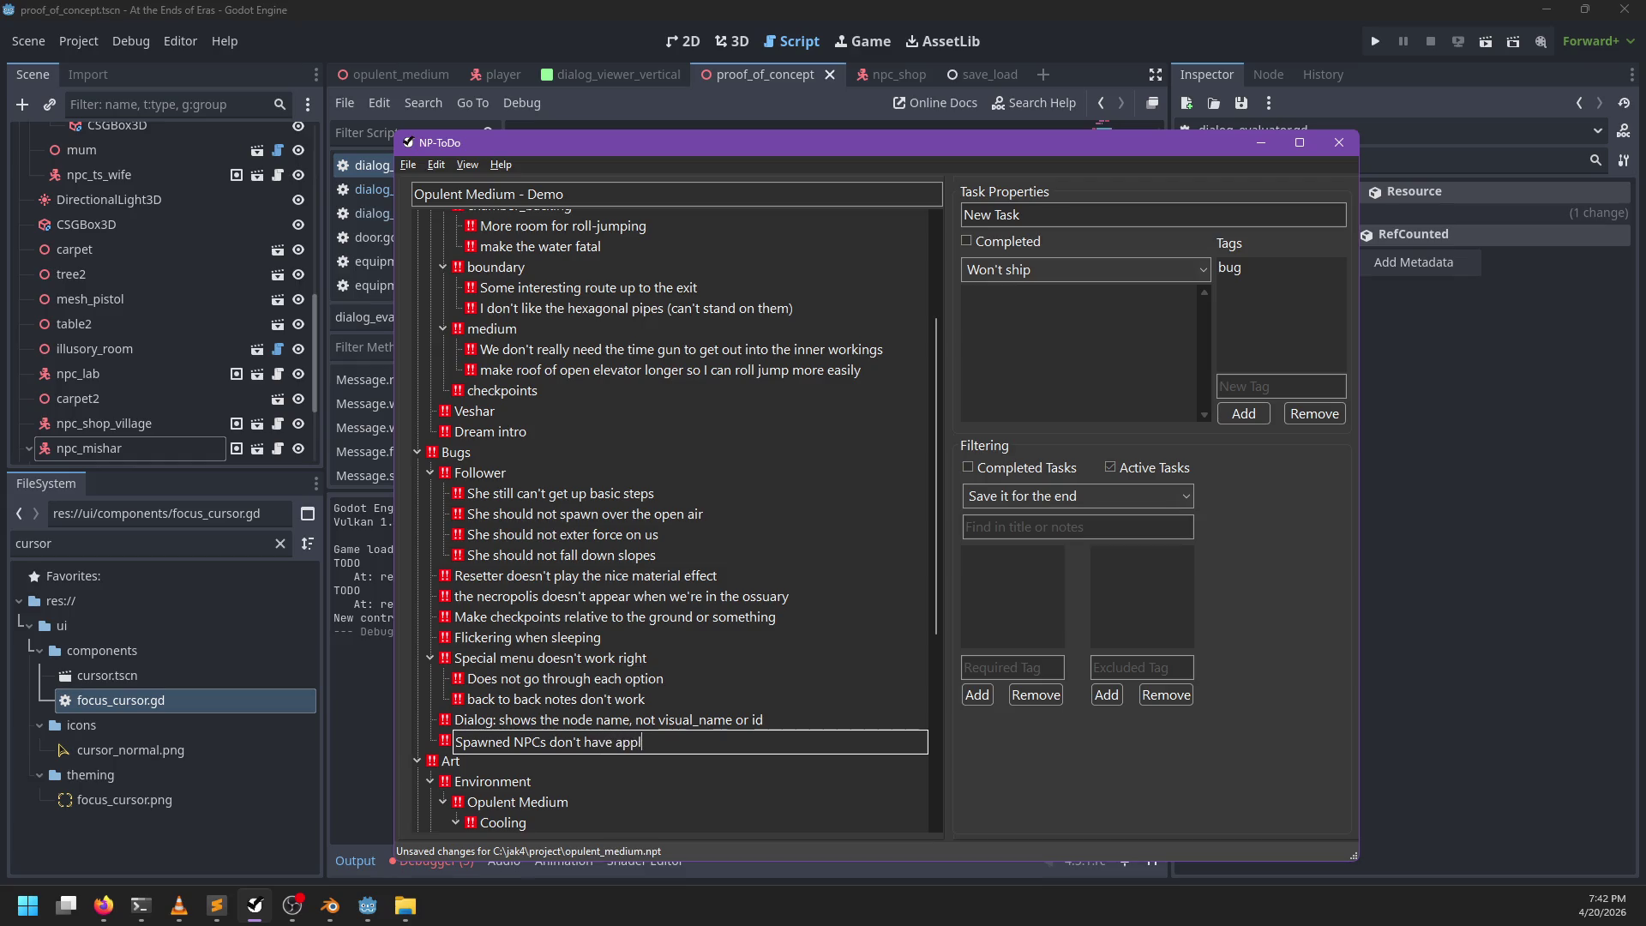
type("ied properties up")
type("ong saving and ")
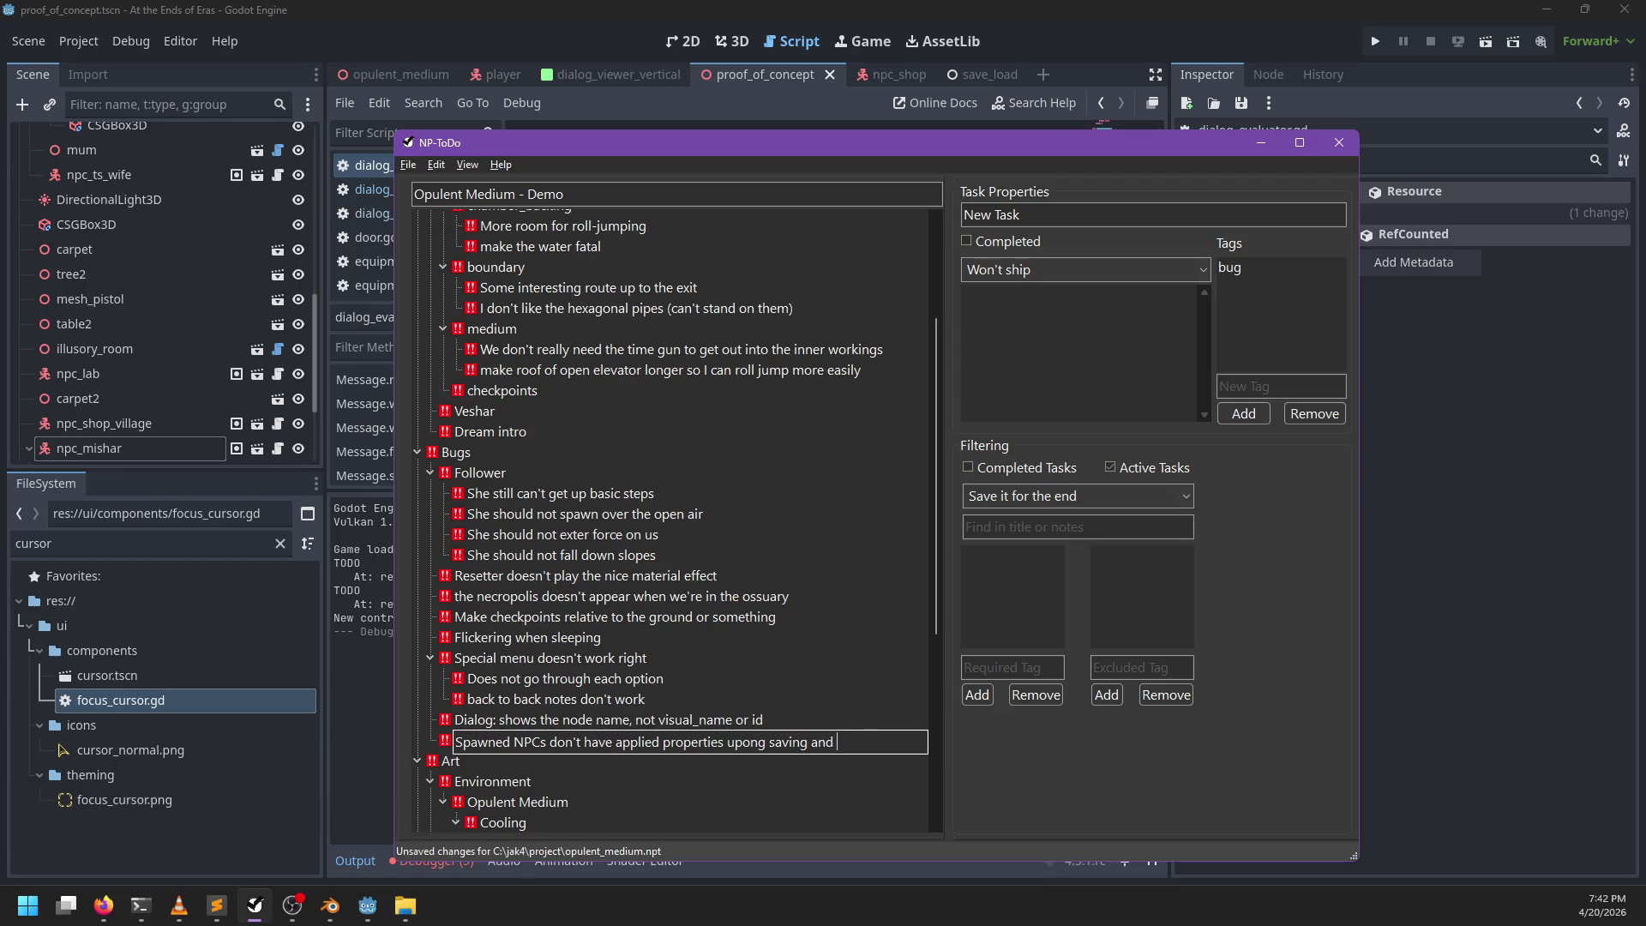
type("restarting")
key("Return")
Step: Add an empty sub-task under the new bug and open the opulent_medium scene in Godot
key("Insert")
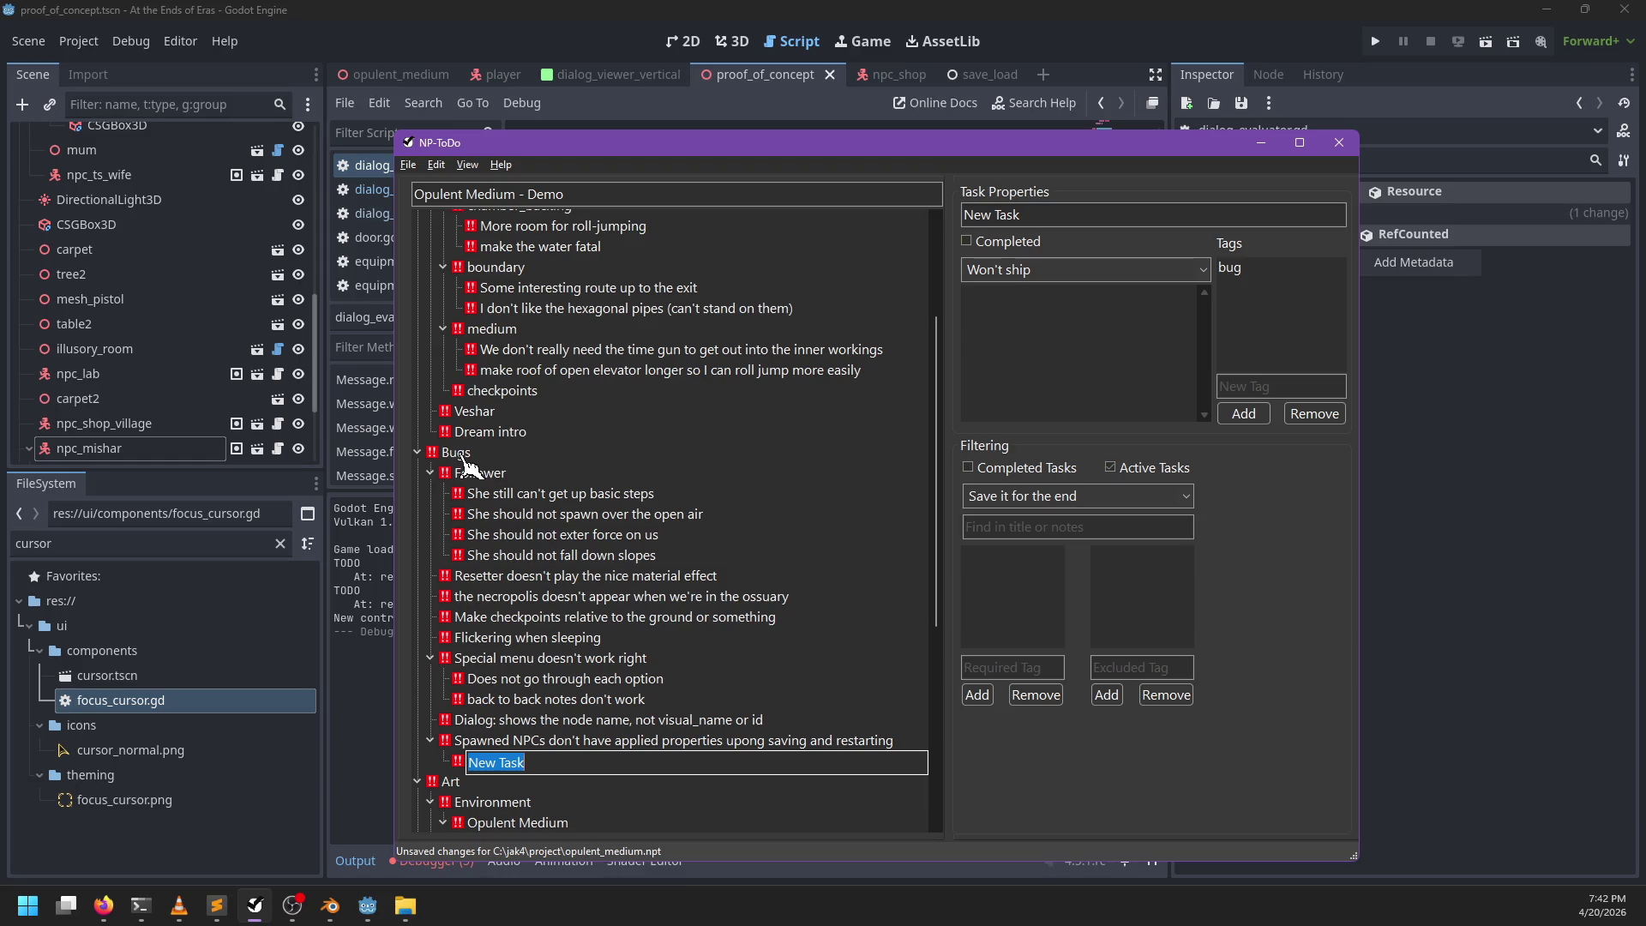
left_click(489, 29)
left_click(445, 74)
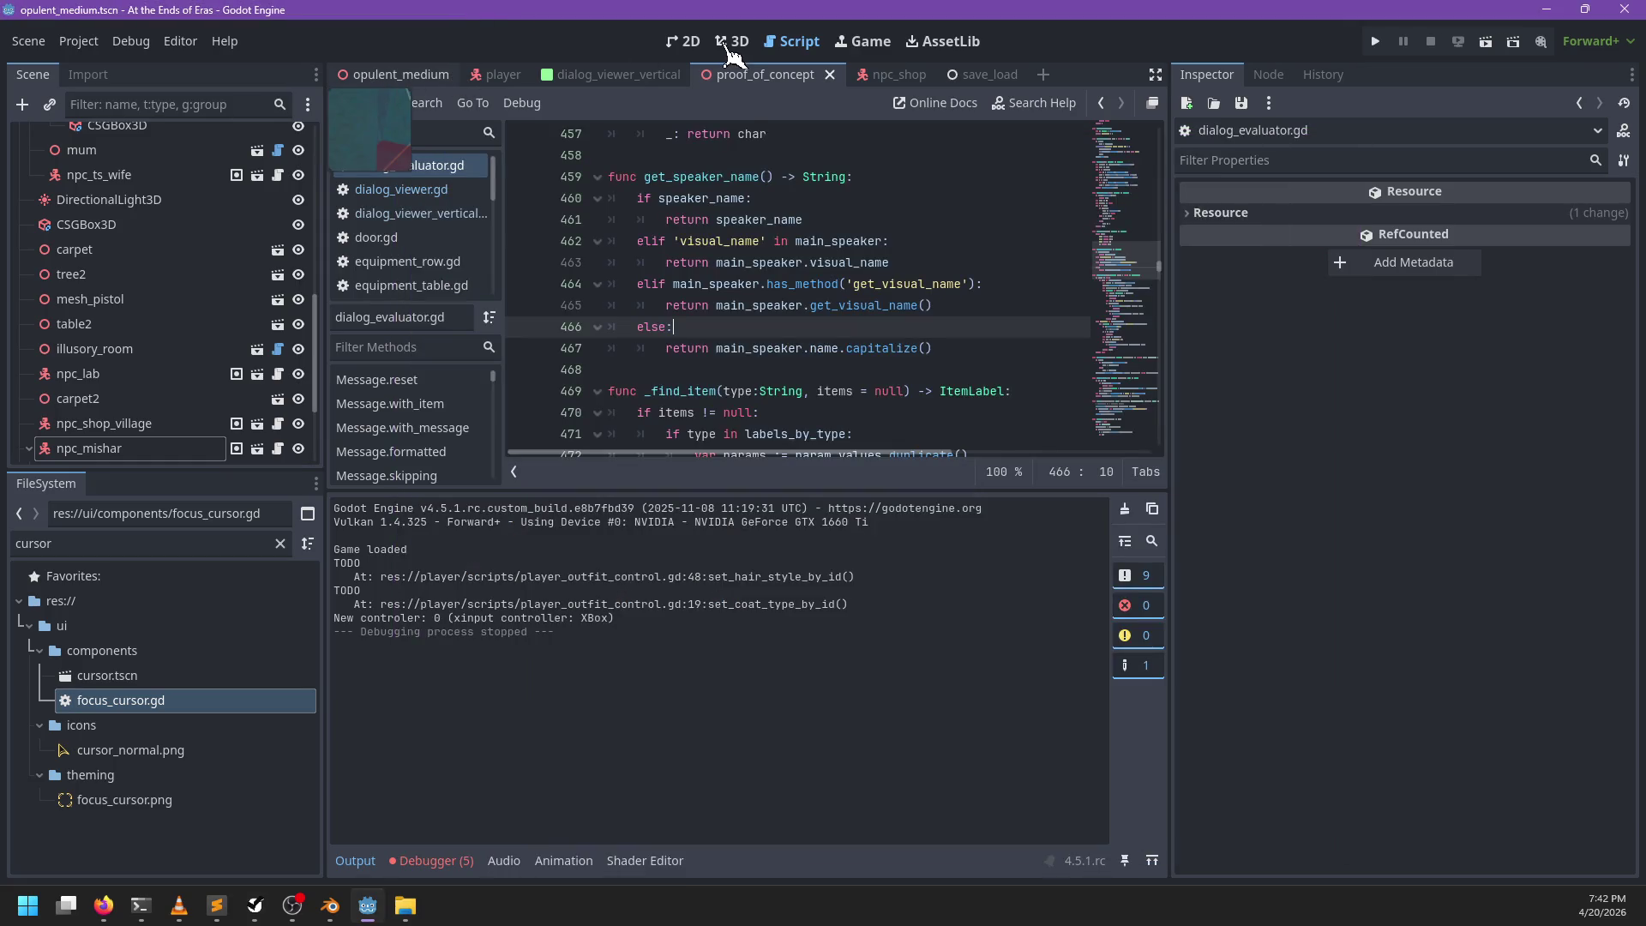
Step: Switch to the 3D view and select the spawner_karimov NPC spawner
left_click(731, 42)
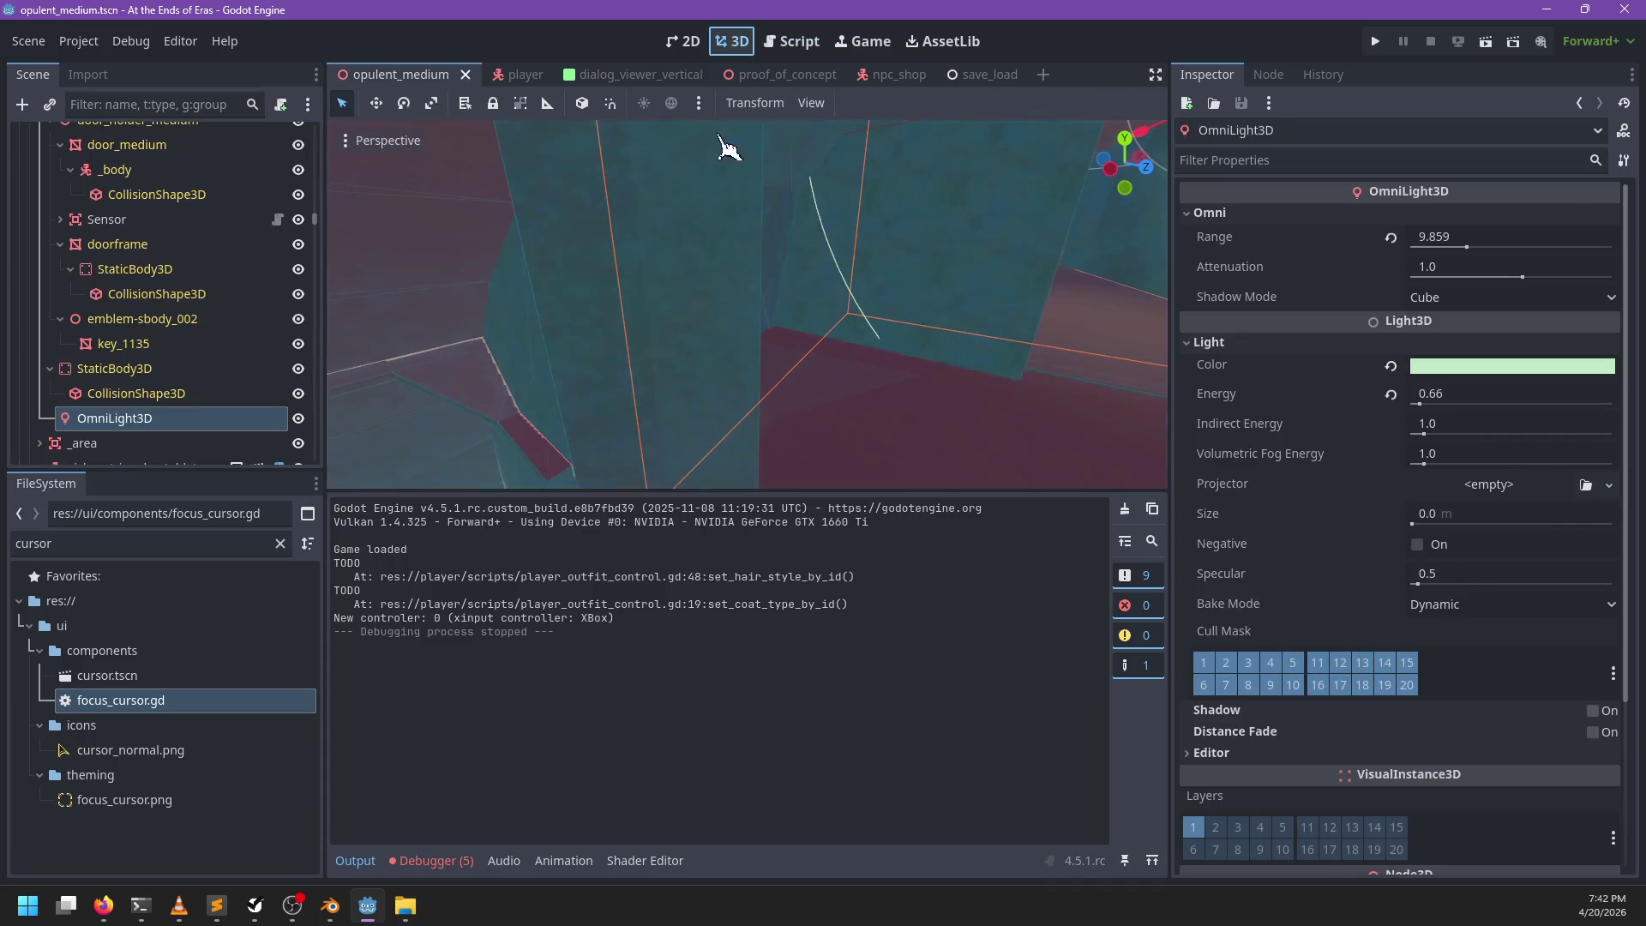
left_click(838, 397)
scroll(838, 397, "down", 10)
scroll(753, 323, "up", 6)
scroll(753, 334, "up", 6)
left_click(742, 339)
scroll(856, 342, "down", 2)
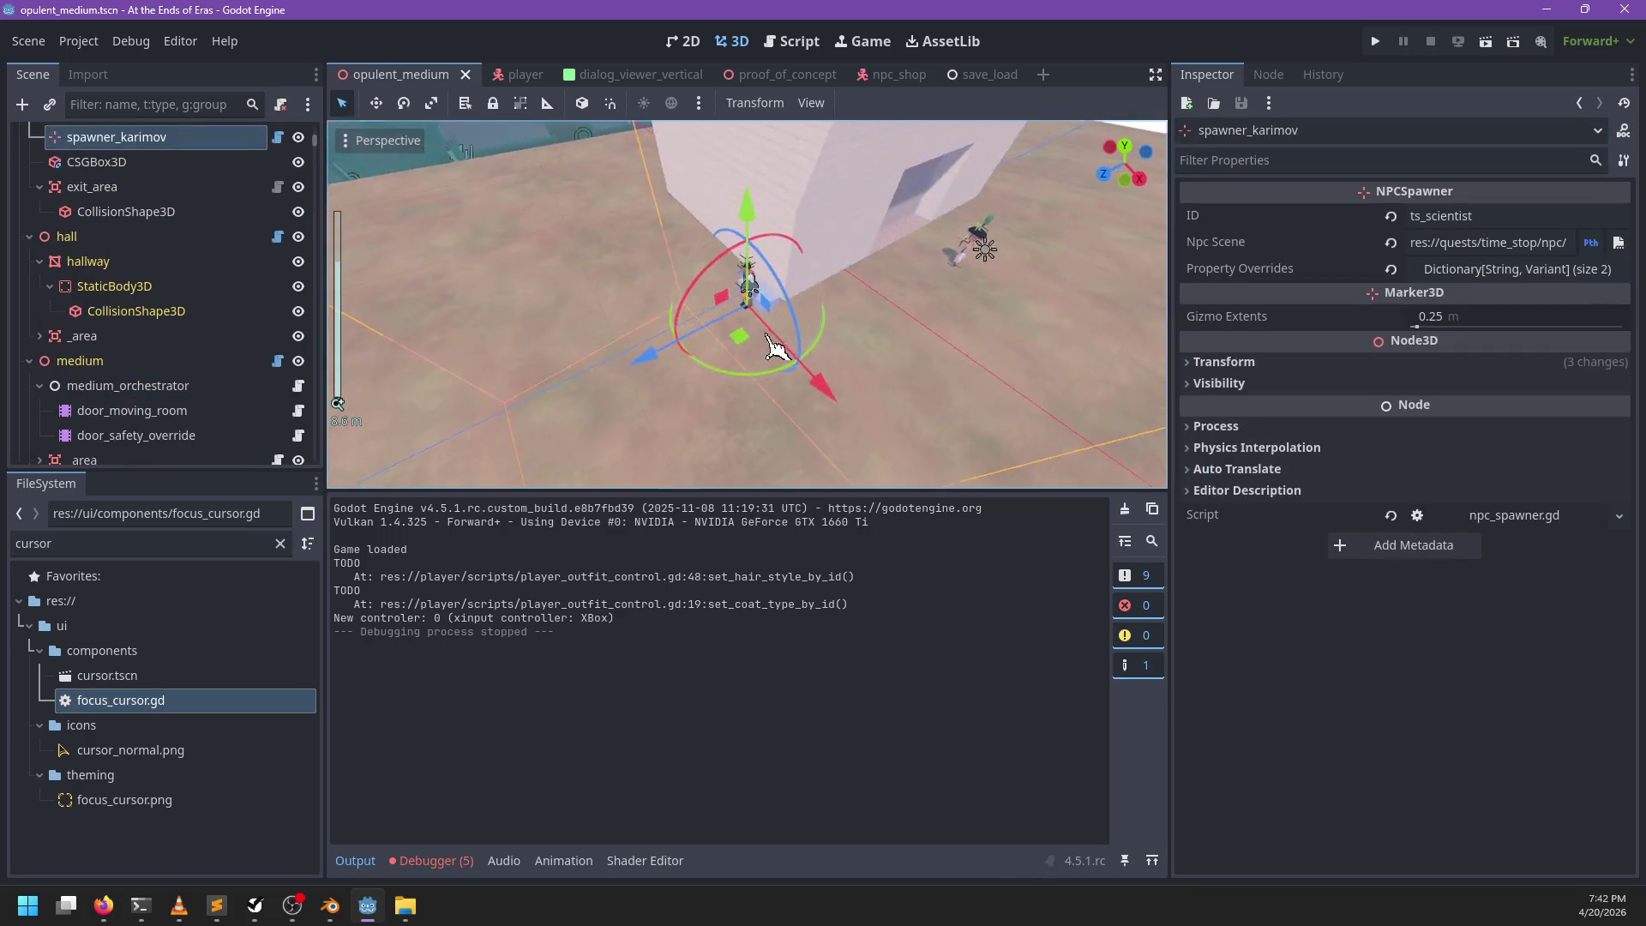
Step: Expand the spawner's Property Overrides, inspect starting_animation, collapse the list and return to NP-ToDo
left_click(1425, 276)
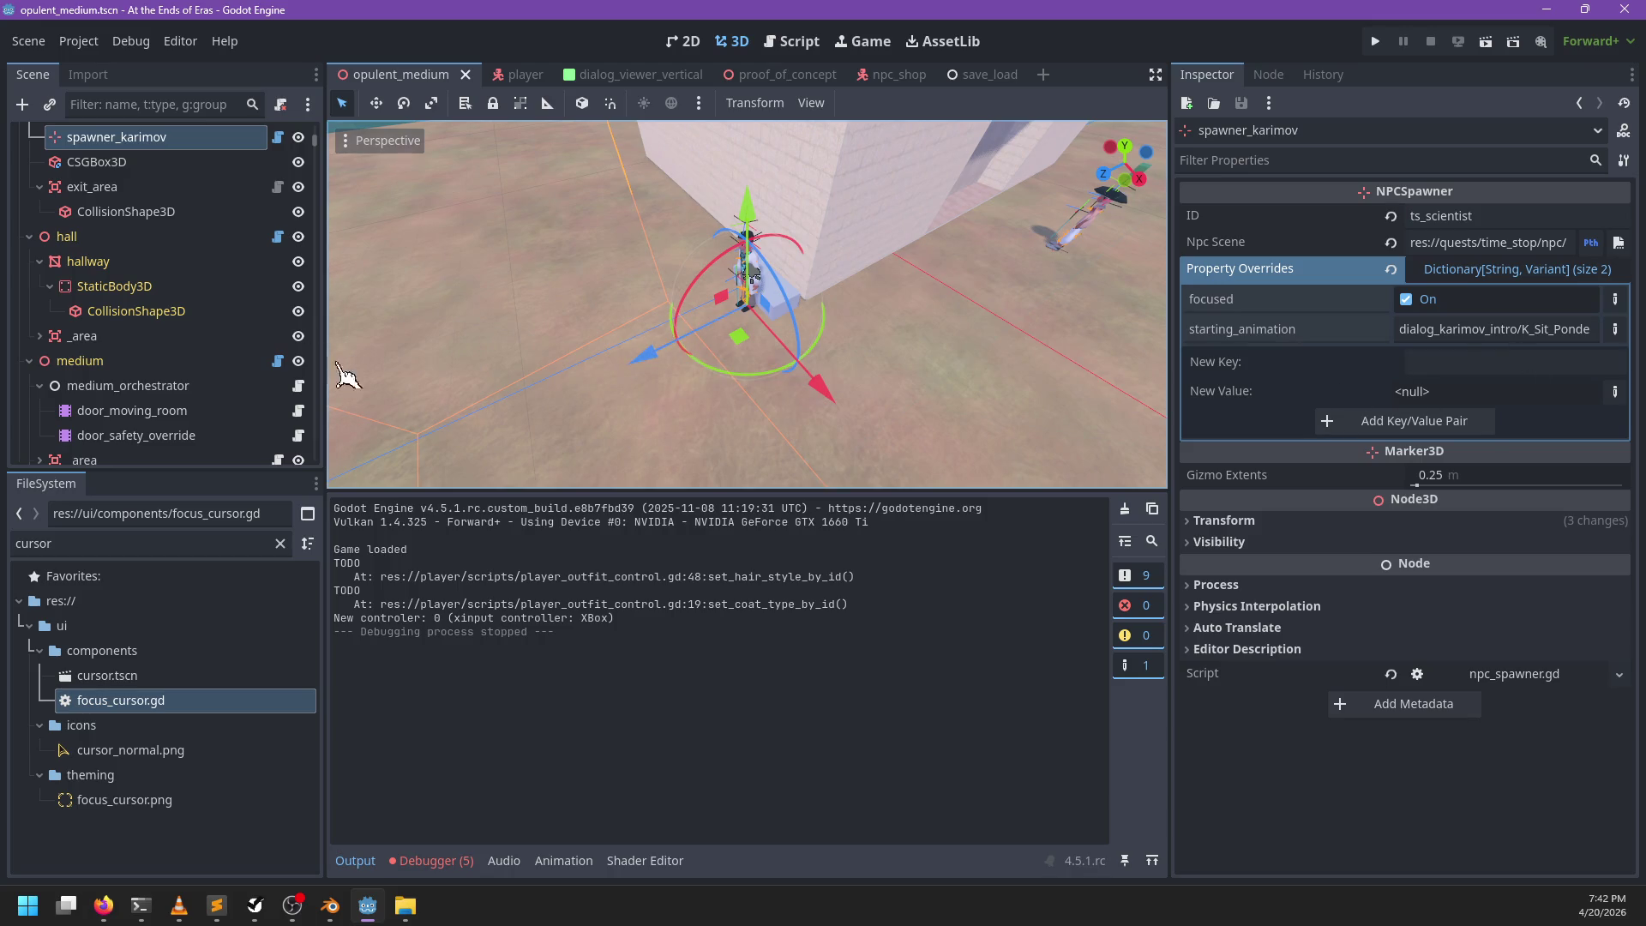
scroll(159, 227, "up", 2)
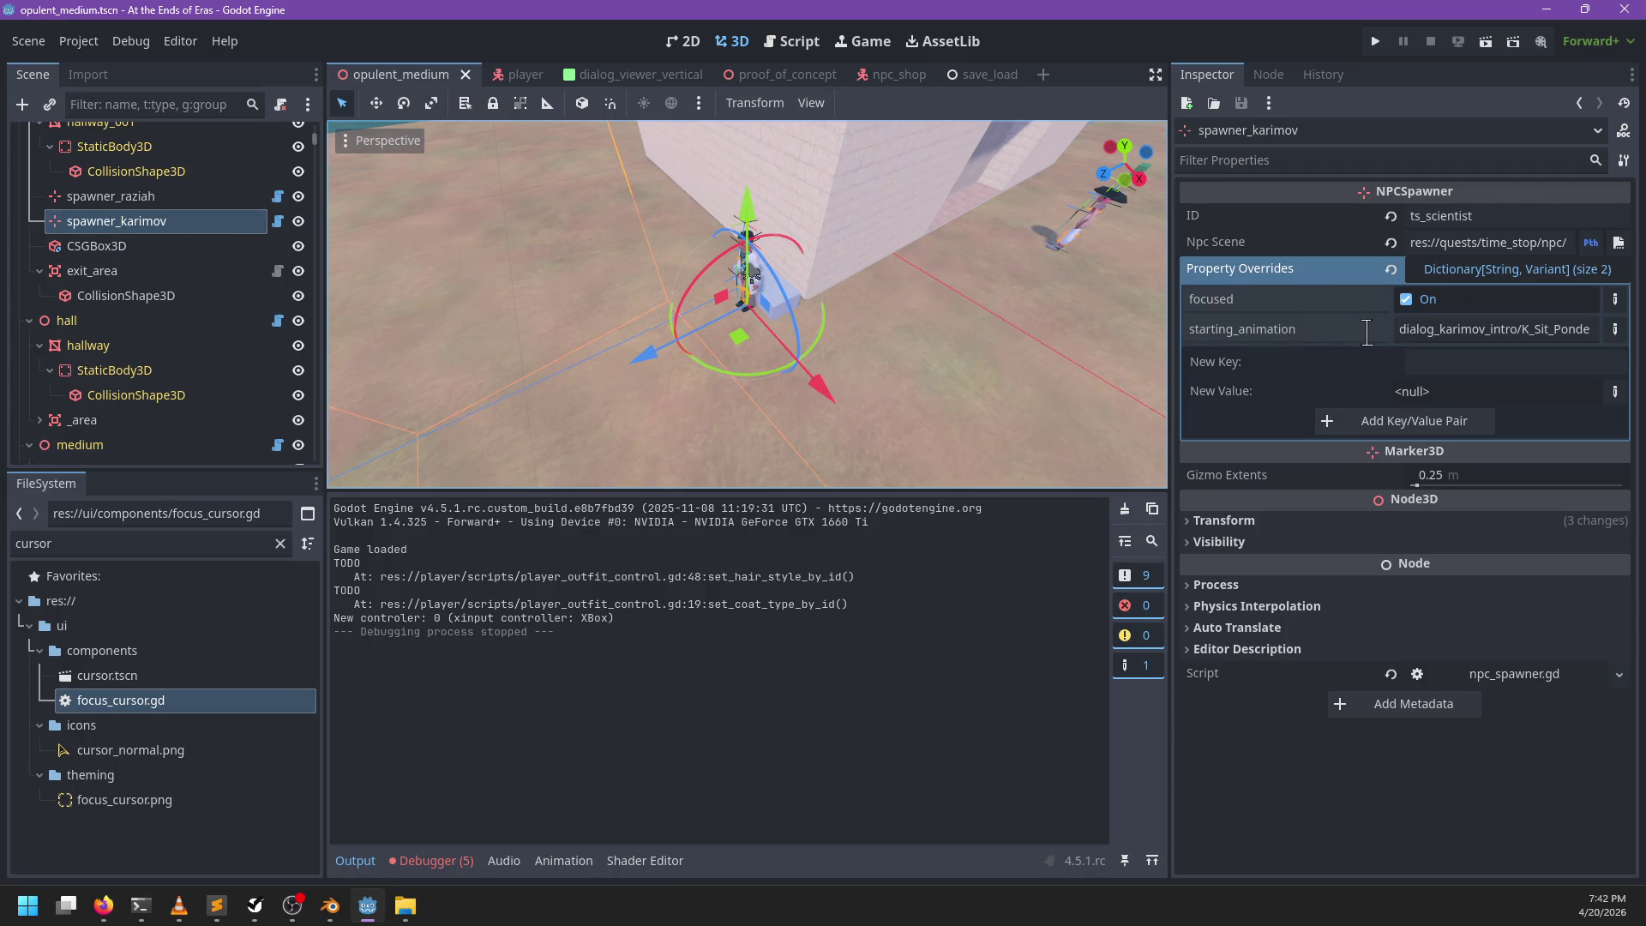
left_click(1398, 329)
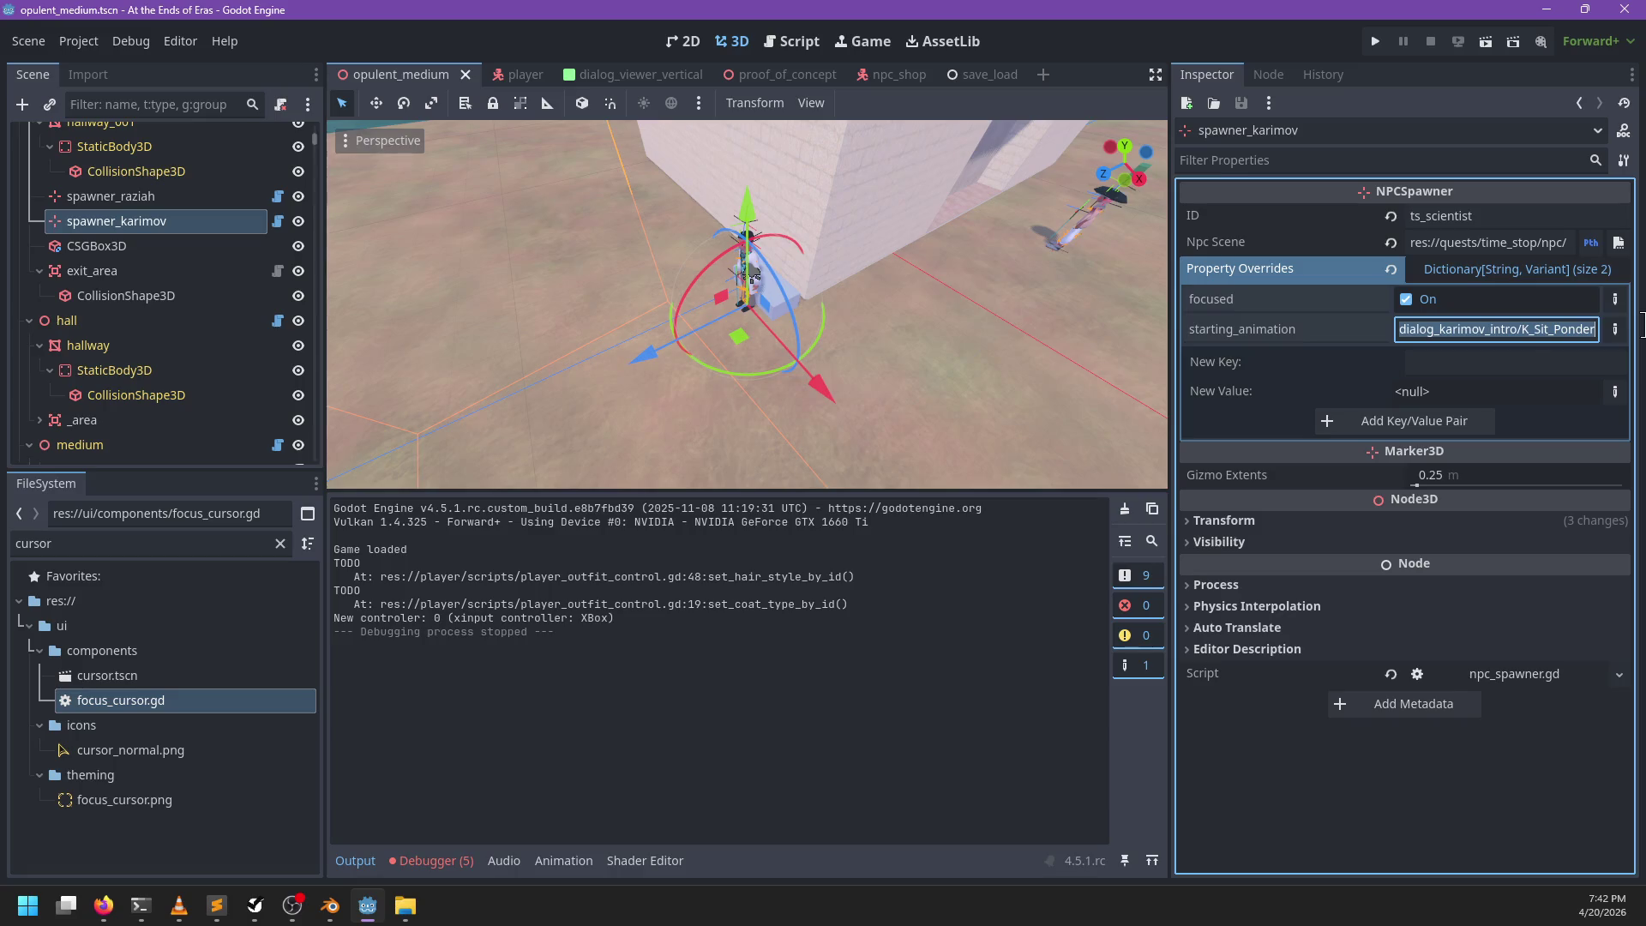
left_click(1410, 336)
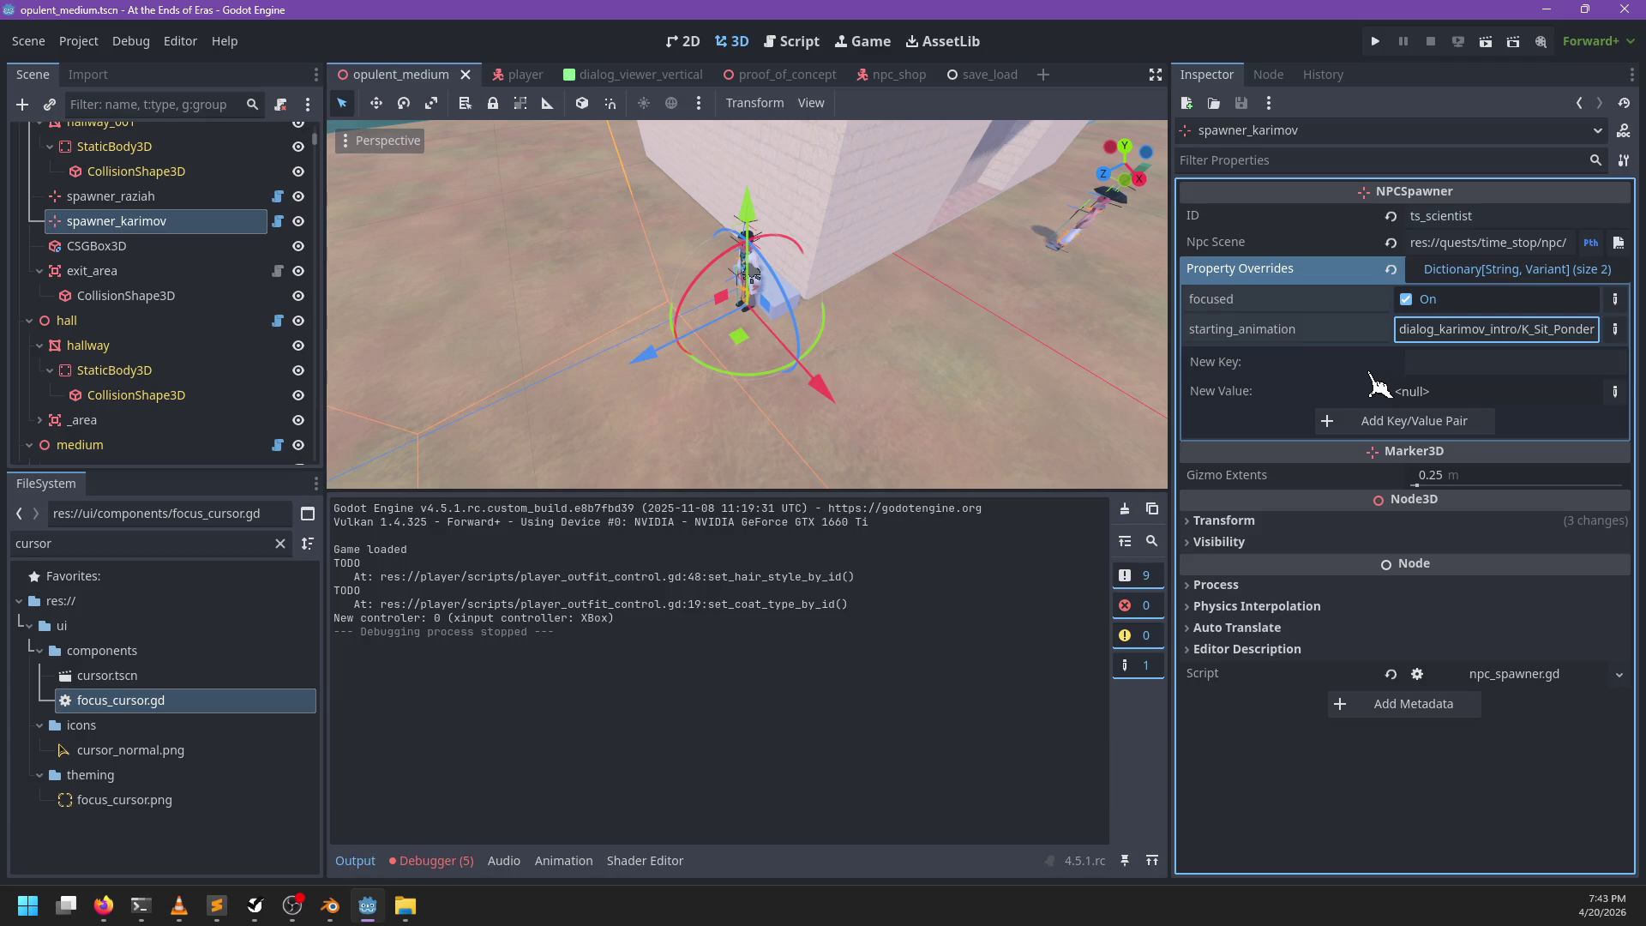
left_click(1448, 272)
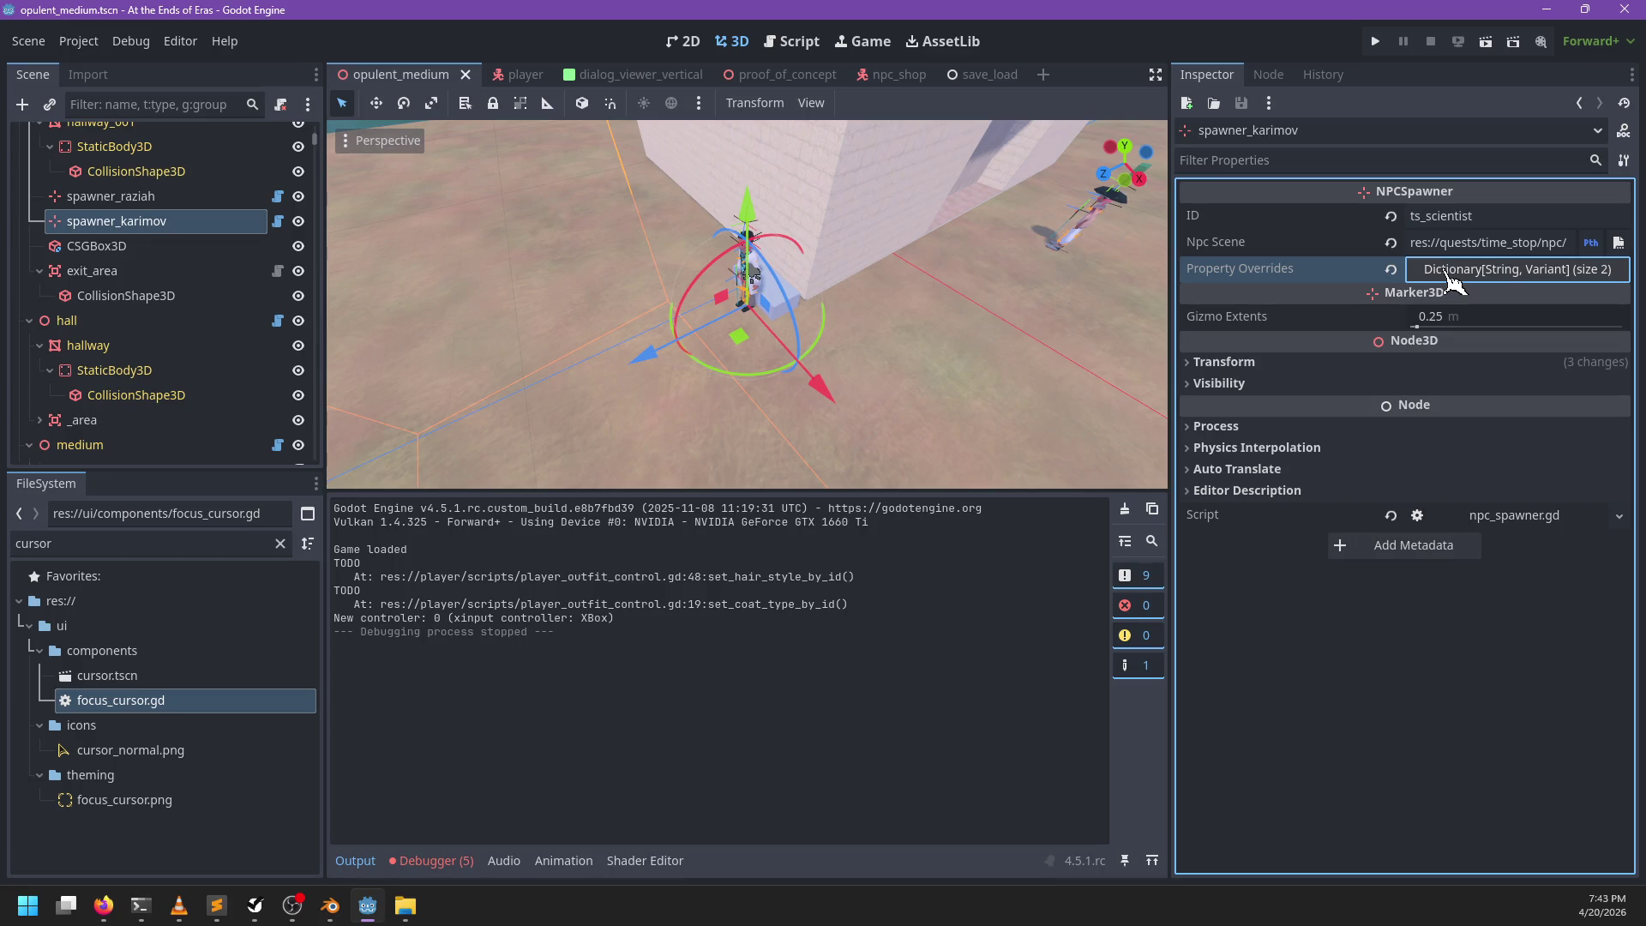
key("alt+Tab")
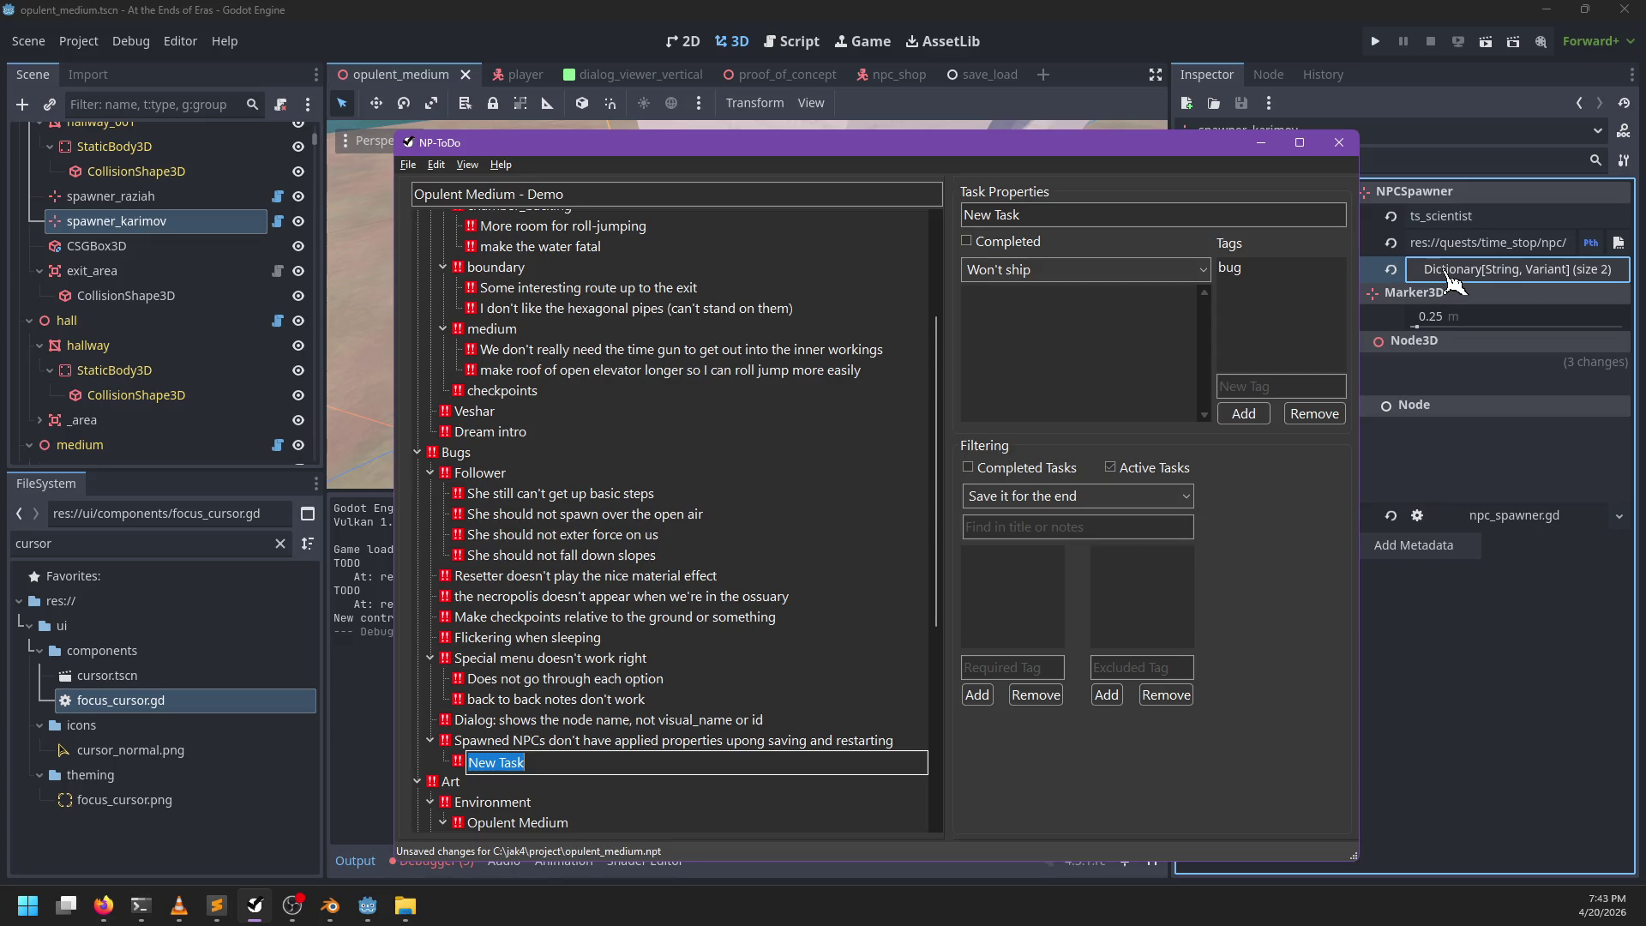
Step: Title the sub-task 'only save NPC information when they've changed from default' with note 'Such as following you or going to a new destination'
type("only save NPC information when th")
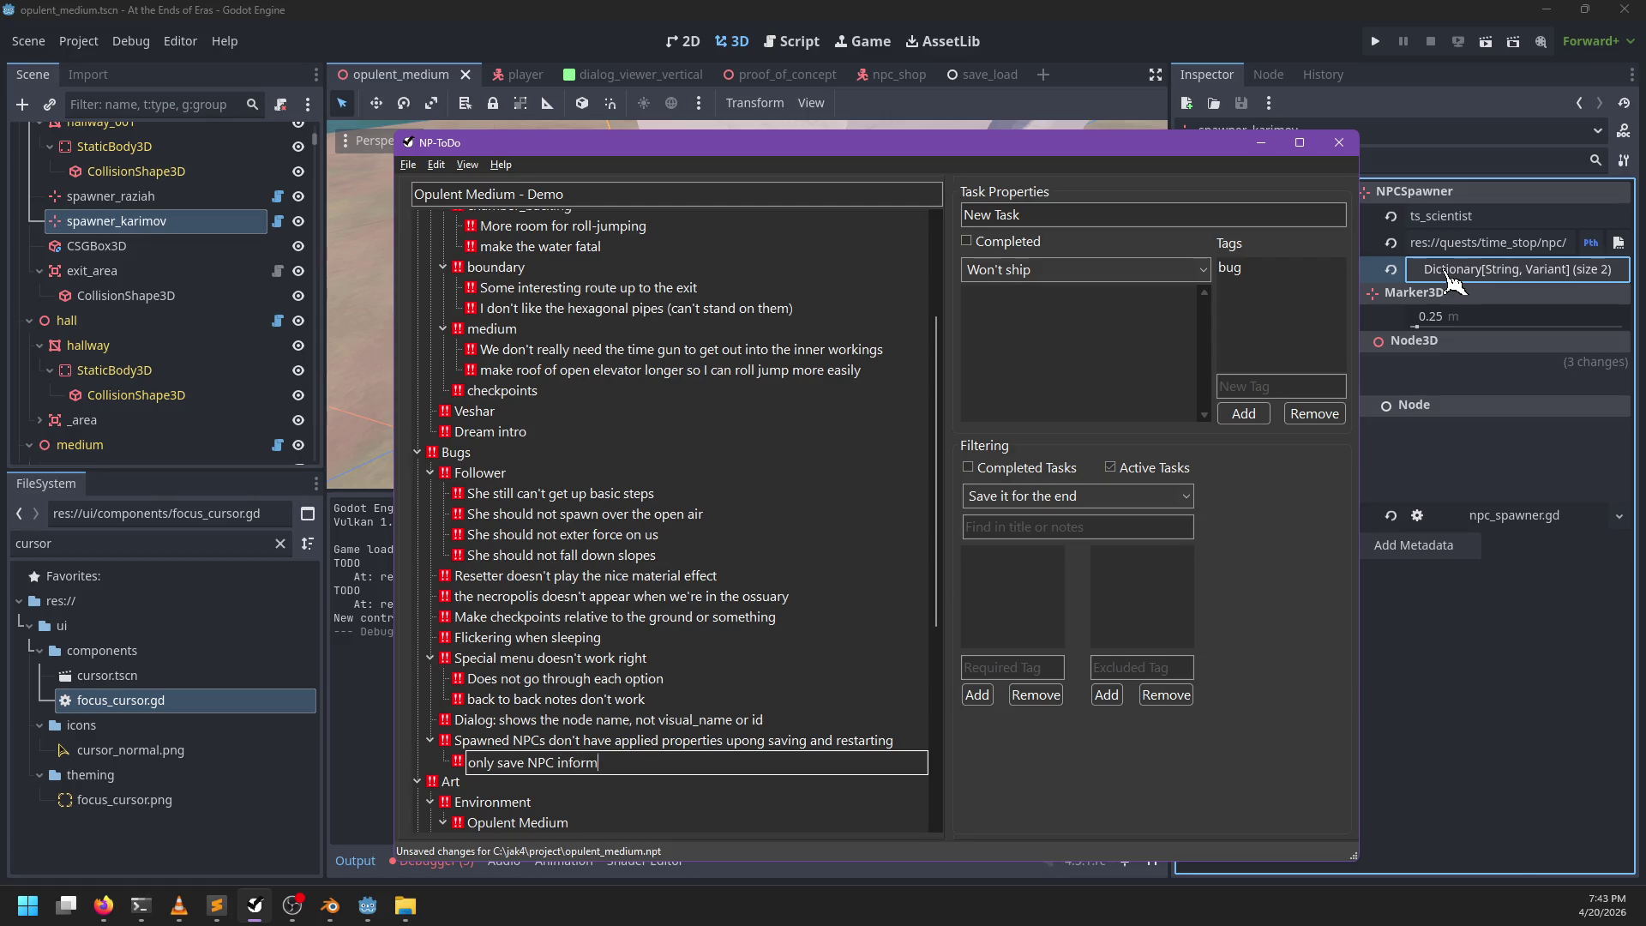
type("ey've ch")
type("anged from default")
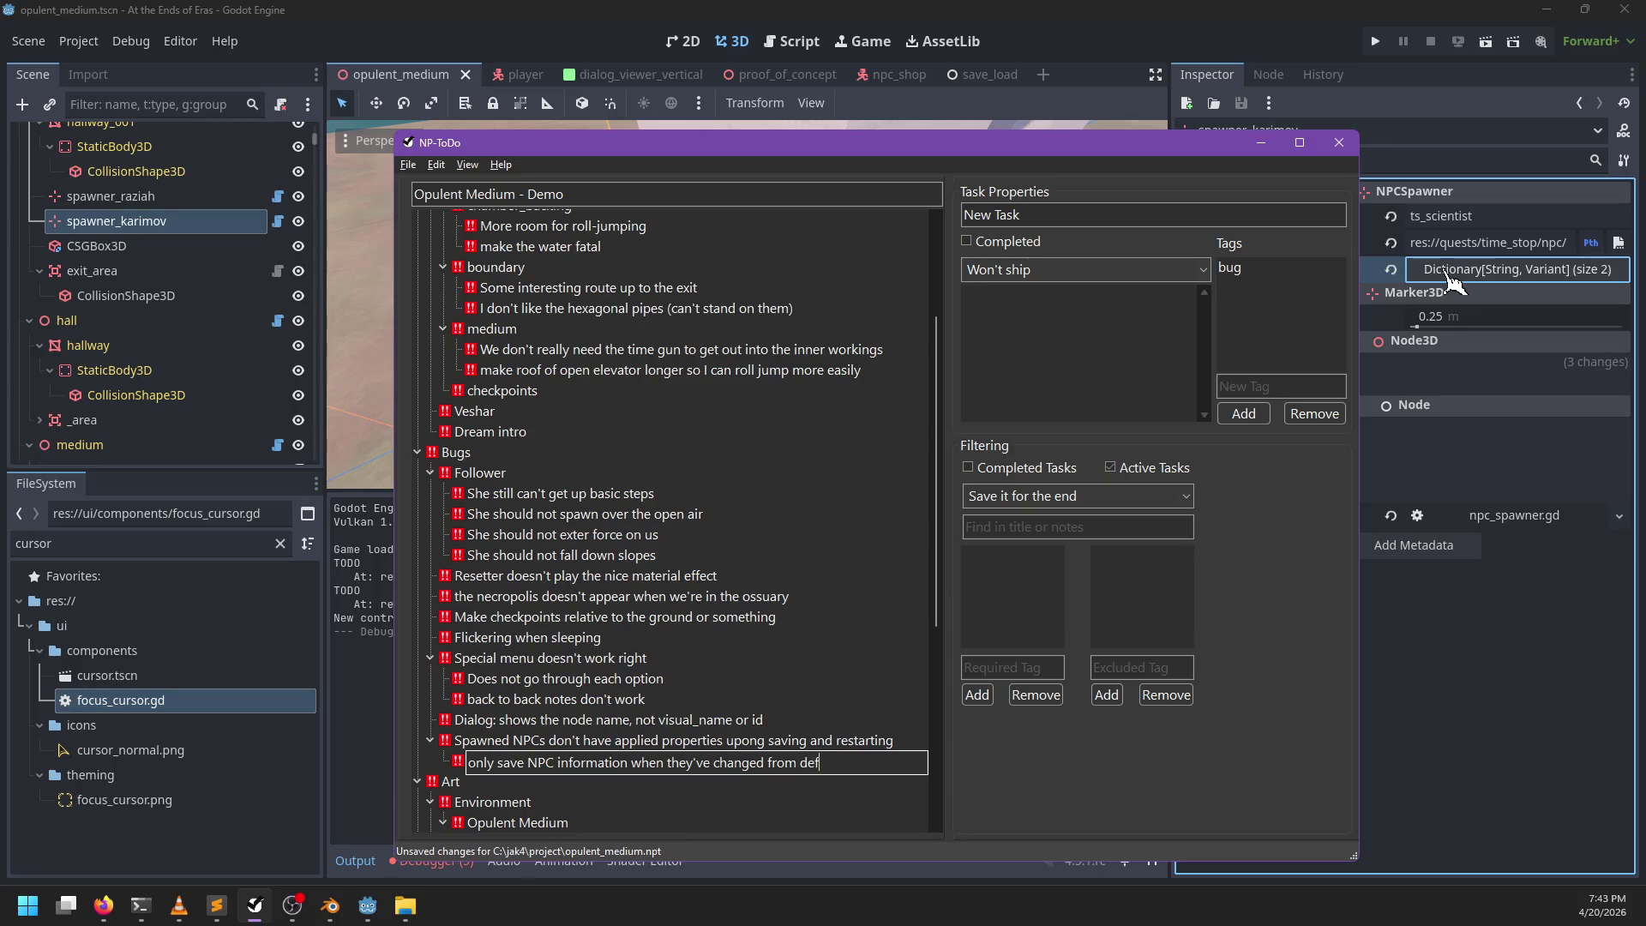
key("Return")
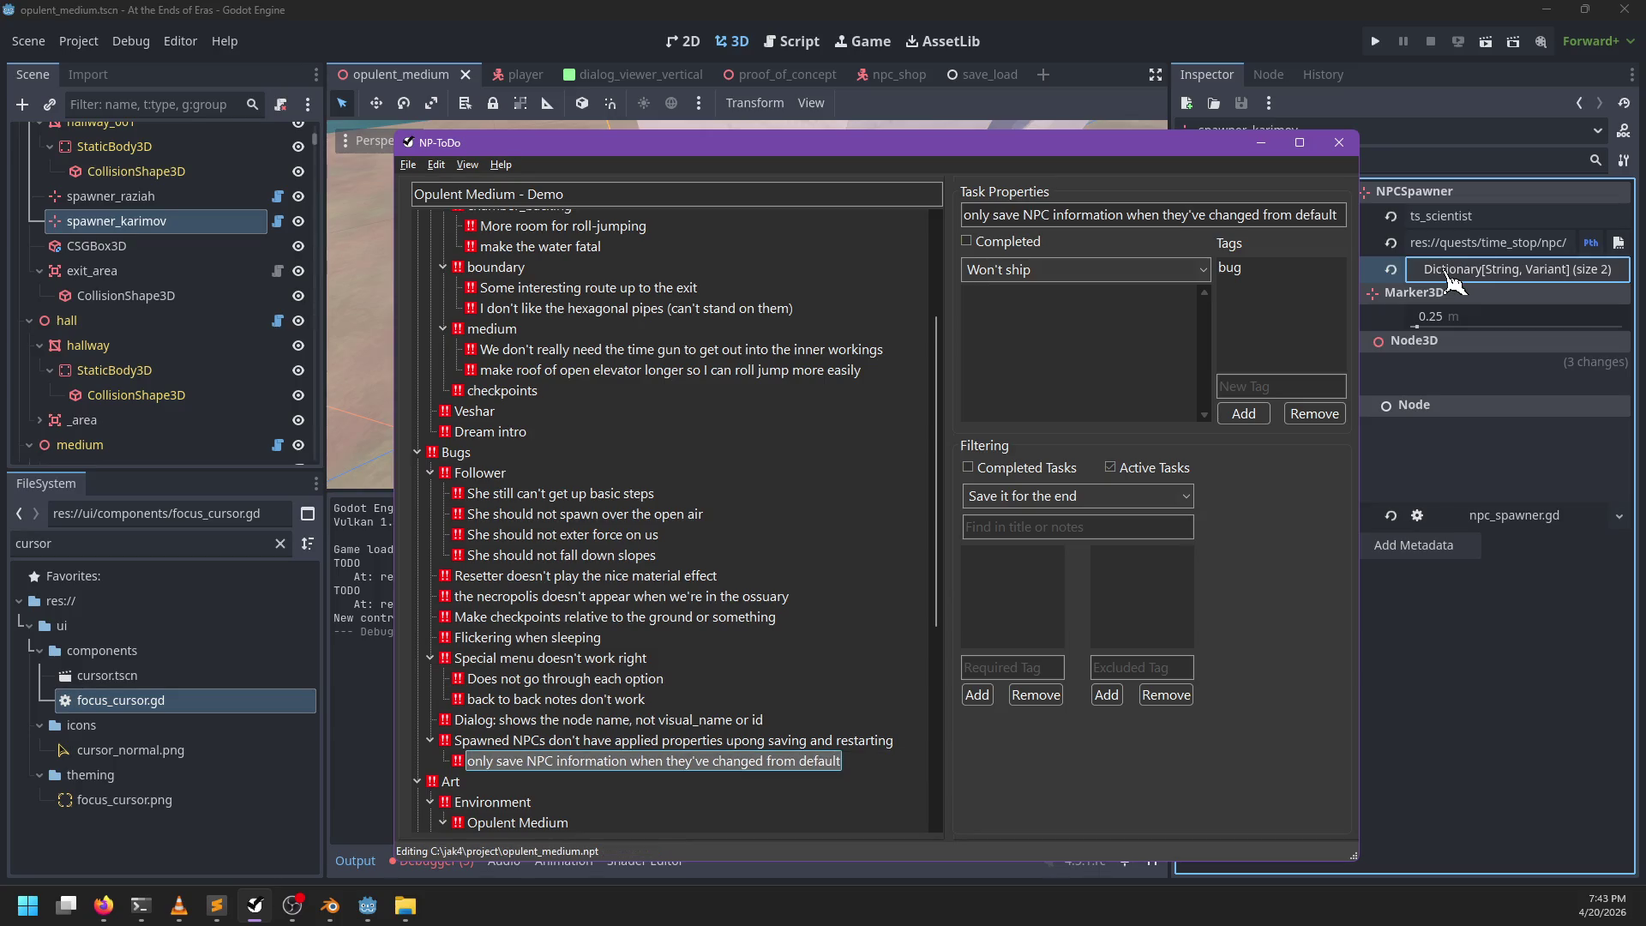
left_click(986, 350)
type("Such as following you o")
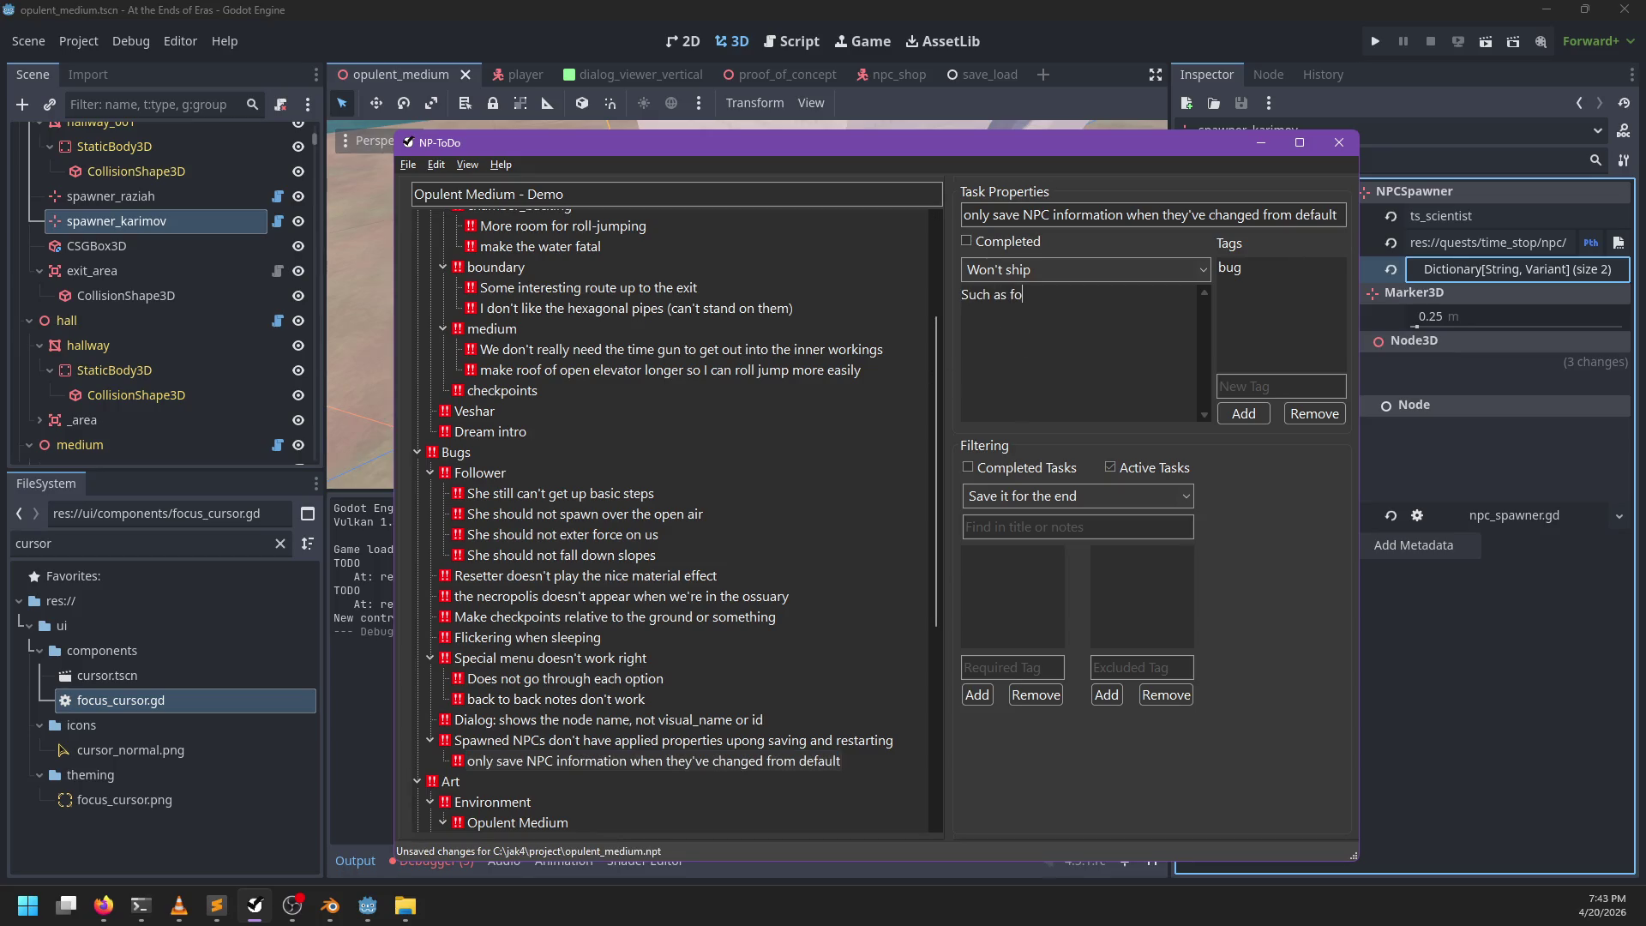
type("r going to a ")
type("new destination")
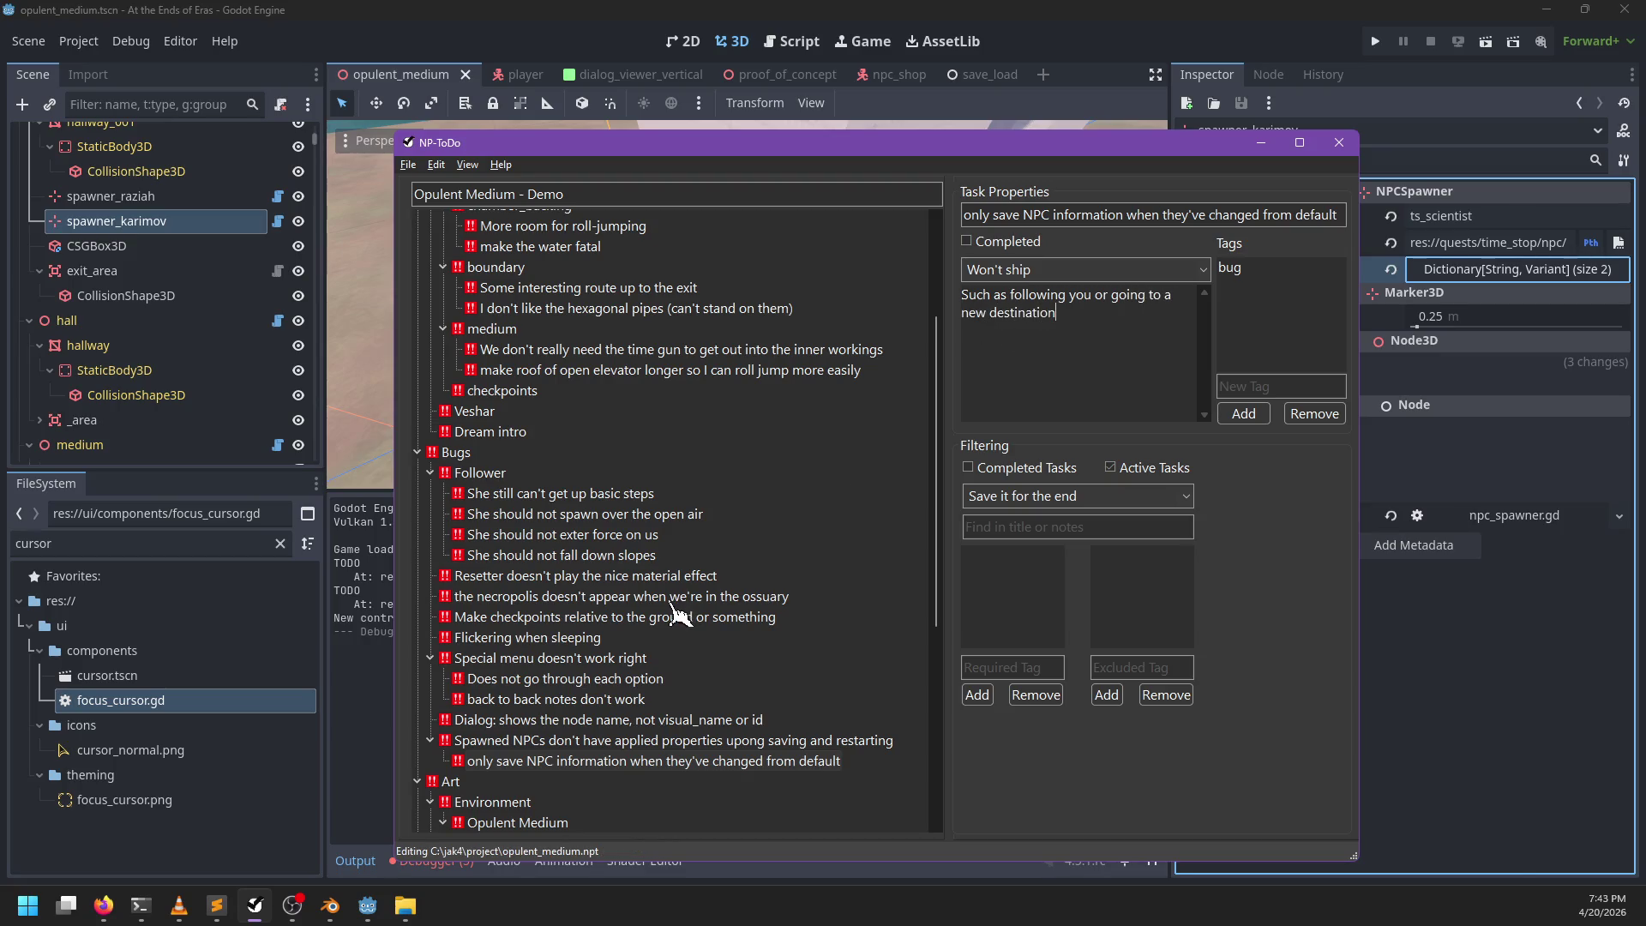
Step: Mark the Dialog node-name bug completed and return to the Godot editor
left_click(549, 575)
left_click(561, 597)
left_click(550, 617)
left_click(549, 638)
left_click(549, 659)
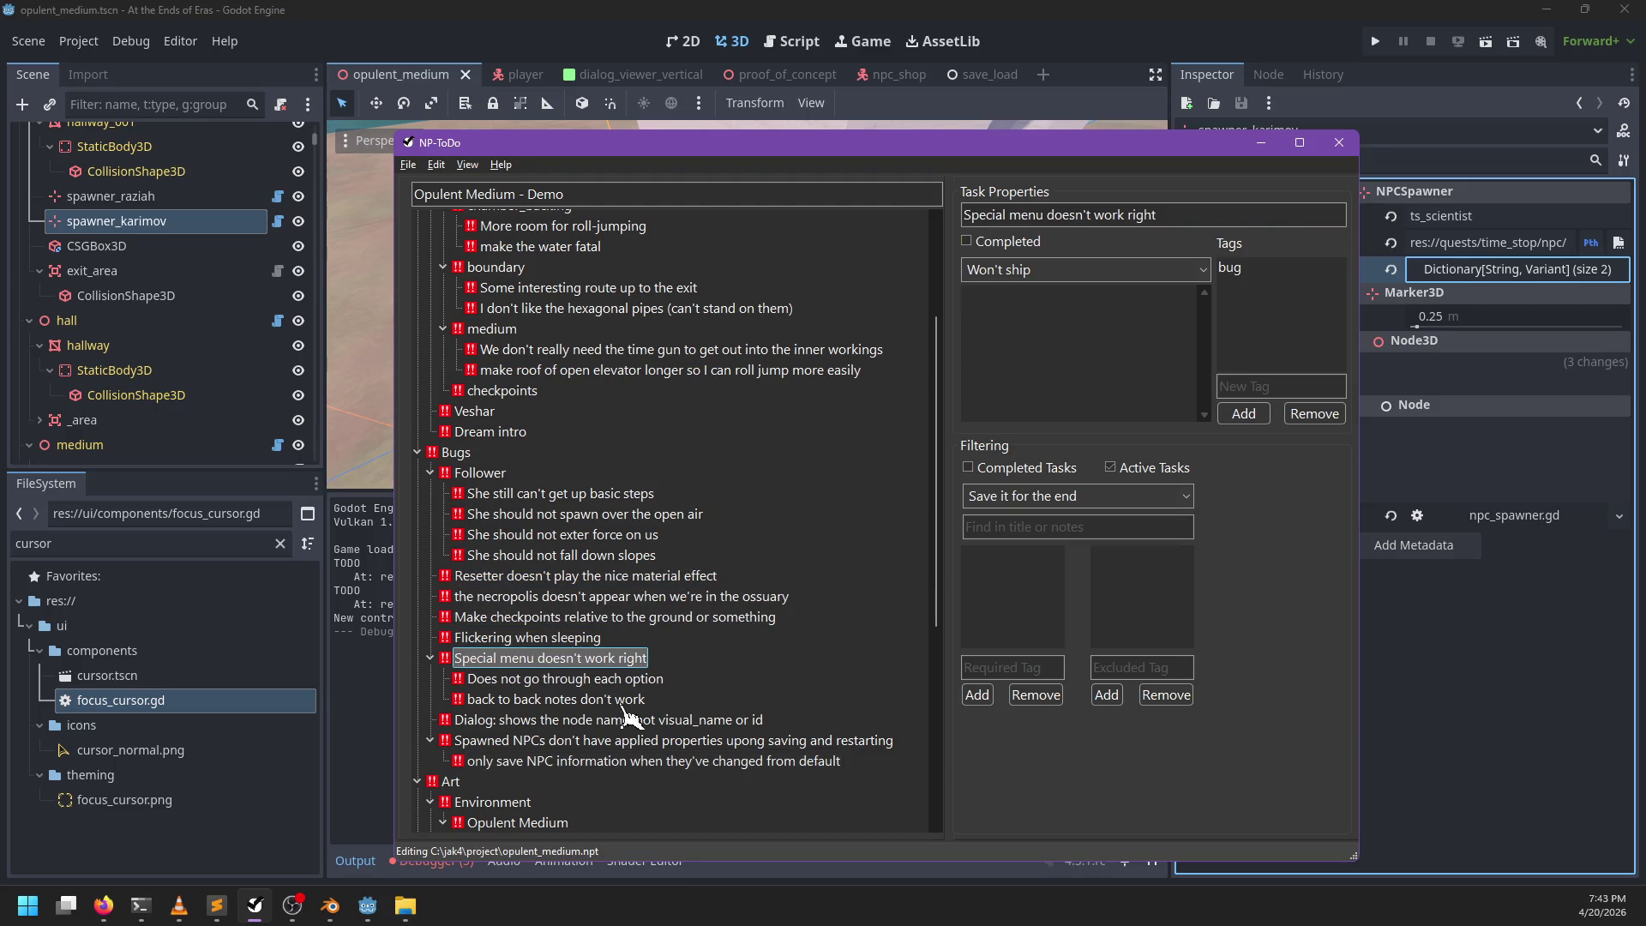
left_click(549, 720)
right_click(549, 720)
left_click(643, 730)
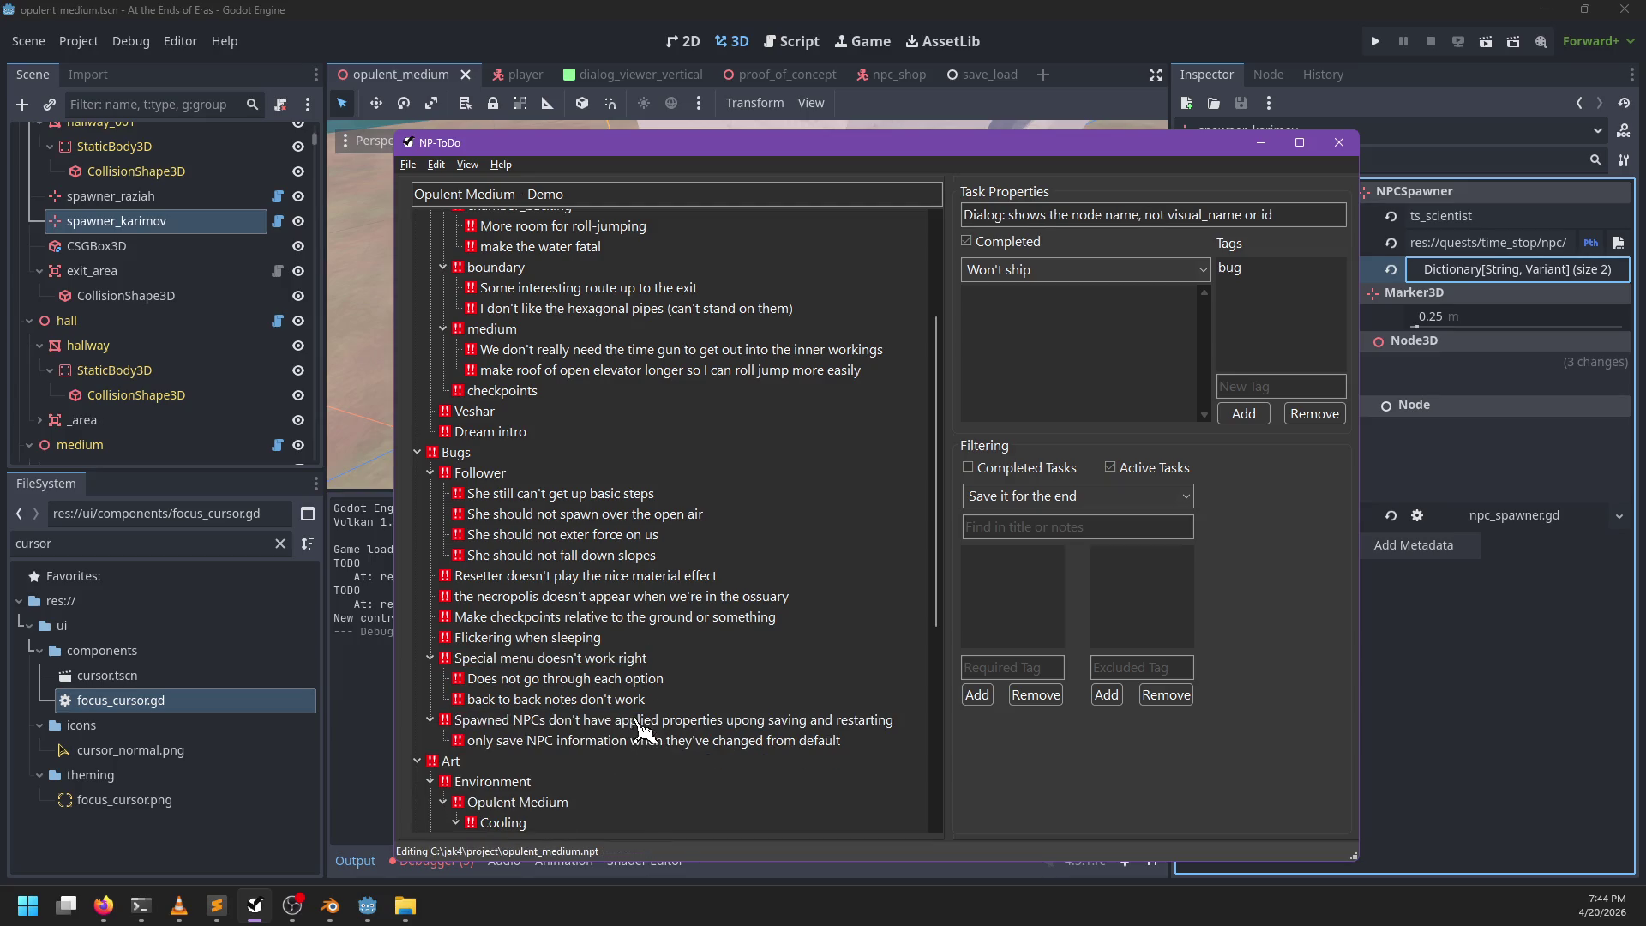
left_click(597, 10)
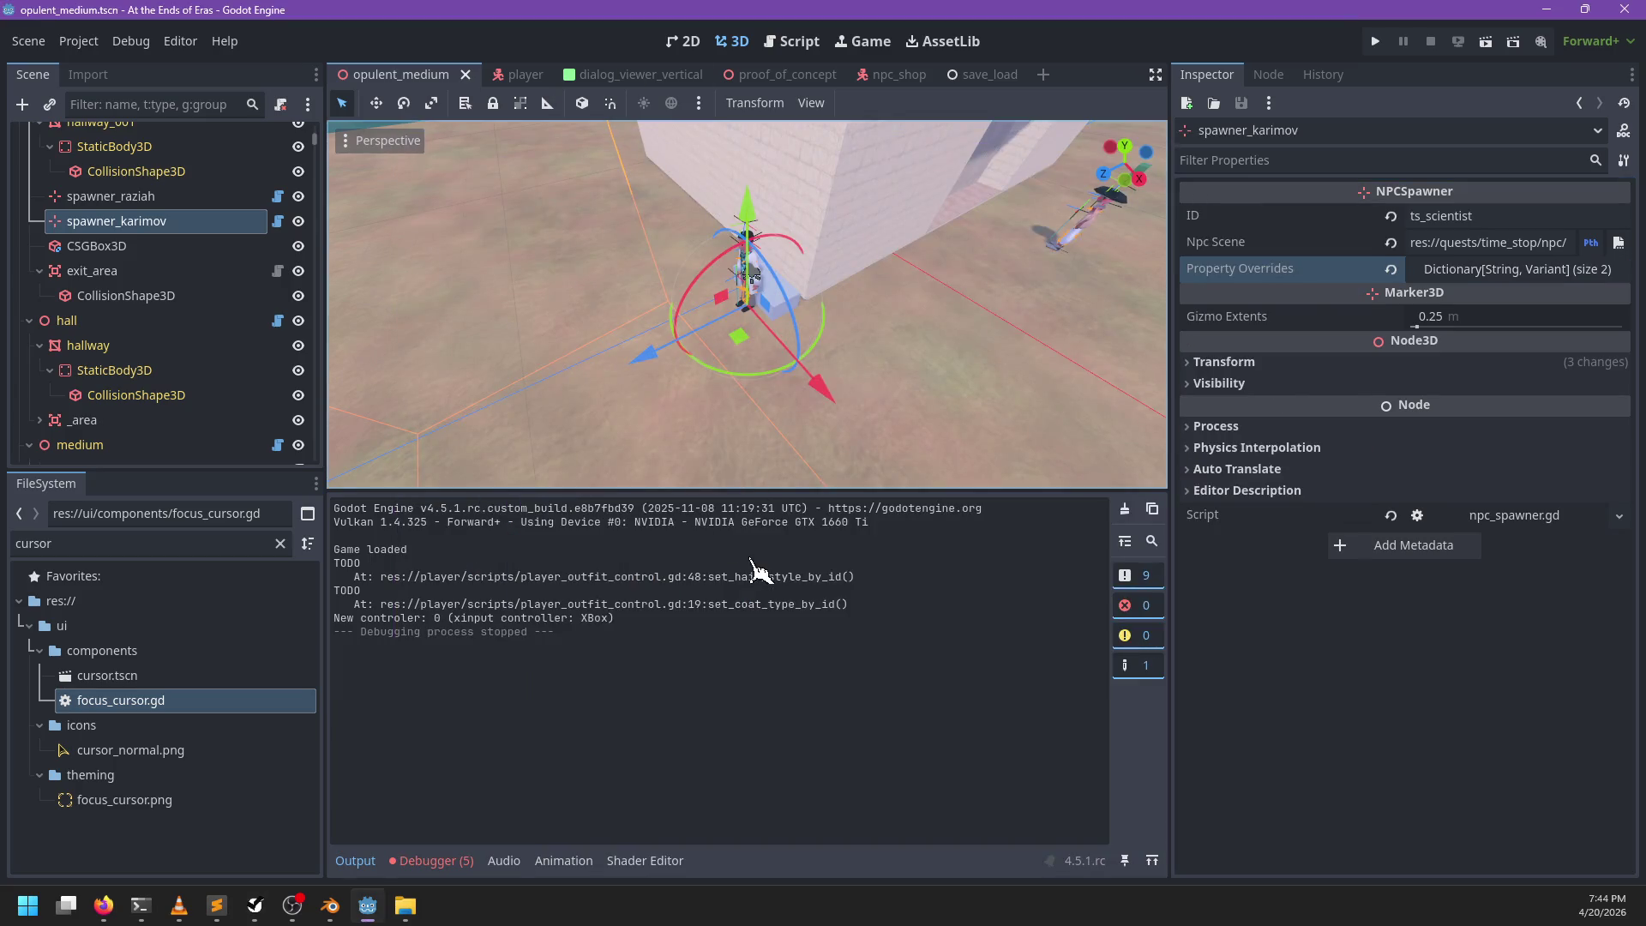
Step: Launch the game, play from the main menu, greet Dr. Karimov on the bench, then return to the editor
key("F5")
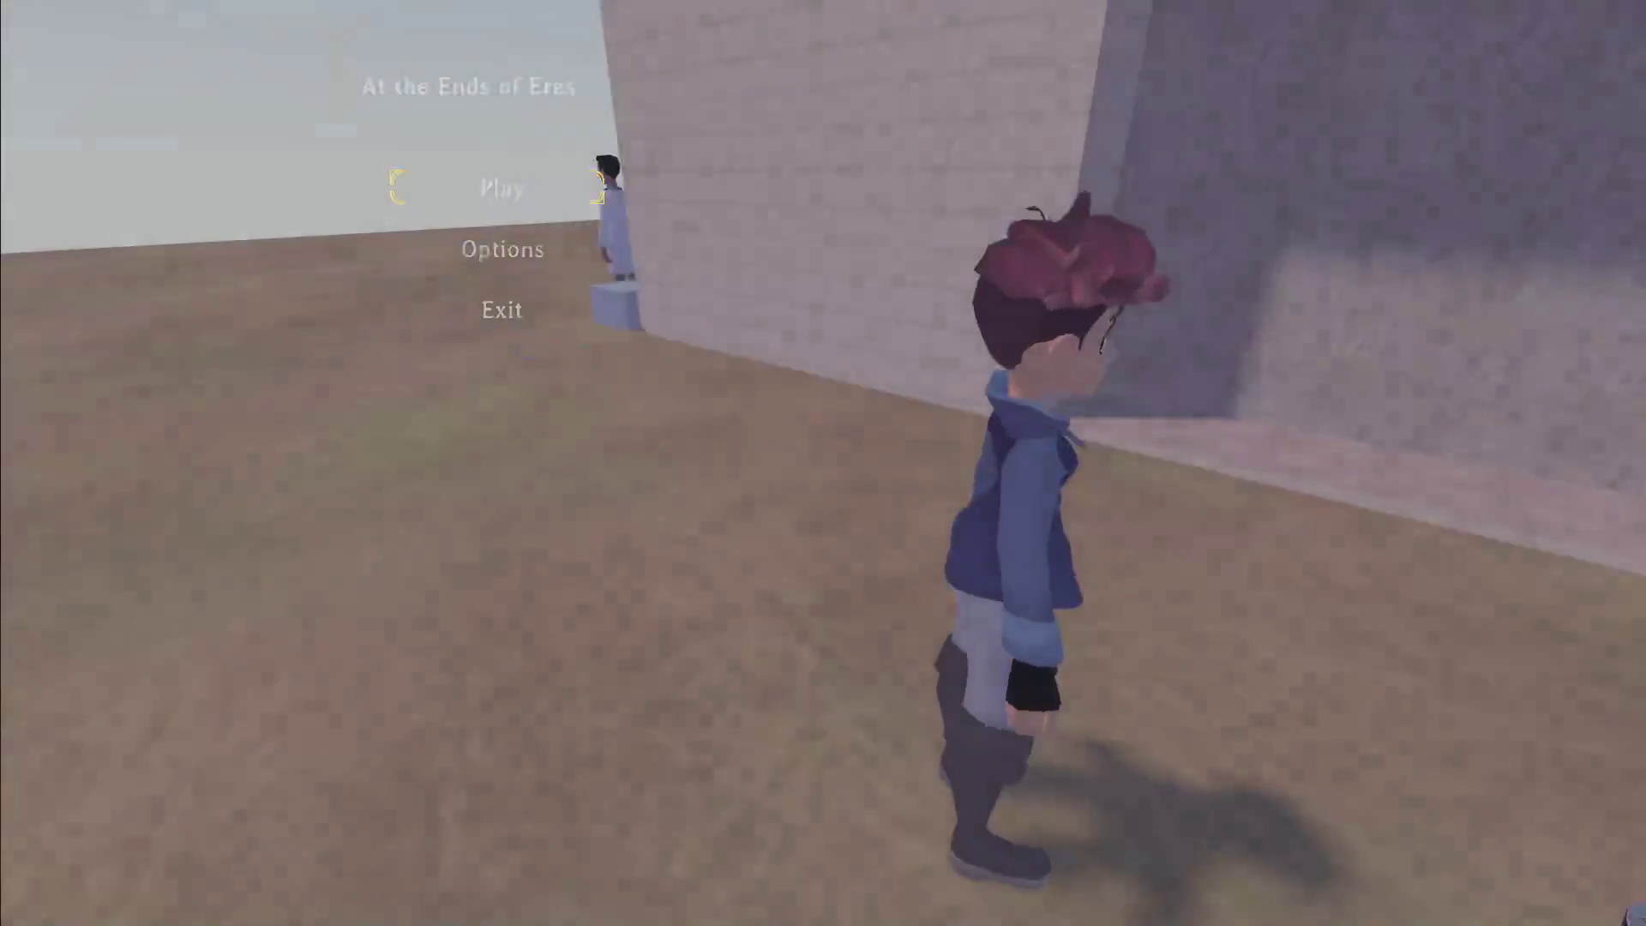
key("Return")
key("w")
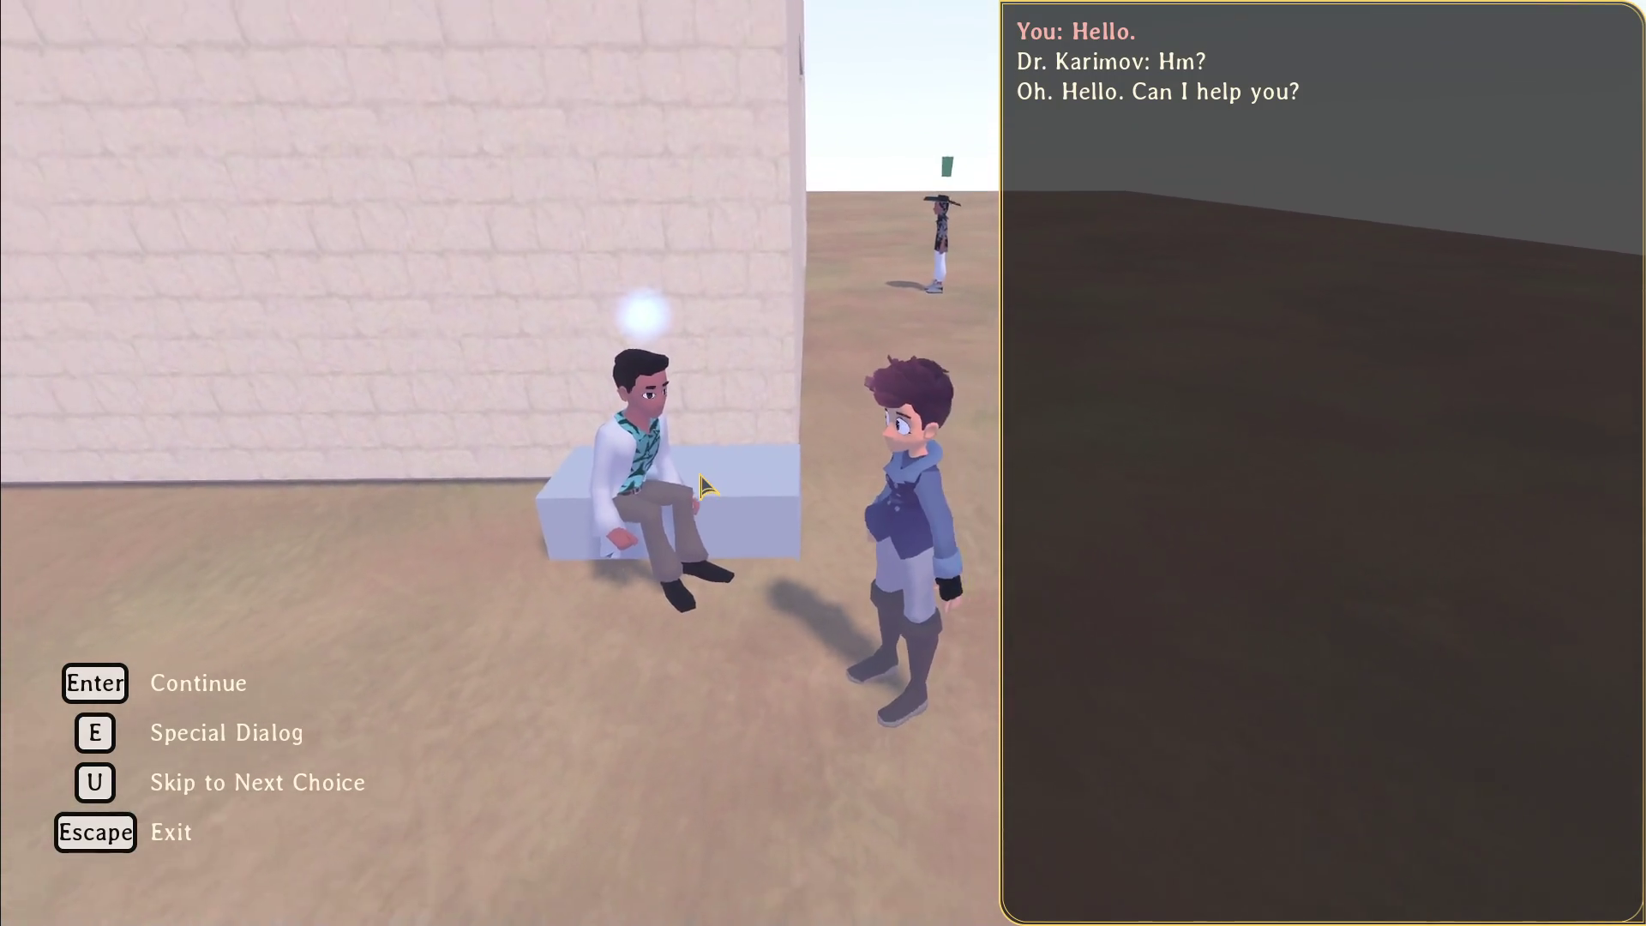
key("alt+Tab")
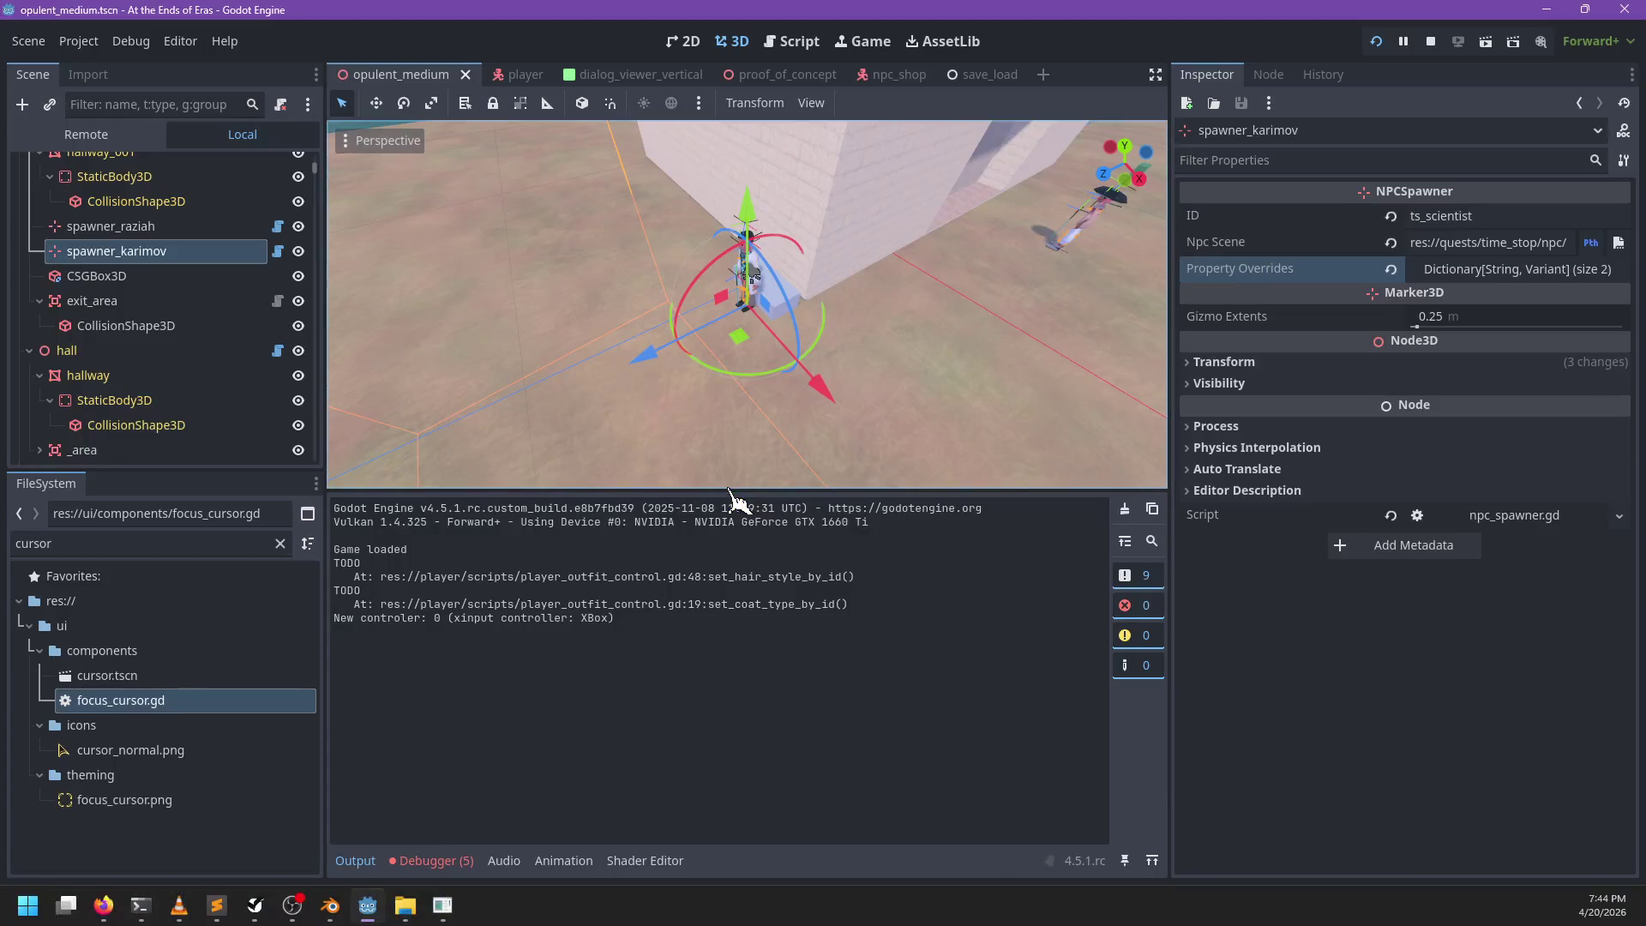
Step: Open player.gd in the script editor and scroll through its code
left_click(791, 41)
scroll(437, 272, "down", 1)
scroll(437, 272, "down", 5)
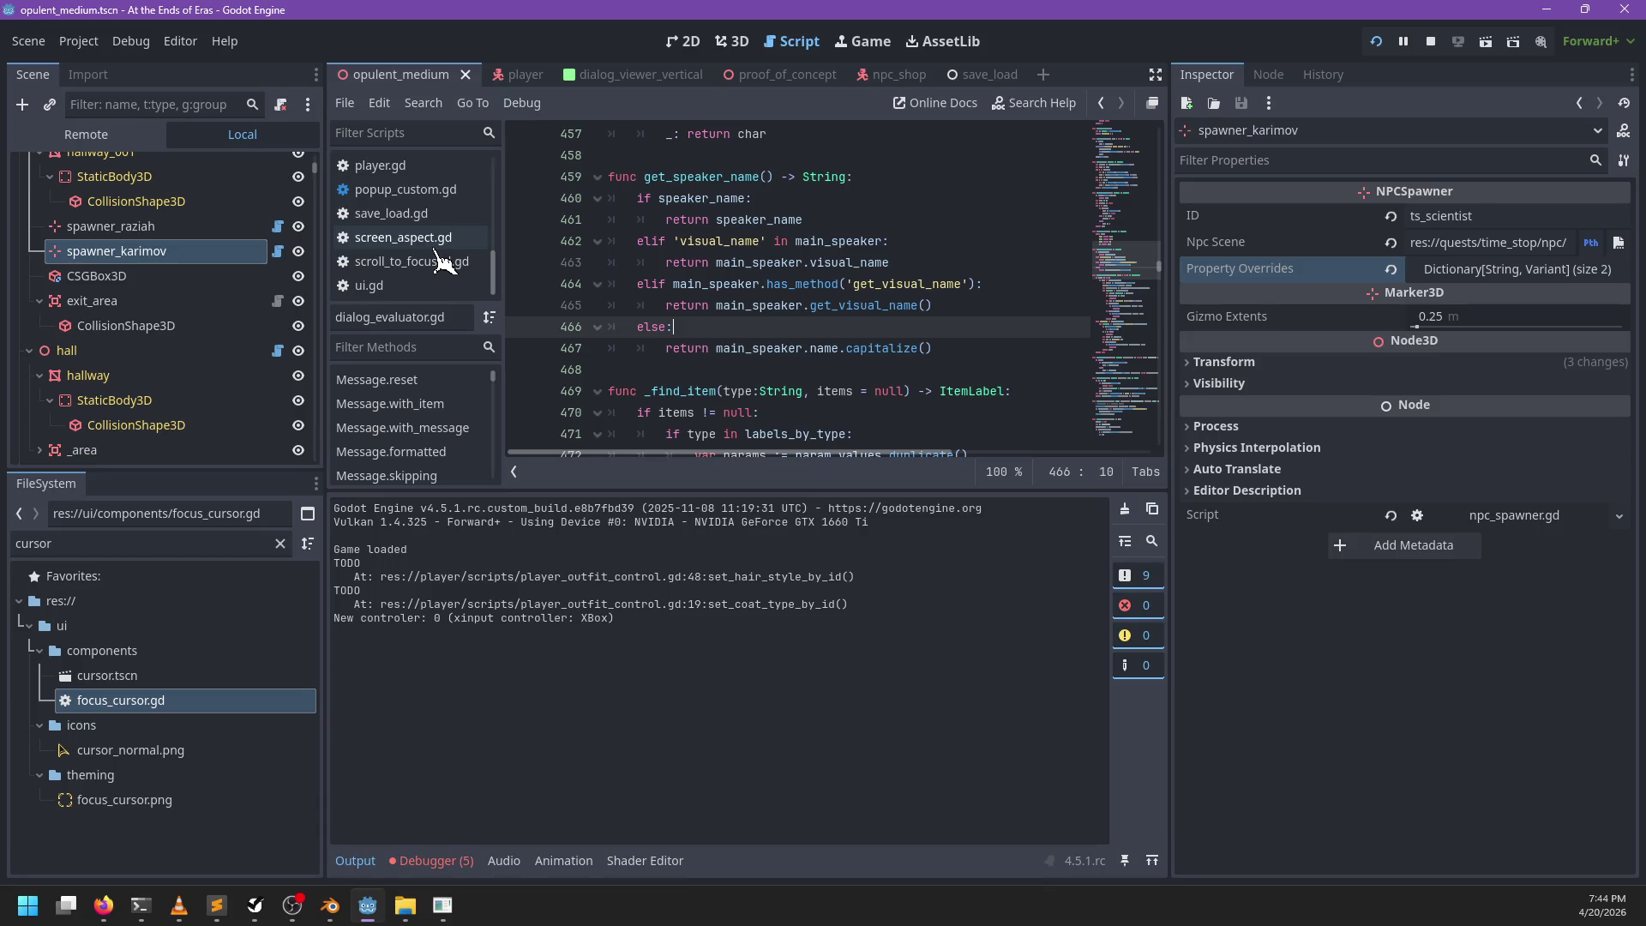
scroll(448, 278, "up", 2)
left_click(420, 221)
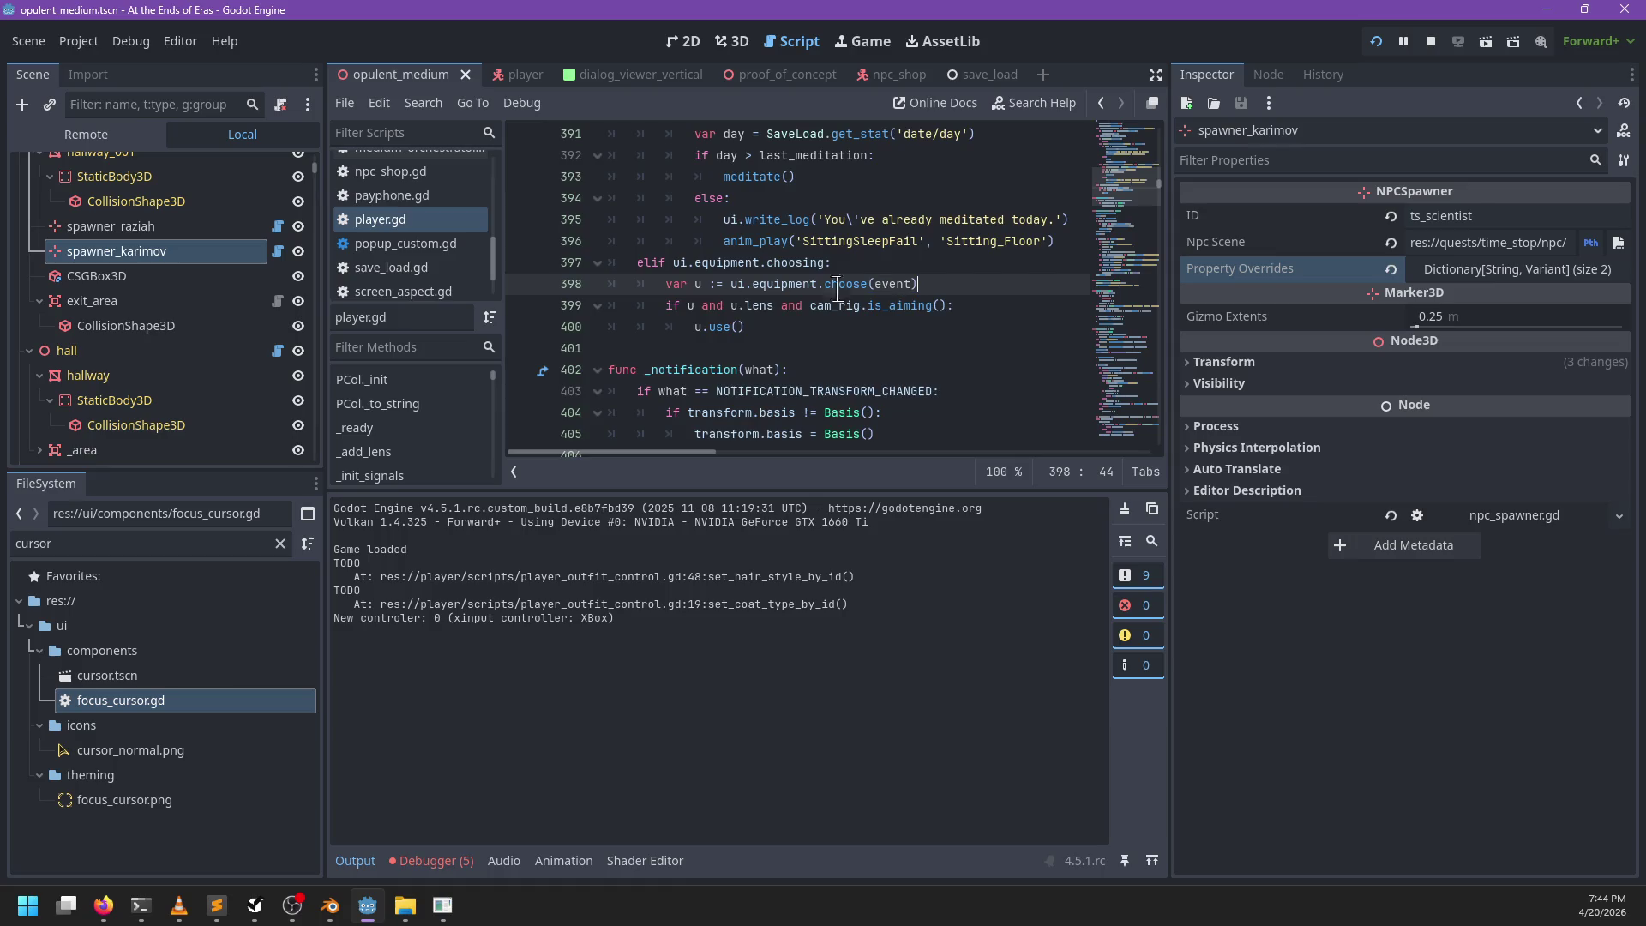
scroll(823, 296, "down", 10)
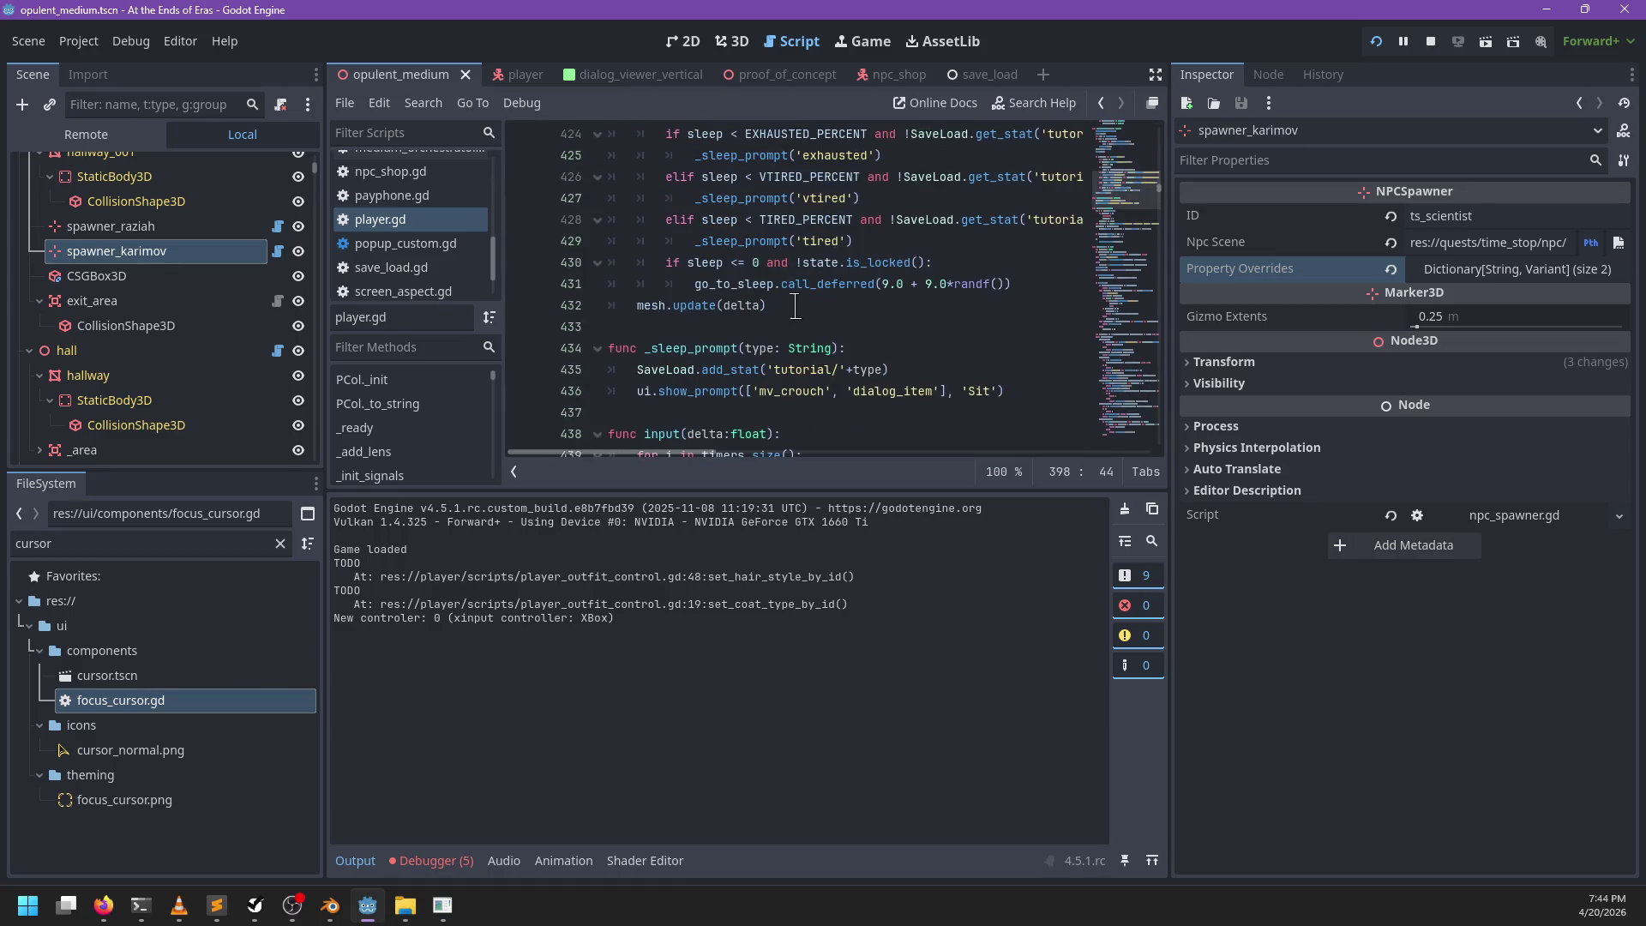
scroll(793, 306, "up", 1)
scroll(429, 267, "up", 2)
Step: Filter the script list to camera_rig.gd, open it, and search it for mouse_visible
double_click(179, 541)
type("camera_rig")
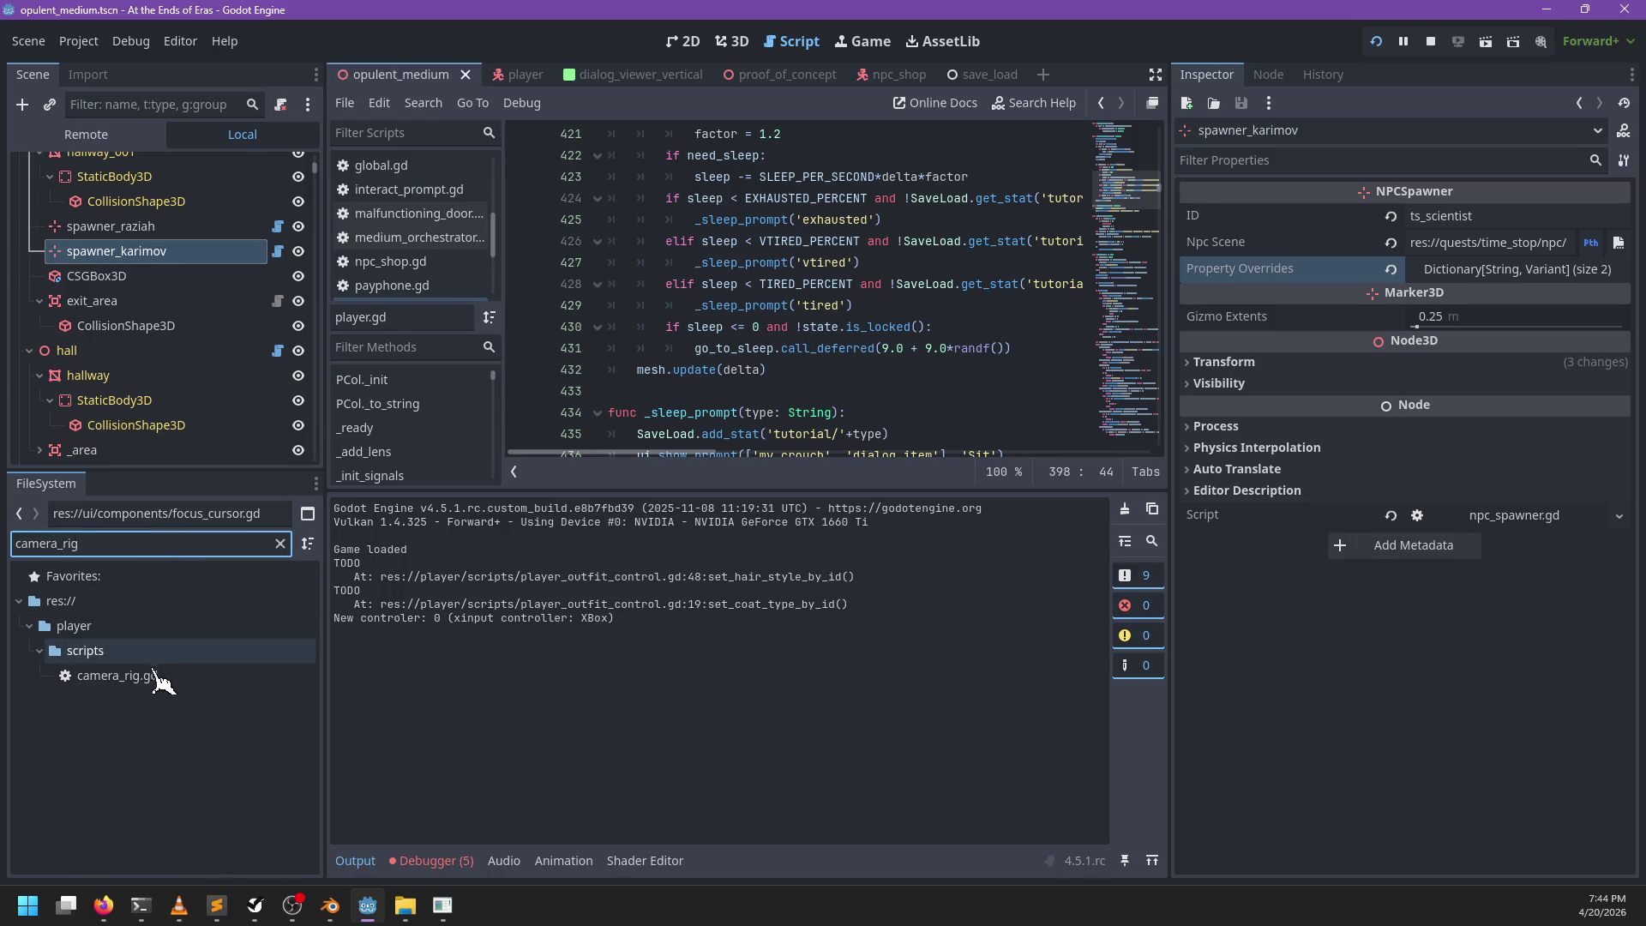
double_click(155, 676)
left_click(865, 306)
scroll(865, 306, "down", 2)
key("ctrl+f")
type("me")
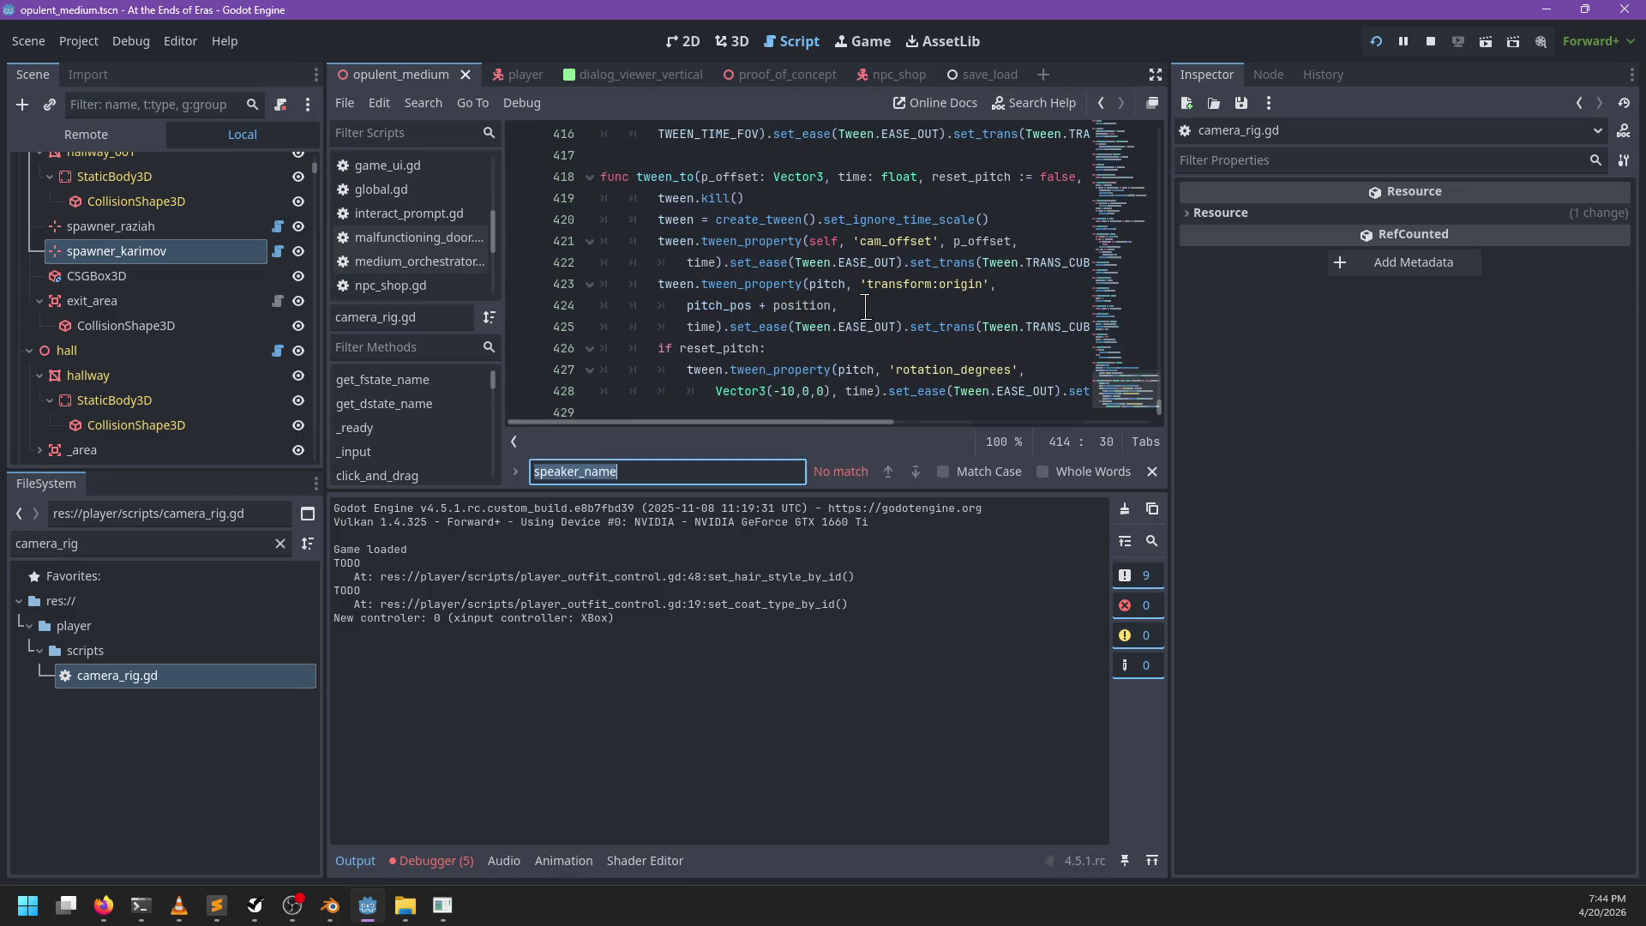
type("ouse_visi")
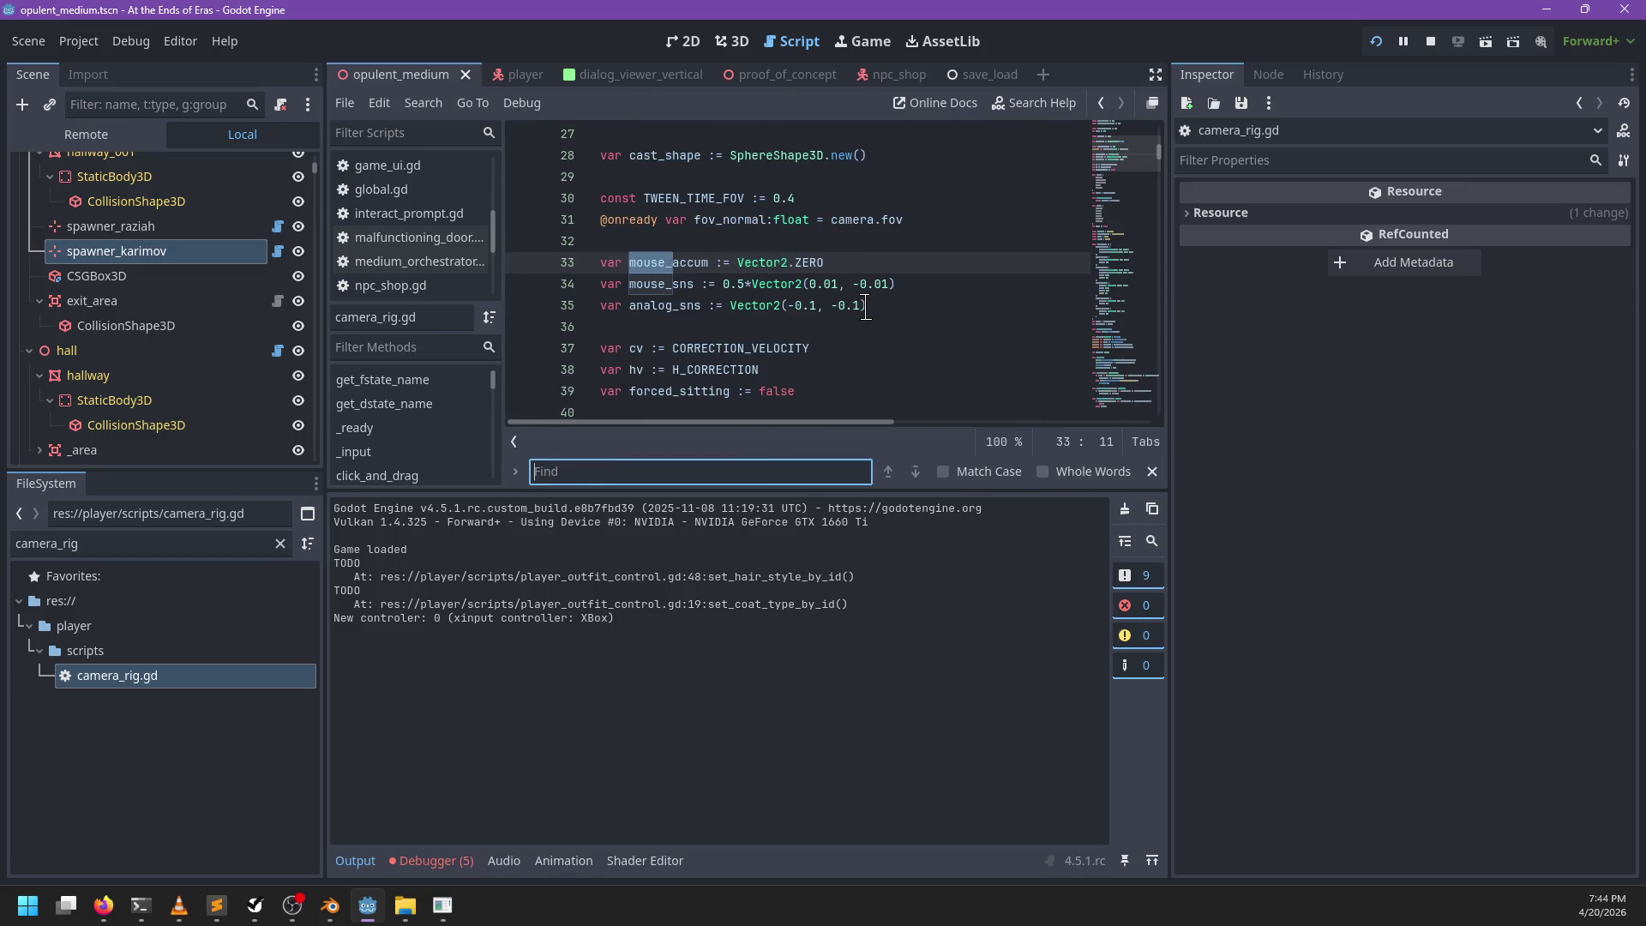
key("Escape")
Step: Search camera_rig.gd for 'zoom' and step through matches to the is_zoomed line
scroll(726, 271, "down", 1)
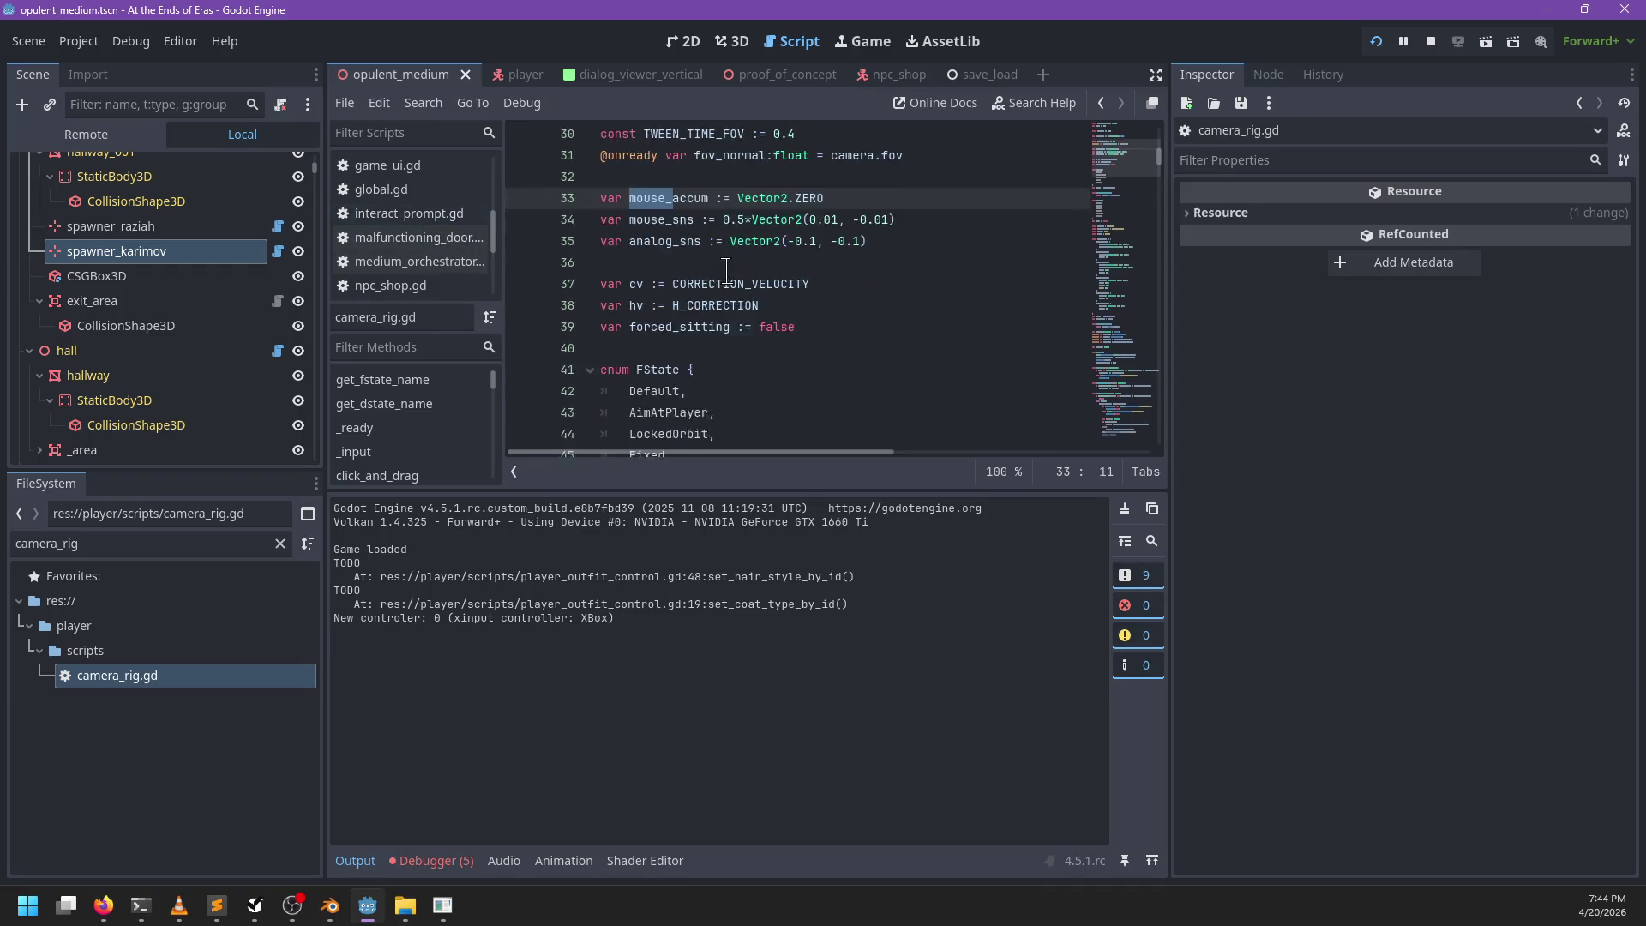
scroll(726, 271, "down", 4)
key("ctrl+f")
type("zoom")
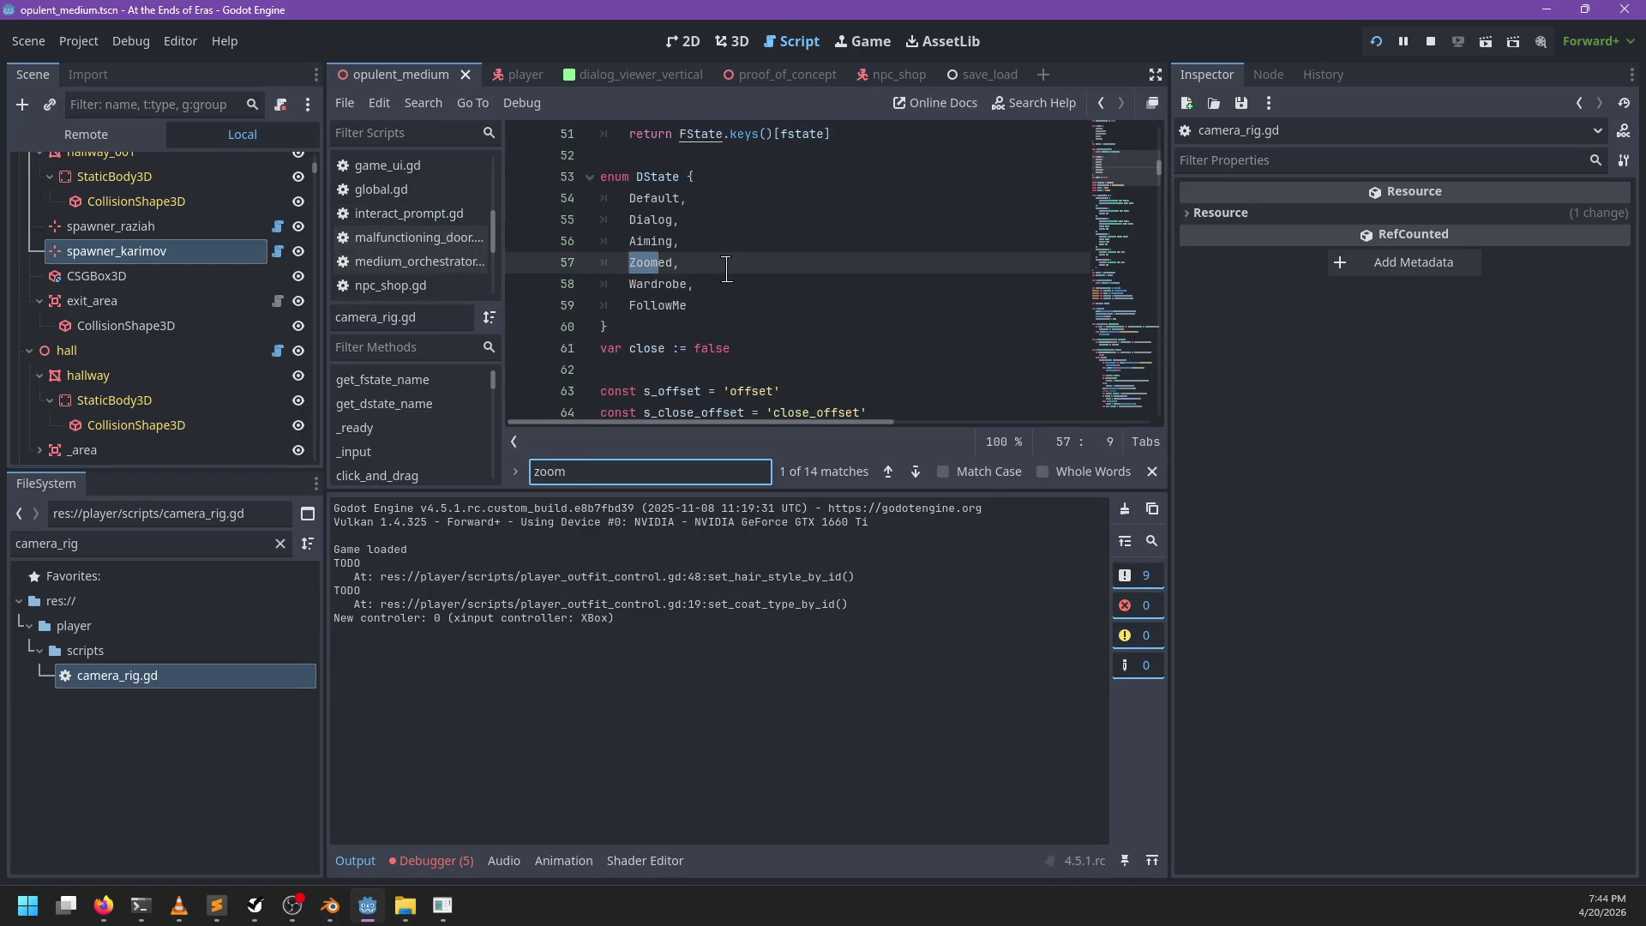
key("Return")
key("Escape")
scroll(458, 291, "down", 2)
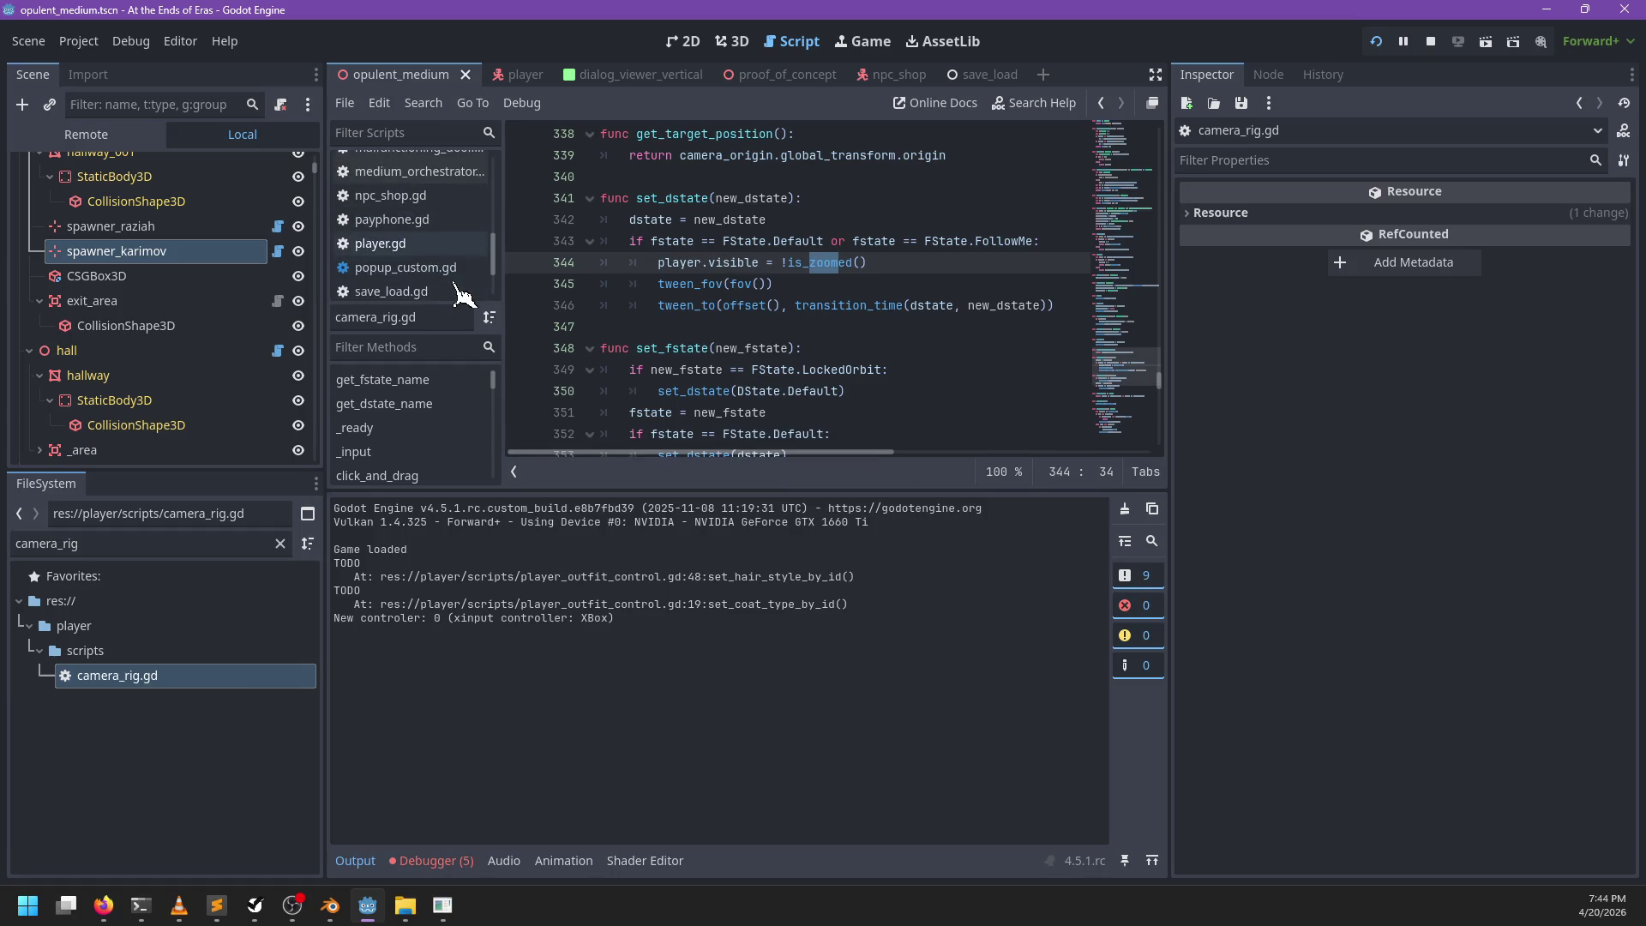
Step: Search player.gd for 'mouse_' handling, find no match, and return to the running game
left_click(380, 244)
left_click(819, 263)
key("ctrl+f")
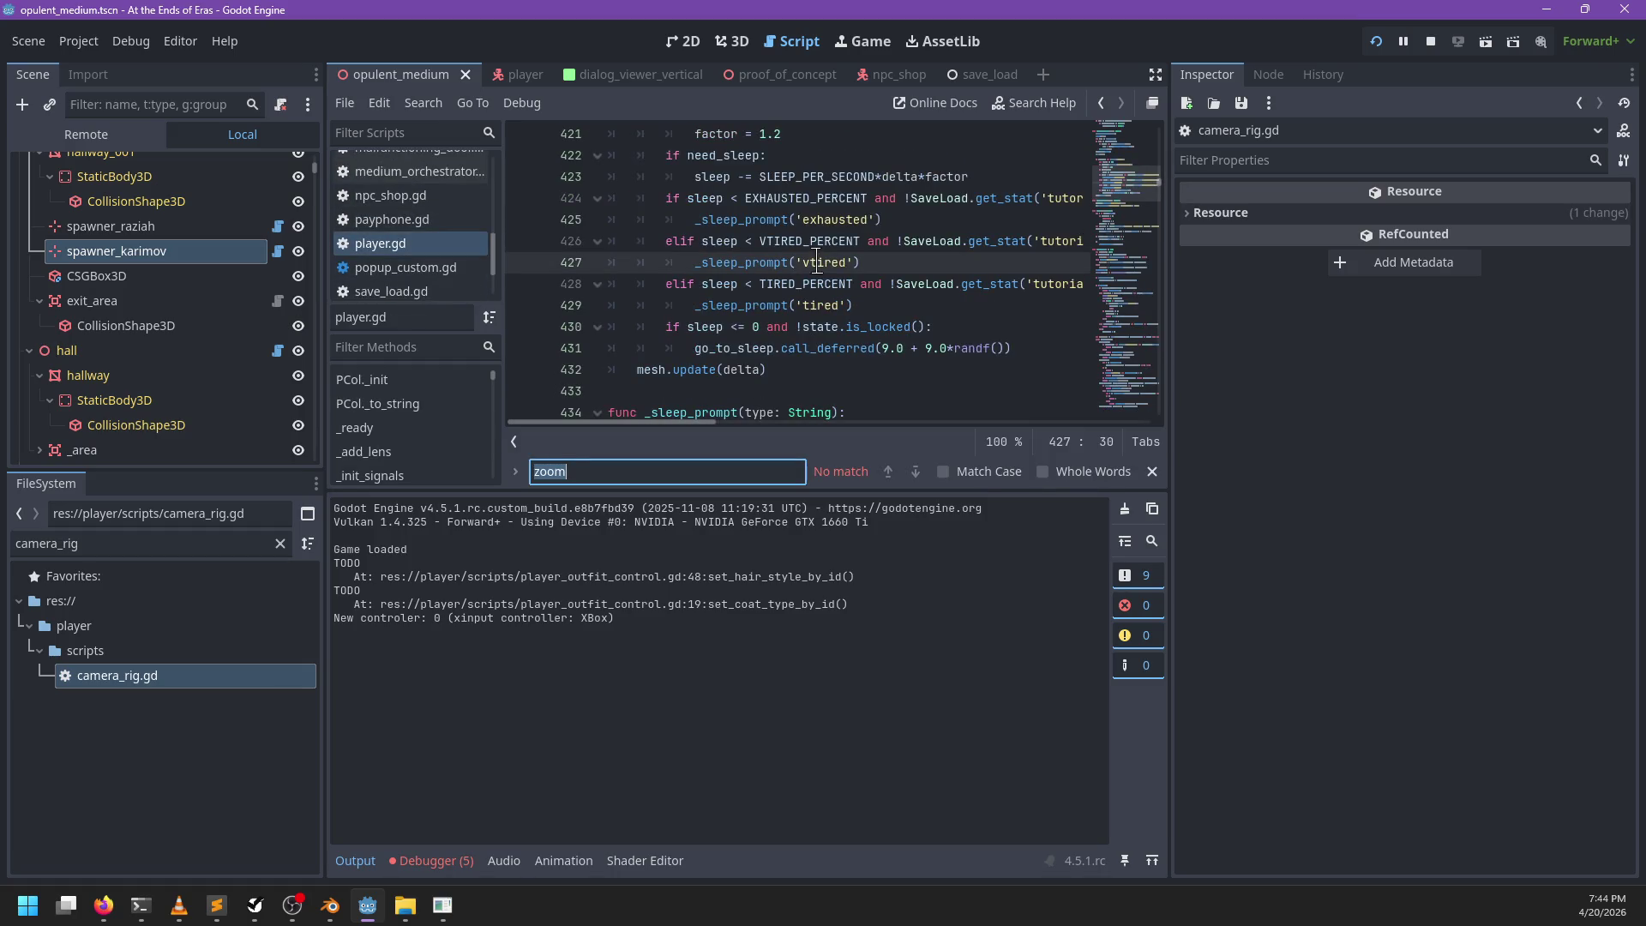
key("BackSpace")
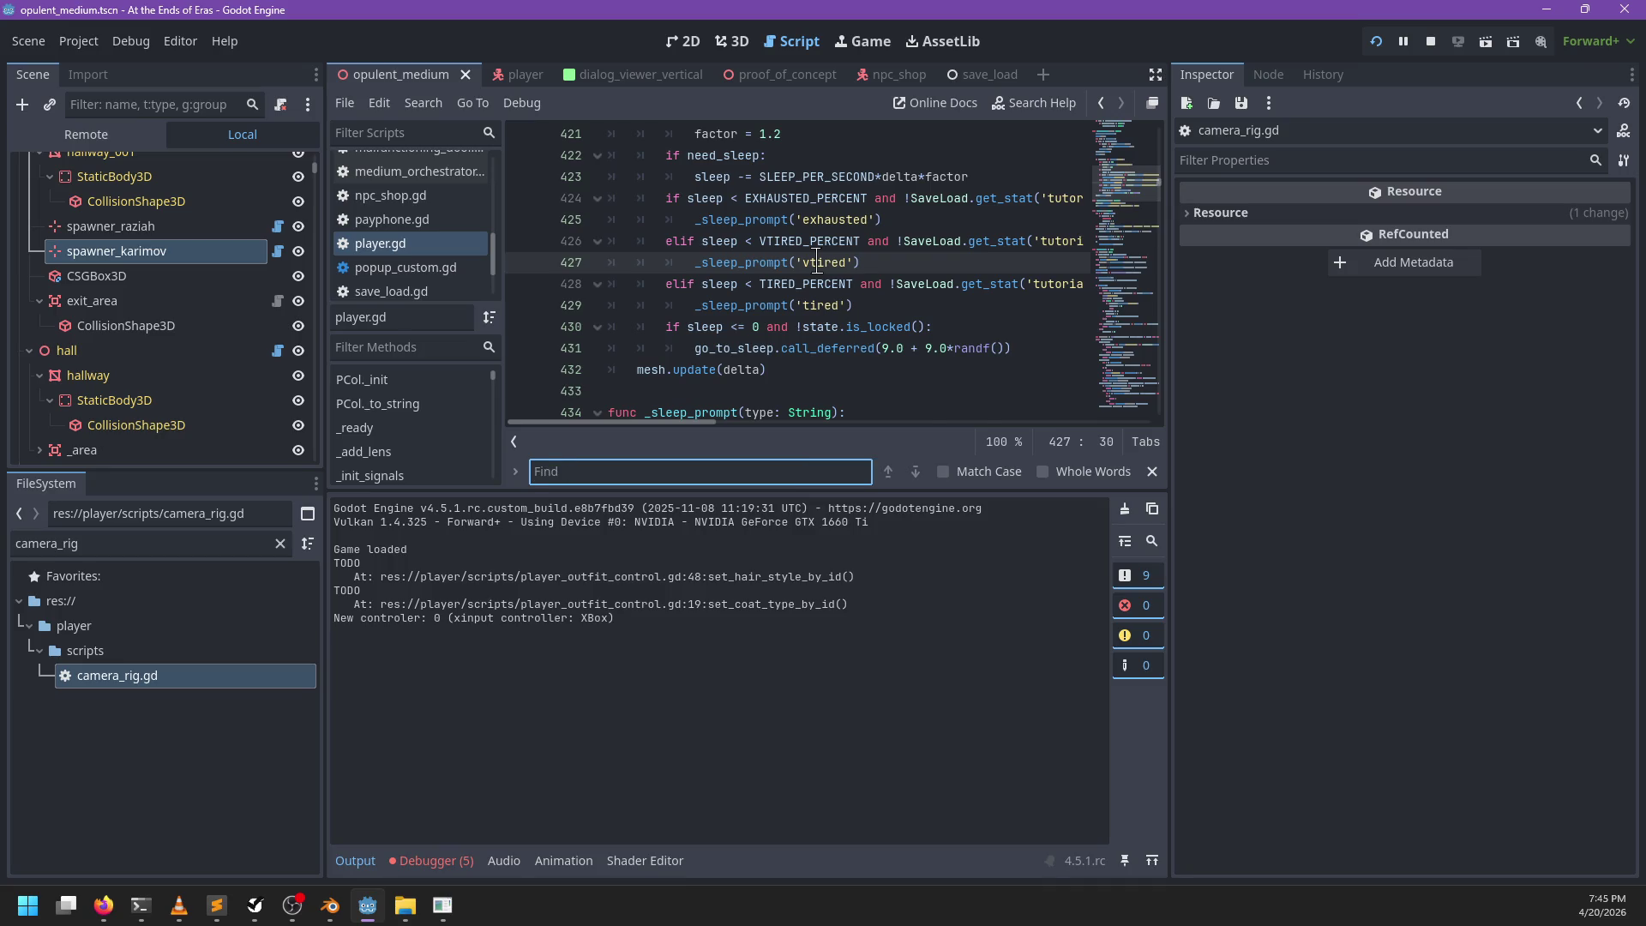
type("mouse_")
key("ctrl+BackSpace")
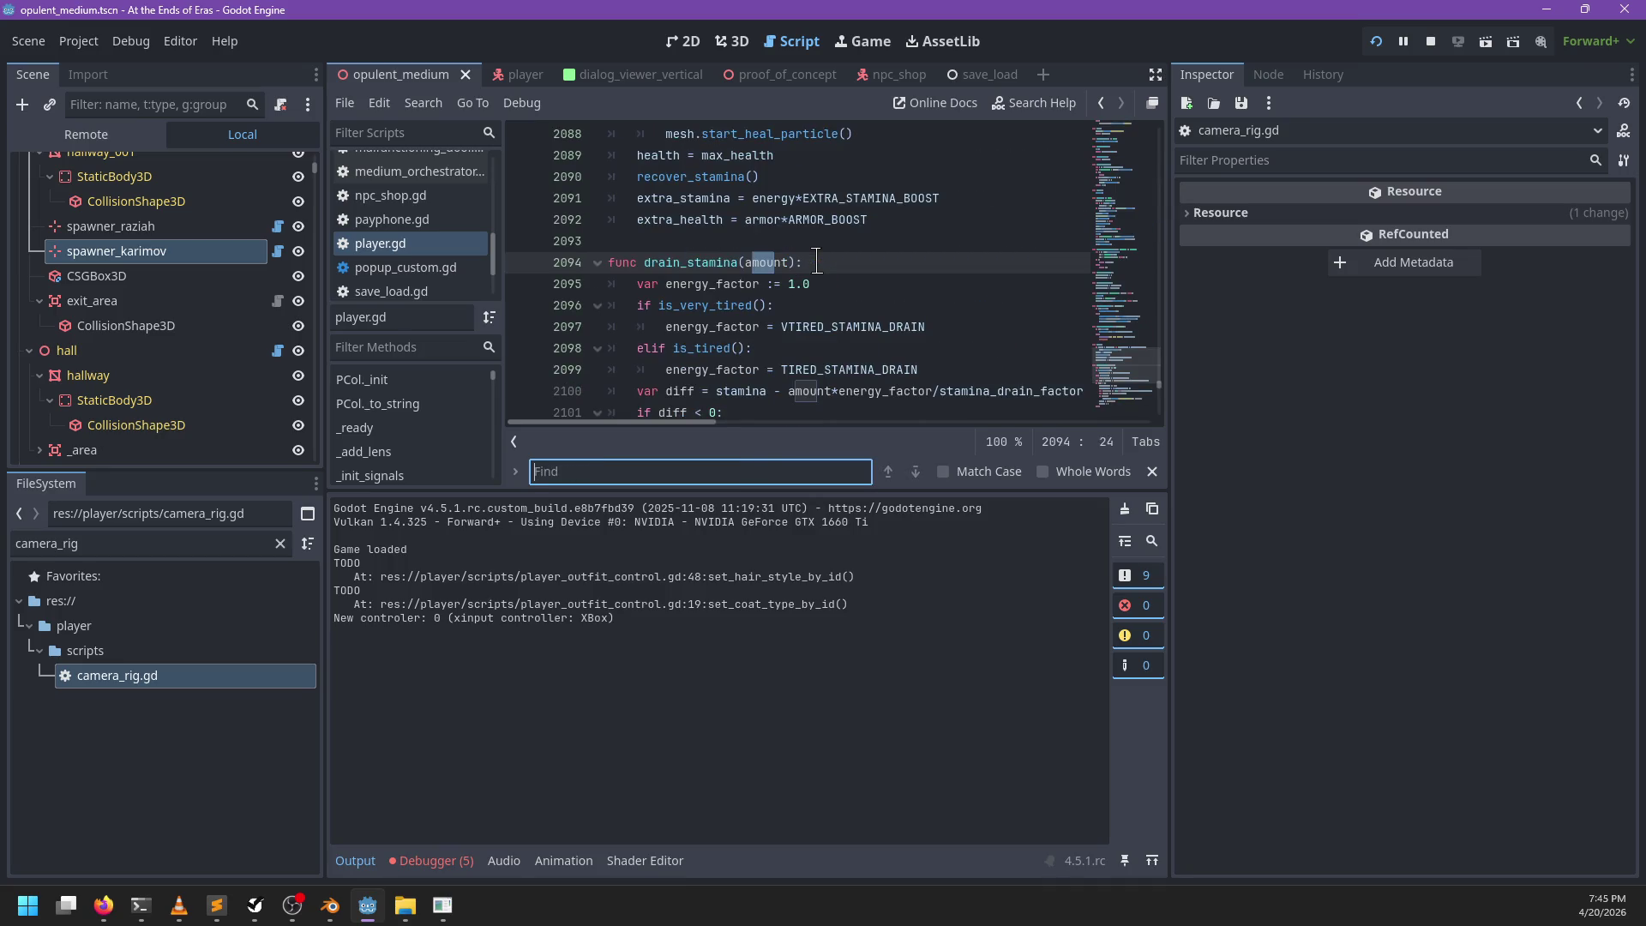
key("Escape")
key("alt+Tab")
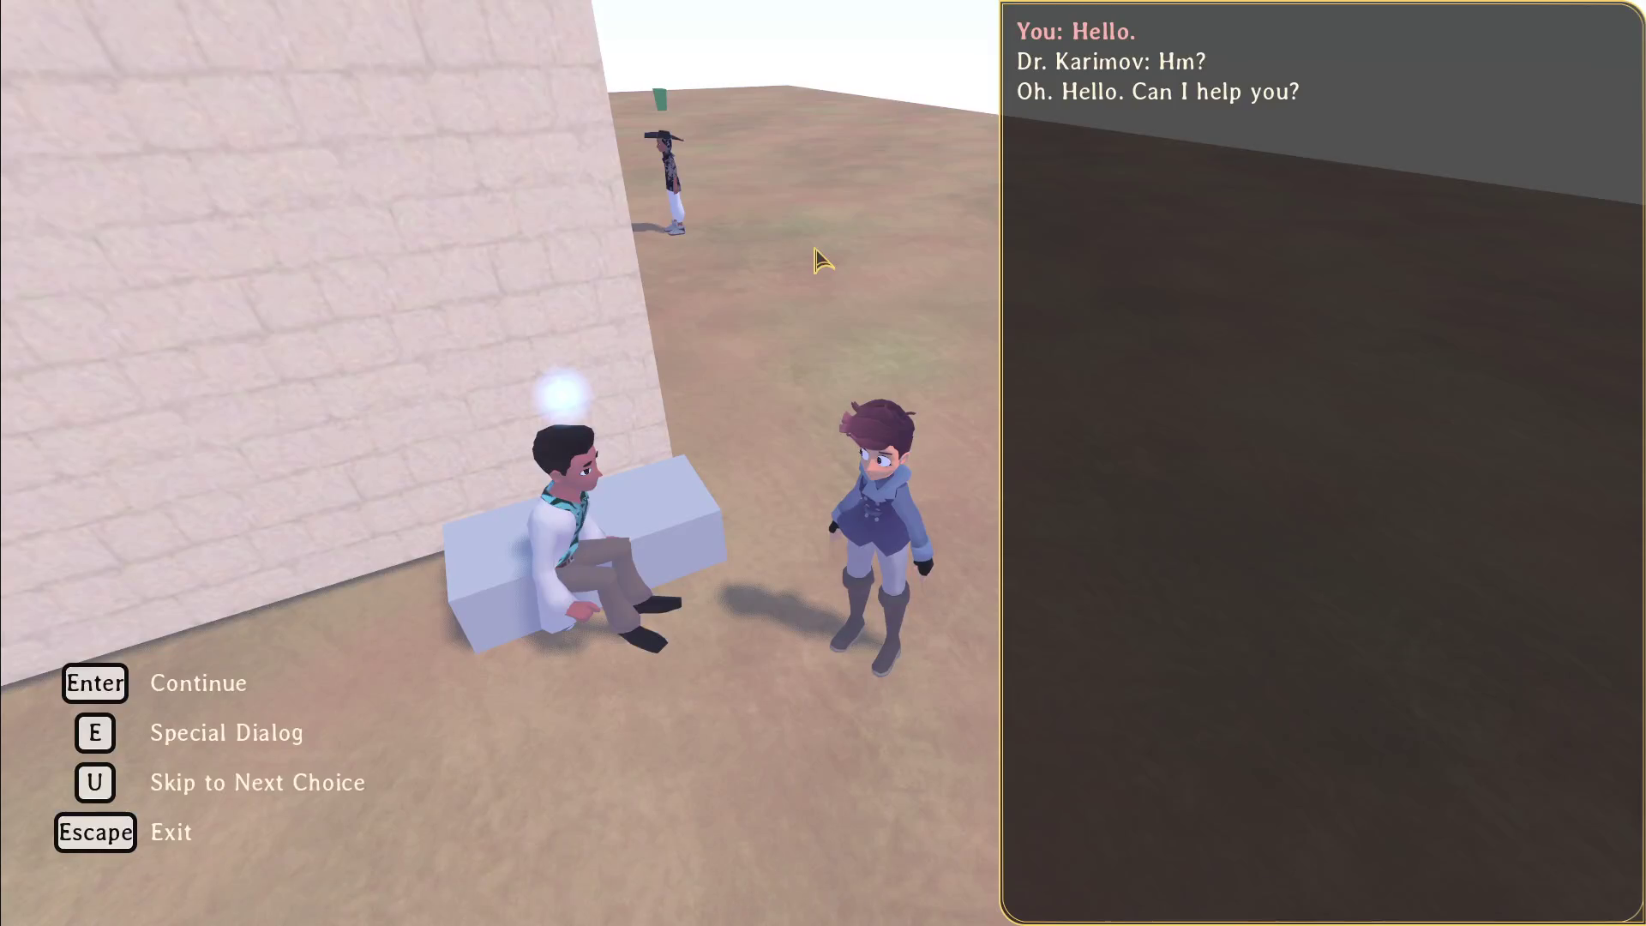
Step: Reproduce the zoom by orbiting, then log 'Camera: right-click to pan also zooms in dialog' under Bugs
mouse_move(742, 570)
left_mouse_down()
mouse_move(544, 518)
mouse_move(625, 397)
mouse_move(731, 595)
mouse_move(695, 605)
left_mouse_up()
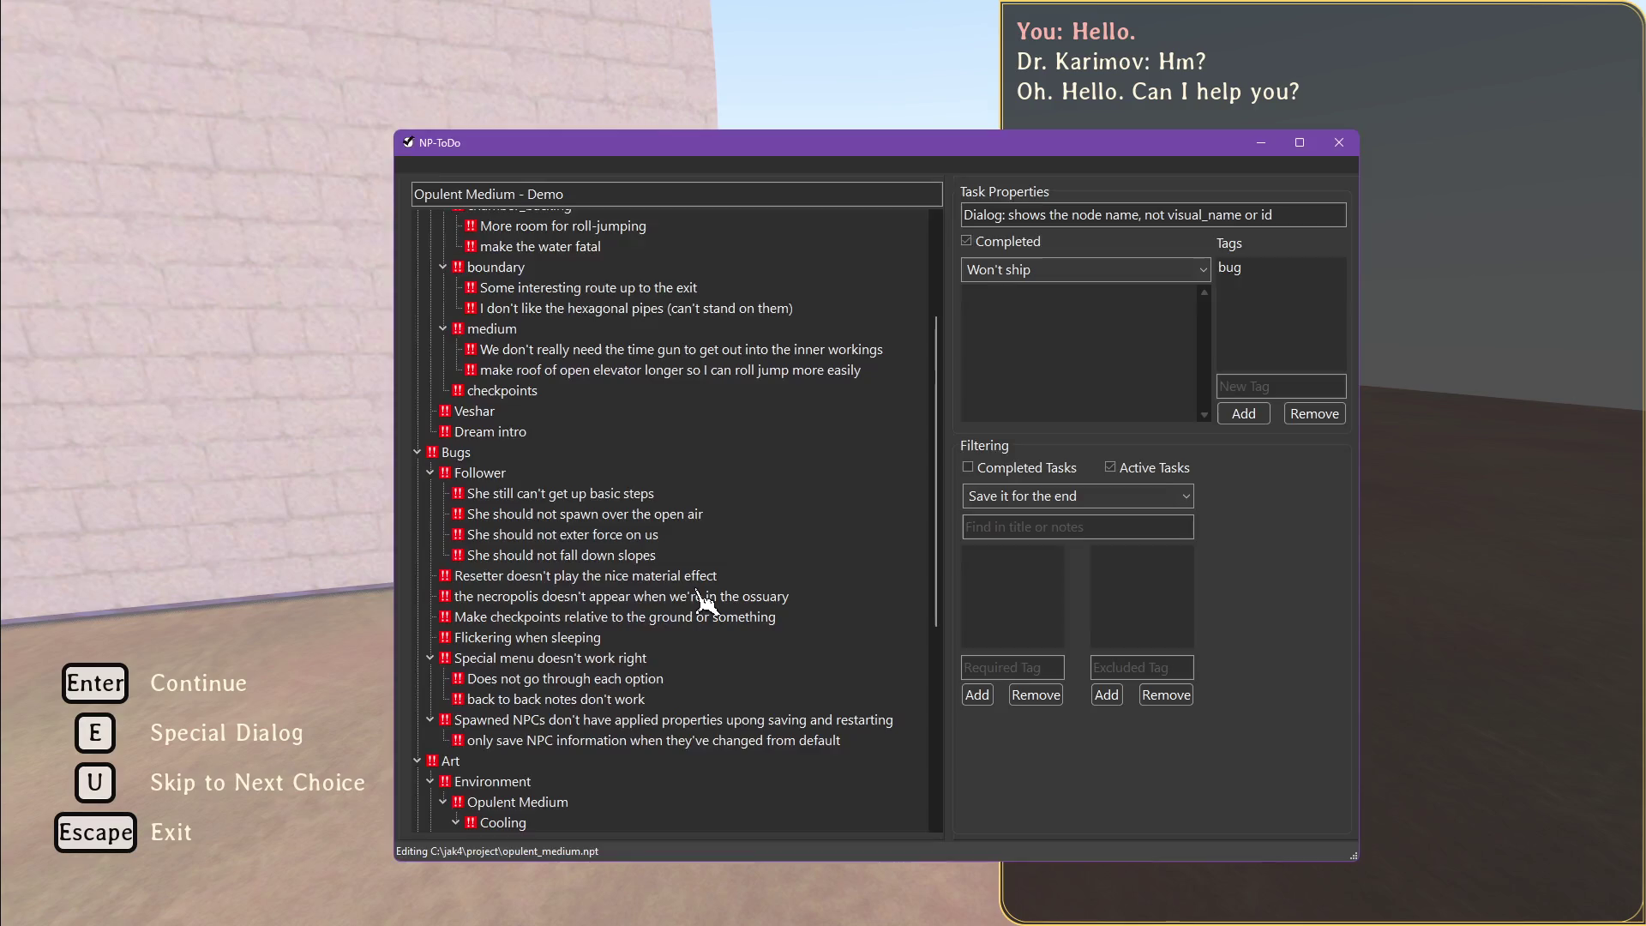
key("alt+Tab")
left_click(458, 453)
key("Insert")
type("Cam")
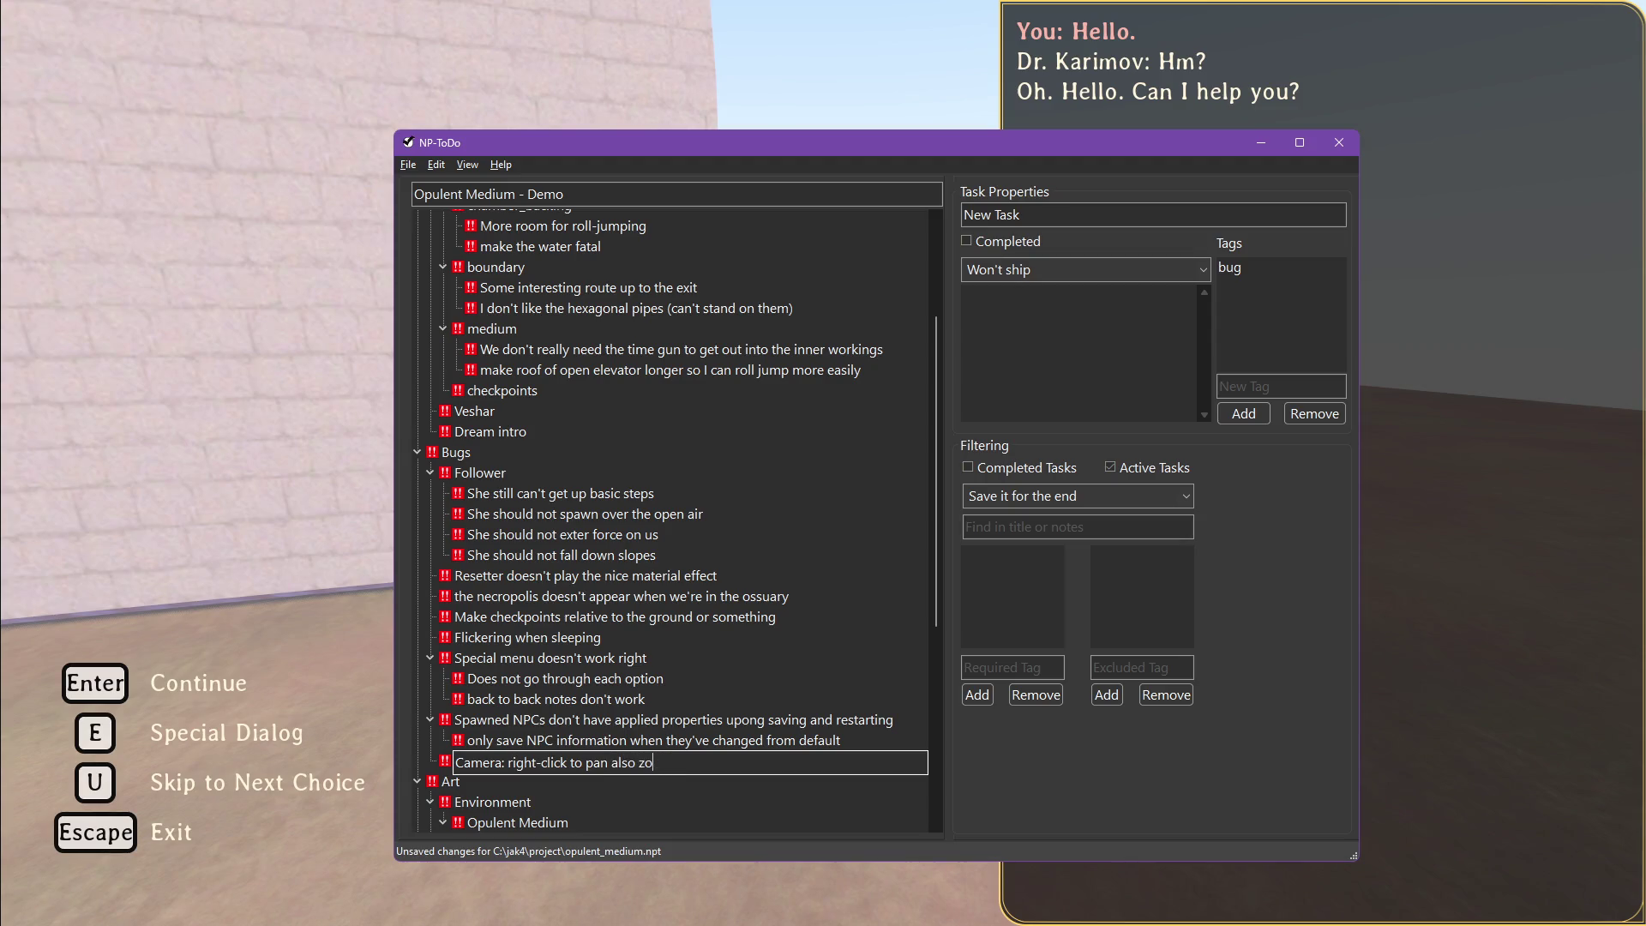
key("Return")
key("alt+Tab")
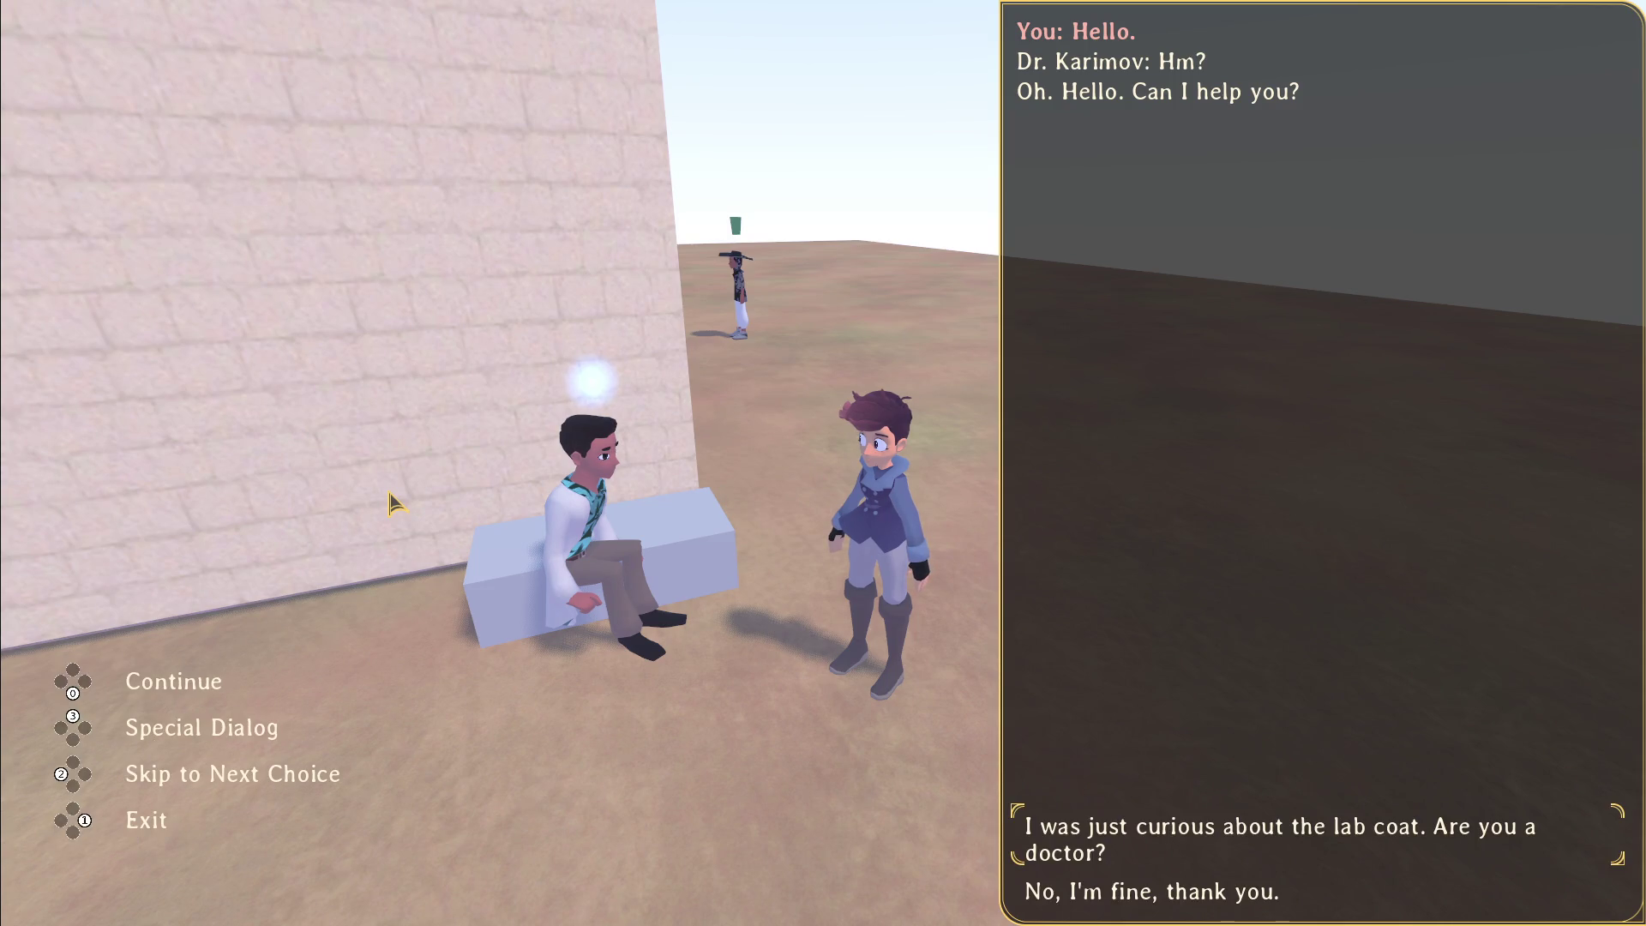
Step: Exit and restart Dr. Karimov's conversation, advance to the reply choices, exit, then leave the game
key("Escape")
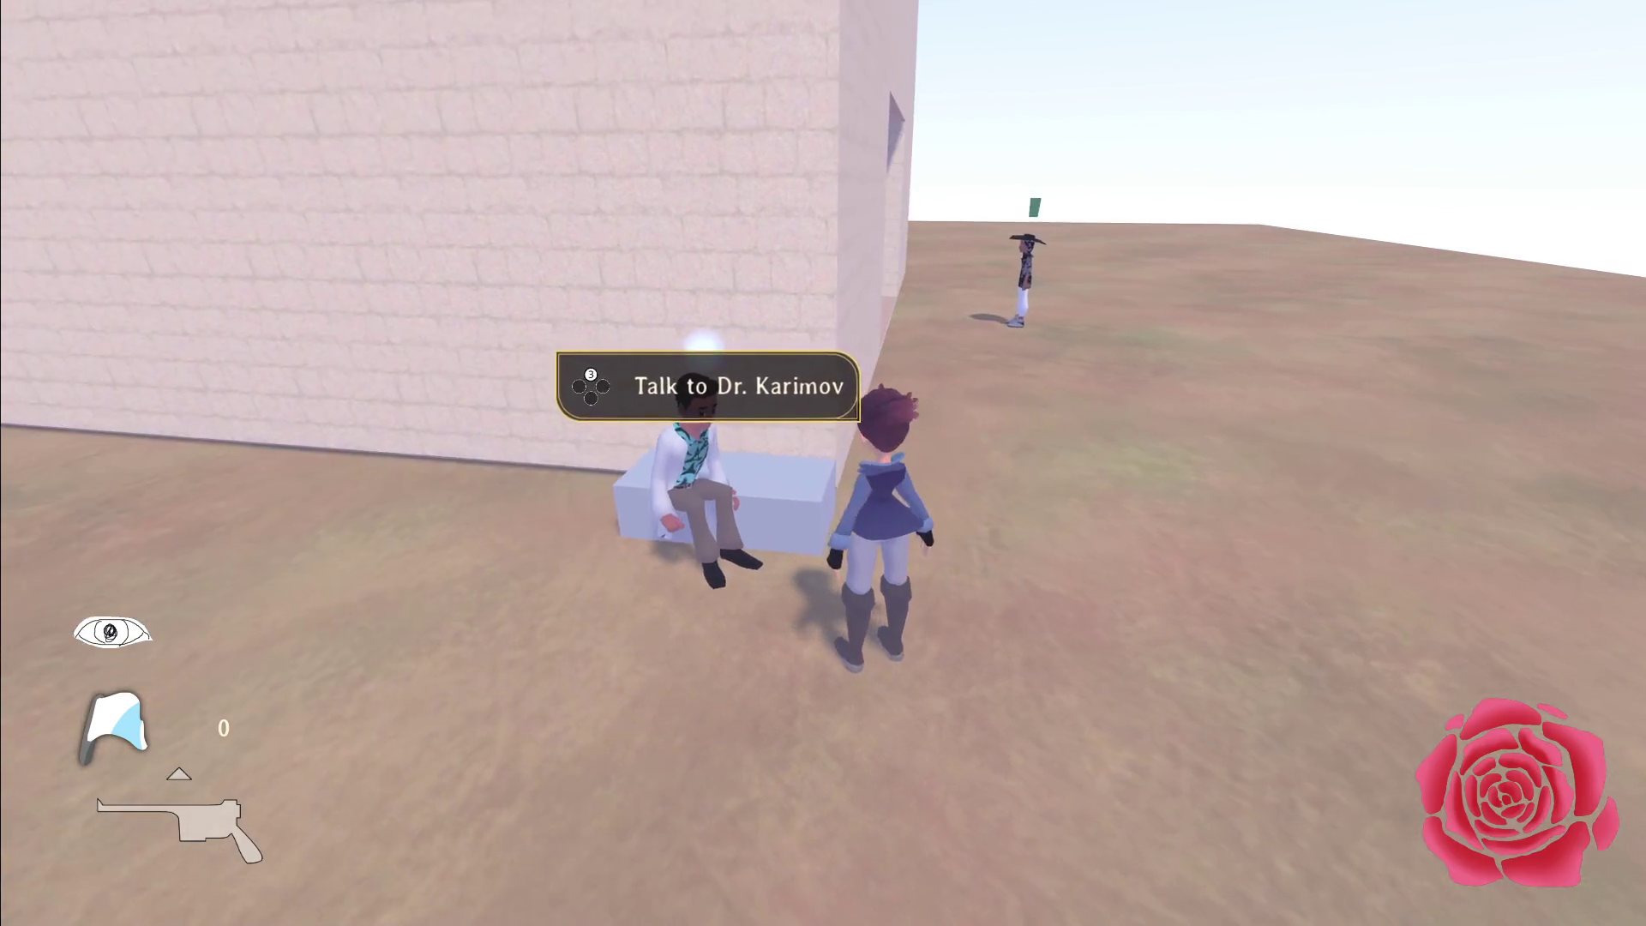
key("e")
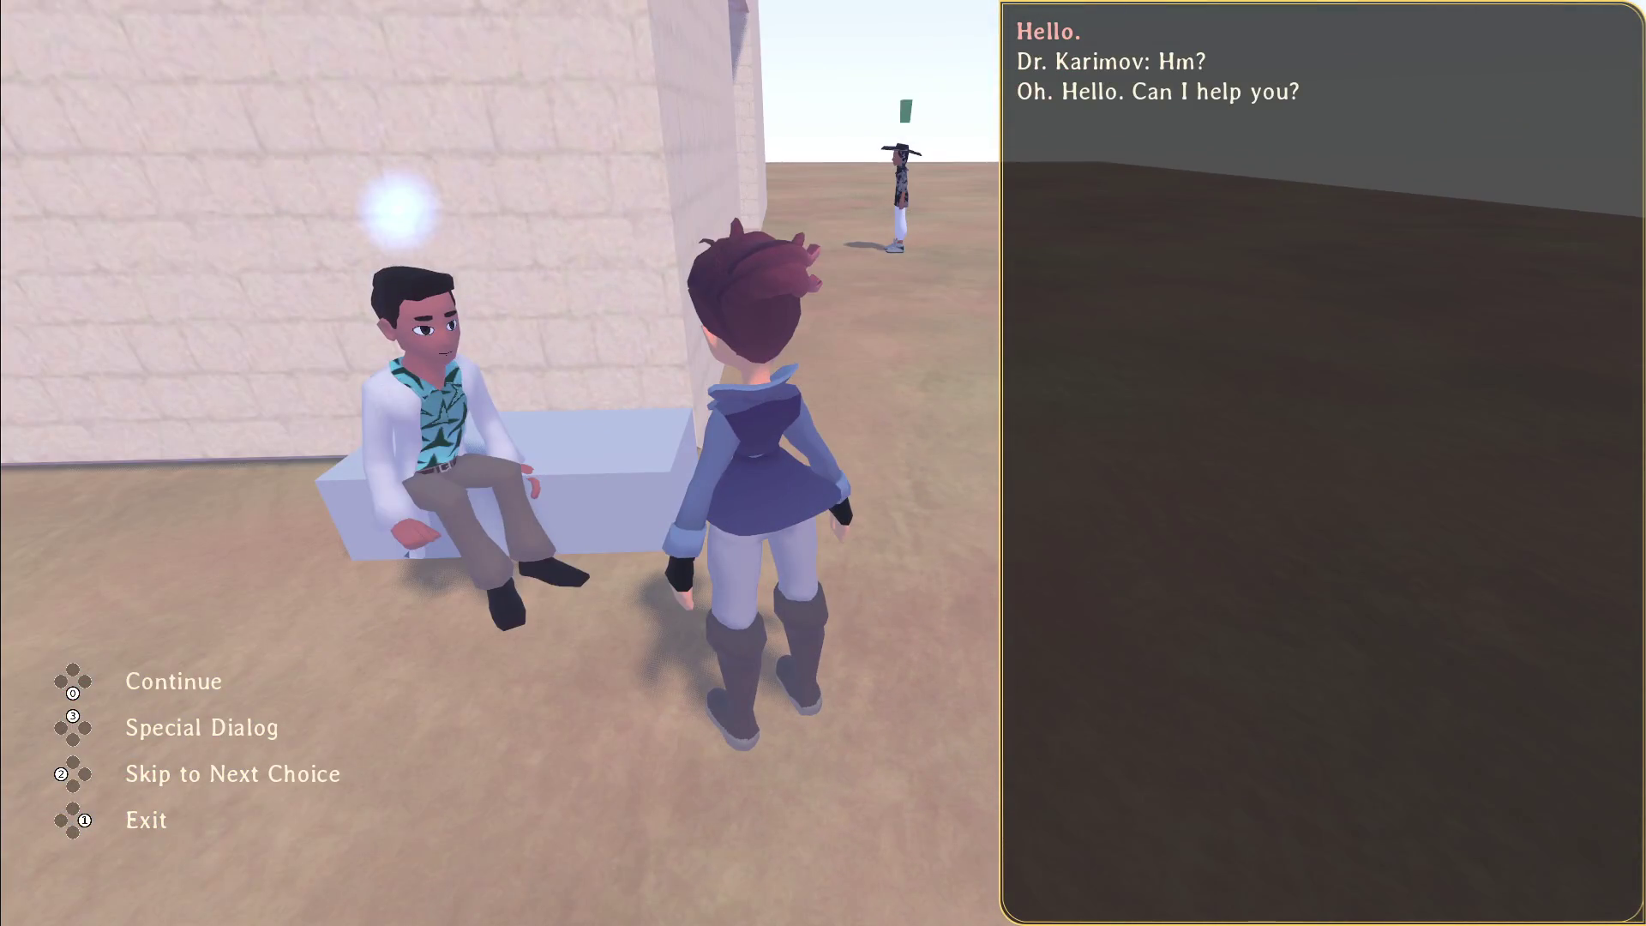
key("Escape")
key("w")
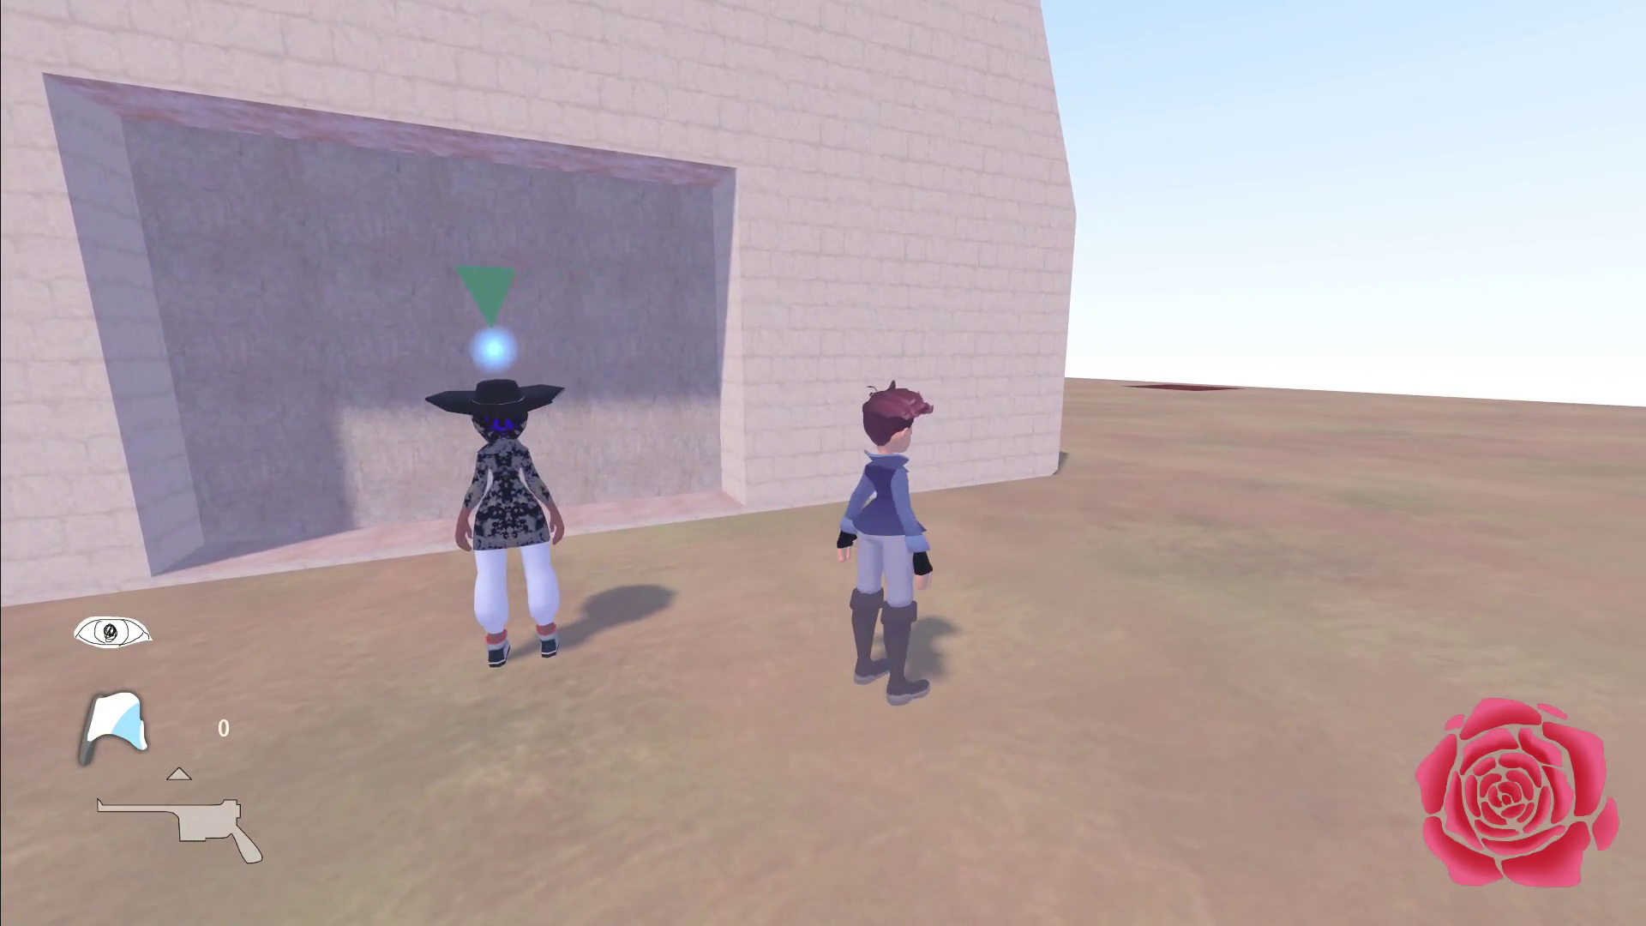
key("alt+Tab")
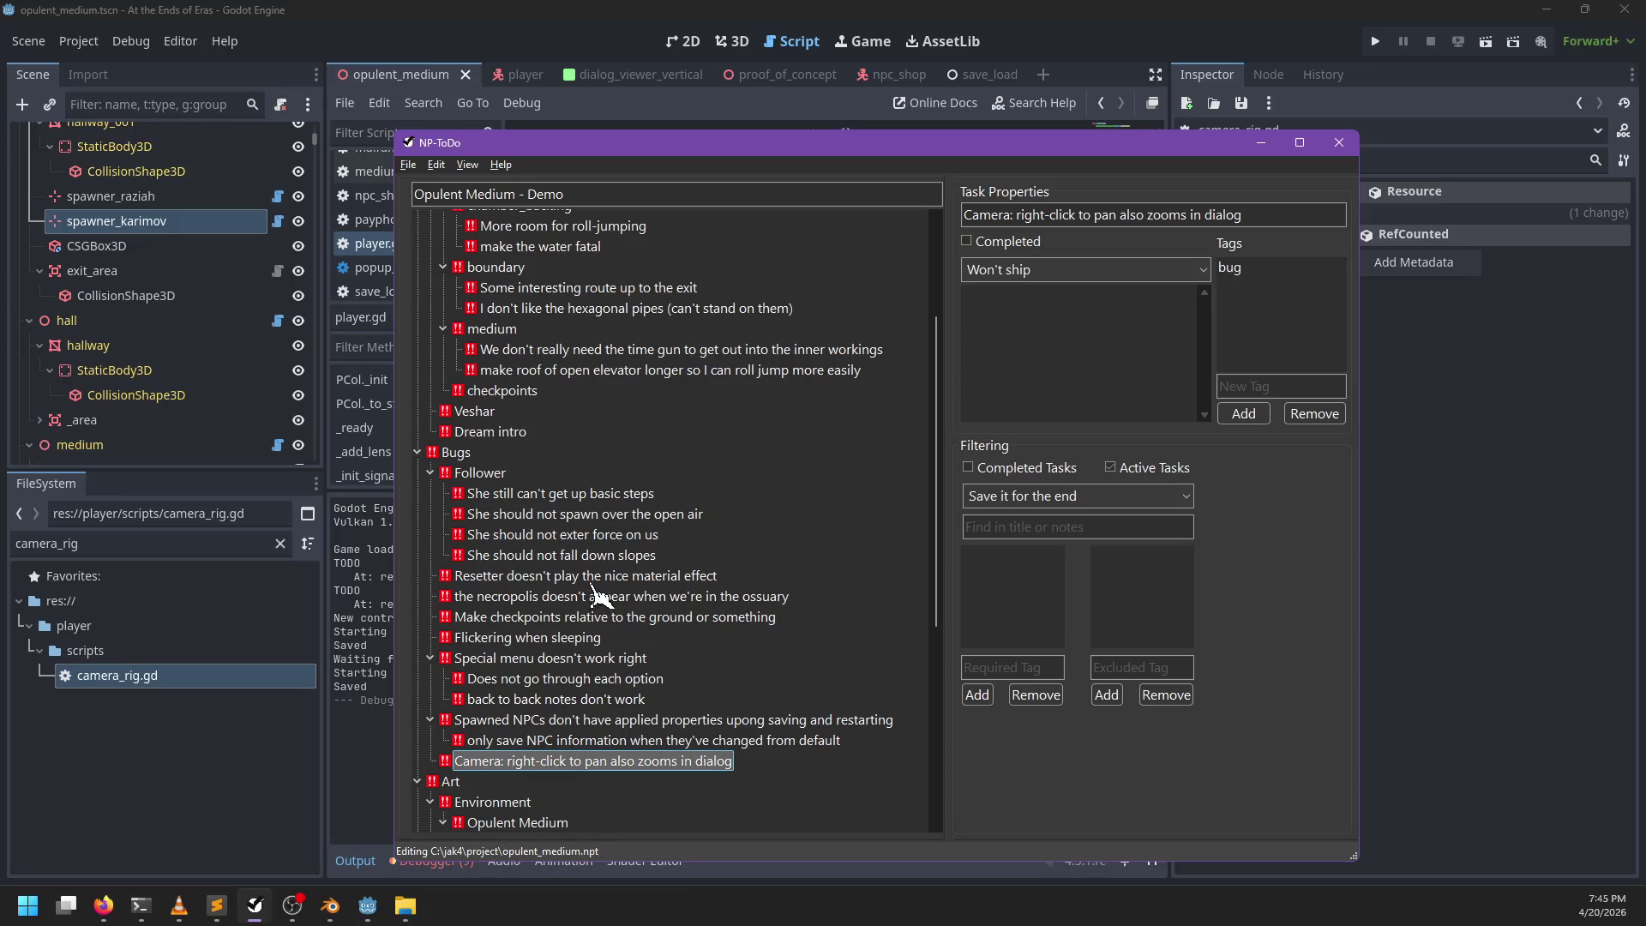
Step: Close the Blender window with opulent_medium.blend and bring the PowerShell terminal forward
scroll(540, 630, "up", 1)
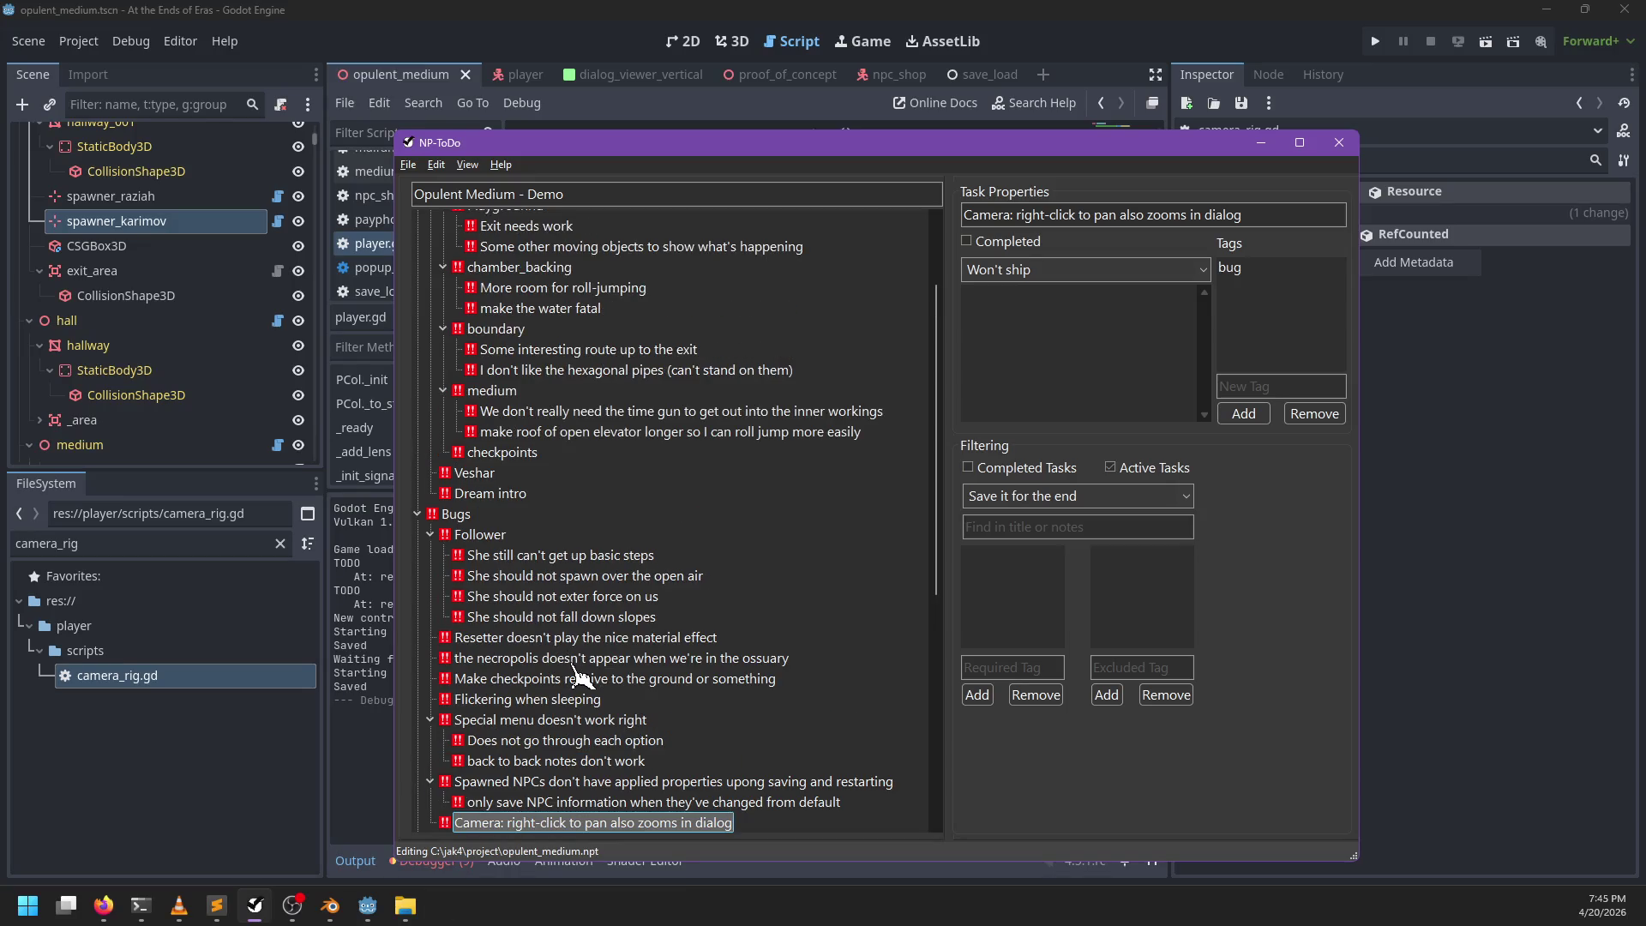
scroll(583, 673, "down", 2)
left_click(330, 905)
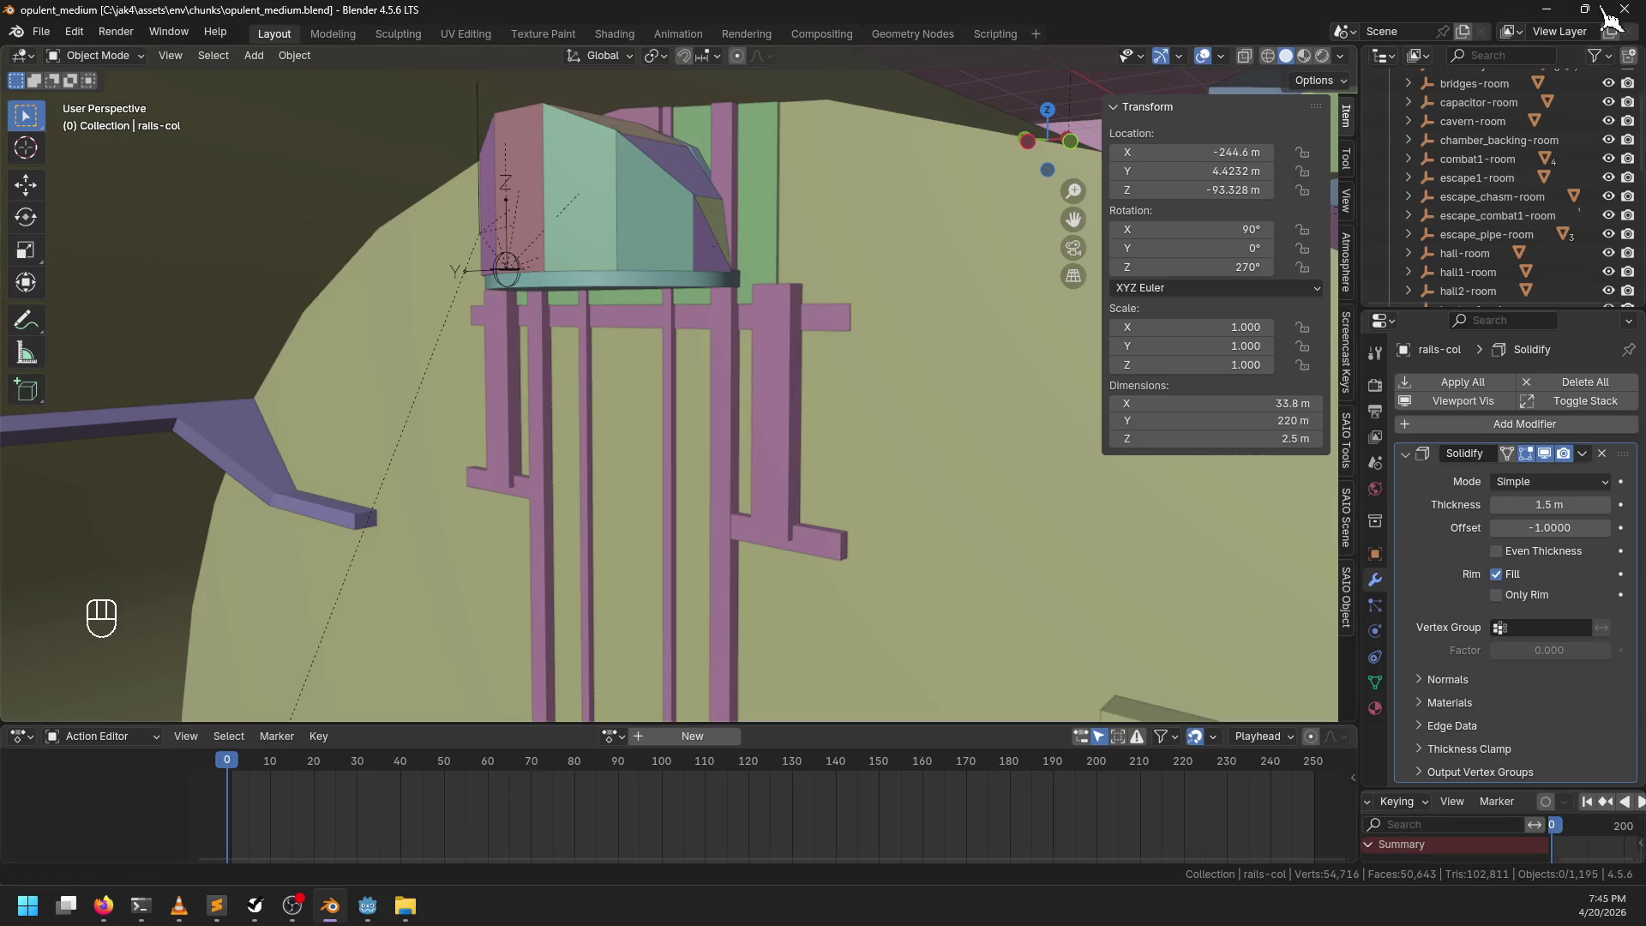
left_click(1623, 9)
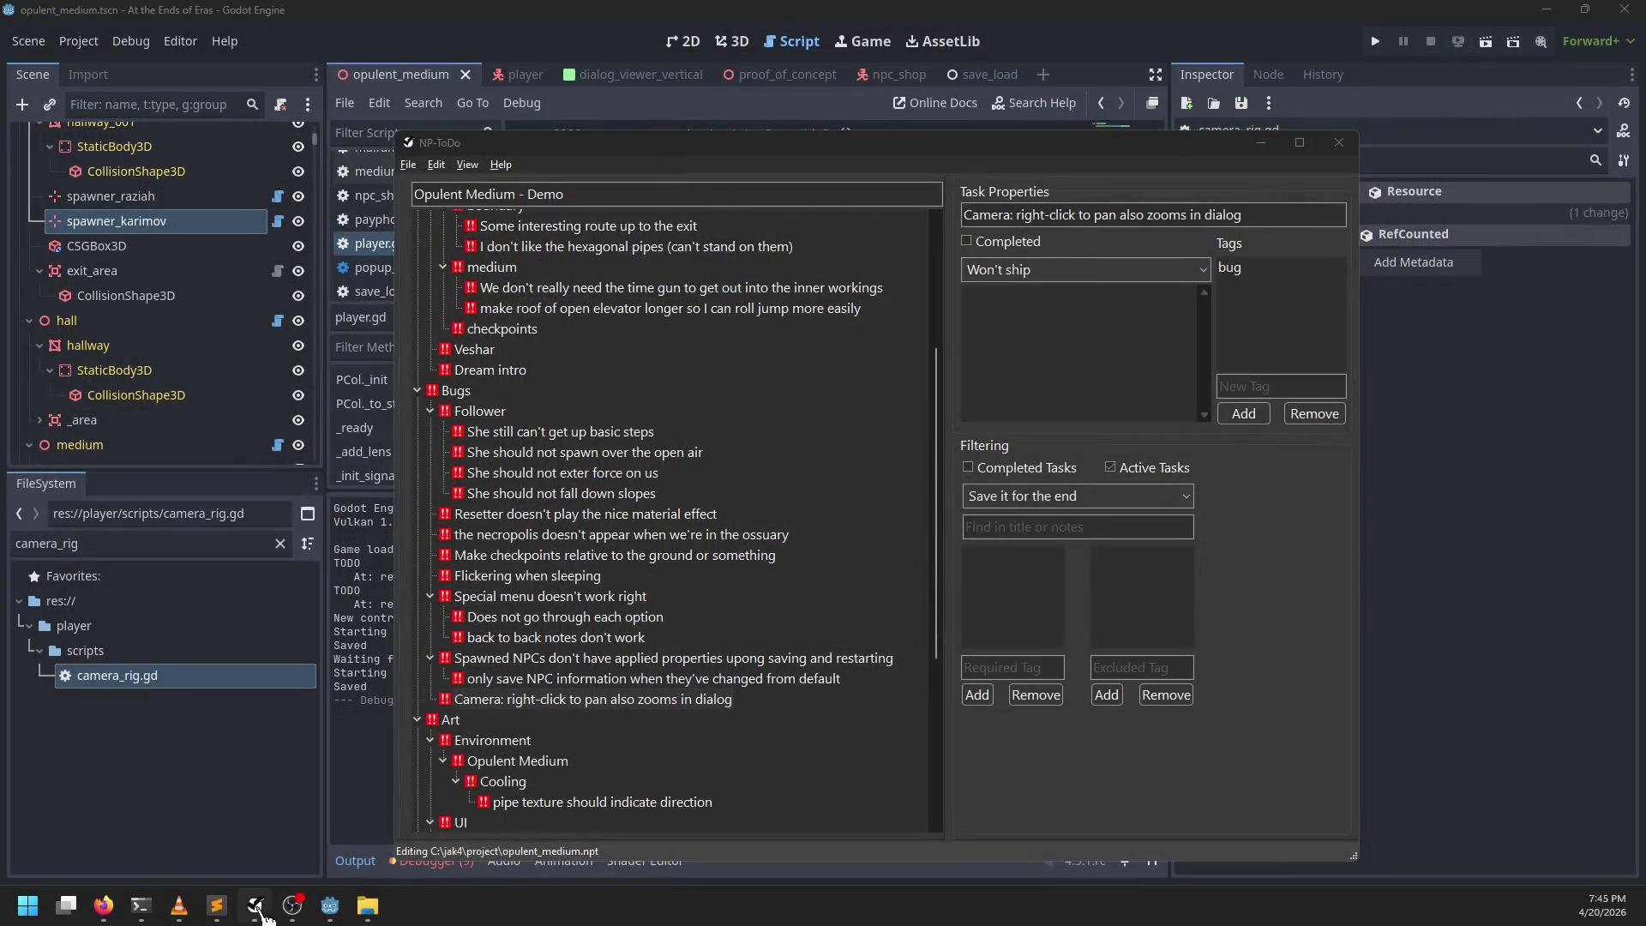
mouse_move(254, 906)
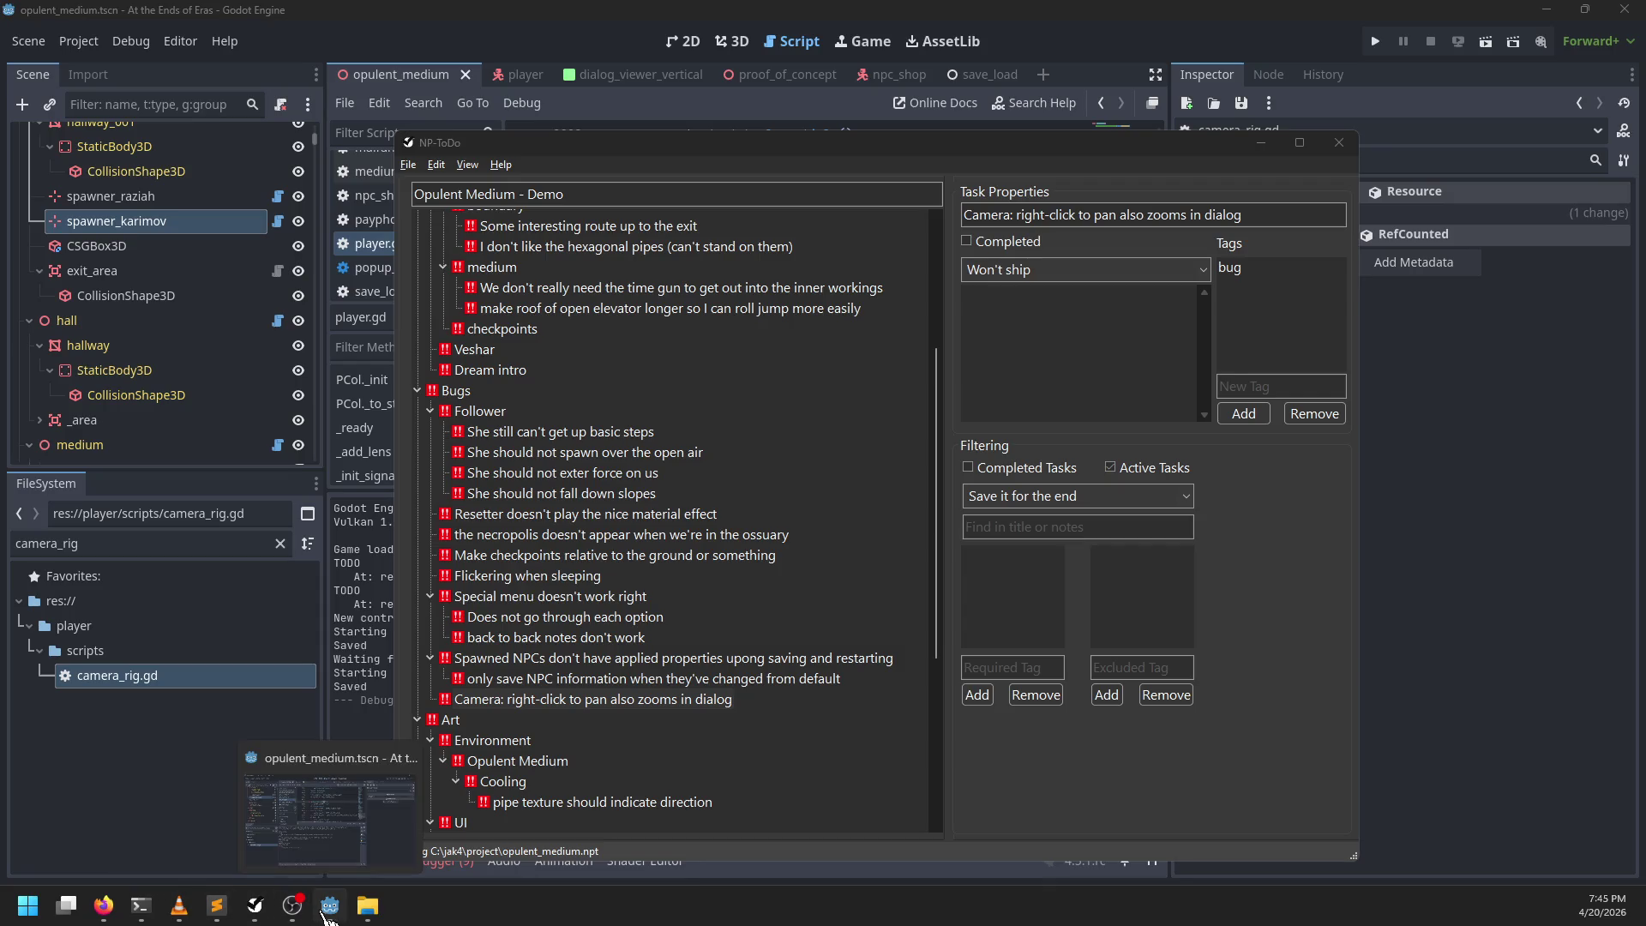
left_click(141, 905)
Step: Change into the assets folder and check its git status
type("cd ../assets")
key("Return")
type("git diff")
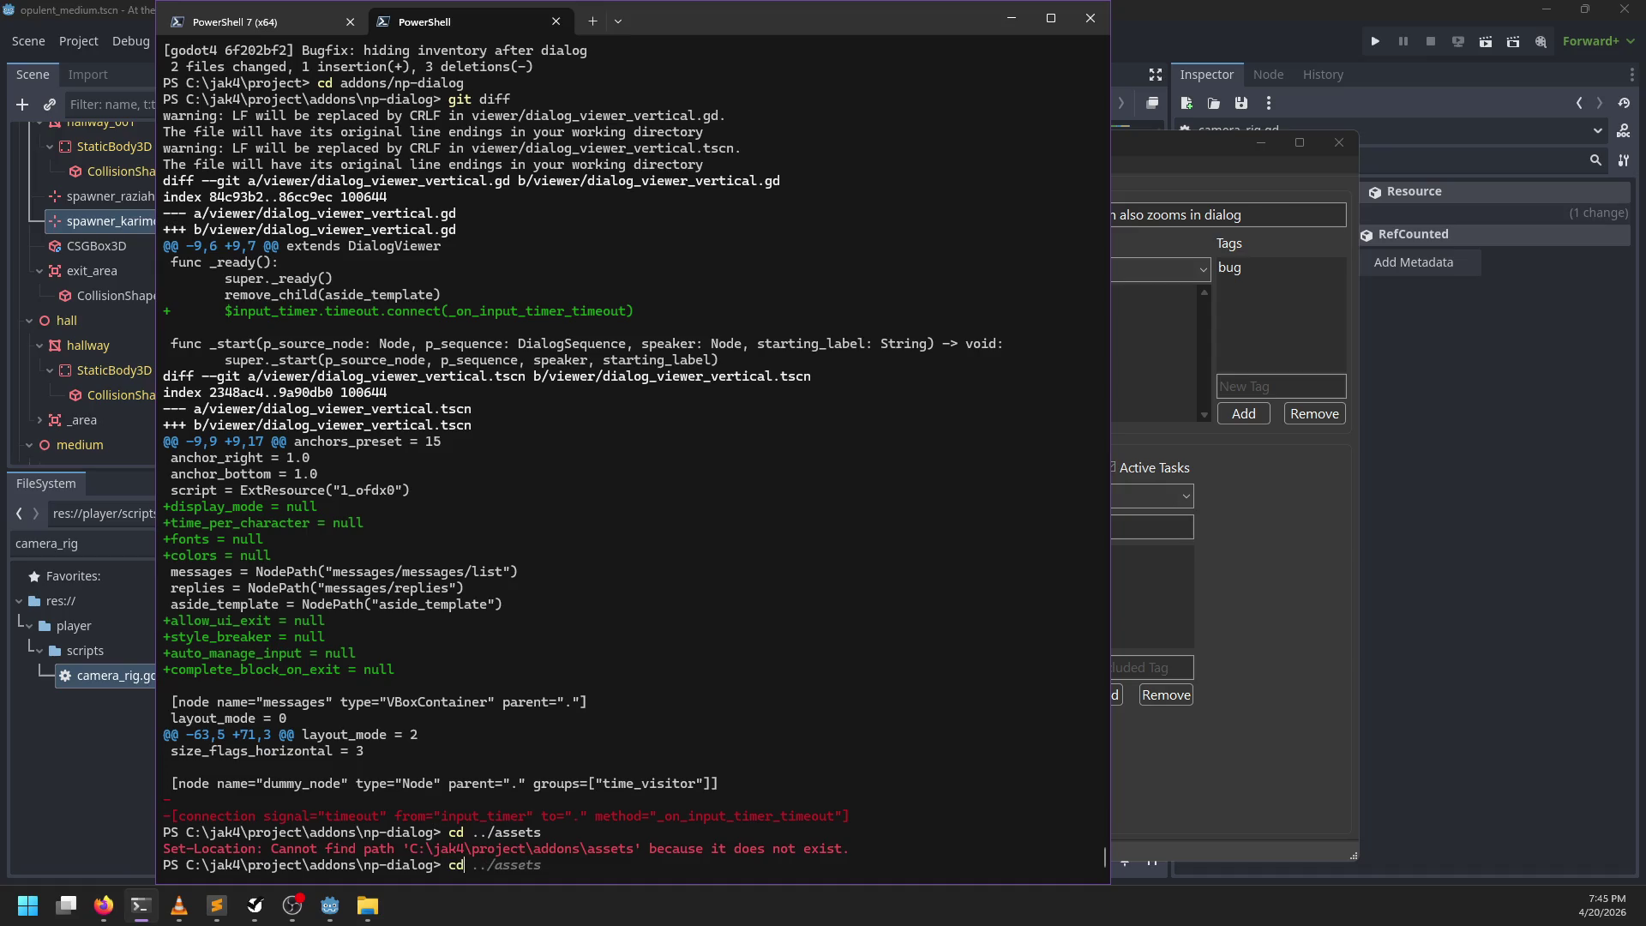
key("Return")
type("cd ../a")
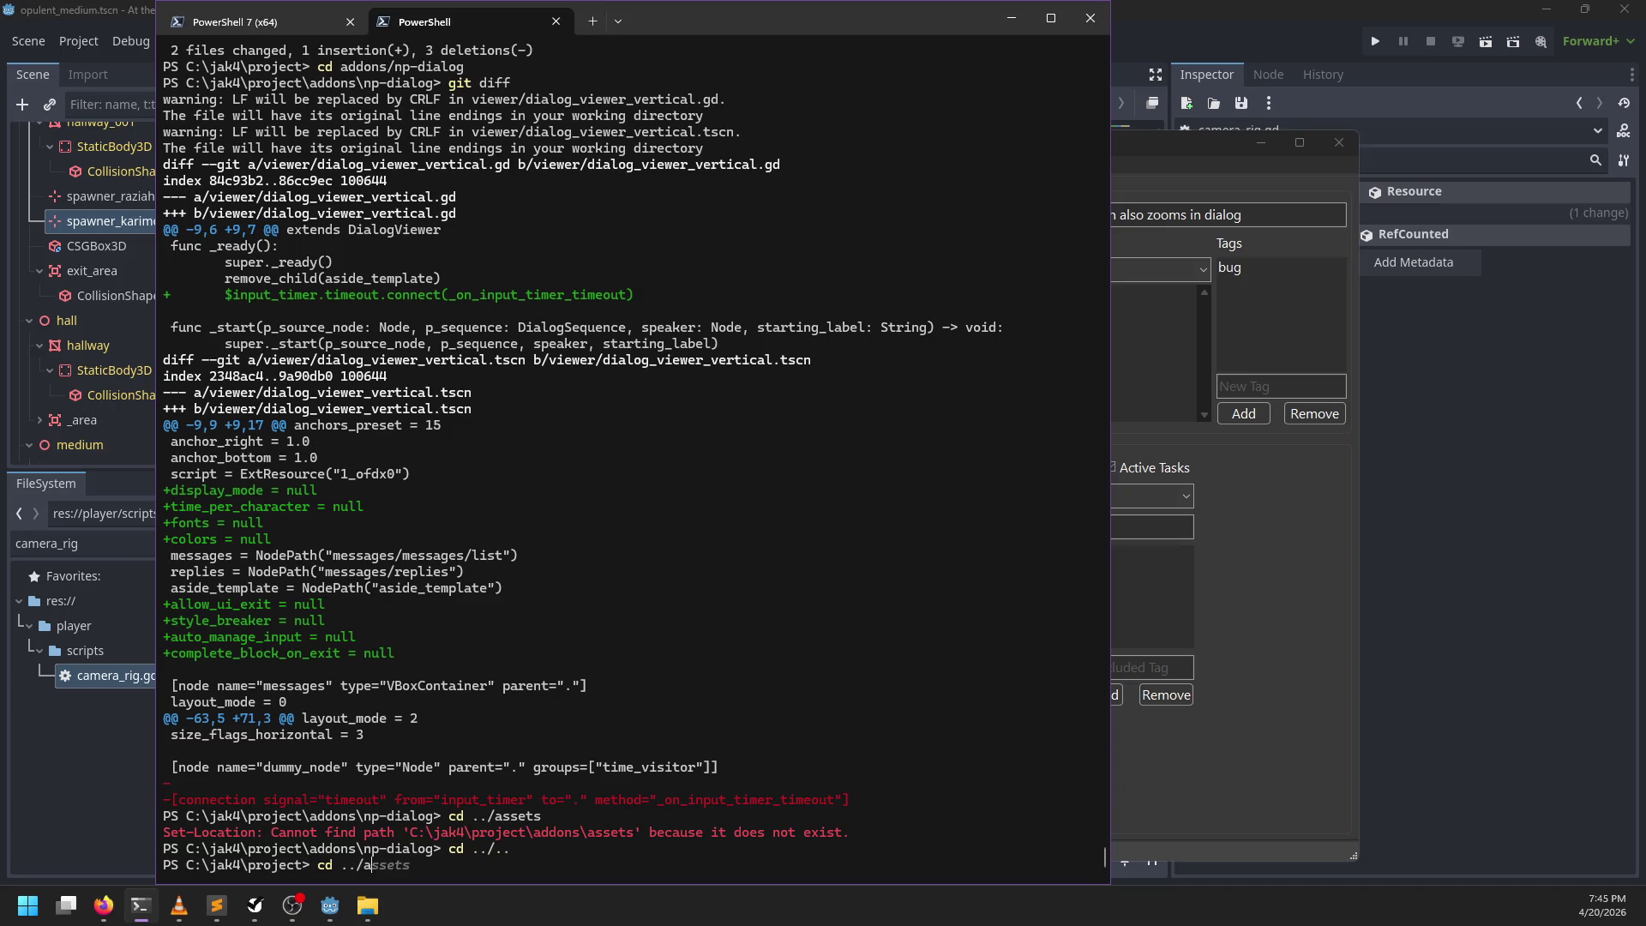
type("ssets")
key("Return")
type("atus")
key("Return")
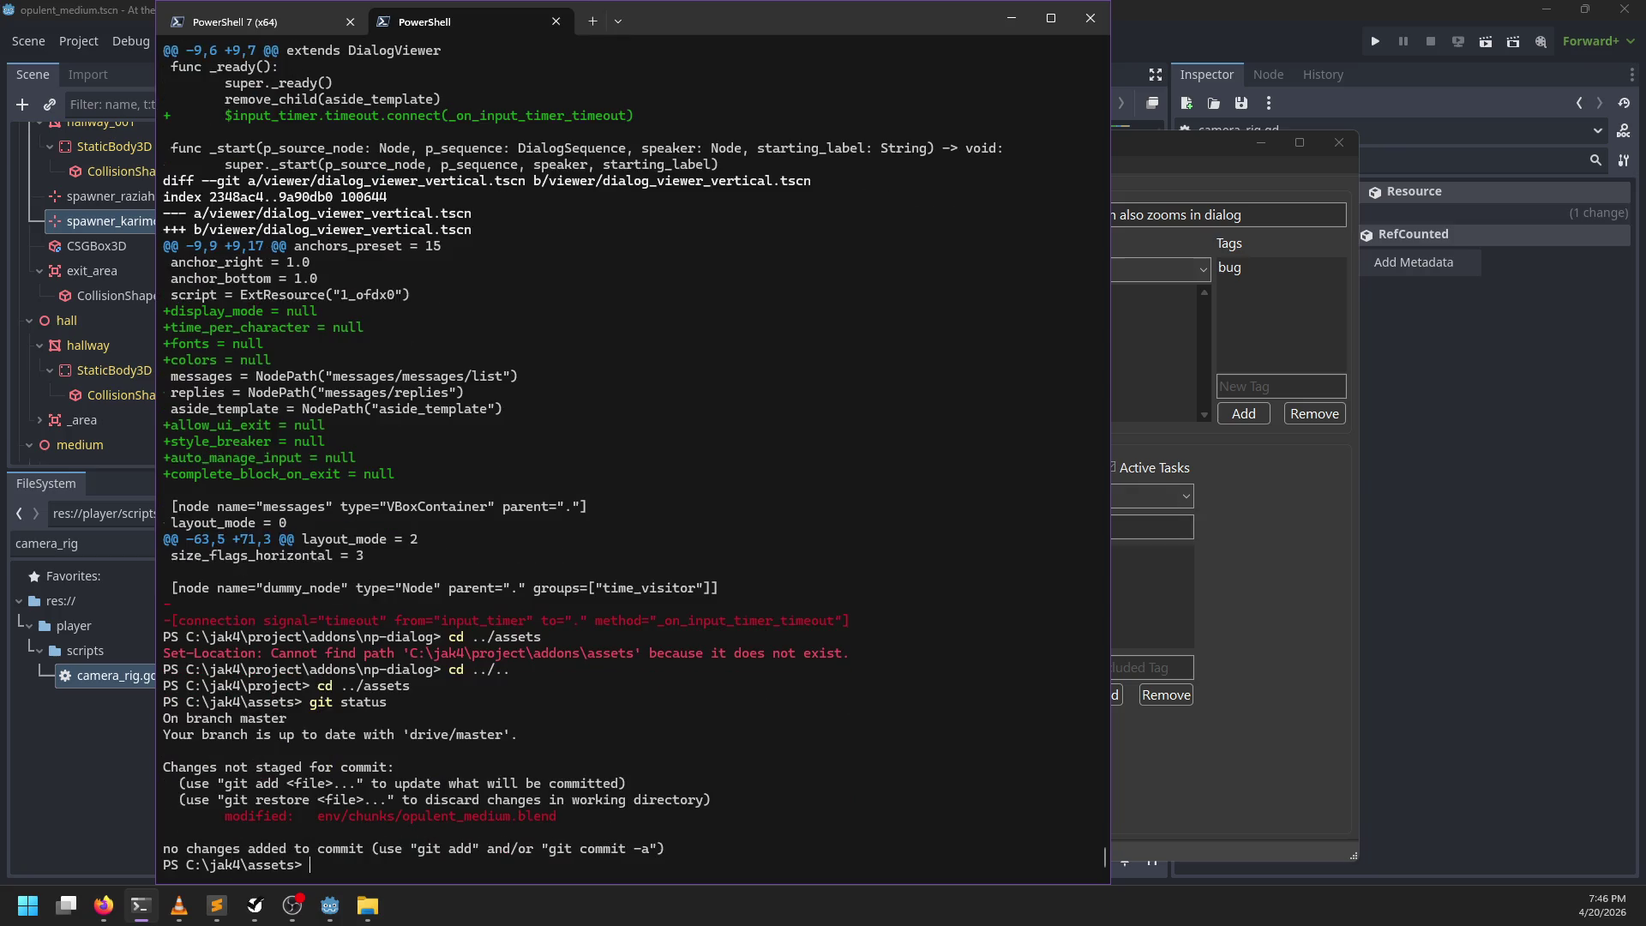
Step: Stage all asset changes, commit them as 'Uh whatever I did', and push to master
type("git add .")
key("Return")
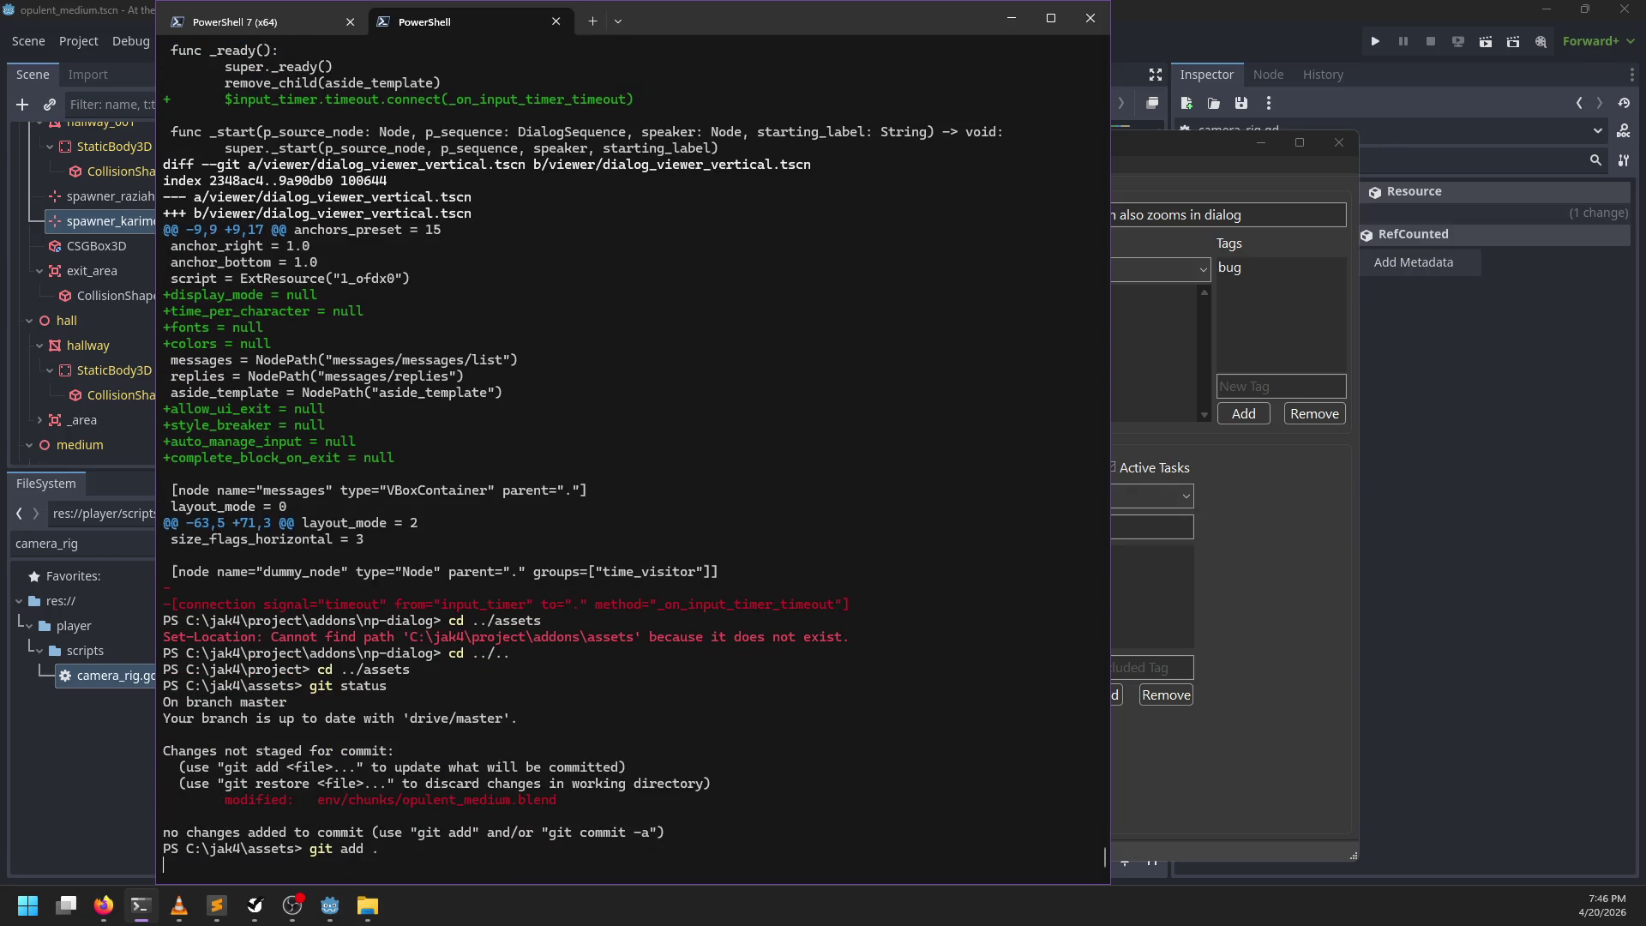
type("git co")
type("mmit -m \"Uh whatever I did")
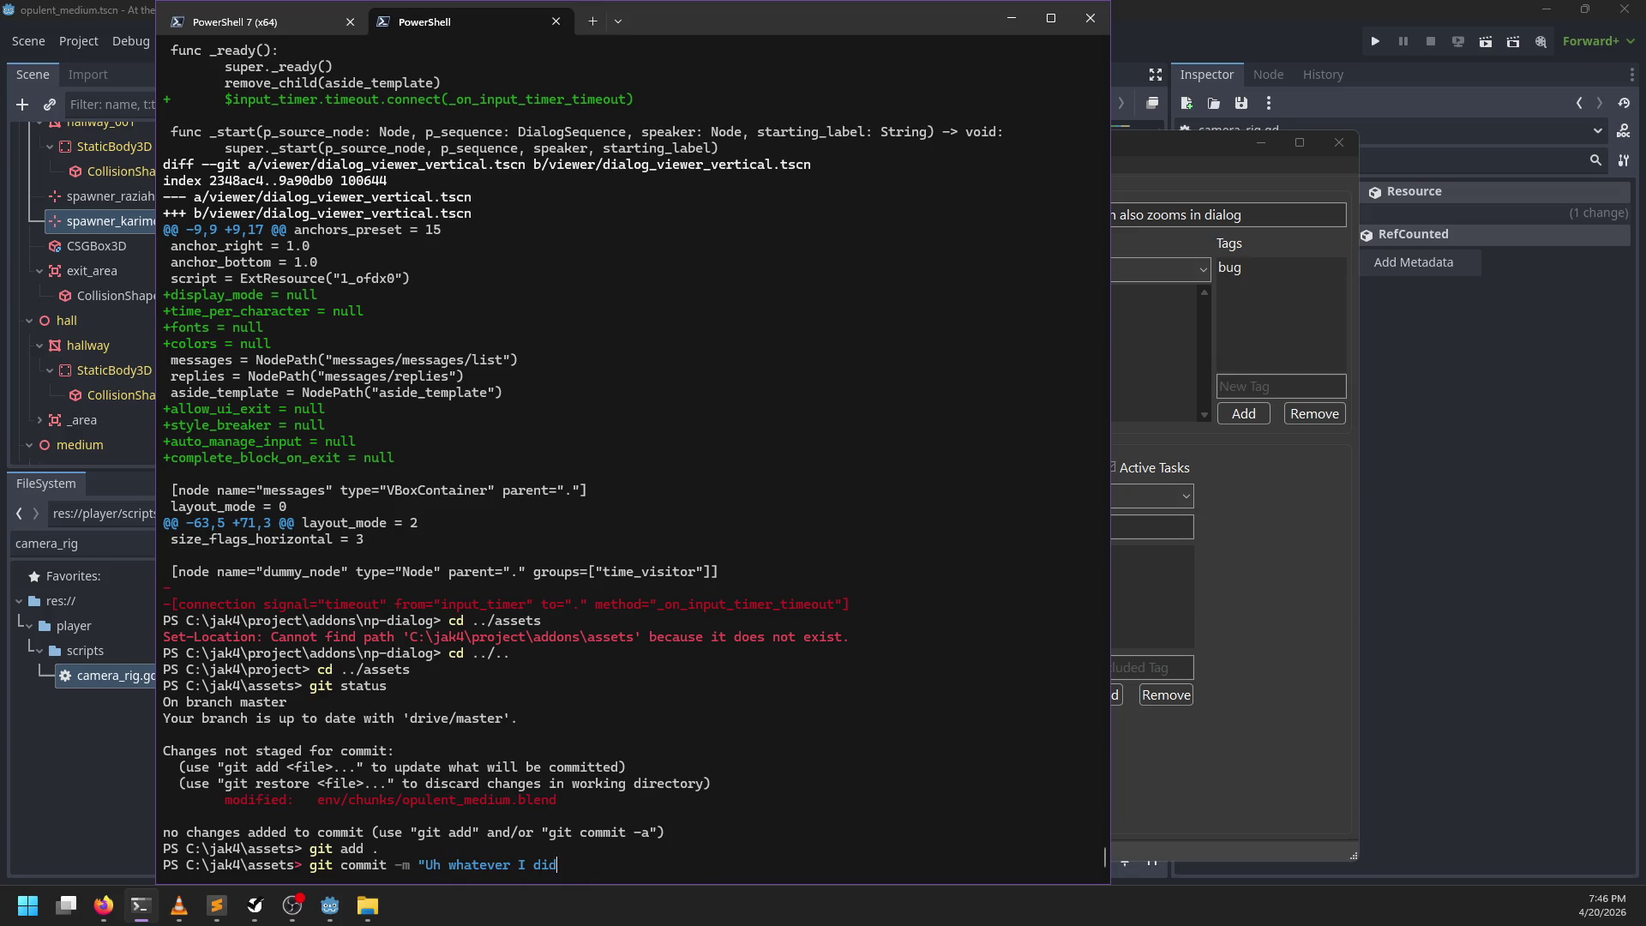
type("\"")
key("Return")
type("git push")
key("Return")
type("cd ../project")
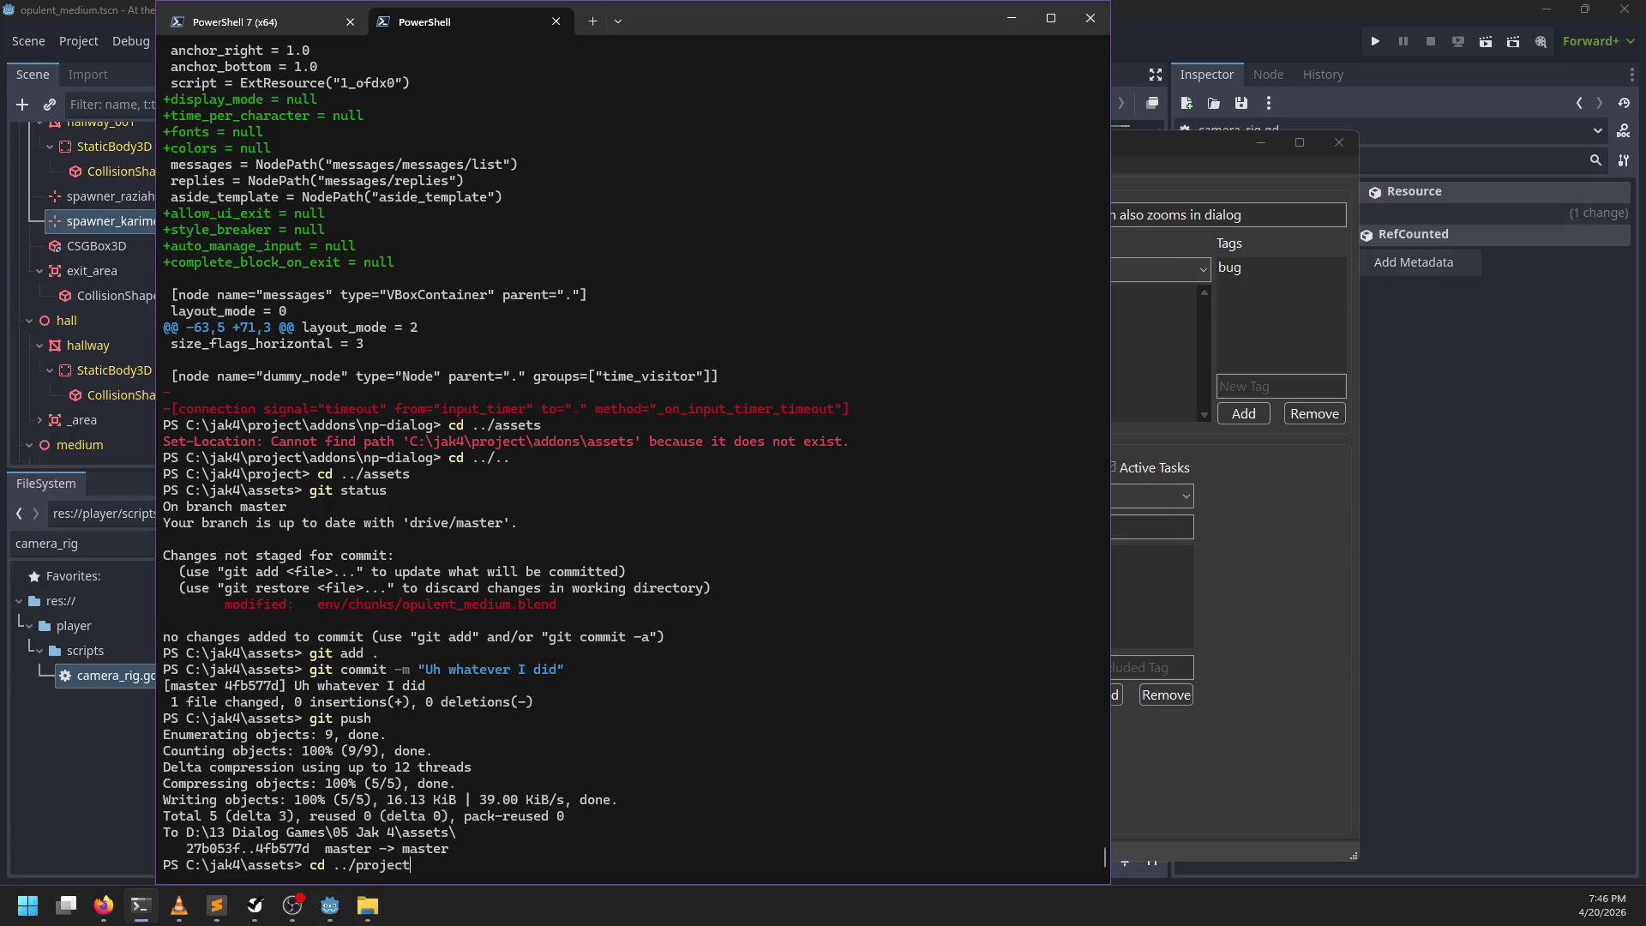
Step: Check the project repository's status, then move into addons/np-dialog to diff it
key("Return")
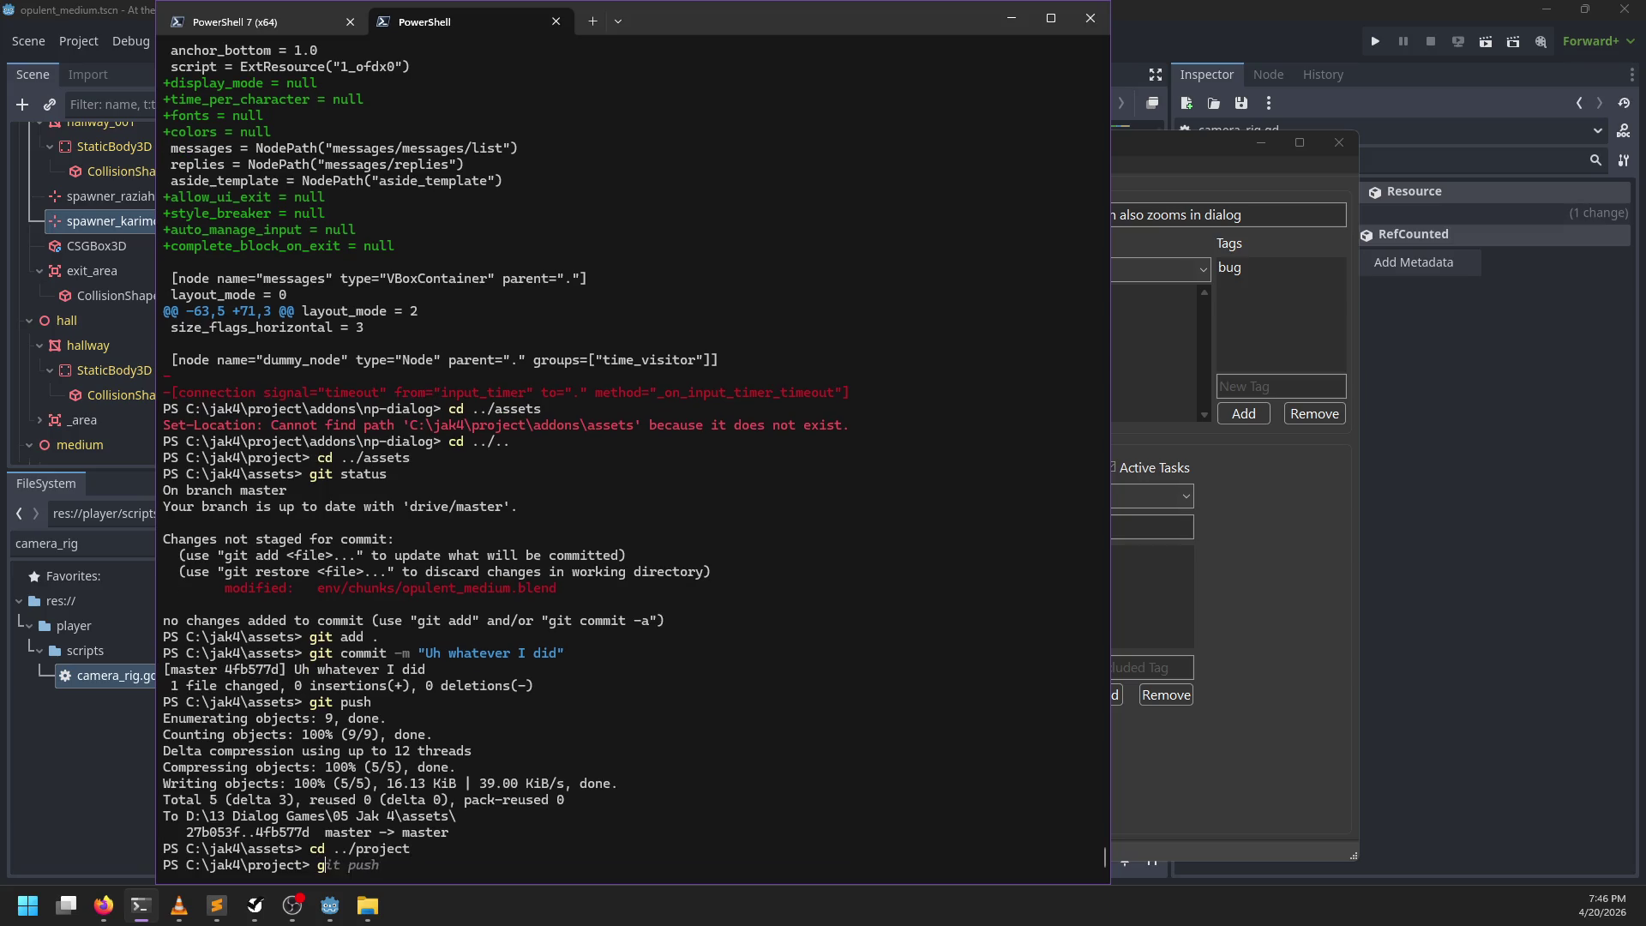
key("Return")
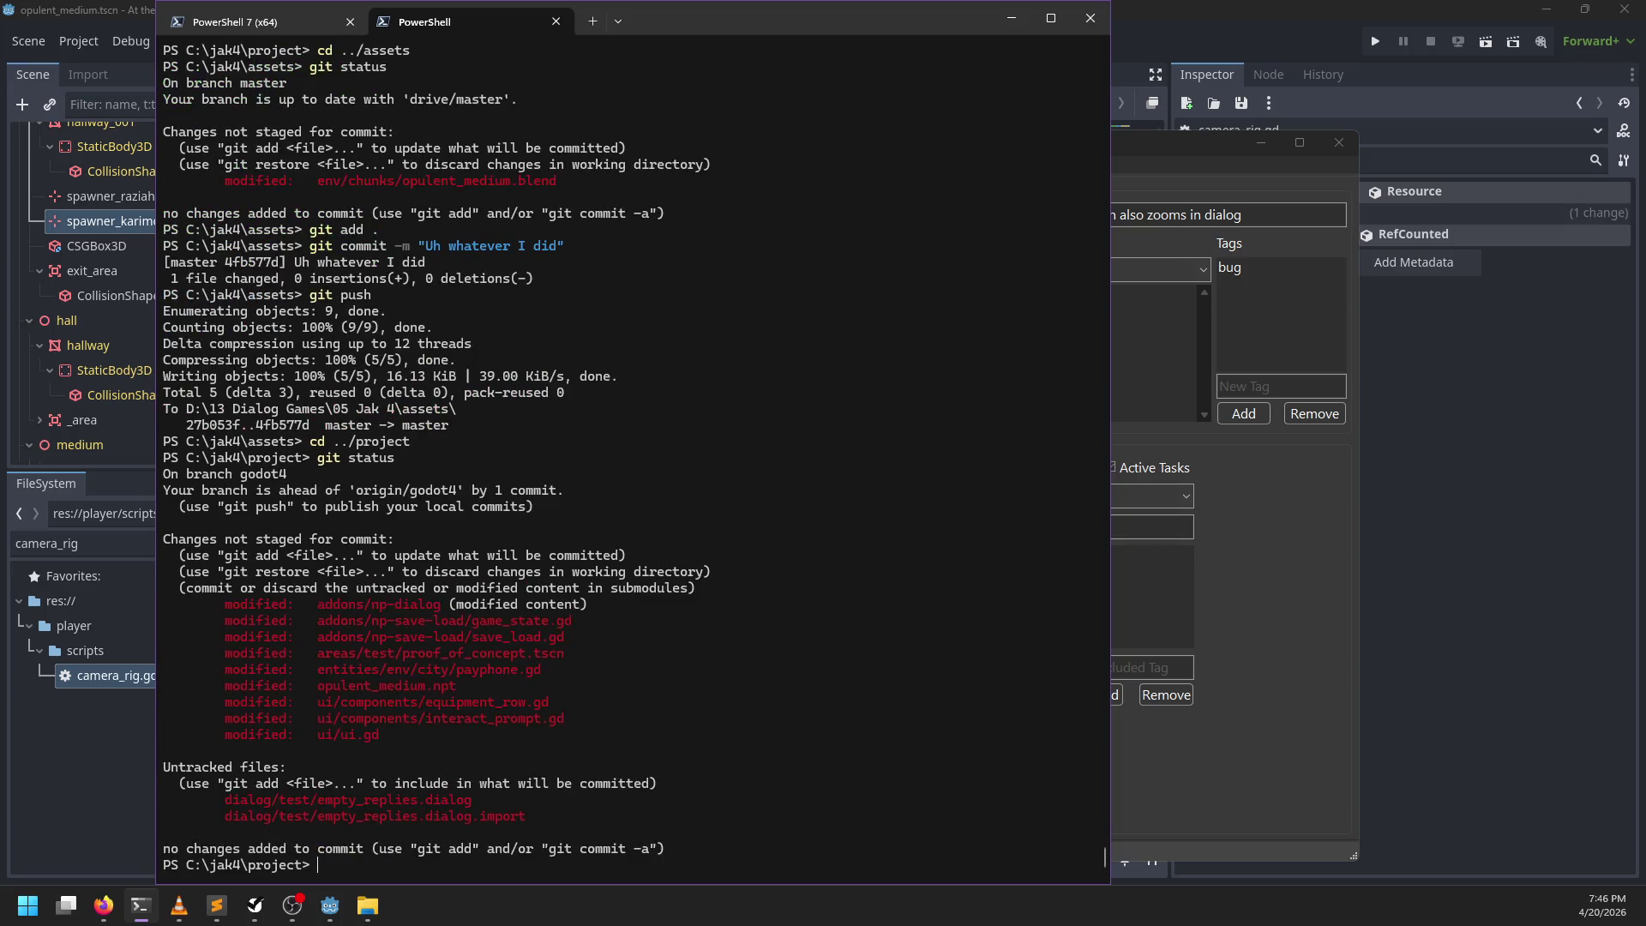
type("cd addons/np-dialog")
key("Return")
type("g")
type("iff")
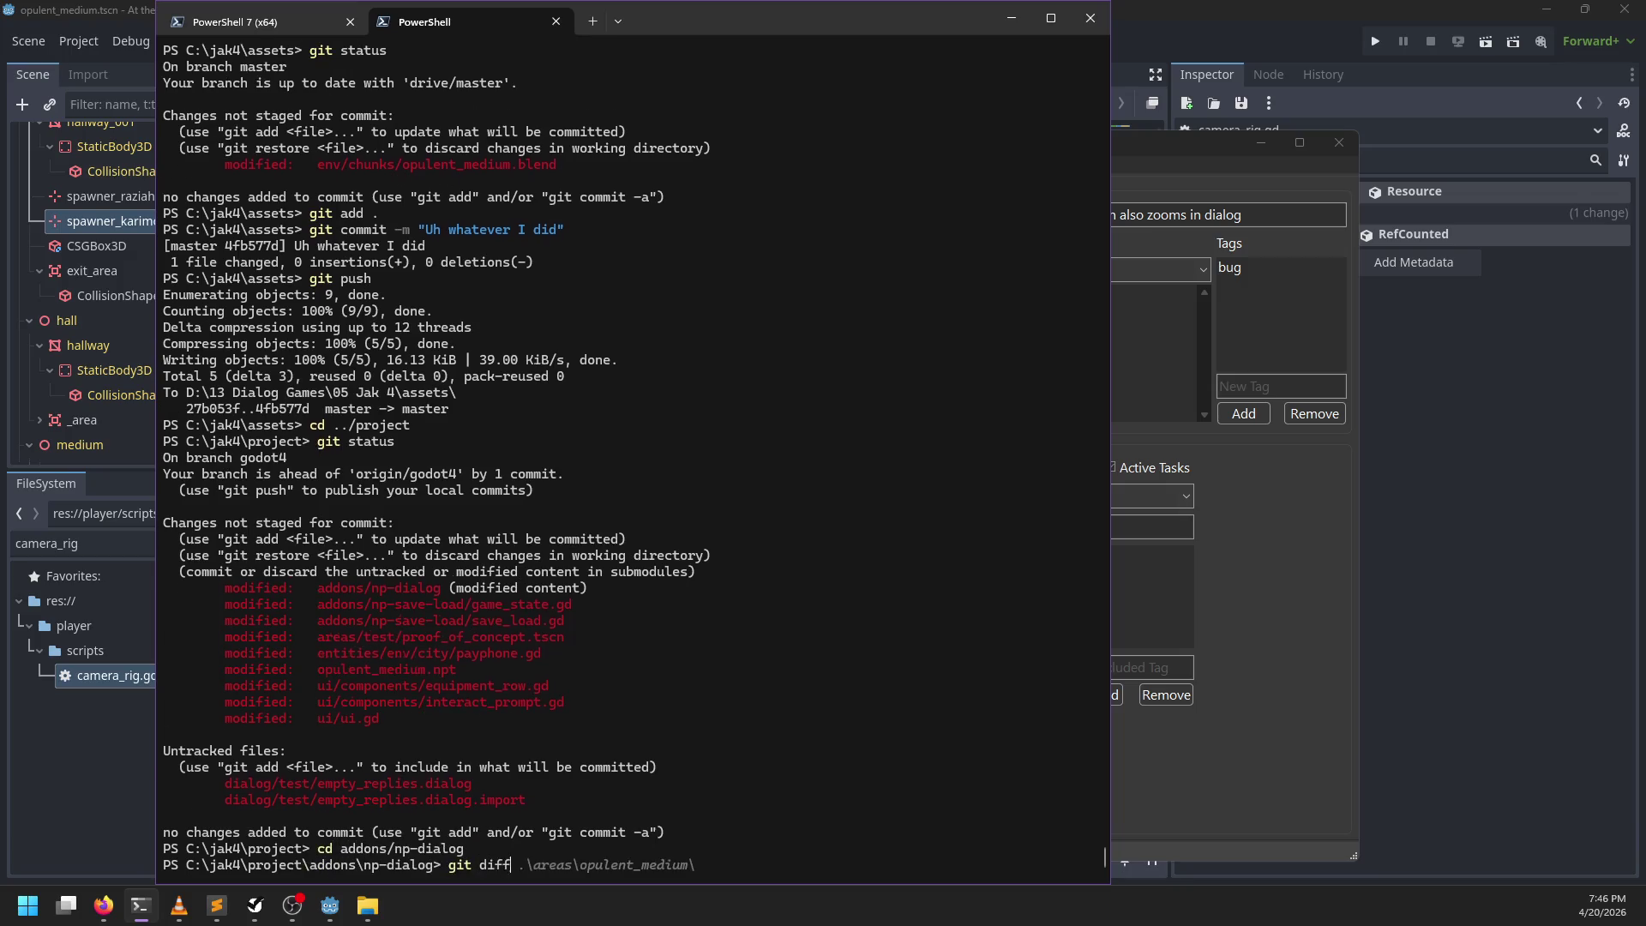